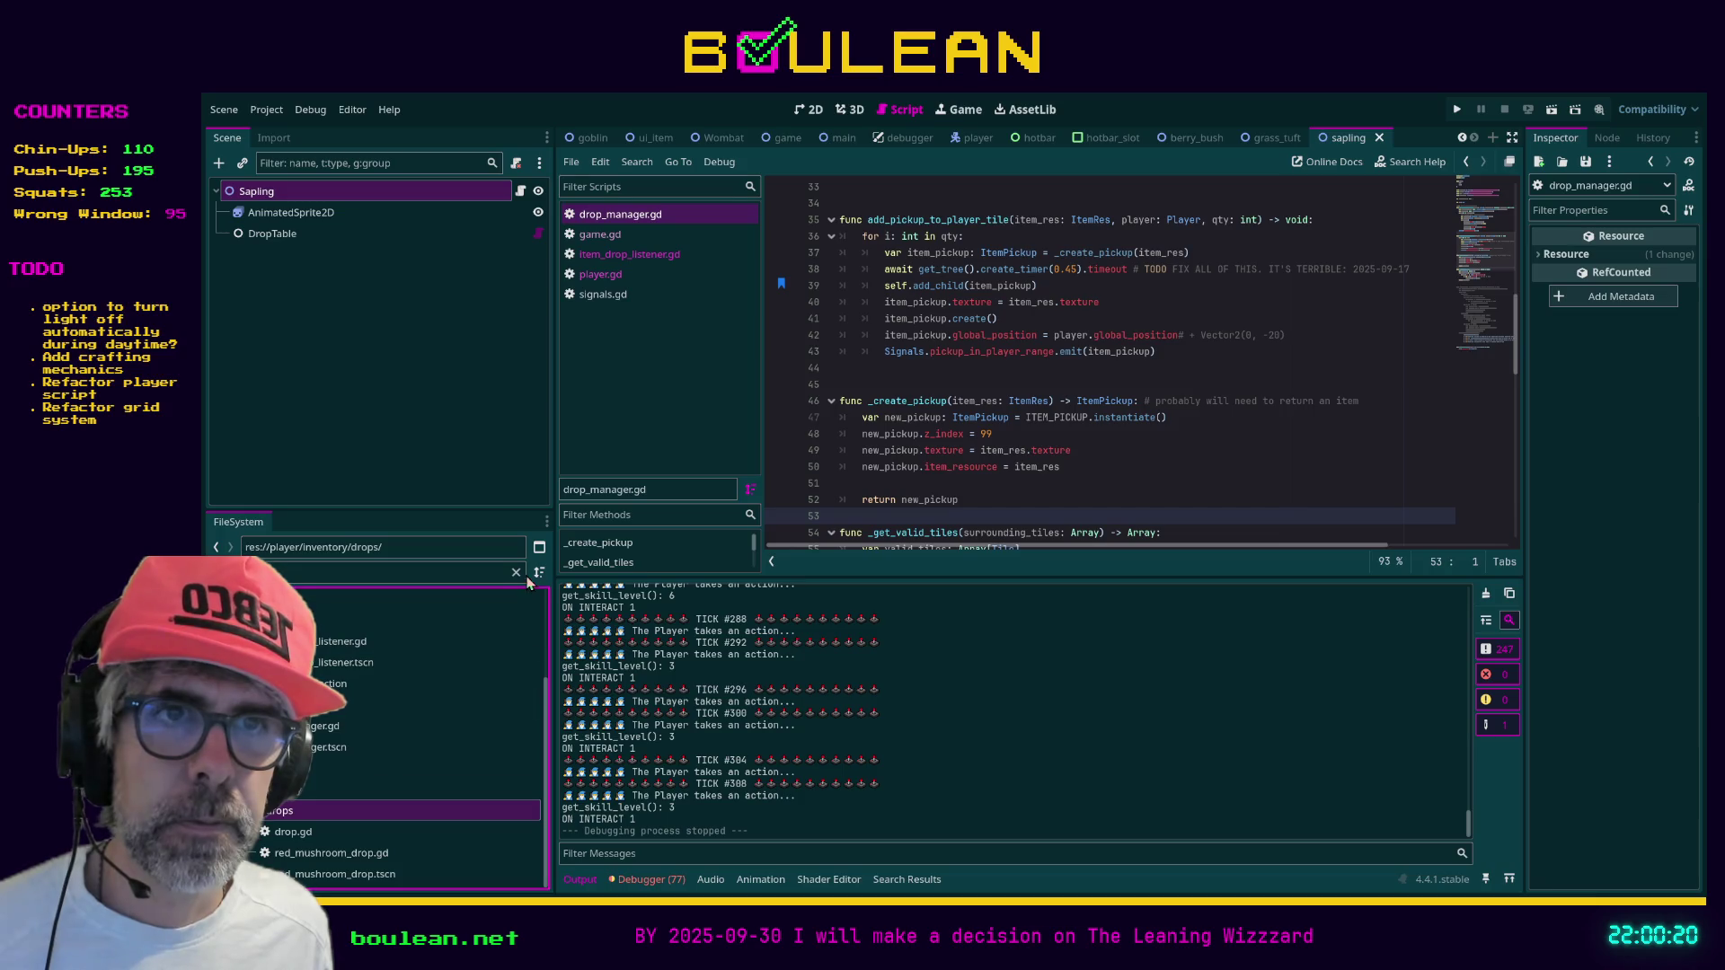
Clear the FileSystem filter and open log.gd, fish.gd and goldfish.gd in the script editor
left_click(516, 572)
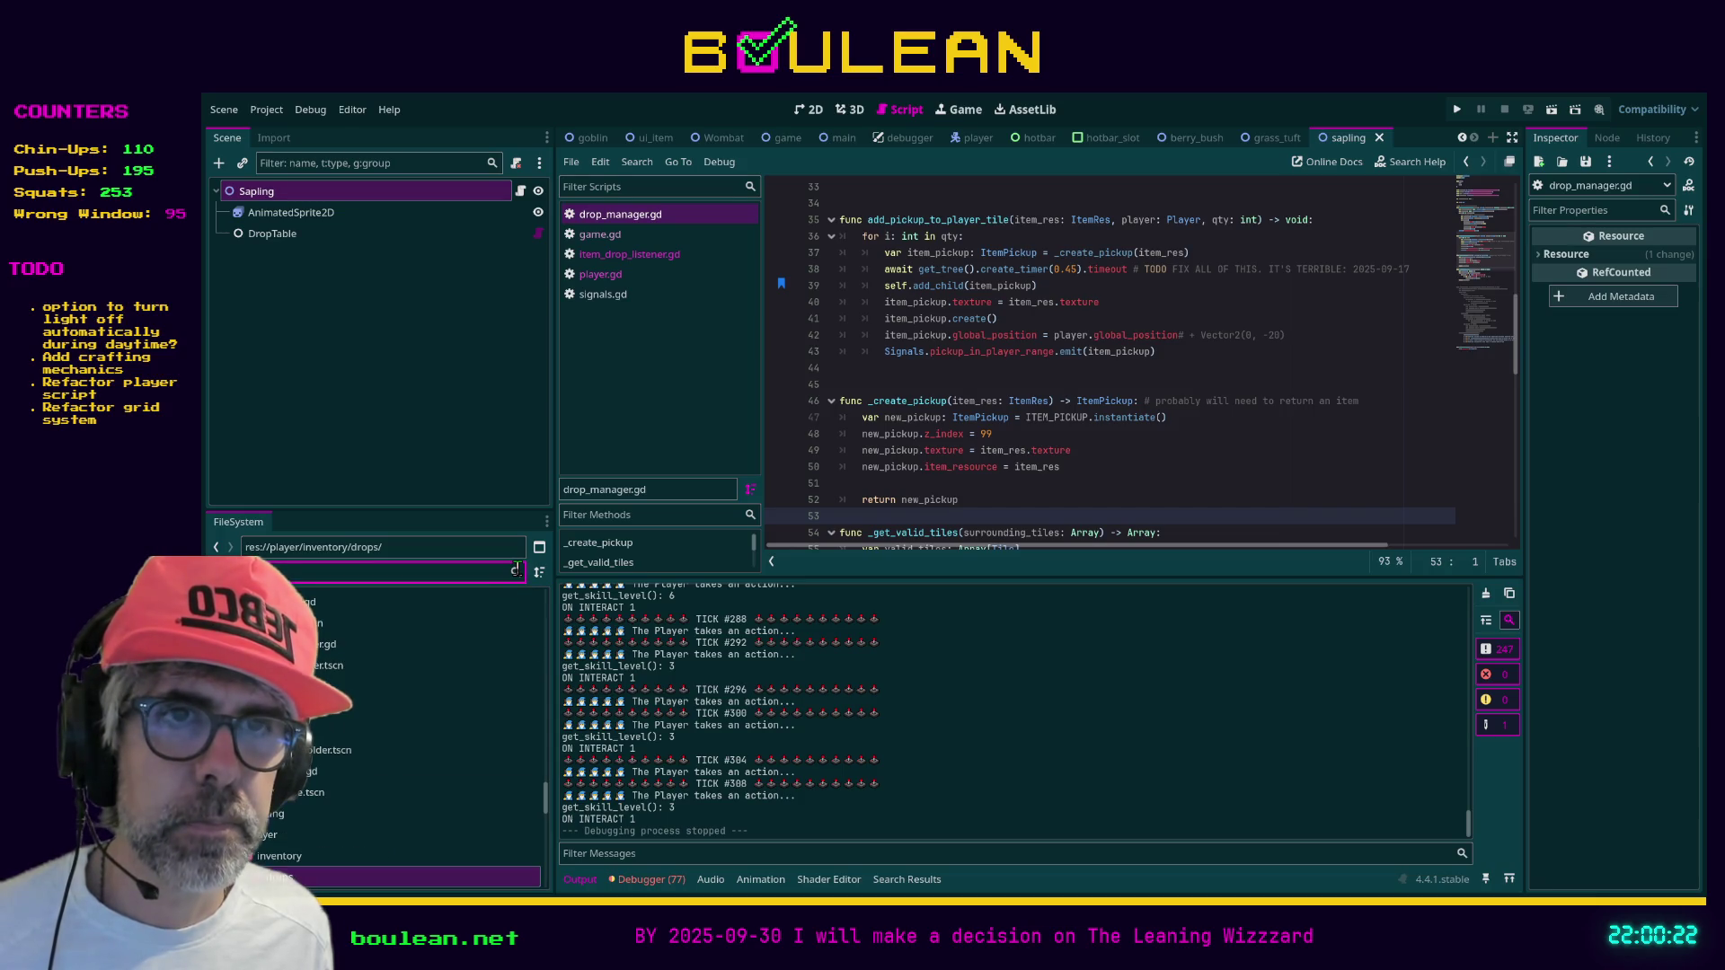
scroll(465, 746, "down", 3)
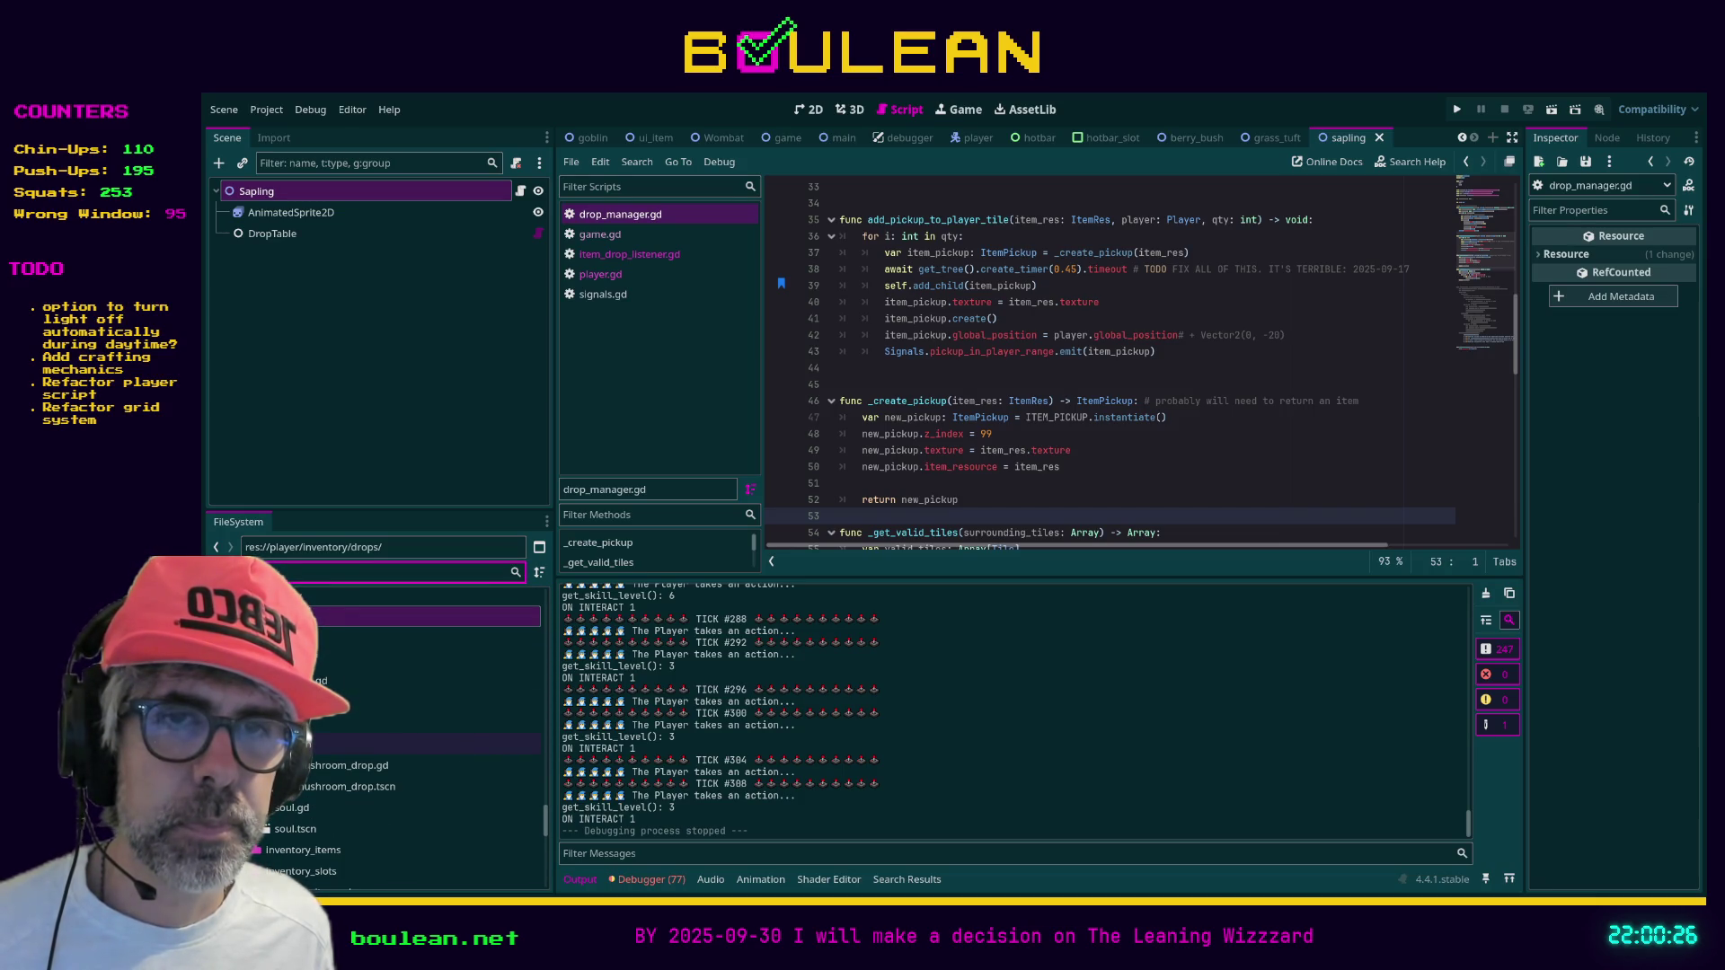
double_click(318, 725)
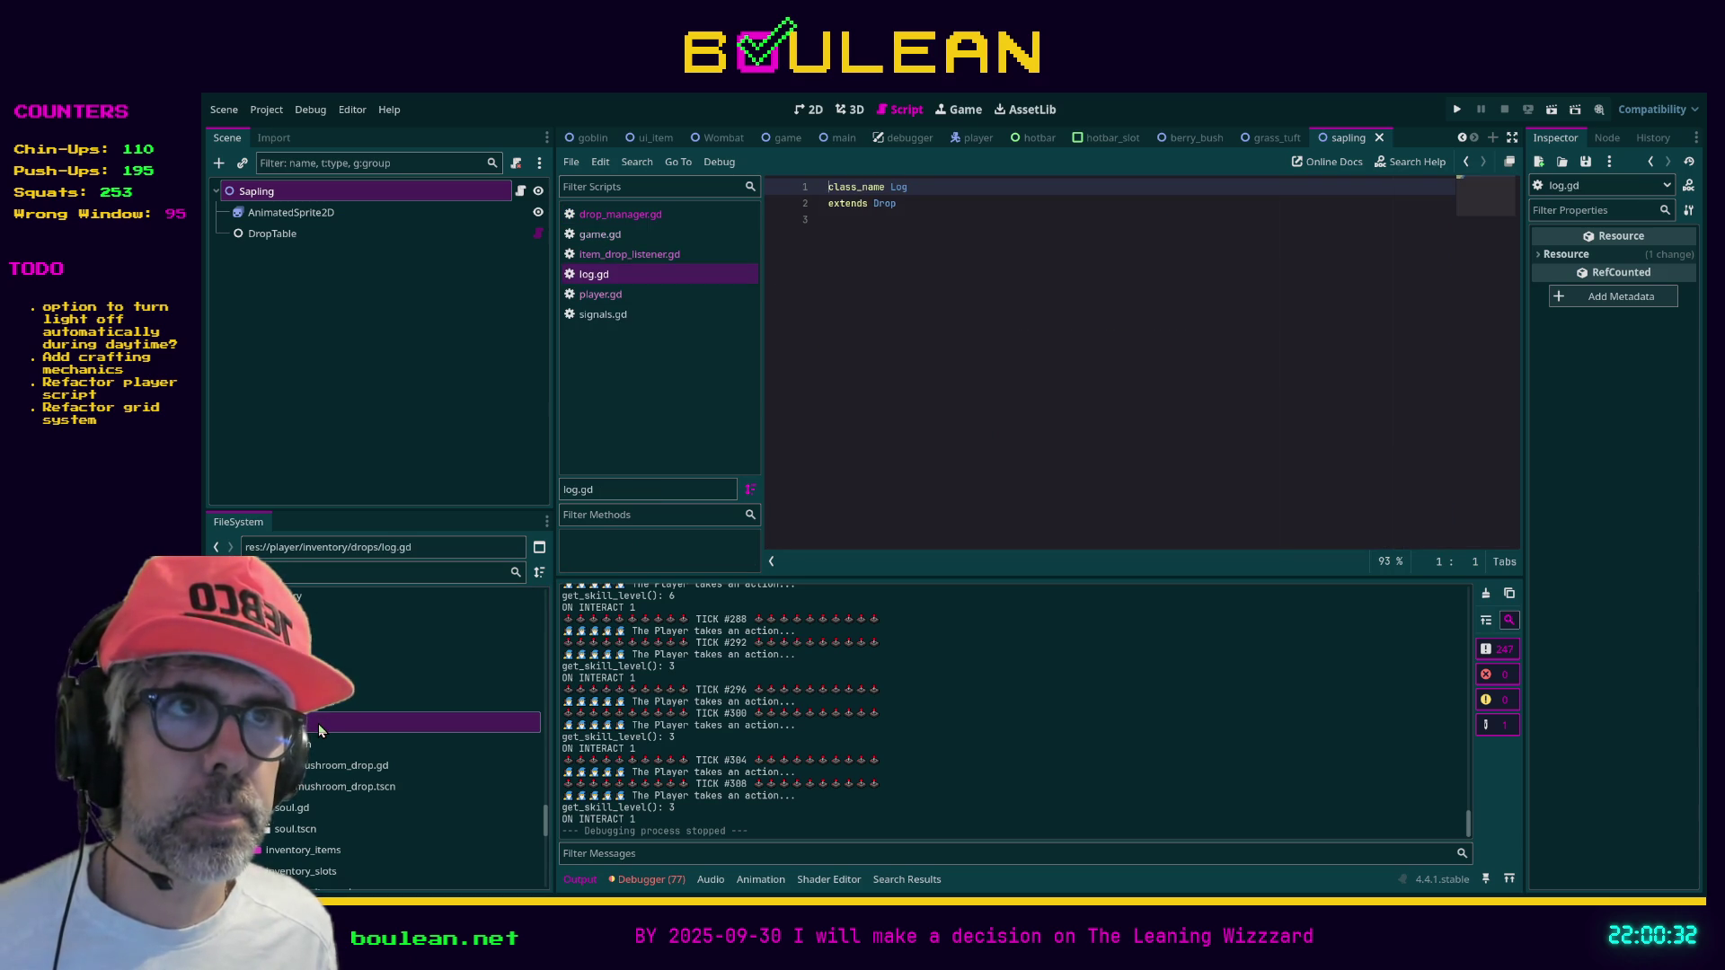
double_click(324, 658)
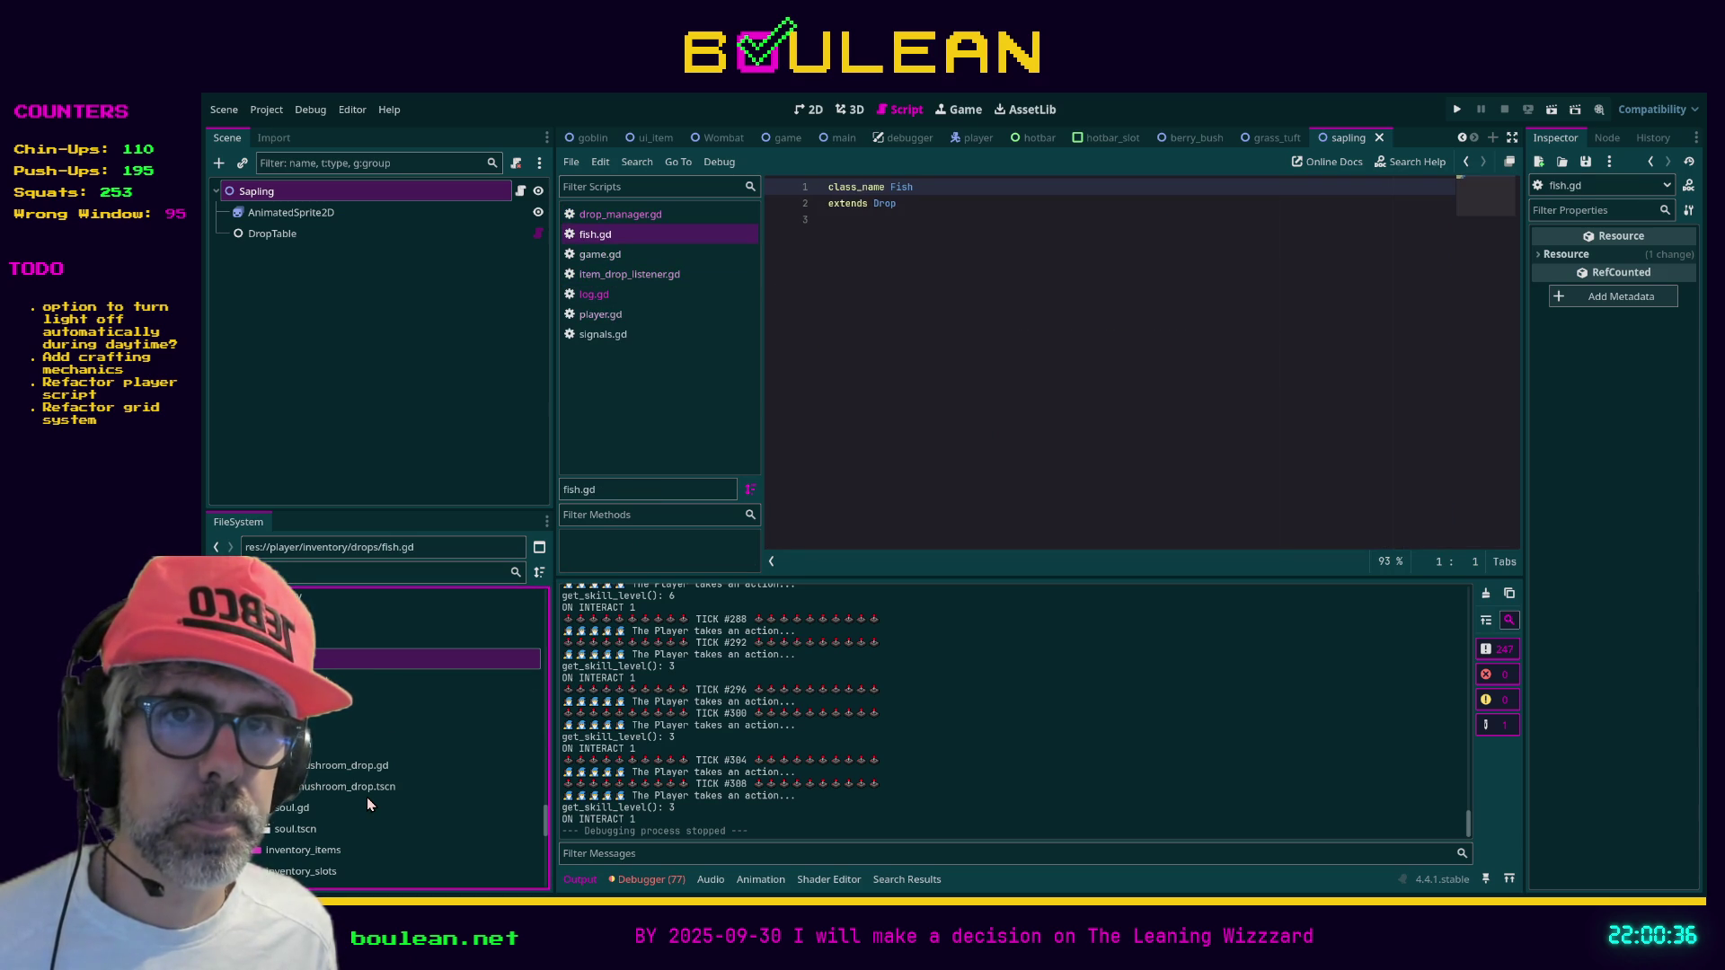
double_click(338, 660)
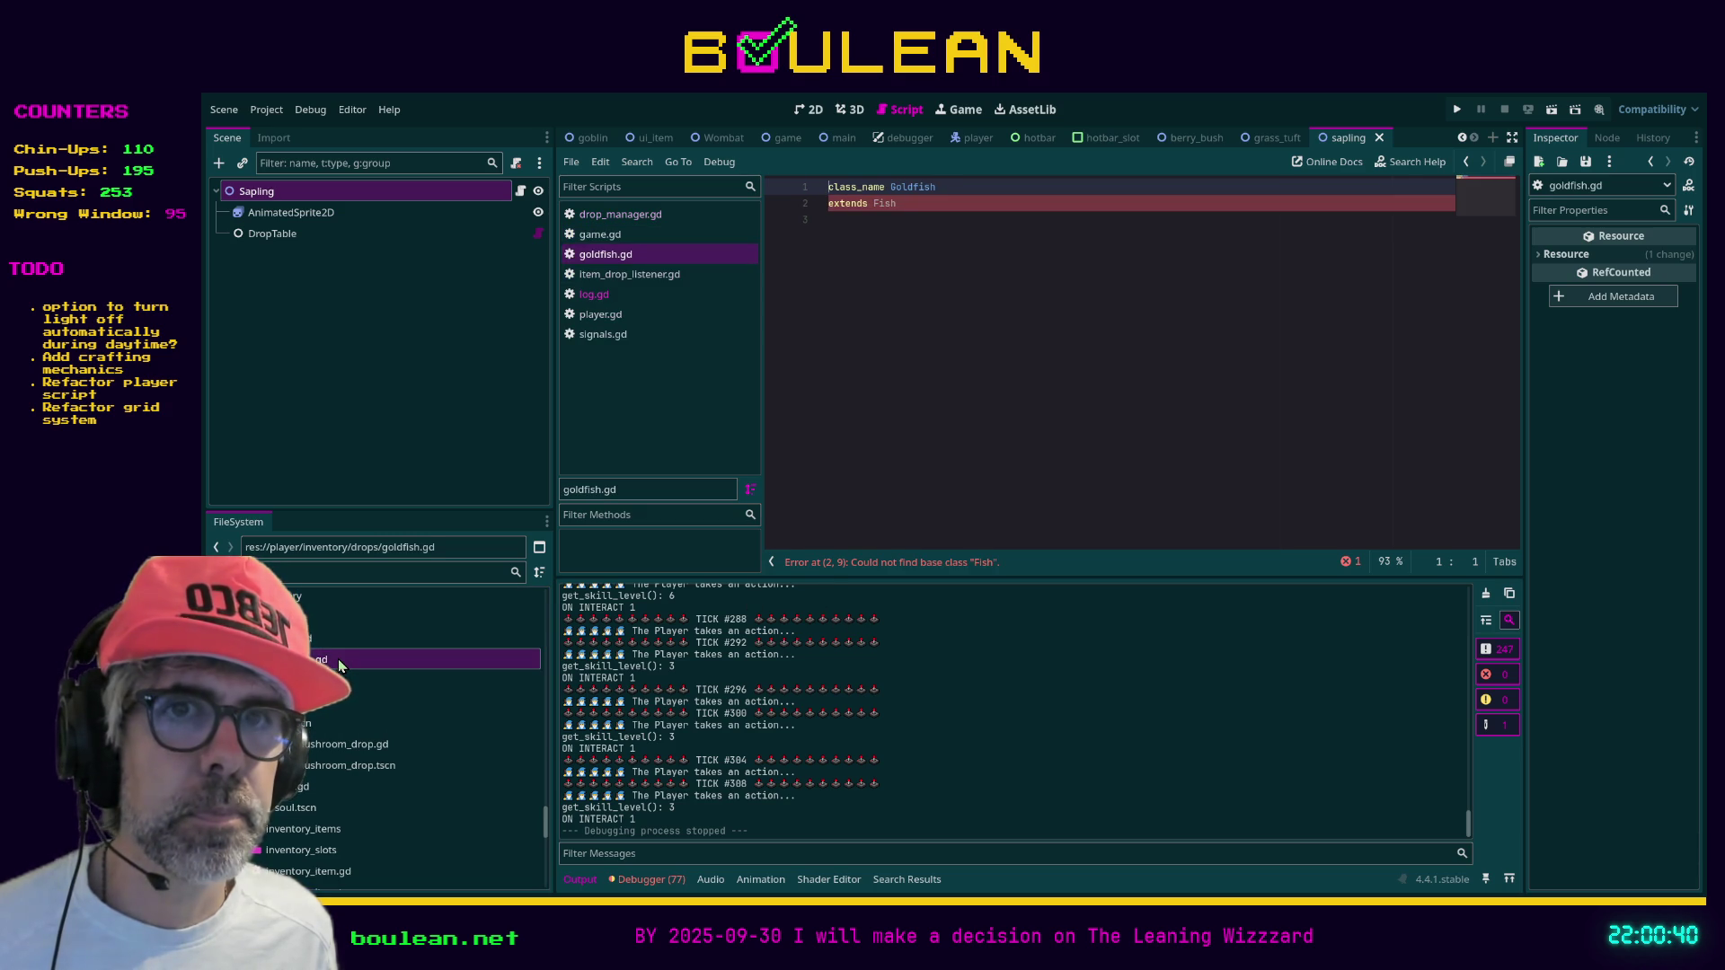
Delete goldfish.gd from the drops folder, confirming the removal
left_click(329, 665)
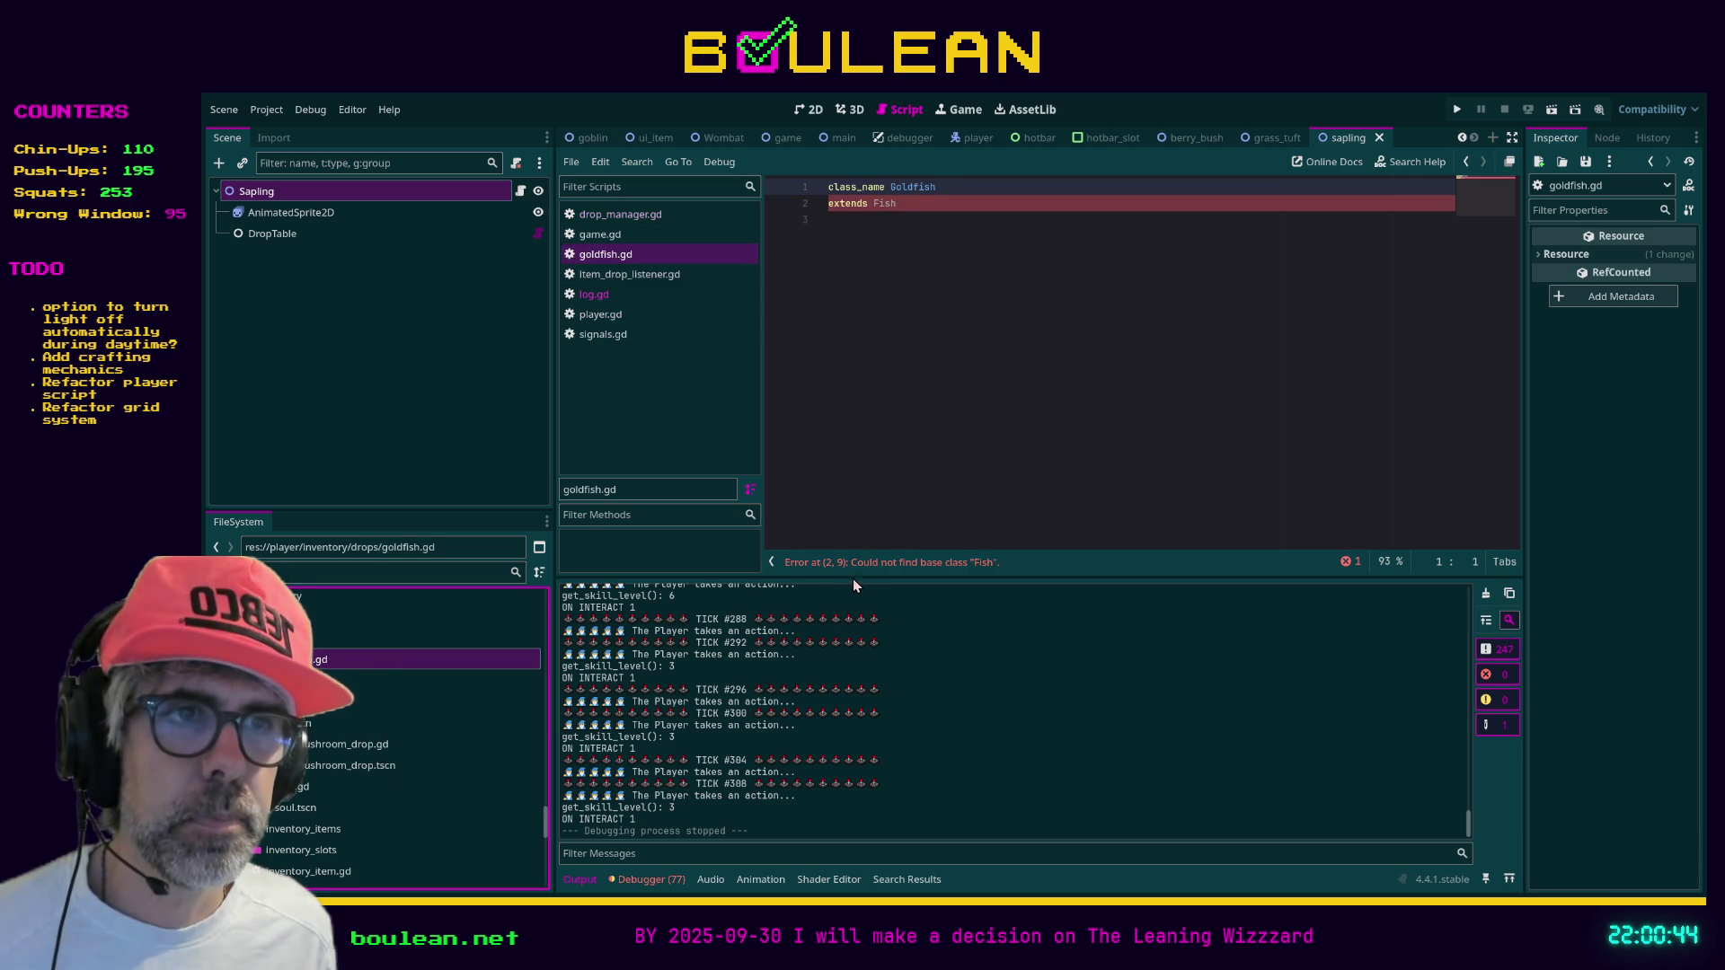
key("Delete")
key("Return")
Select goldfish.tscn and both red_mushroom_drop files, then save and run the project with F5
left_click(340, 661)
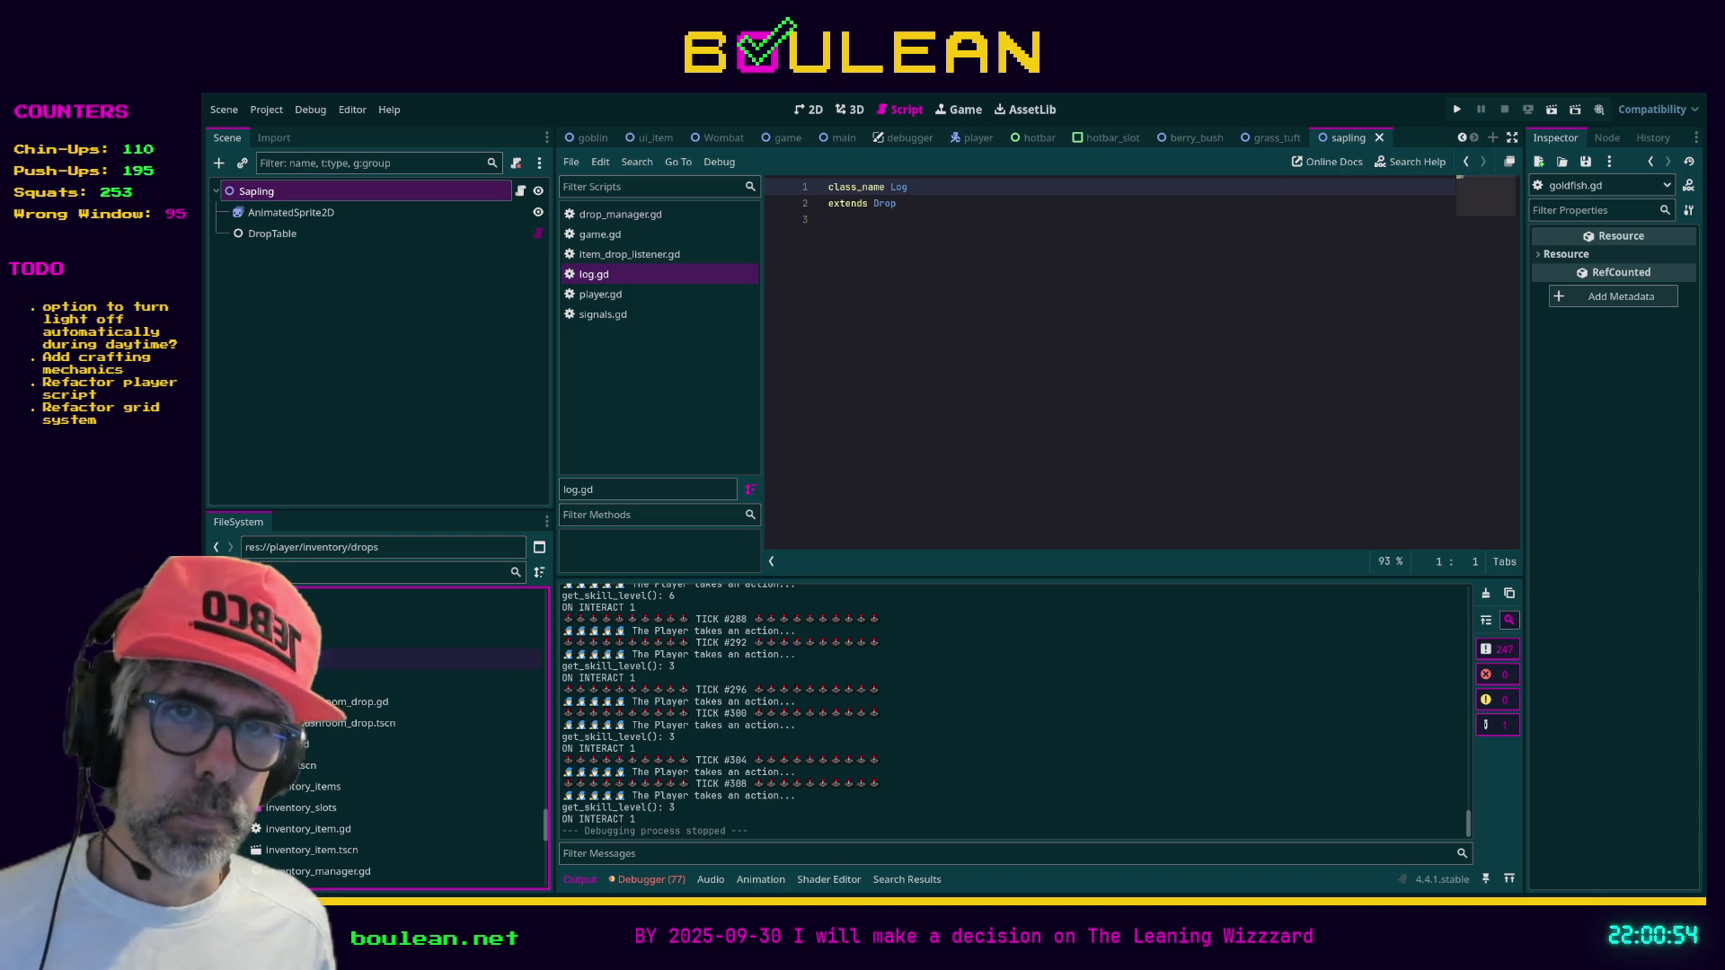
left_click(359, 701)
left_click(362, 724, "shift")
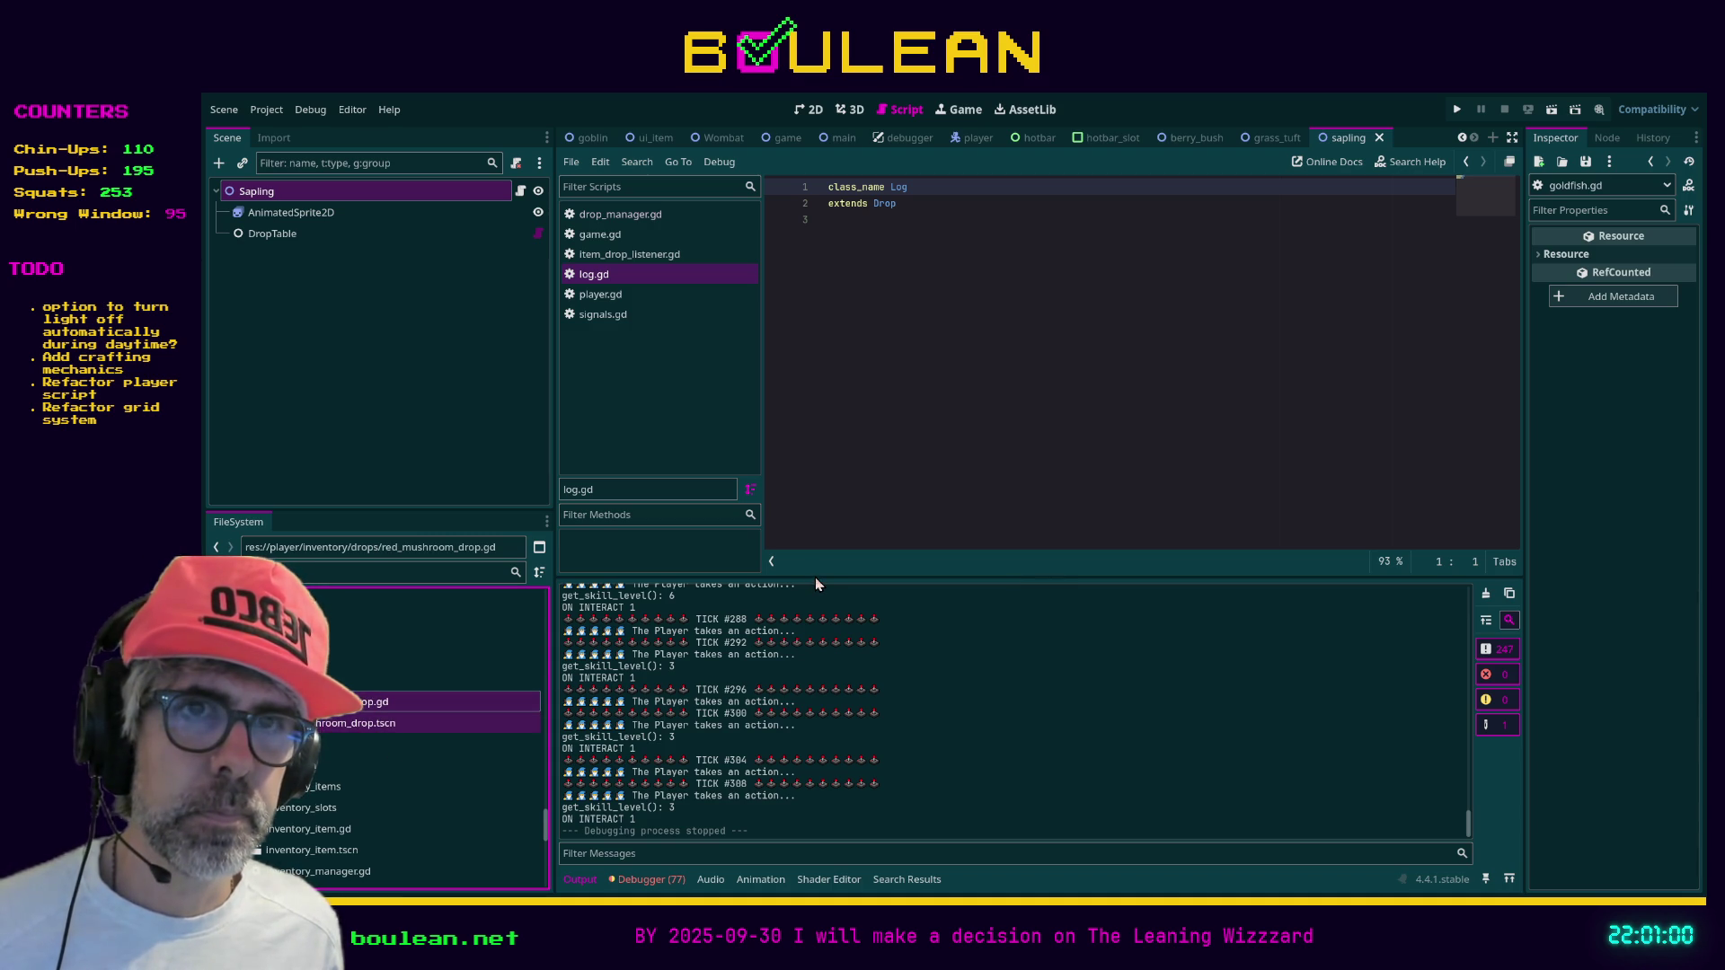
left_click(867, 514)
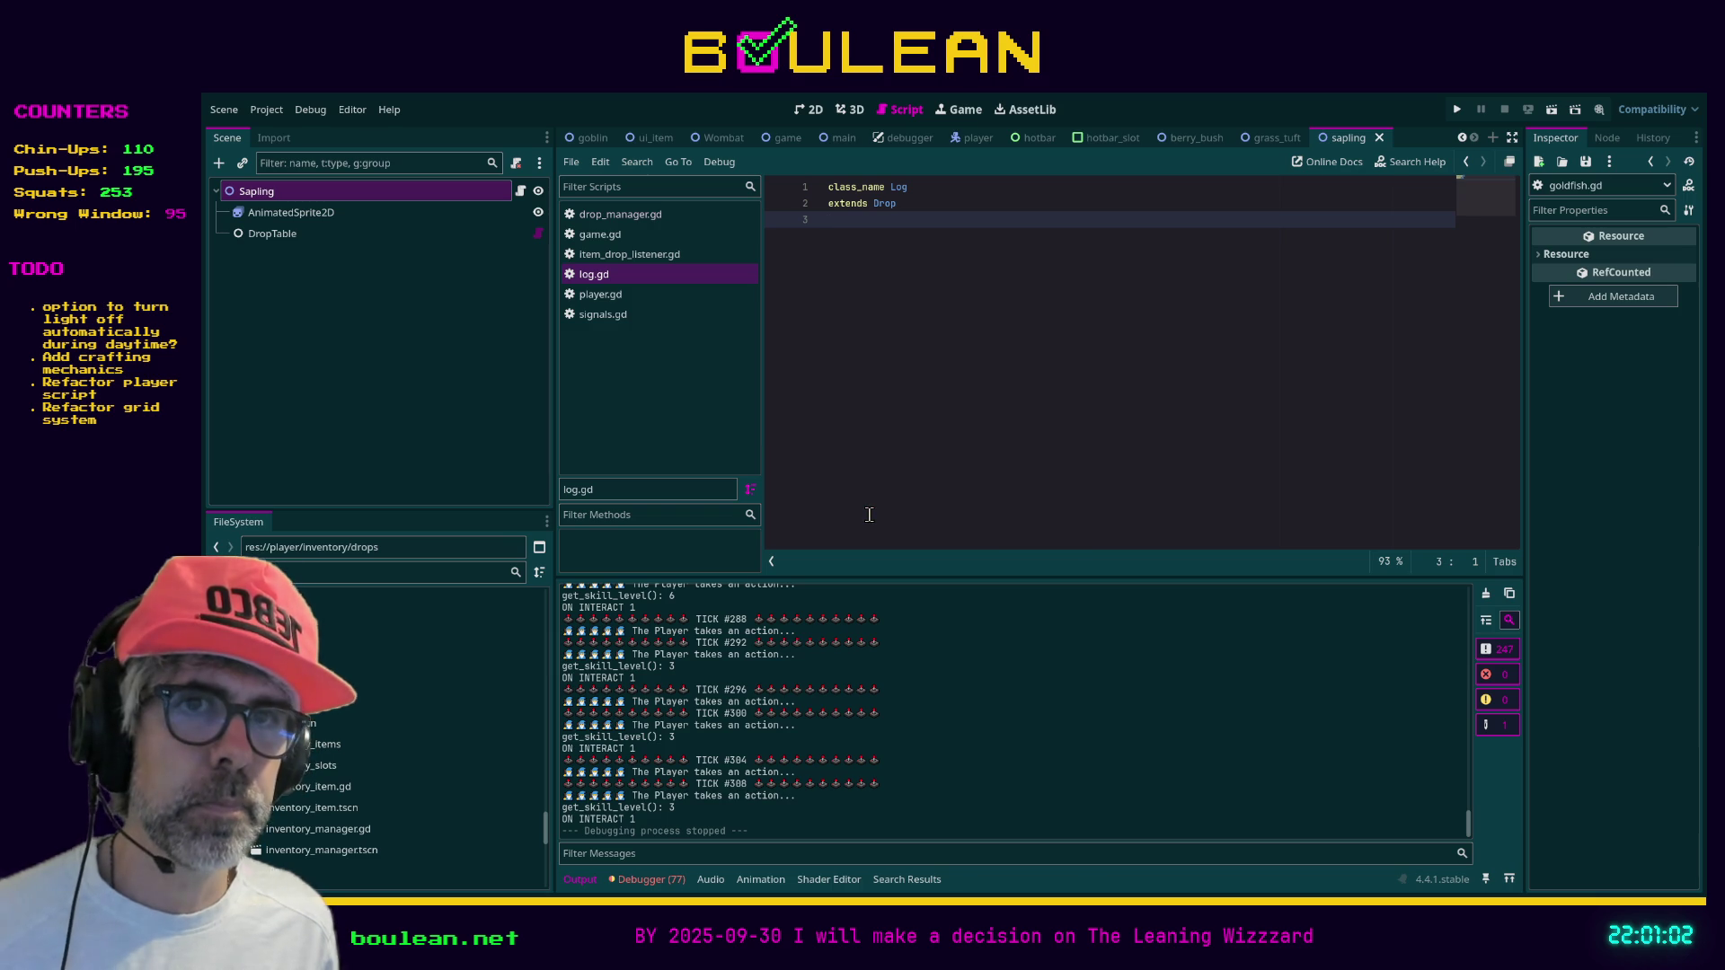
key("F5")
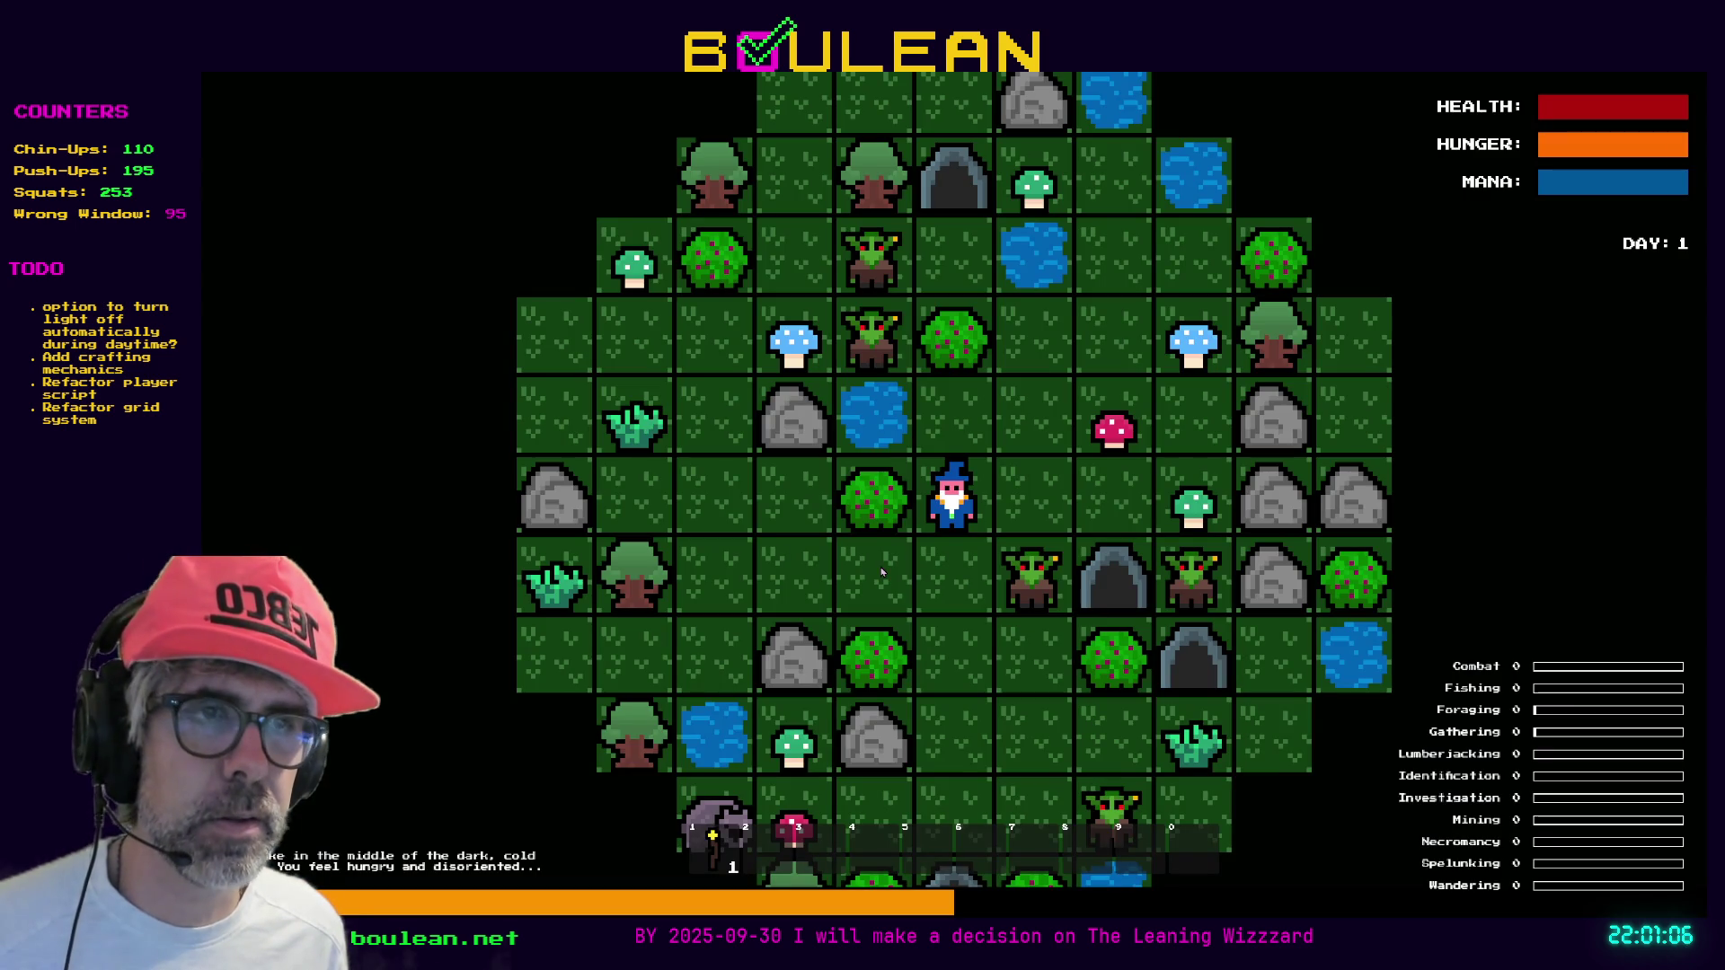
Defeat the goblin to the right, chop its gravestone for a Soul, and open the debug menu
key("Down")
key("Right")
key("Right")
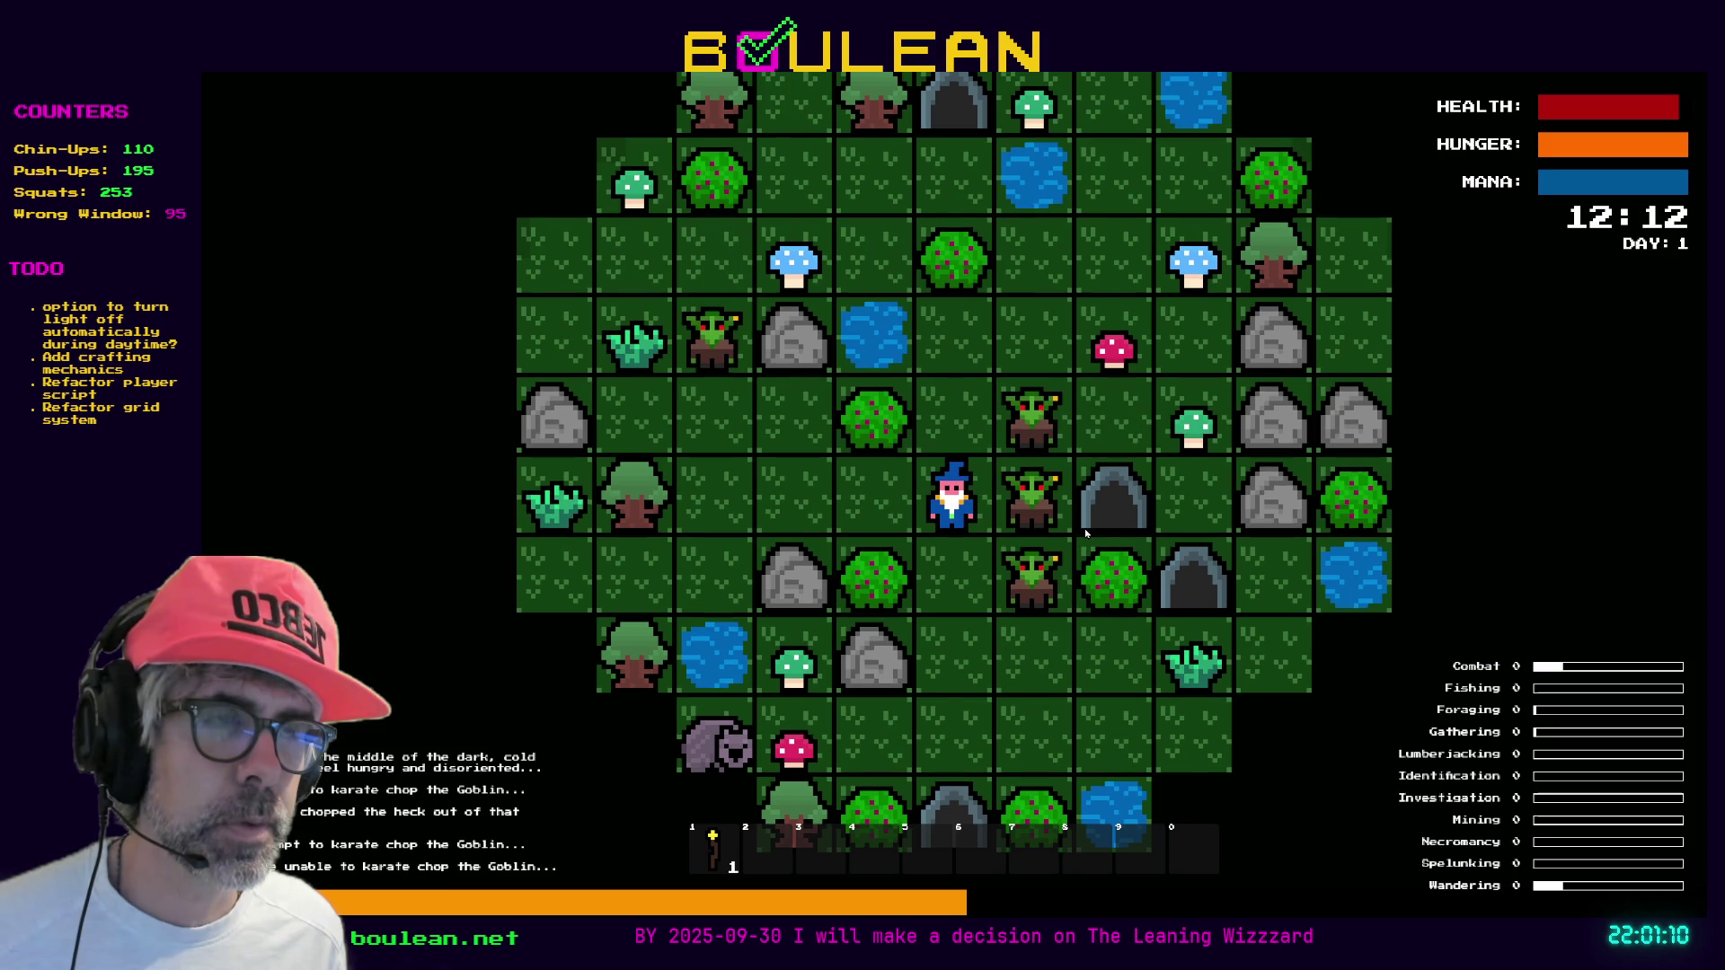
key("Right")
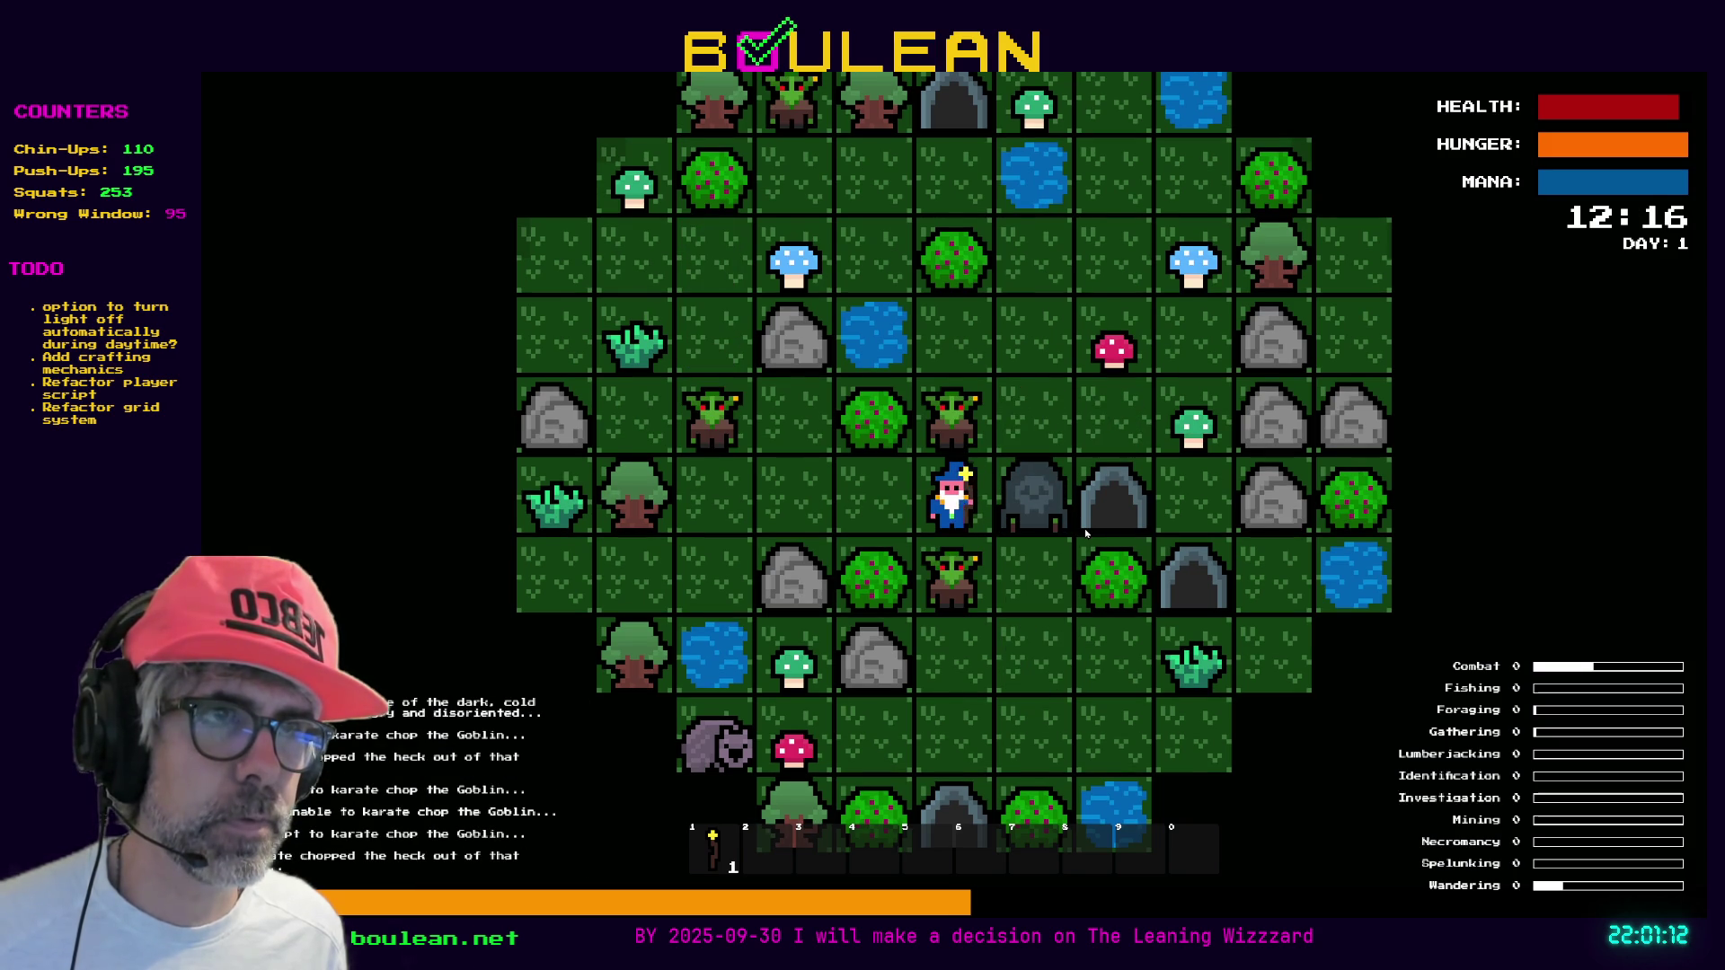
key("Right")
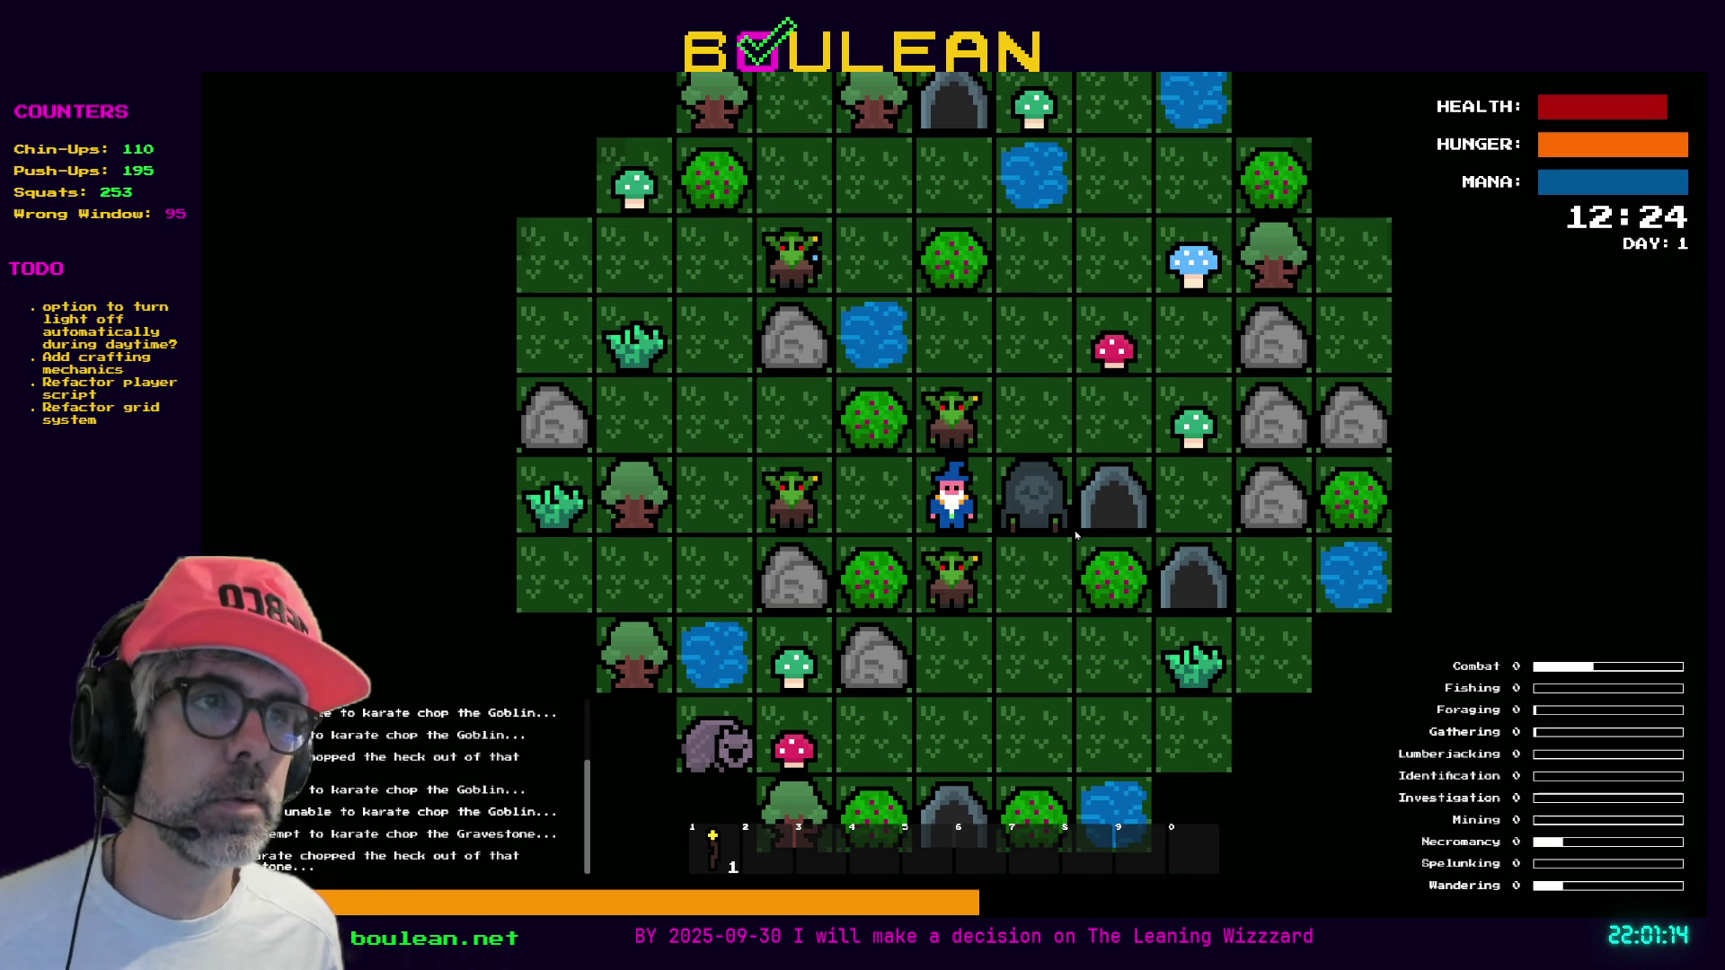
key("Right")
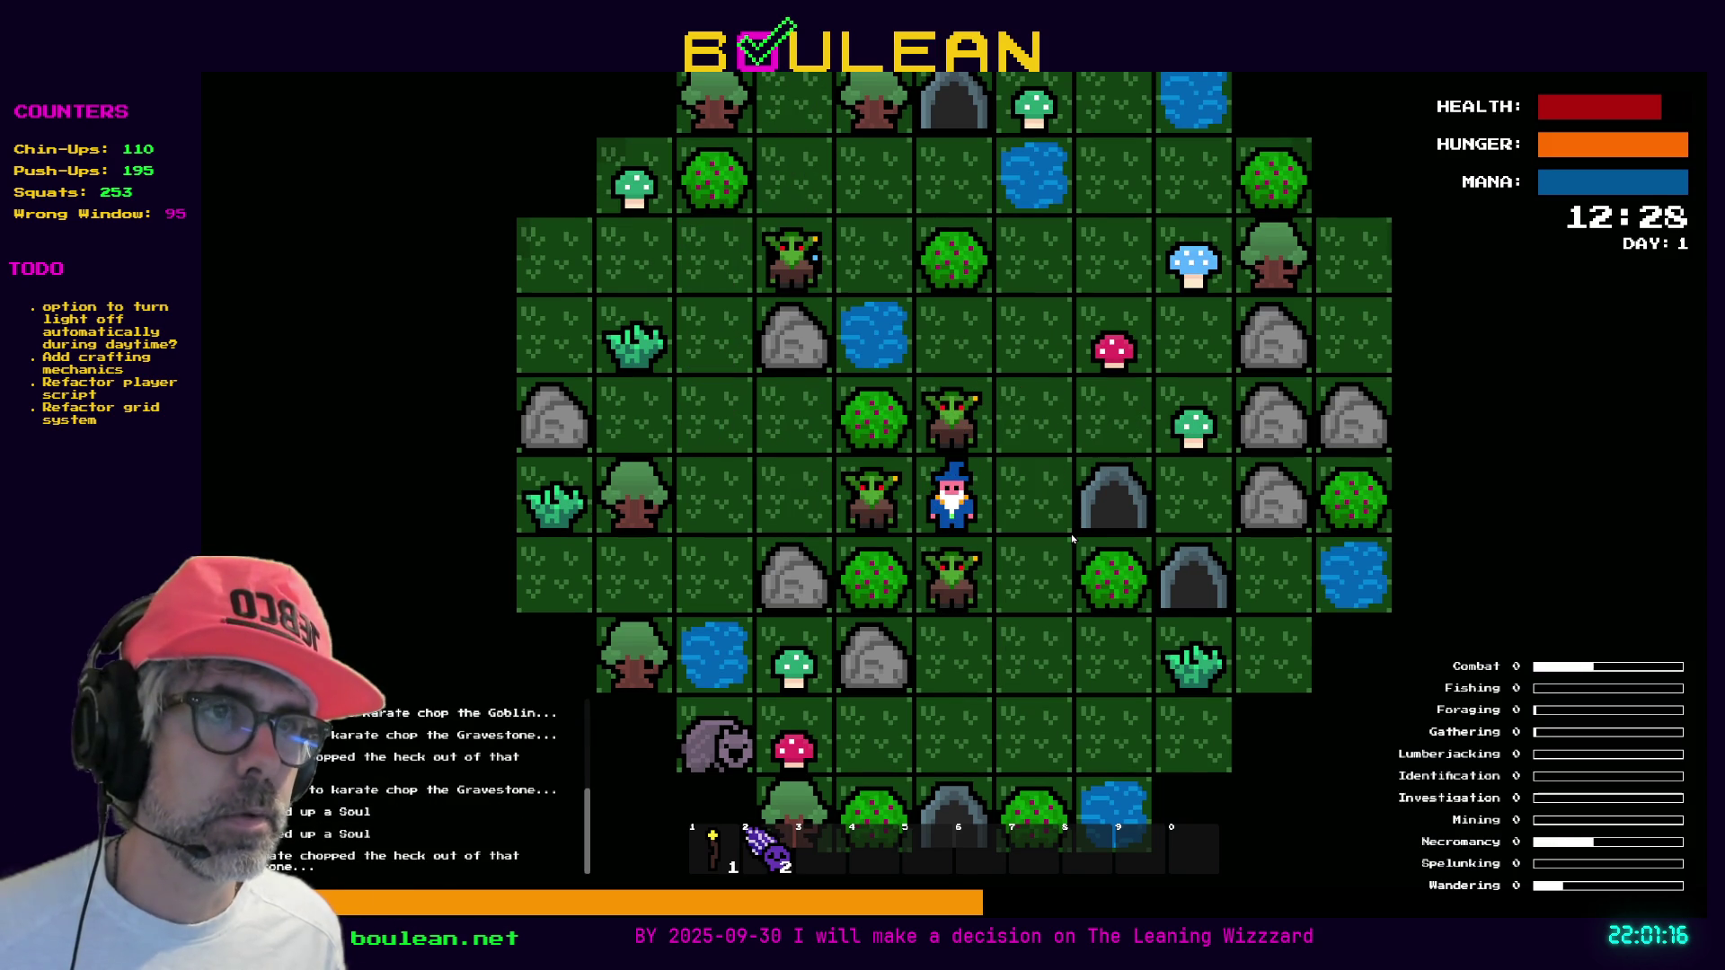
key("Left")
key("Left")
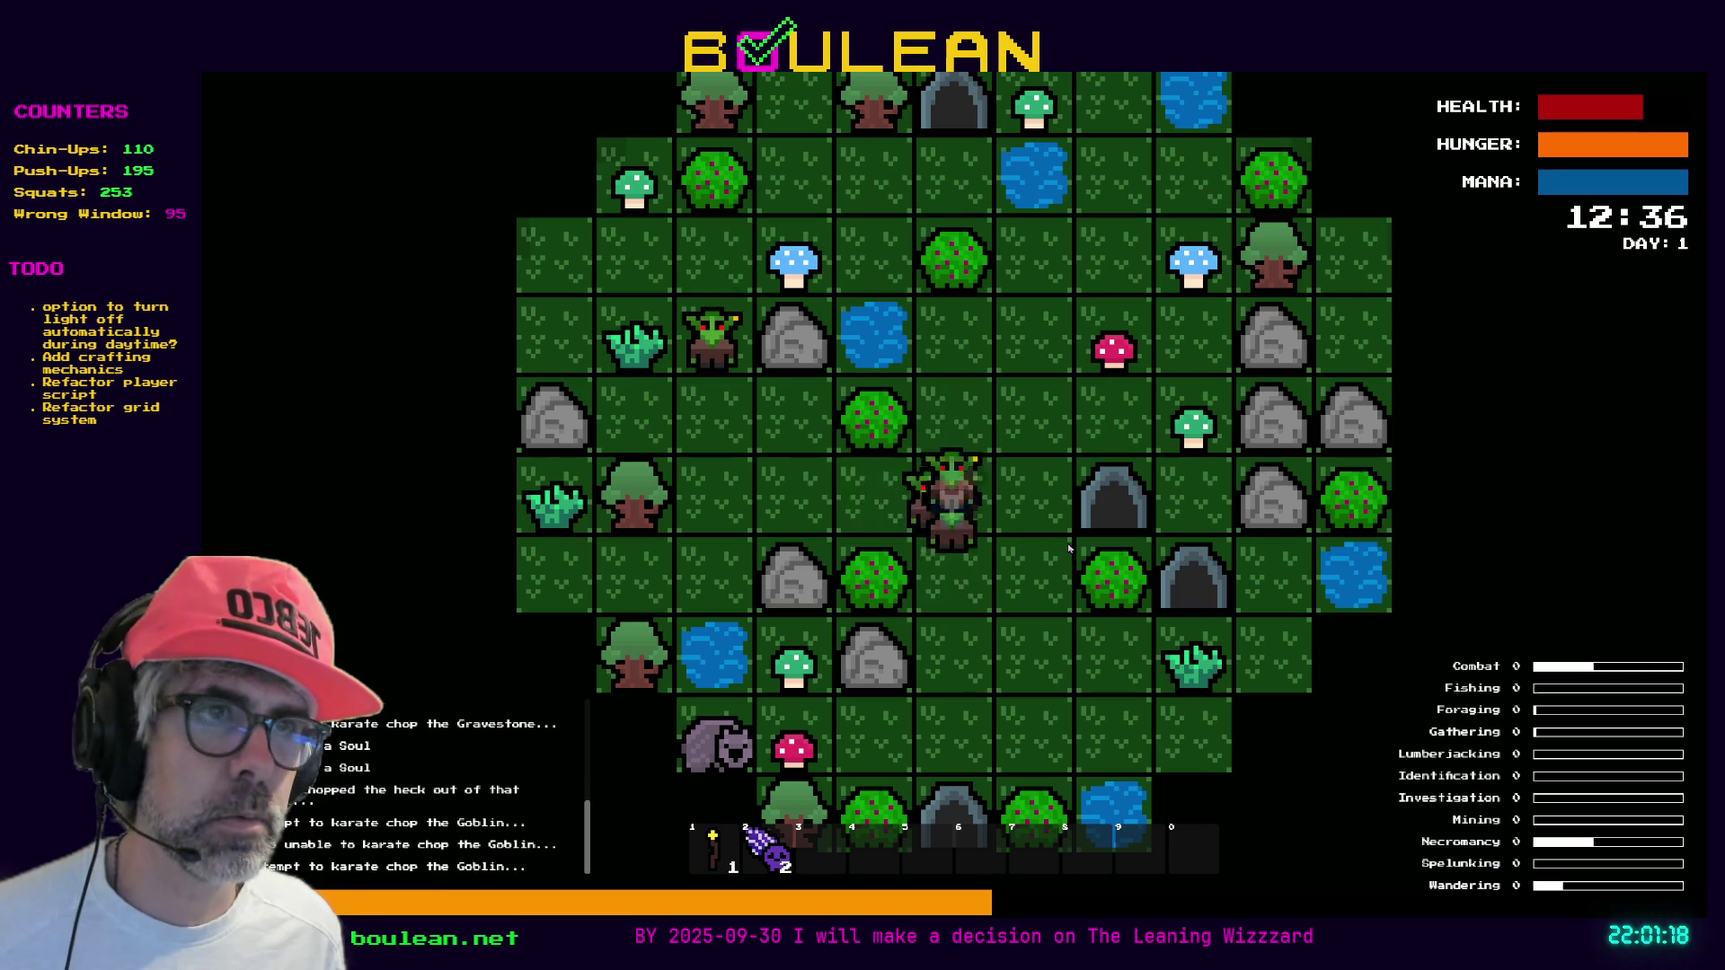
key("Down")
key("grave")
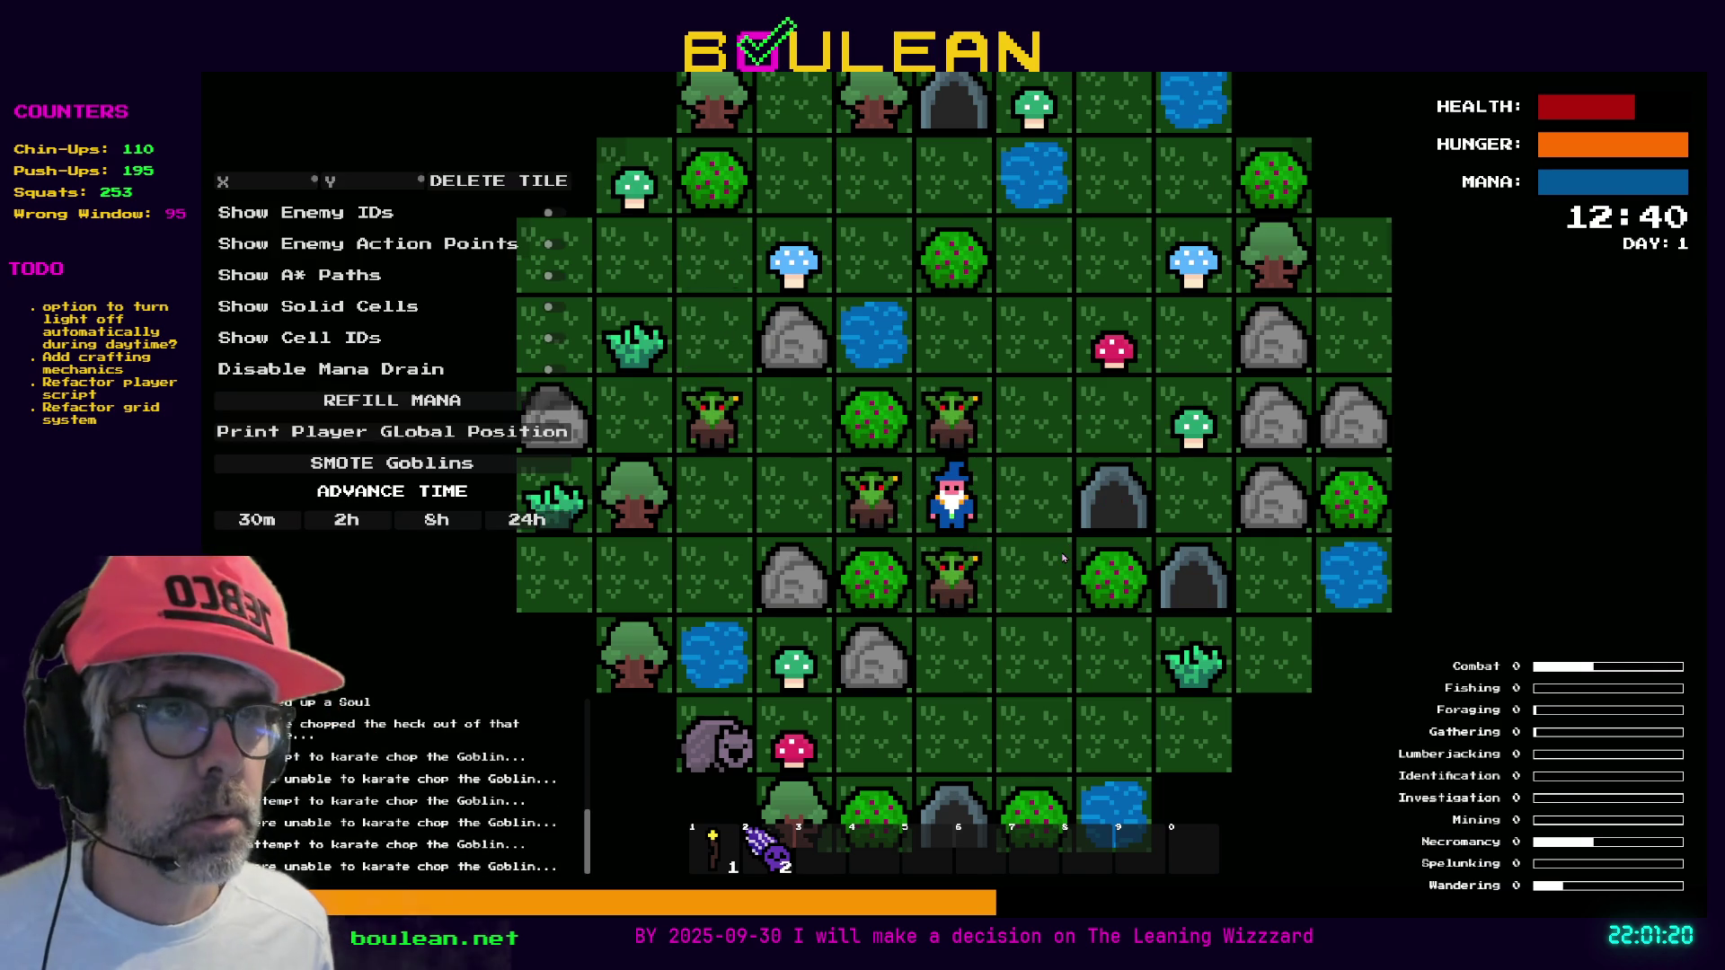
Chop goblins and gravestones below, left and above for more Souls, then chop a berry bush for a Berry
key("Left")
key("Down")
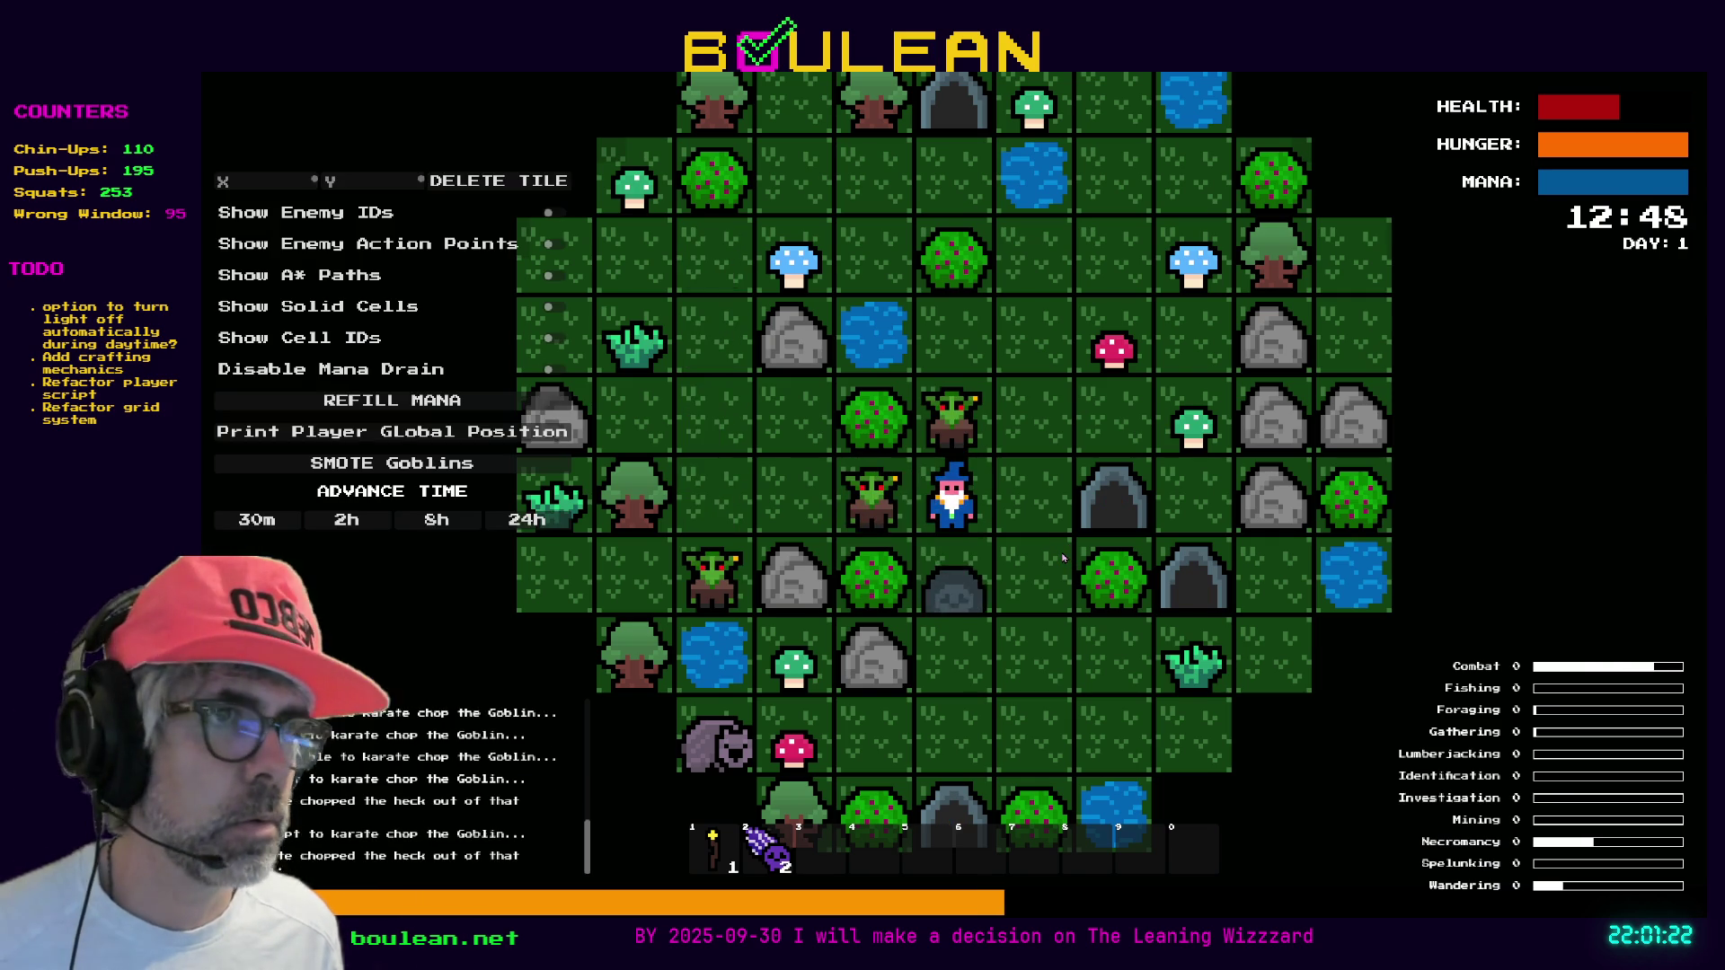
key("Down")
key("Down")
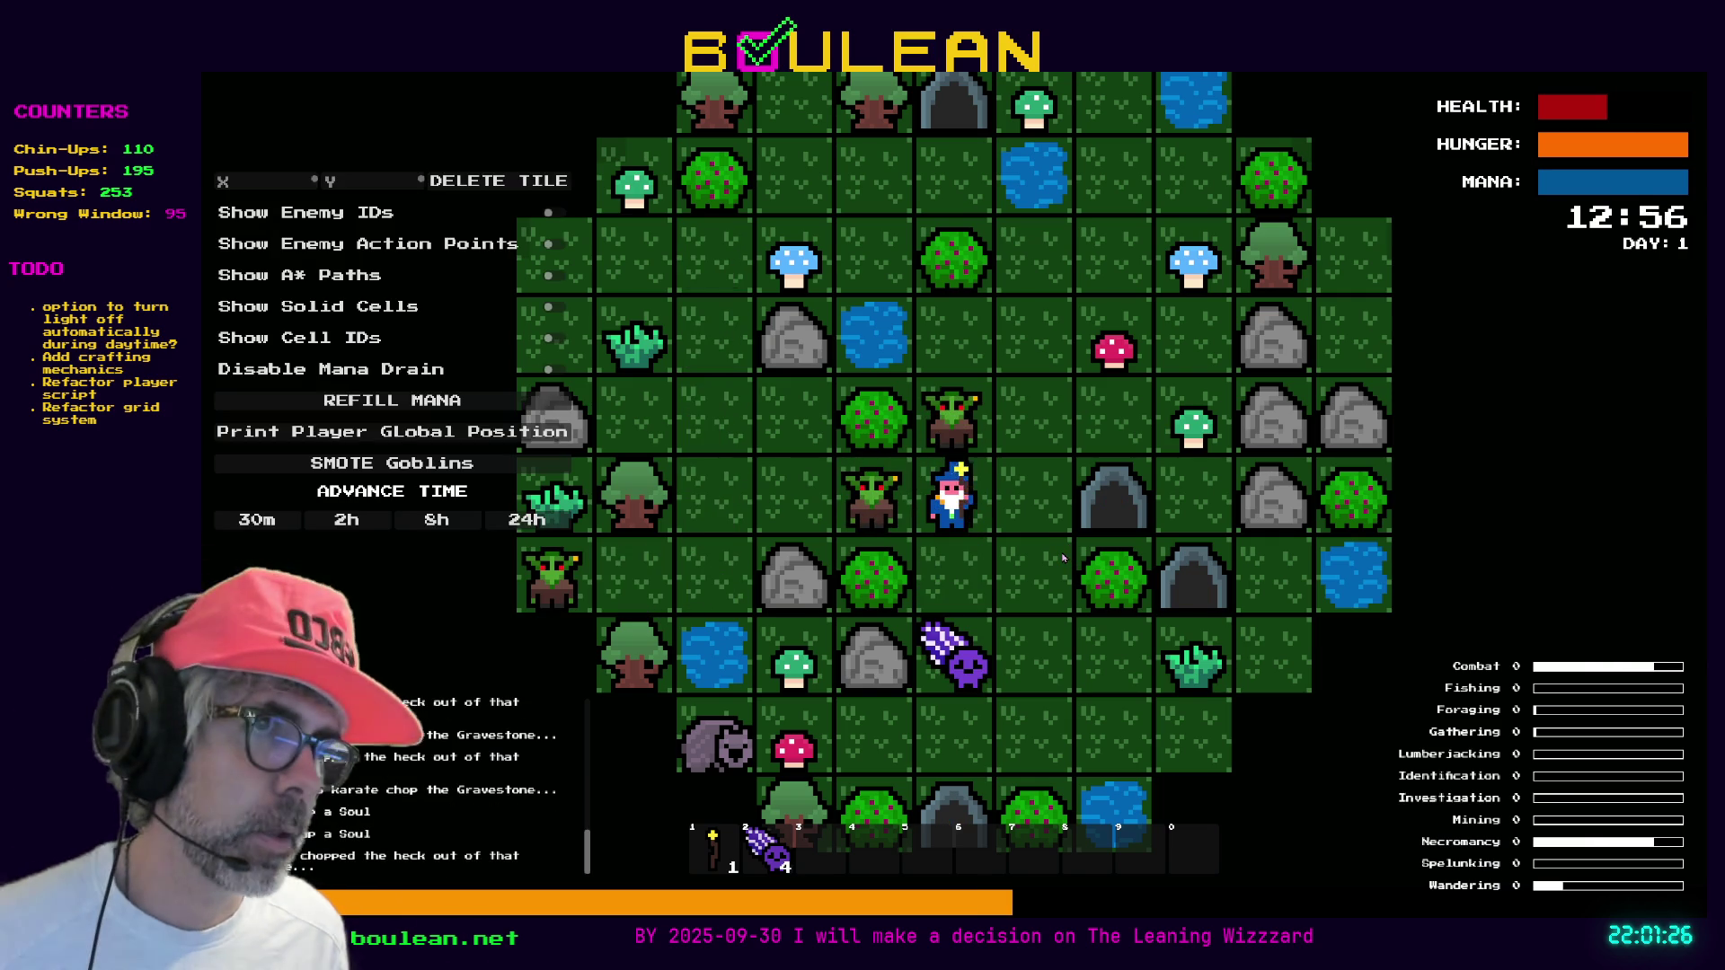
key("Left")
key("Left")
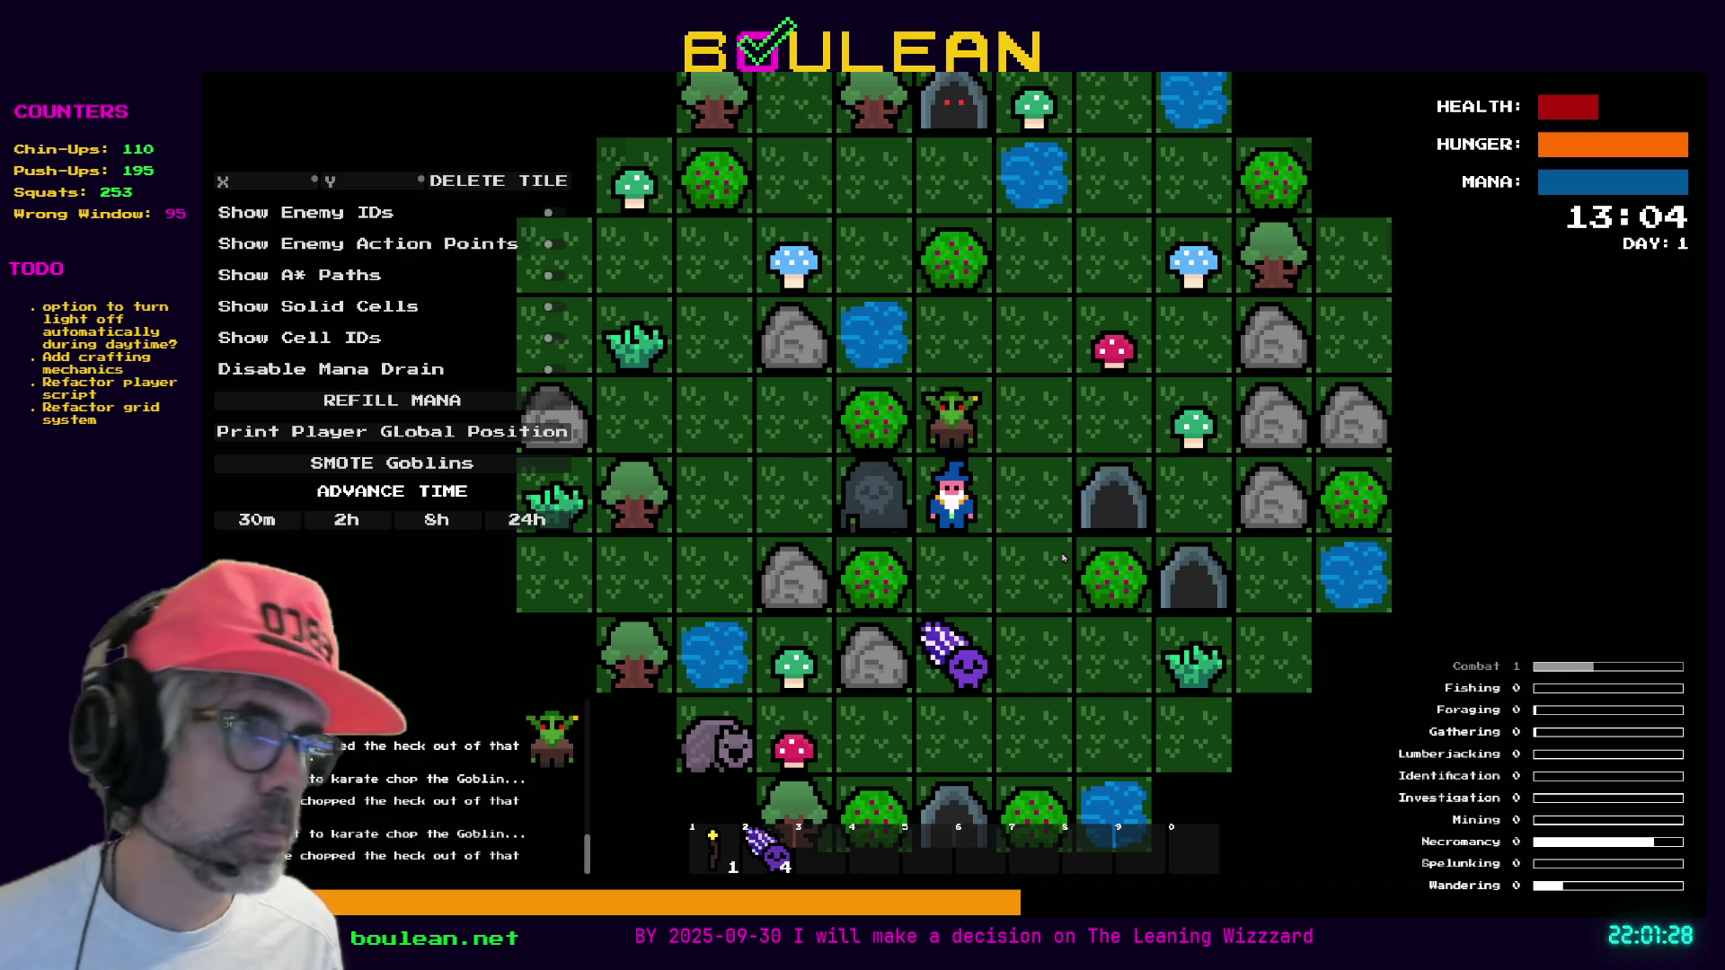
key("Left")
key("Left")
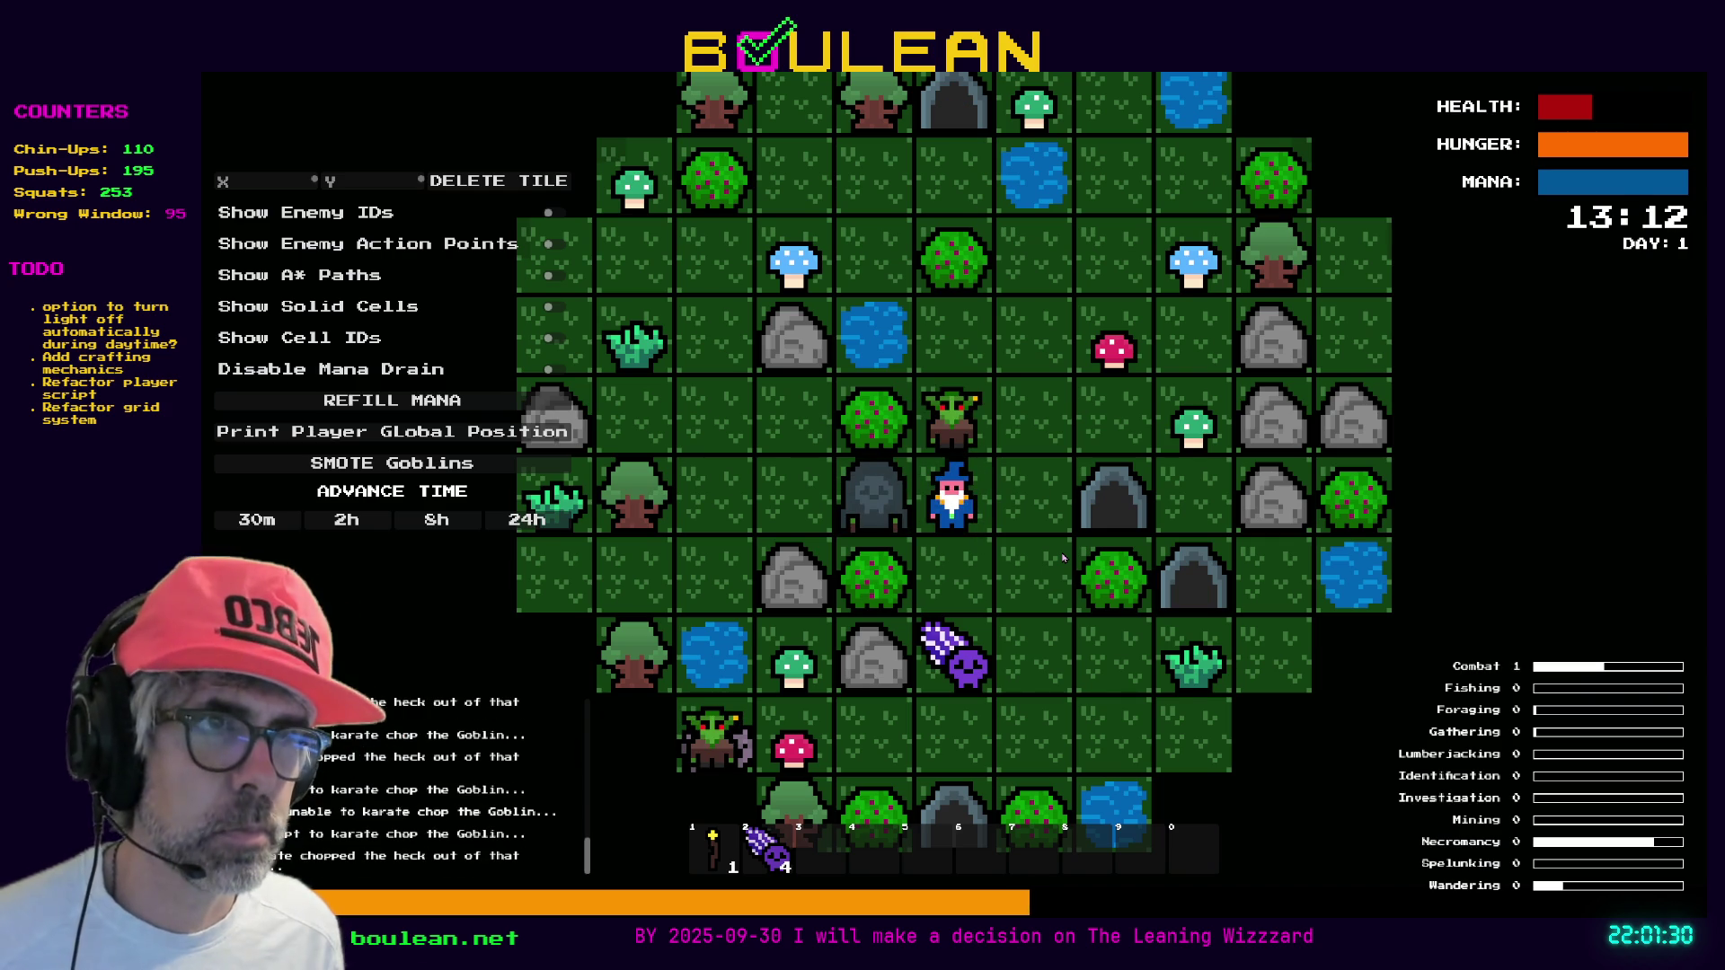
key("Up")
key("Up")
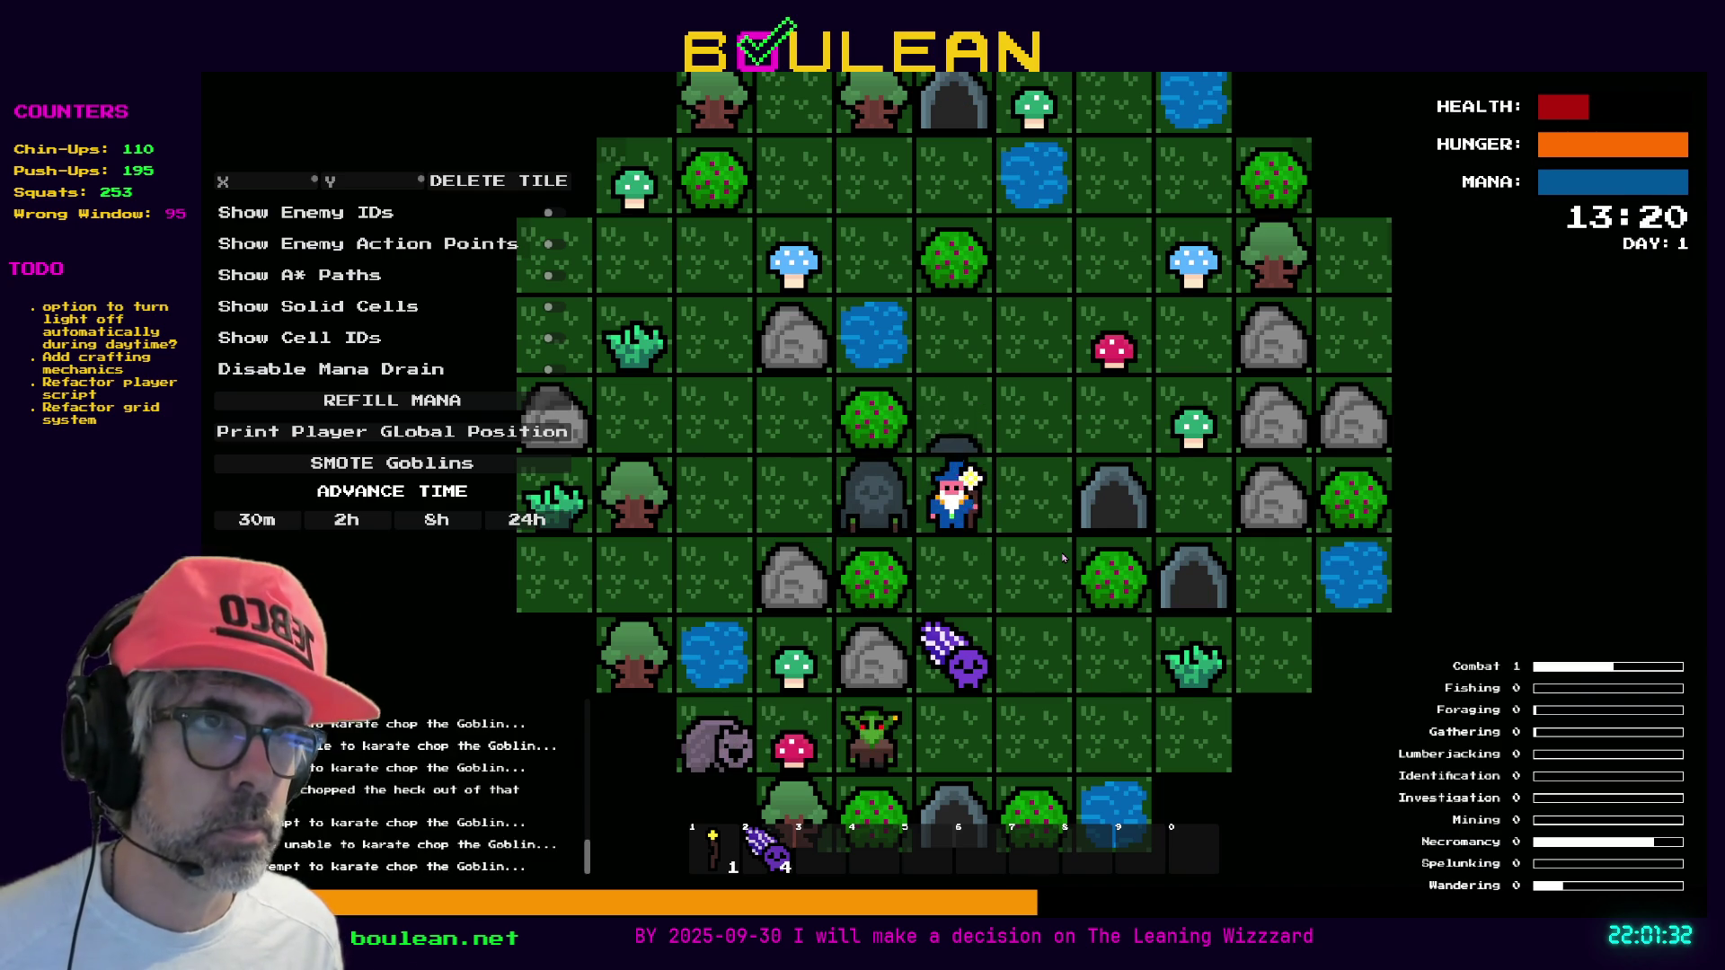
key("Up")
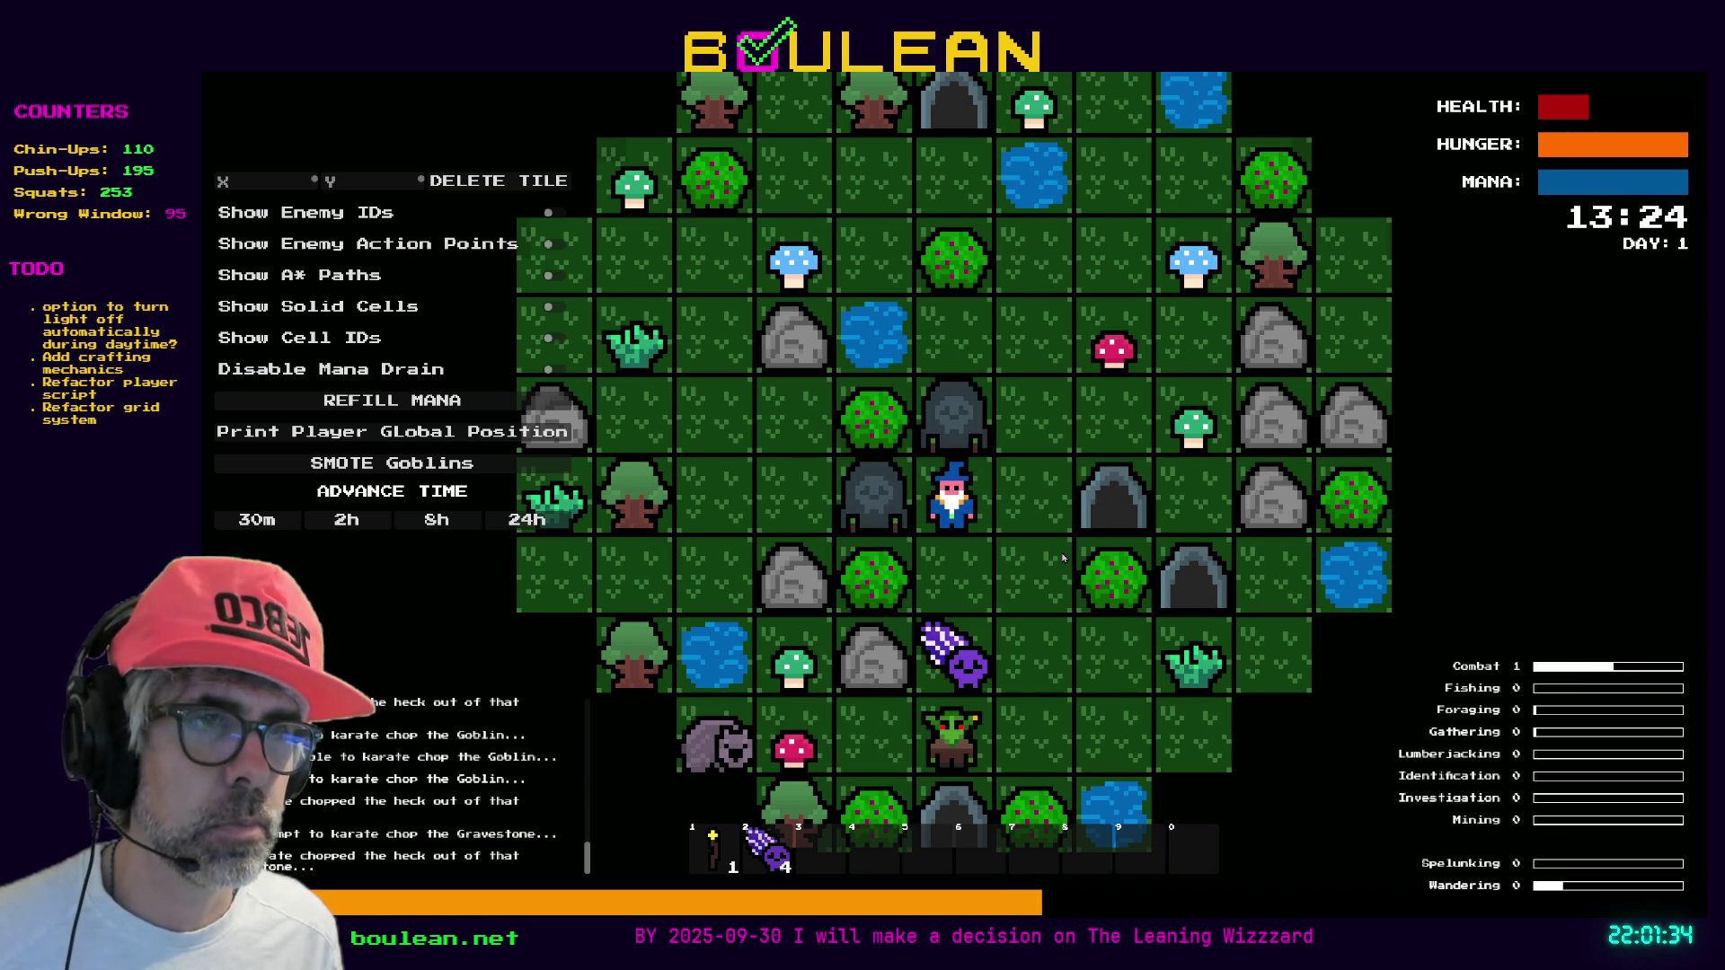
key("Up")
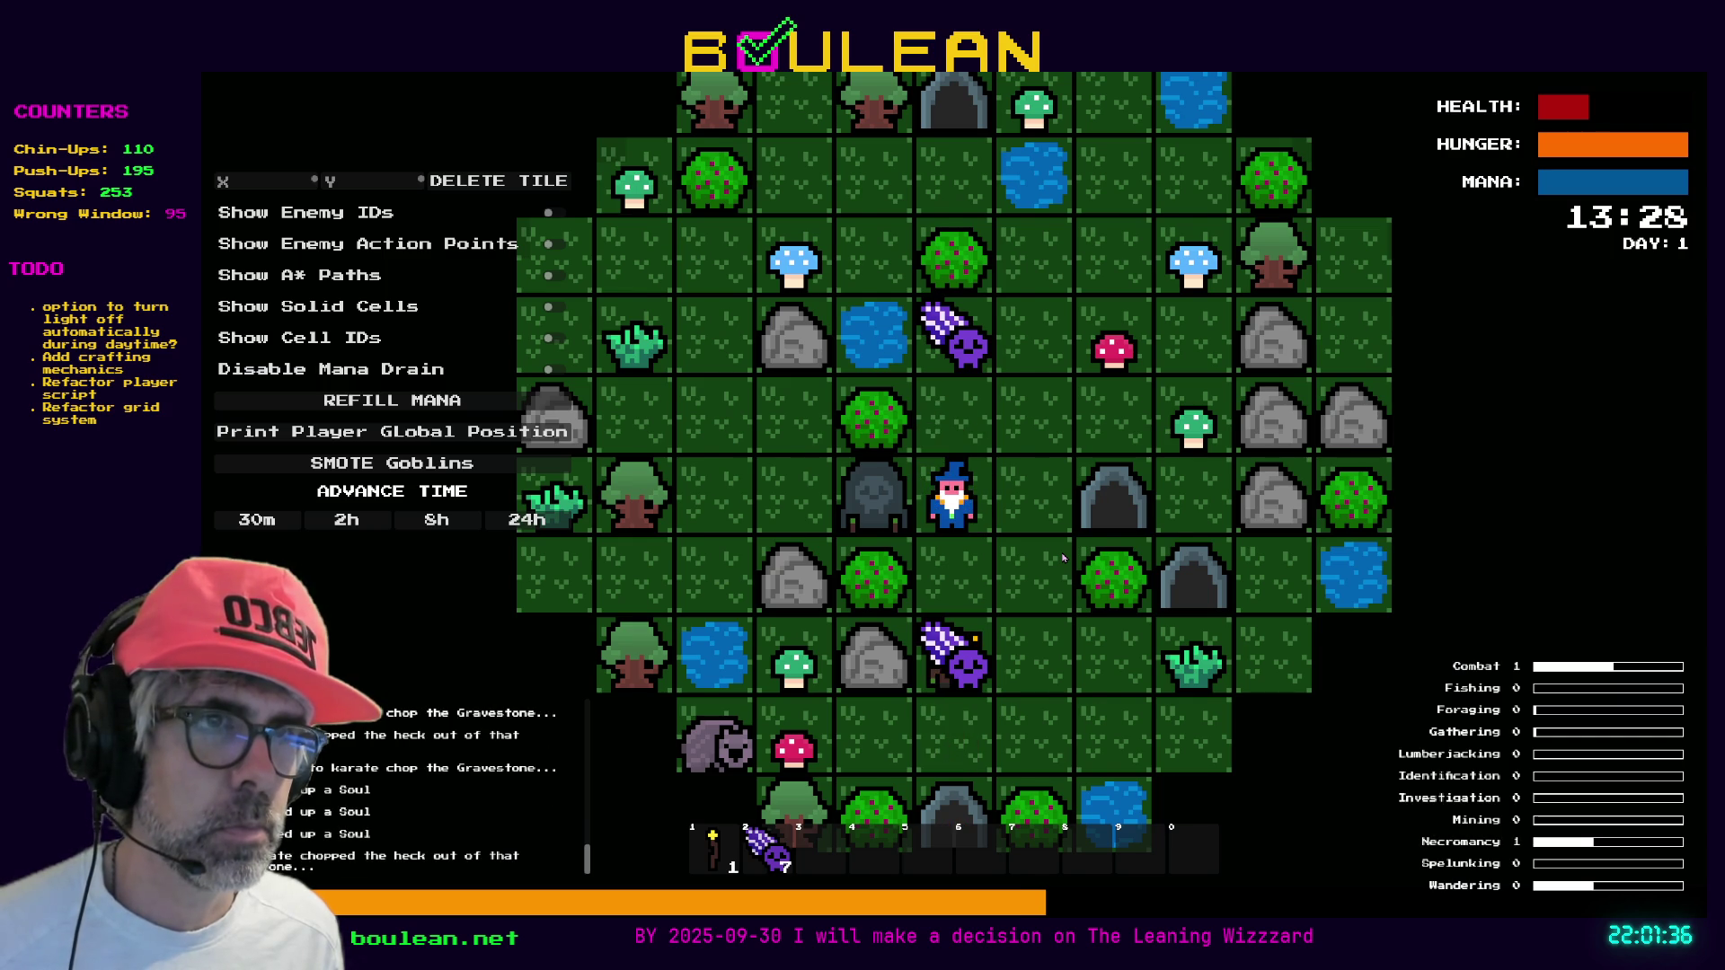
key("Down")
key("Left")
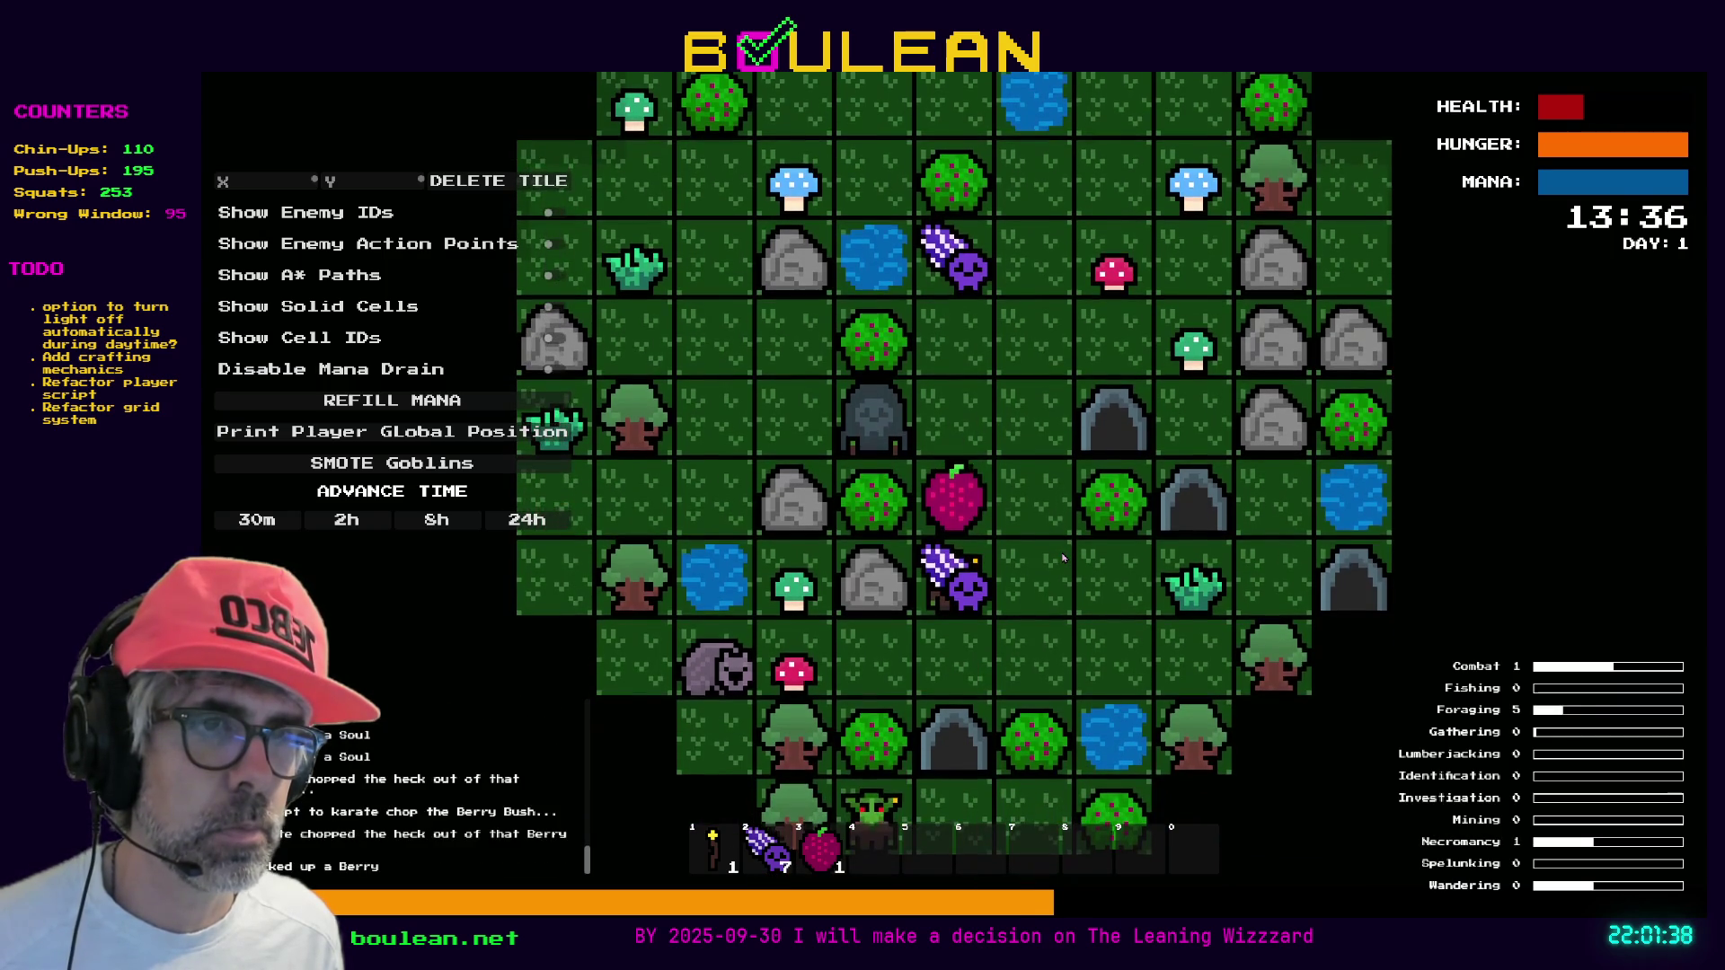
Chop a second berry bush and a grass tuft, collecting the berry and grass
key("Right")
key("Right")
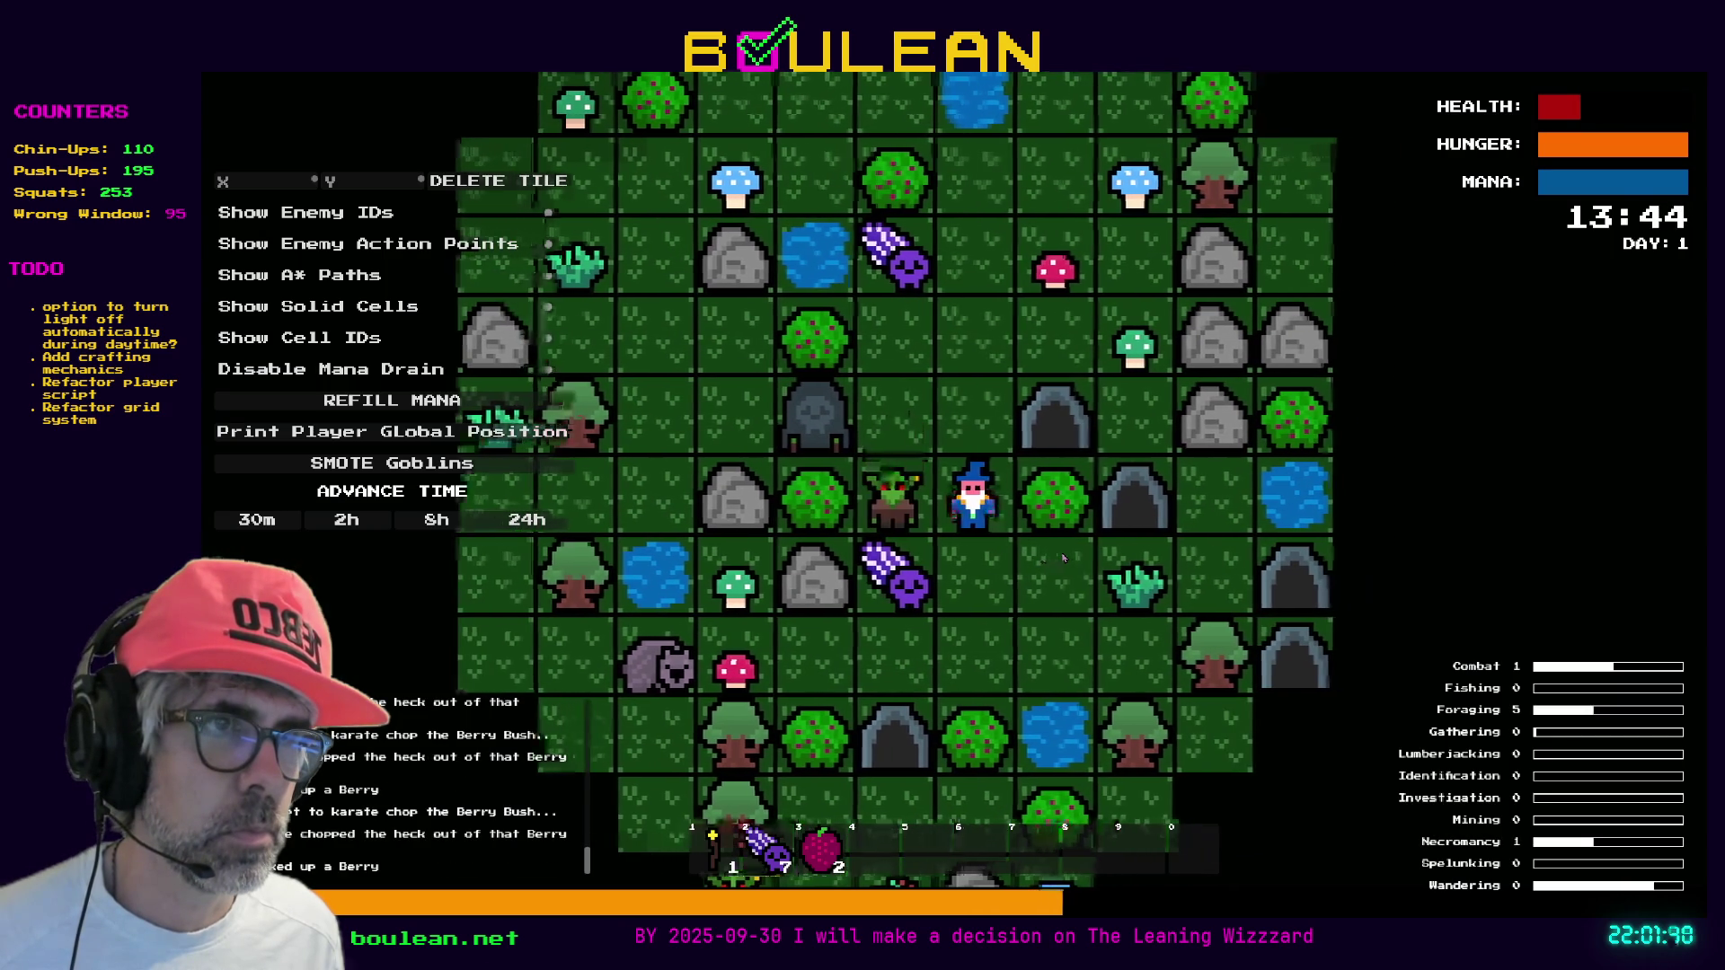
key("Down")
key("Right")
key("Right")
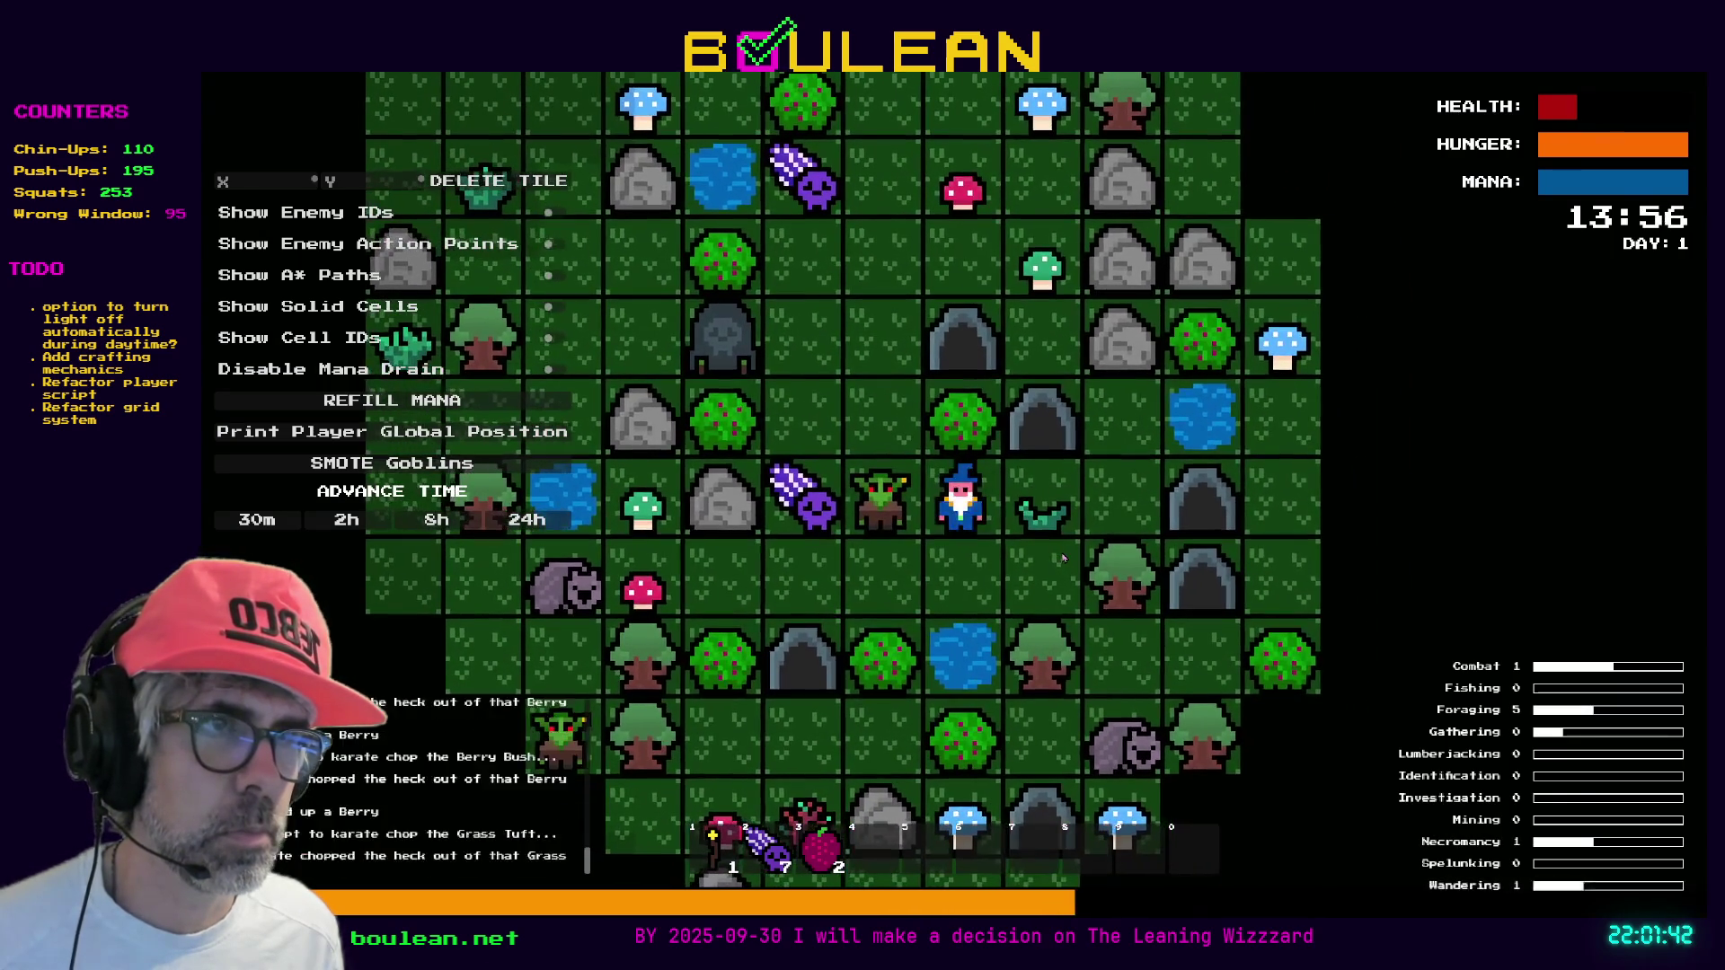
key("Right")
key("Down")
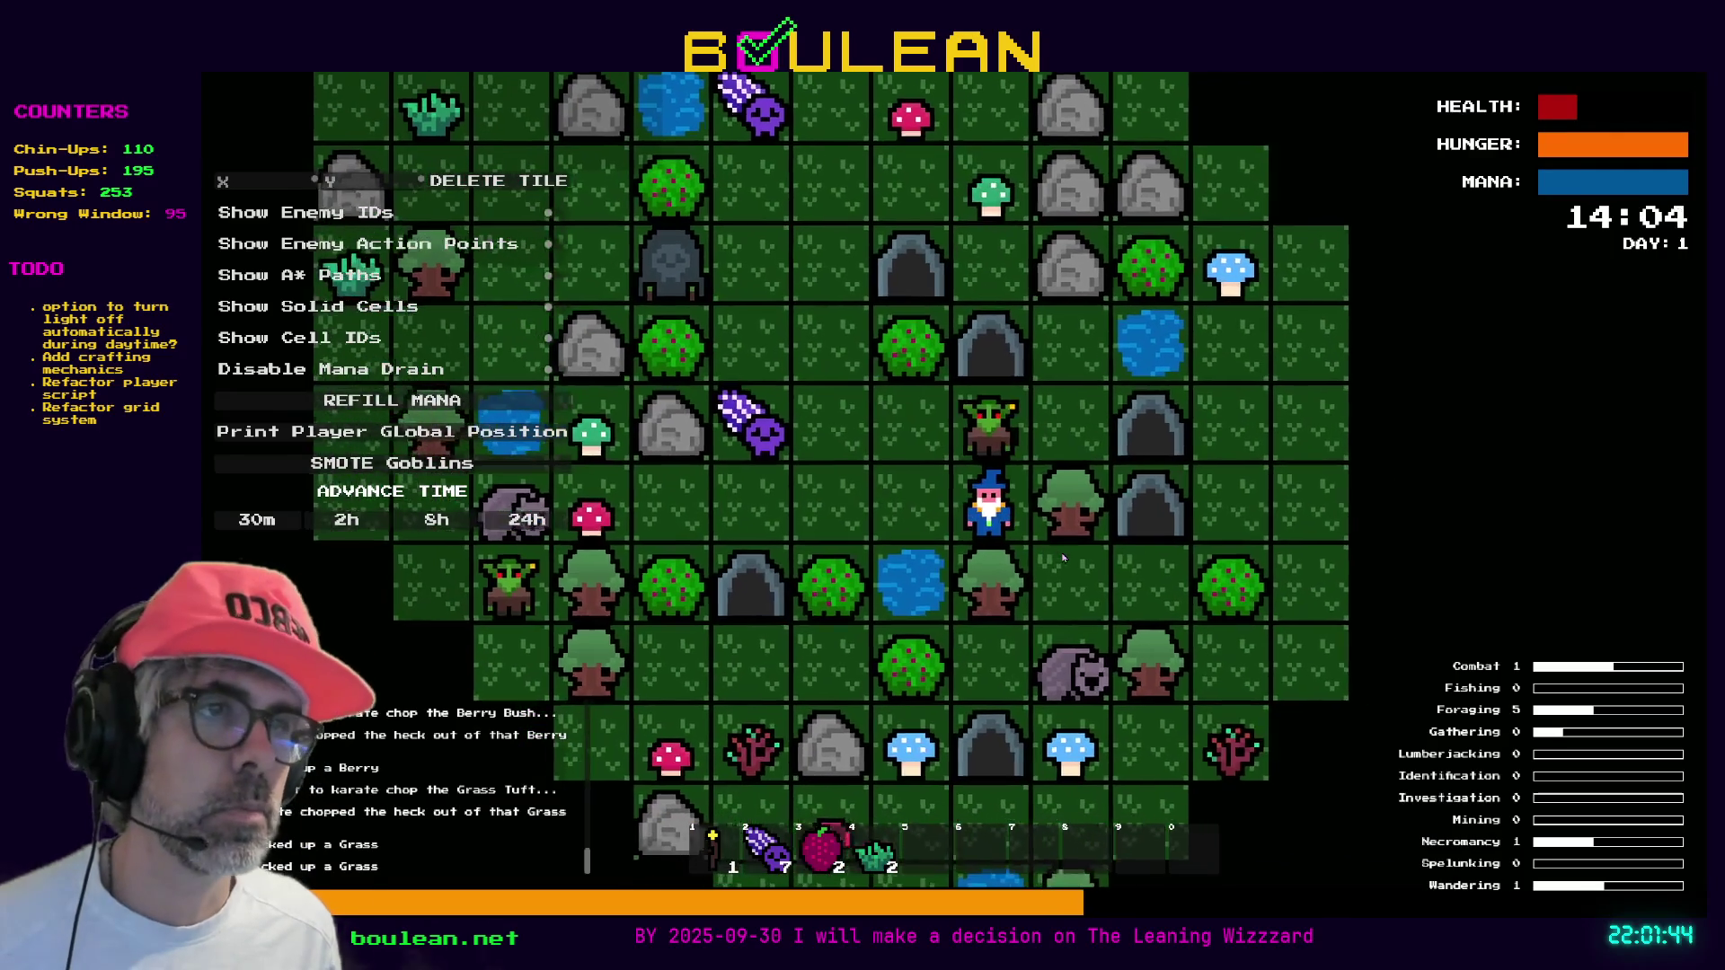
Chop the trees below and to the right into logs, then attack the adjacent goblin until it dies
key("Down")
key("Down")
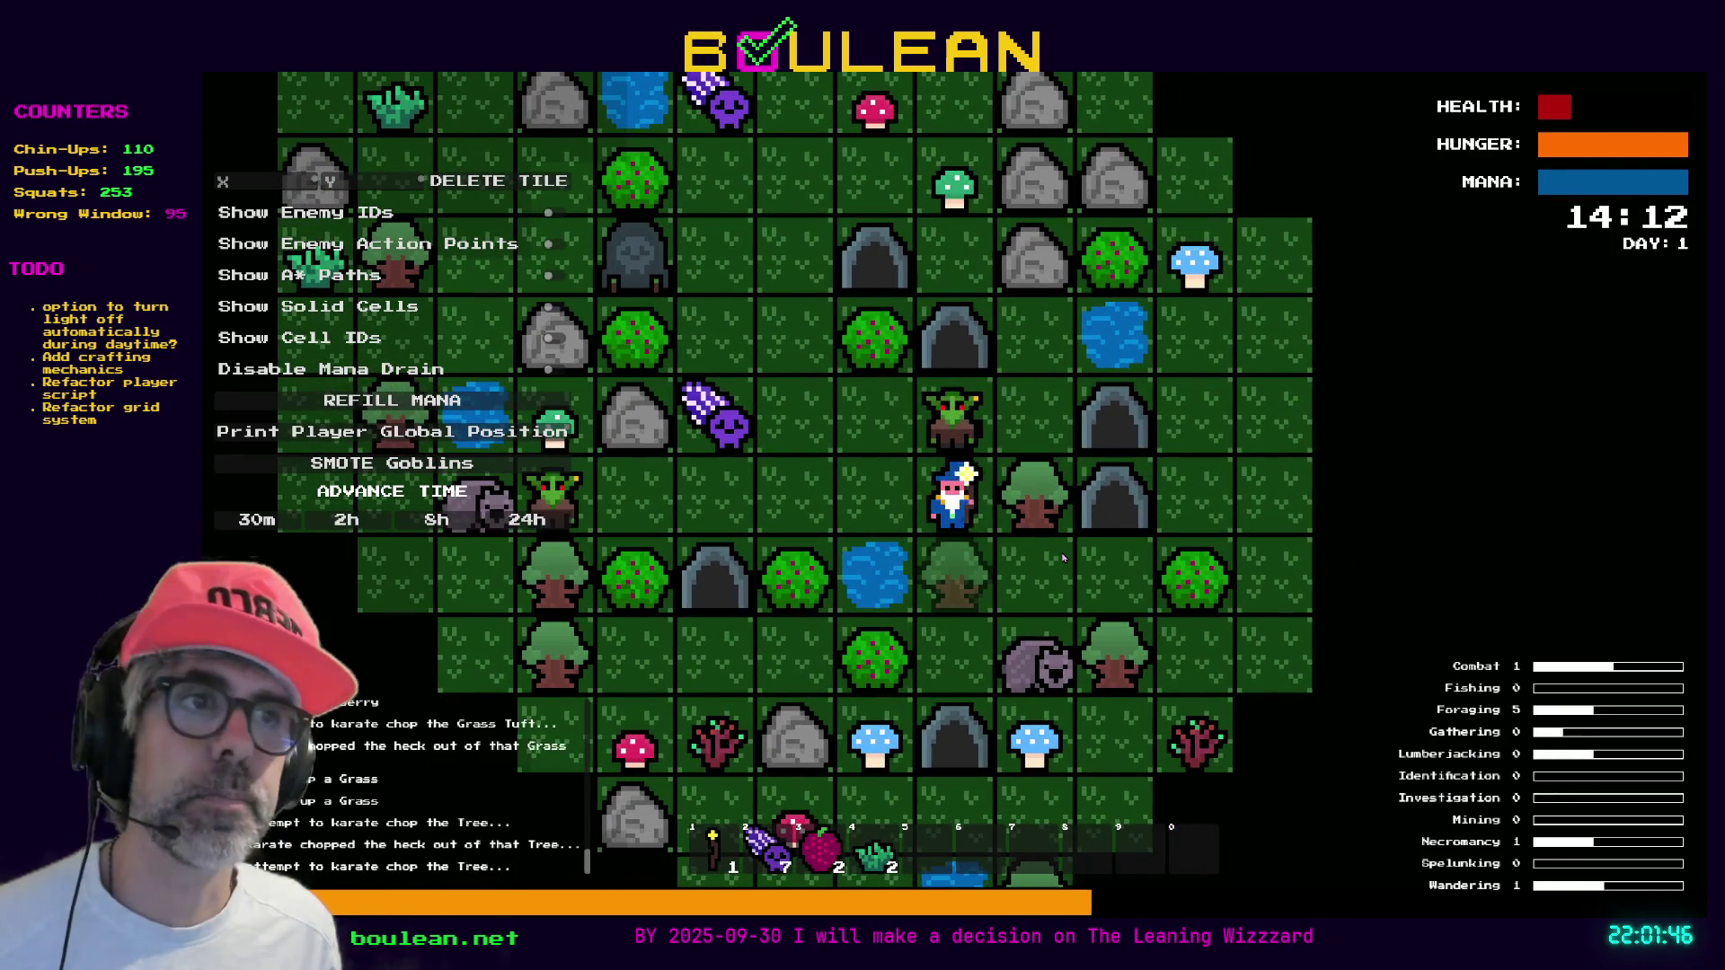
key("Down")
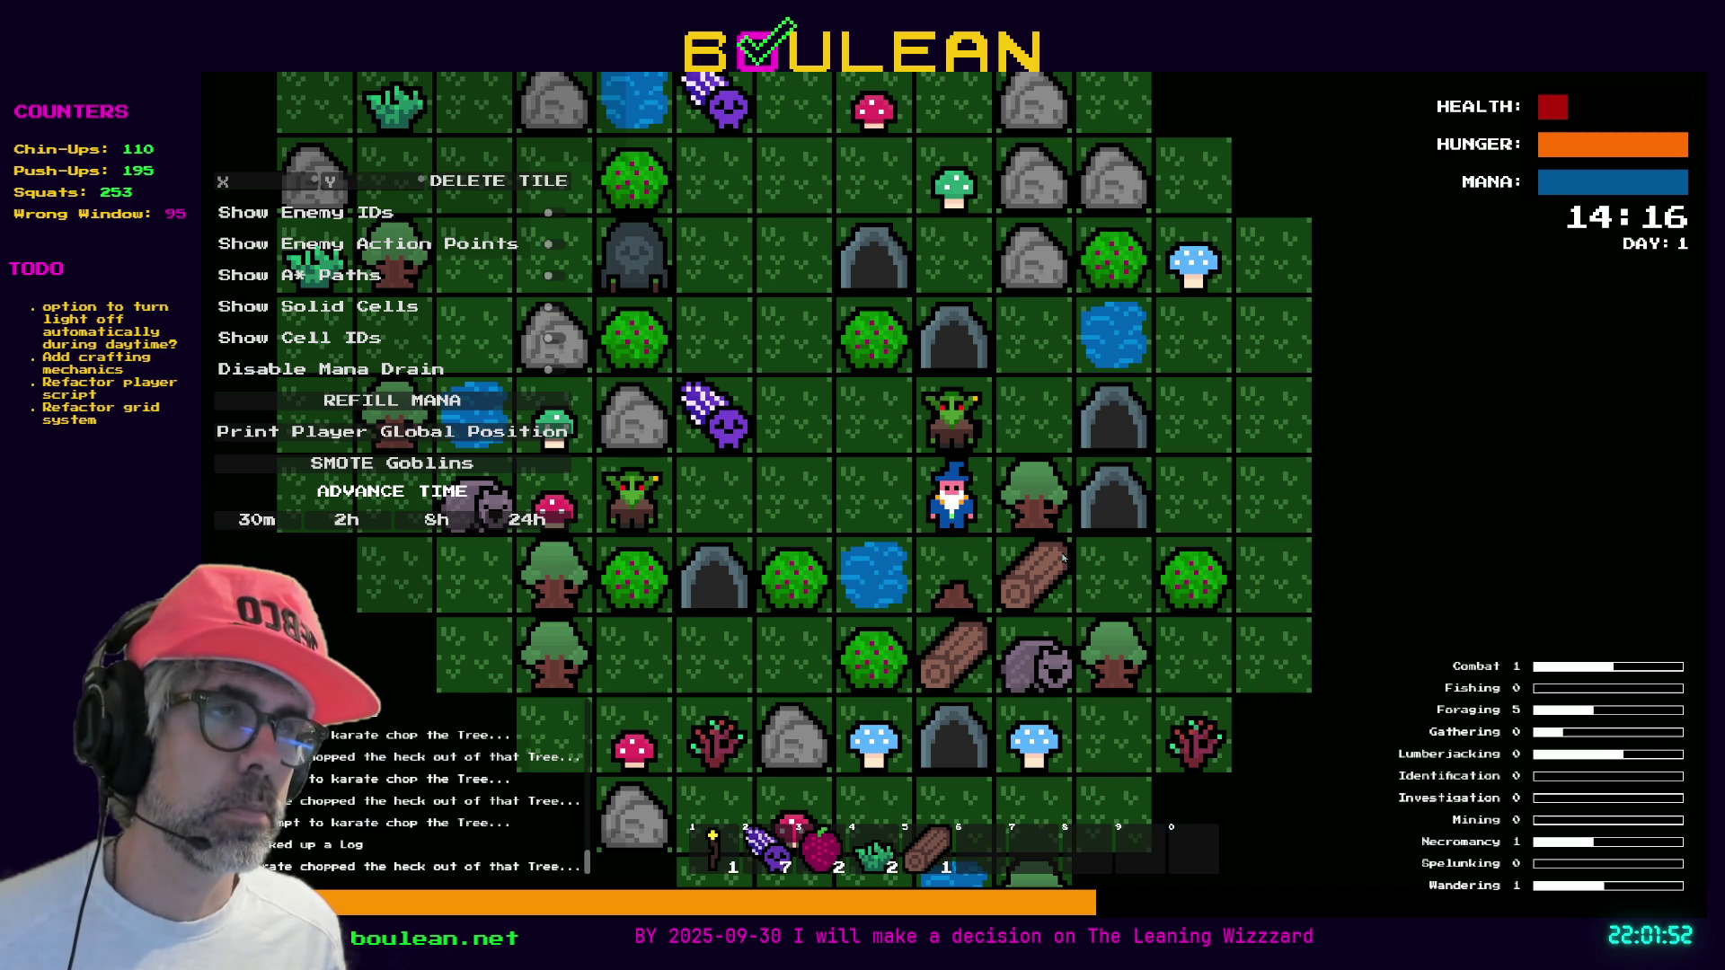
key("Right")
key("Right")
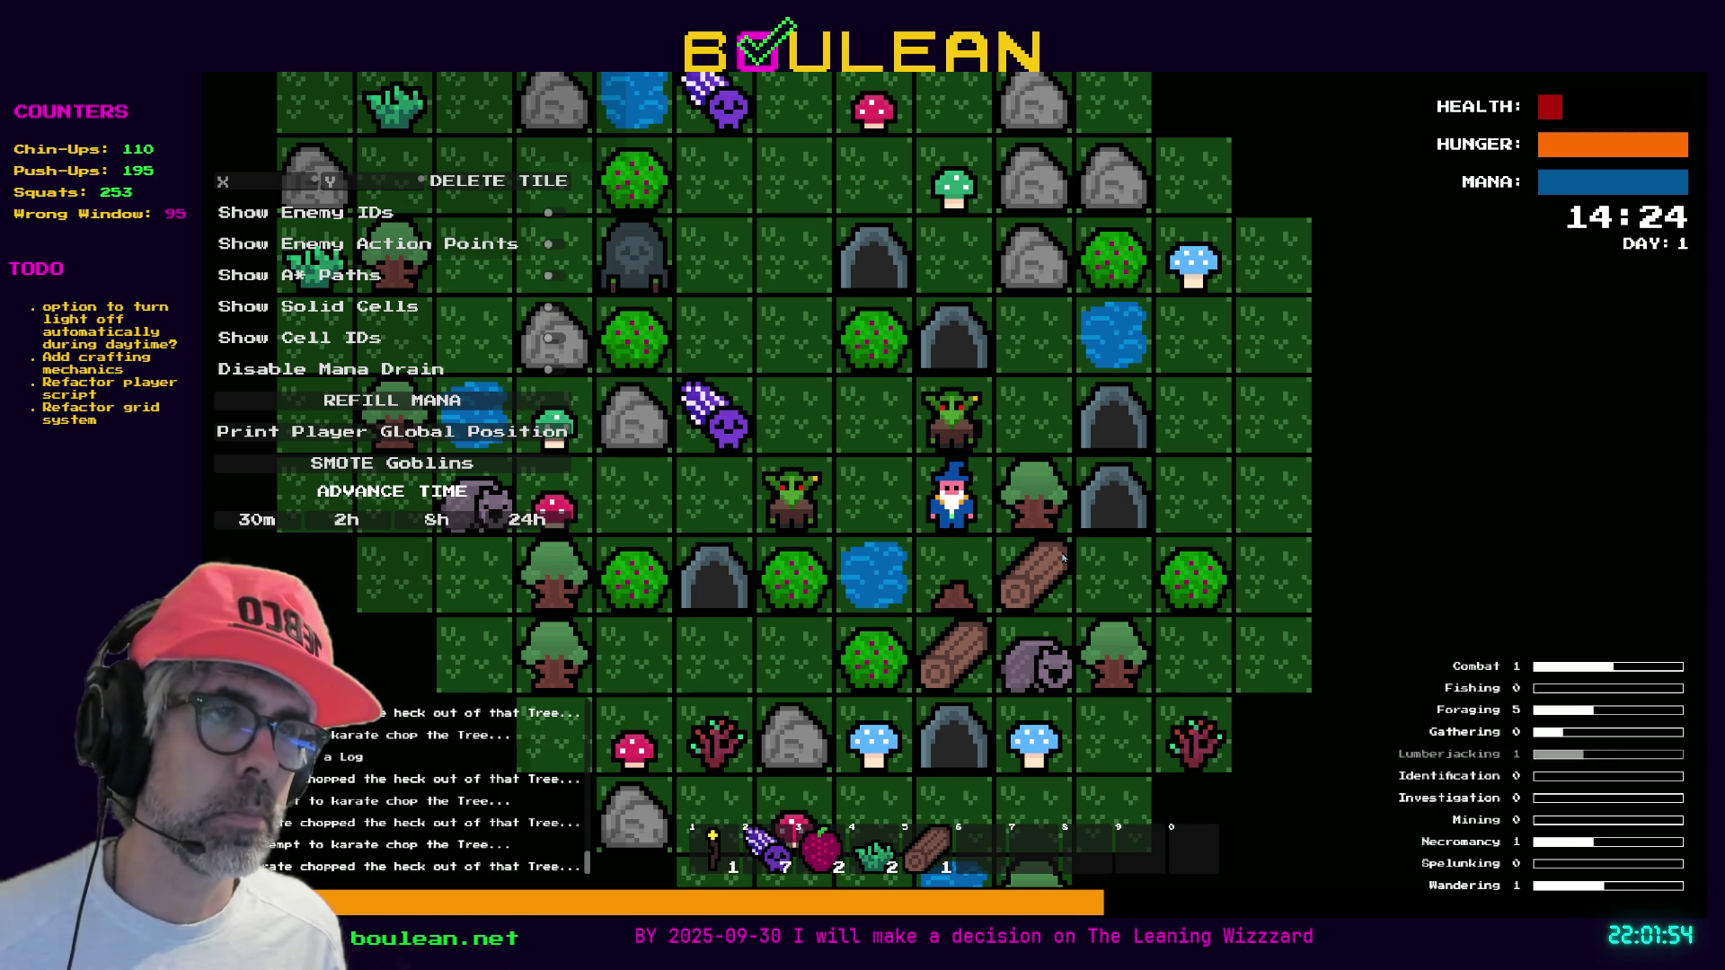
key("Right")
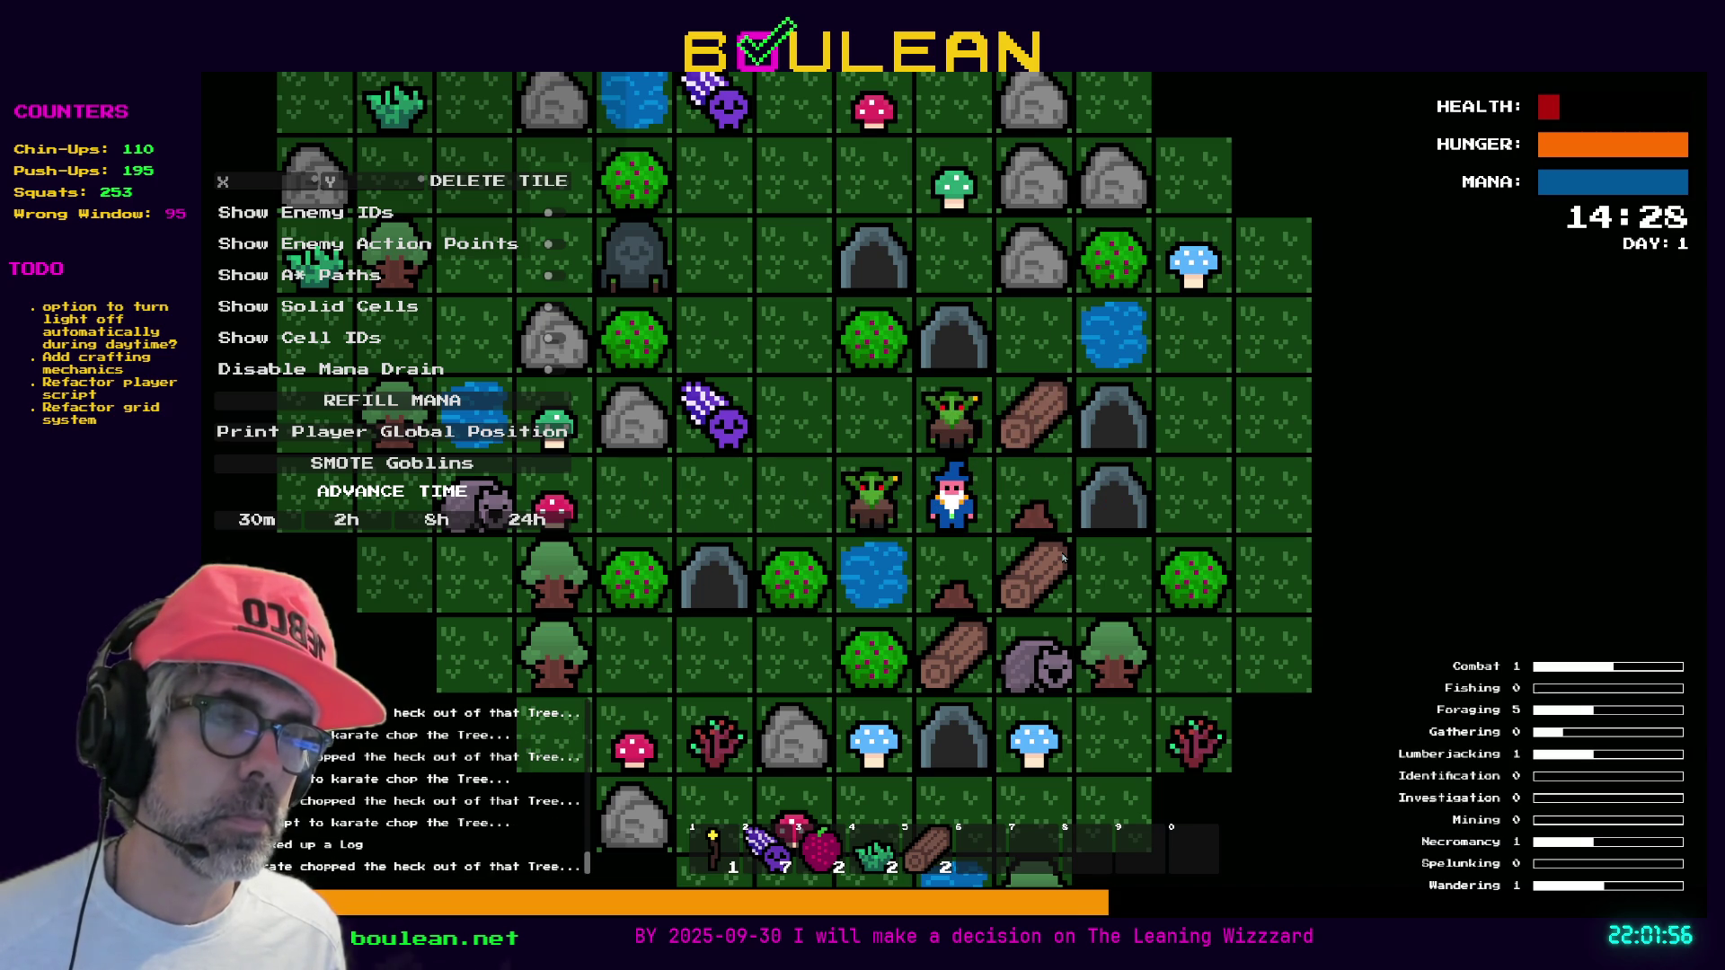
key("Left")
key("Left")
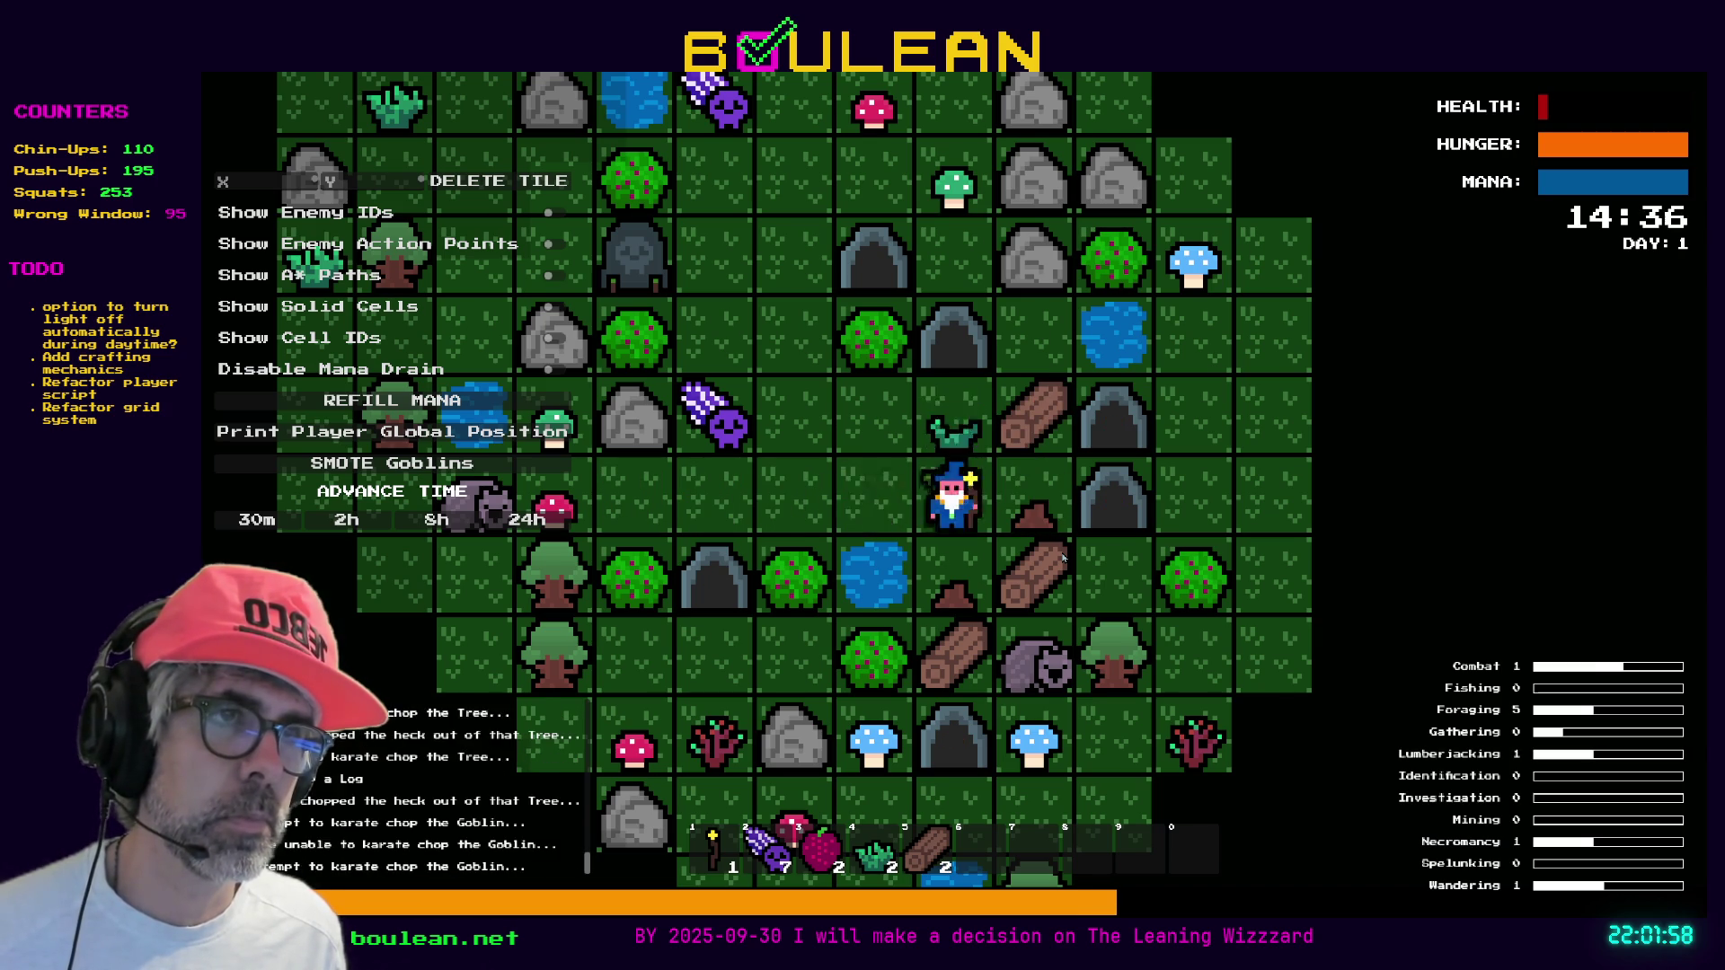
key("Left")
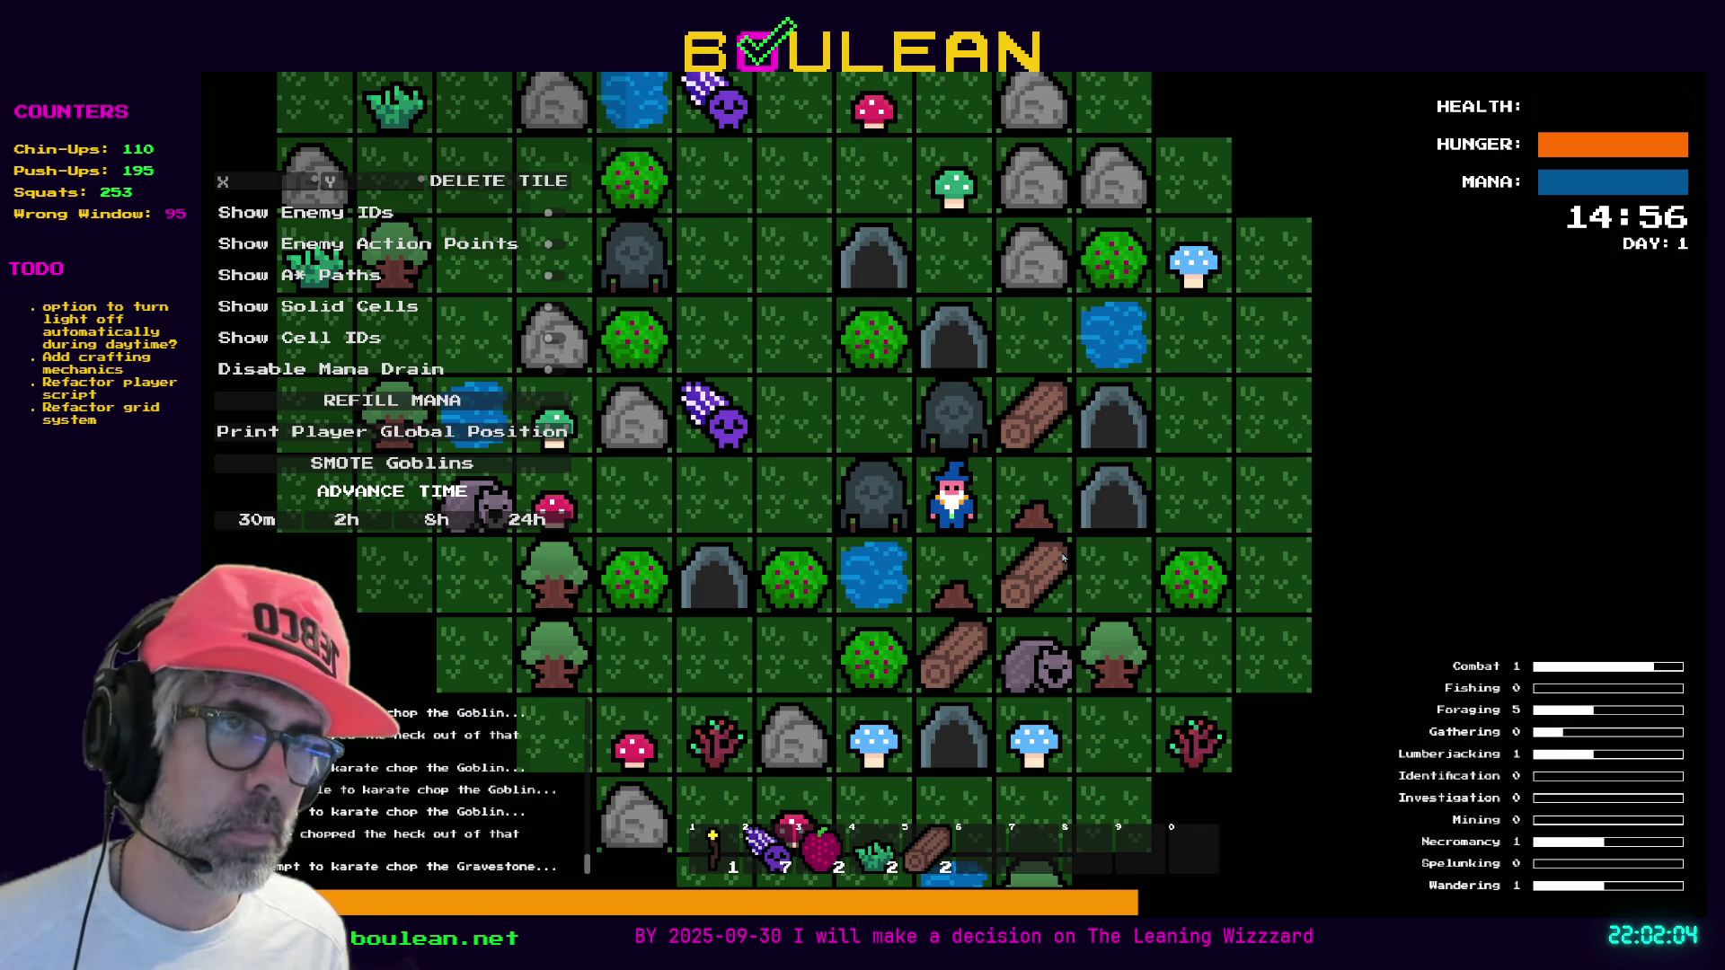
Chop gravestones for souls and collect the Blue Mushroom to the upper right
key("Up")
key("Right")
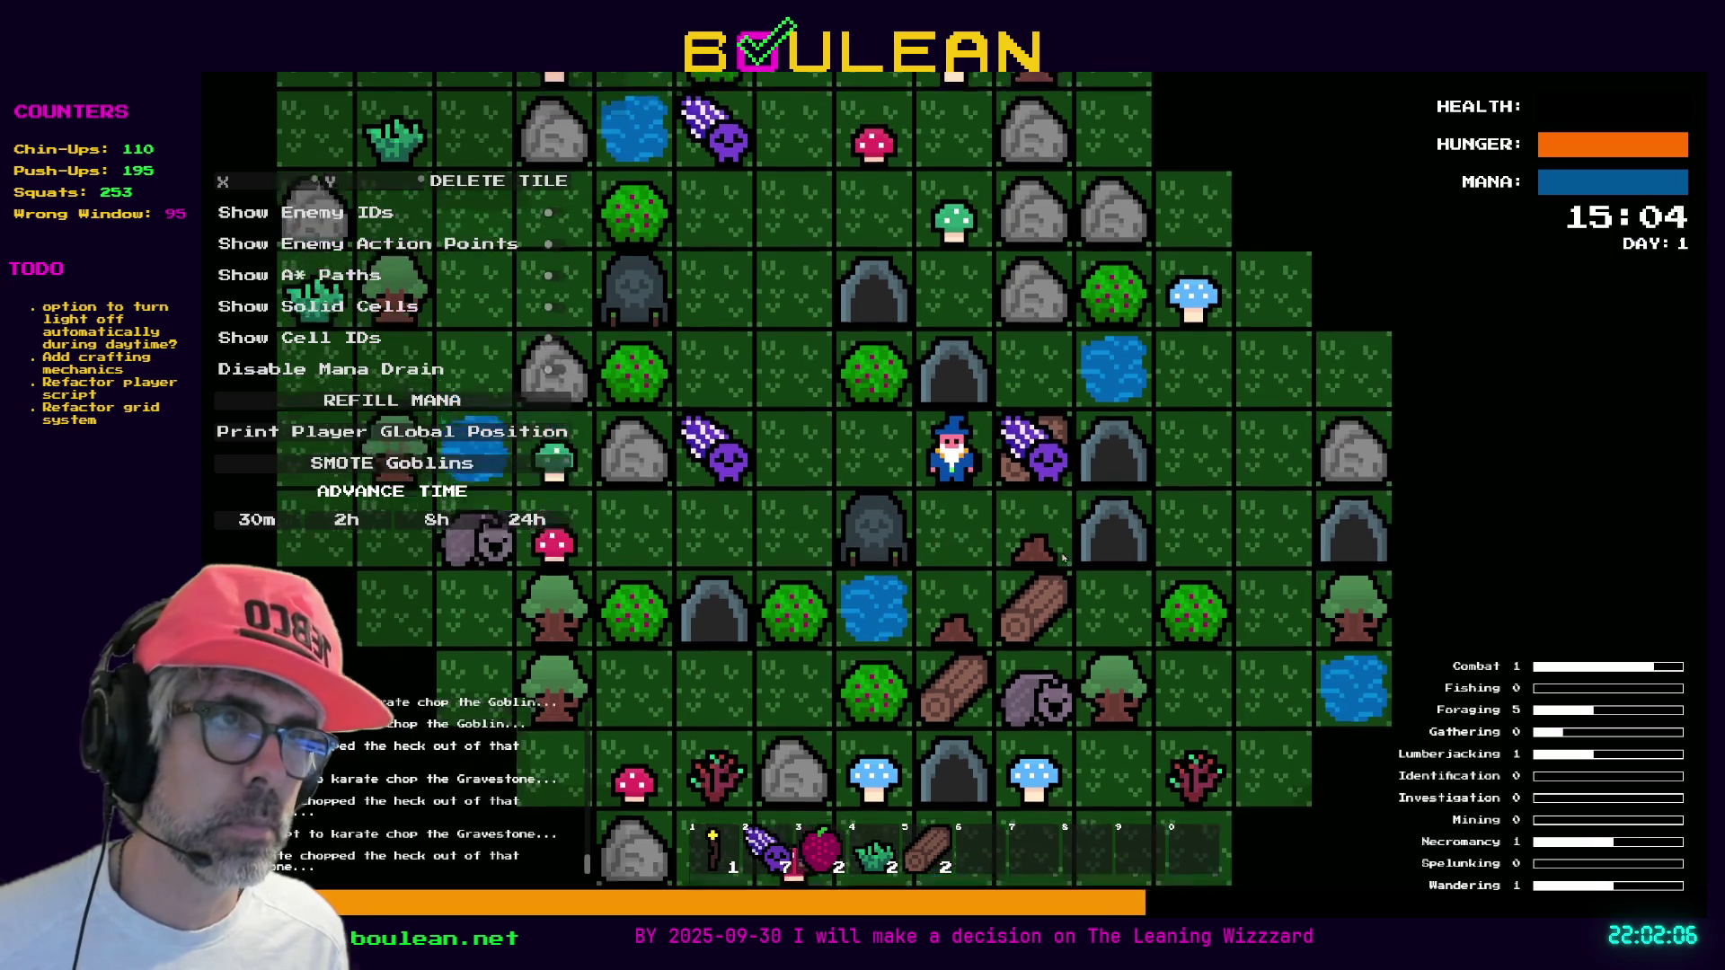
key("Up")
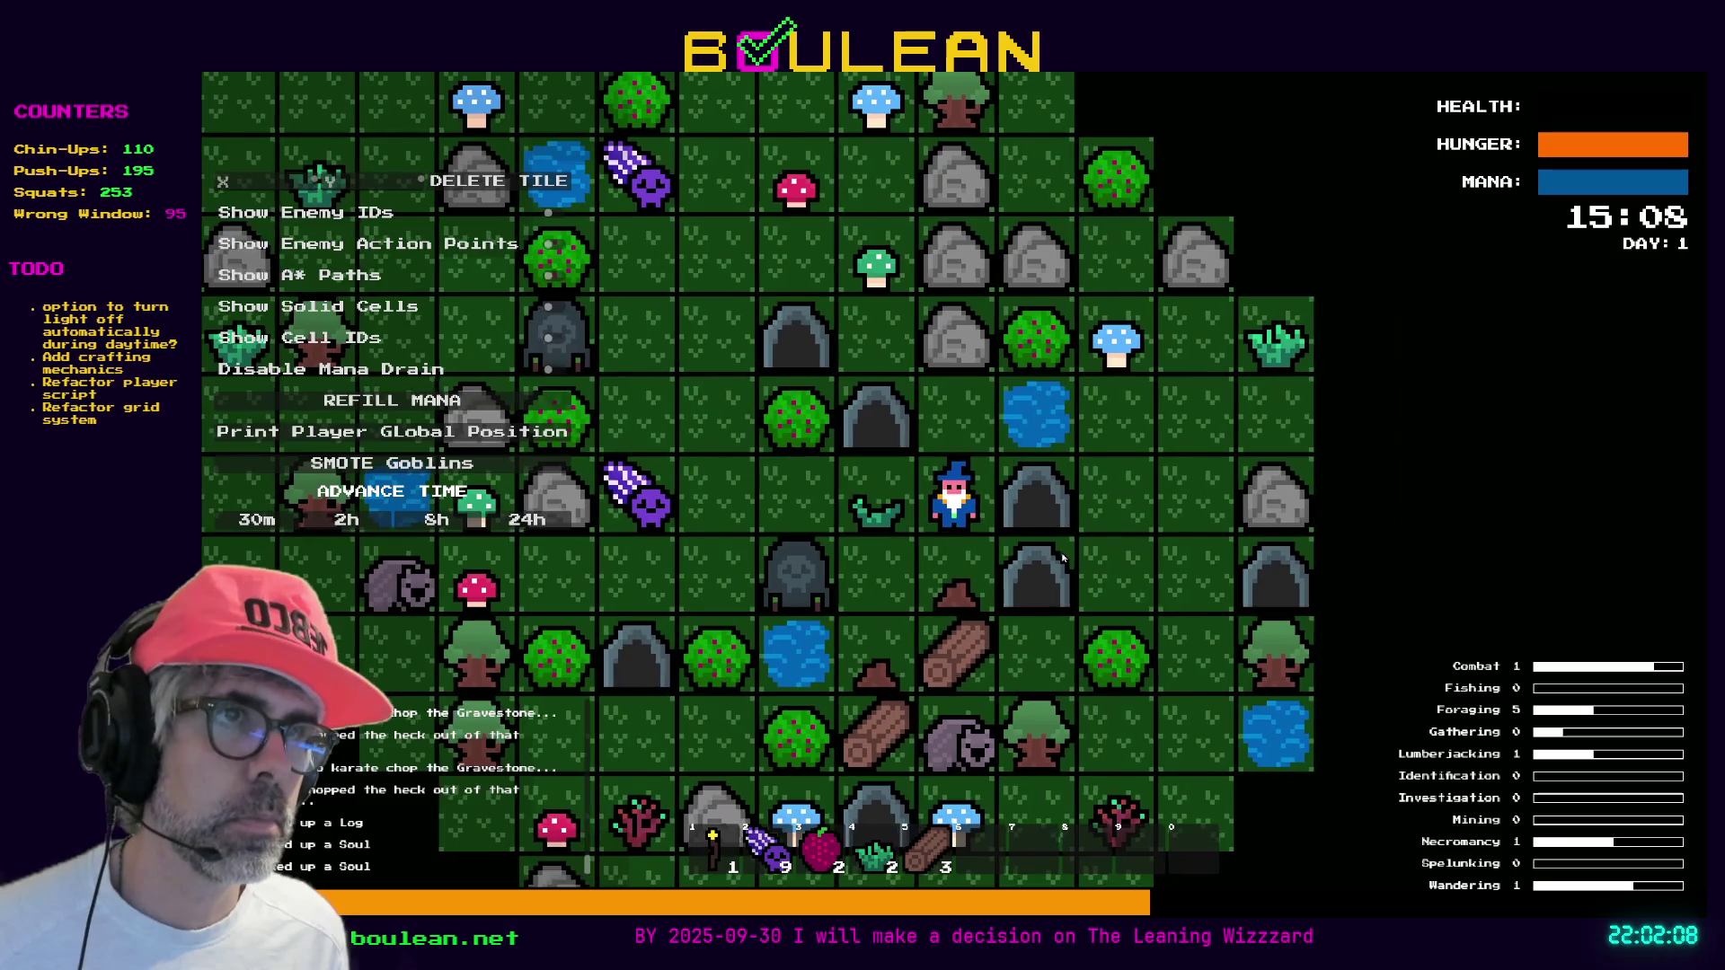
key("Right")
key("Up")
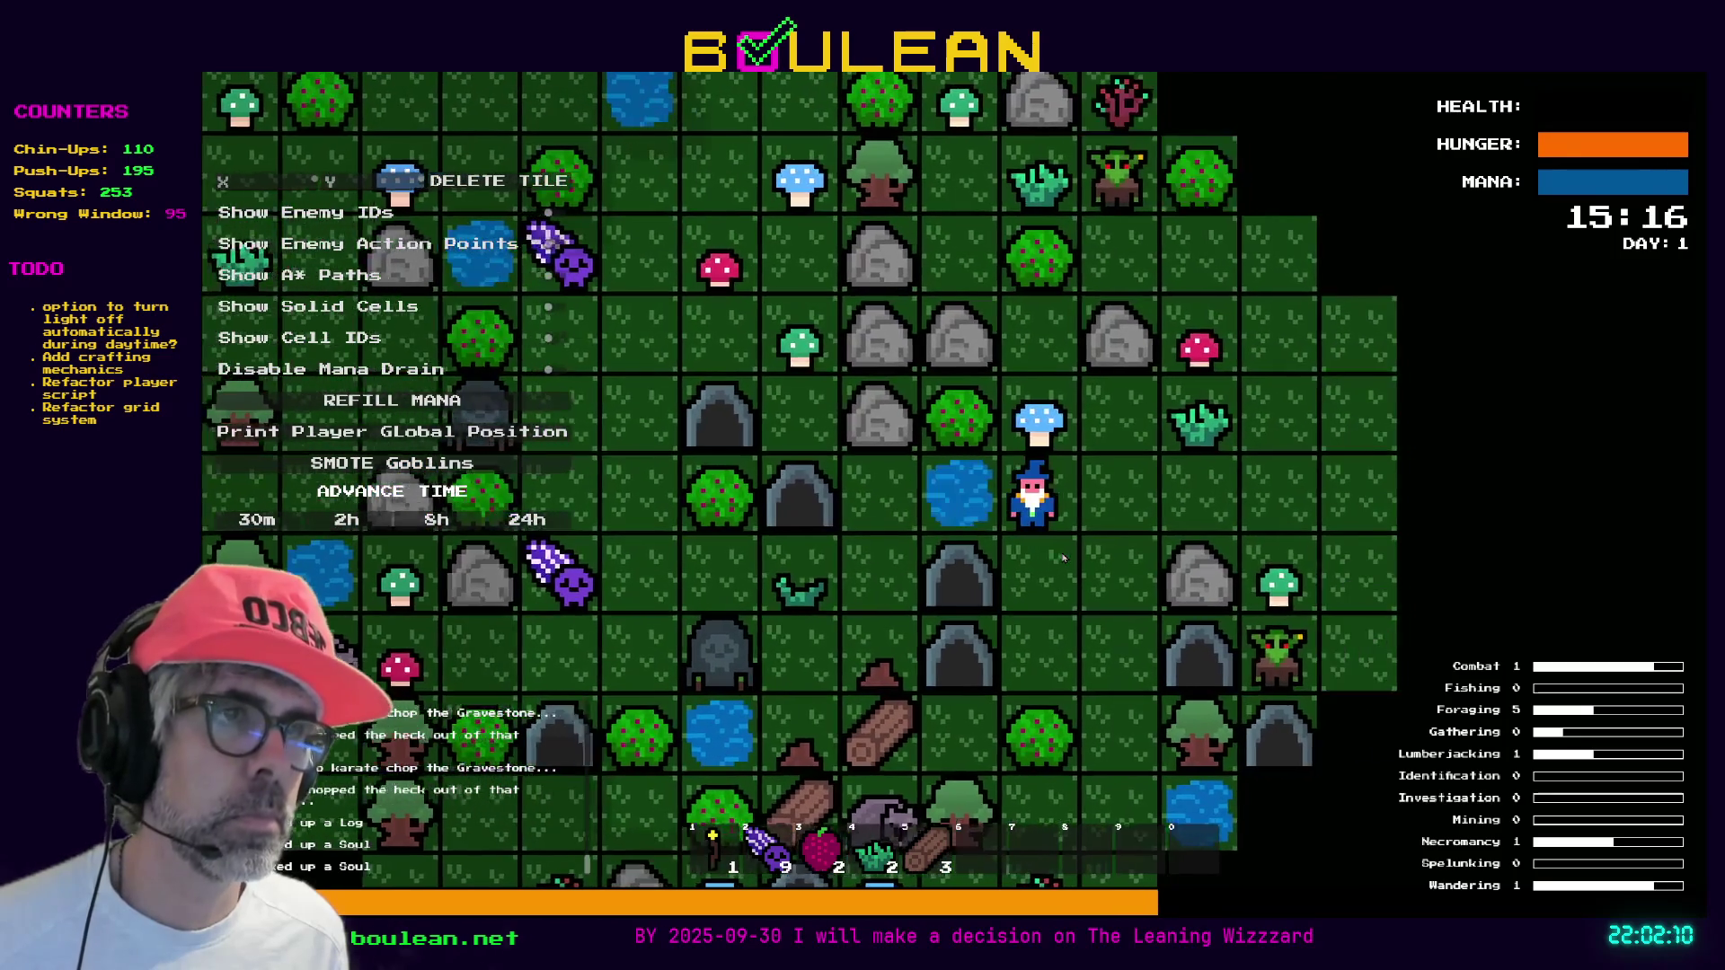
key("Right")
key("Up")
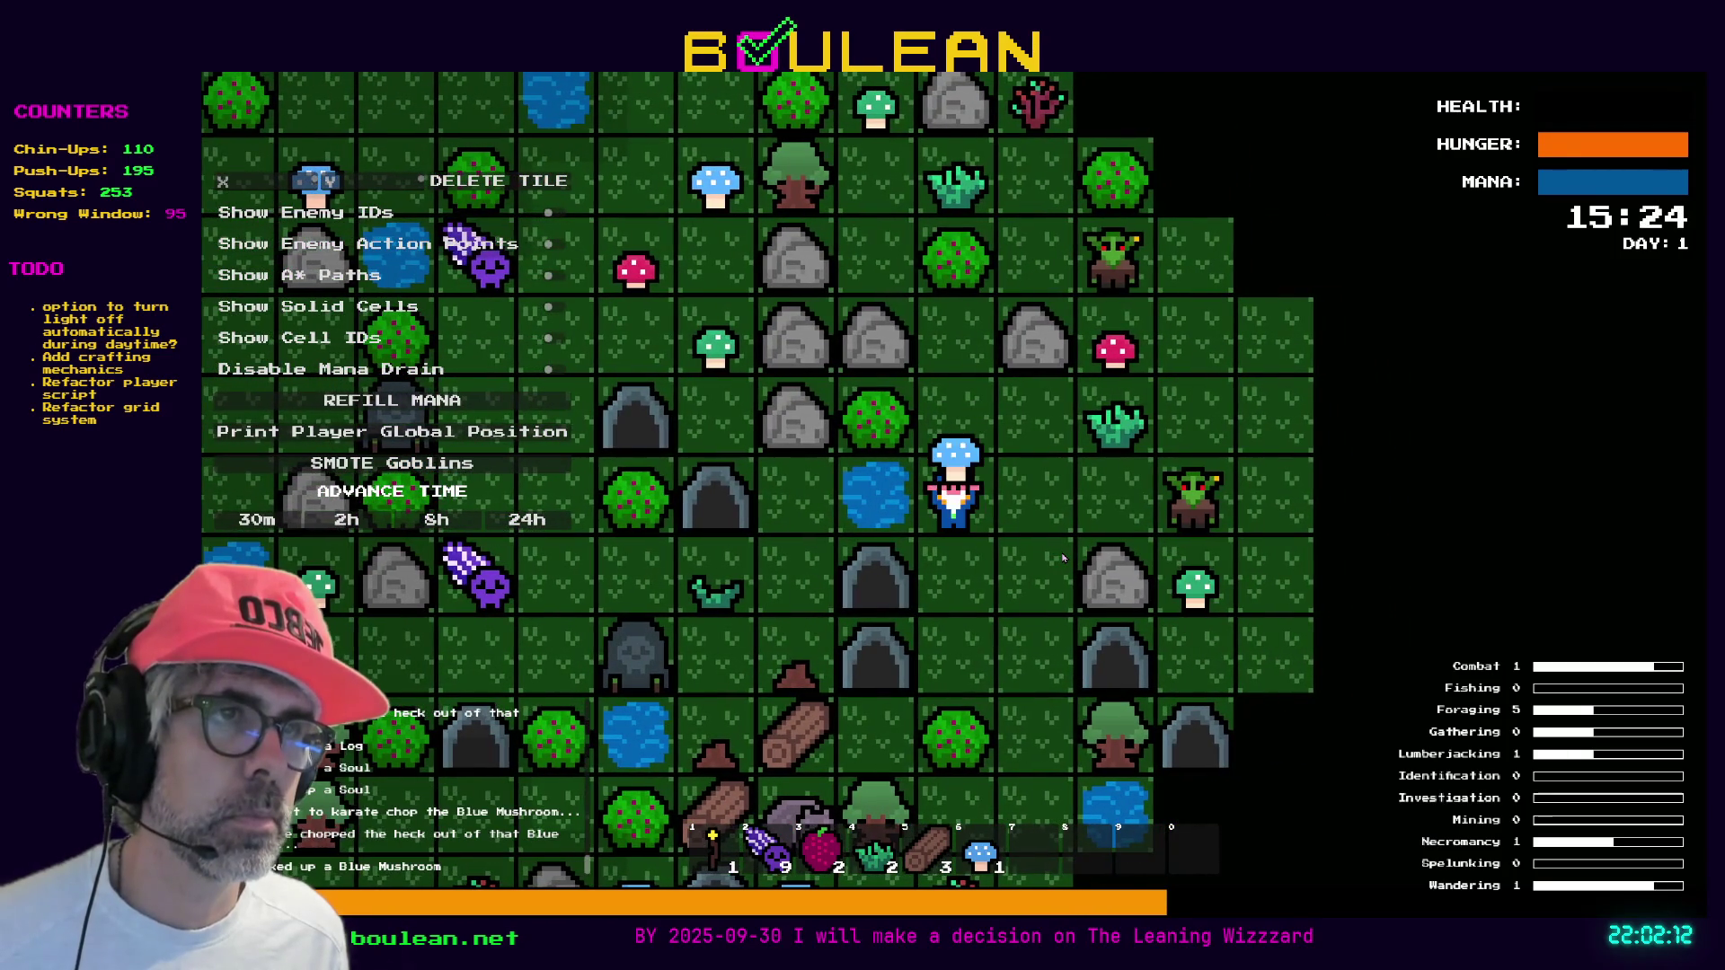
key("Right")
key("Right")
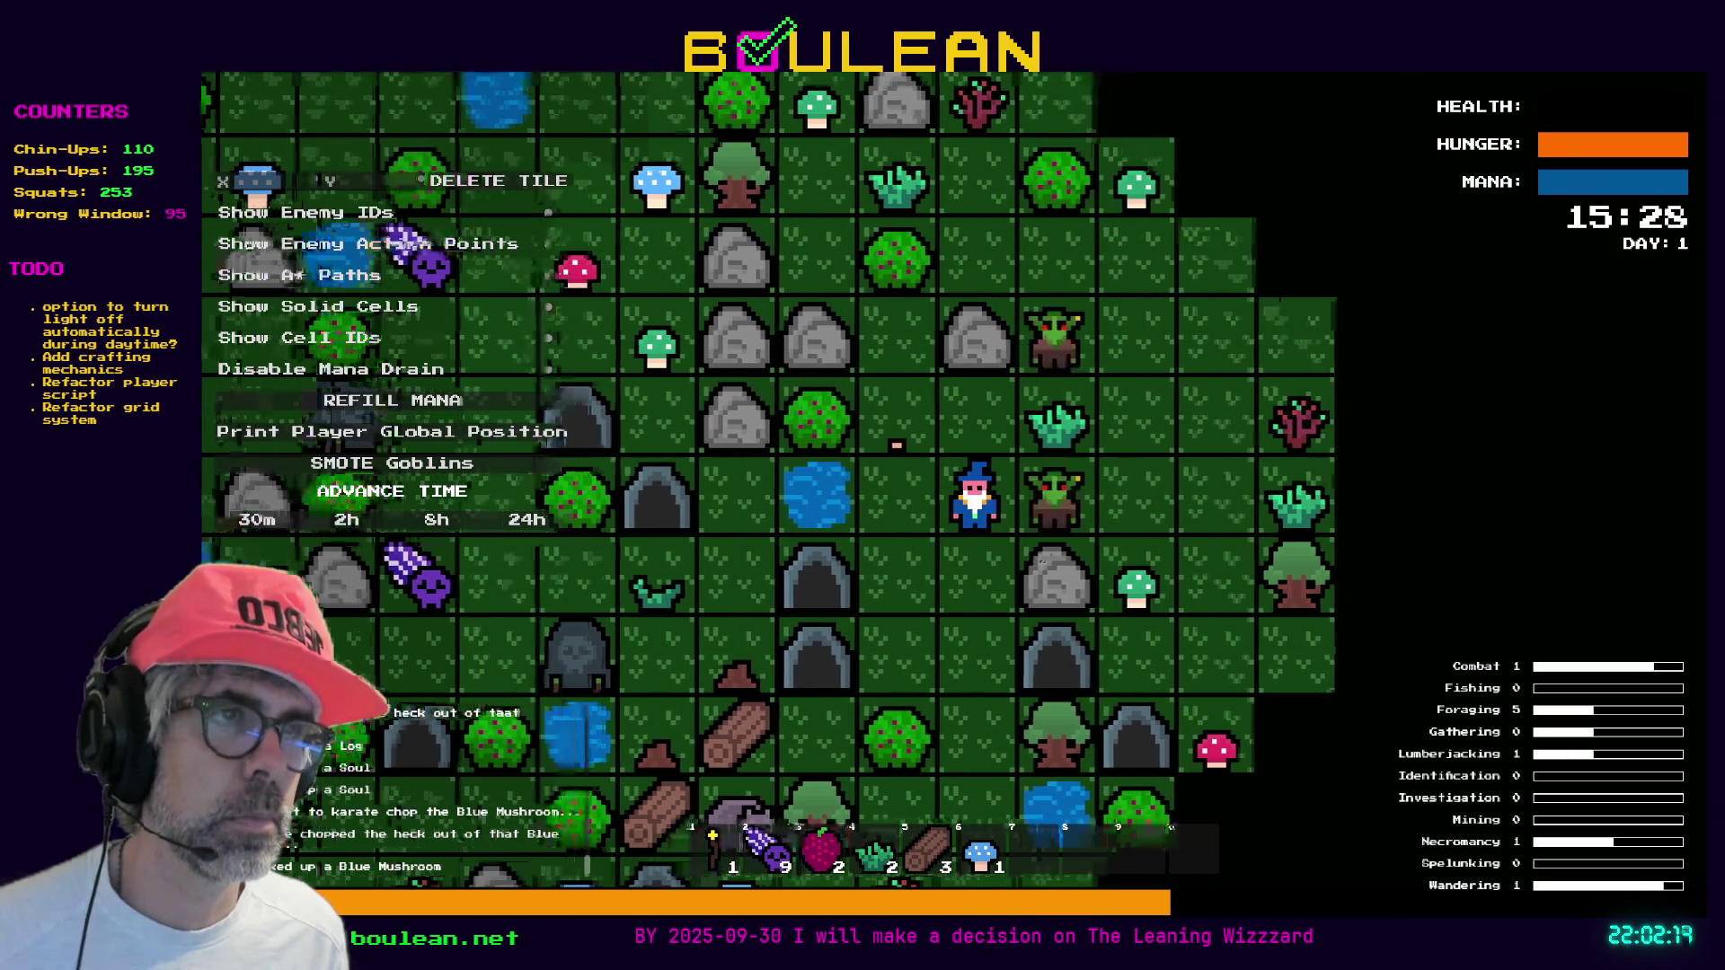
key("Right")
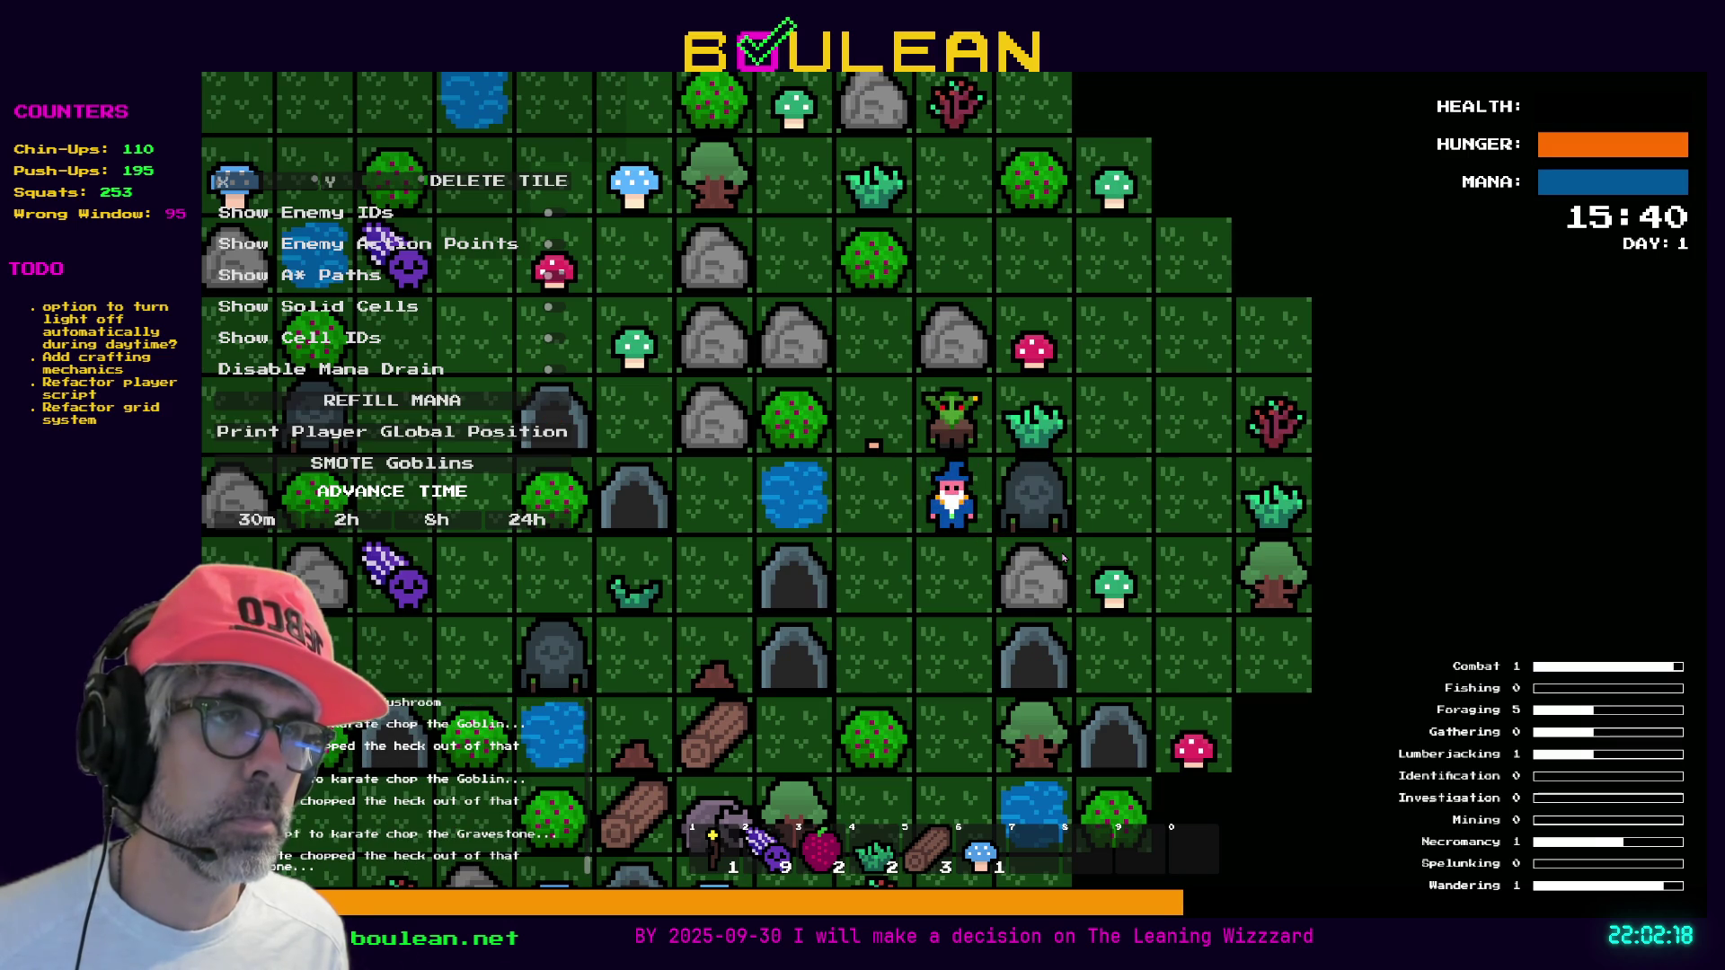
key("Right")
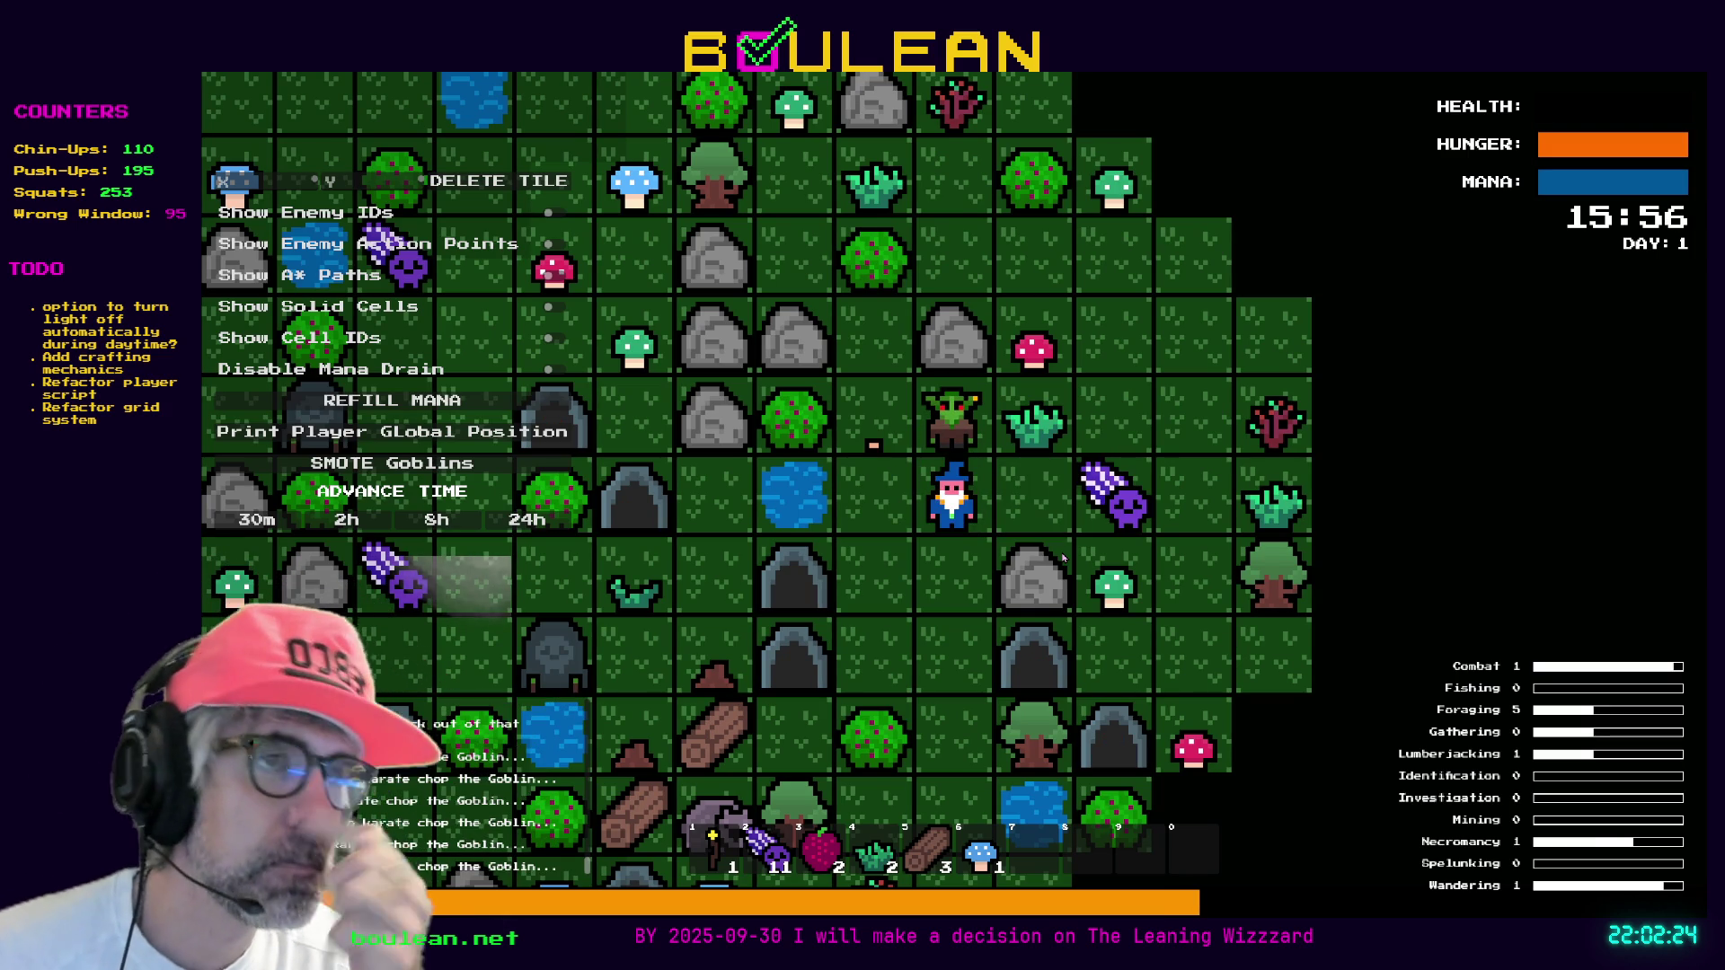
Attack a goblin, chop grass and a blue mushroom, and try chopping the Sapling
key("Up")
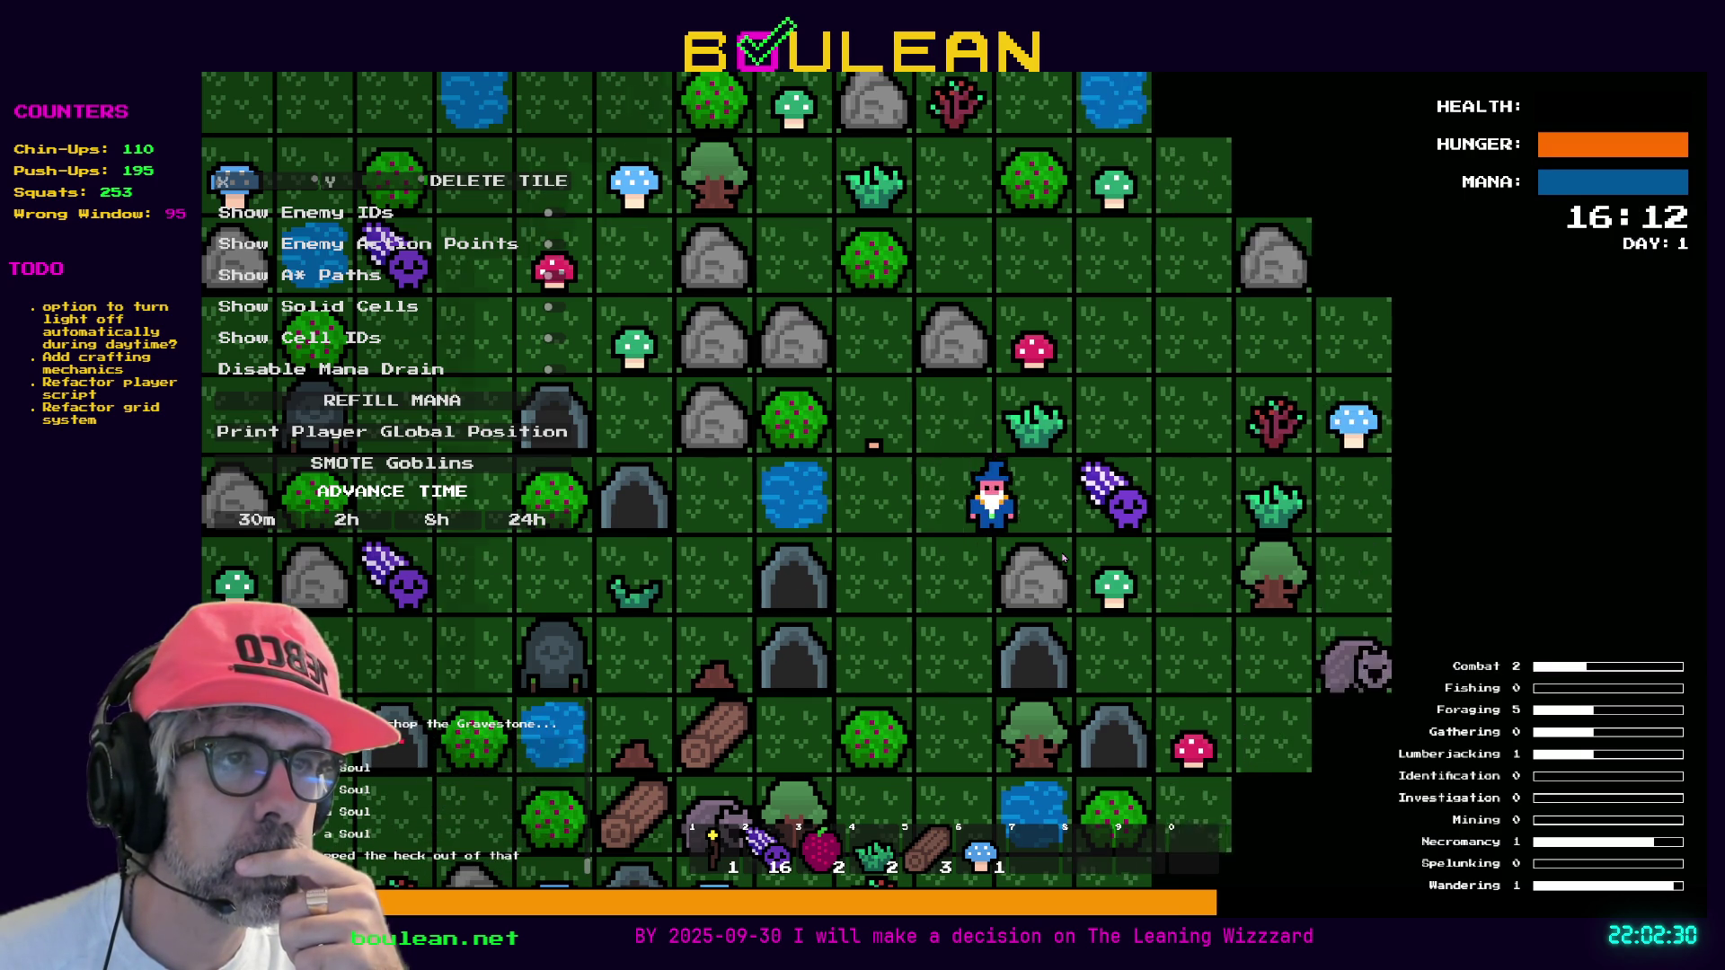
key("Right")
key("Right")
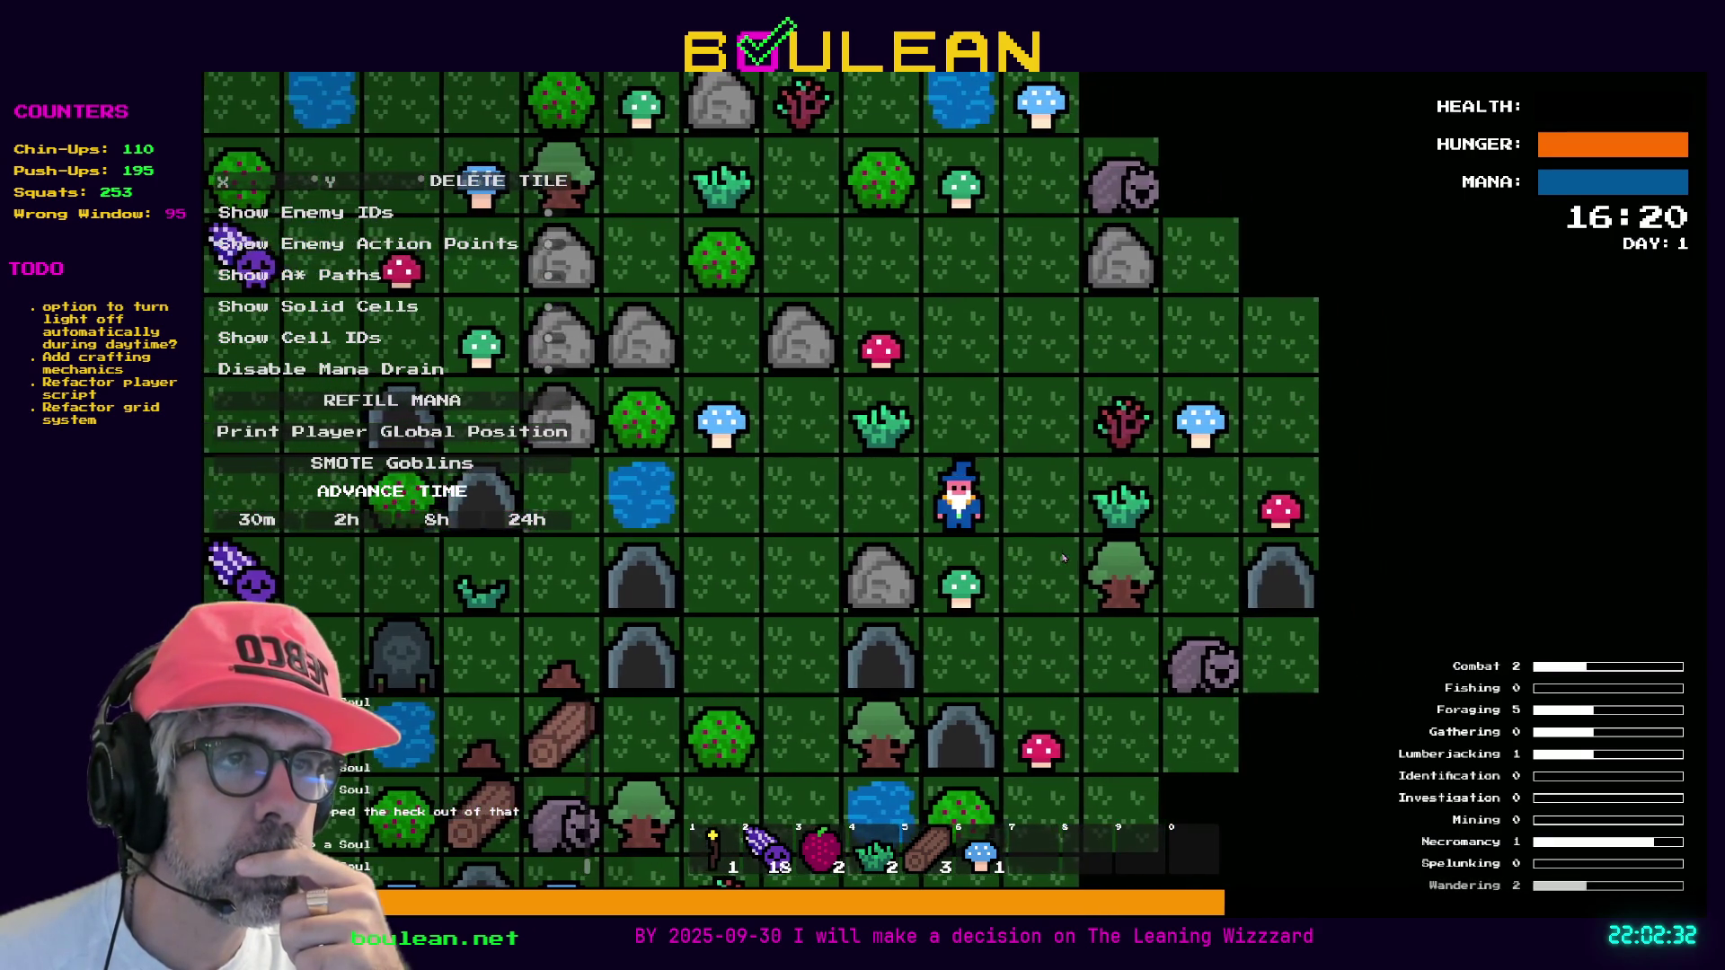
key("Left")
key("Up")
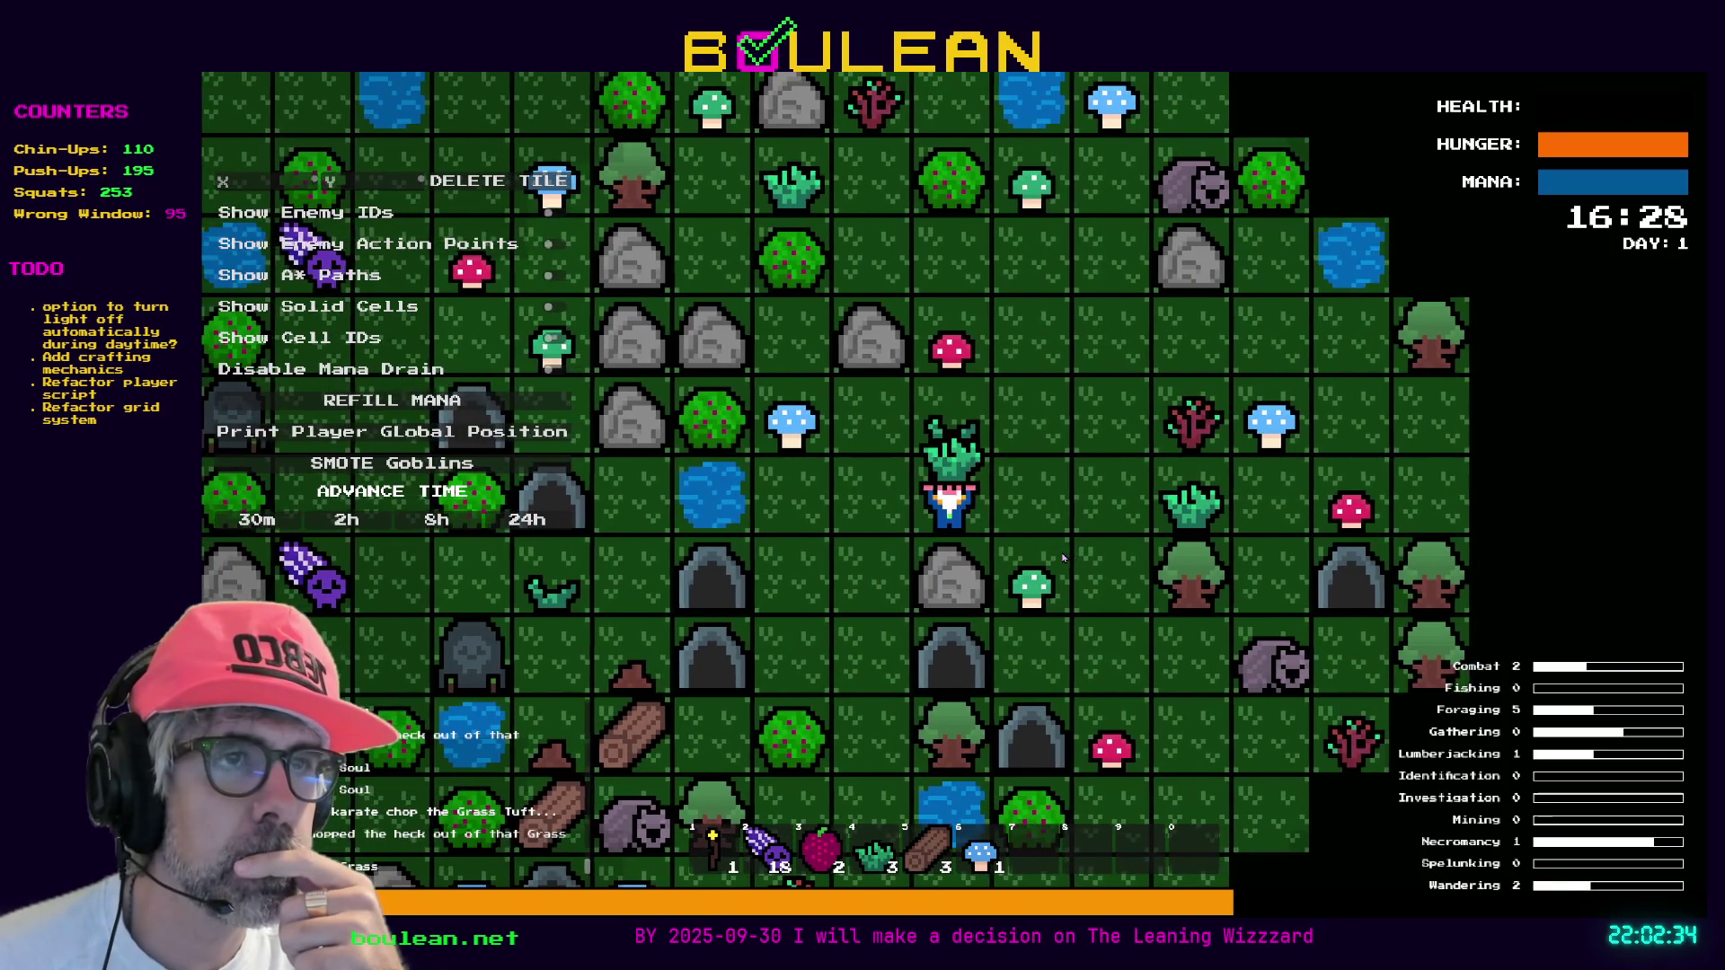
key("Left")
key("Left")
key("Up")
key("Right")
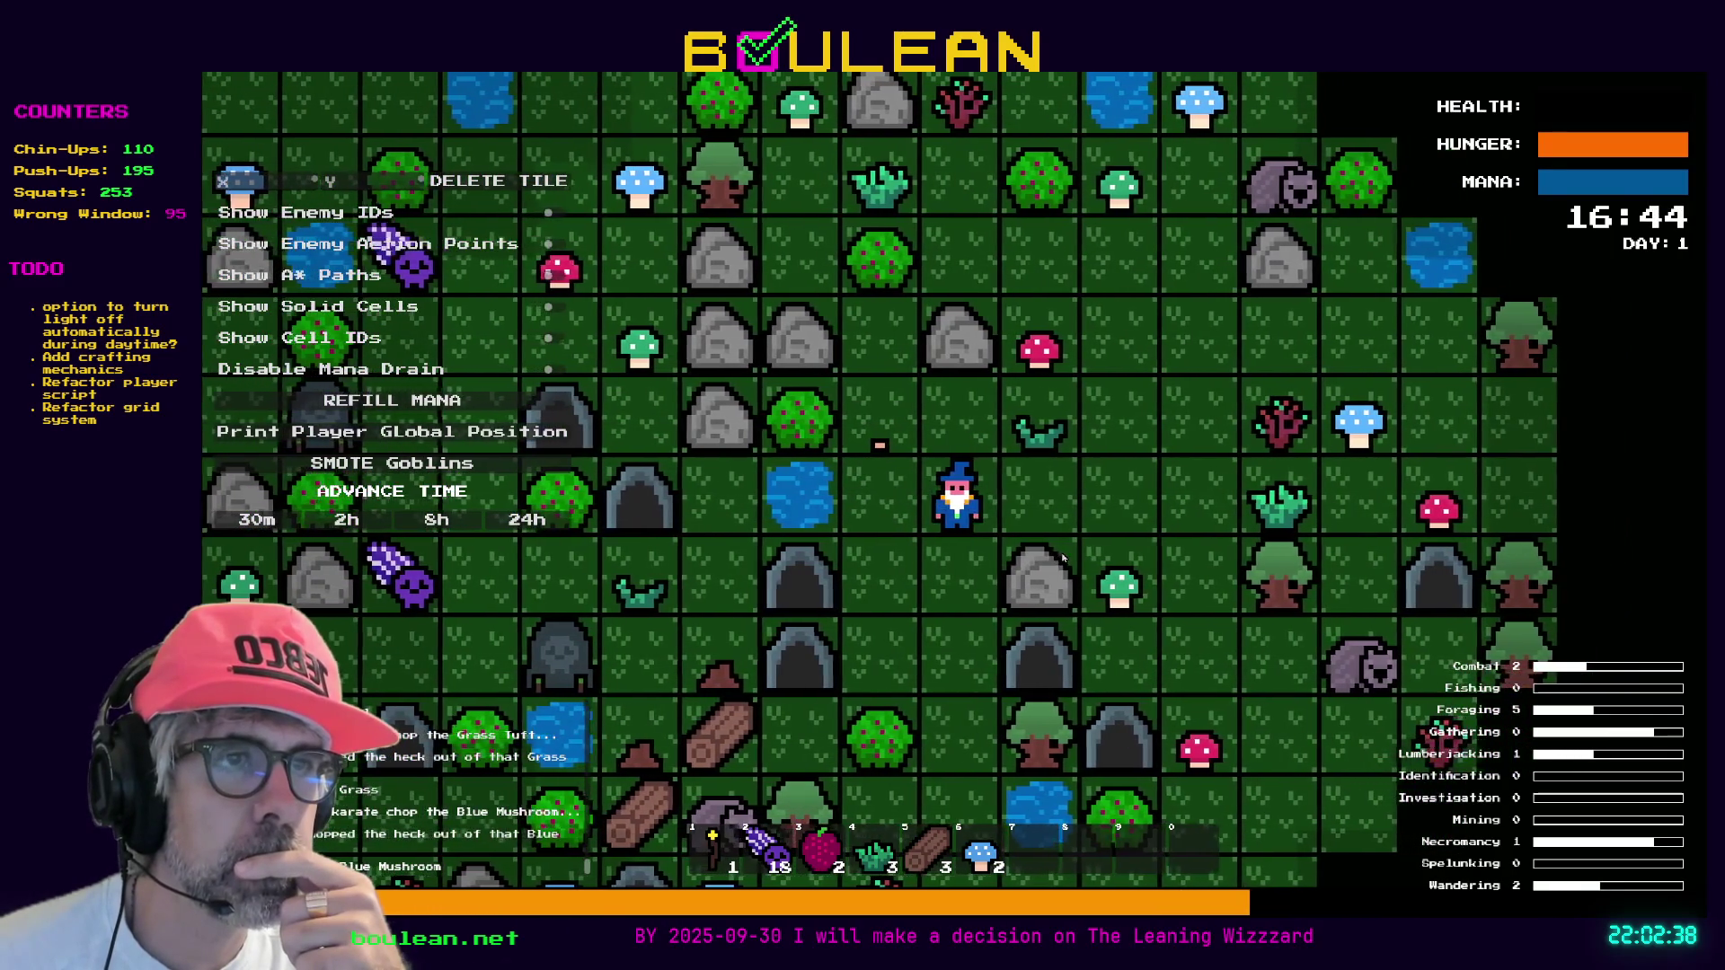
key("Up")
key("Right")
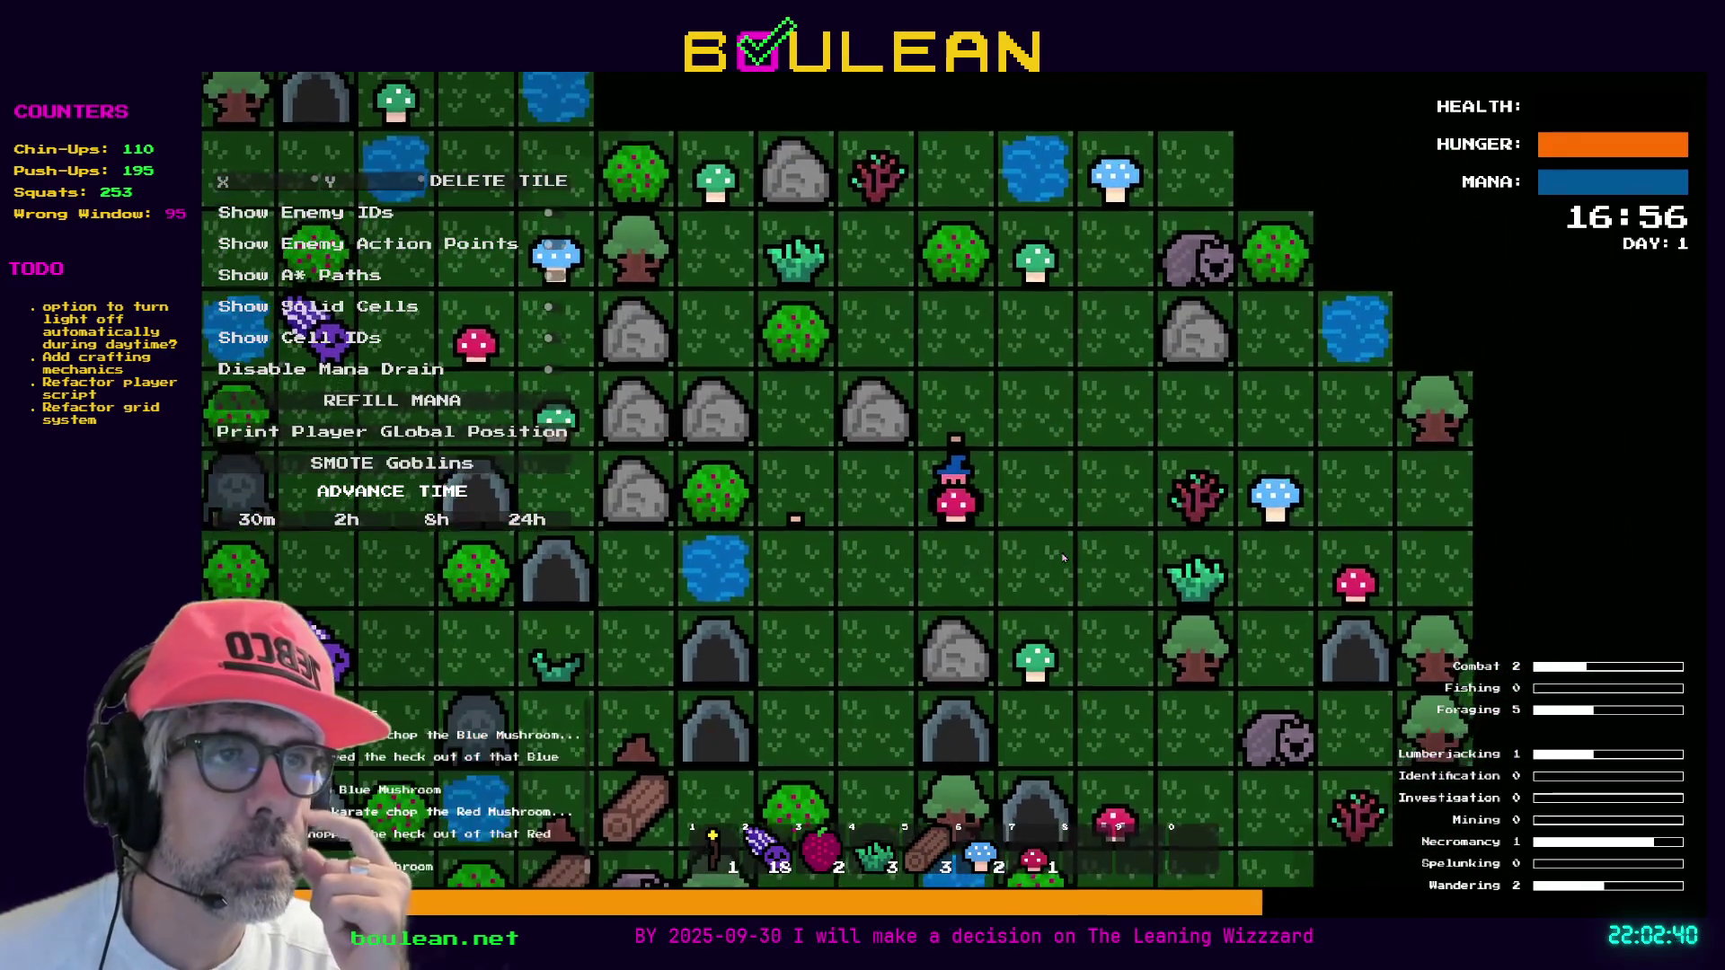
key("Right")
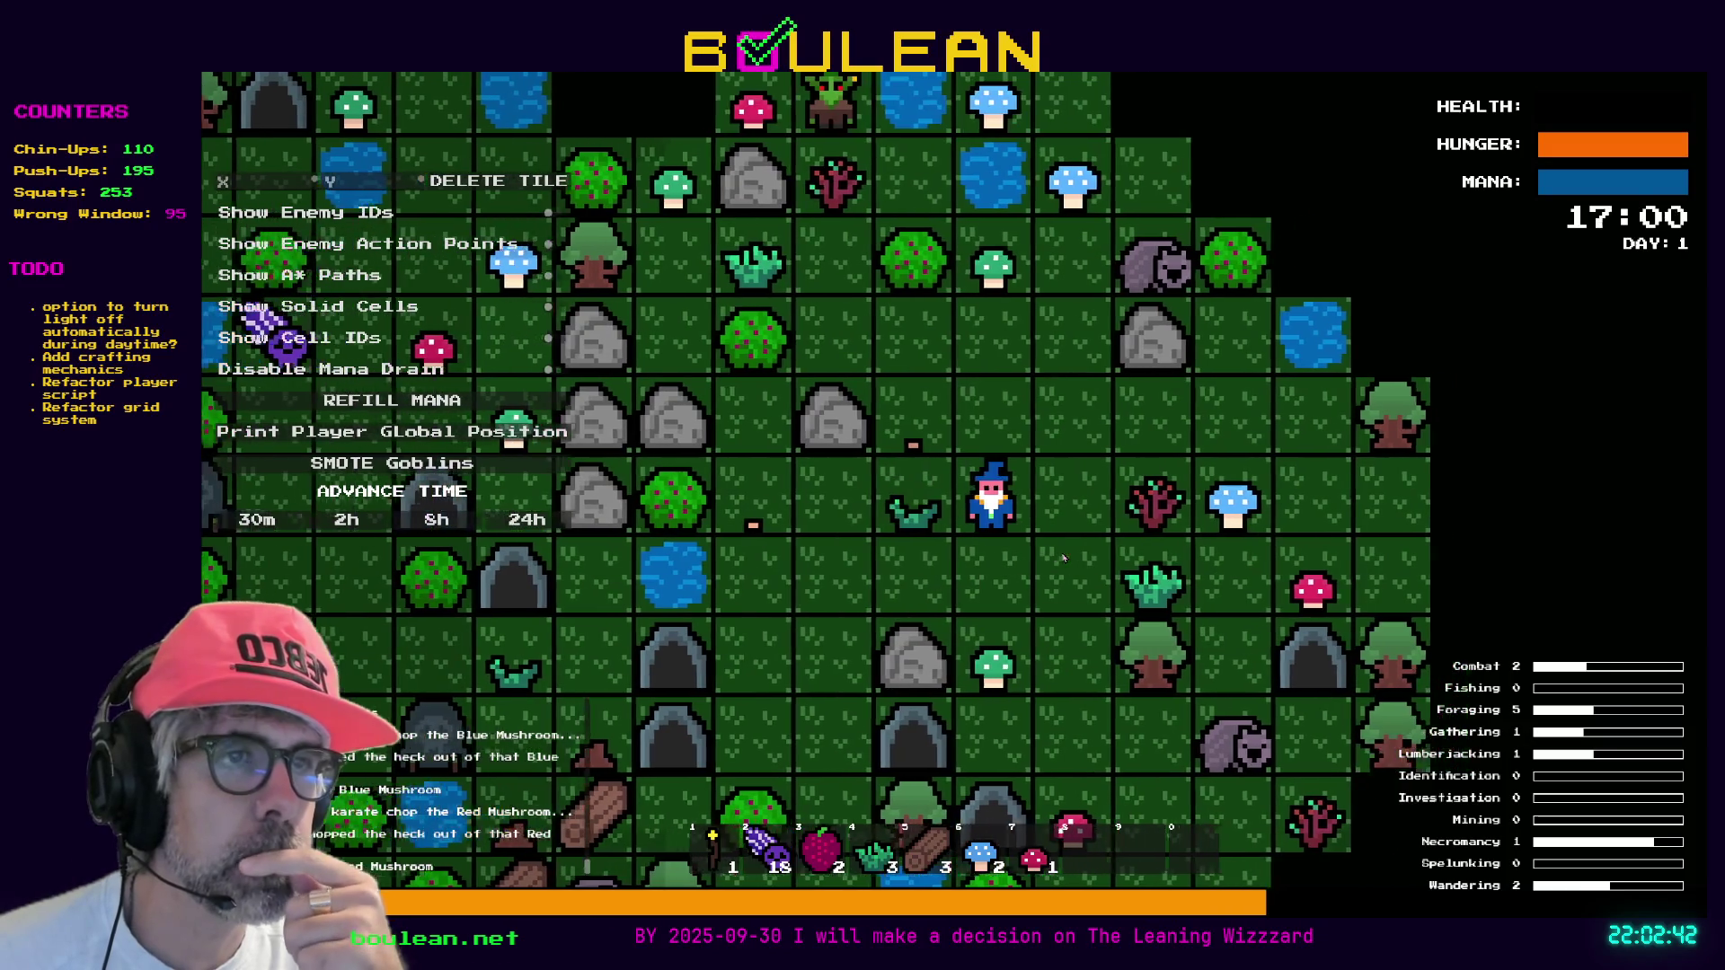
key("Right")
key("Right")
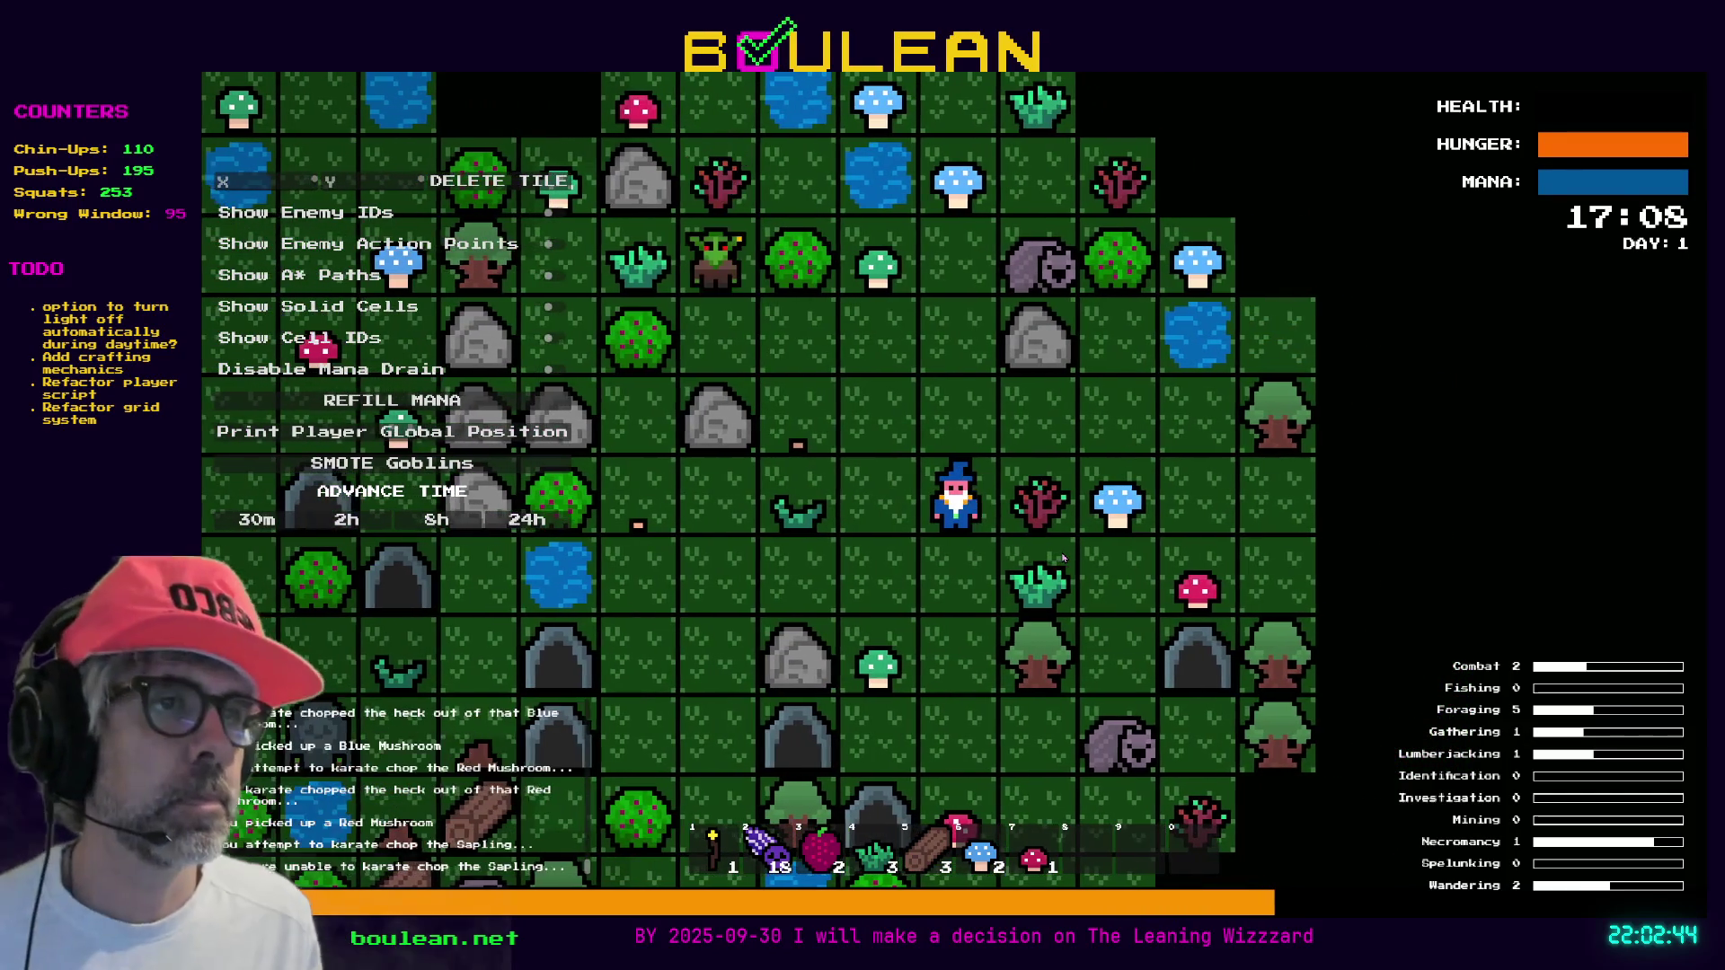
key("Right")
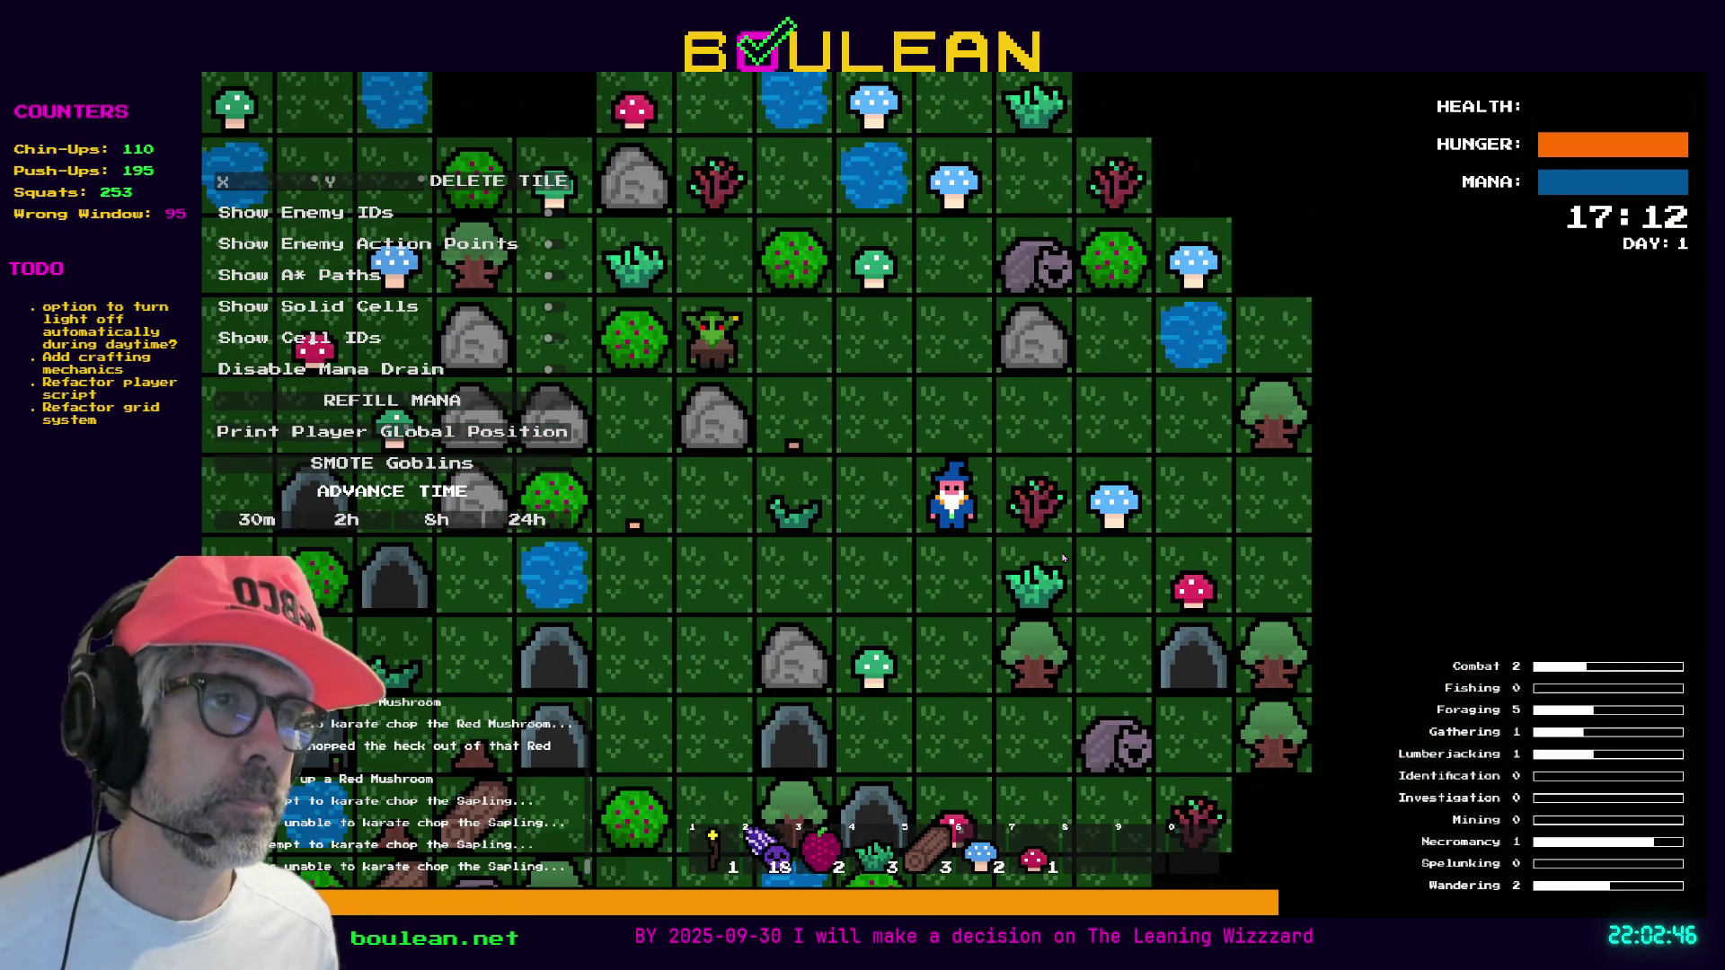
key("Right")
Craft Cordage from the collected grass in the crafting panel, then stop the game
key("c")
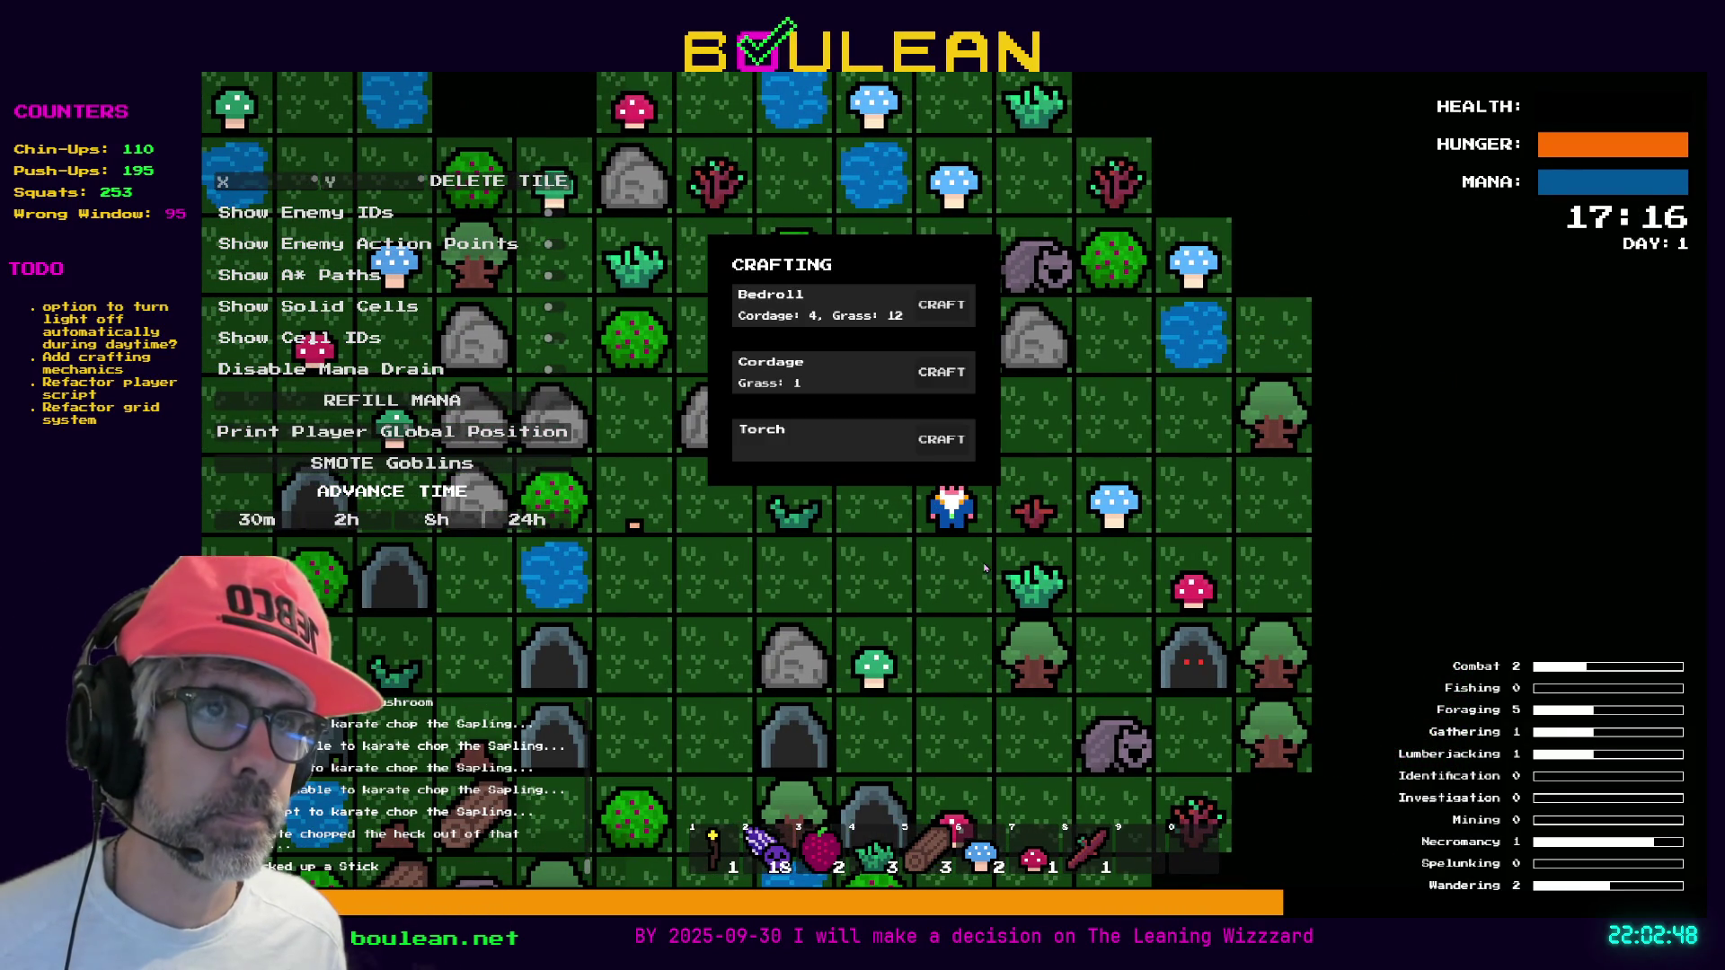
left_click(948, 380)
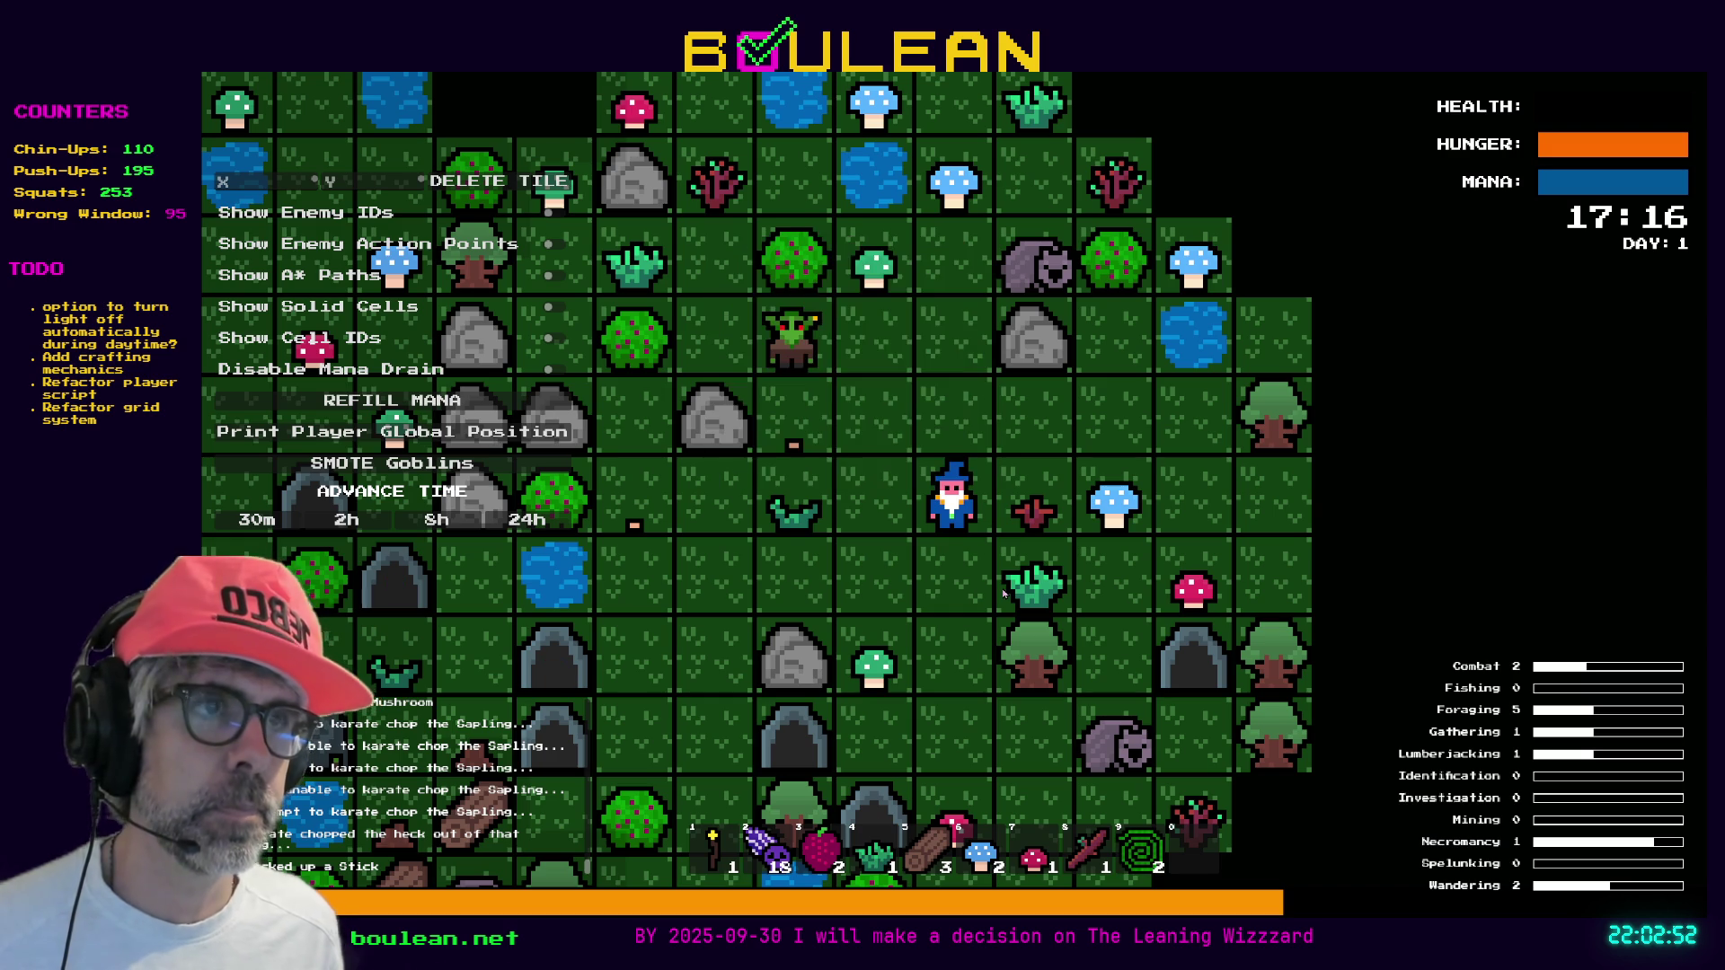
key("F8")
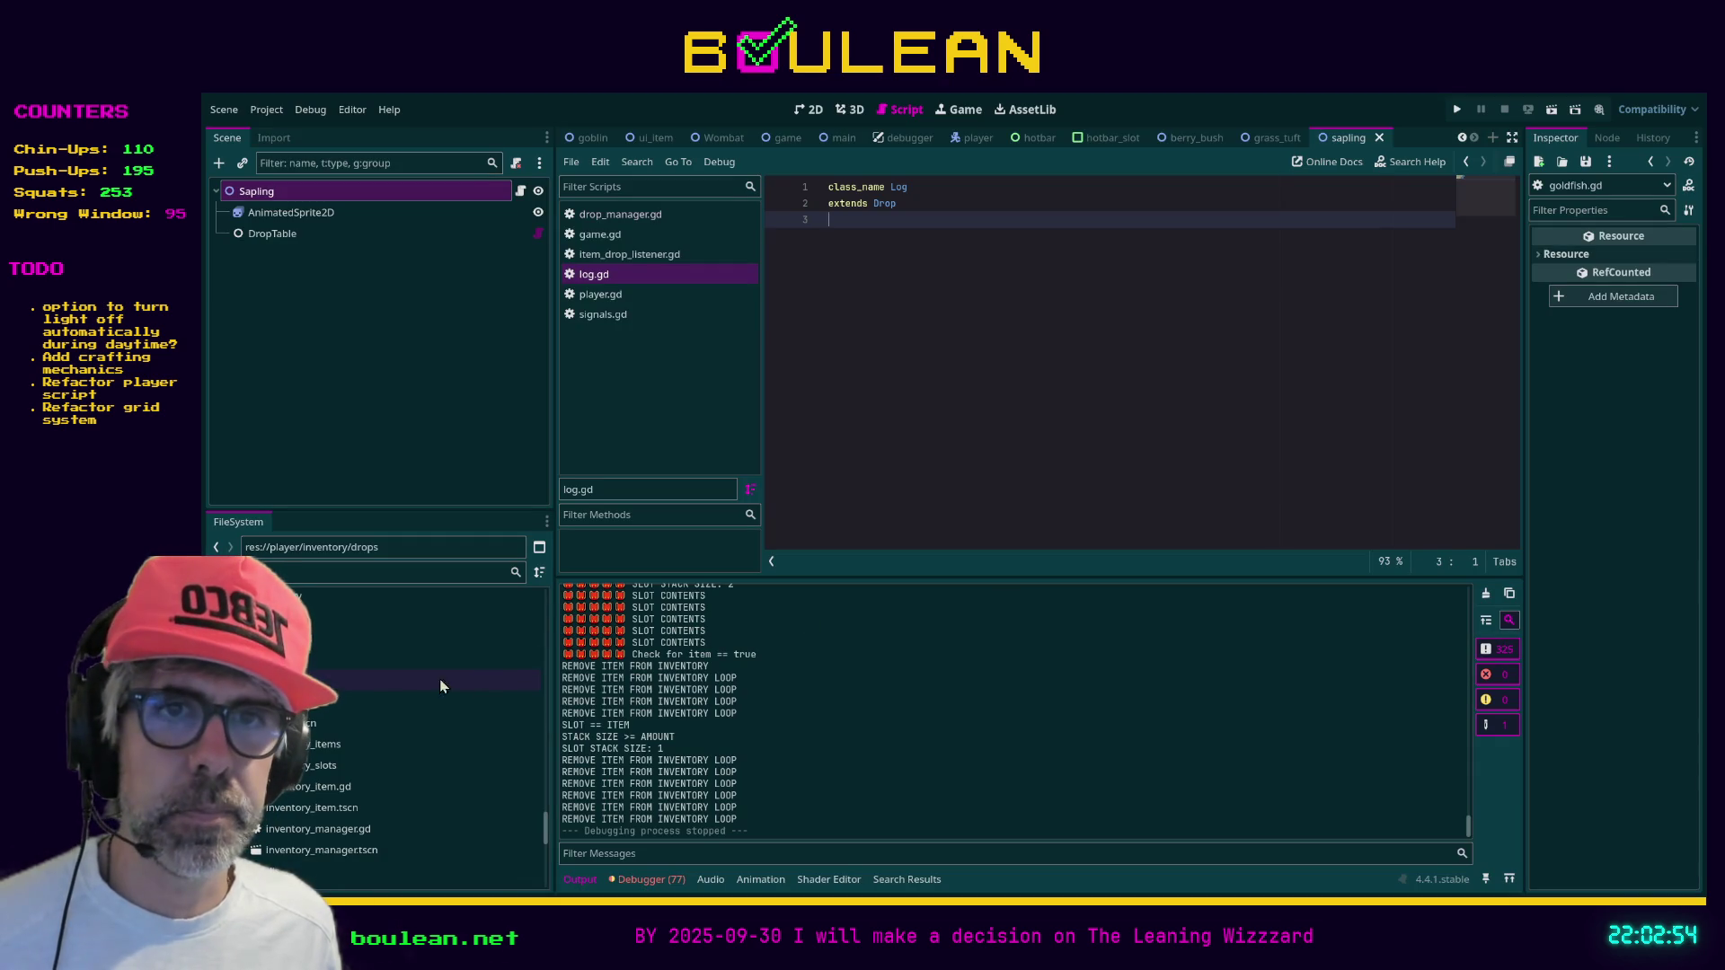
Select the range of drop files from soul.tscn through log.gd and delete them
left_click(315, 724, "shift")
left_click(311, 639, "shift")
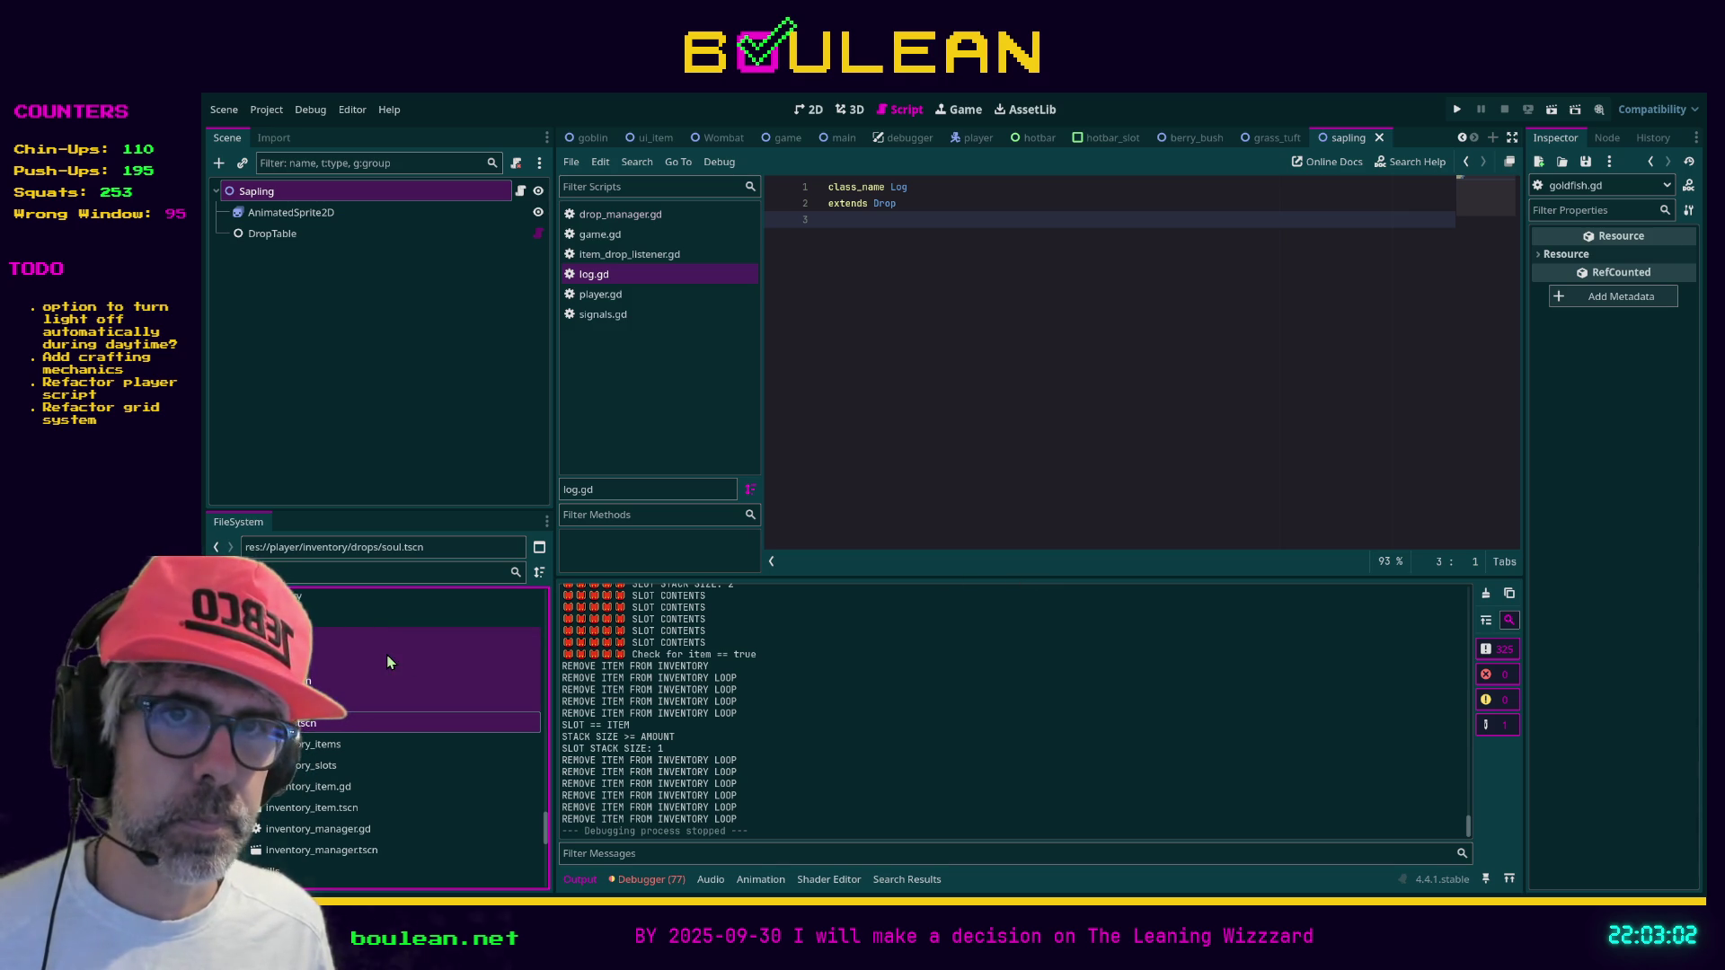
left_click(318, 663)
left_click(304, 724, "shift")
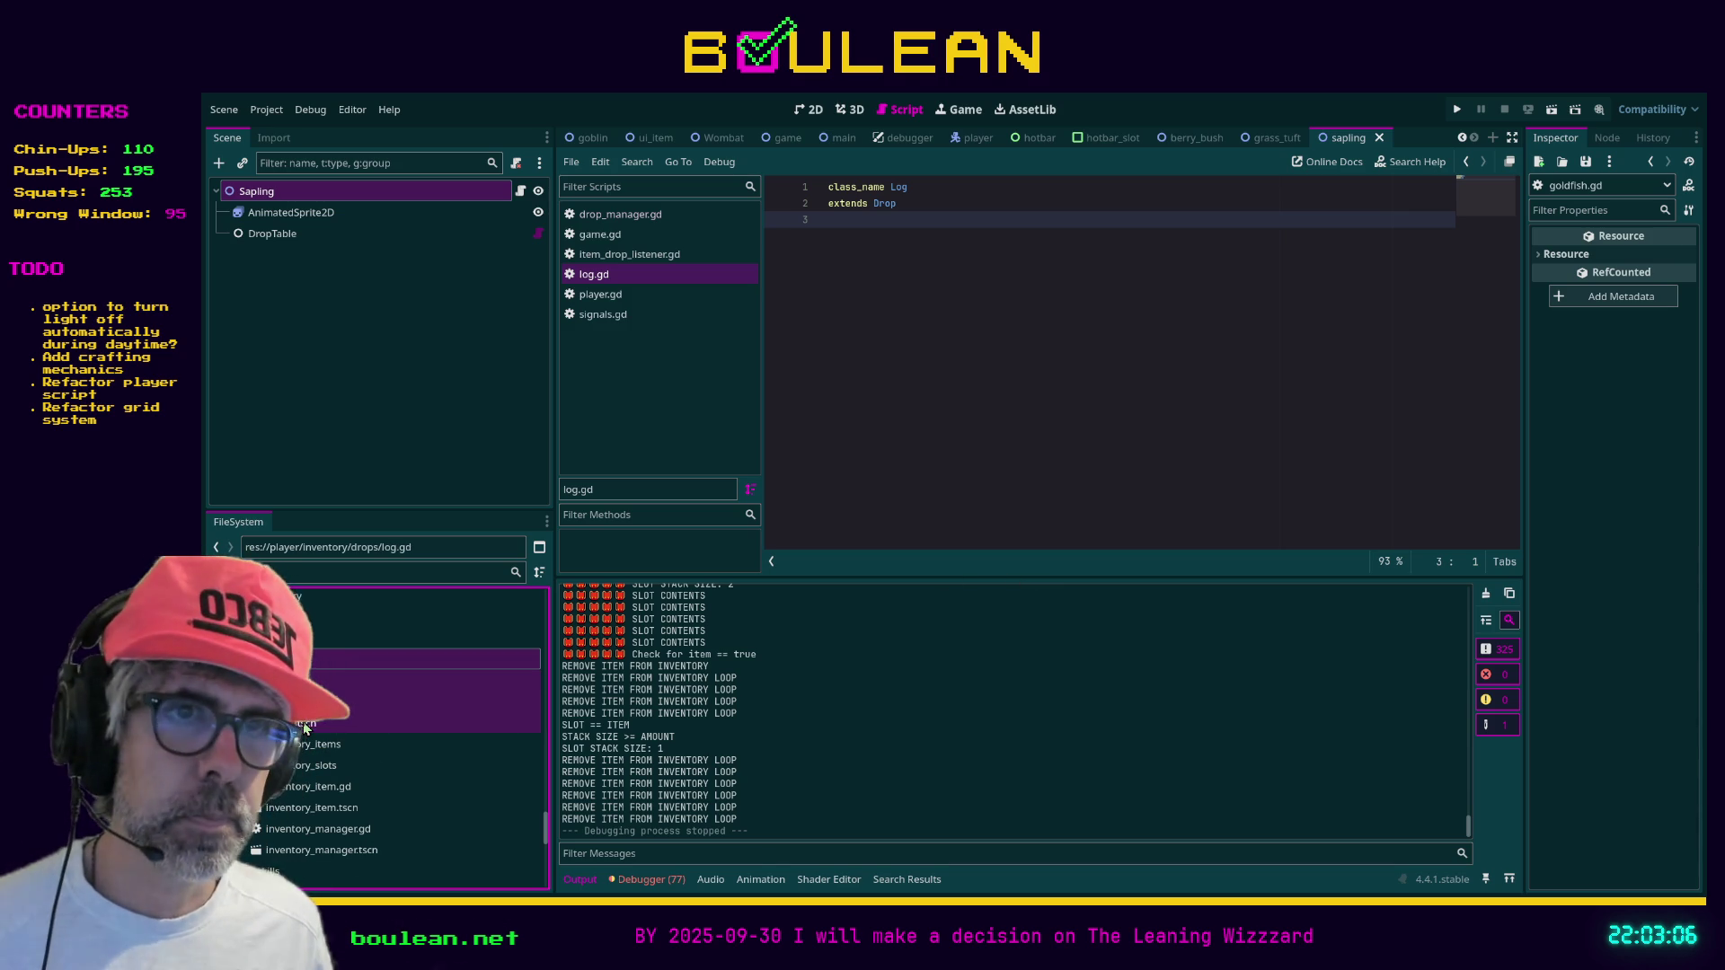
key("Delete")
key("Return")
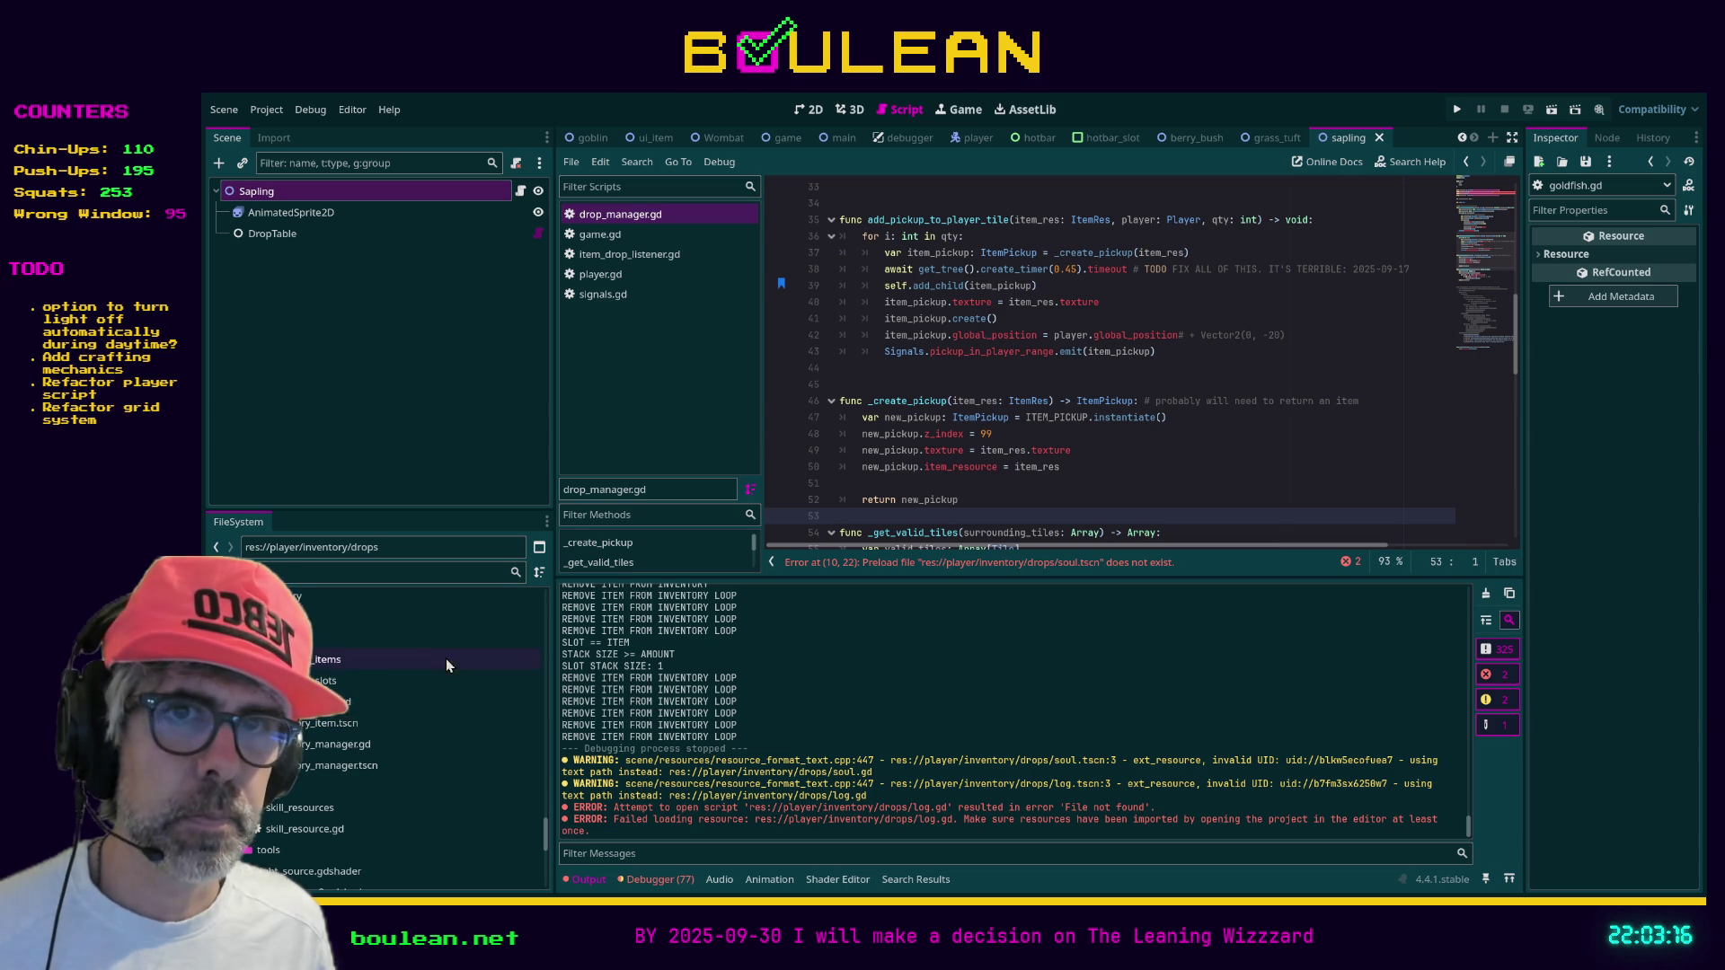
Open drop.gd in the script editor and save the project
double_click(307, 639)
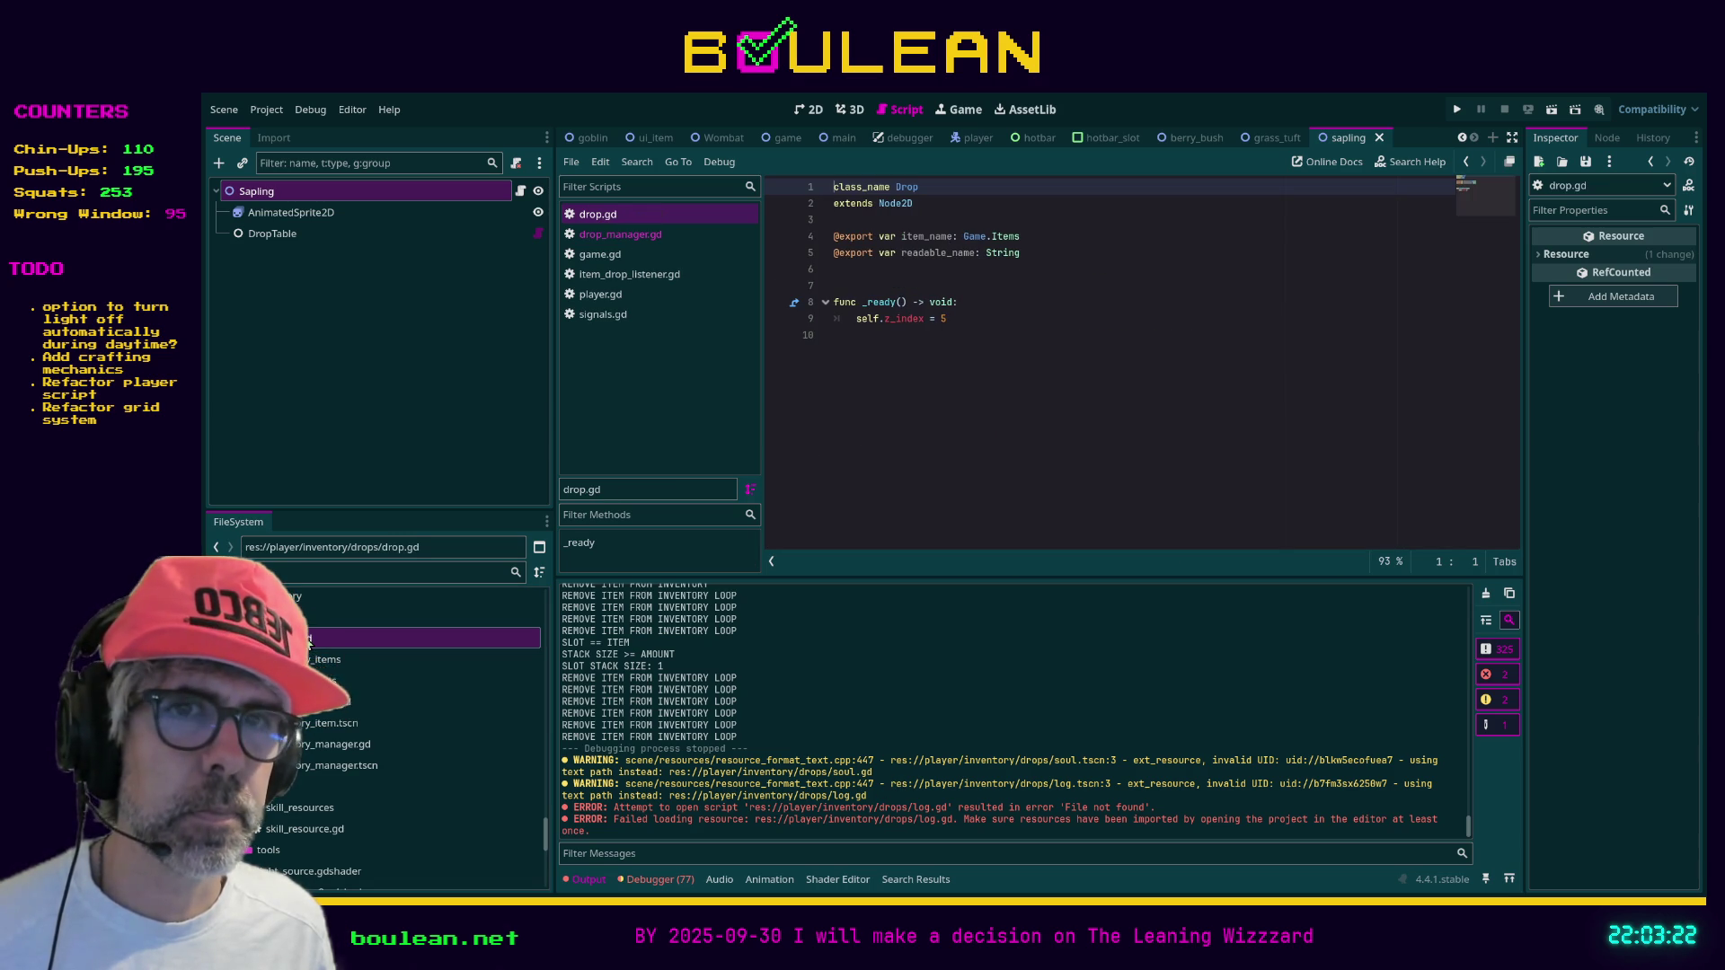
scroll(366, 678, "up", 1)
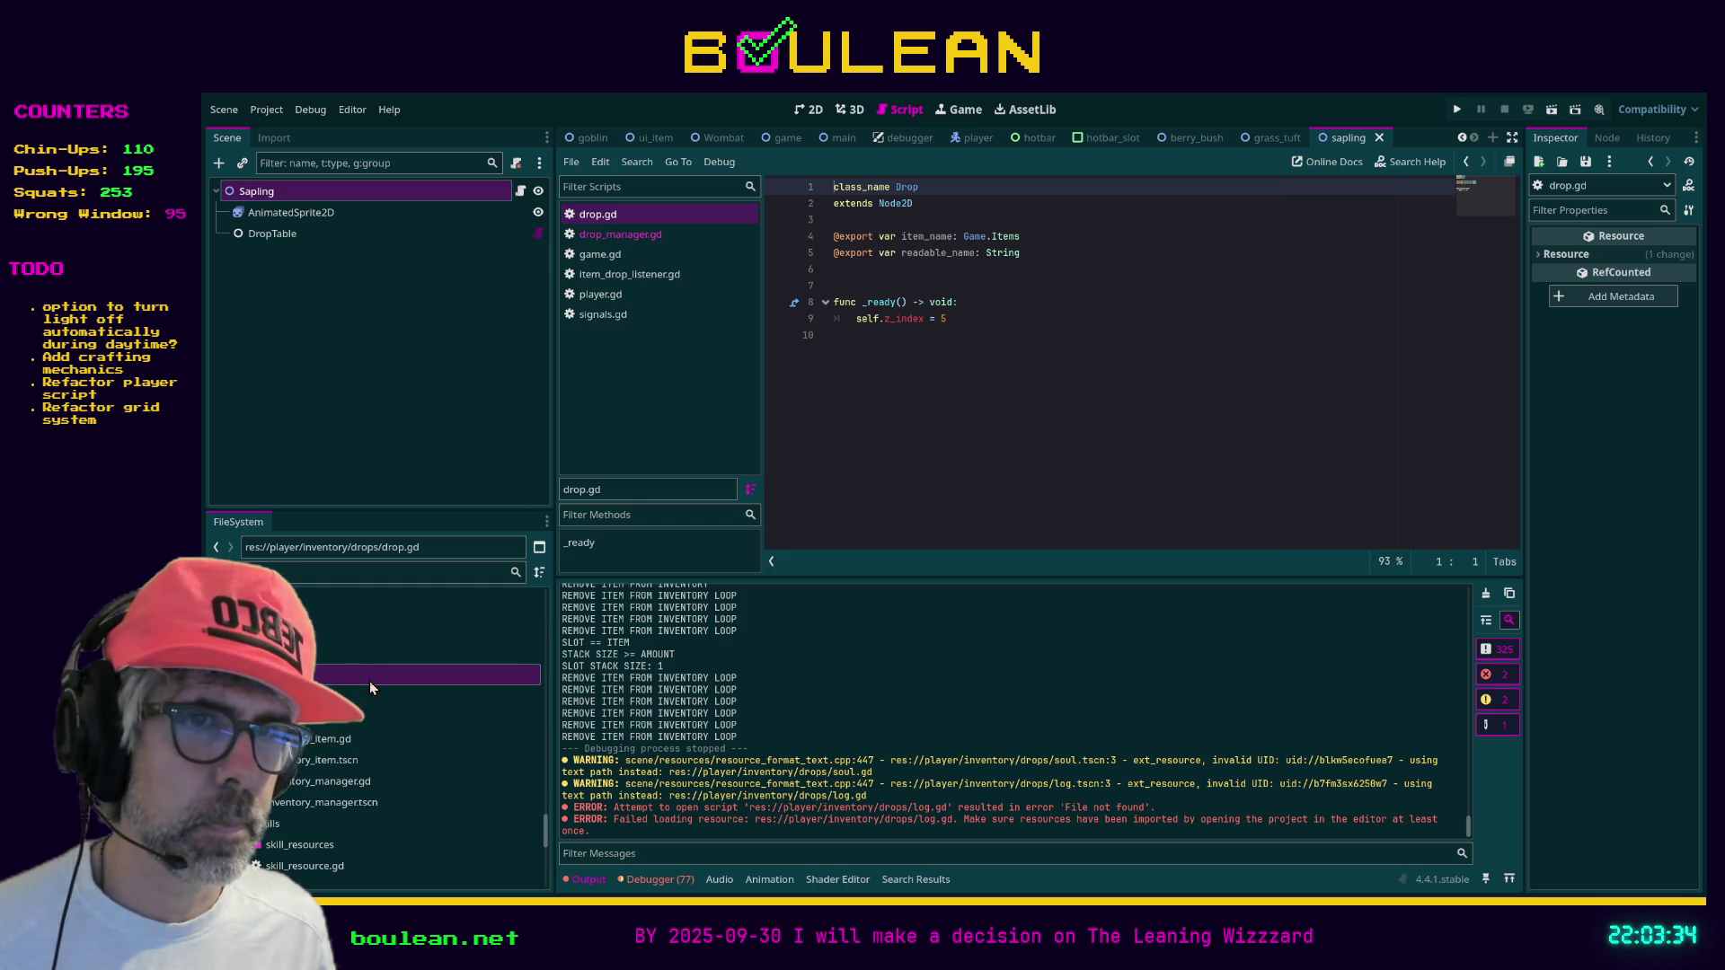
left_click(941, 492)
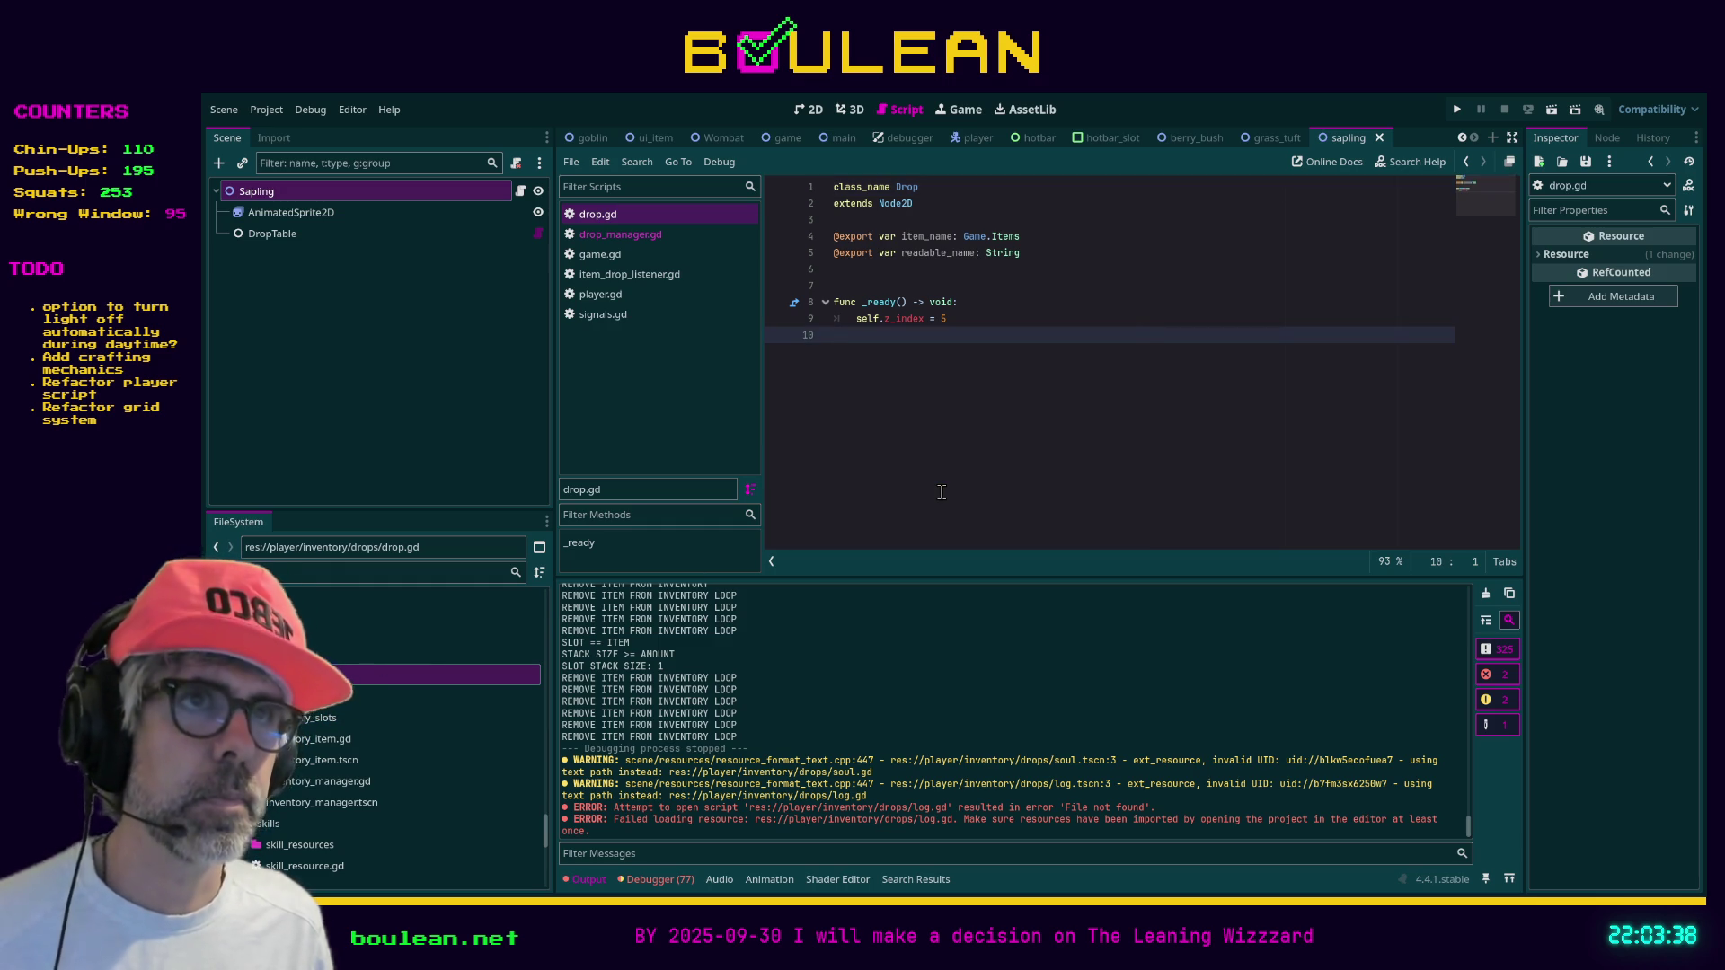
key("ctrl+s")
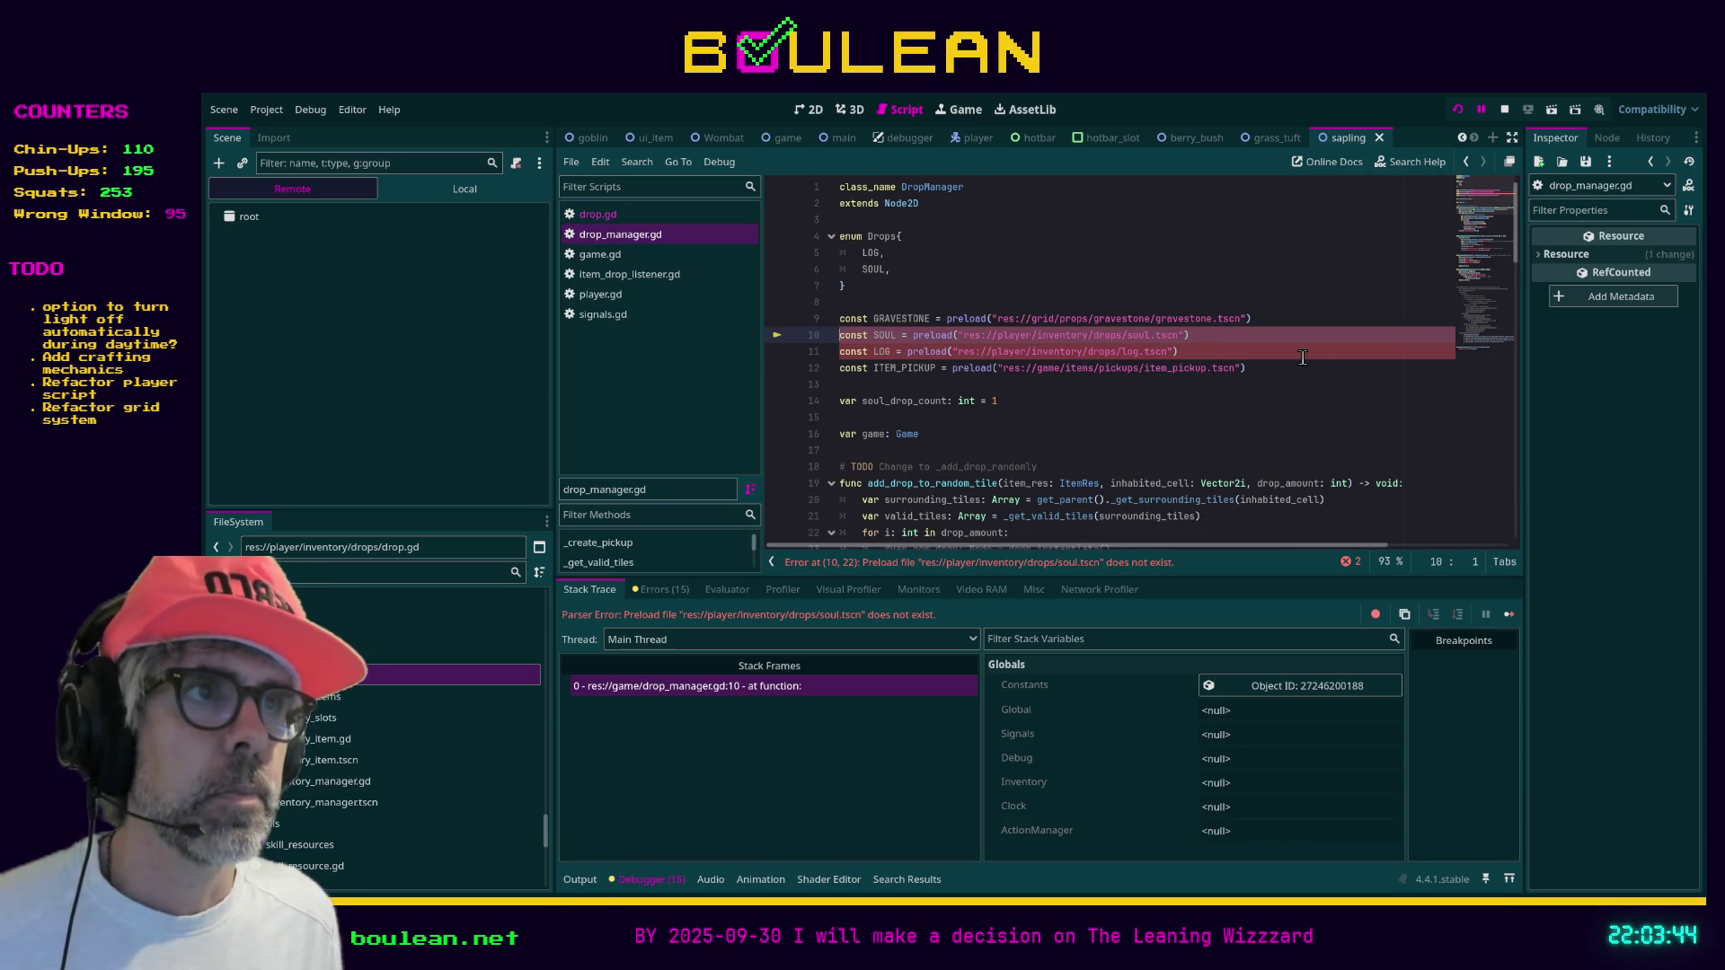
Comment out the SOUL and LOG preload lines in drop_manager.gd, save, and restart the game
left_click_drag(1213, 351, 821, 344)
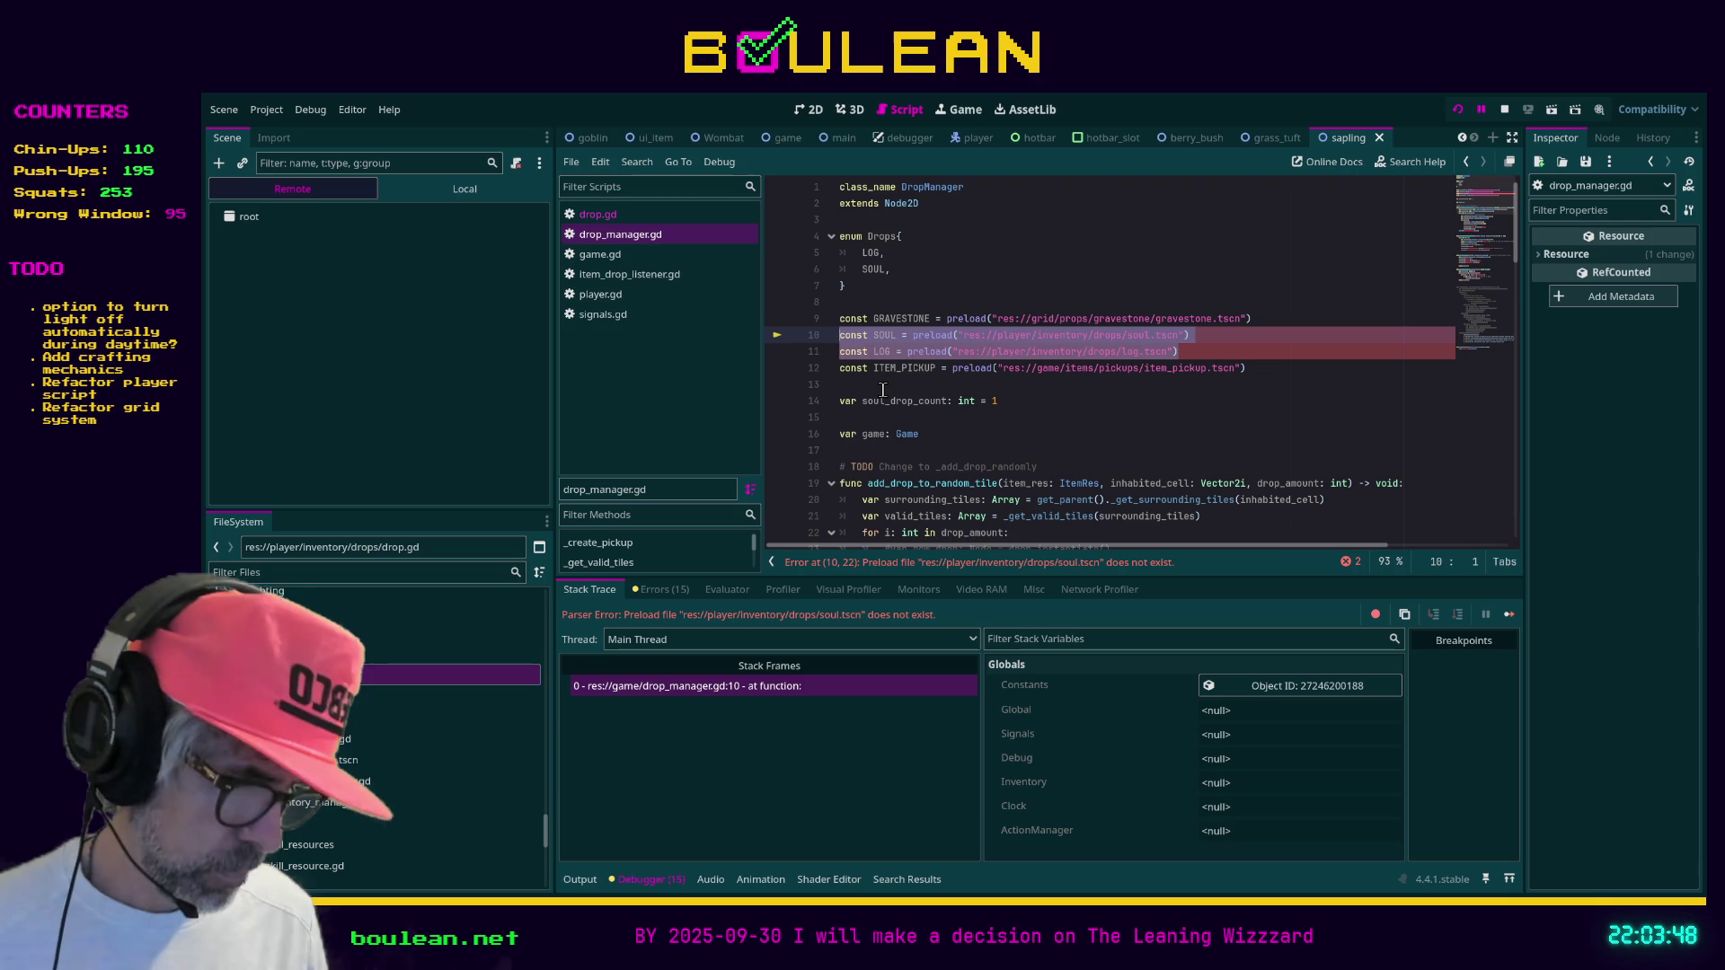
key("ctrl+k")
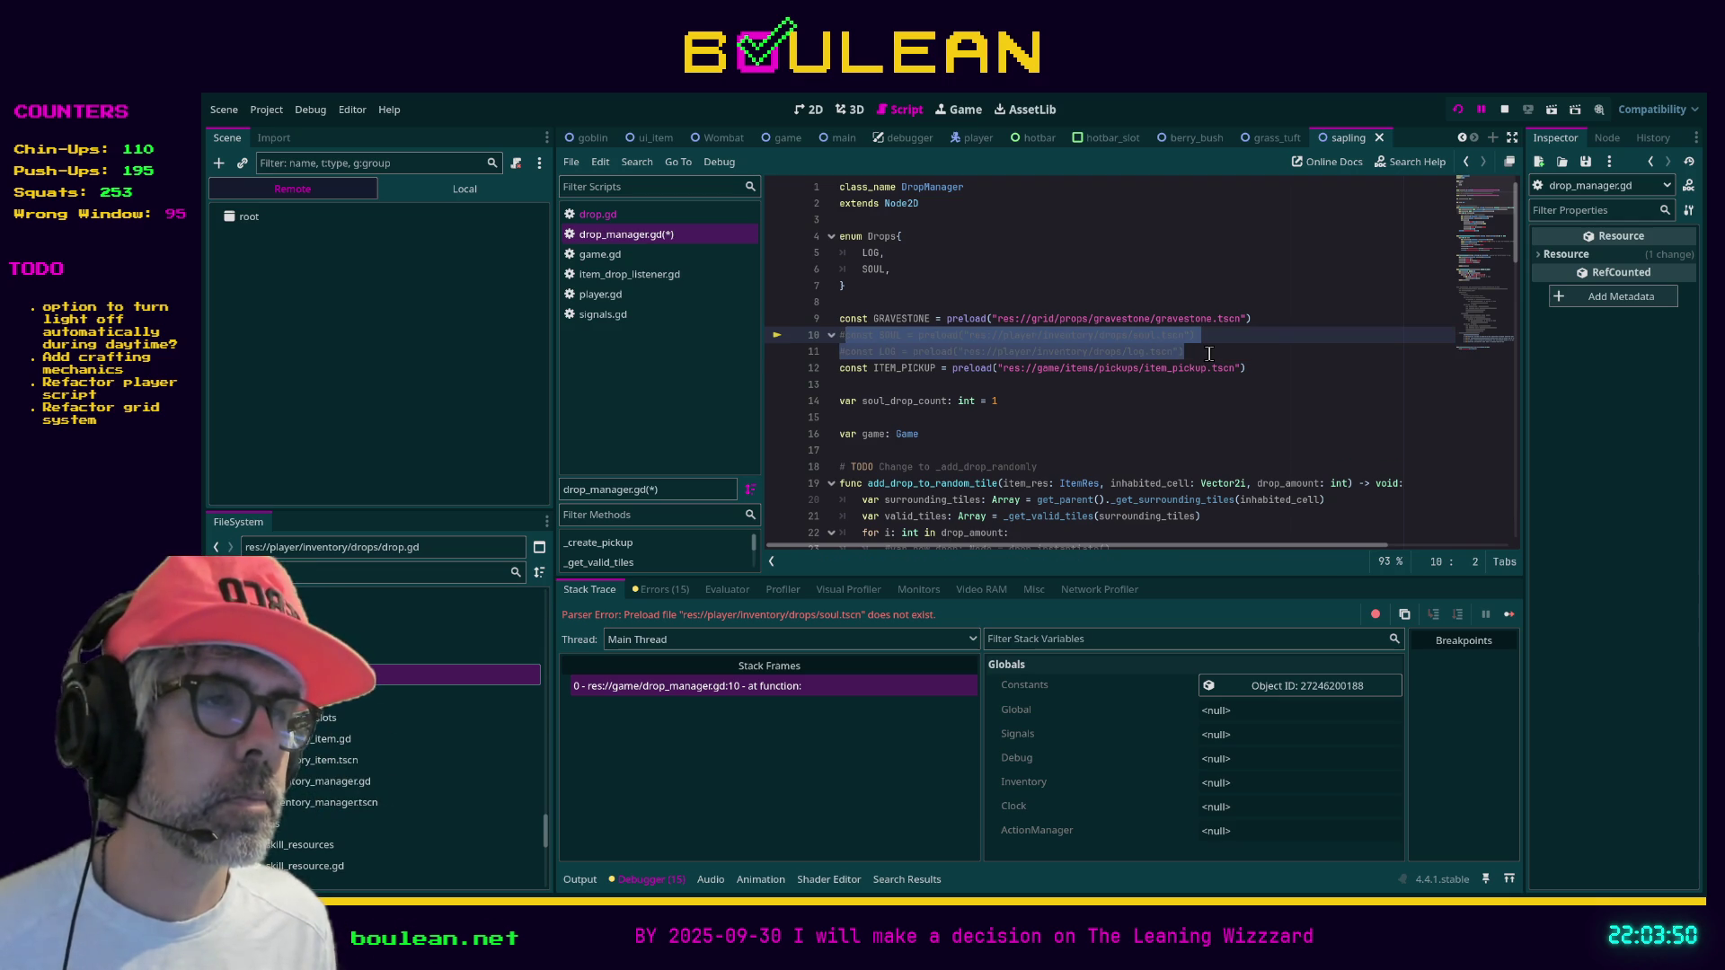
left_click(1209, 353)
key("ctrl+s")
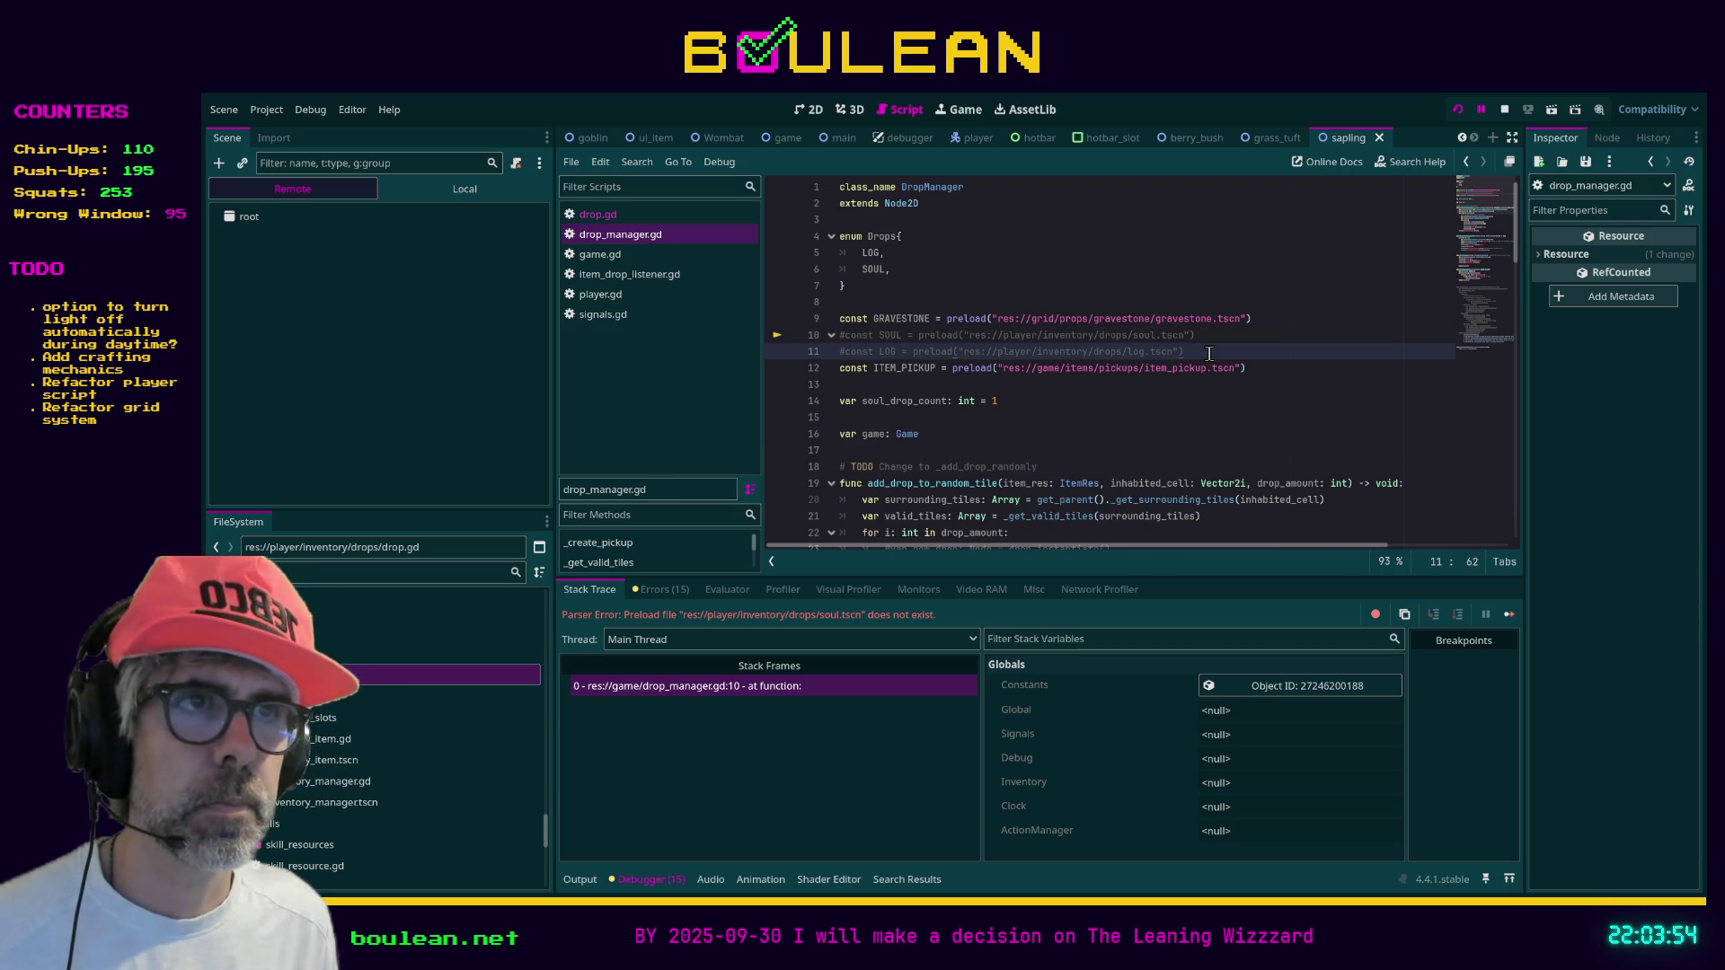
key("F8")
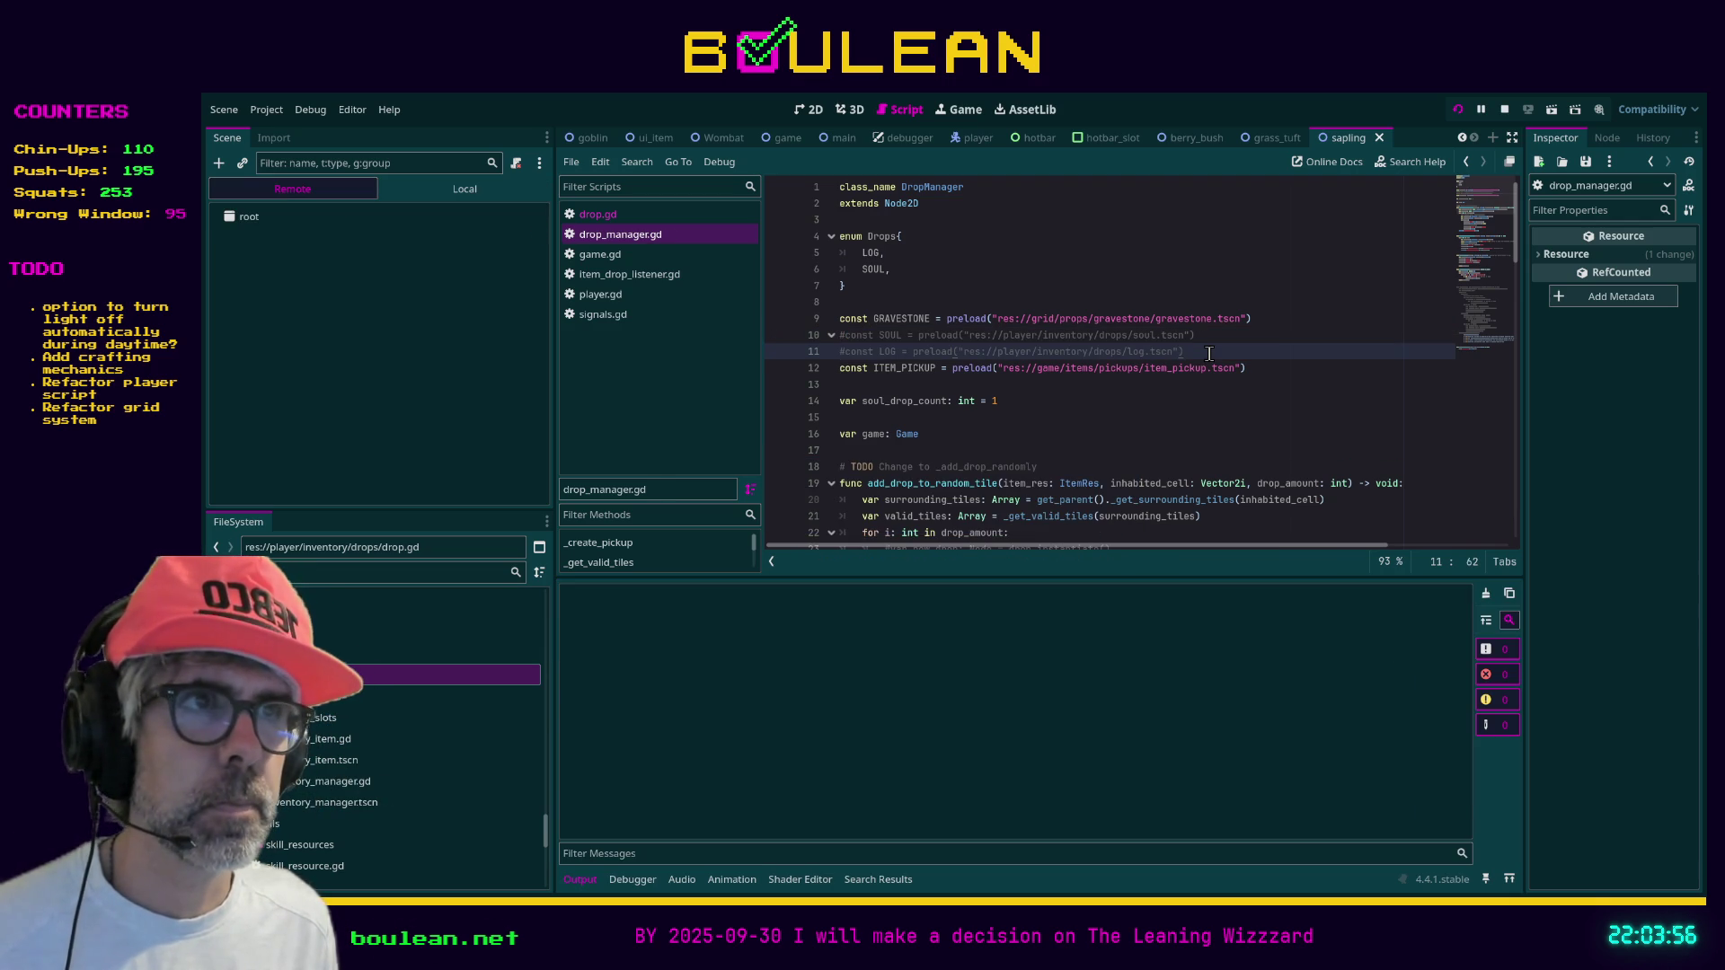
key("F5")
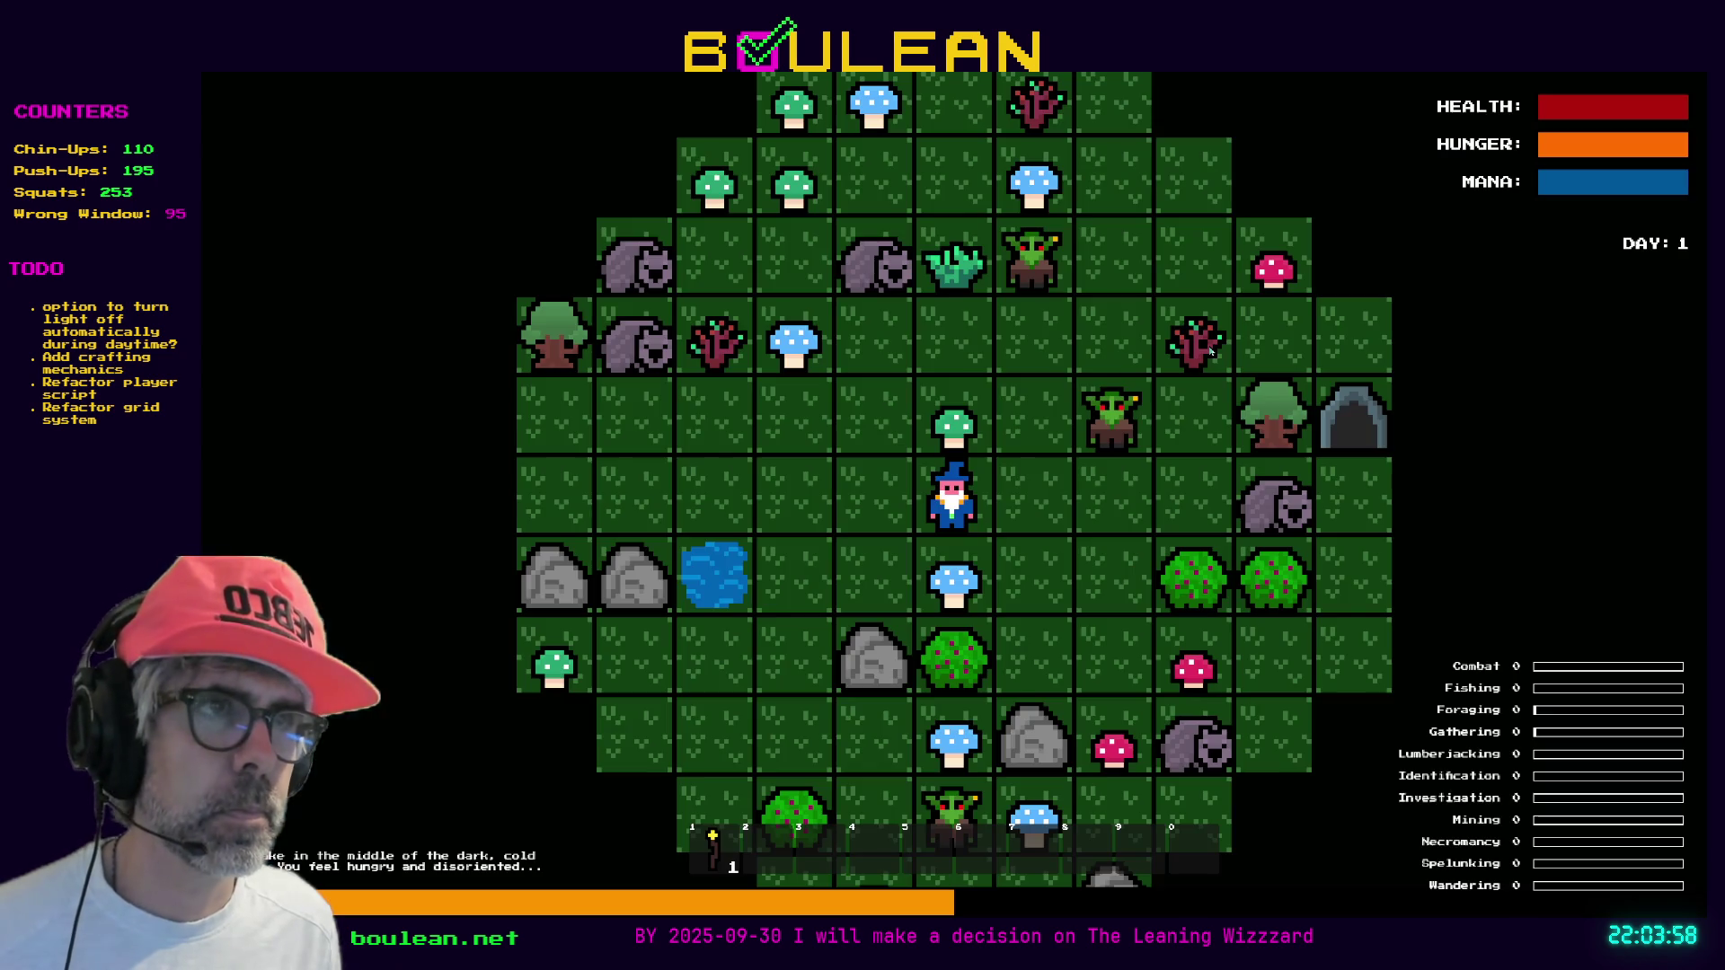
Collect a green and a blue mushroom, then kill the goblin on the right and chop its gravestone
key("Up")
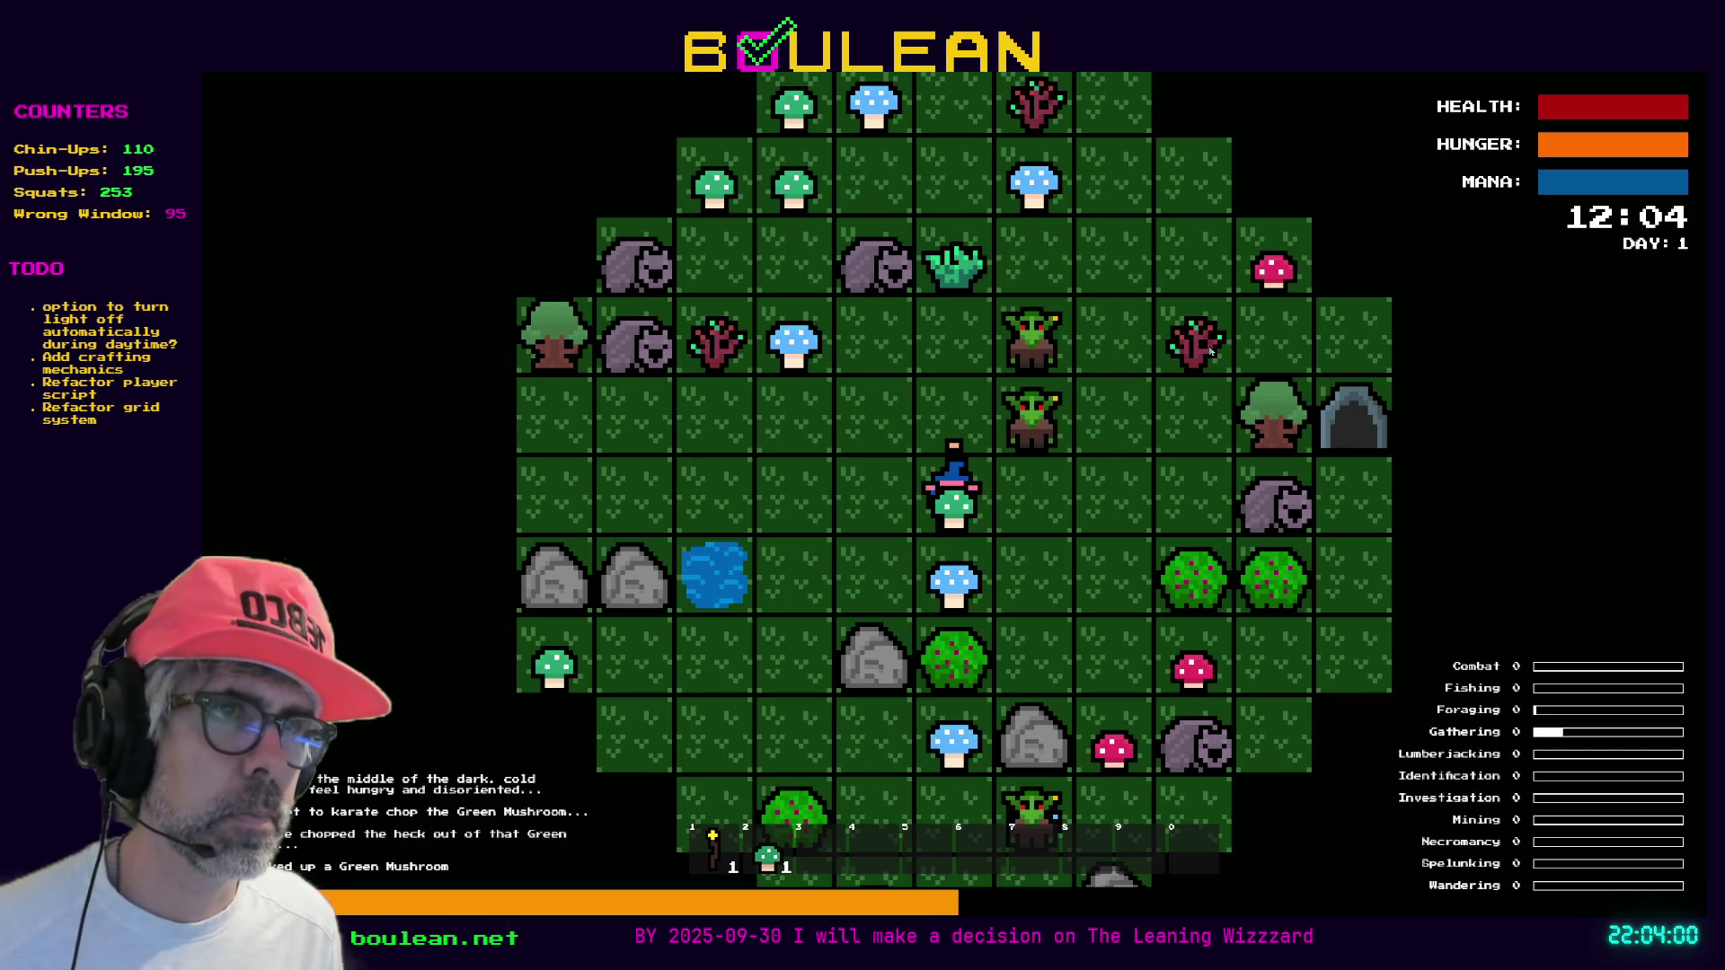
key("Down")
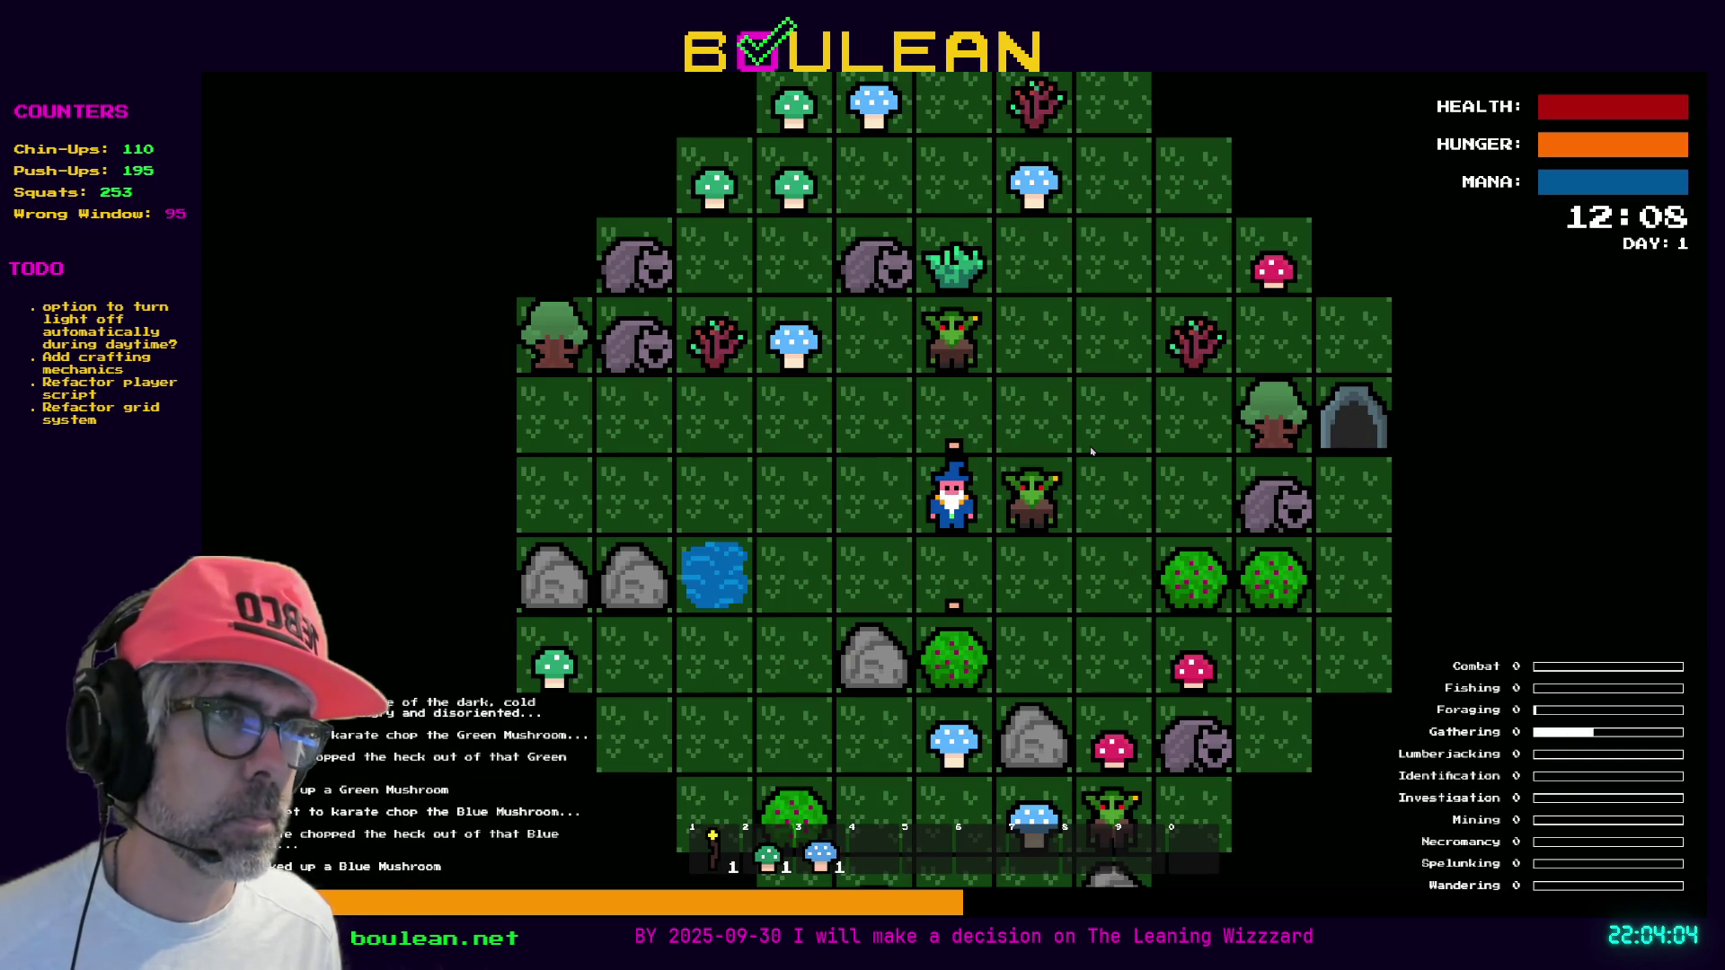
key("Right")
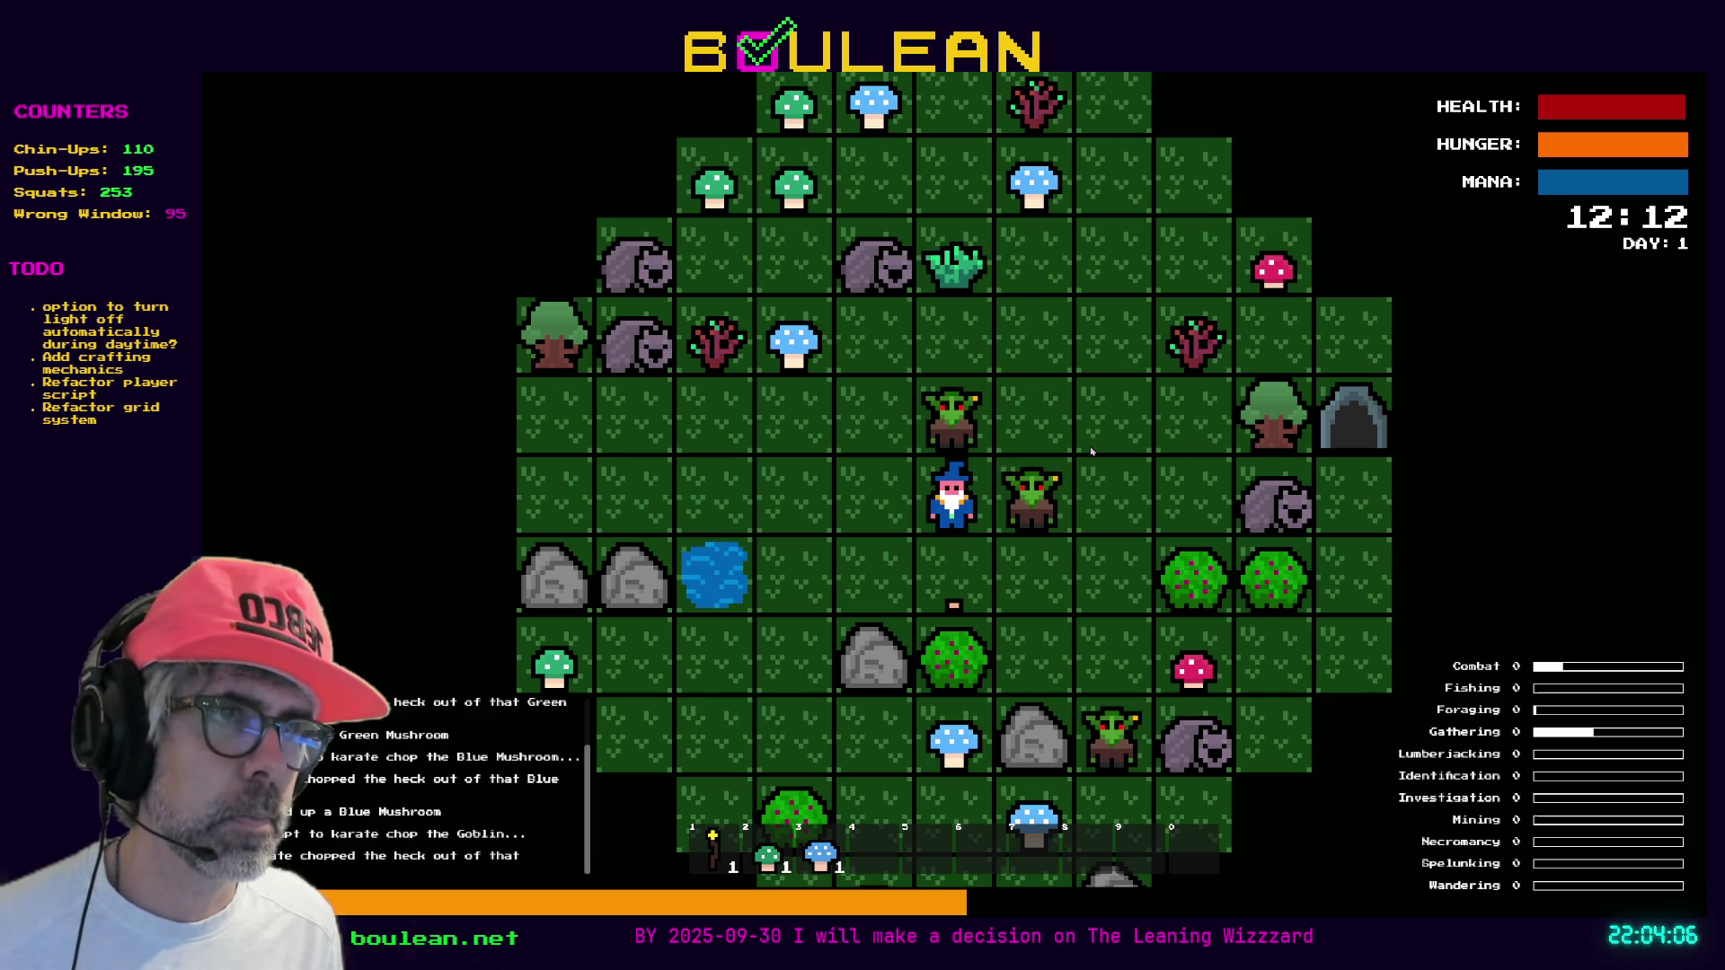
key("Right")
key("Right")
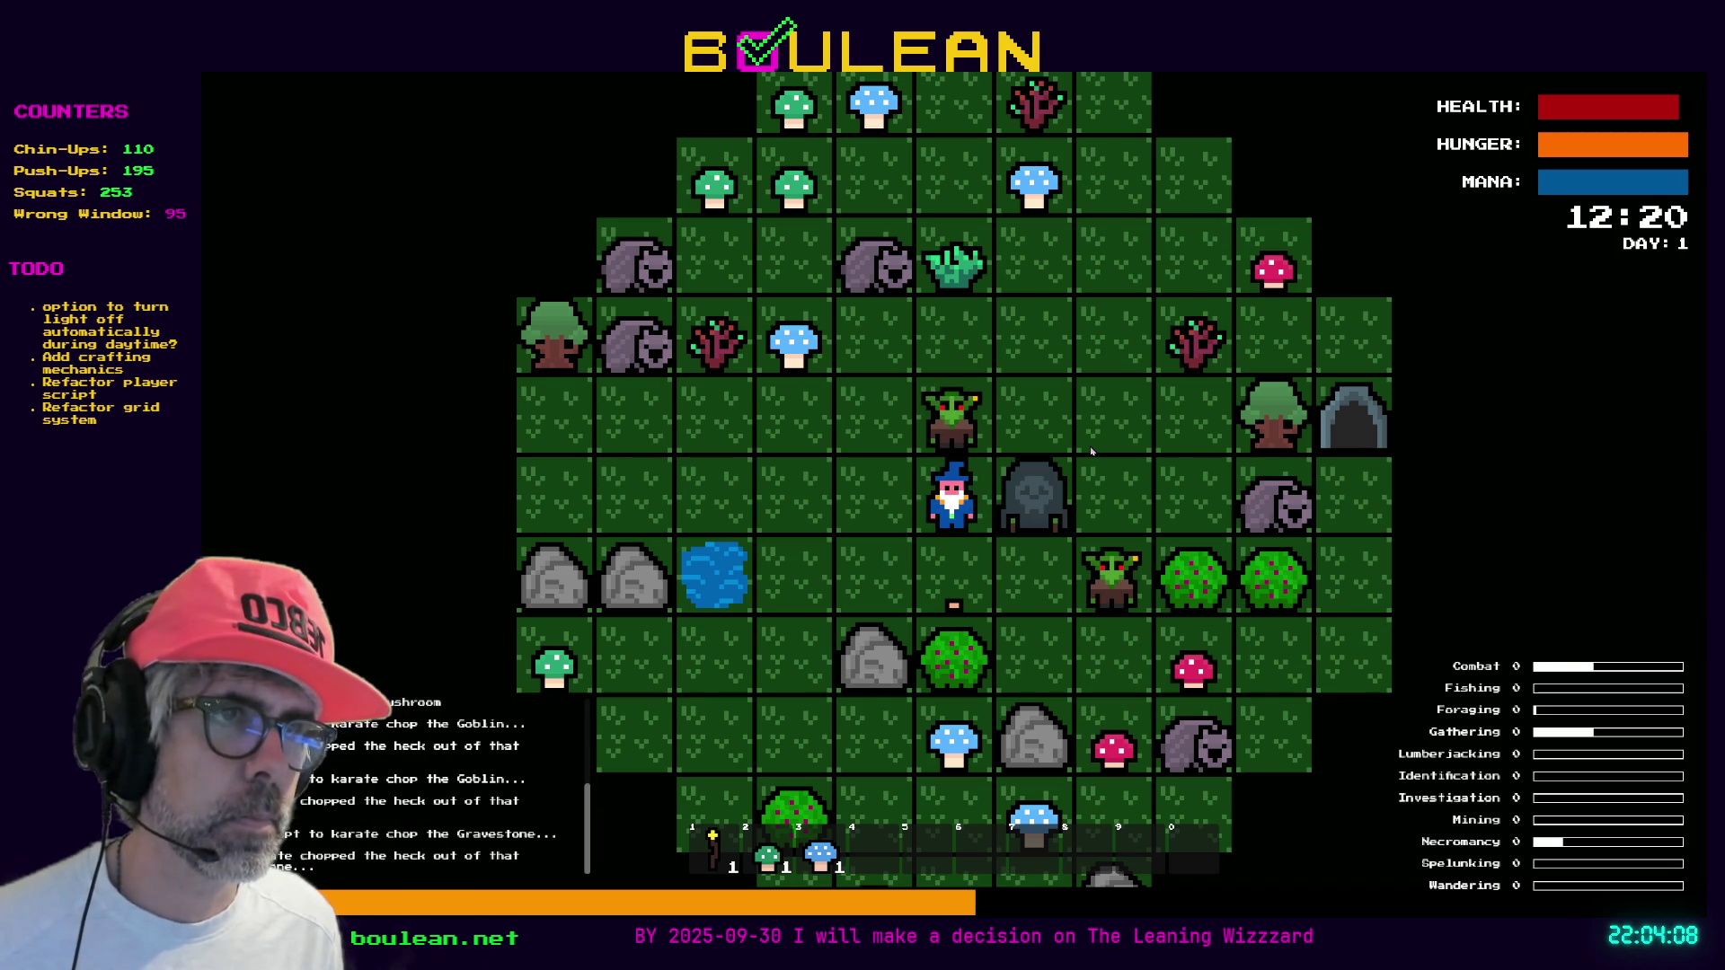
key("Right")
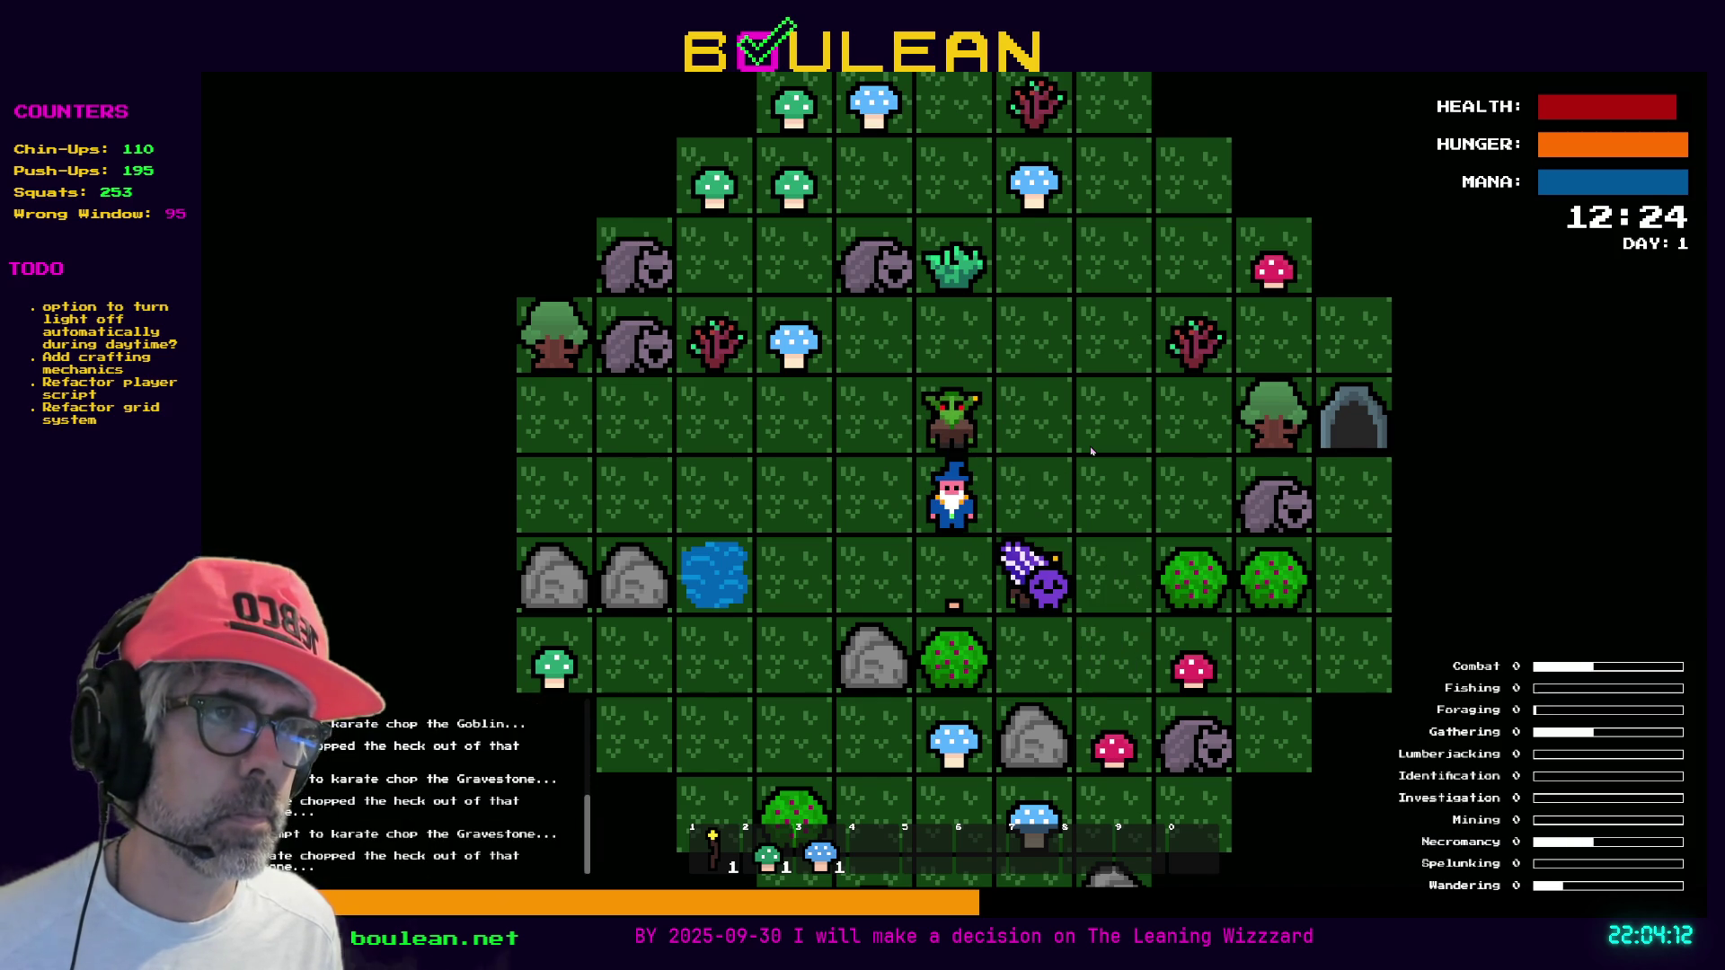
key("Right")
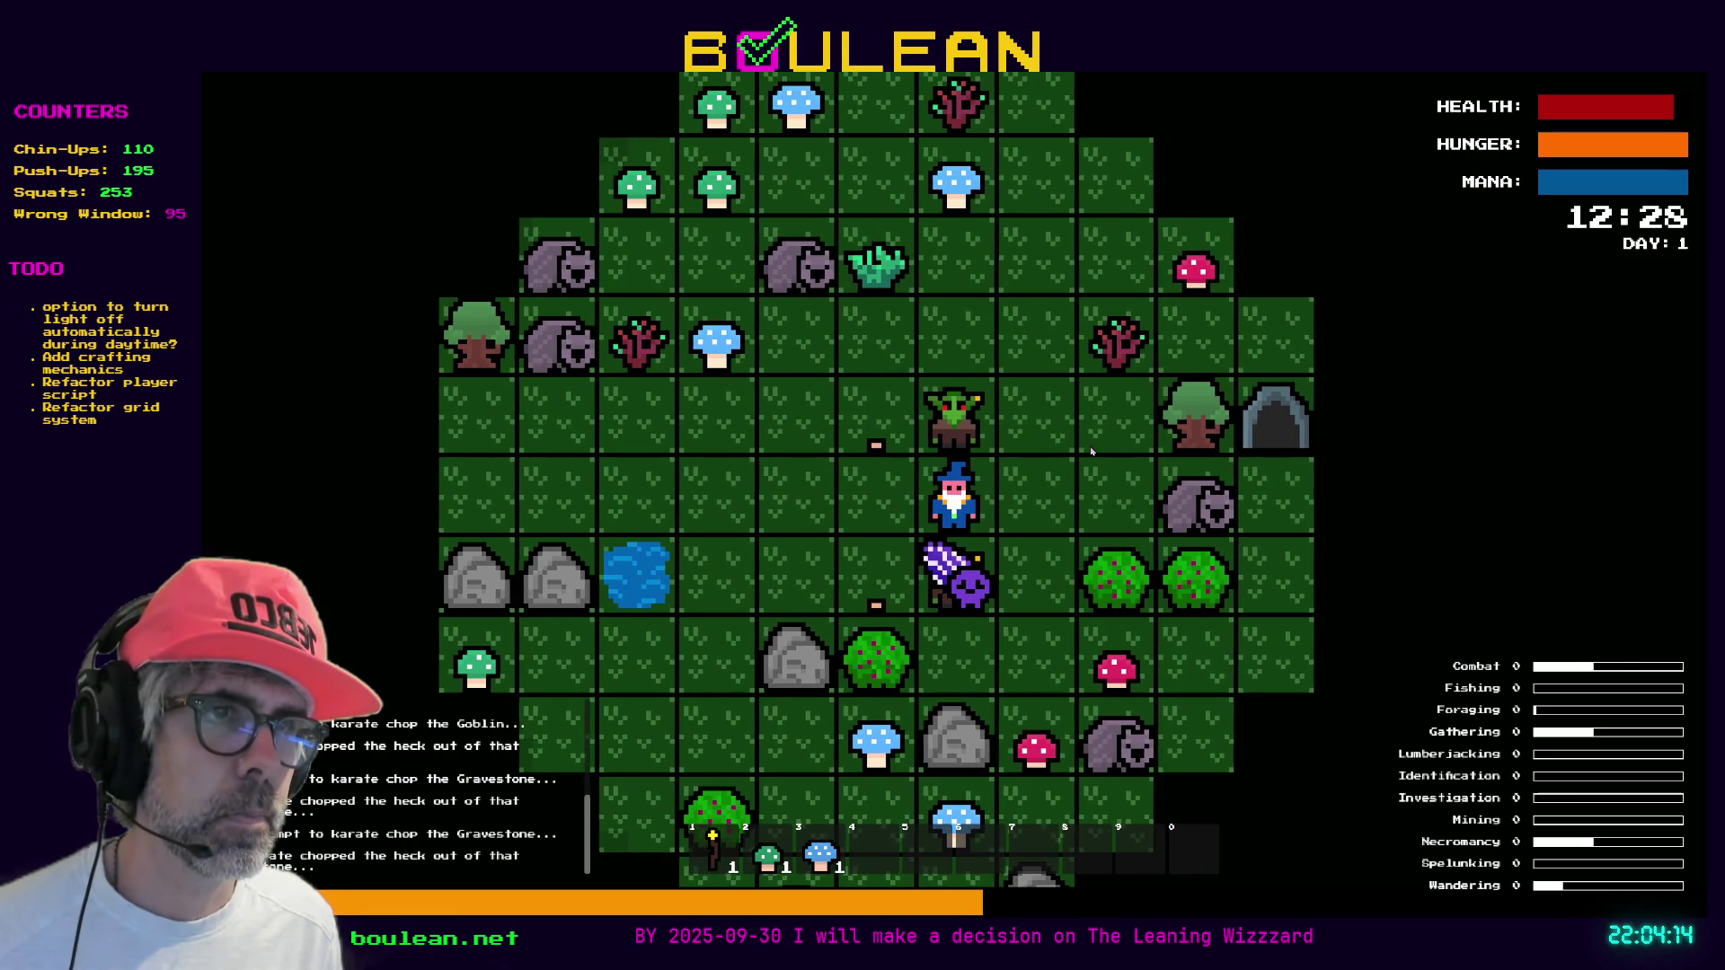
Kill the goblin above, break the gravestone below into souls, and chop the Berry Bush
key("Up")
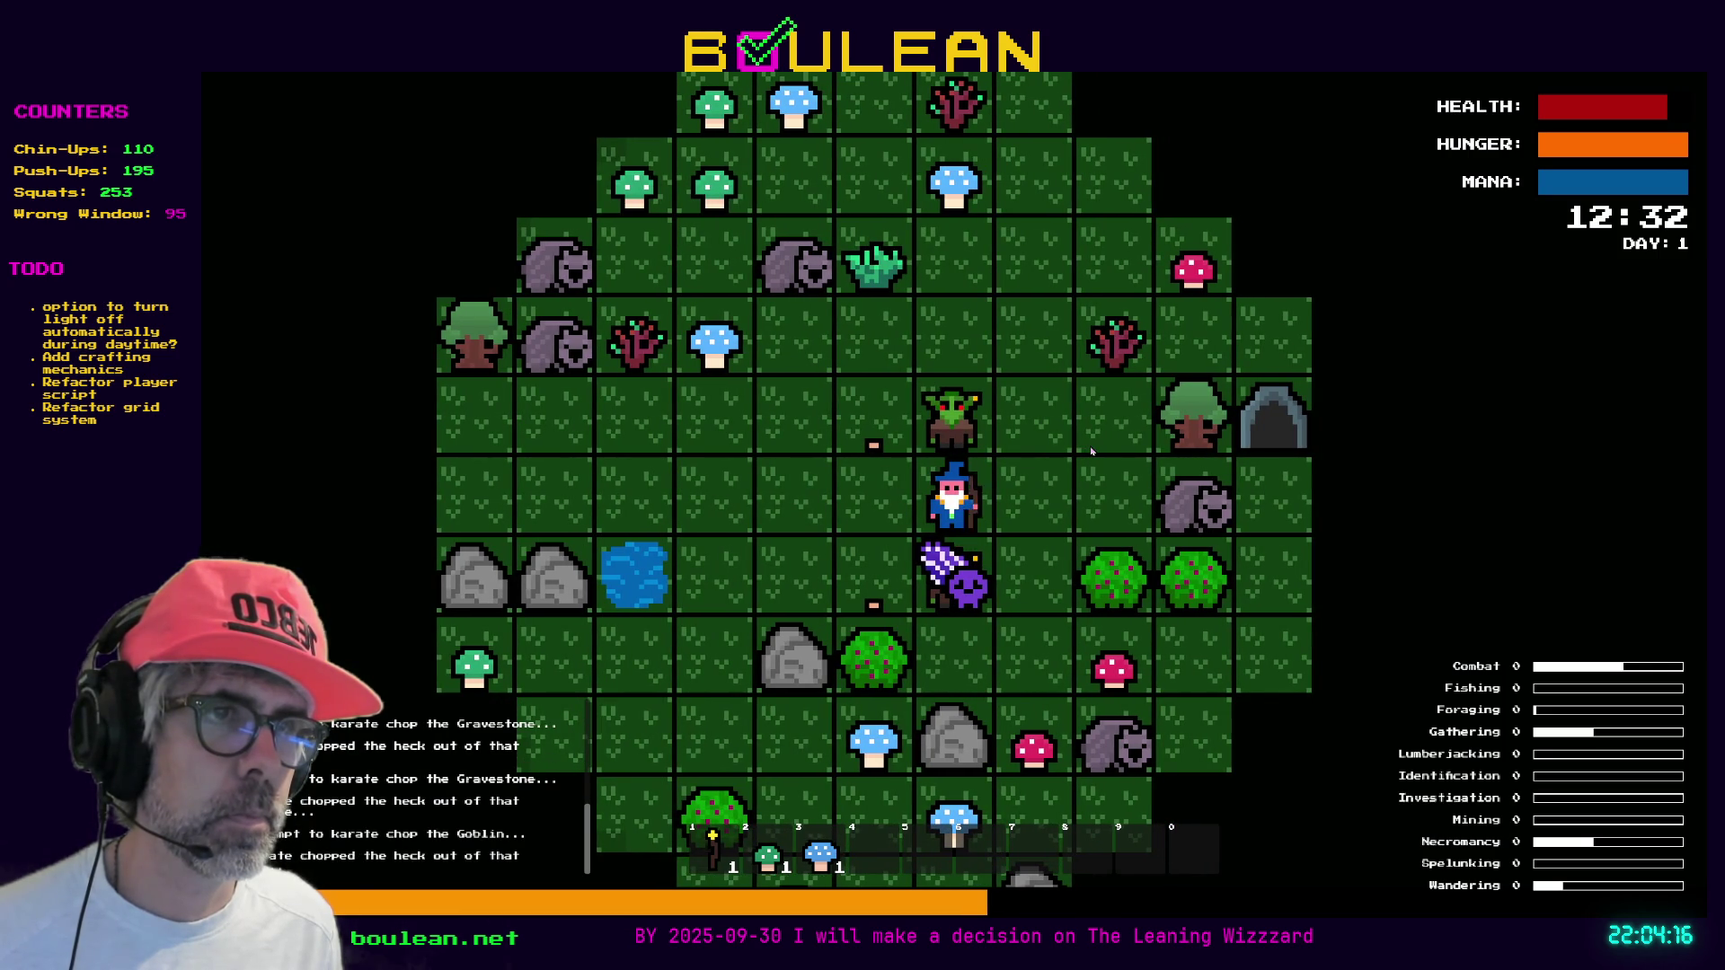
key("Up")
key("Down")
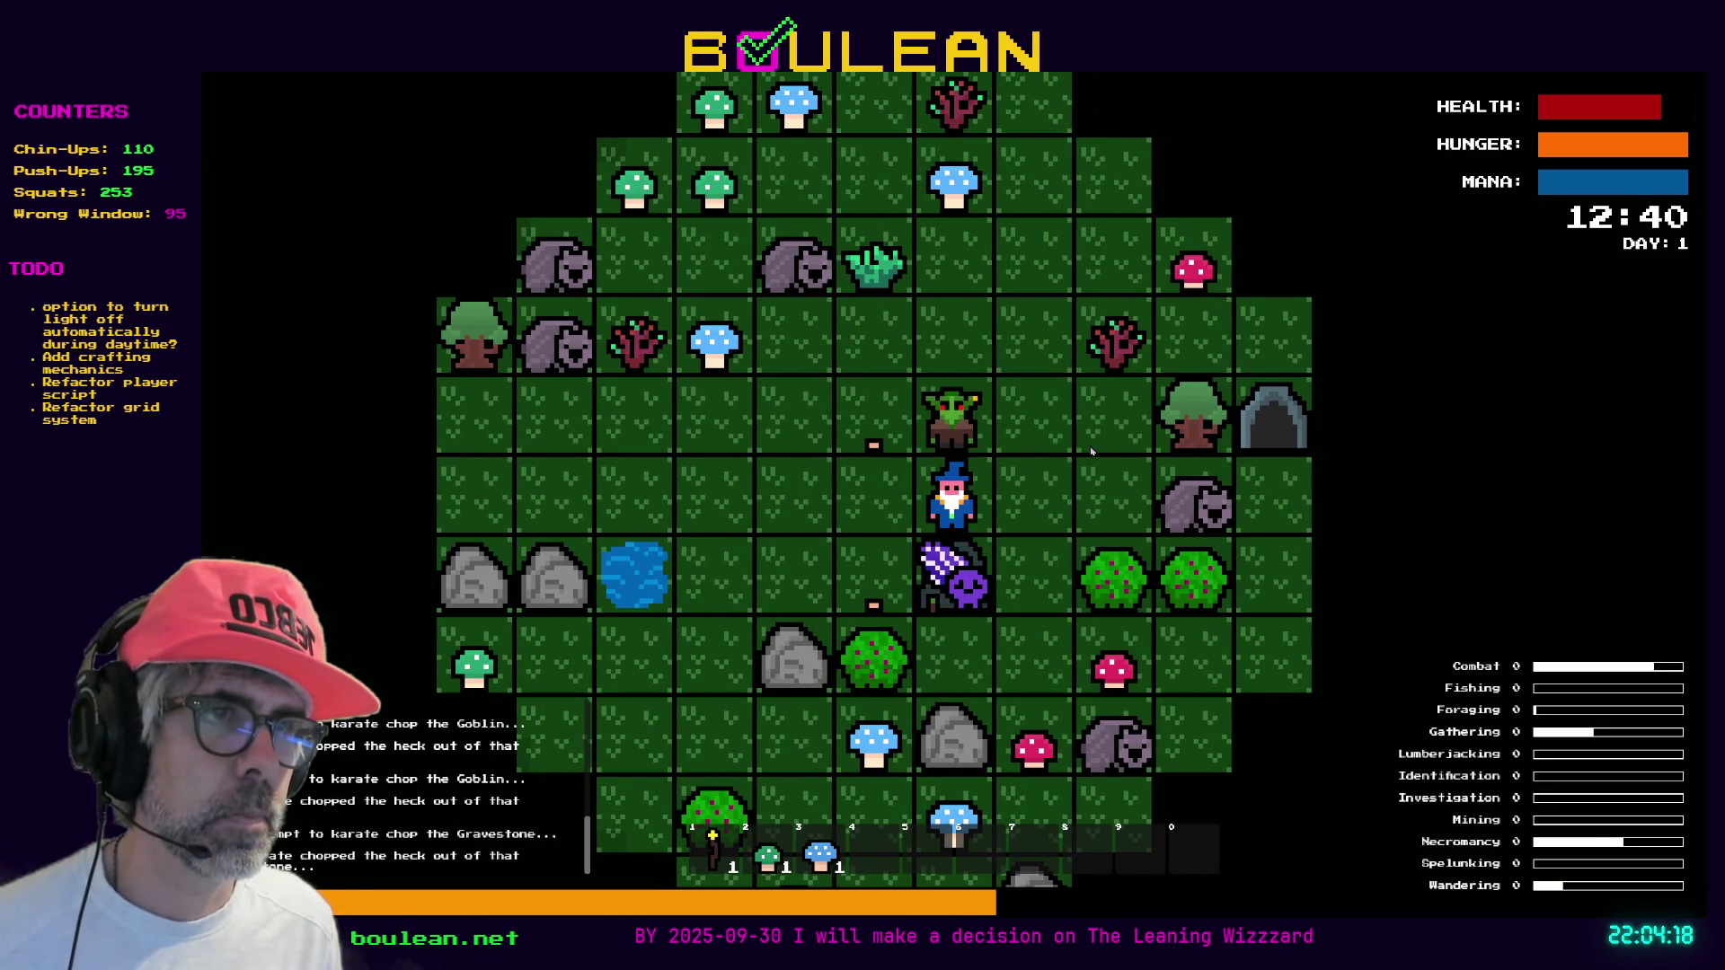
key("Down")
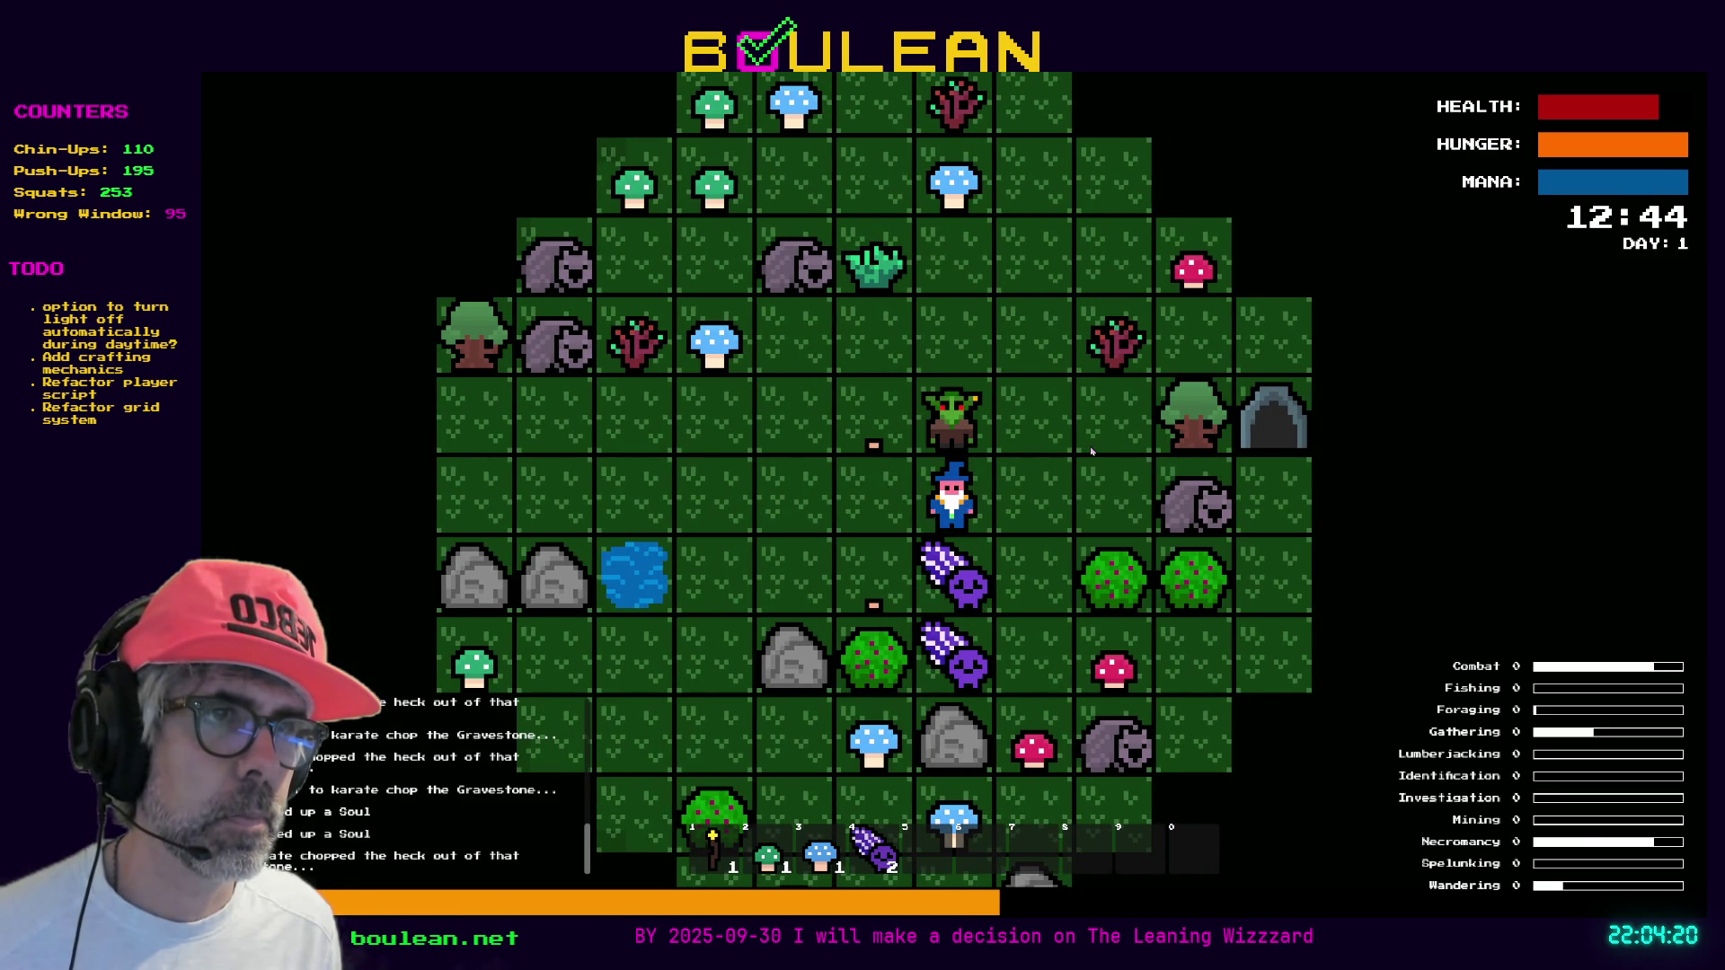
key("Down")
key("Down")
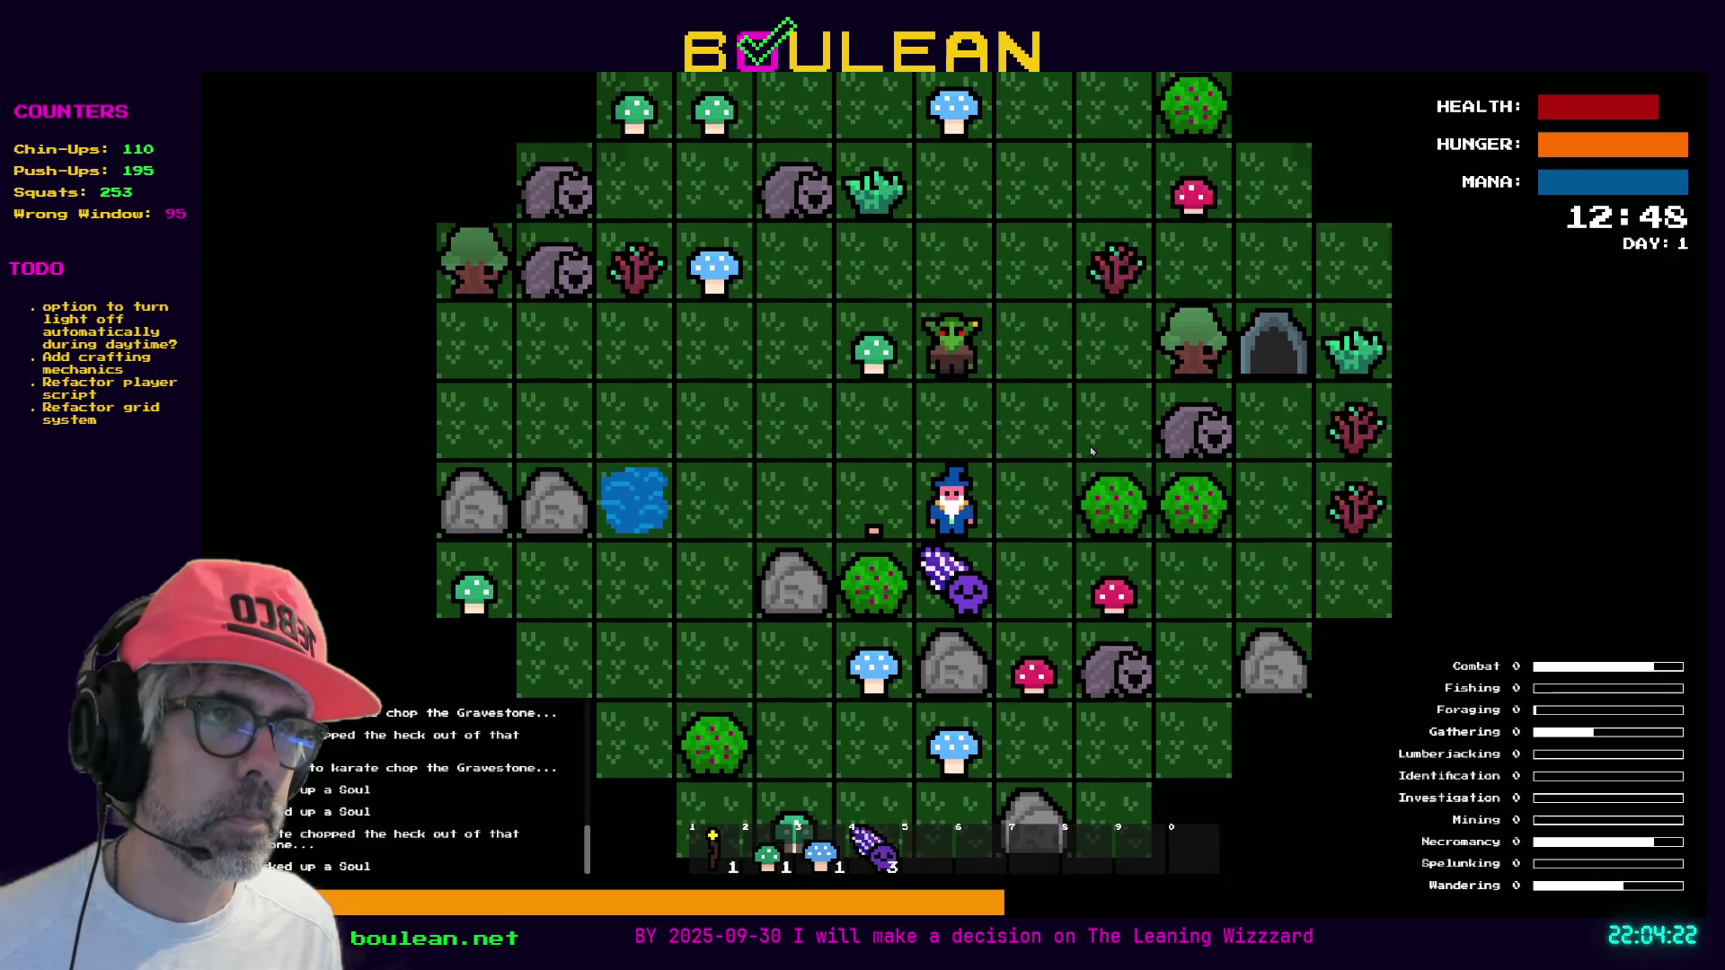
key("Down")
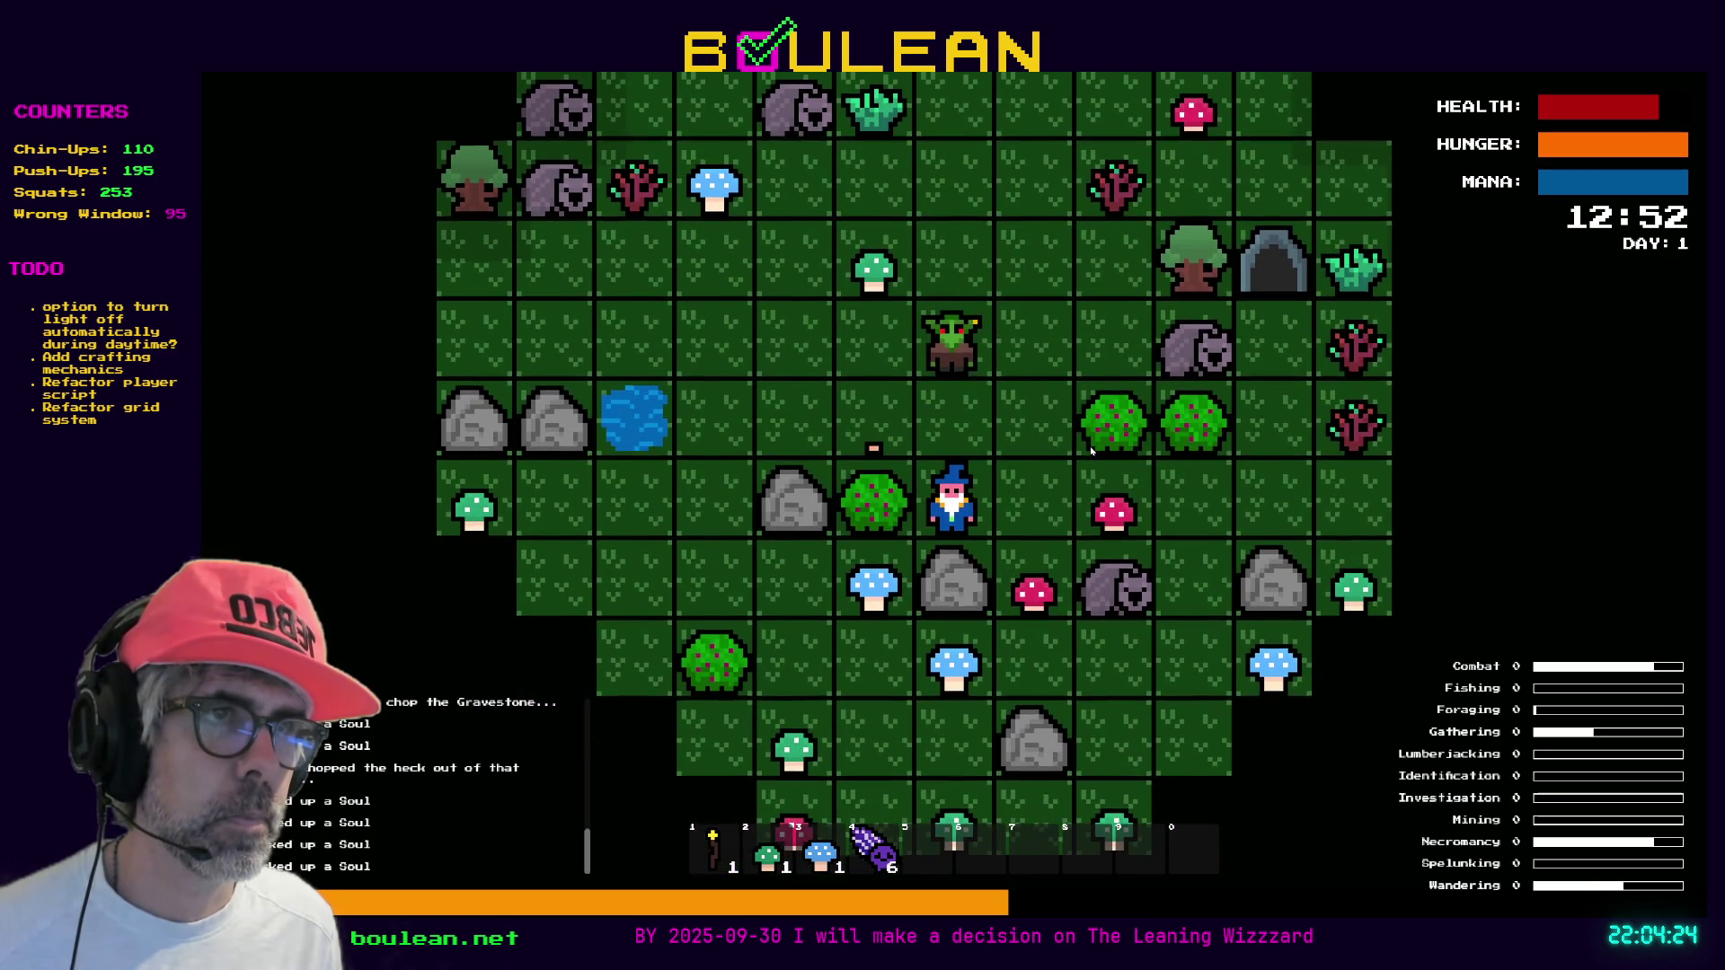
key("Left")
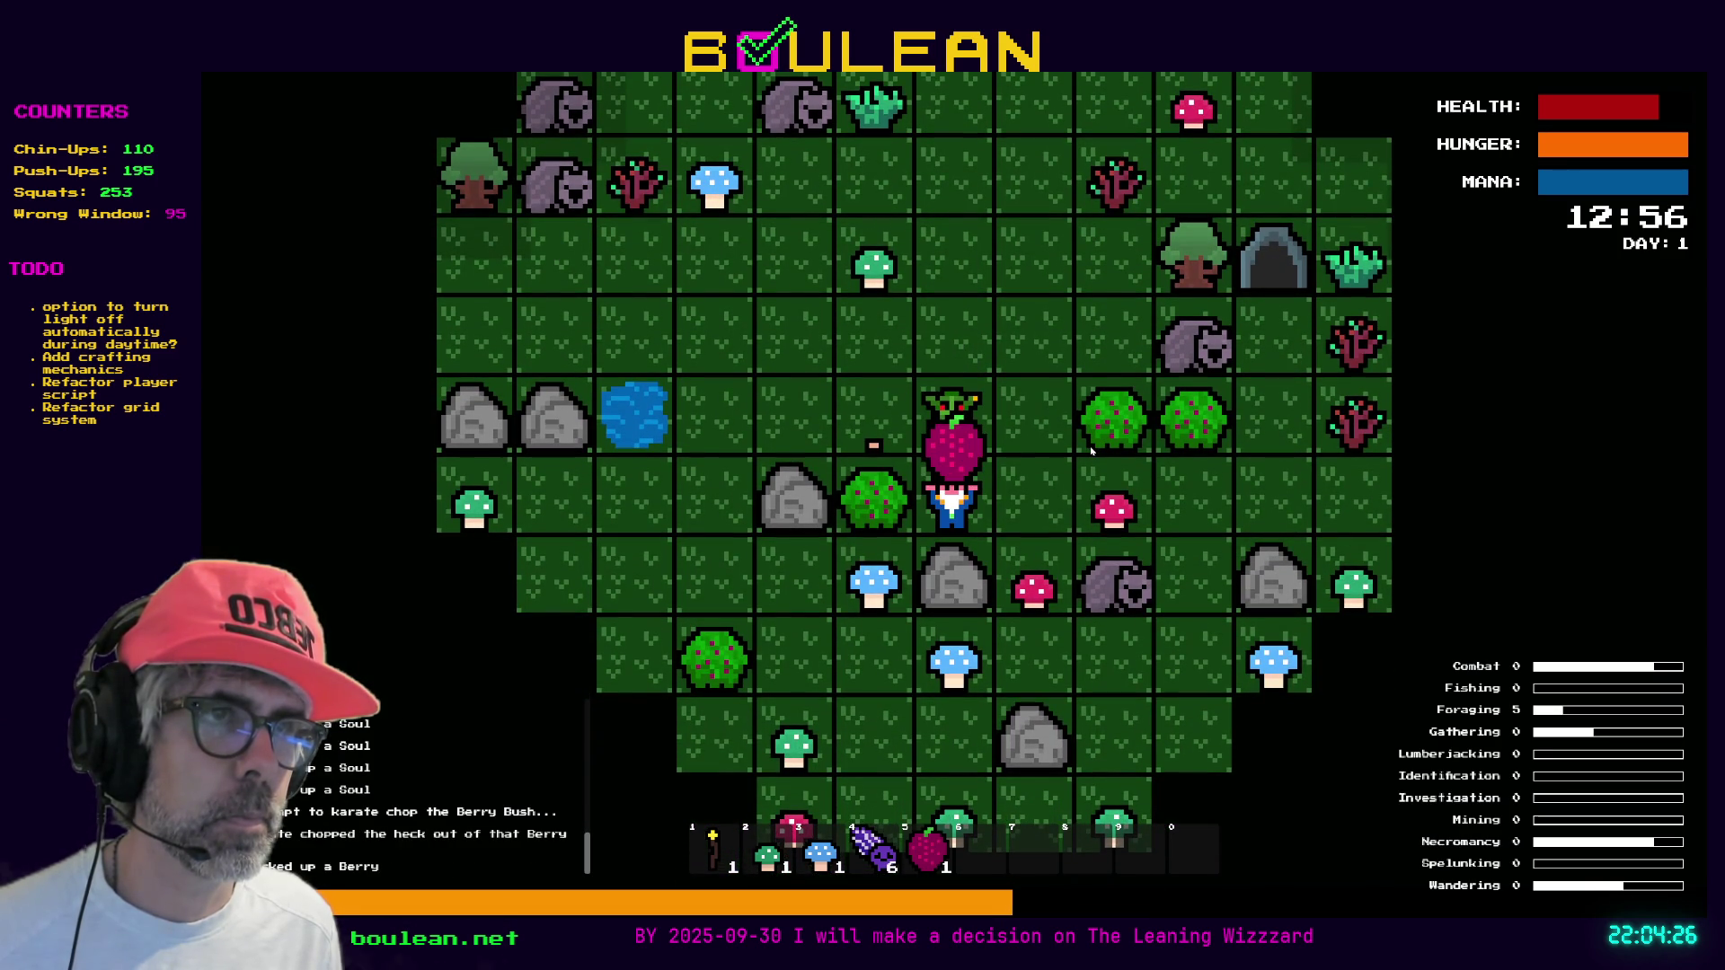
Defeat the next goblin, chop its gravestone, and collect the souls and a green mushroom
key("Up")
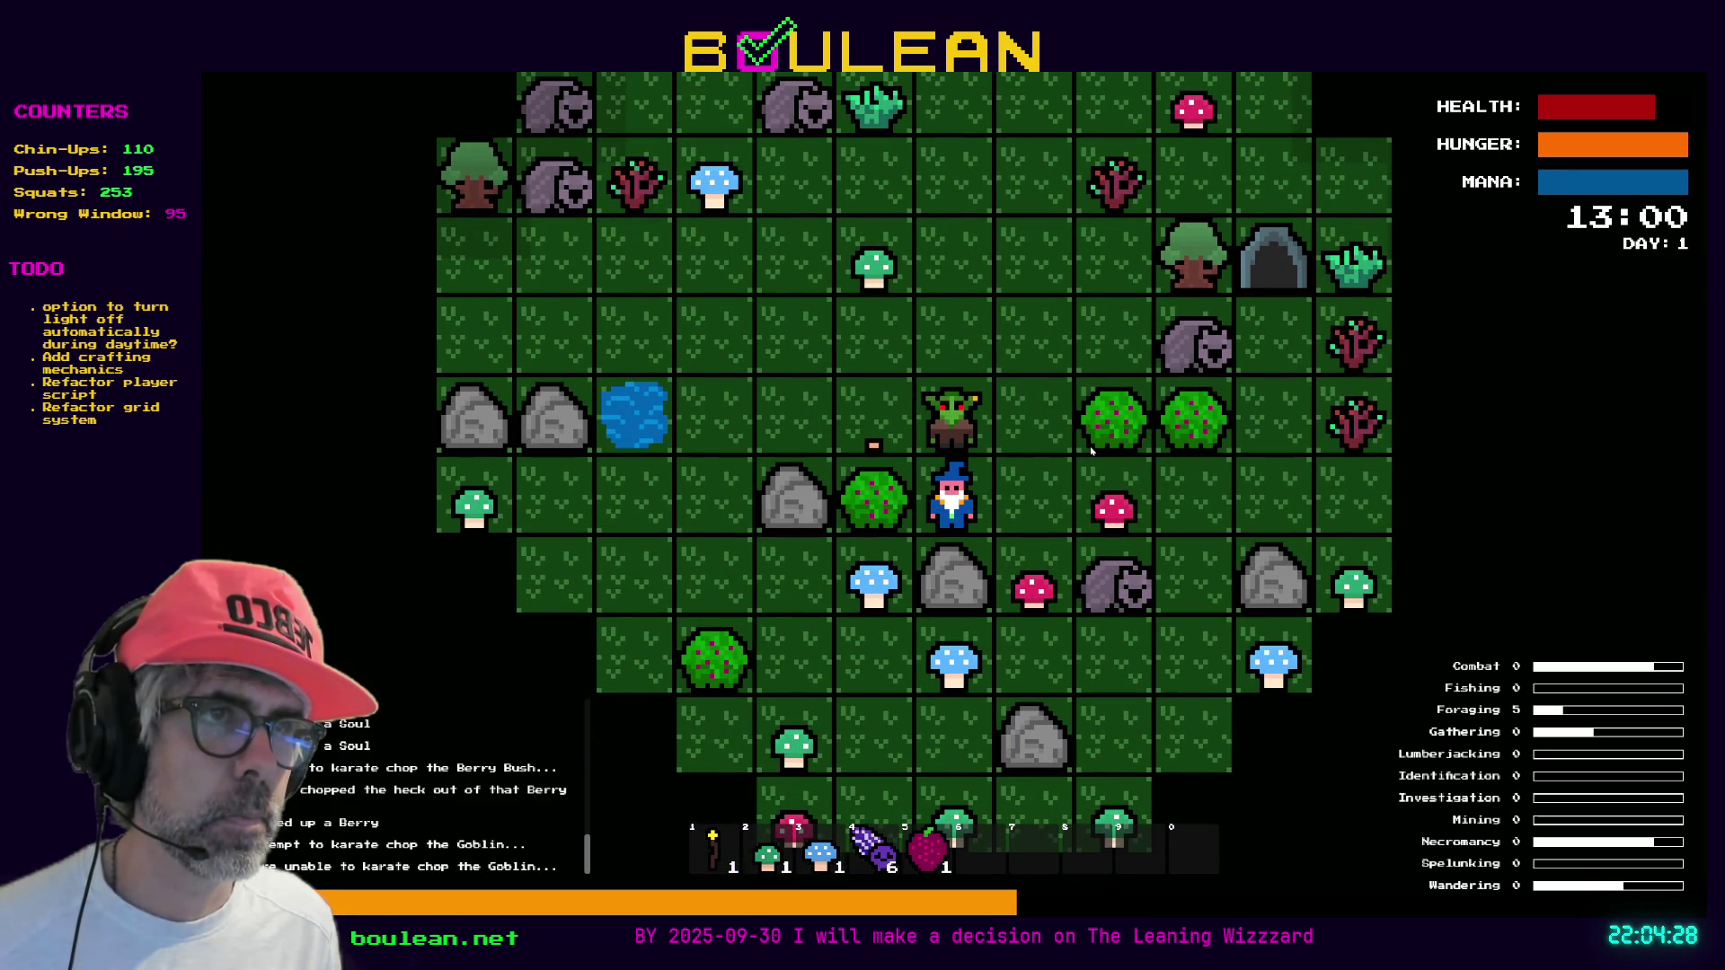
key("Up")
key("Up")
key("Up")
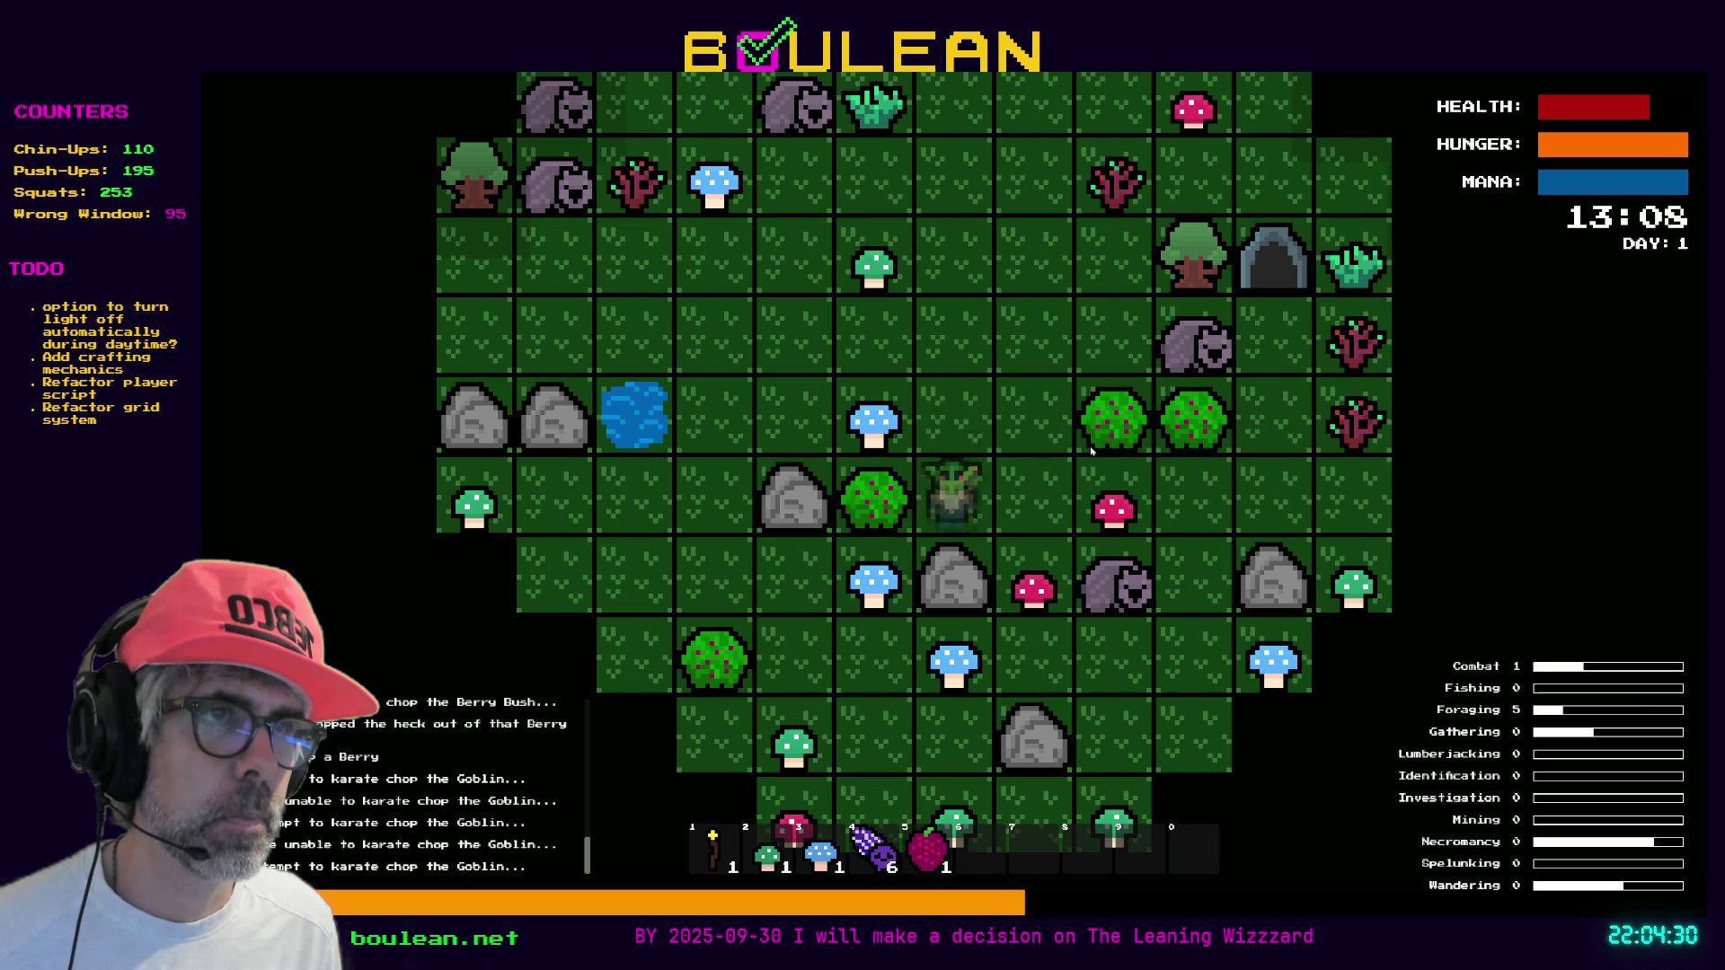
key("Up")
key("Up")
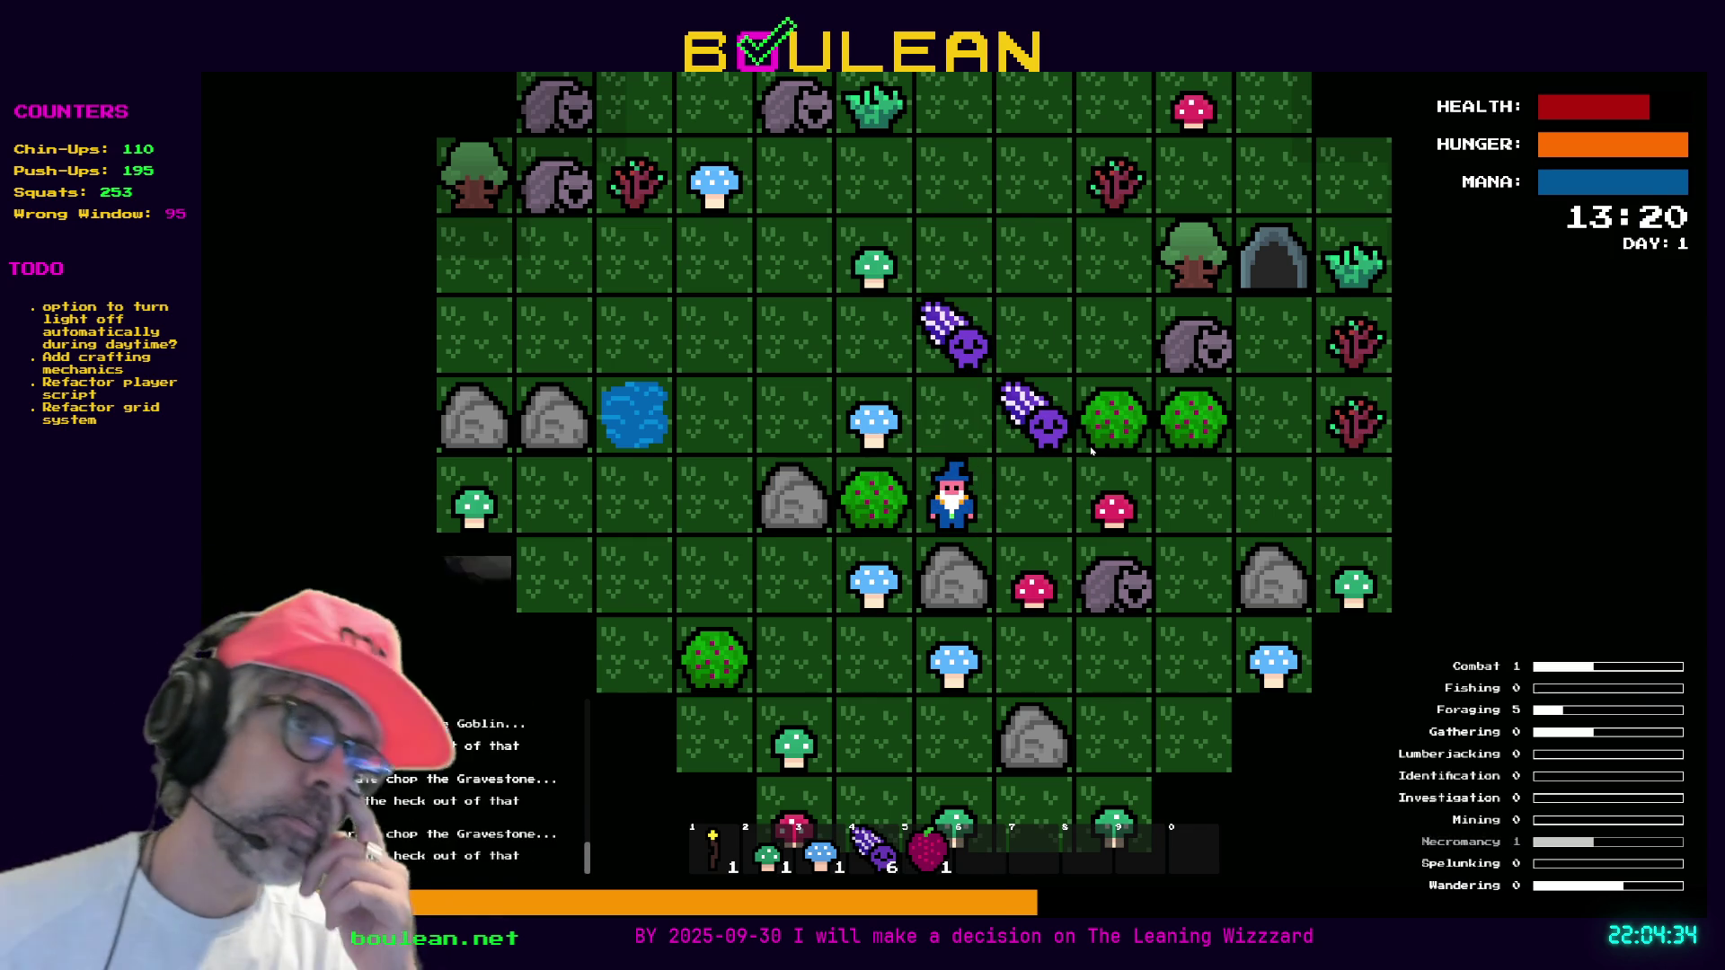
key("Up")
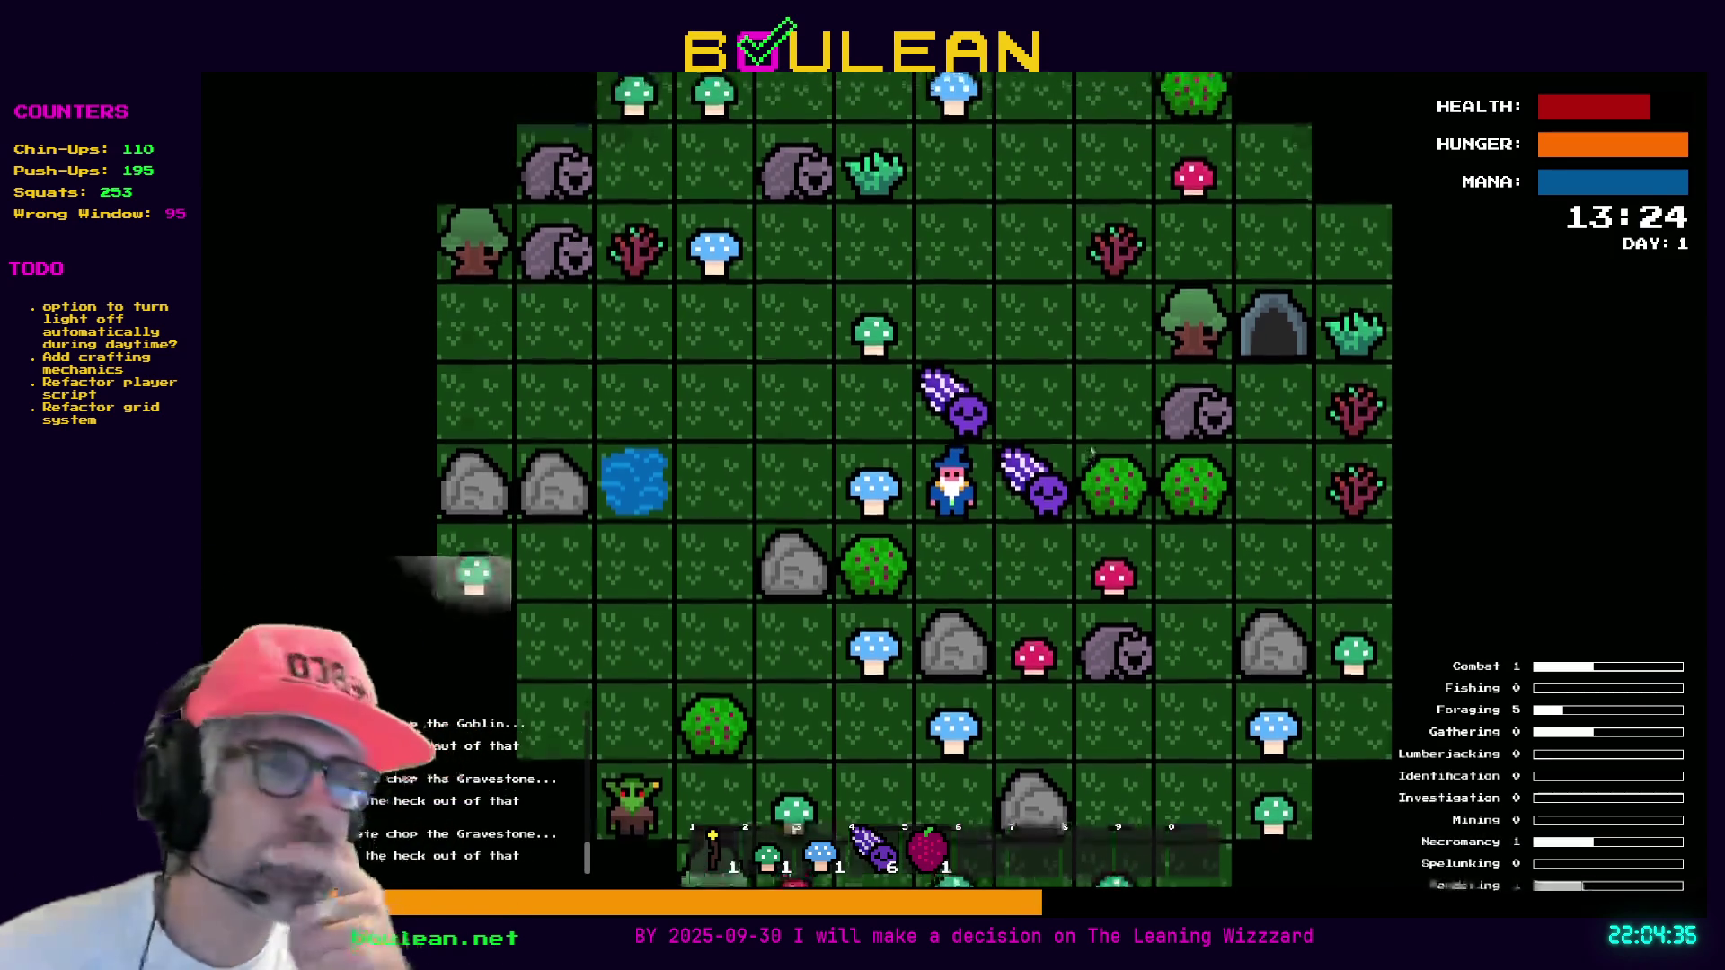
key("Right")
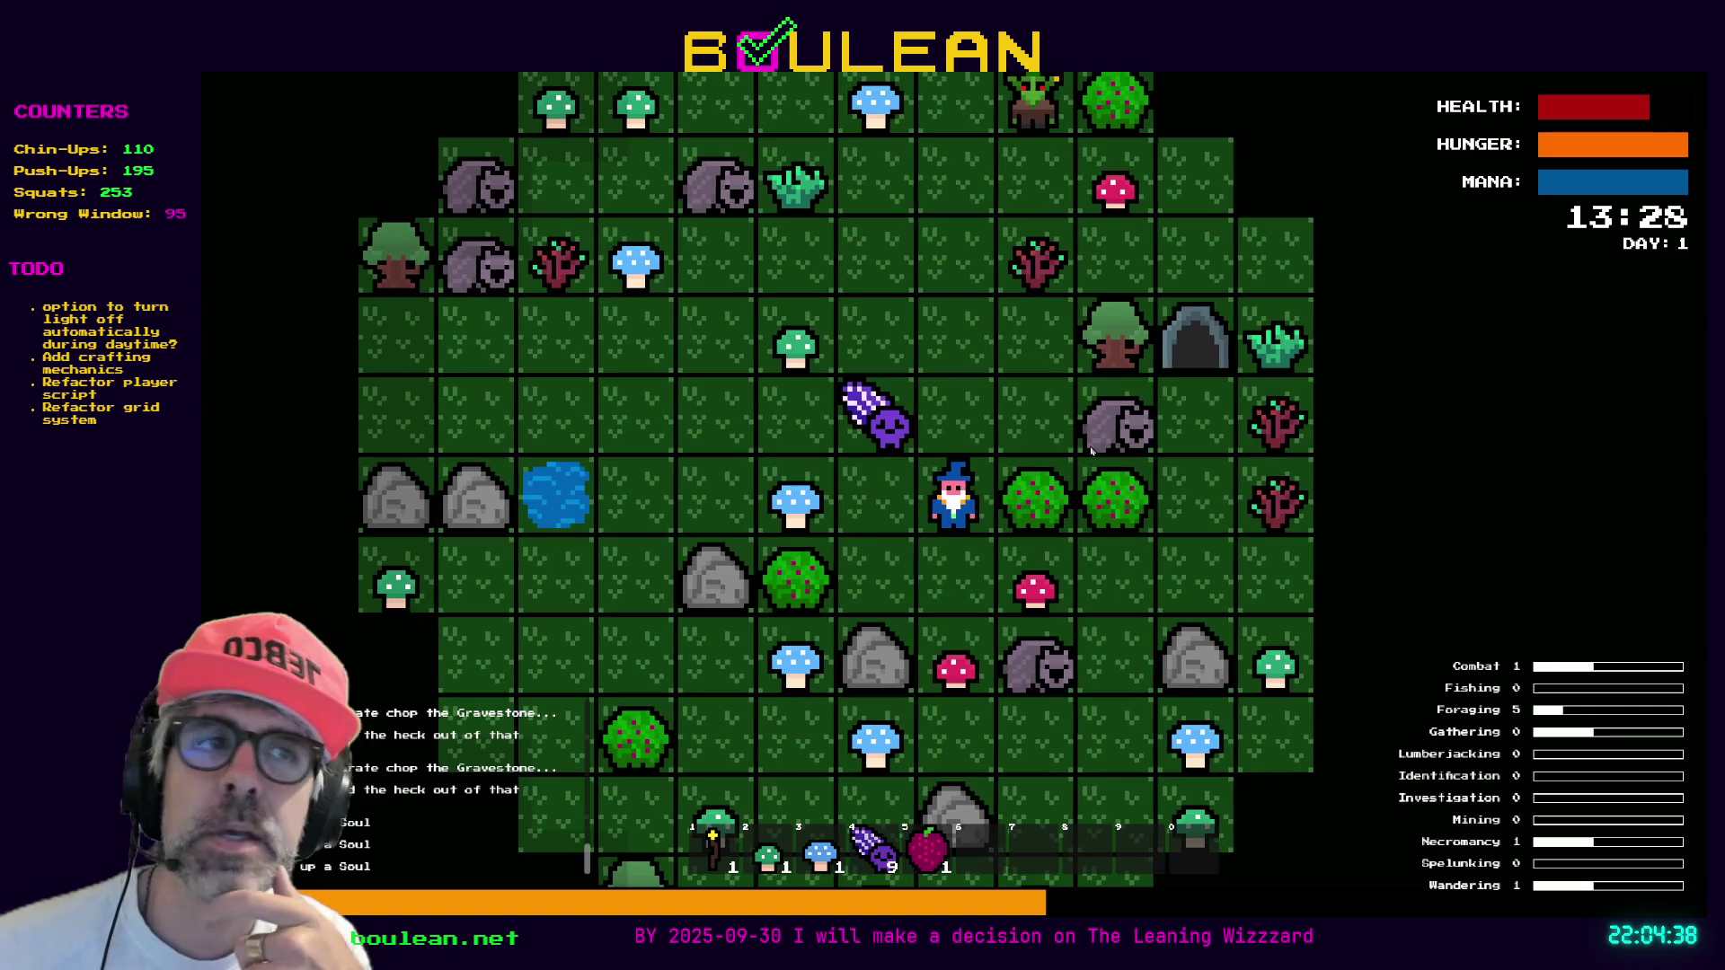
key("Up")
key("Left")
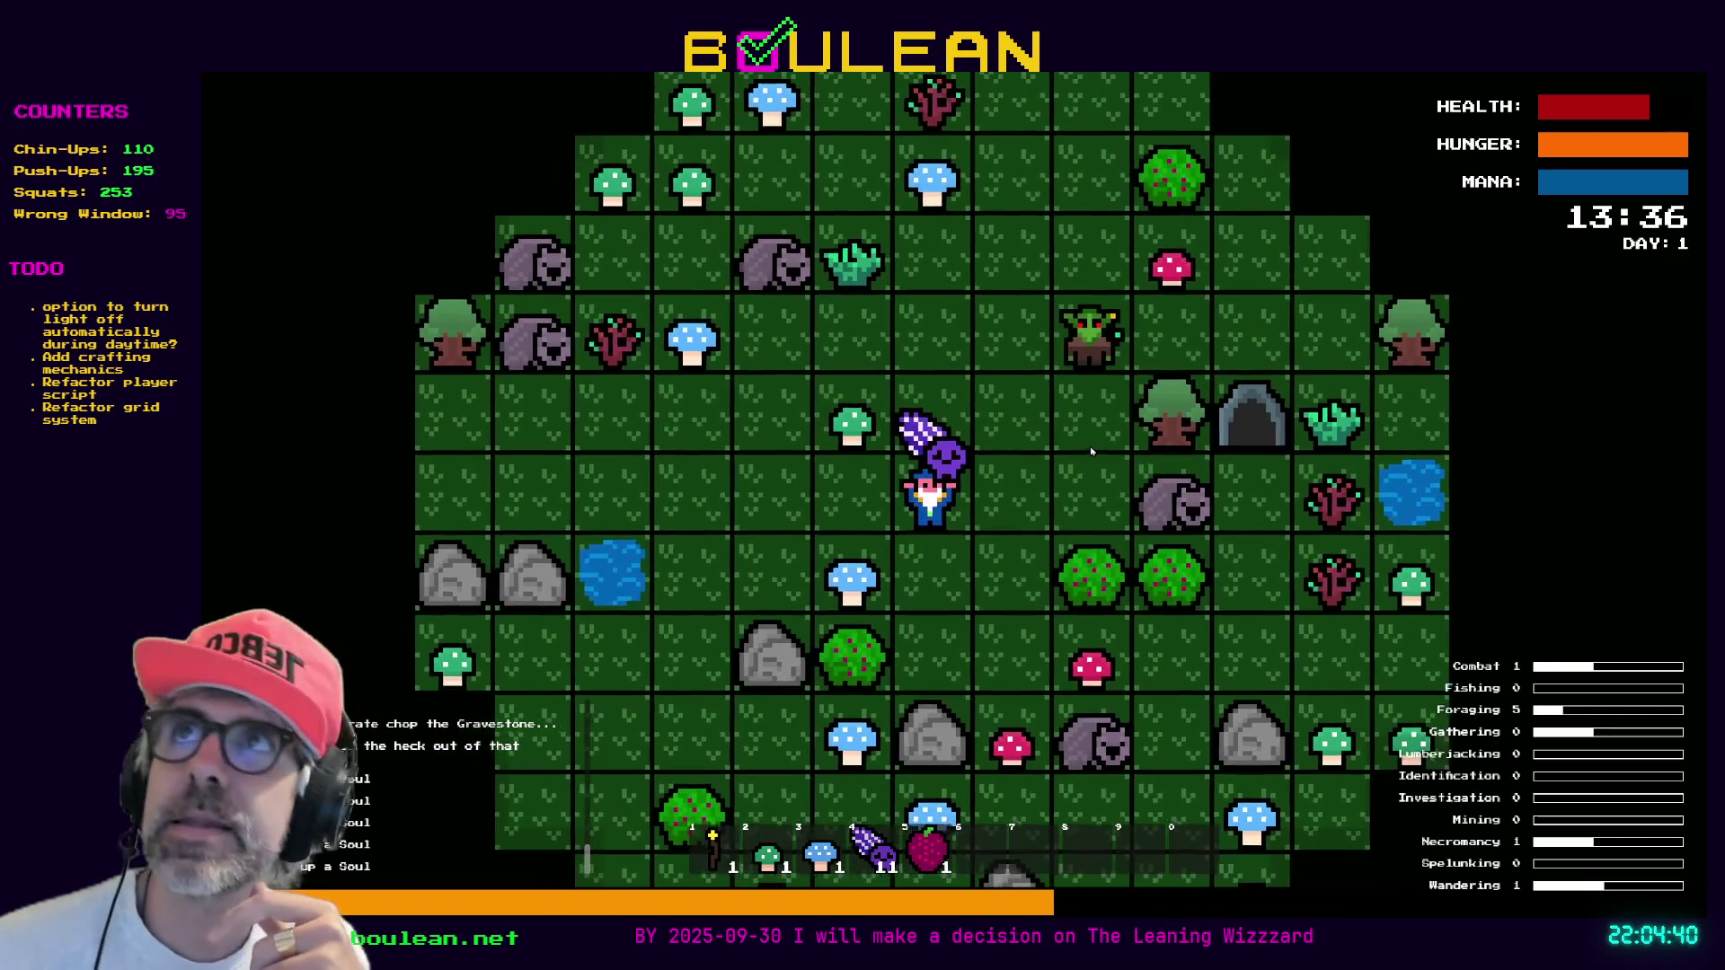
key("Up")
key("Left")
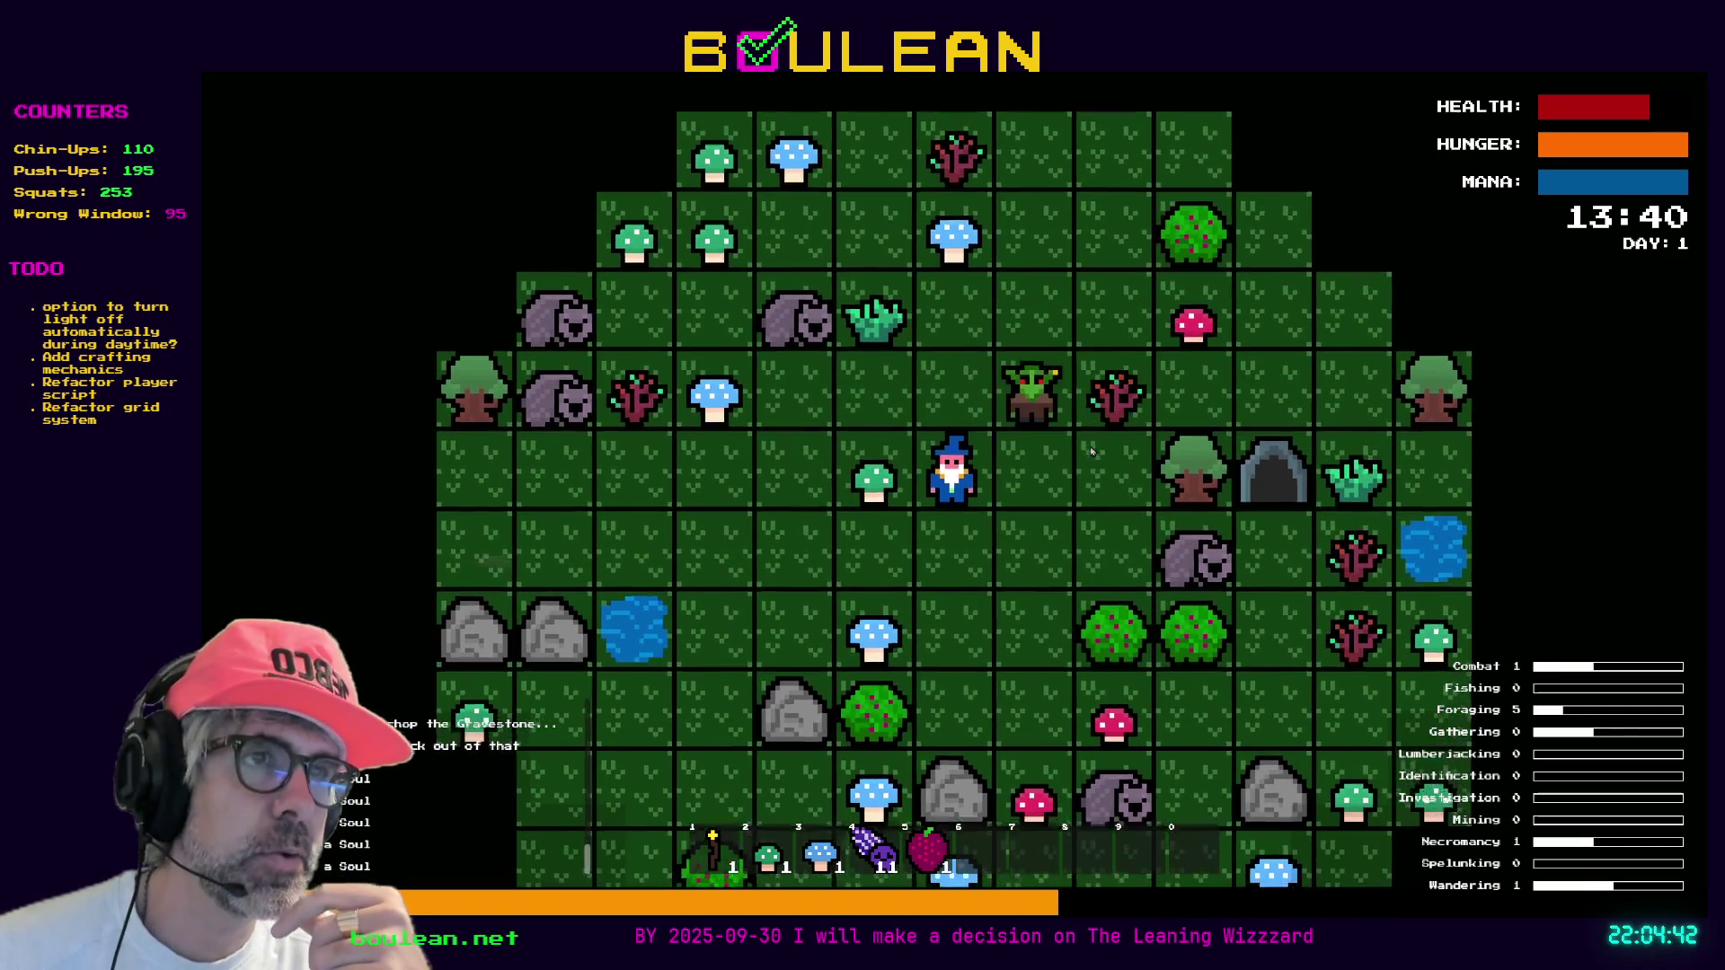
key("Left")
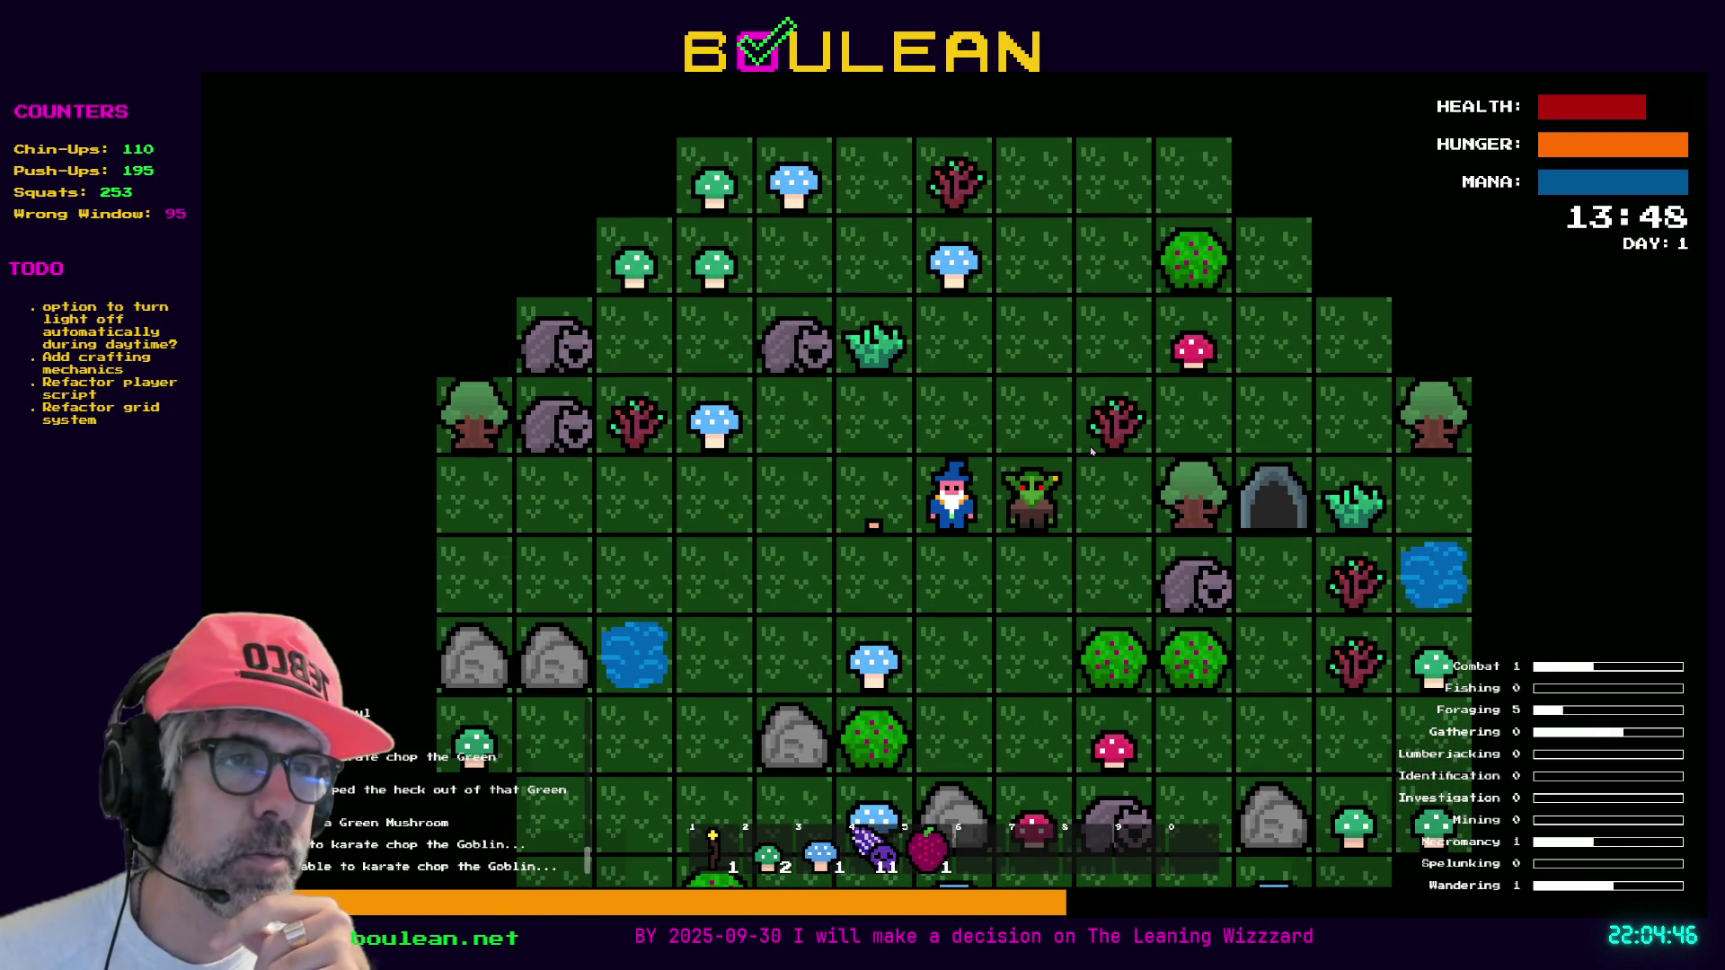
Defeat the goblin to the right, collect its souls, and chop the Sapling for sticks
key("Right")
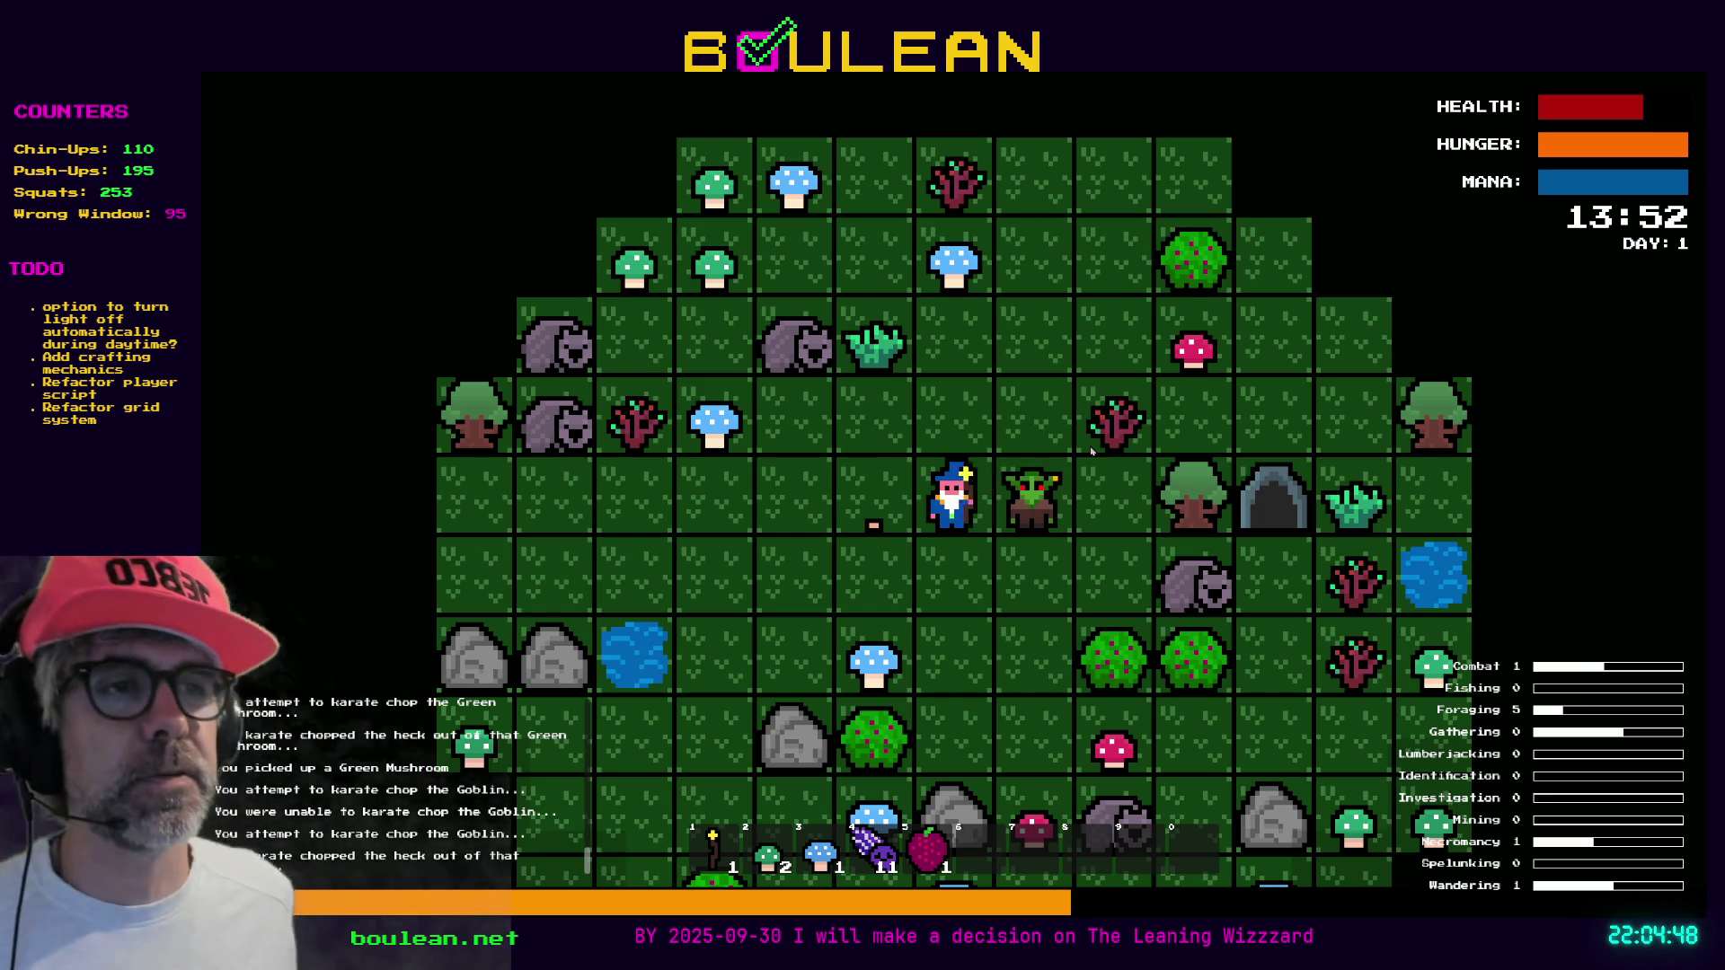
key("Right")
key("Right")
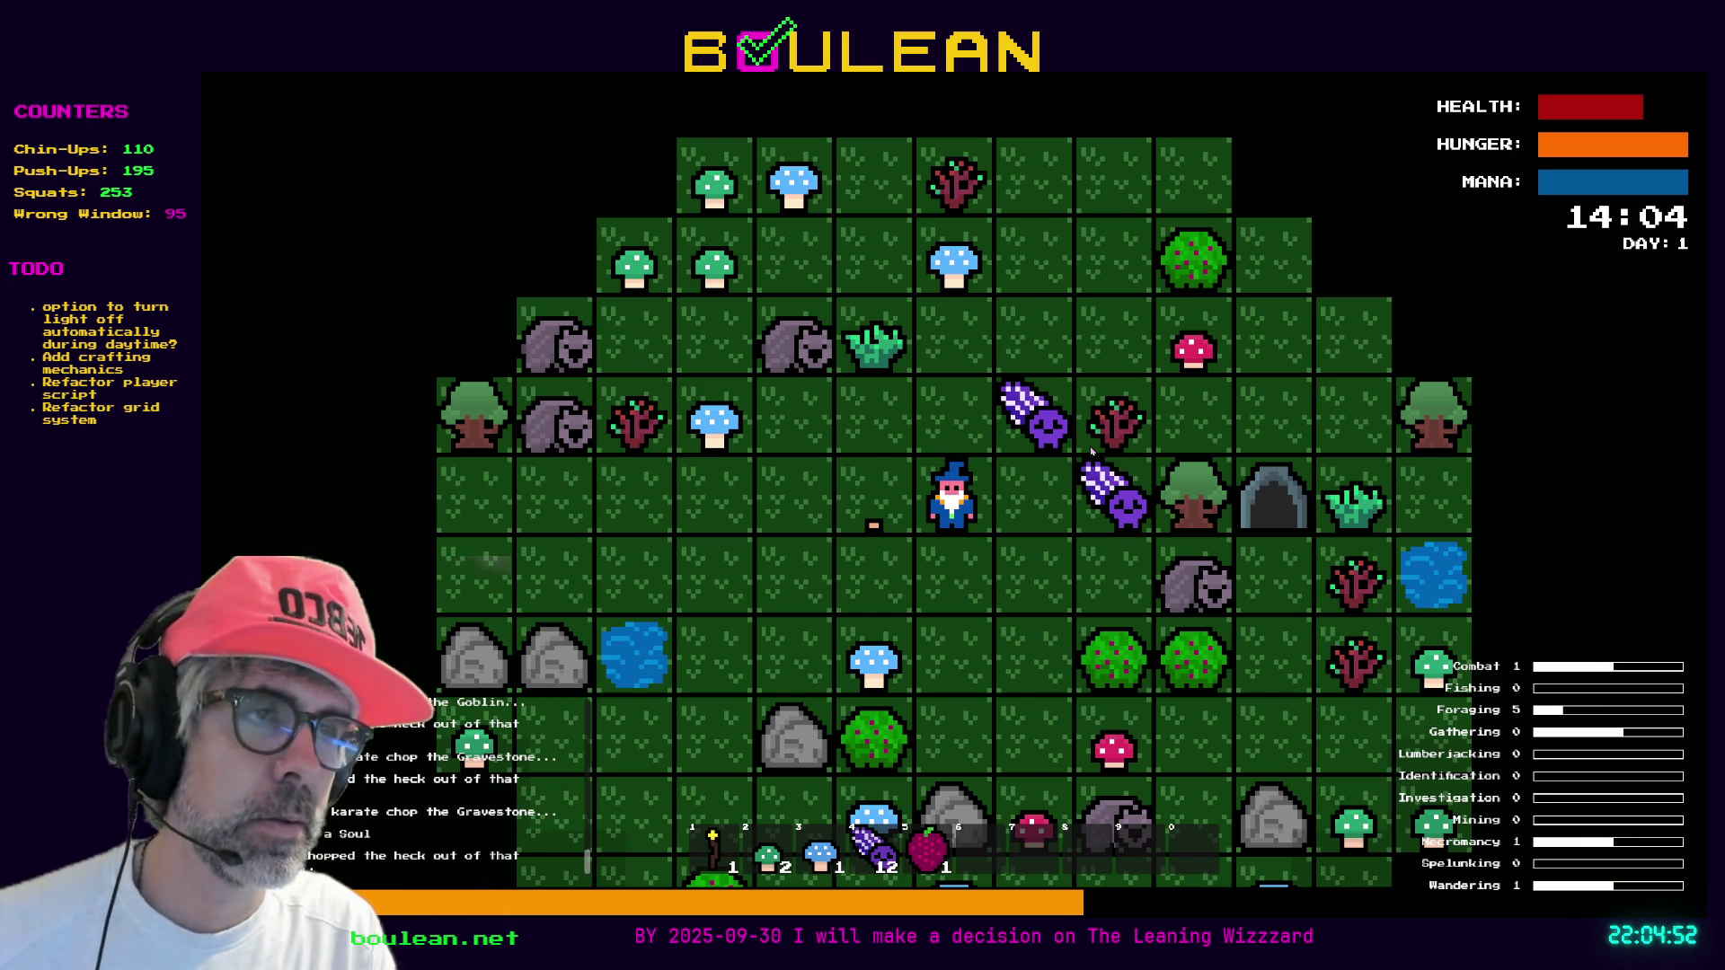
key("Right")
key("Right")
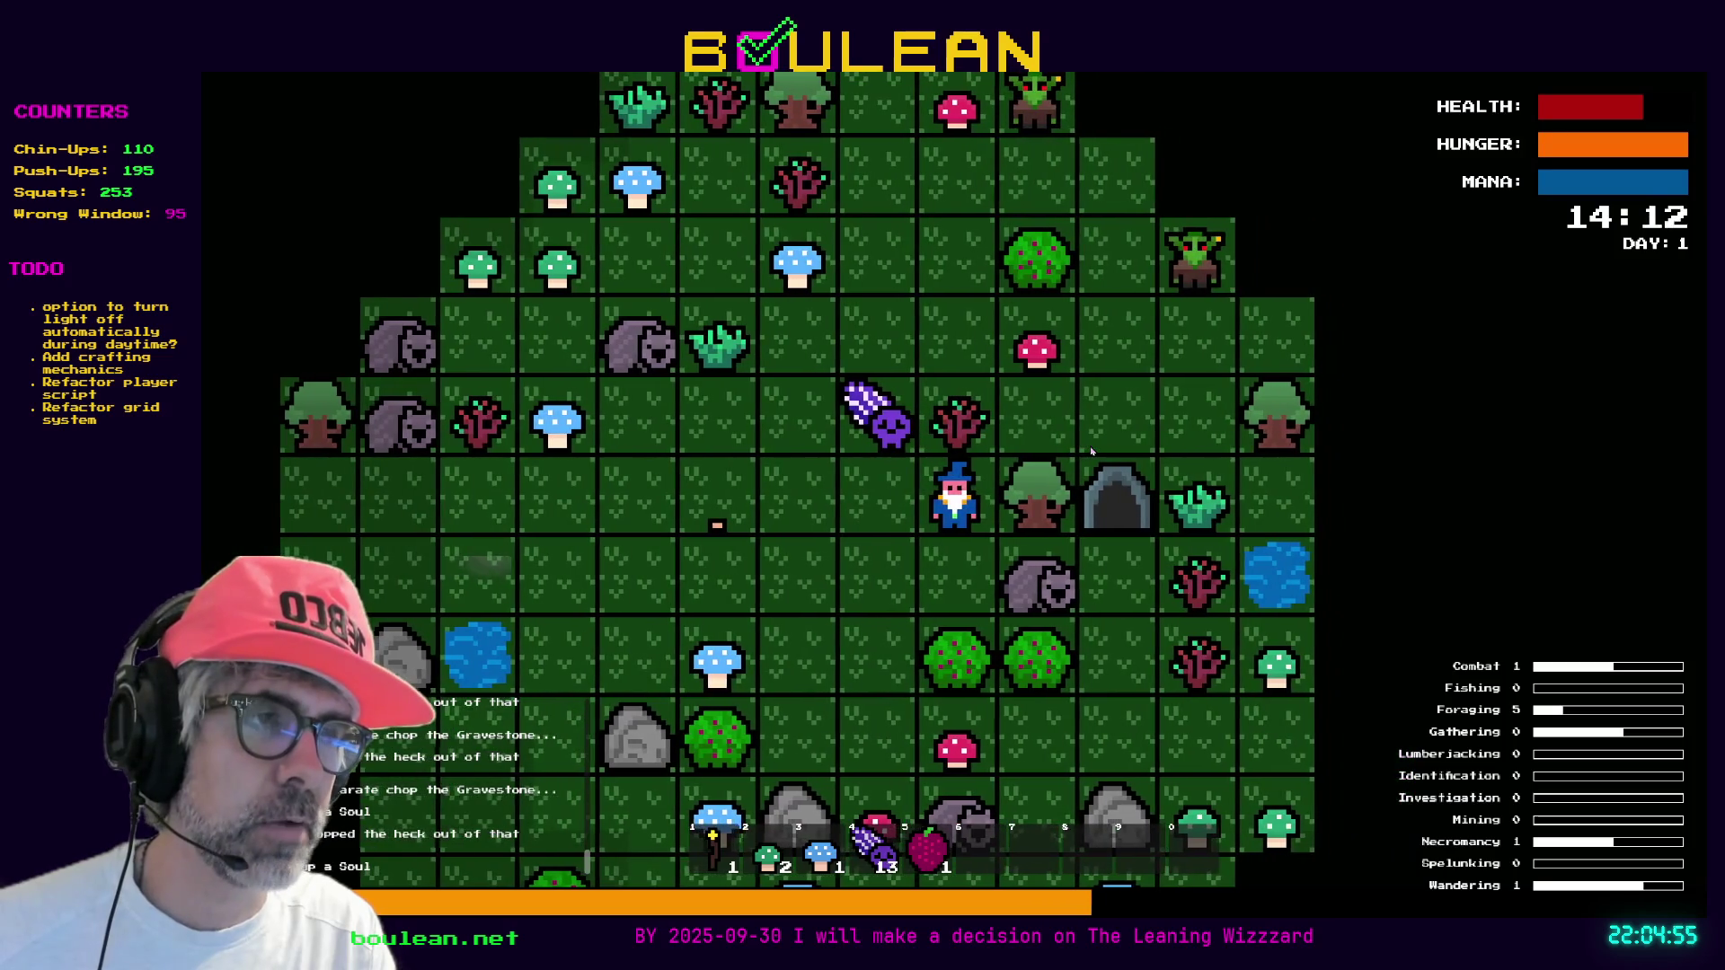
key("Left")
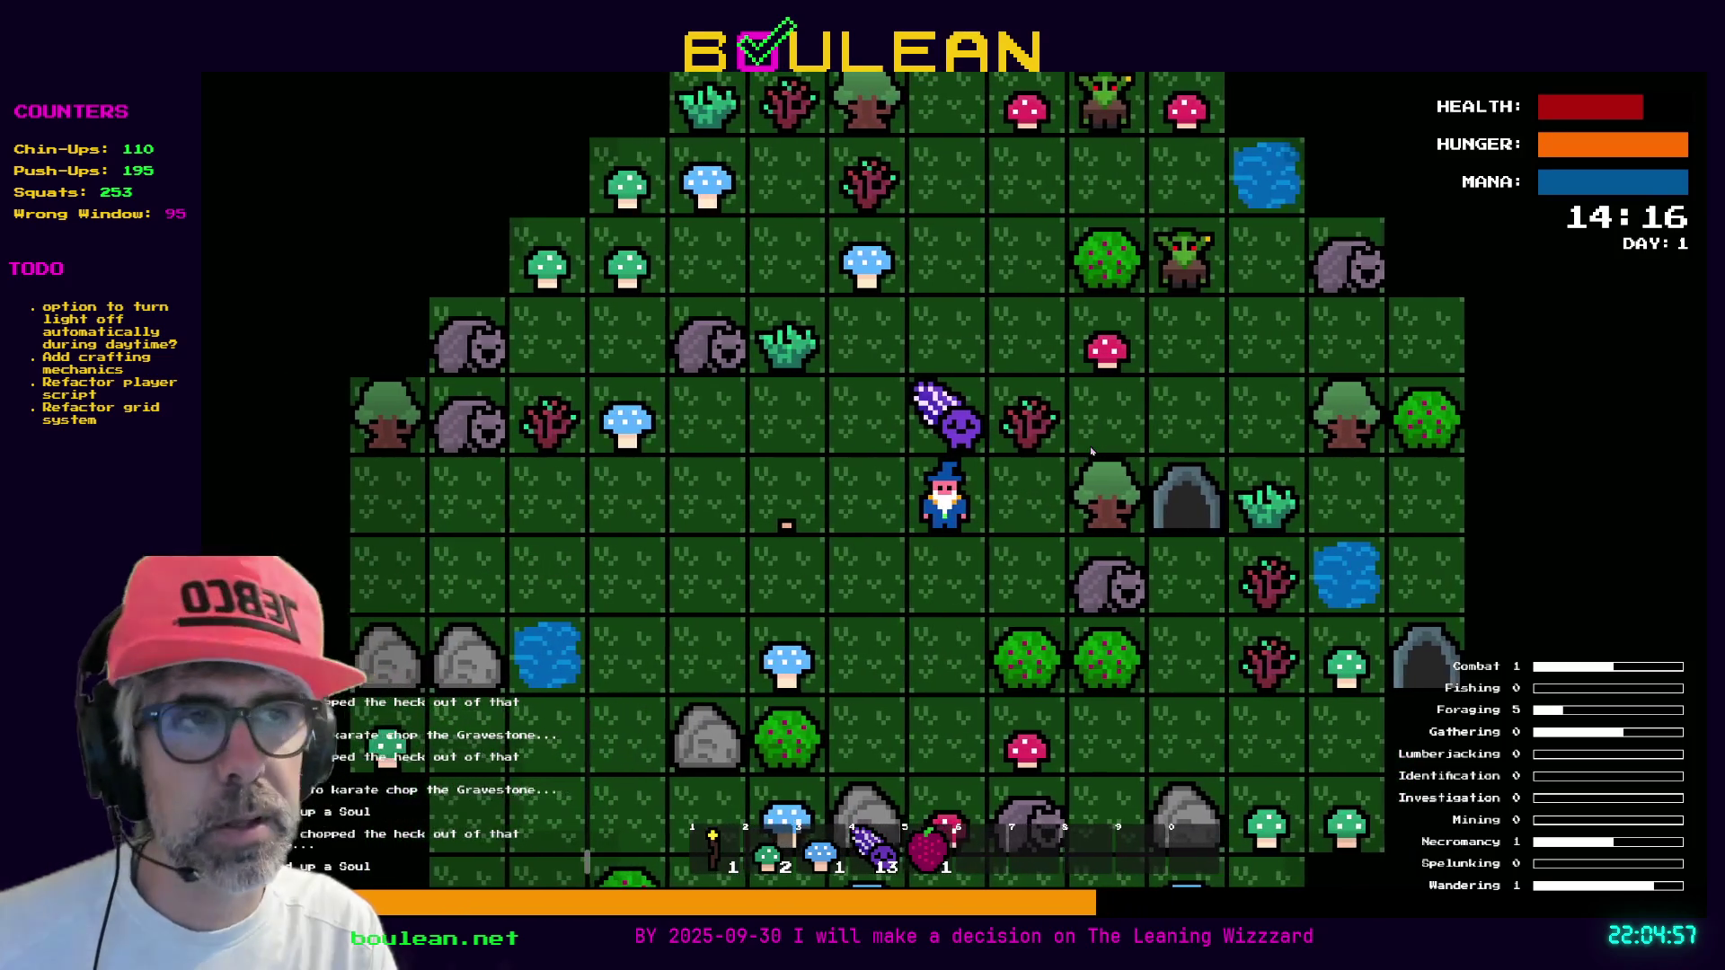
key("Up")
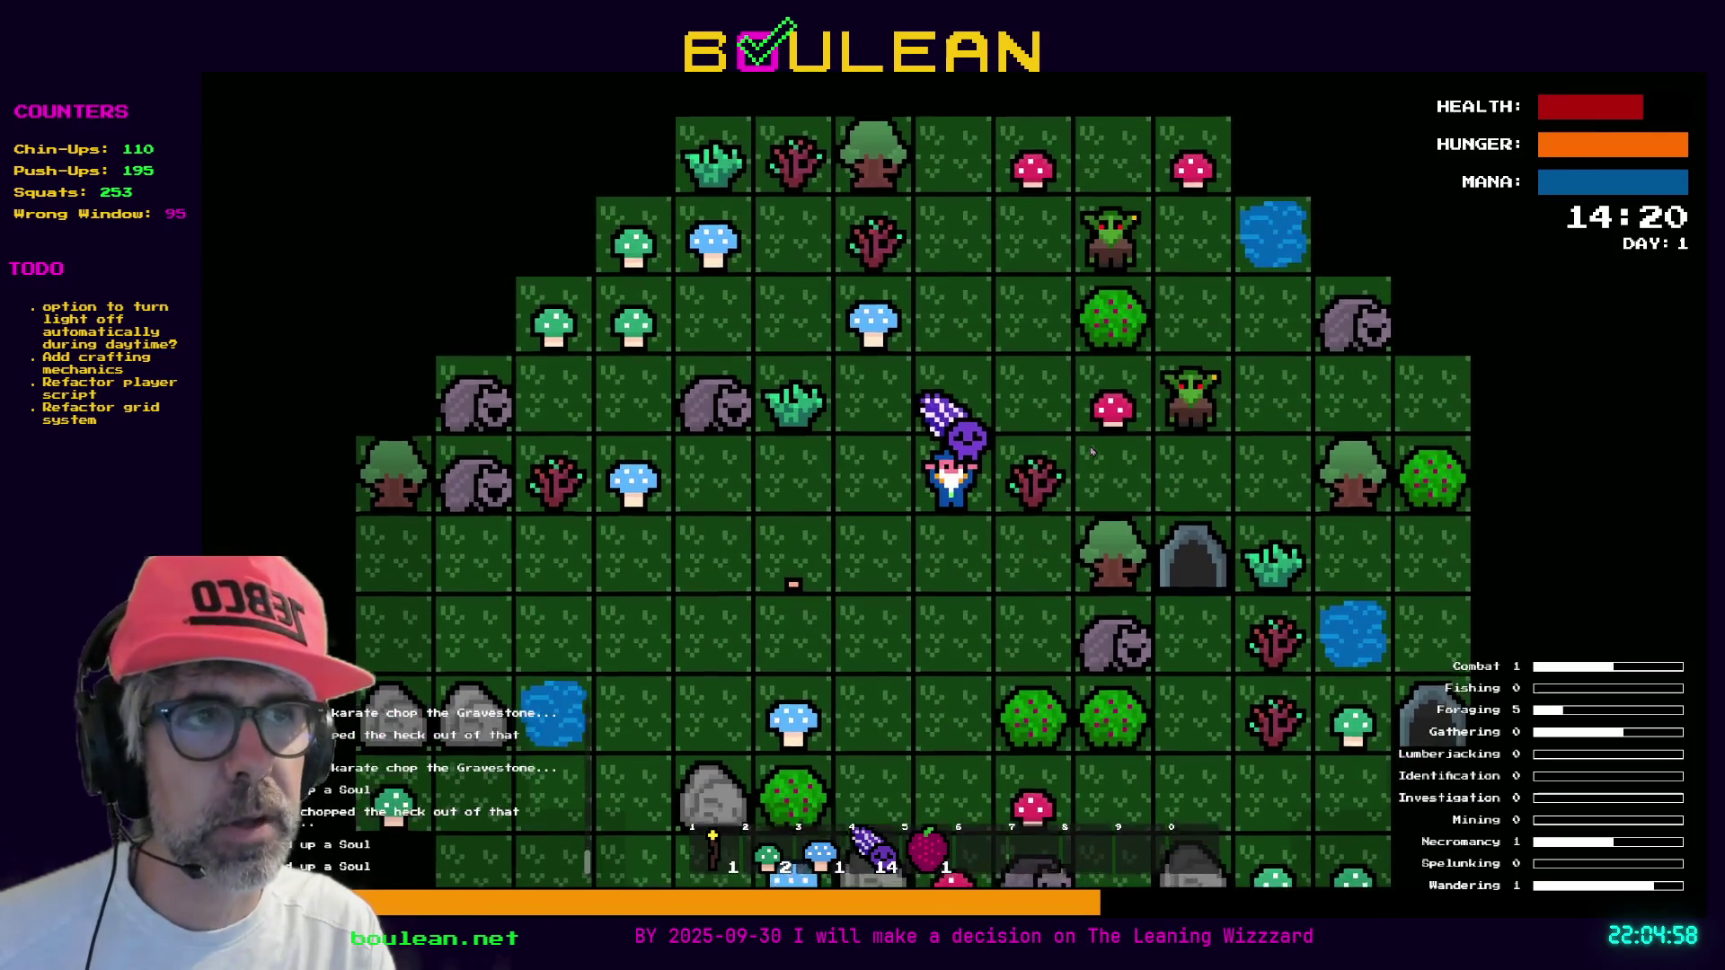
key("Right")
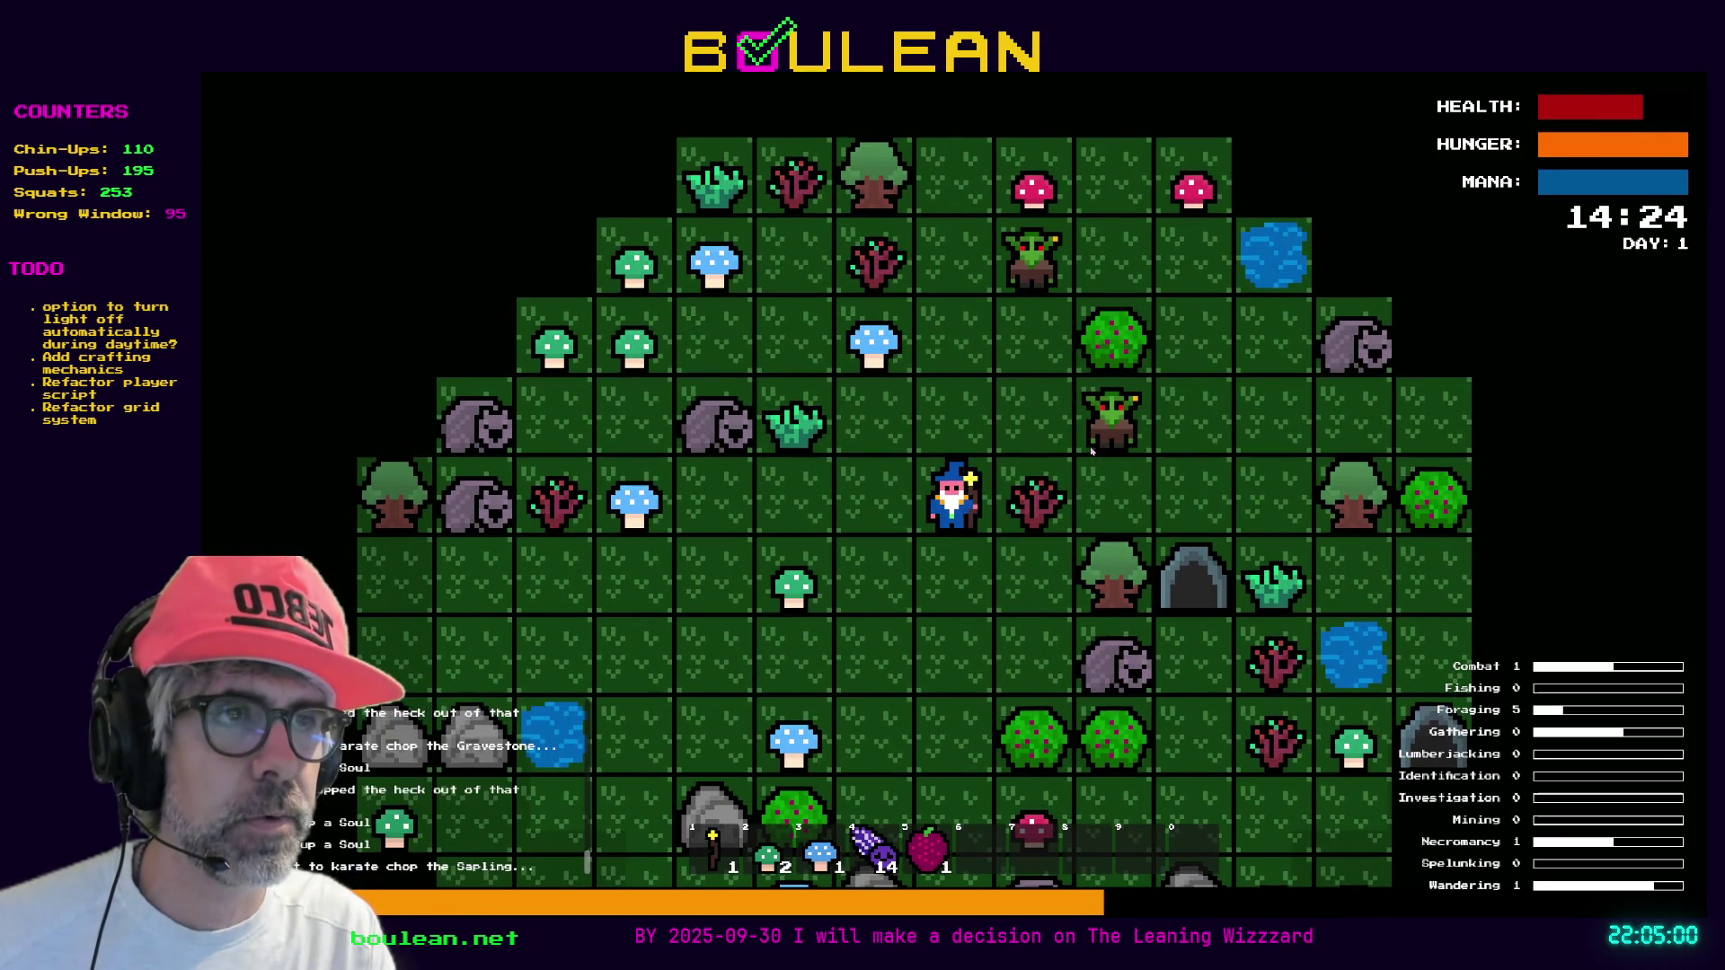
key("Right")
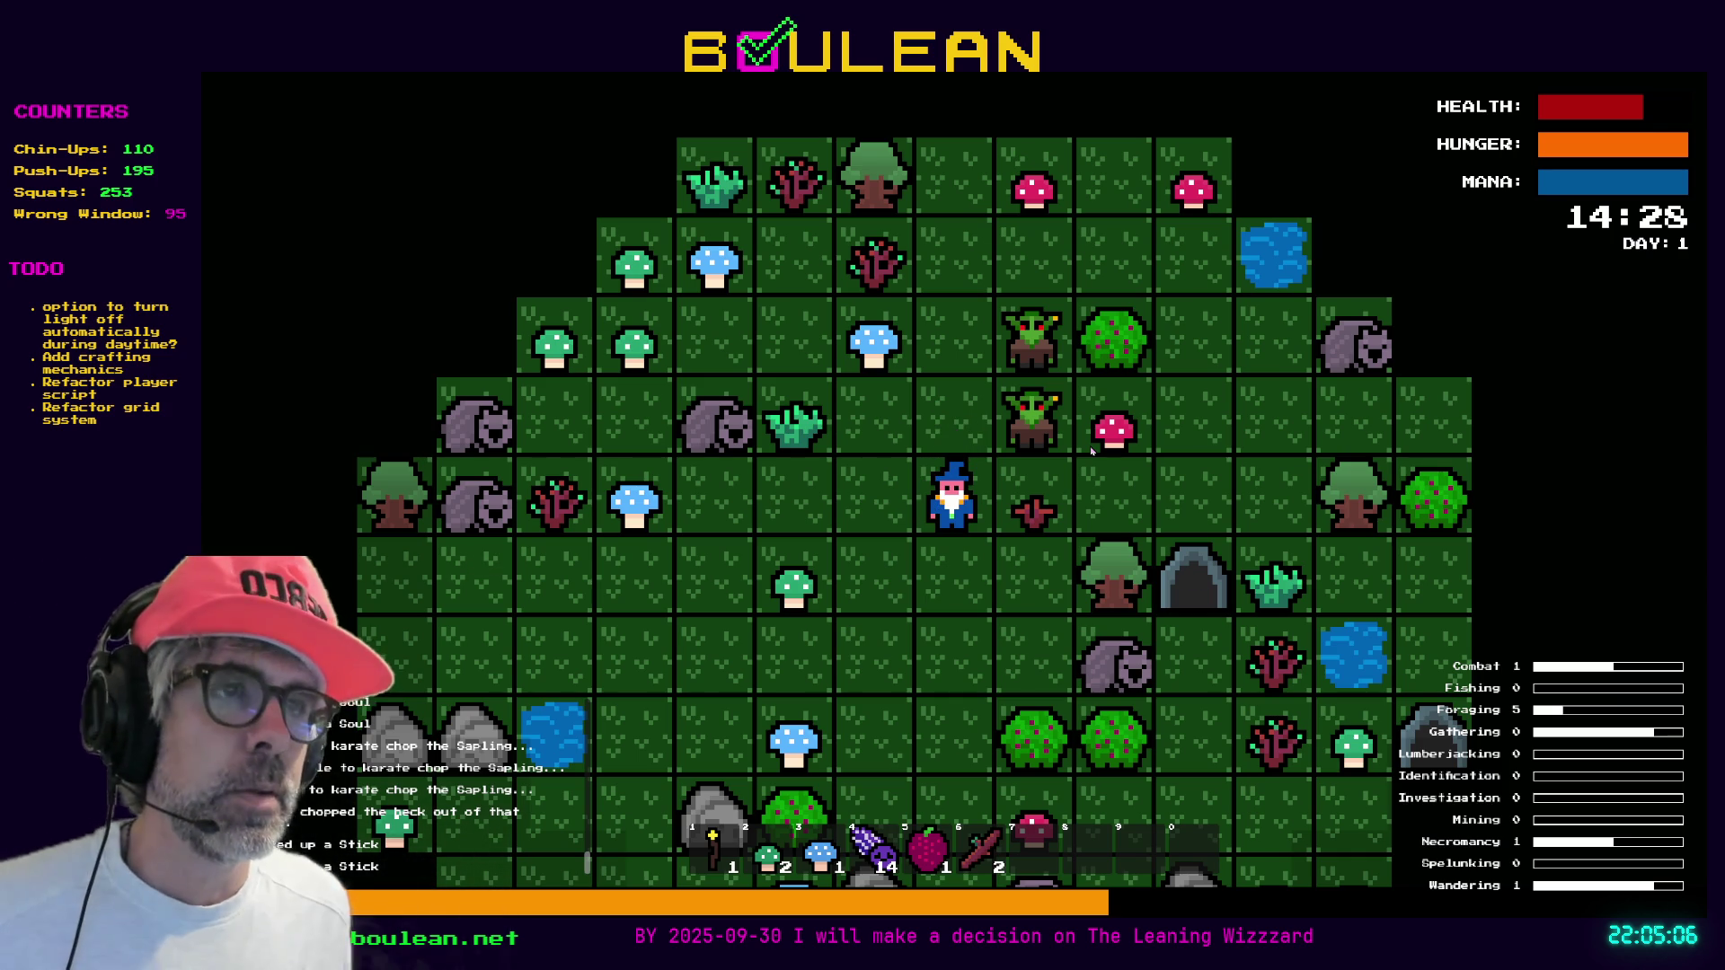
Kill the goblins to the right and above, chop the gravestones, and gather the dropped souls
key("Up")
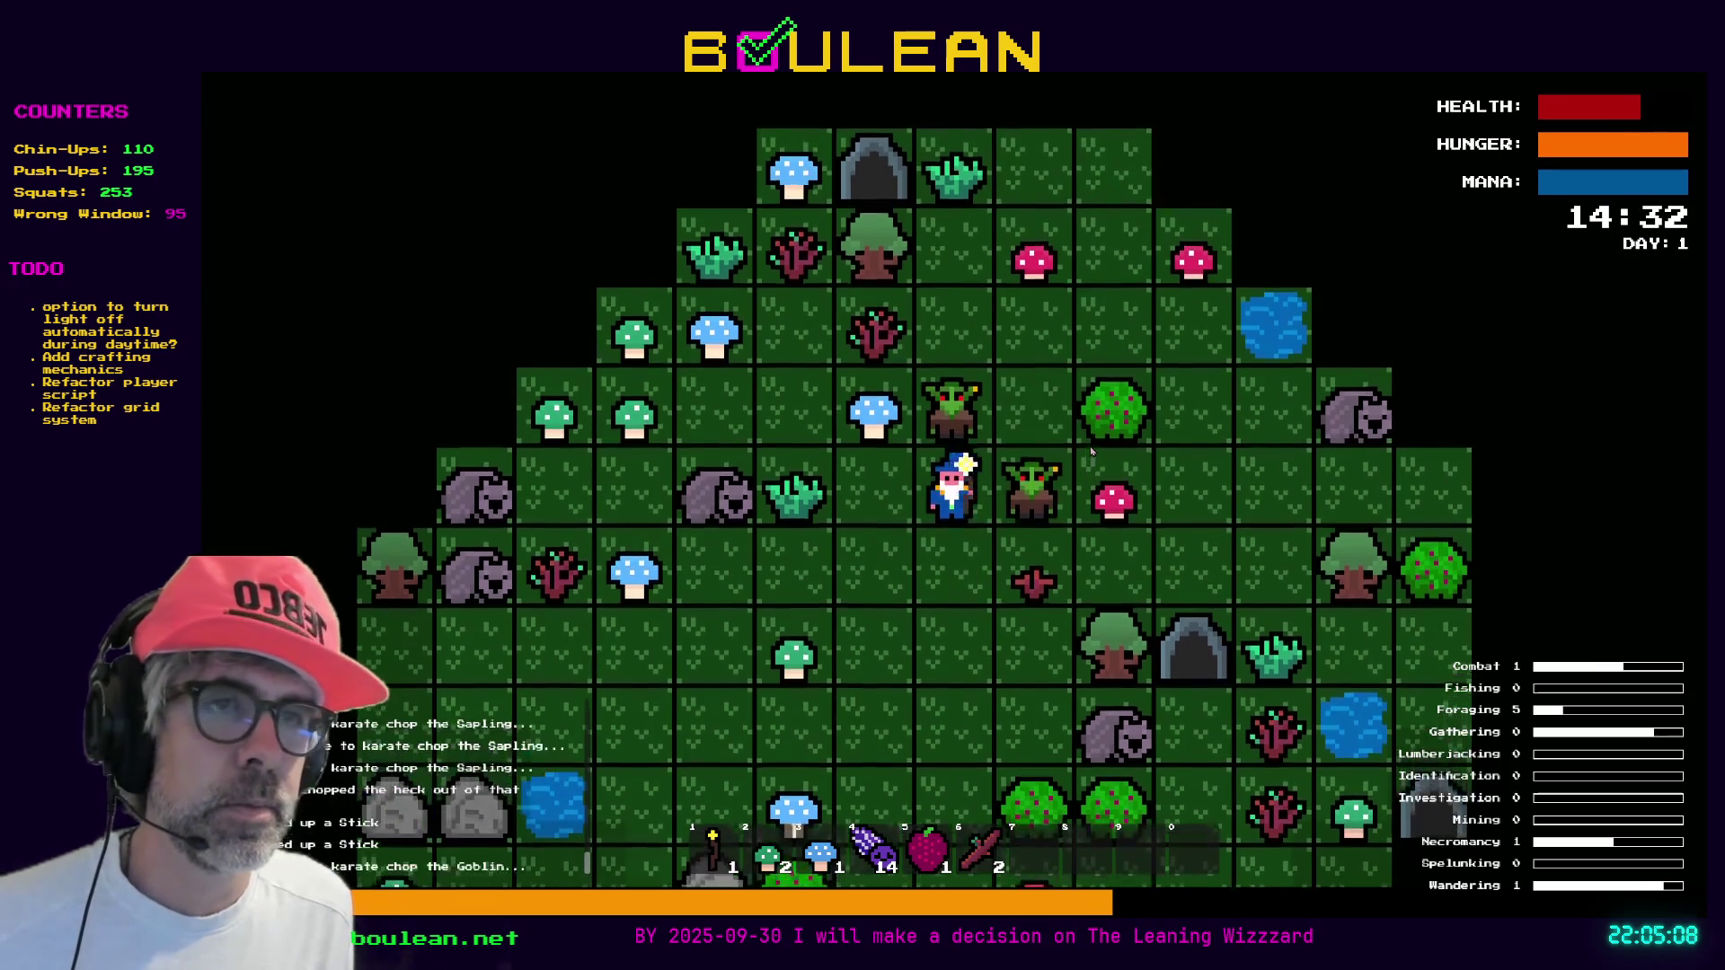
key("Right")
key("Right")
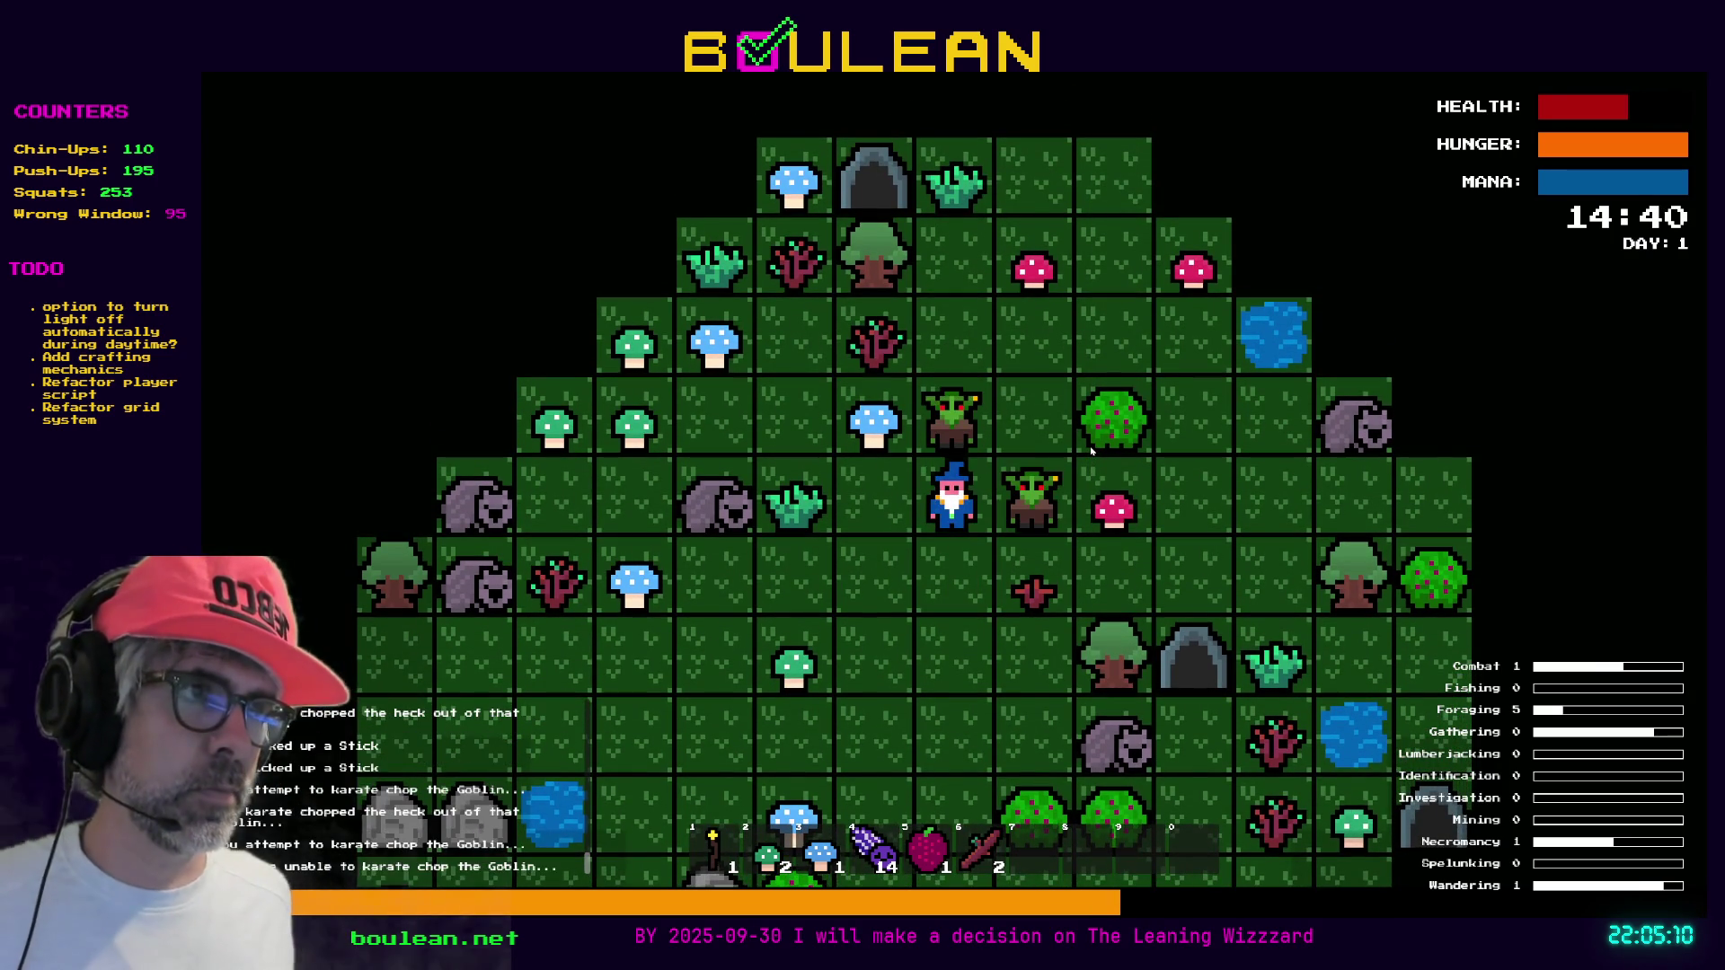
key("Right")
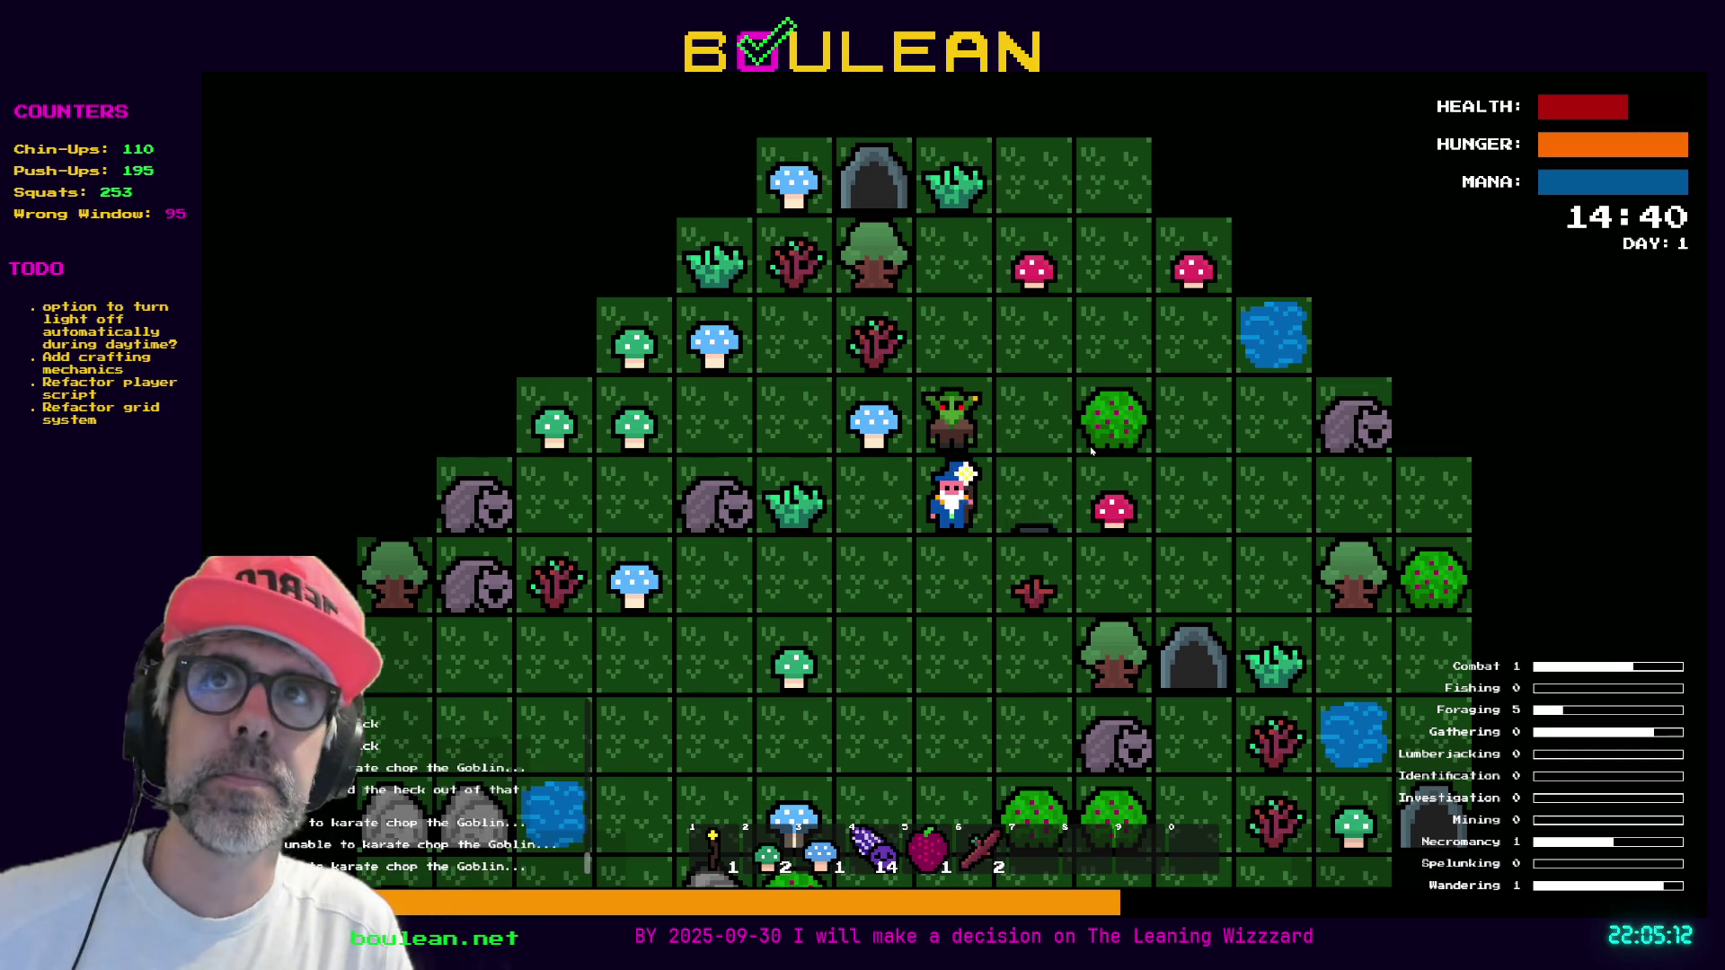
key("Right")
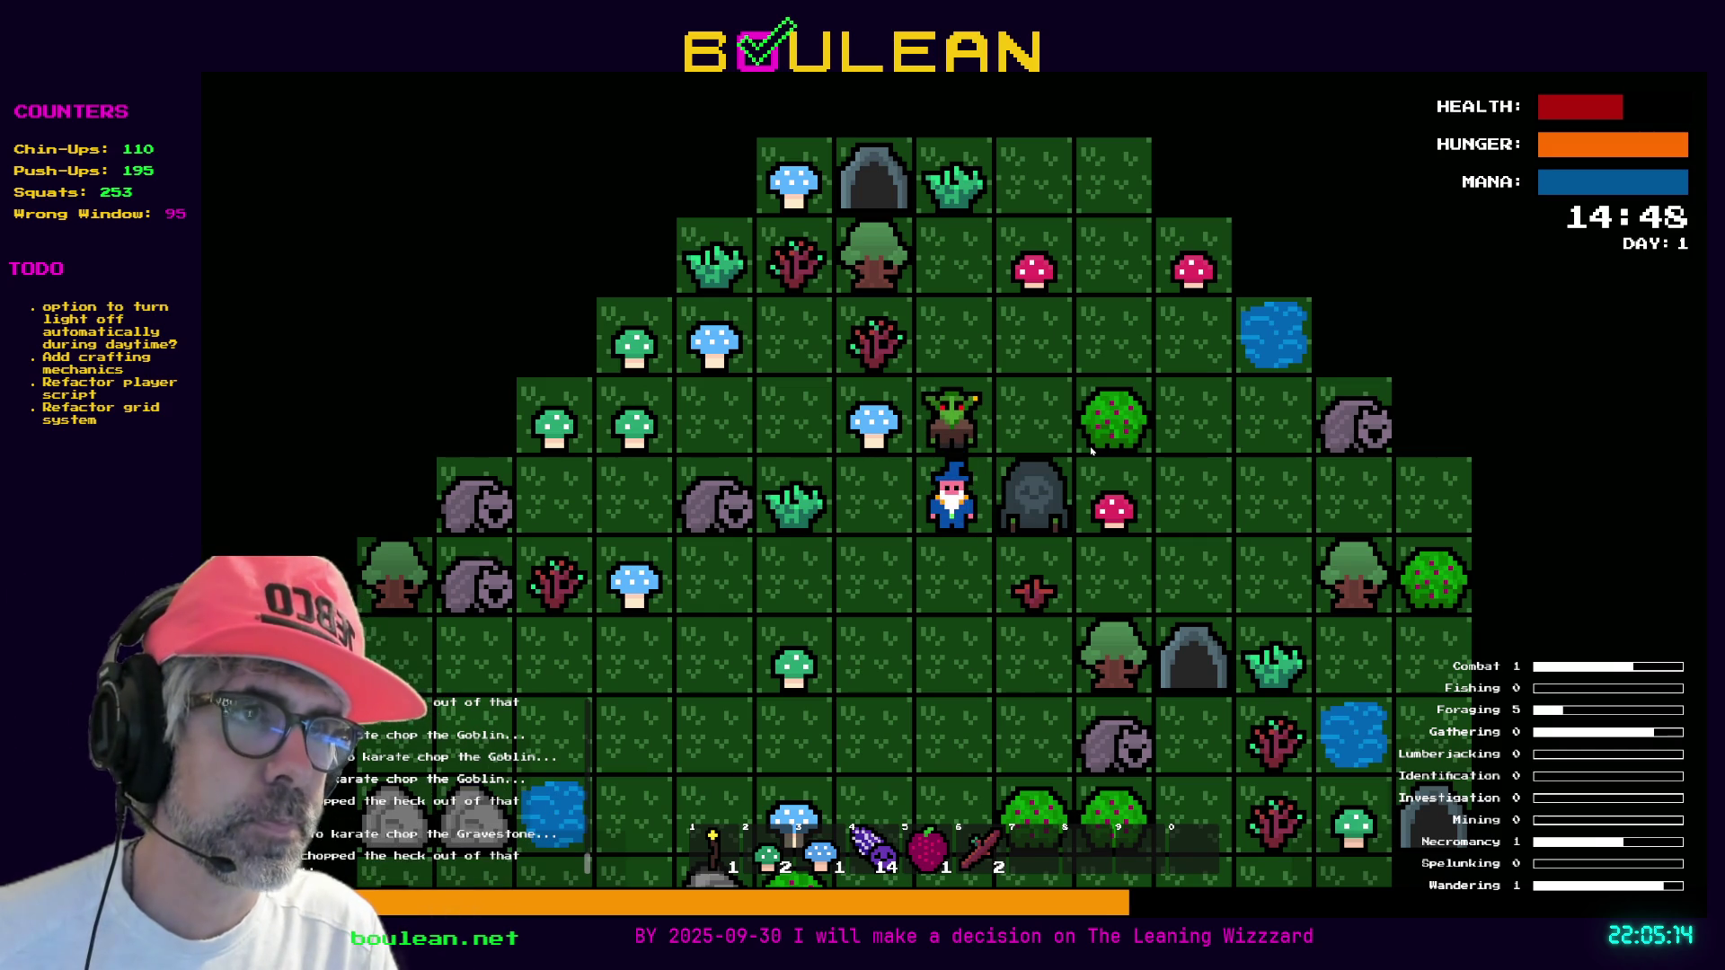
key("Right")
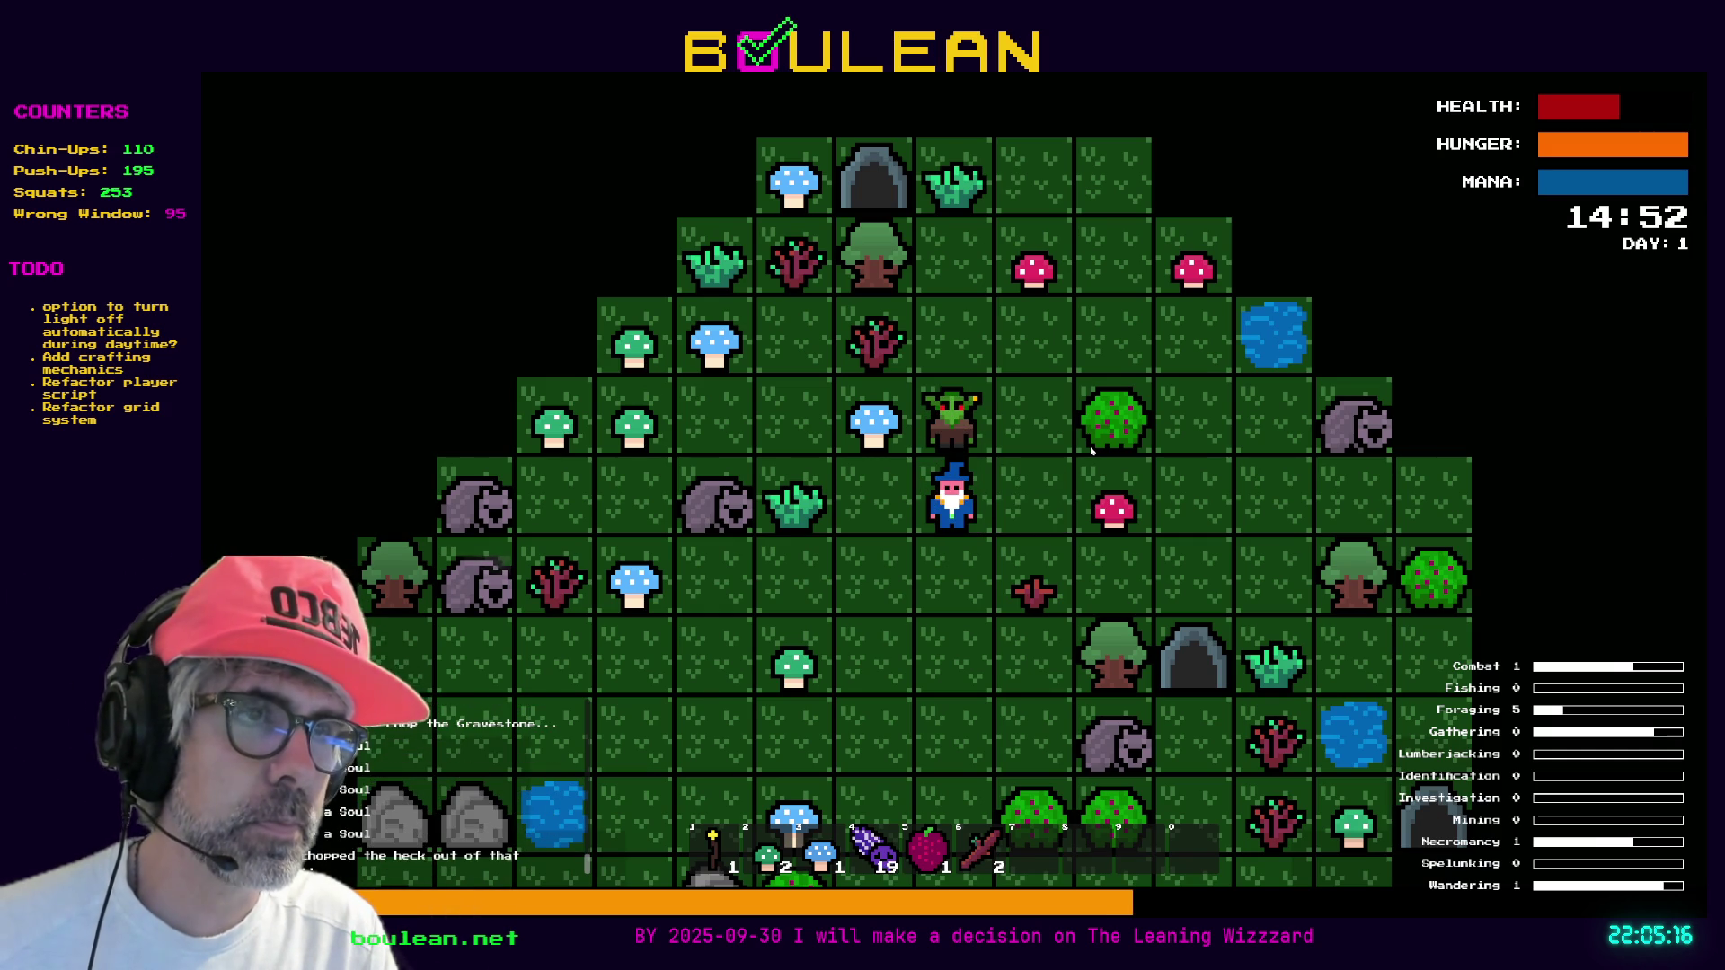
key("Up")
key("Up")
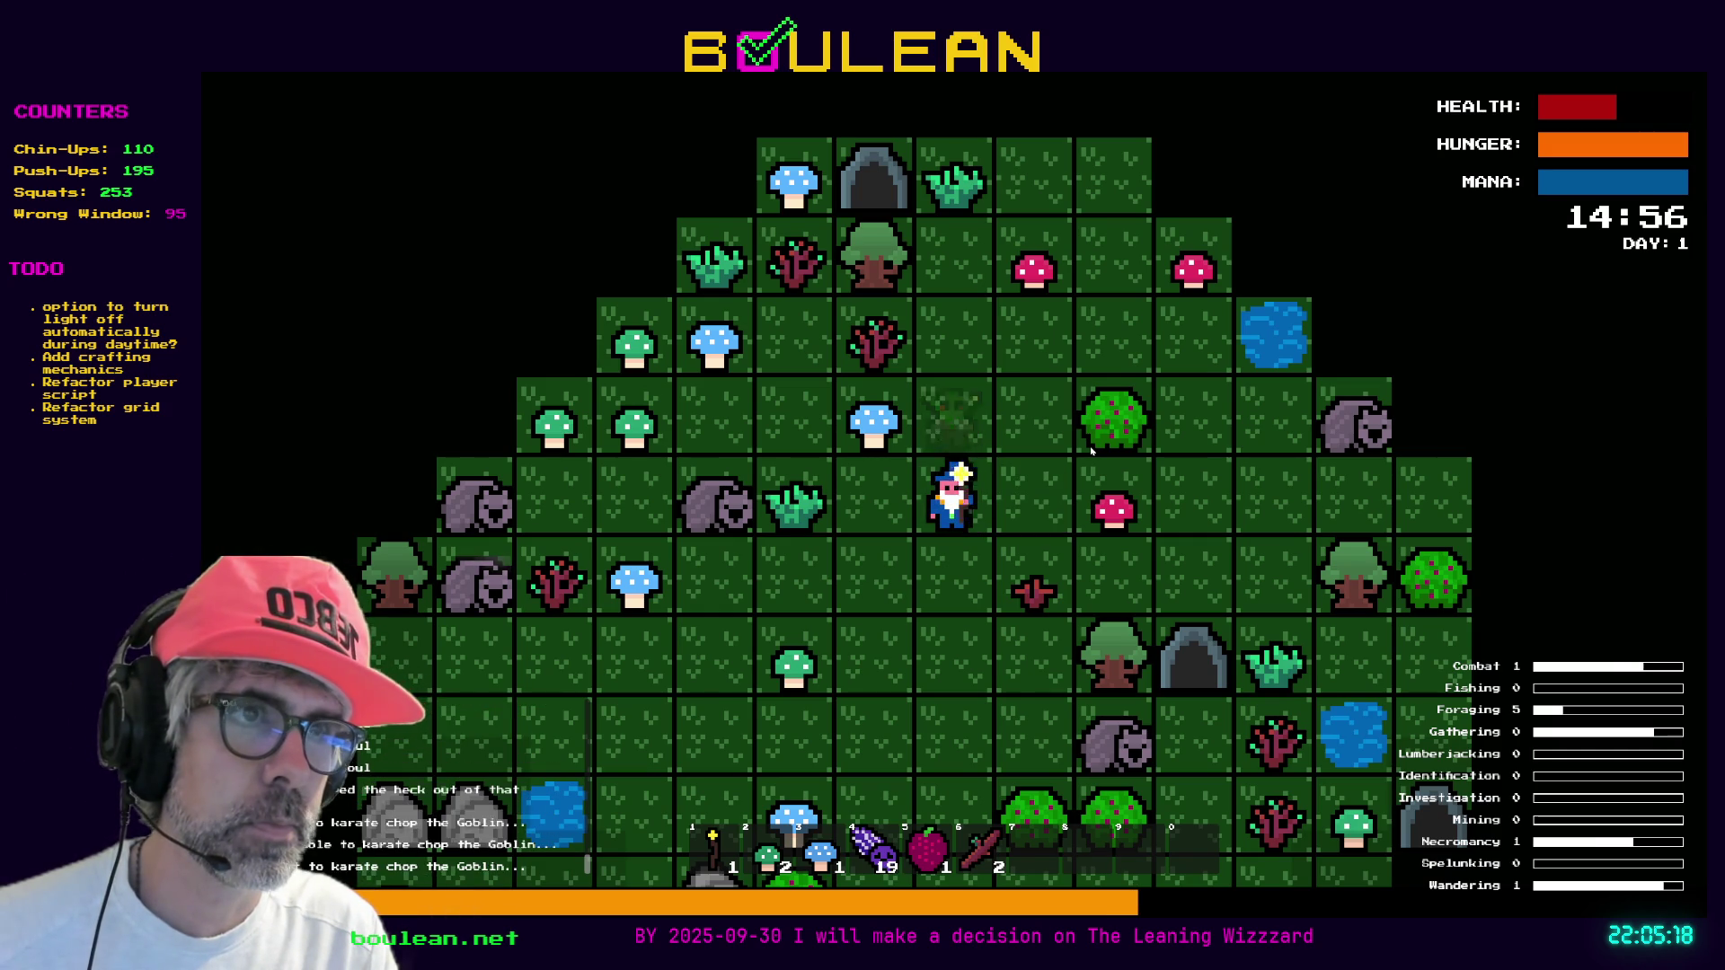
key("Up")
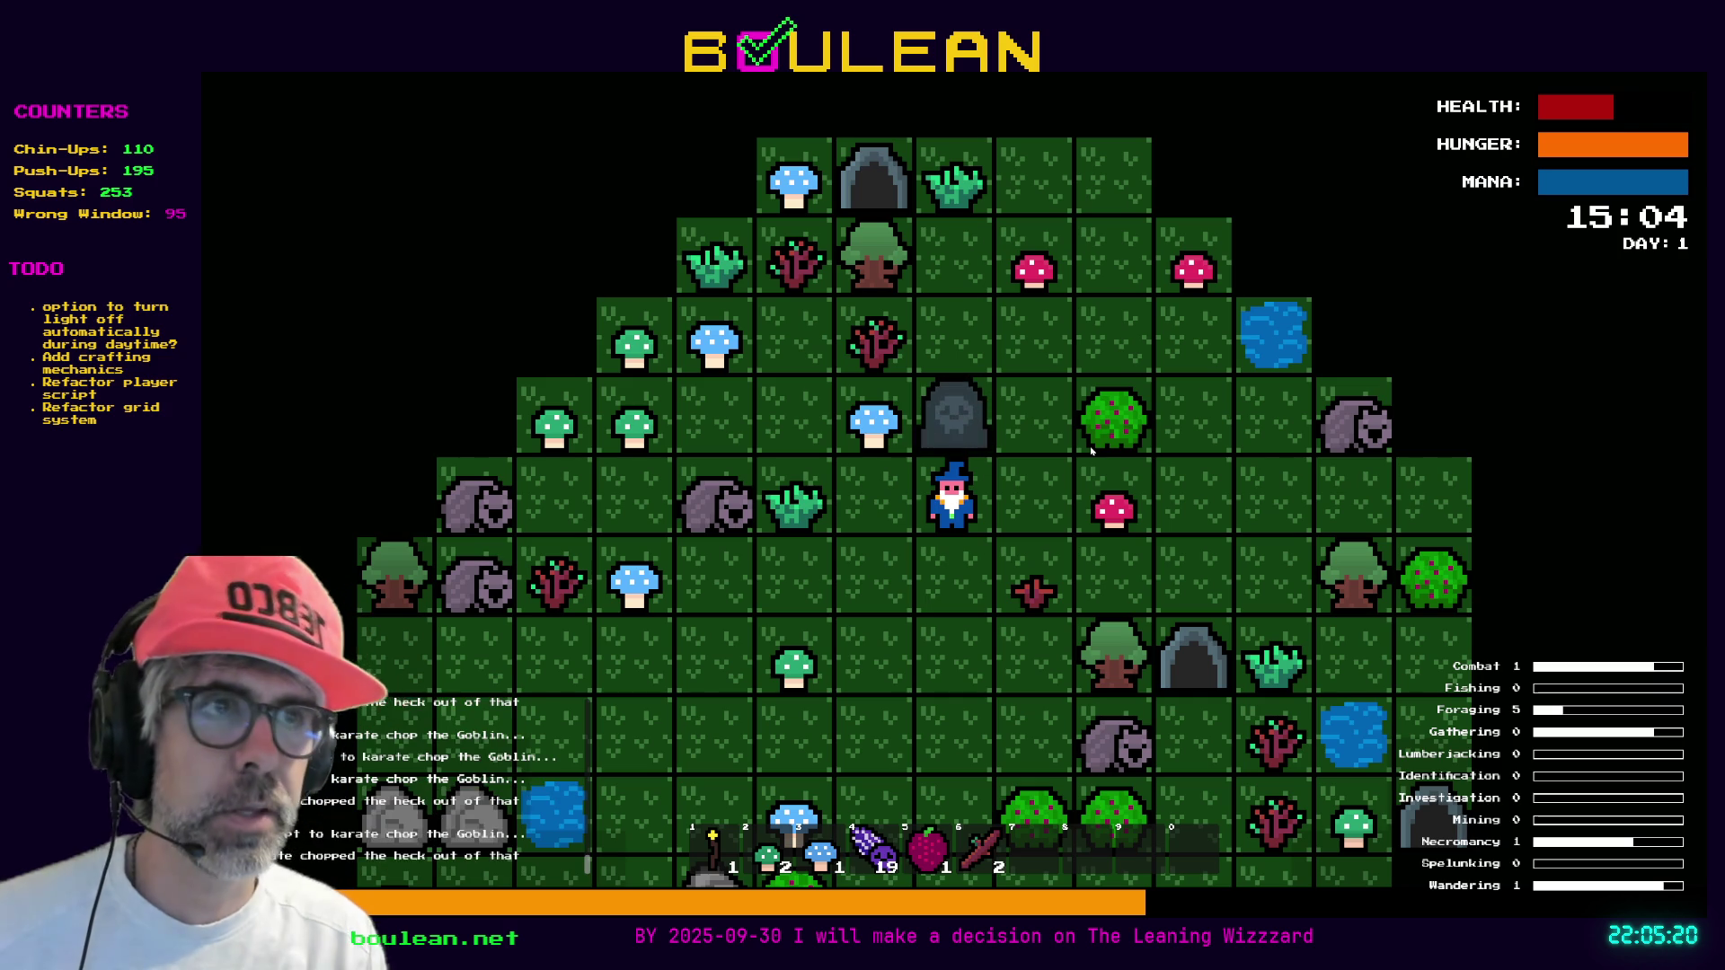
key("Up")
key("Up")
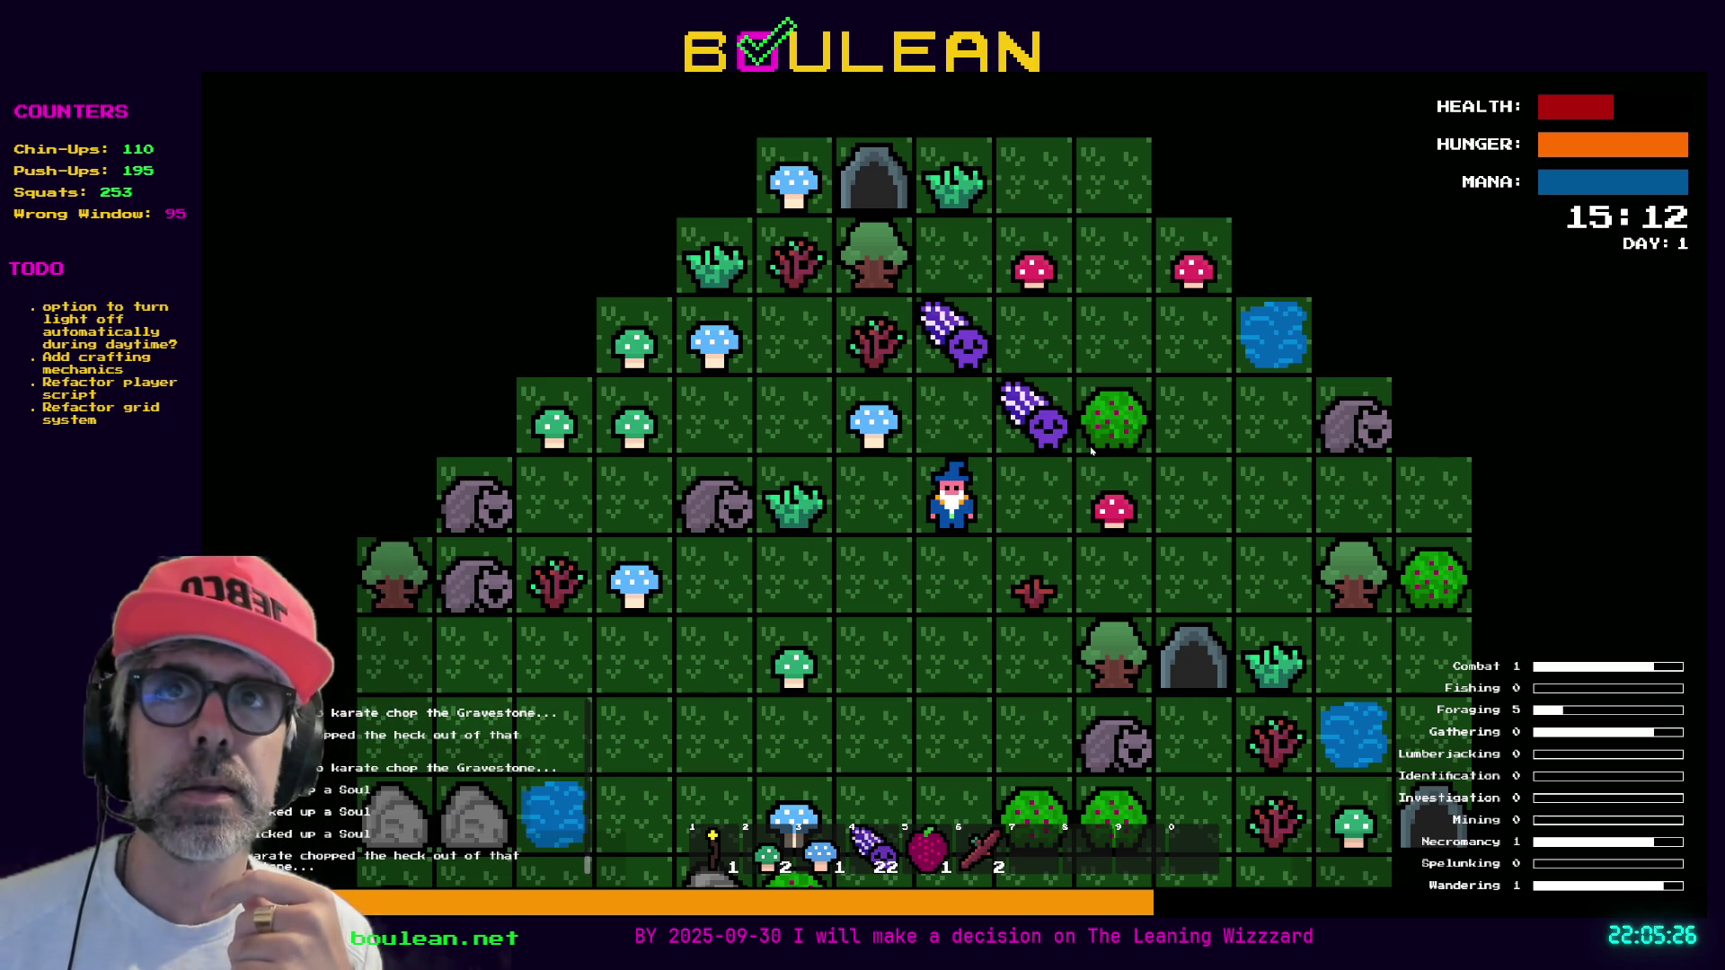
key("Up")
key("Right")
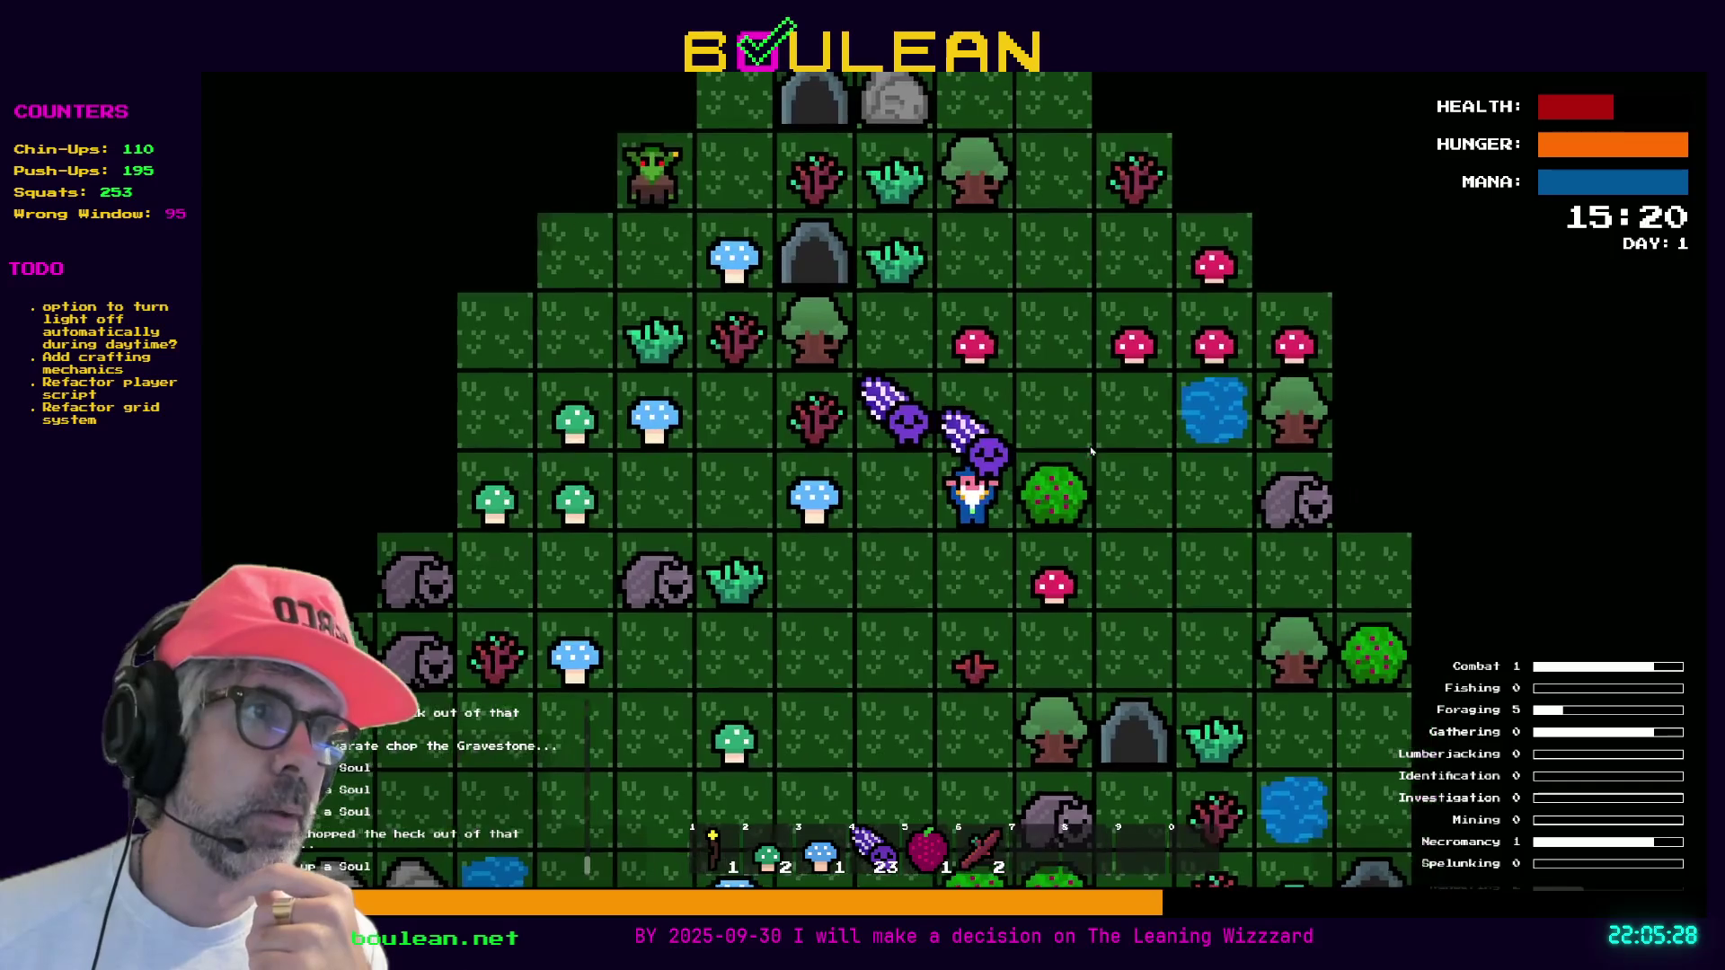
key("Left")
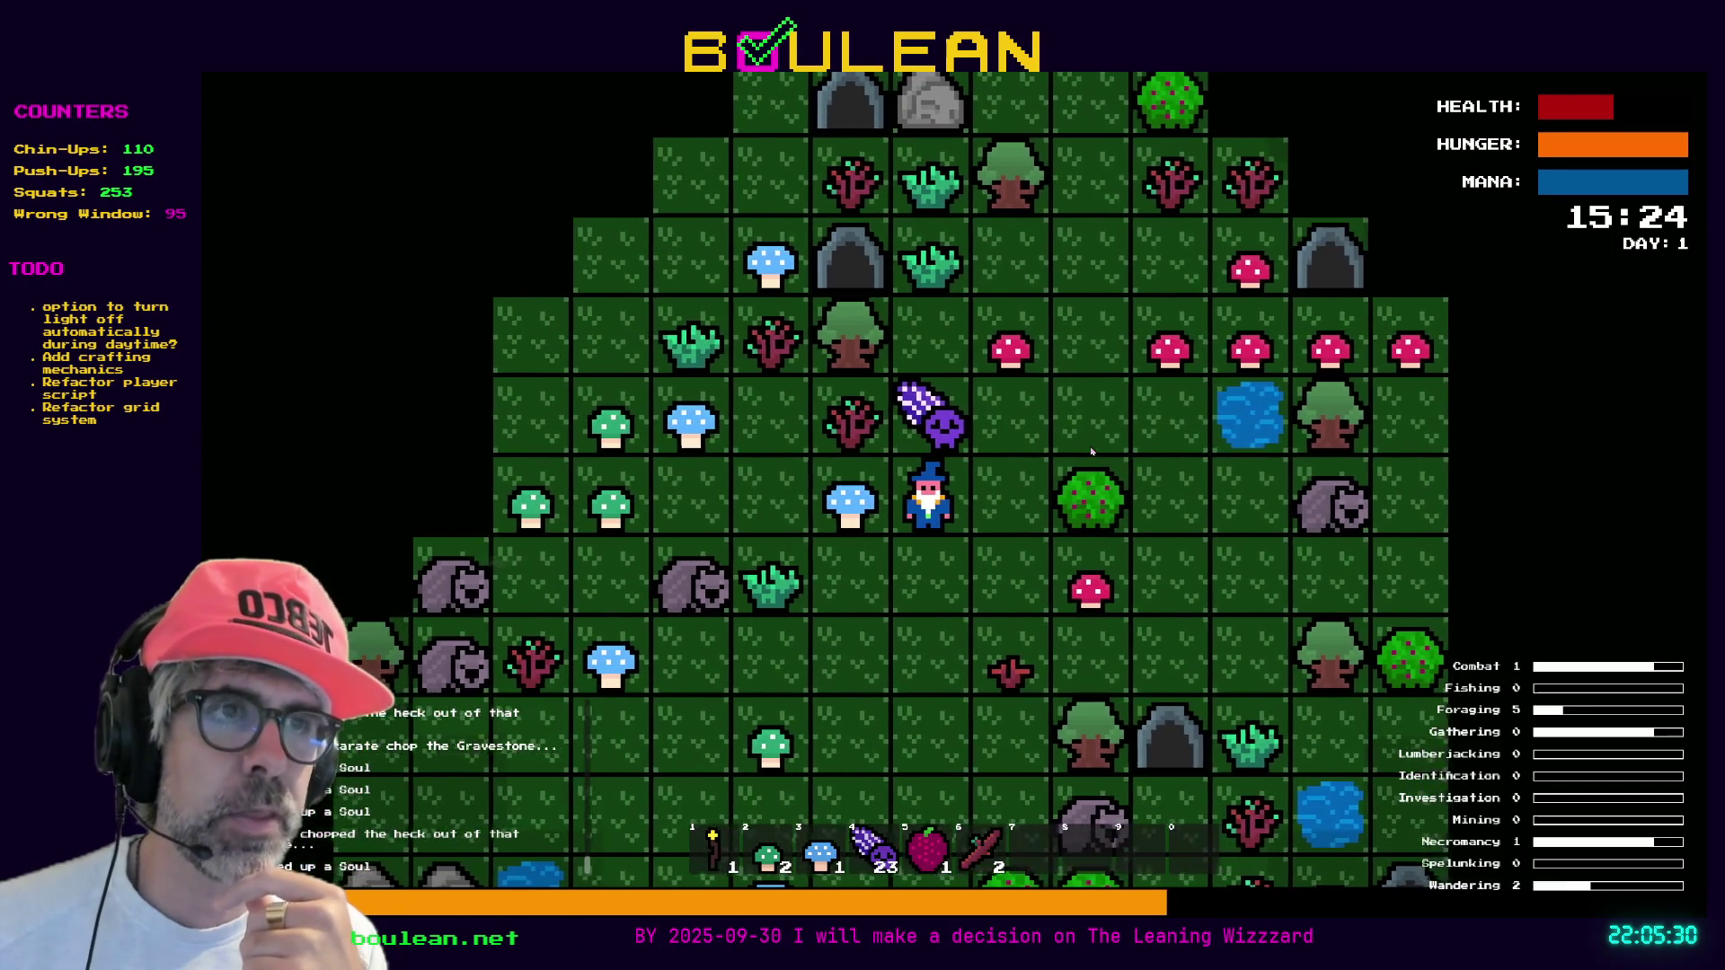
key("Up")
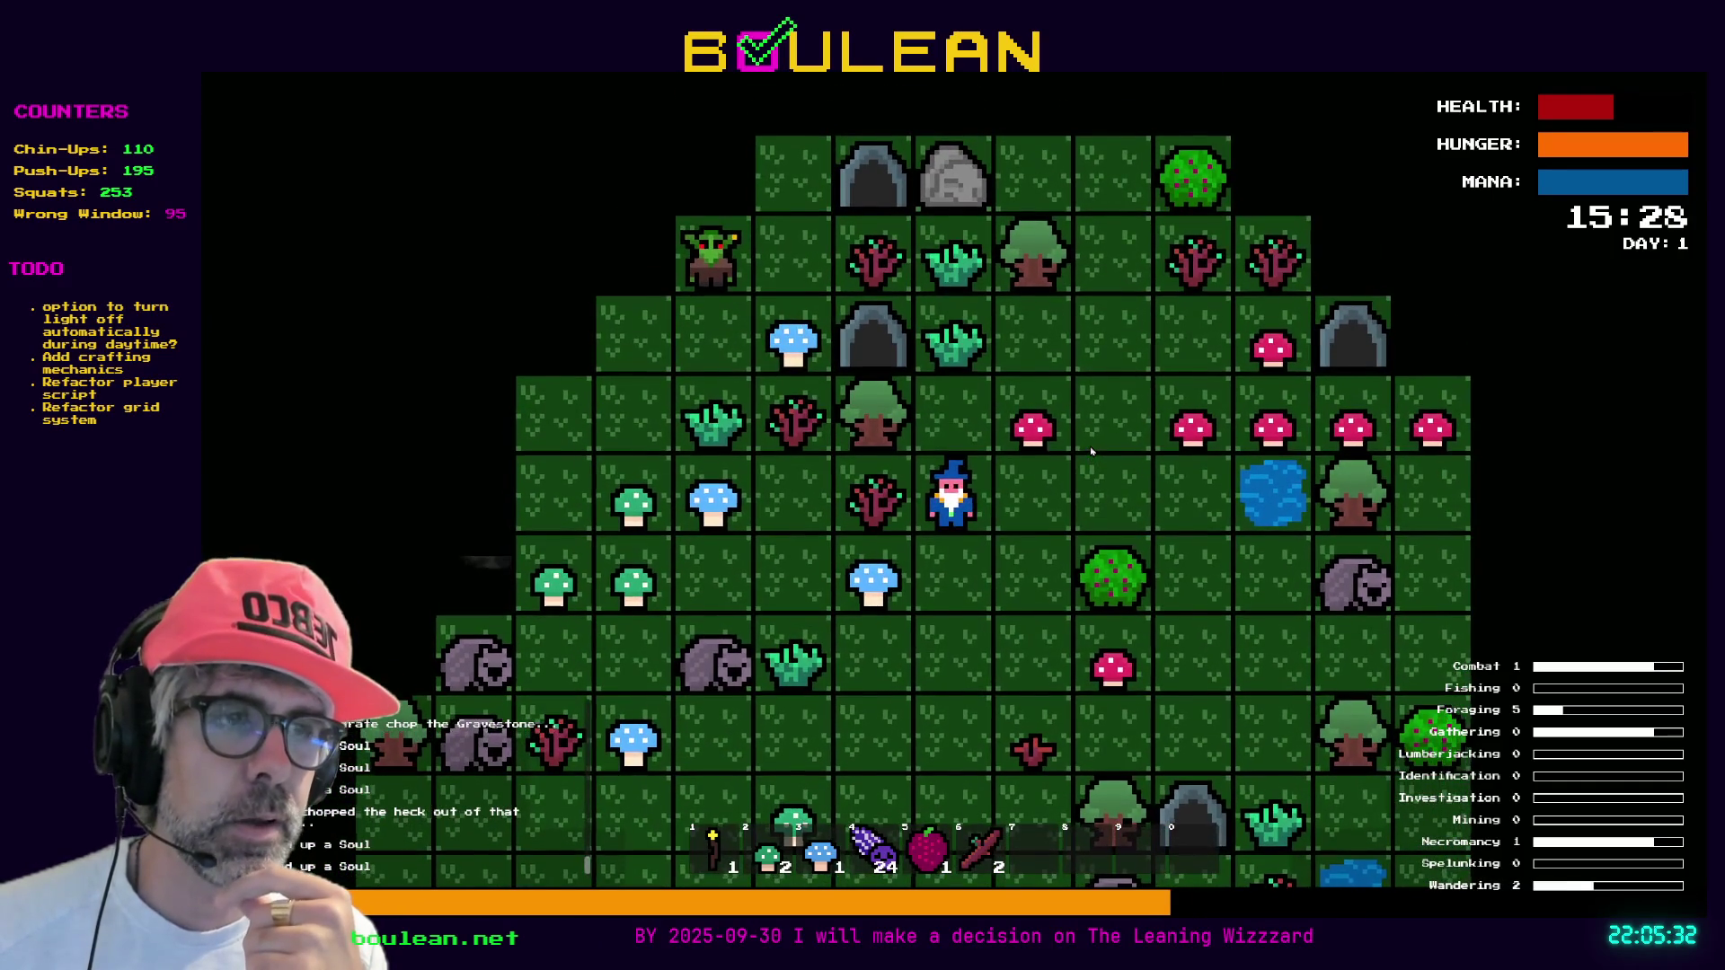
Defeat one more goblin, chop its gravestone for souls, and collect the Blue Mushroom below
key("Down")
key("Down")
key("Down")
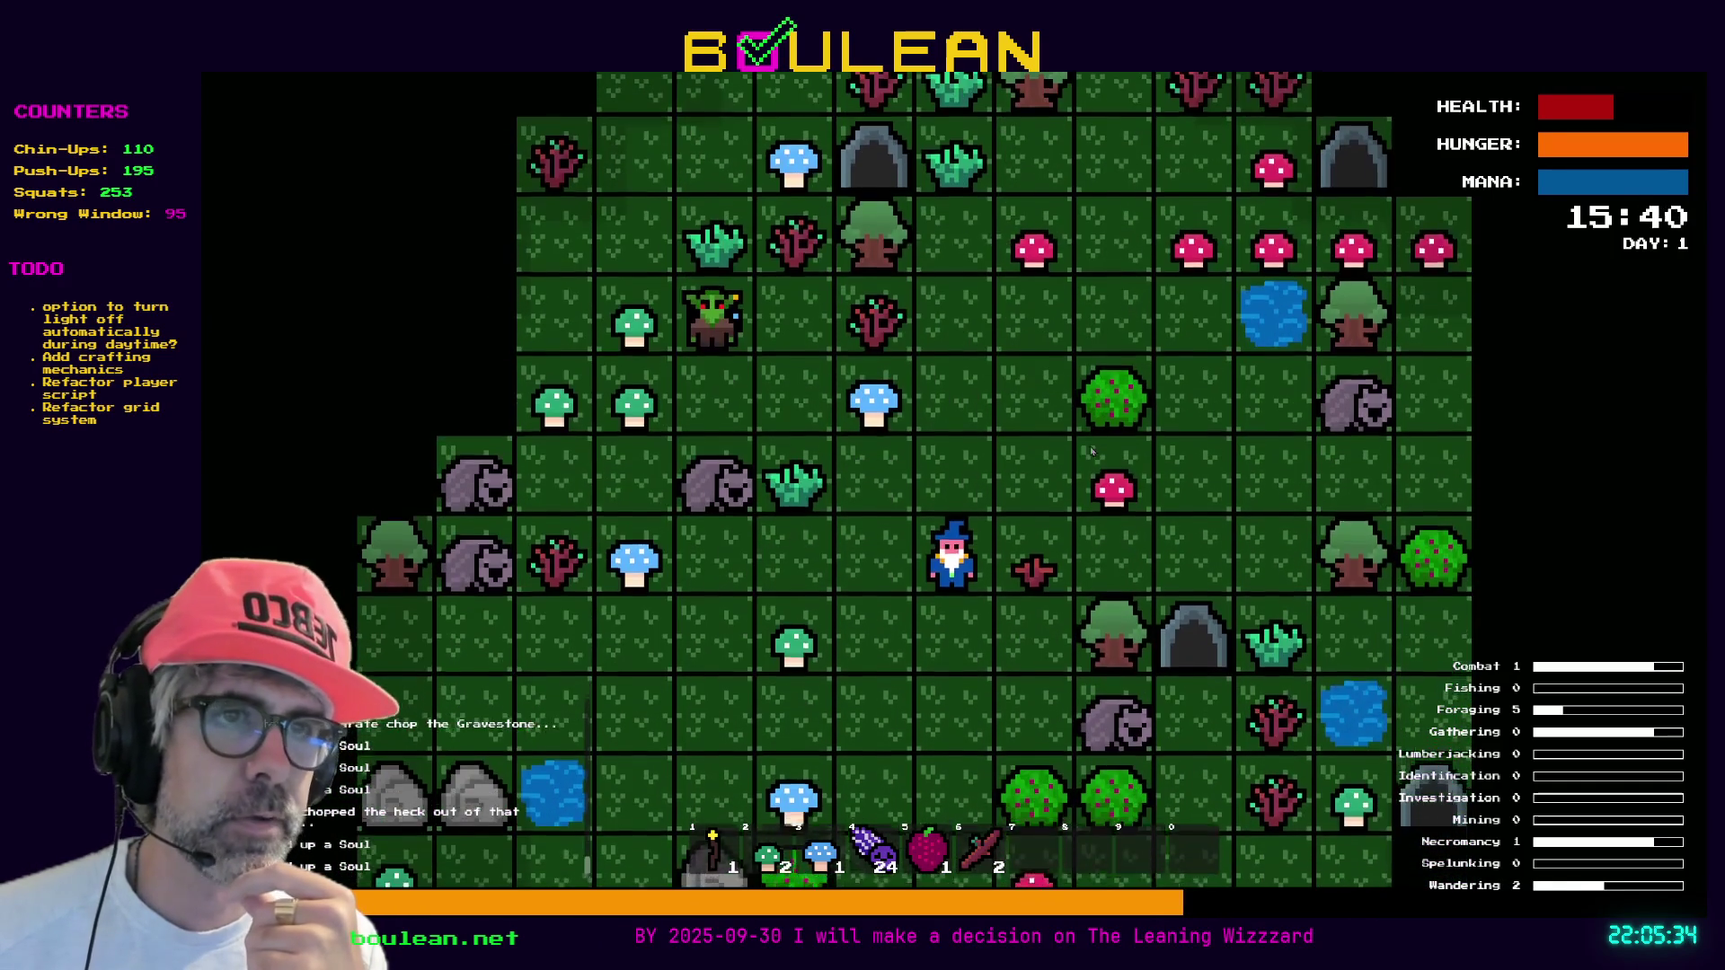
key("Left")
key("Left")
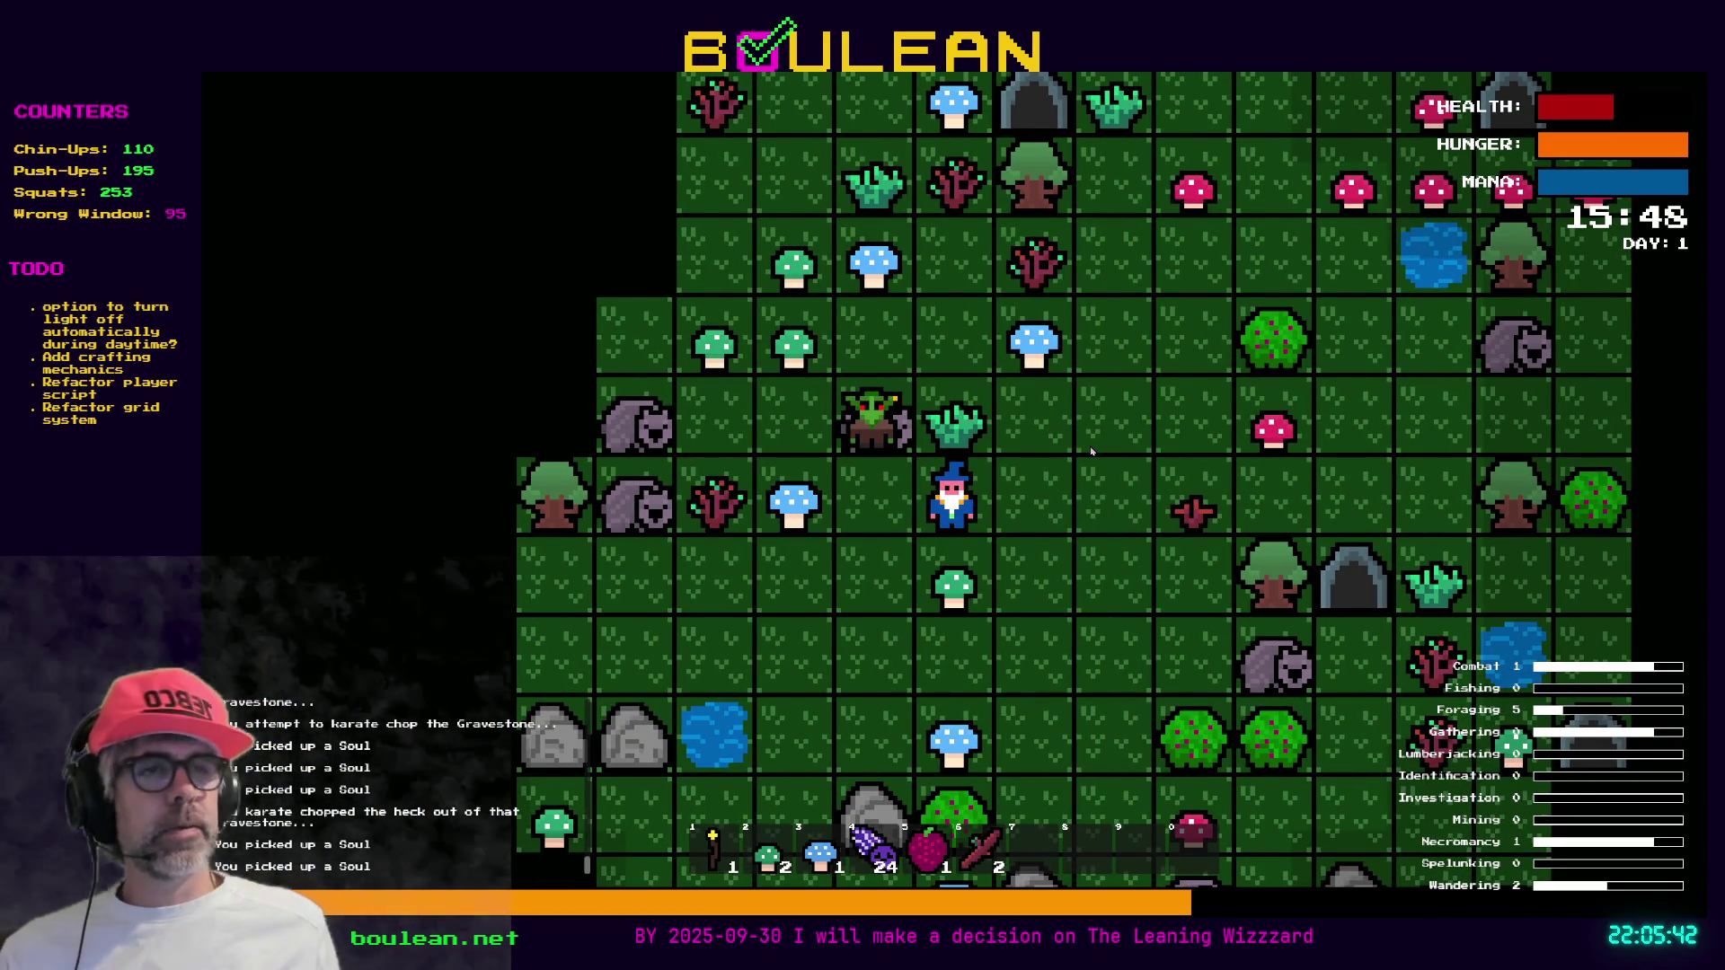
key("Left")
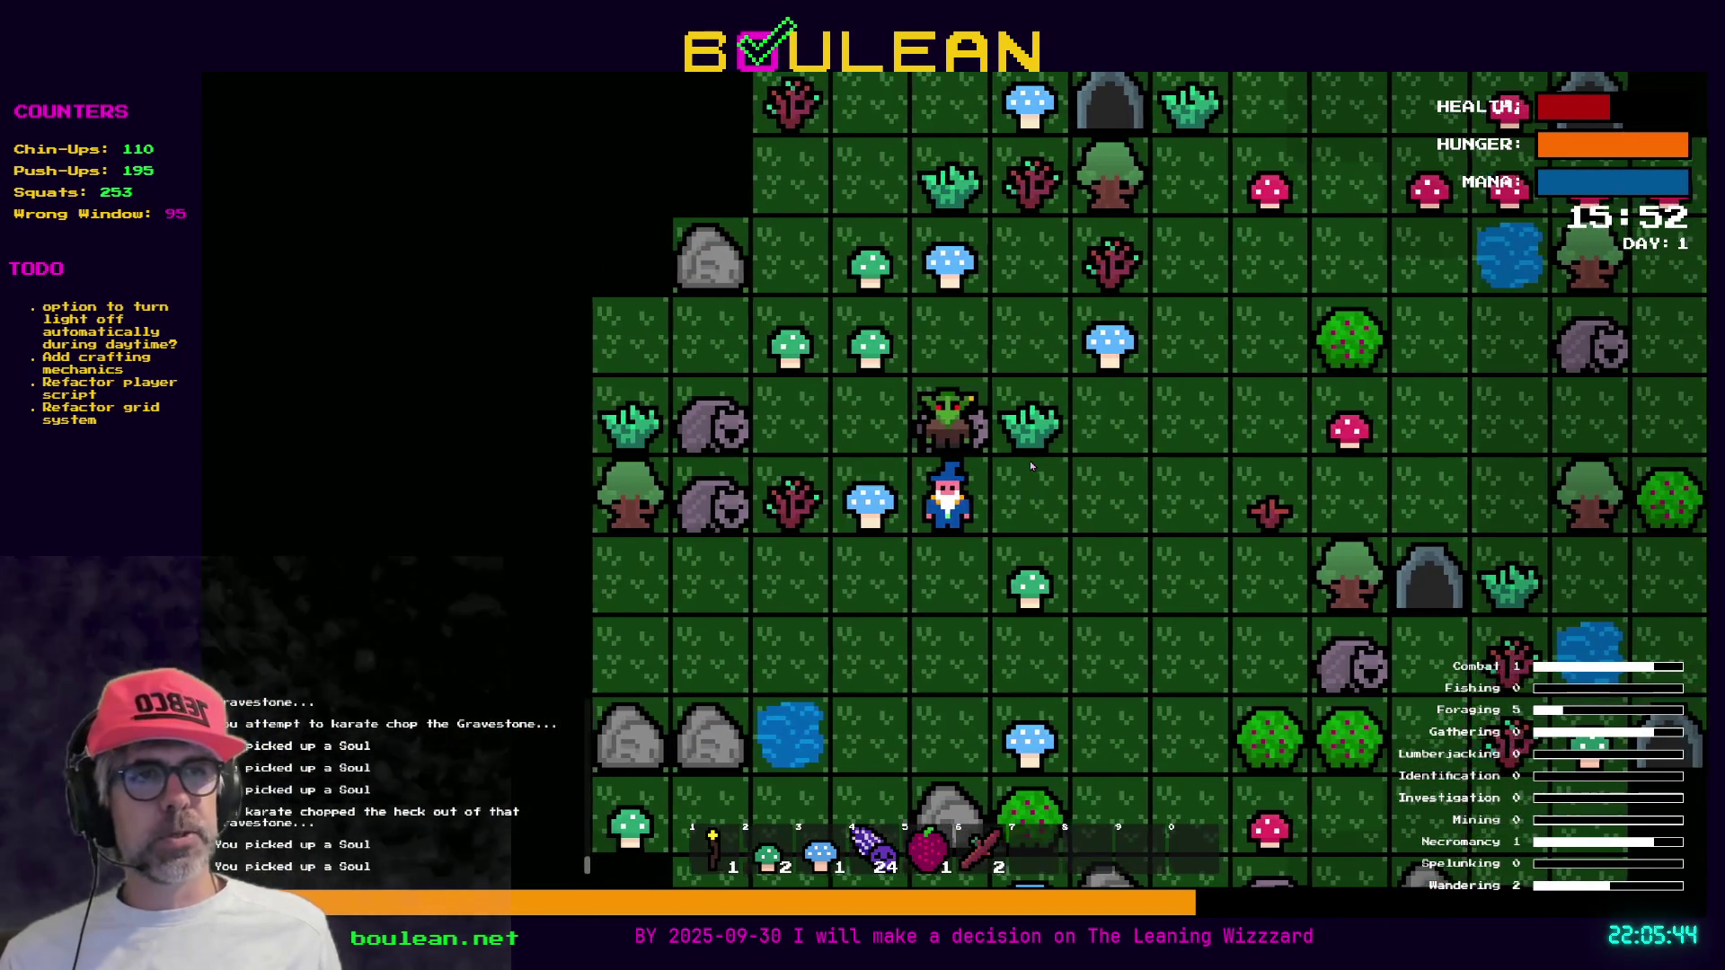
key("Up")
key("Up")
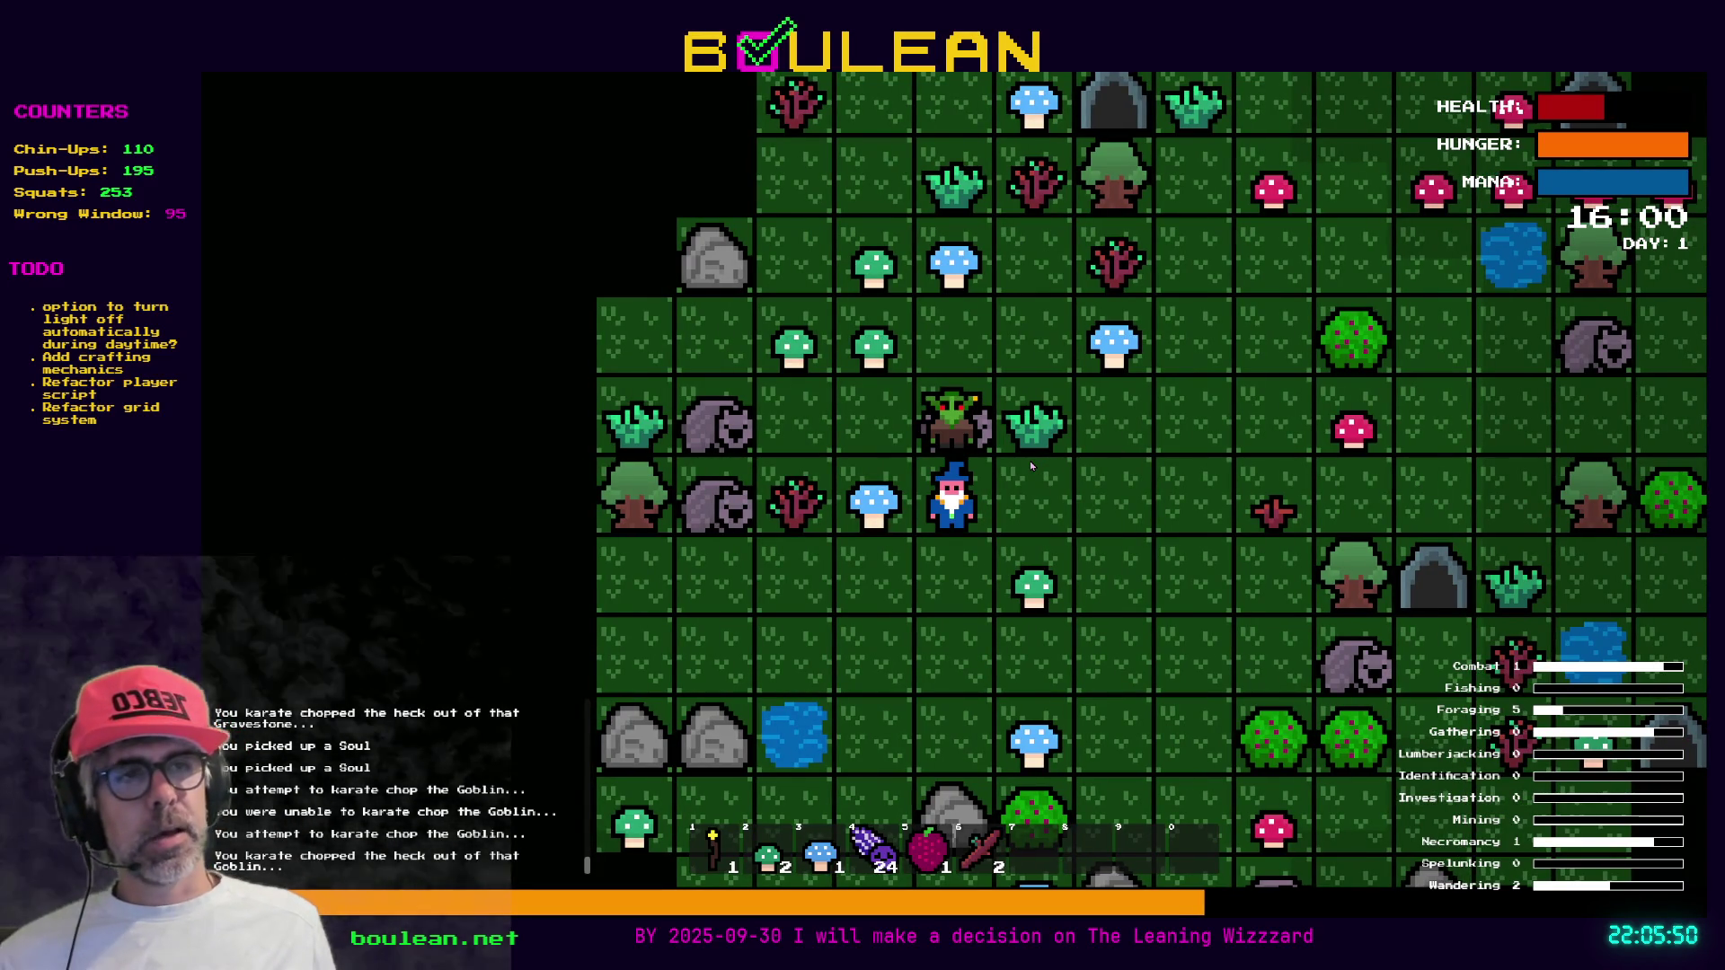
key("Up")
key("Up")
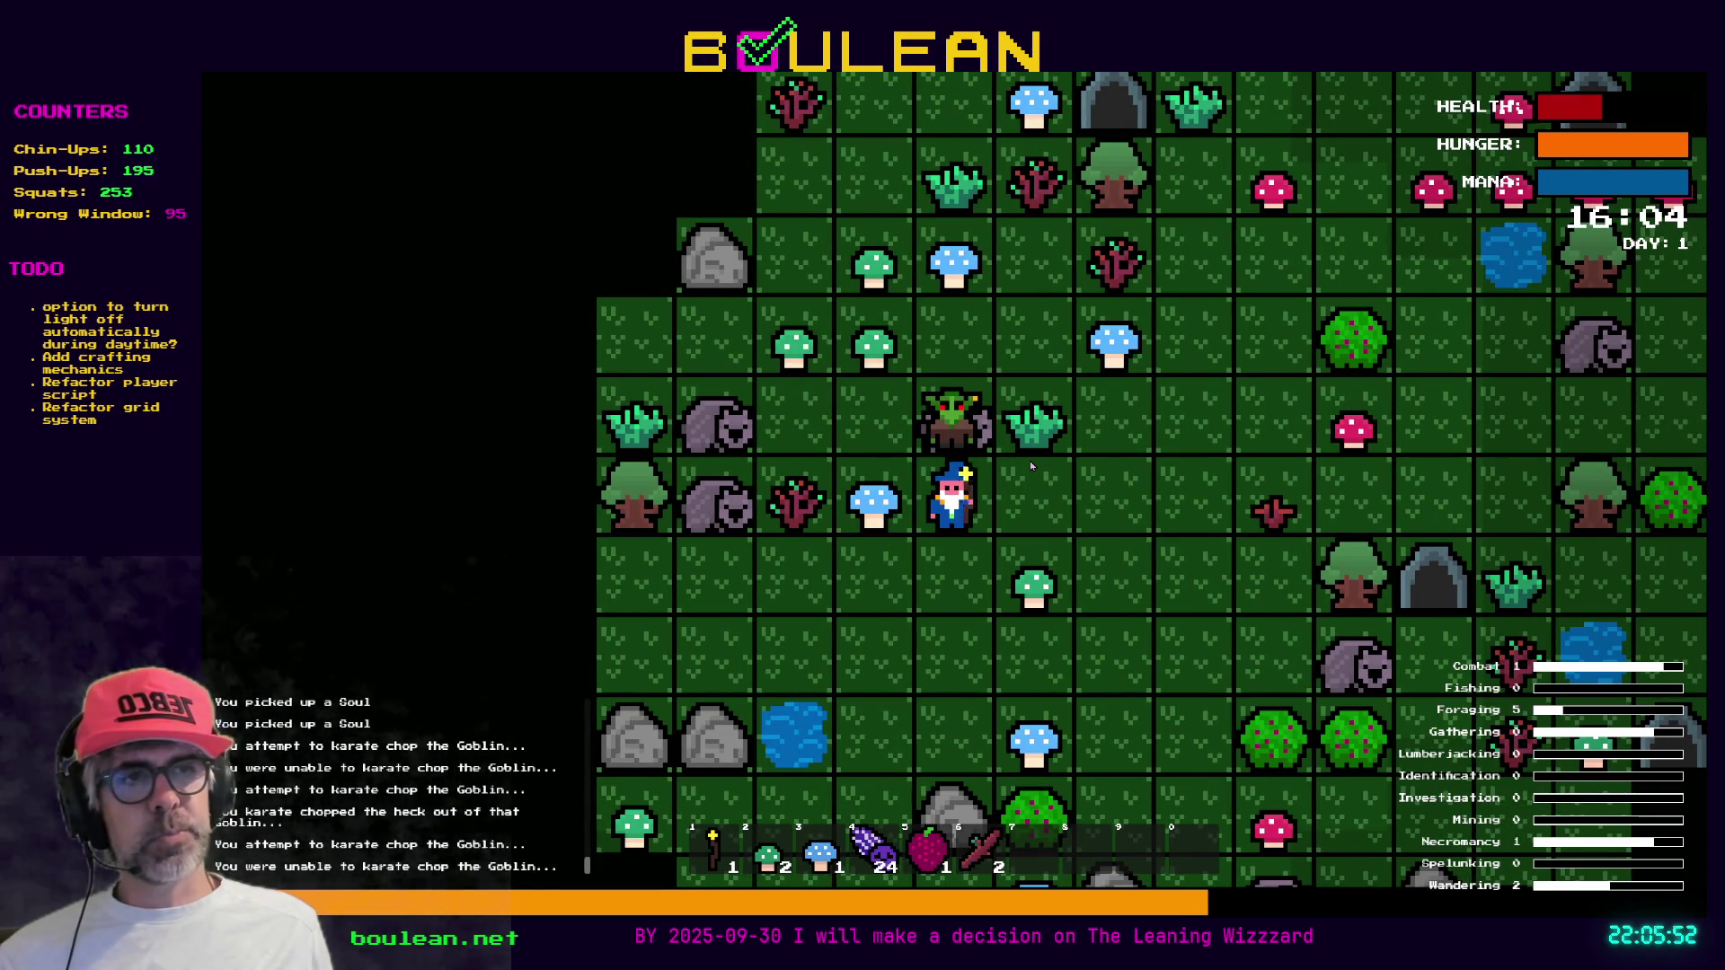
key("Up")
key("Up")
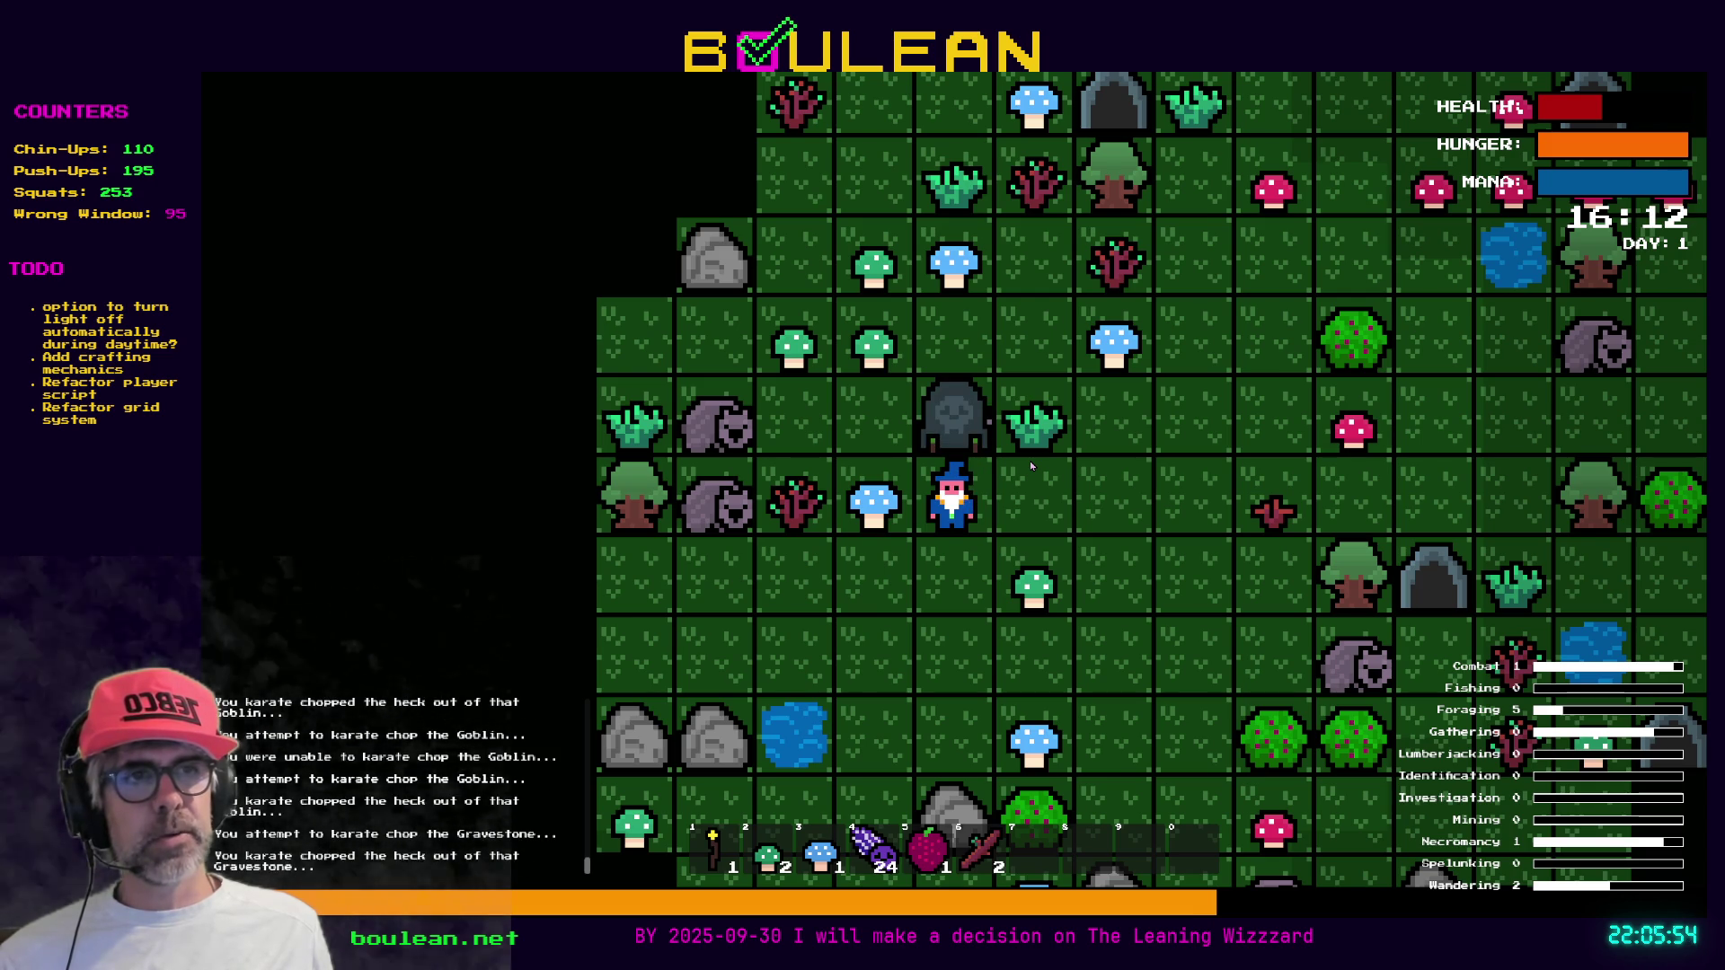
key("Up")
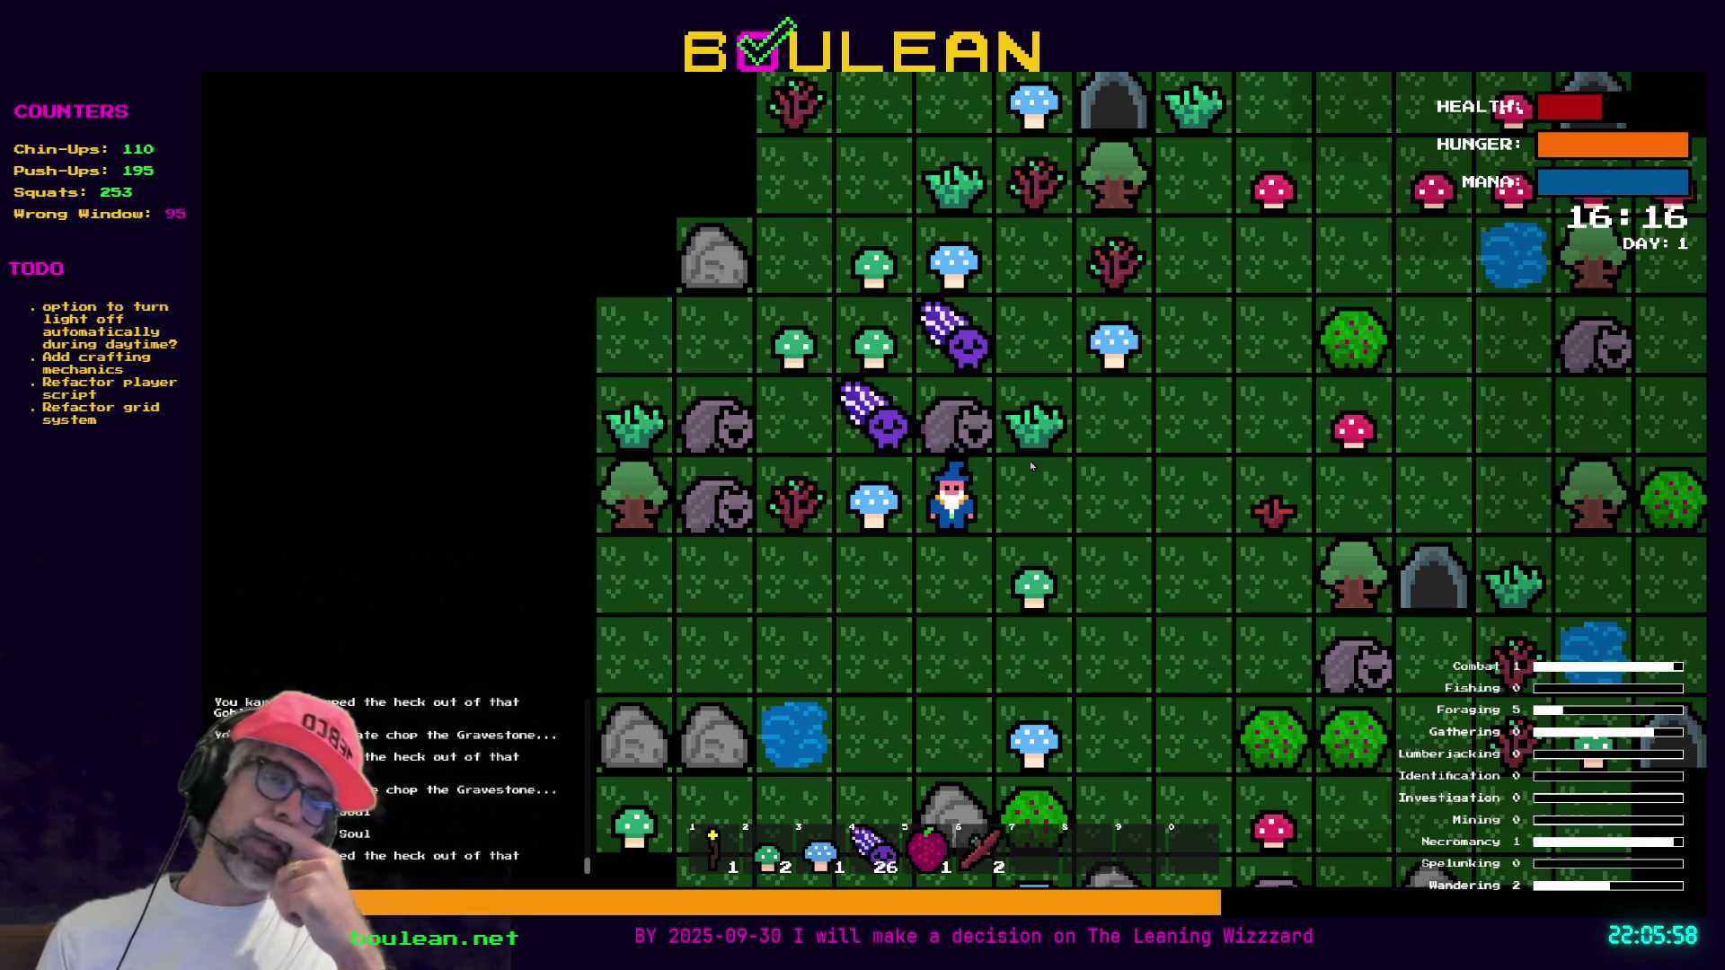
key("Left")
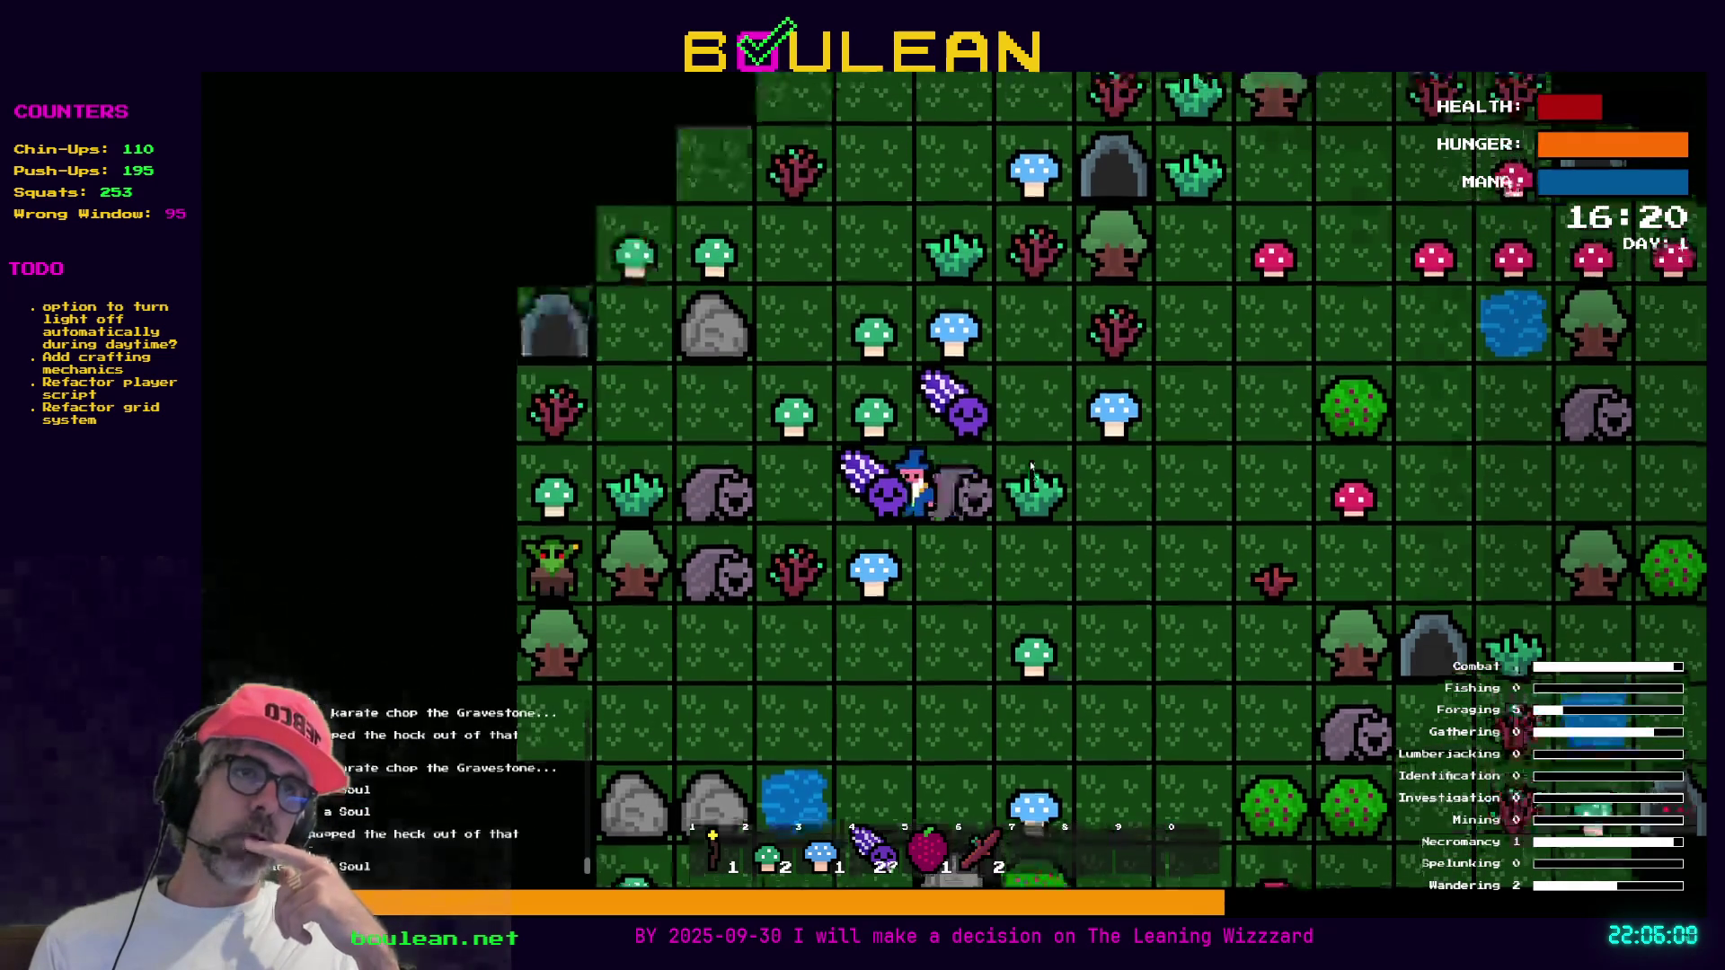
key("Up")
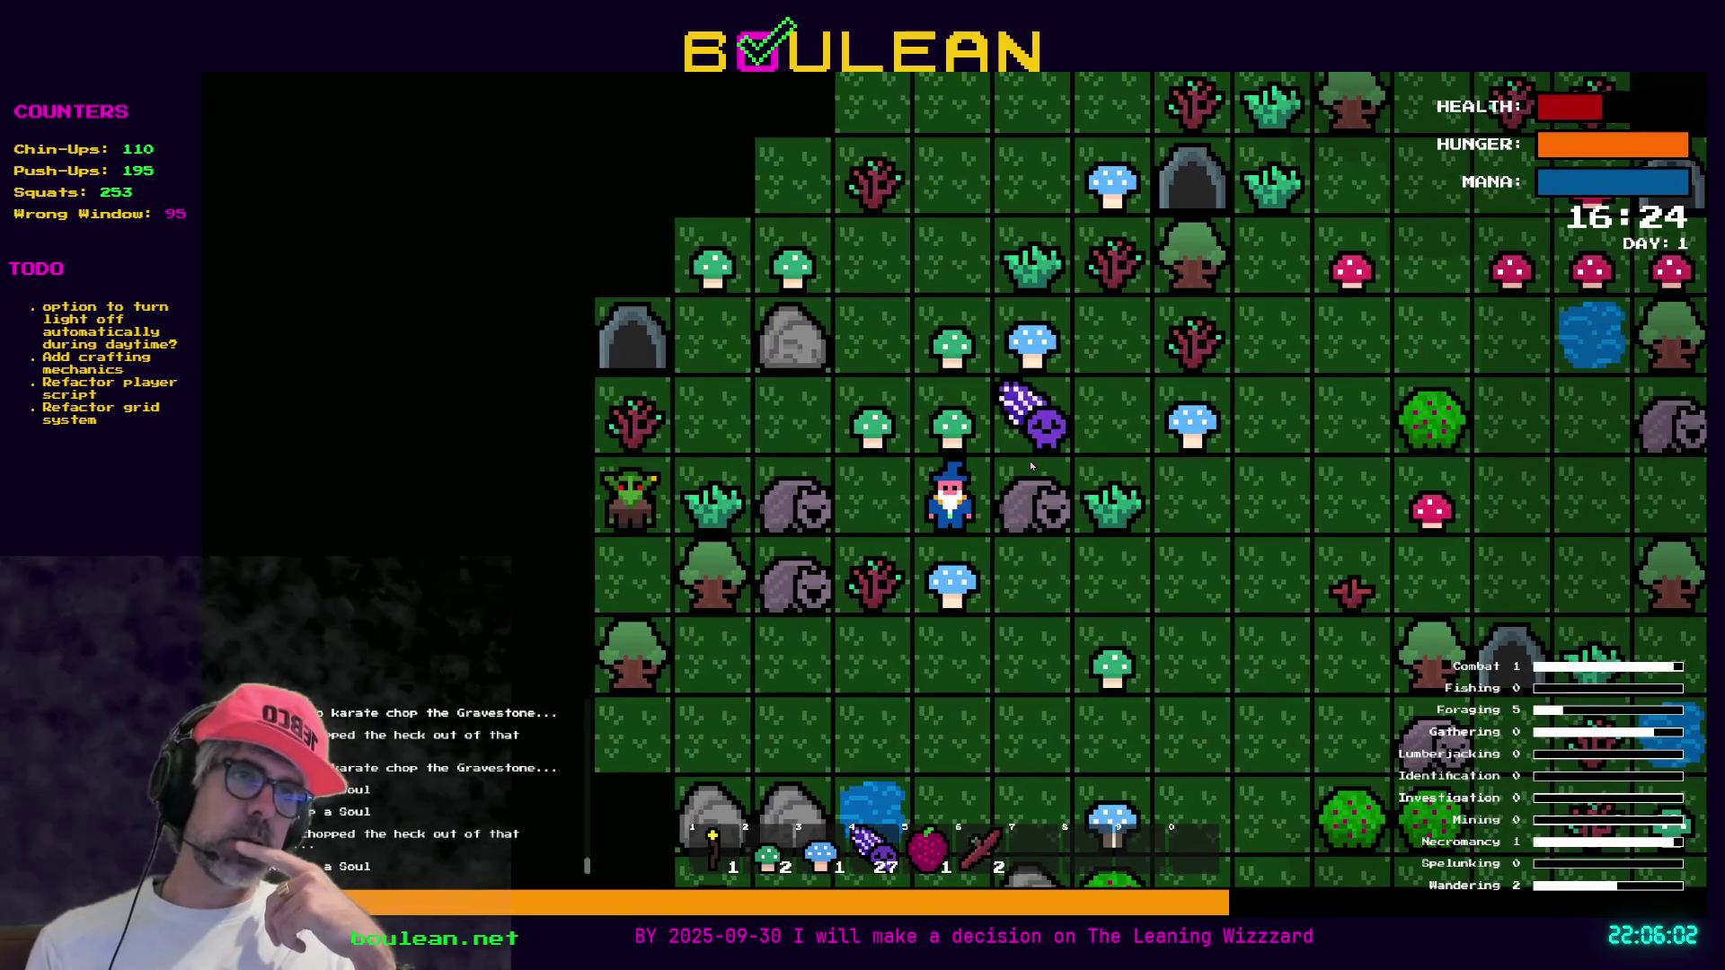
key("Down")
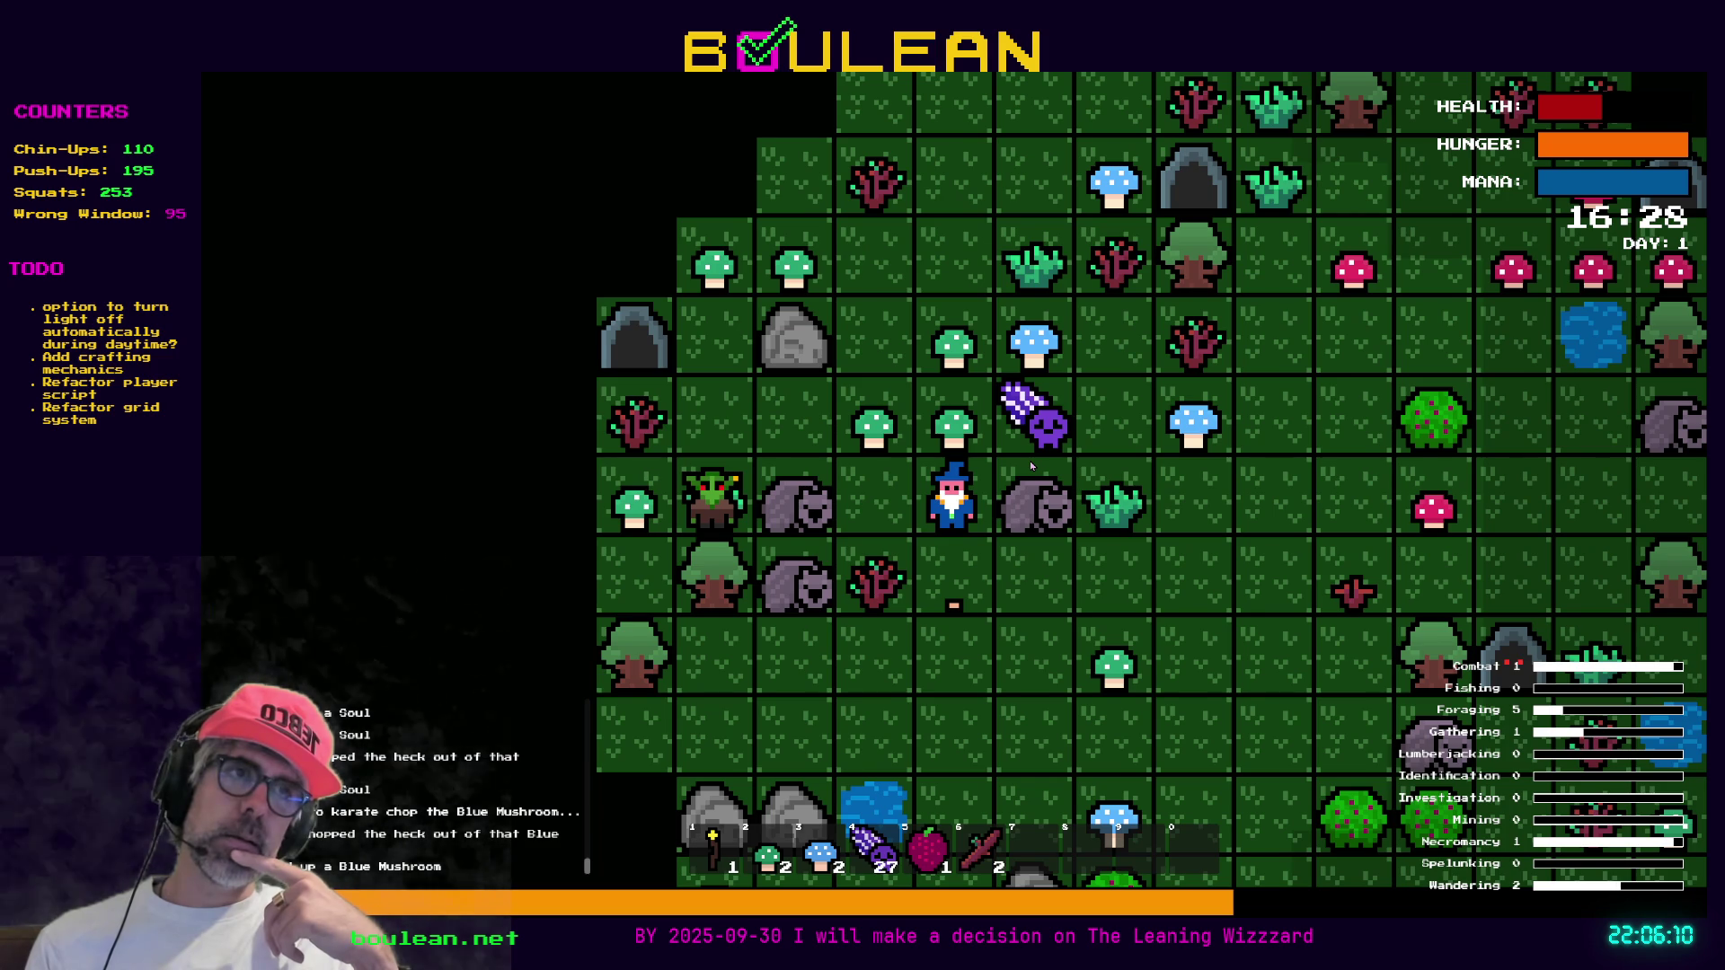
Collect the remaining soul, then chop the sapling and bush for sticks
key("Up")
key("Right")
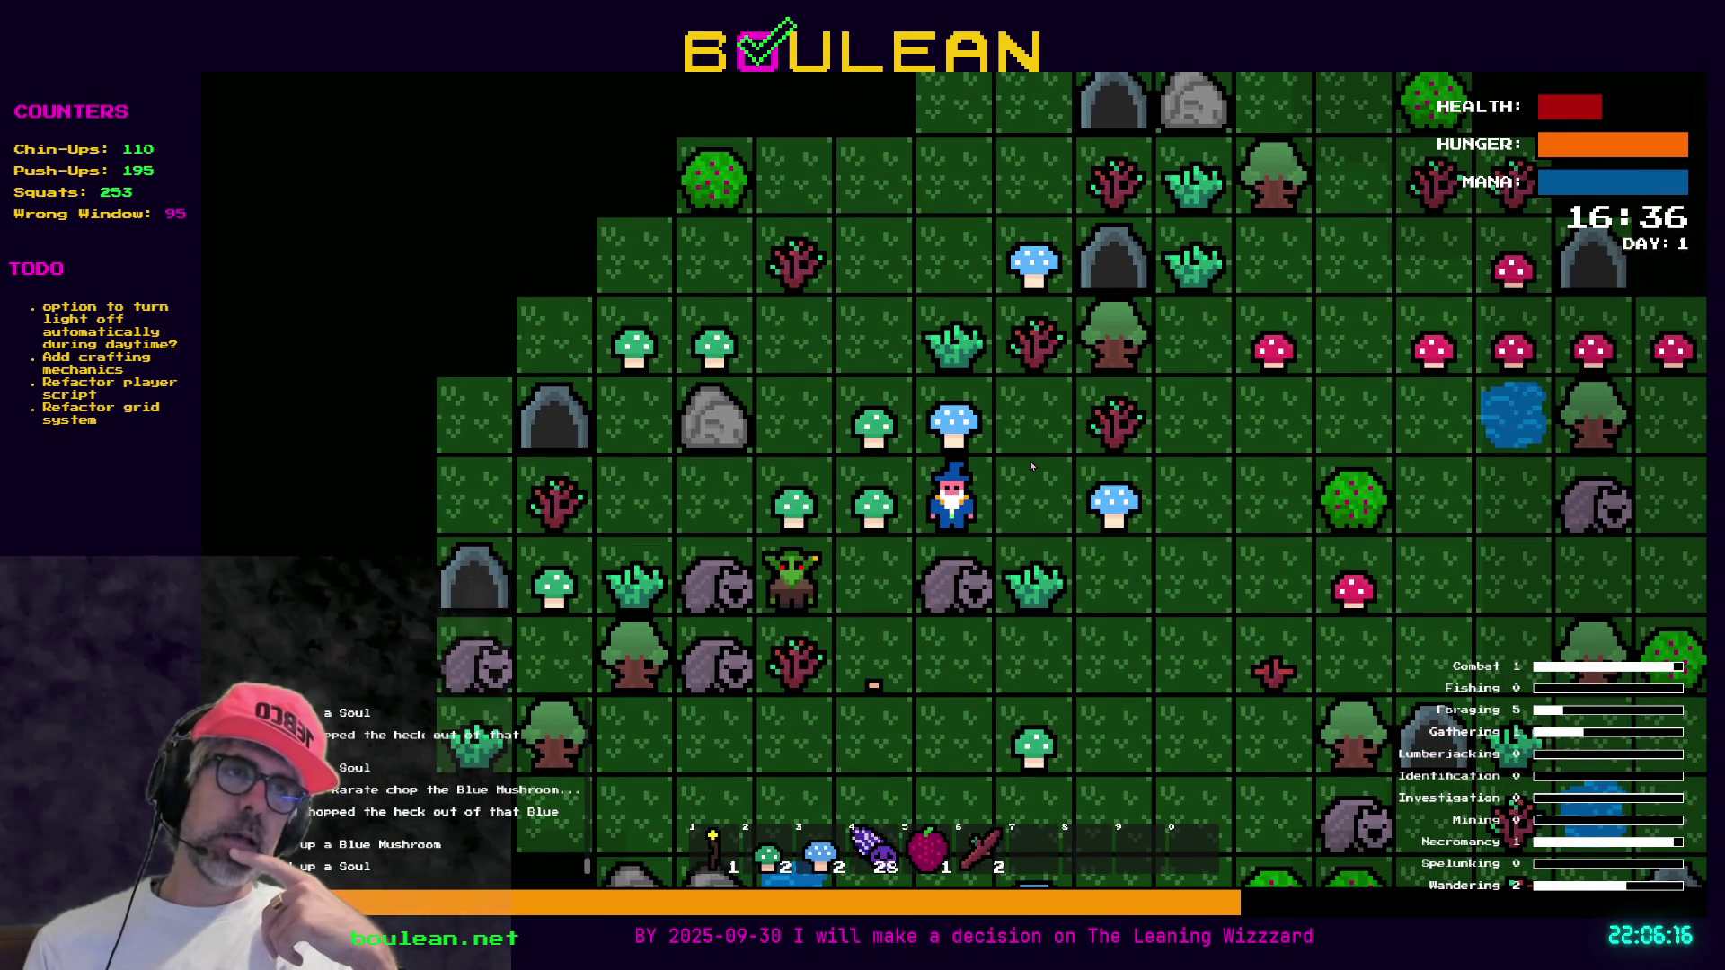
key("Up")
key("Right")
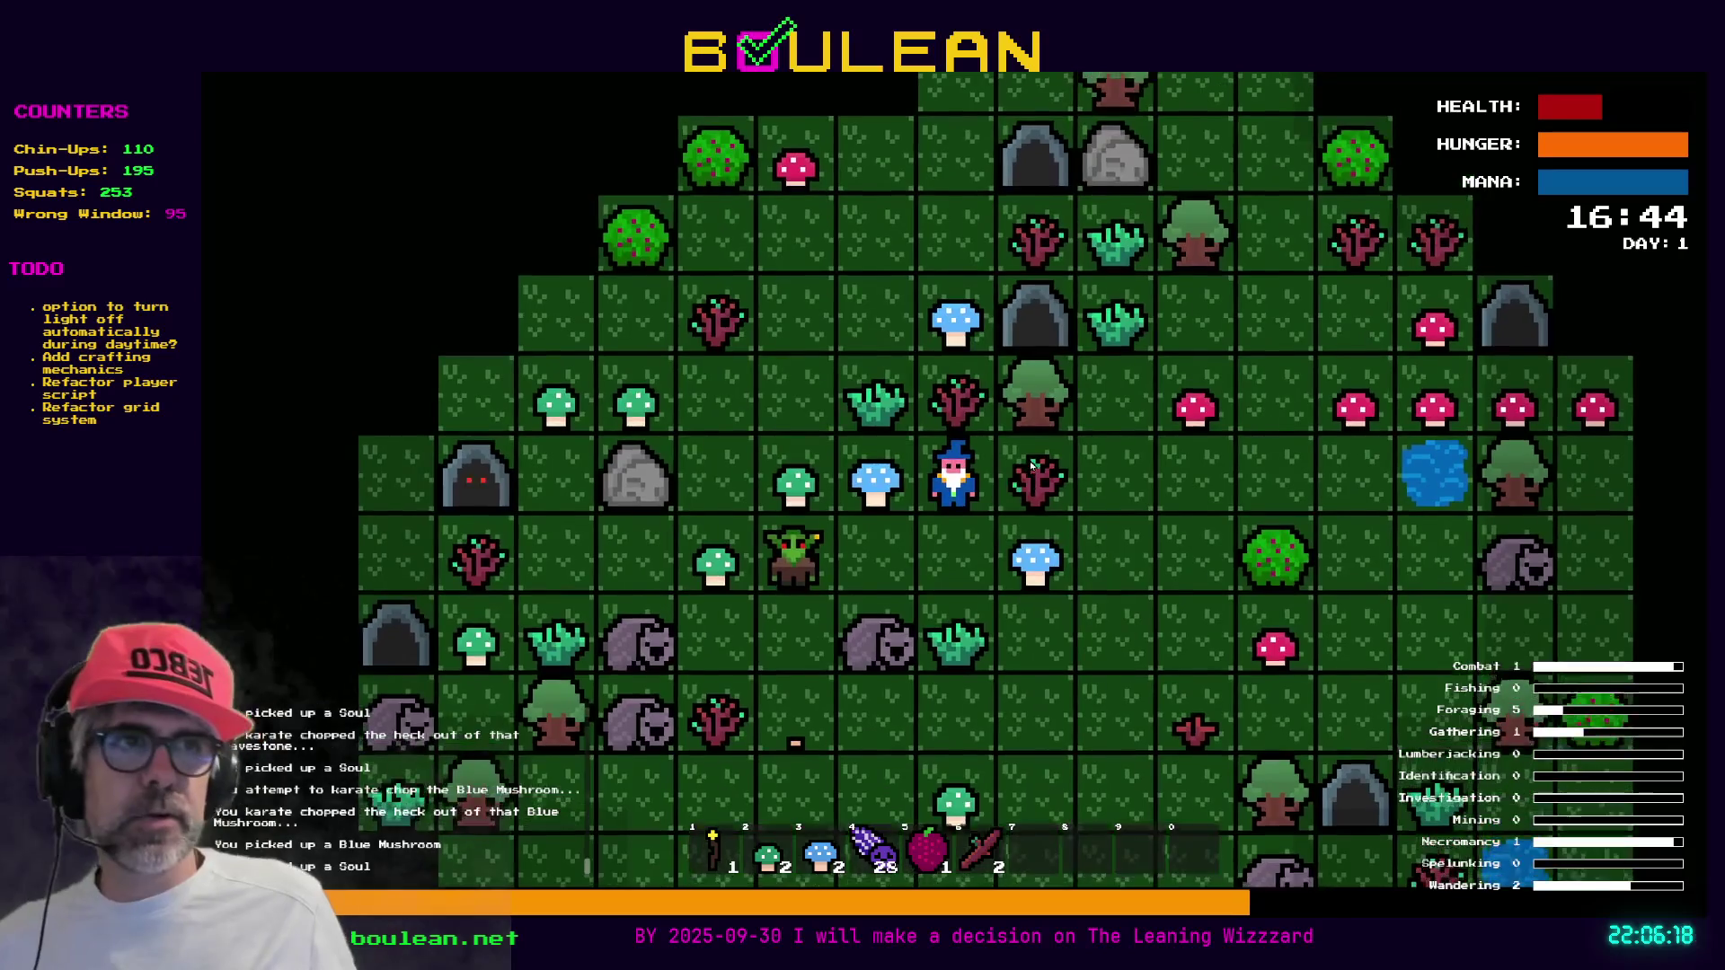
key("Up")
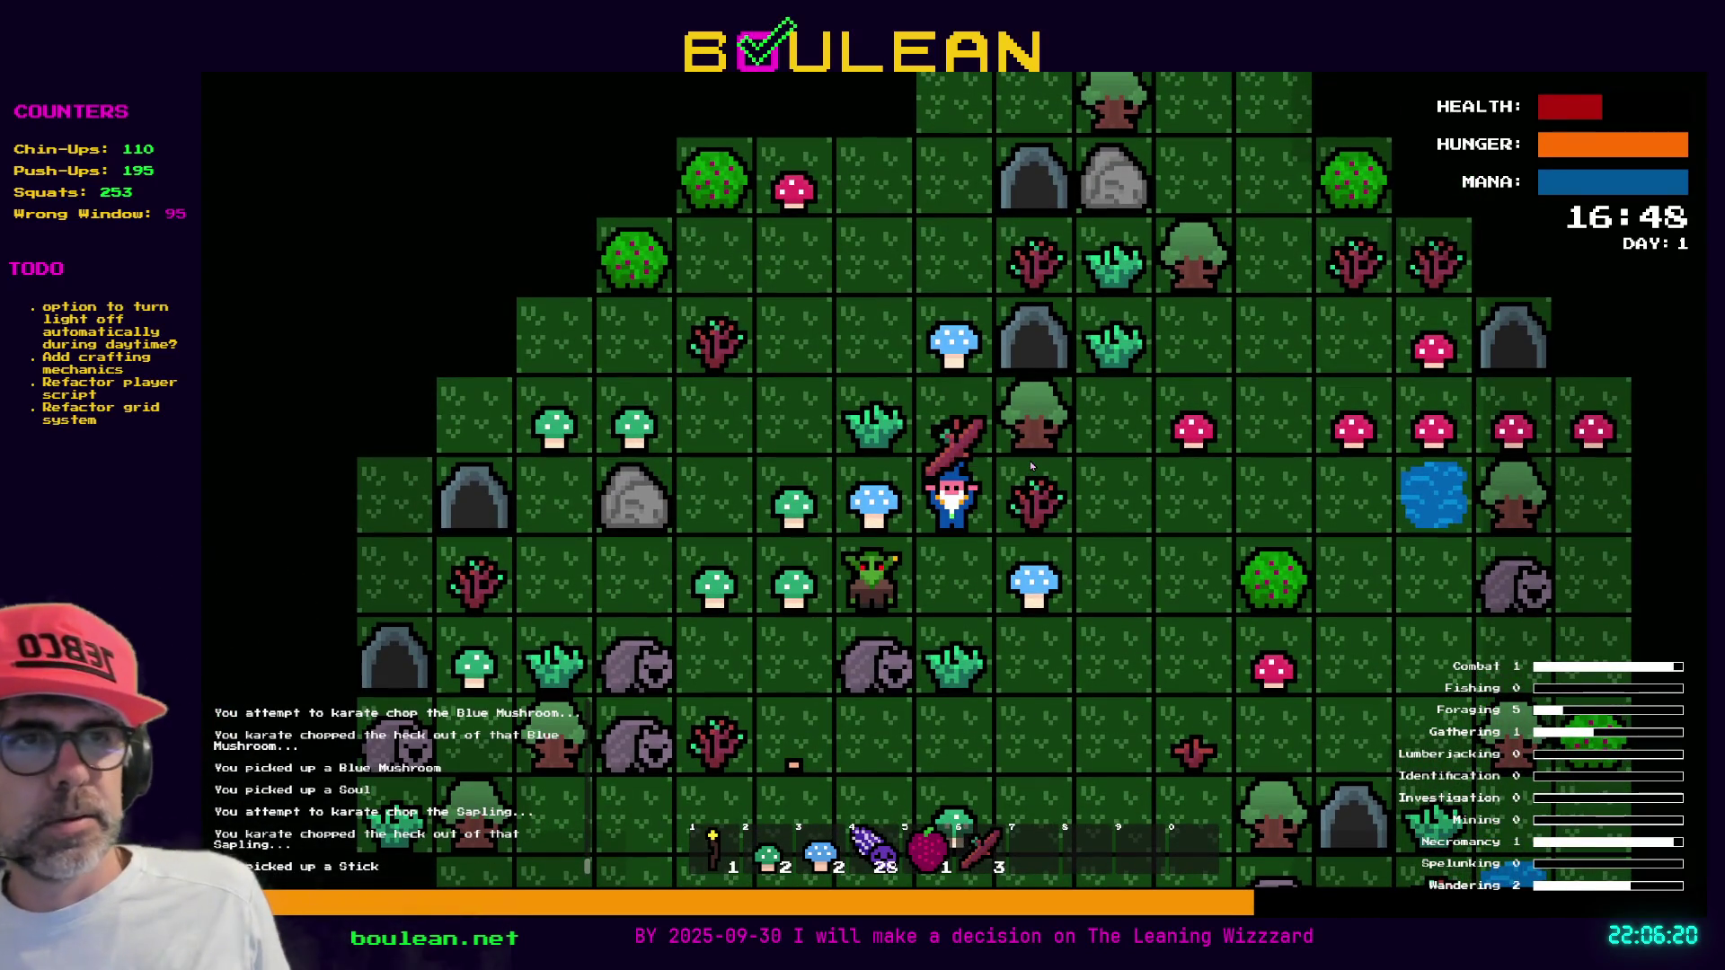
key("Right")
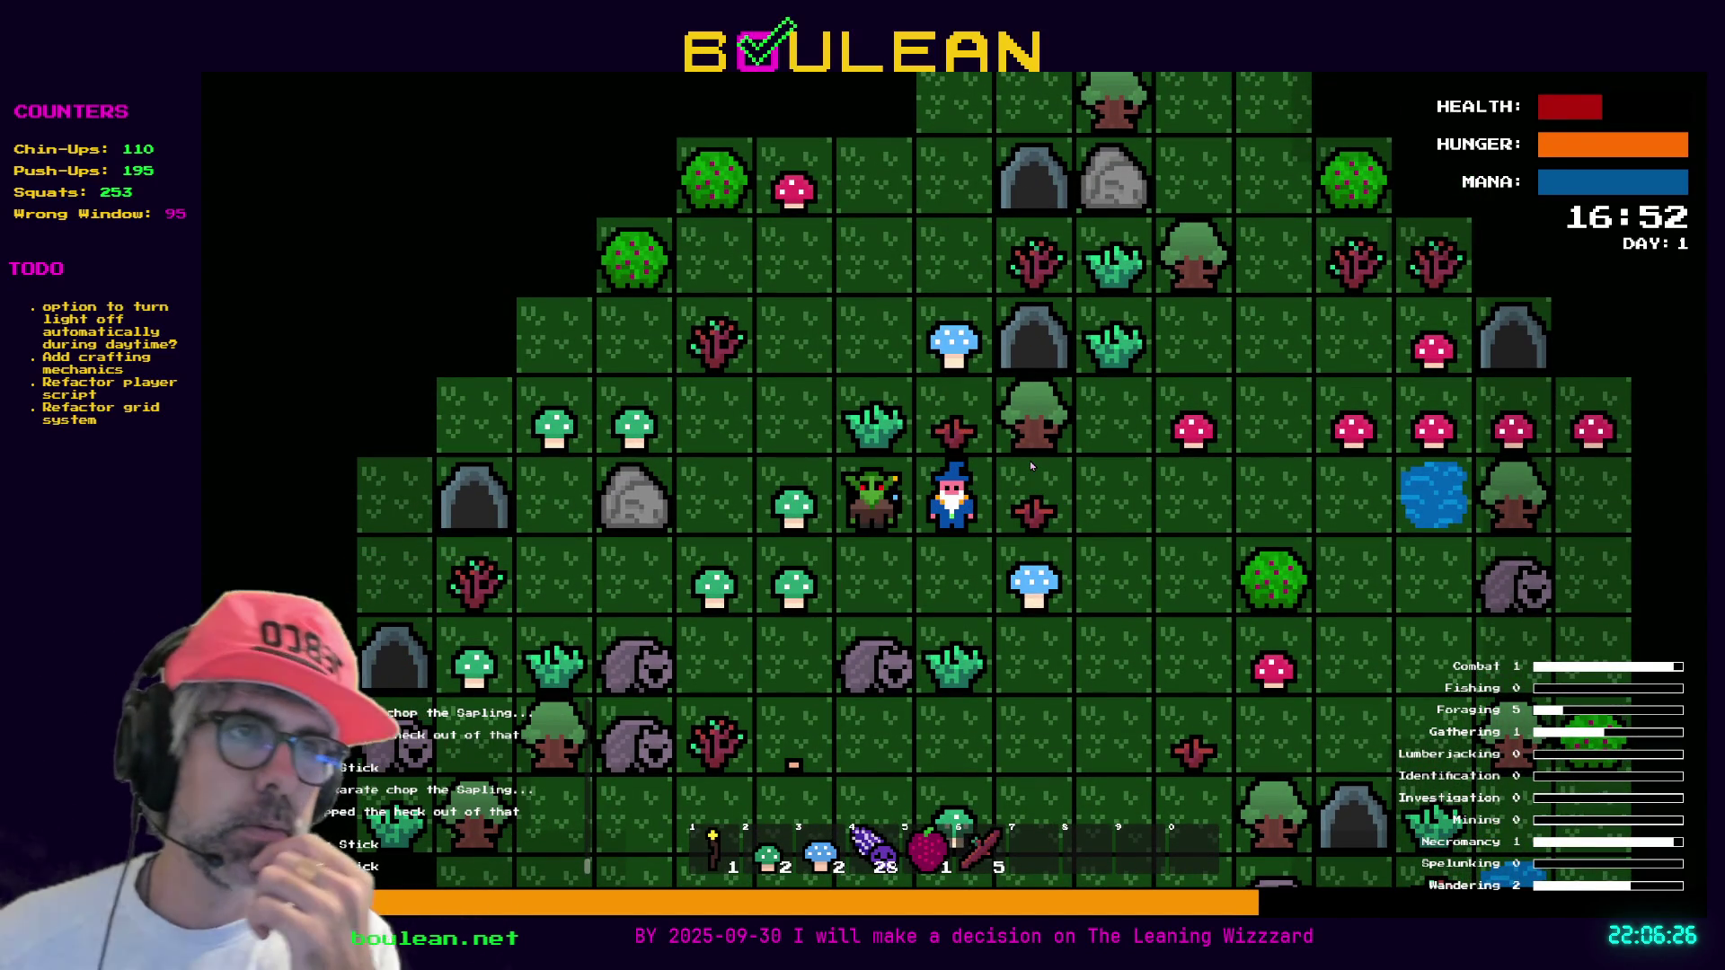
Kill the goblin on the left, break its gravestone, and bring up the crafting recipes
key("Left")
key("Left")
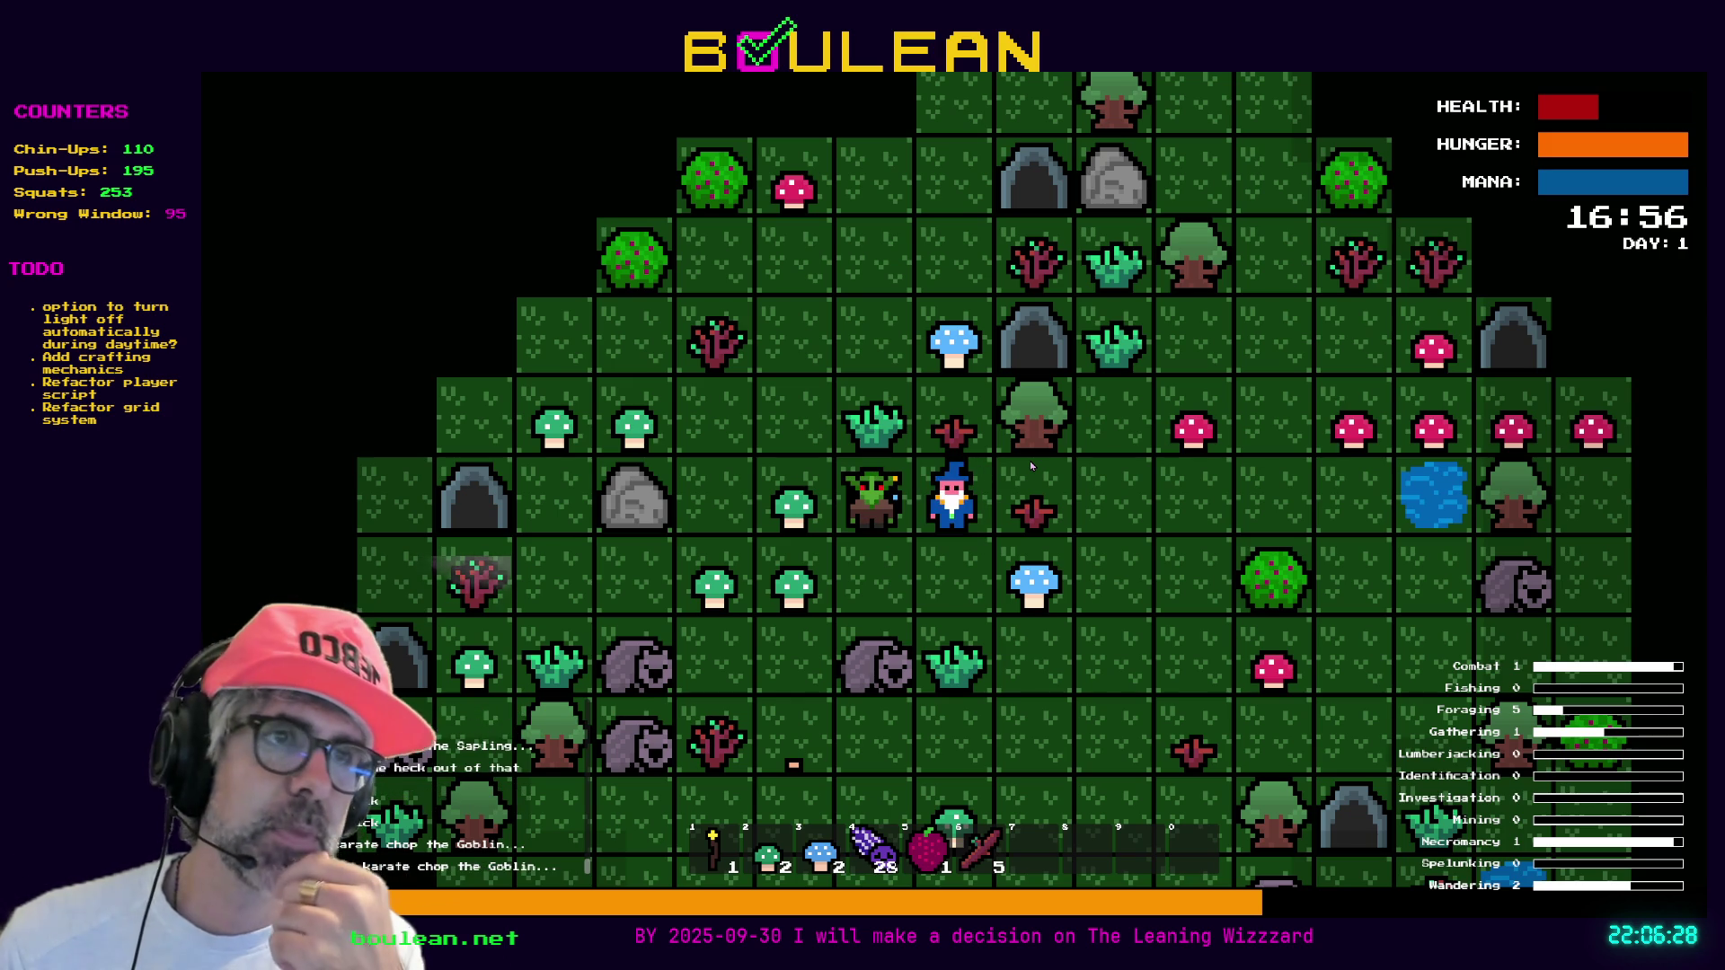
key("Left")
key("Left")
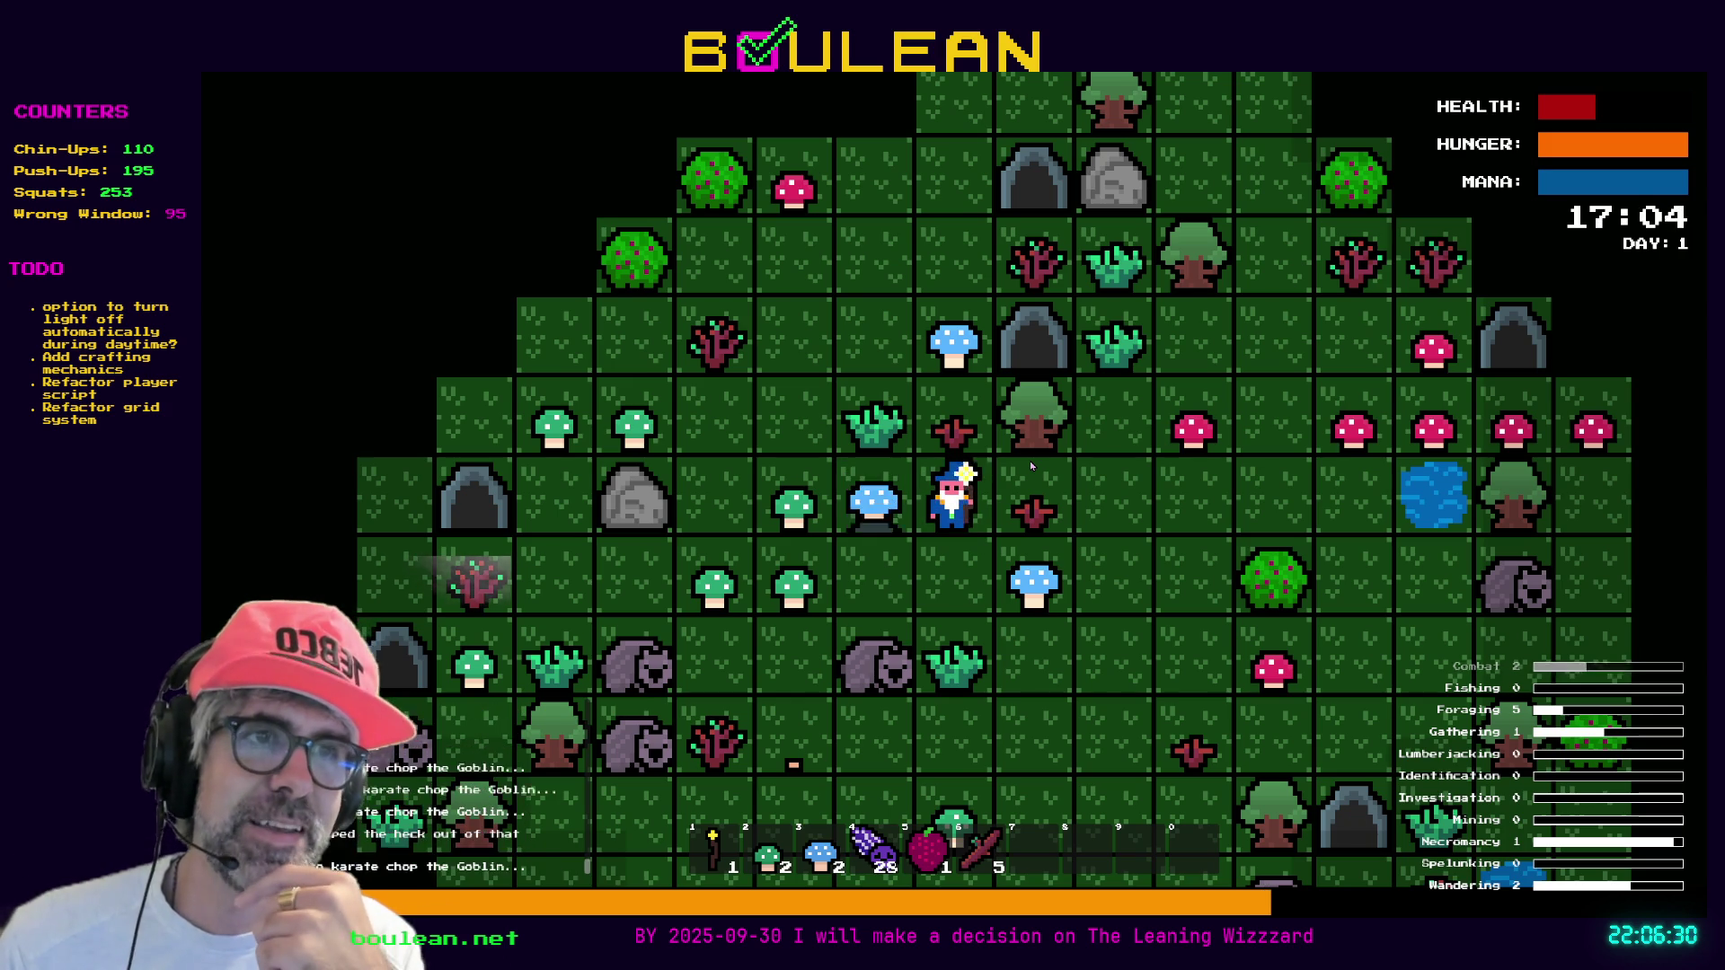
key("Left")
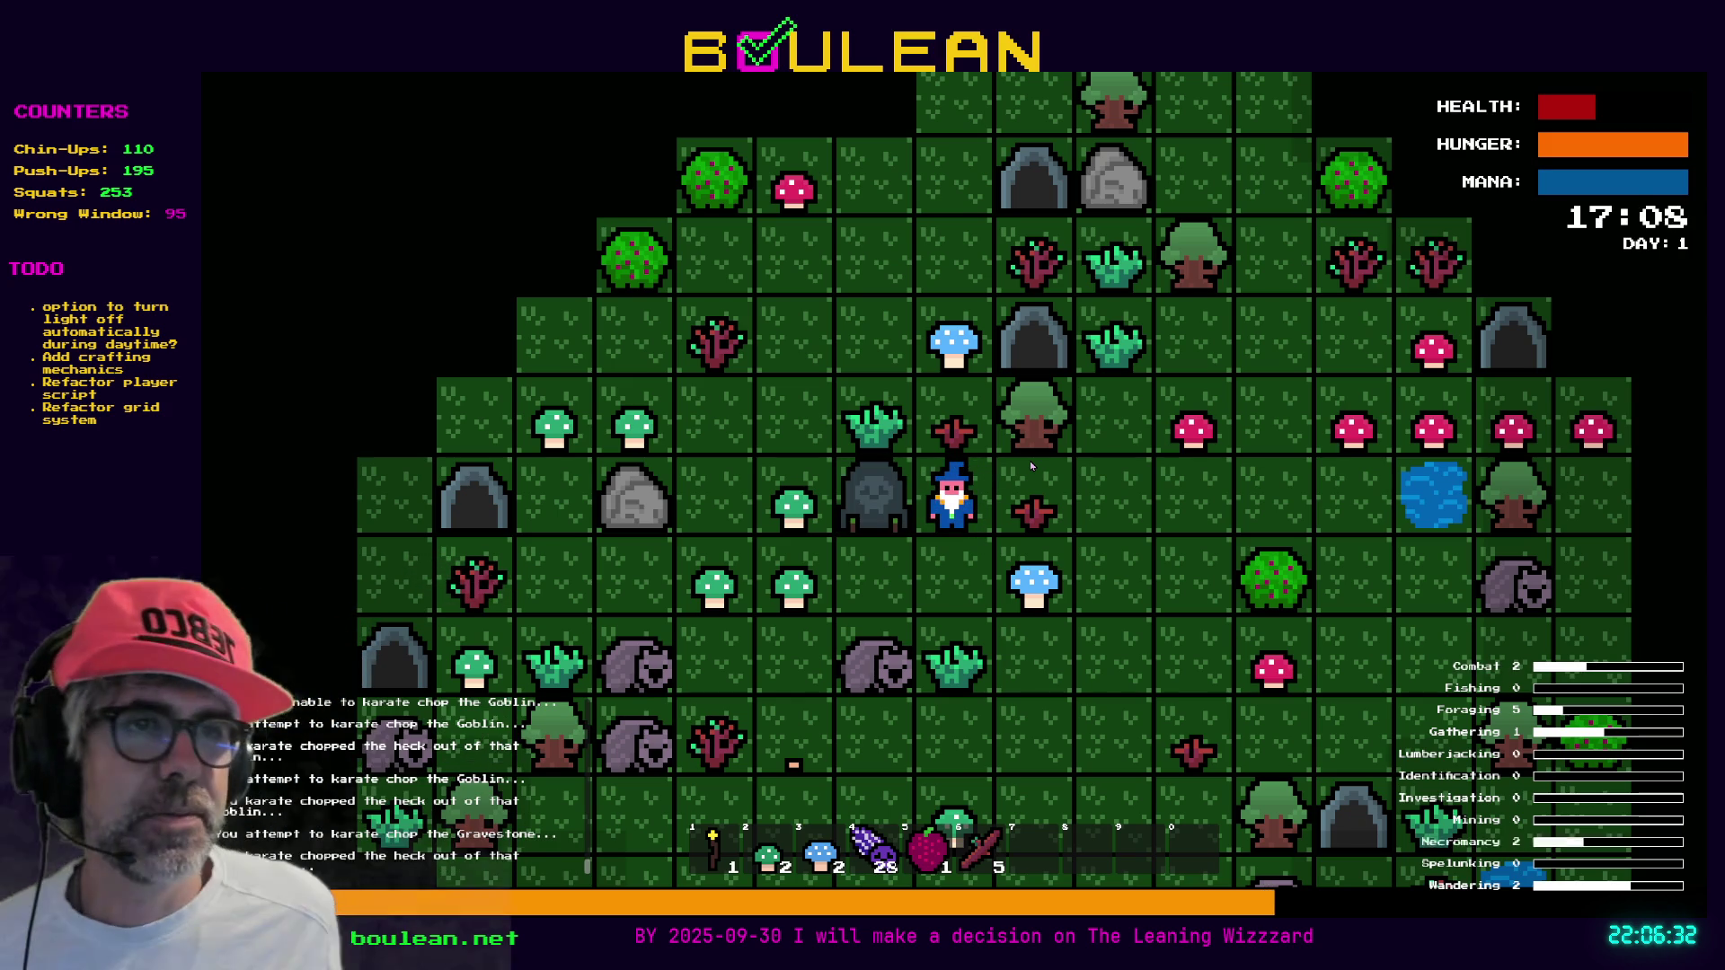
key("Left")
key("c")
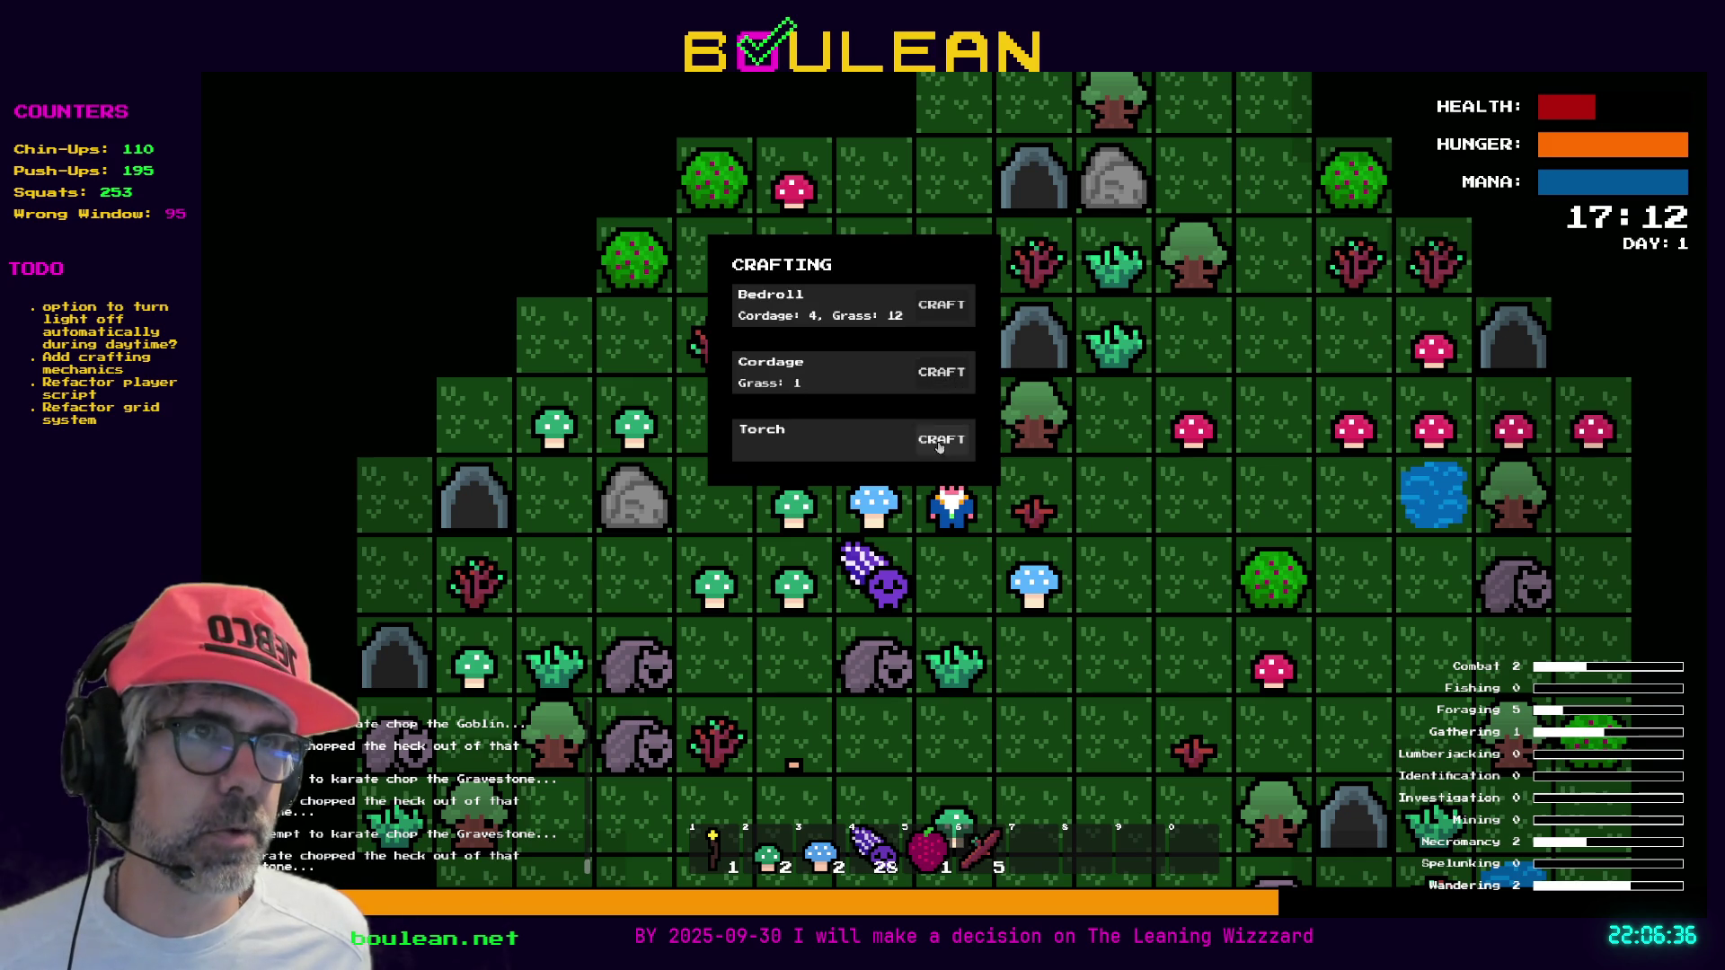
Chop the Grass Tuft and collect the dropped Grass
key("c")
key("Right")
key("Right")
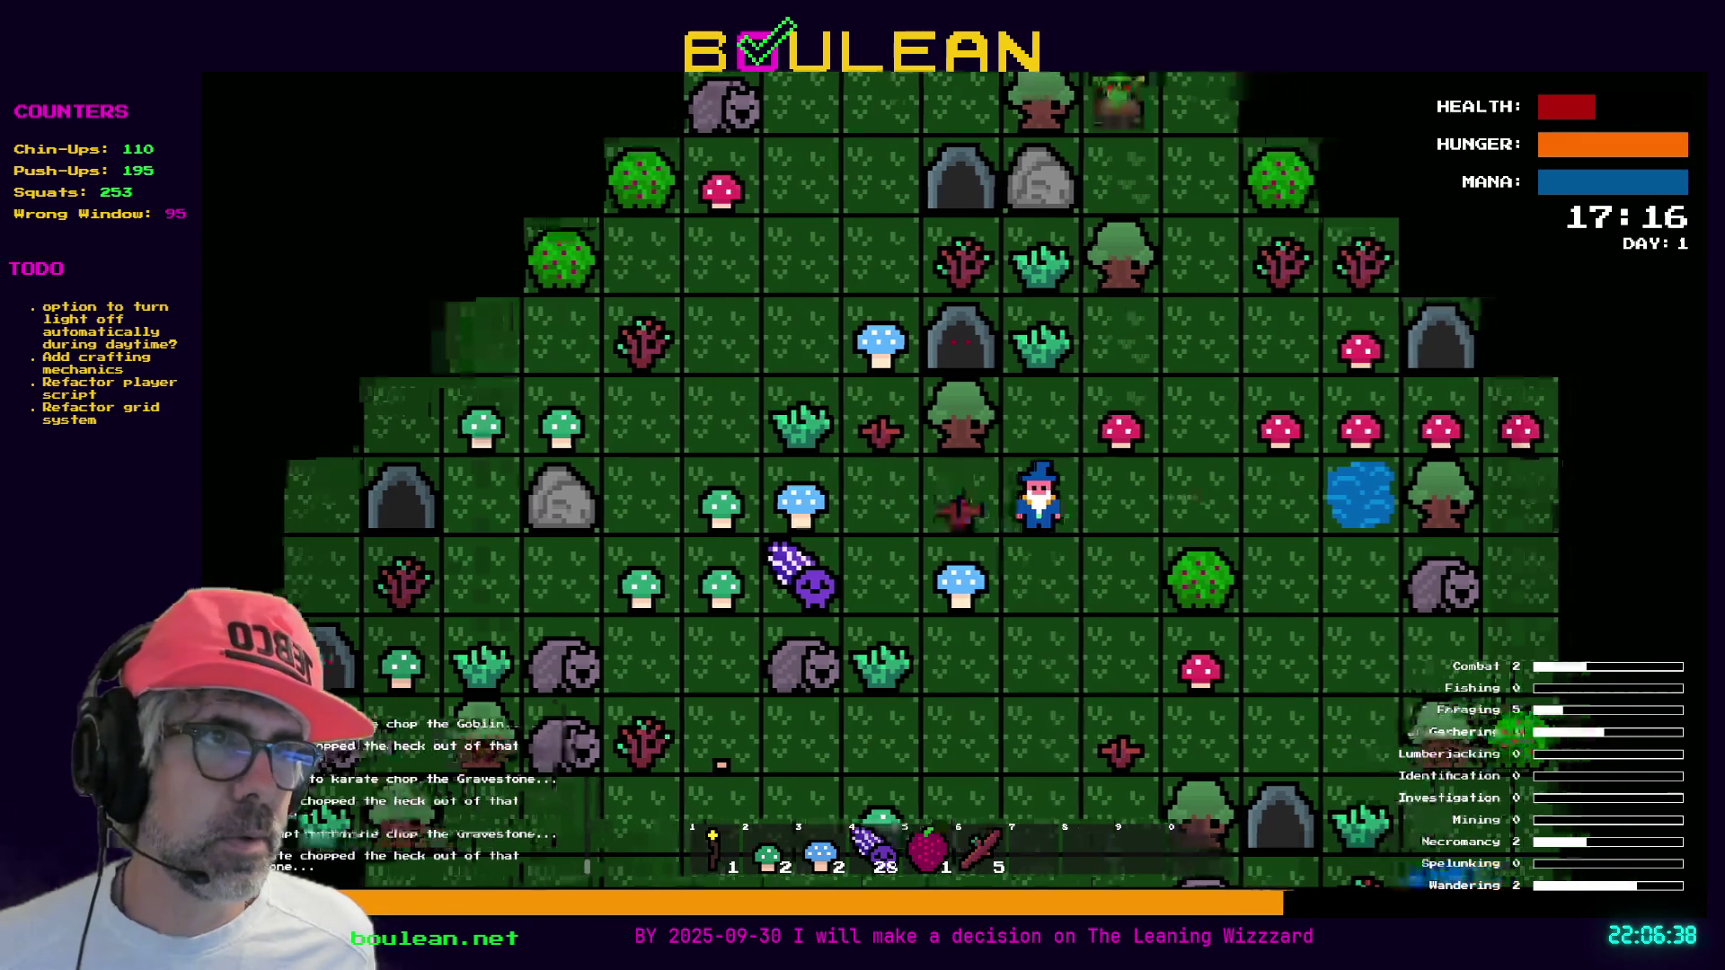
key("Up")
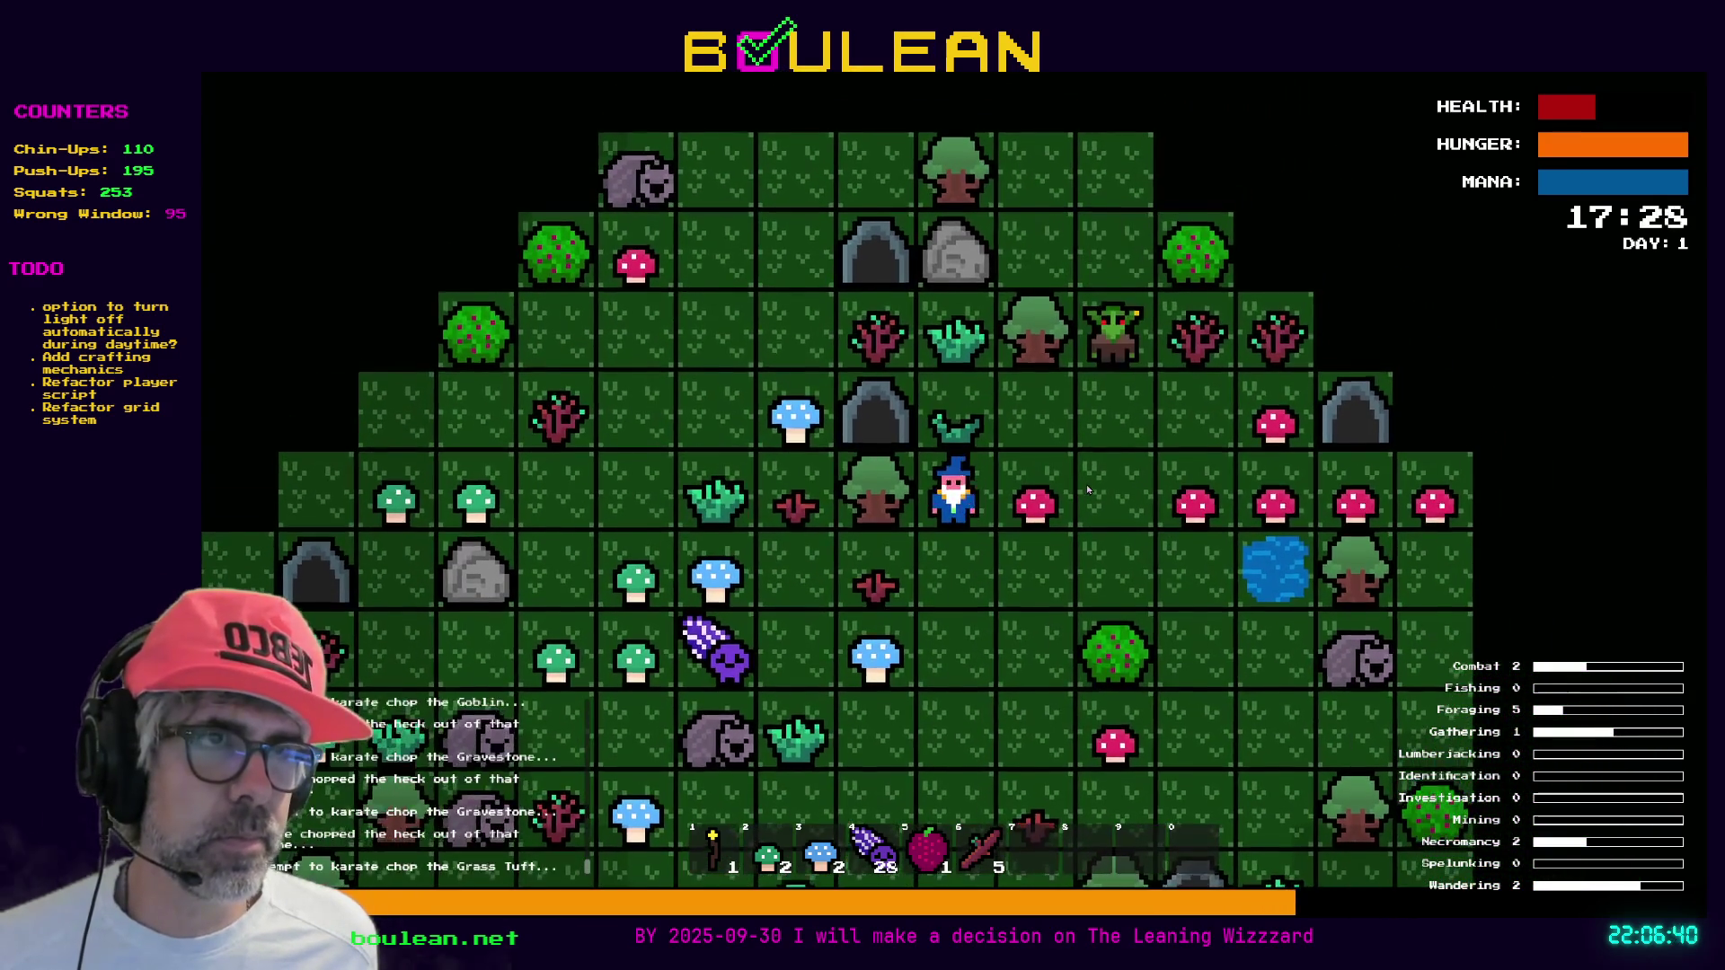
key("Up")
key("c")
key("Down")
Craft three Cordage, close the crafting panel, and stop the game with F8
key("Return")
key("Return")
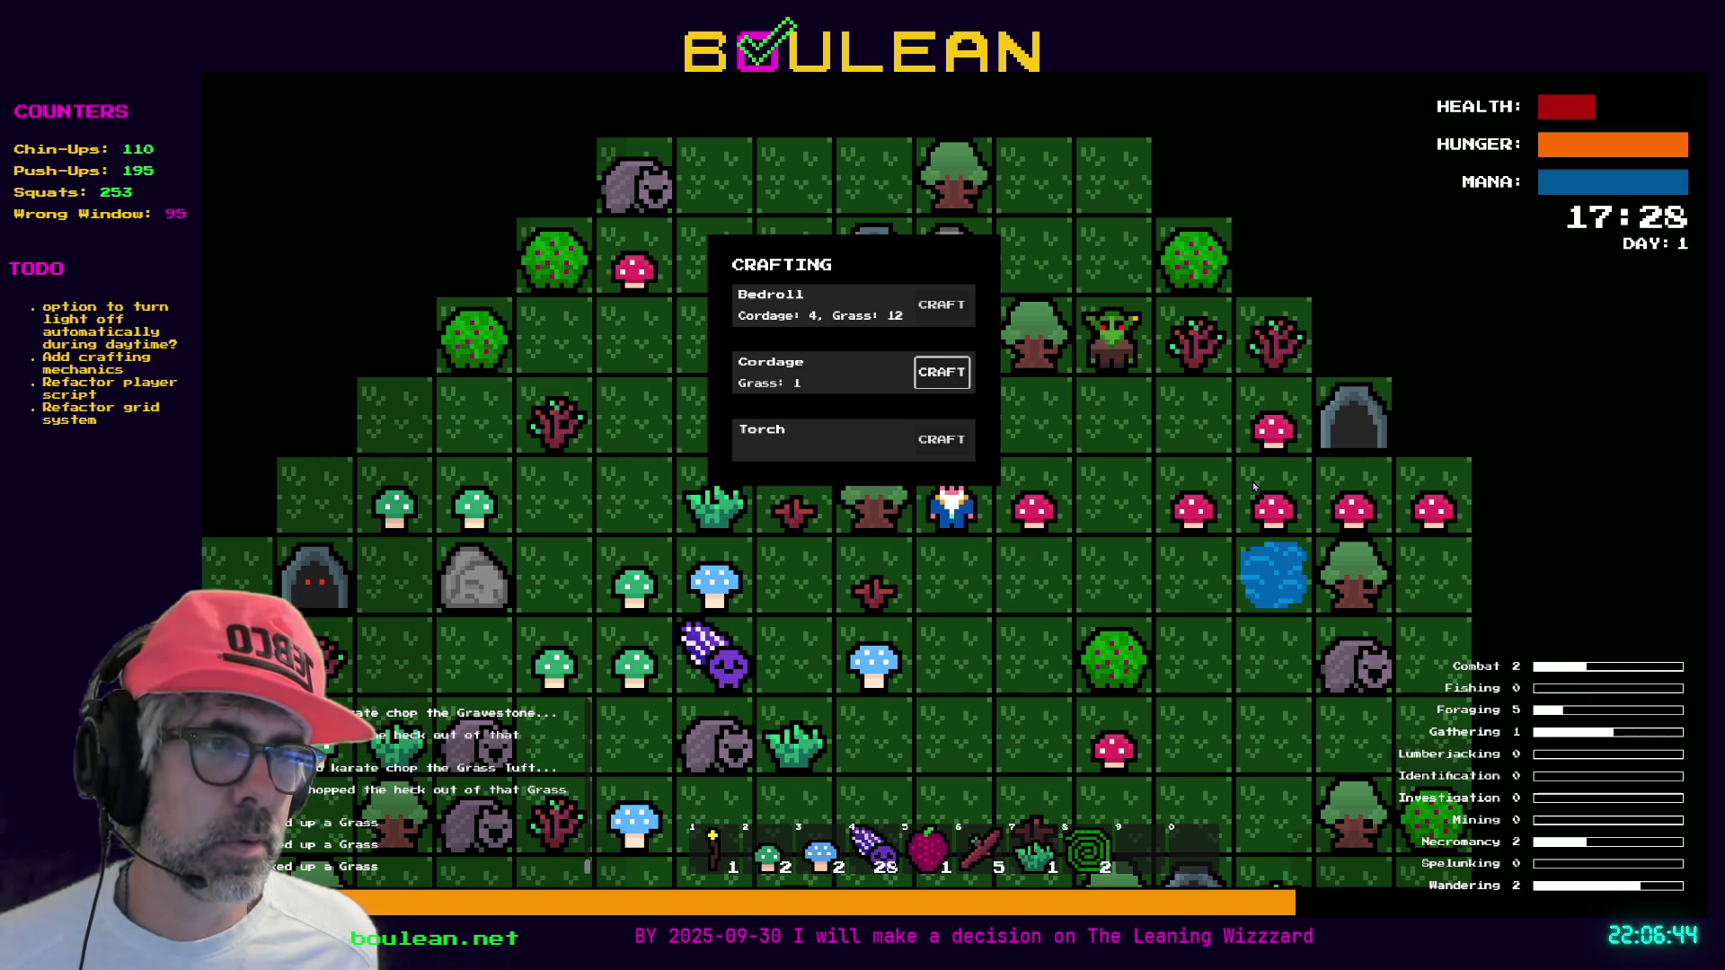
key("Return")
key("c")
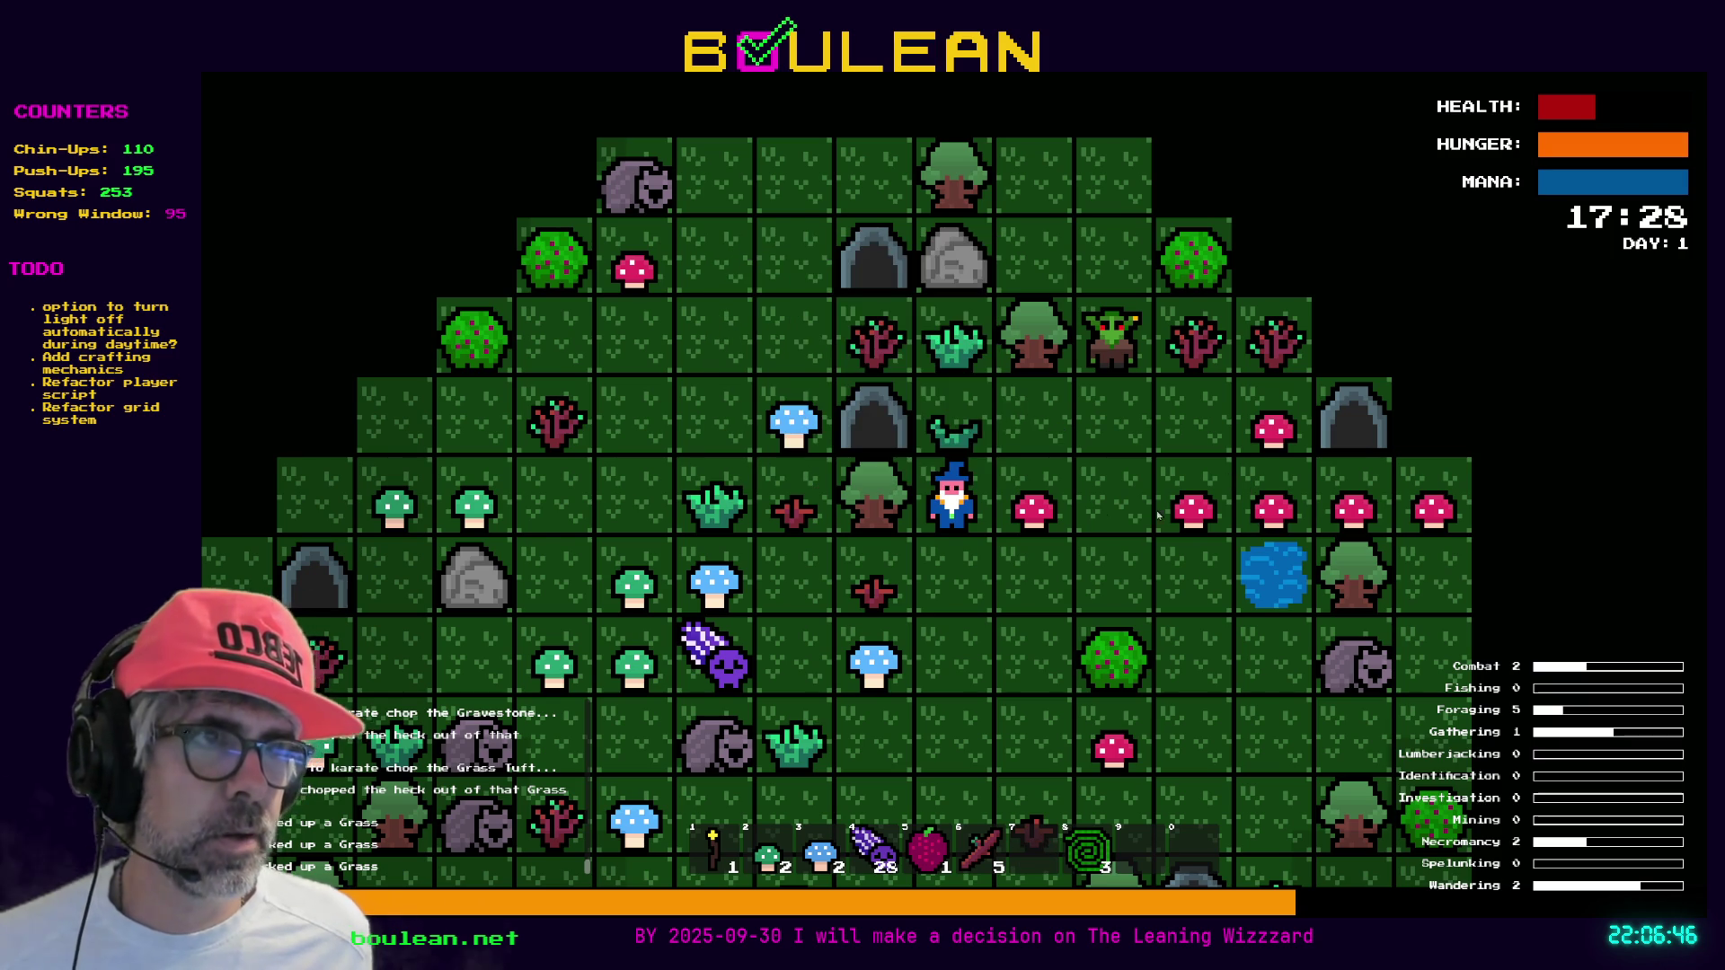
key("F8")
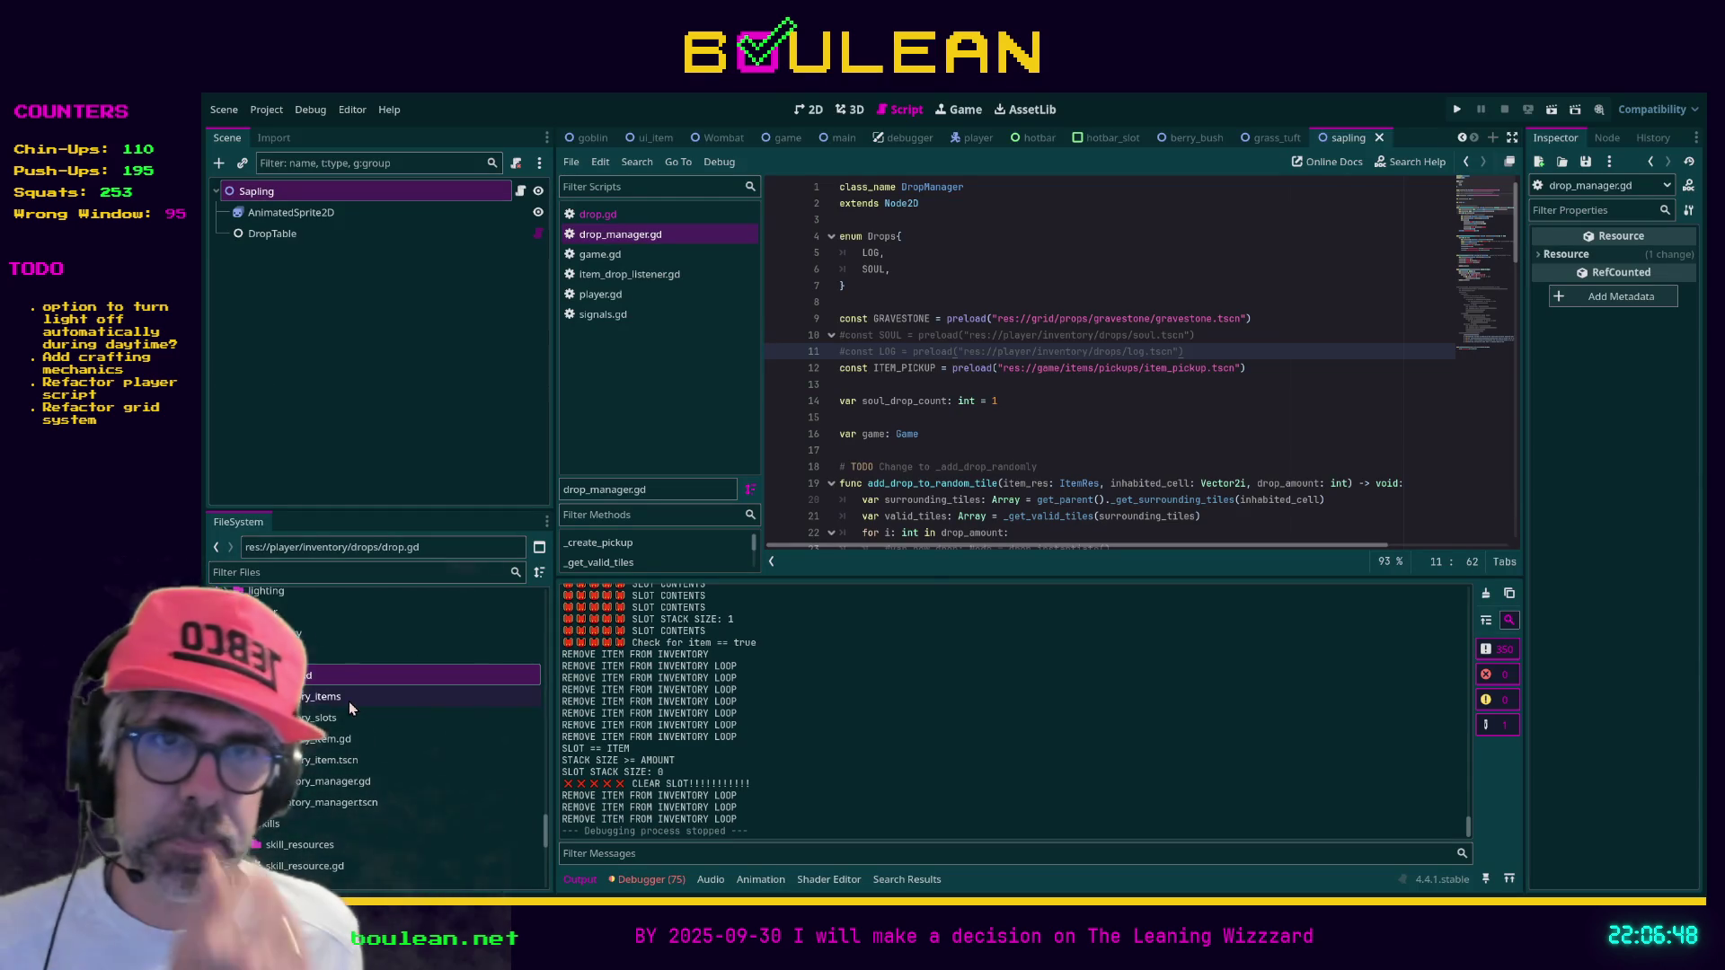
Close drop.gd in the script list, select it in FileSystem, and run the project with F5
left_click(926, 434)
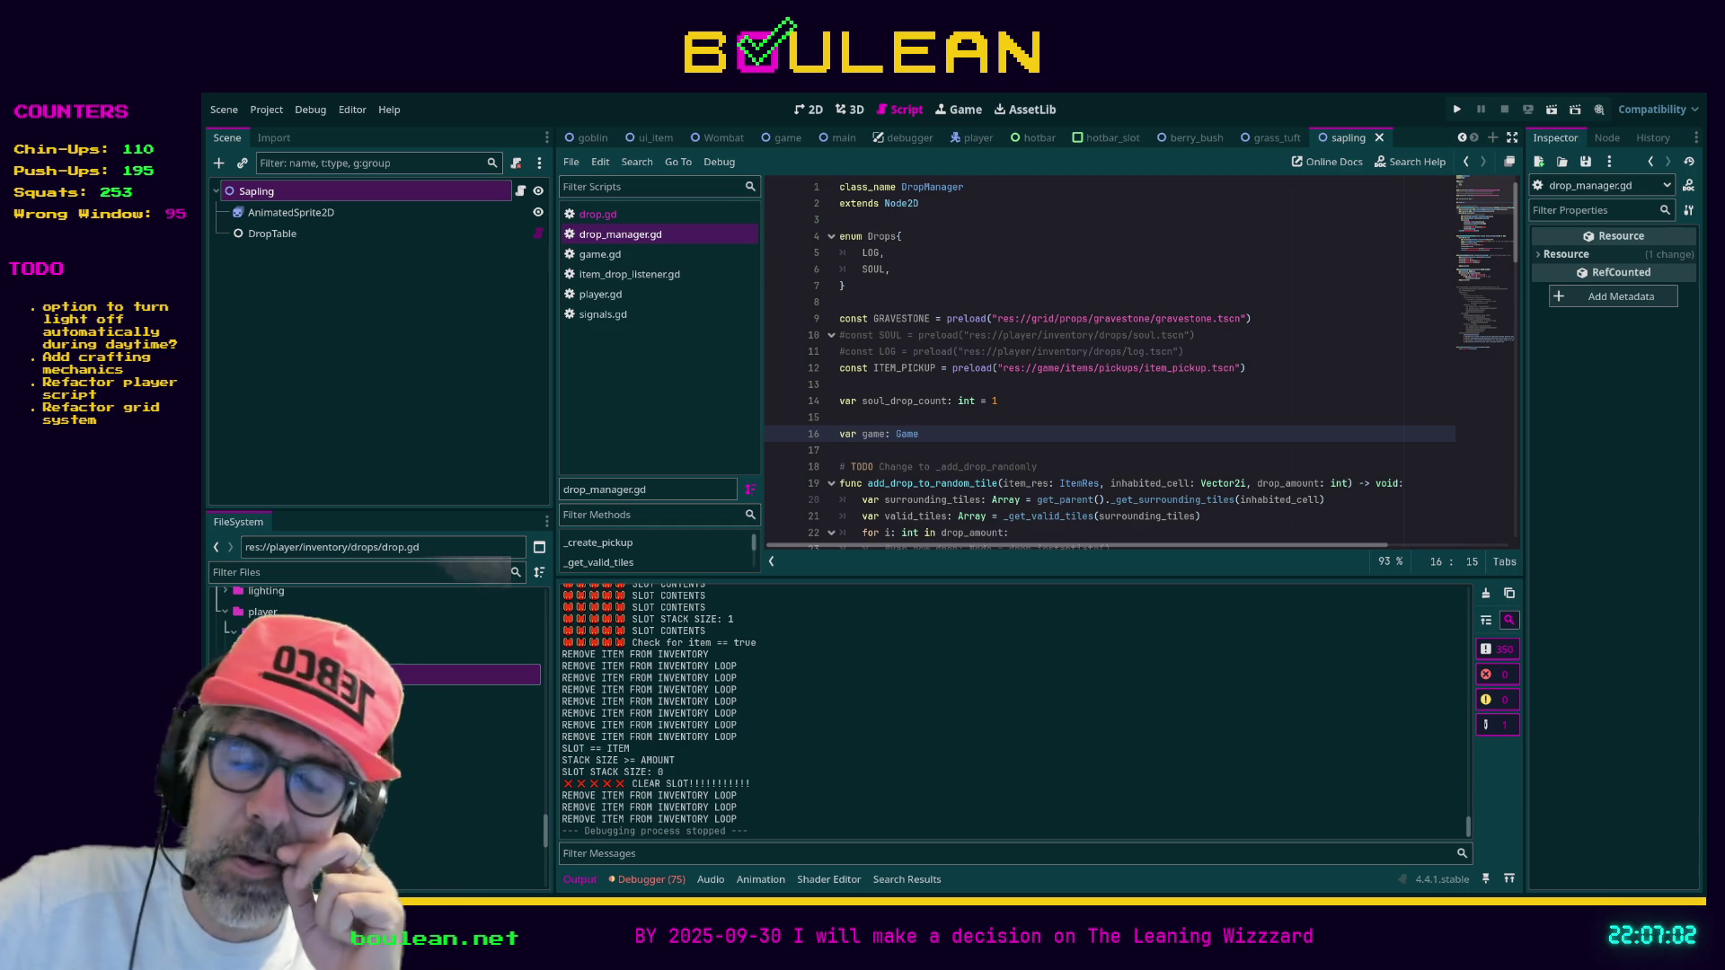
left_click(331, 675)
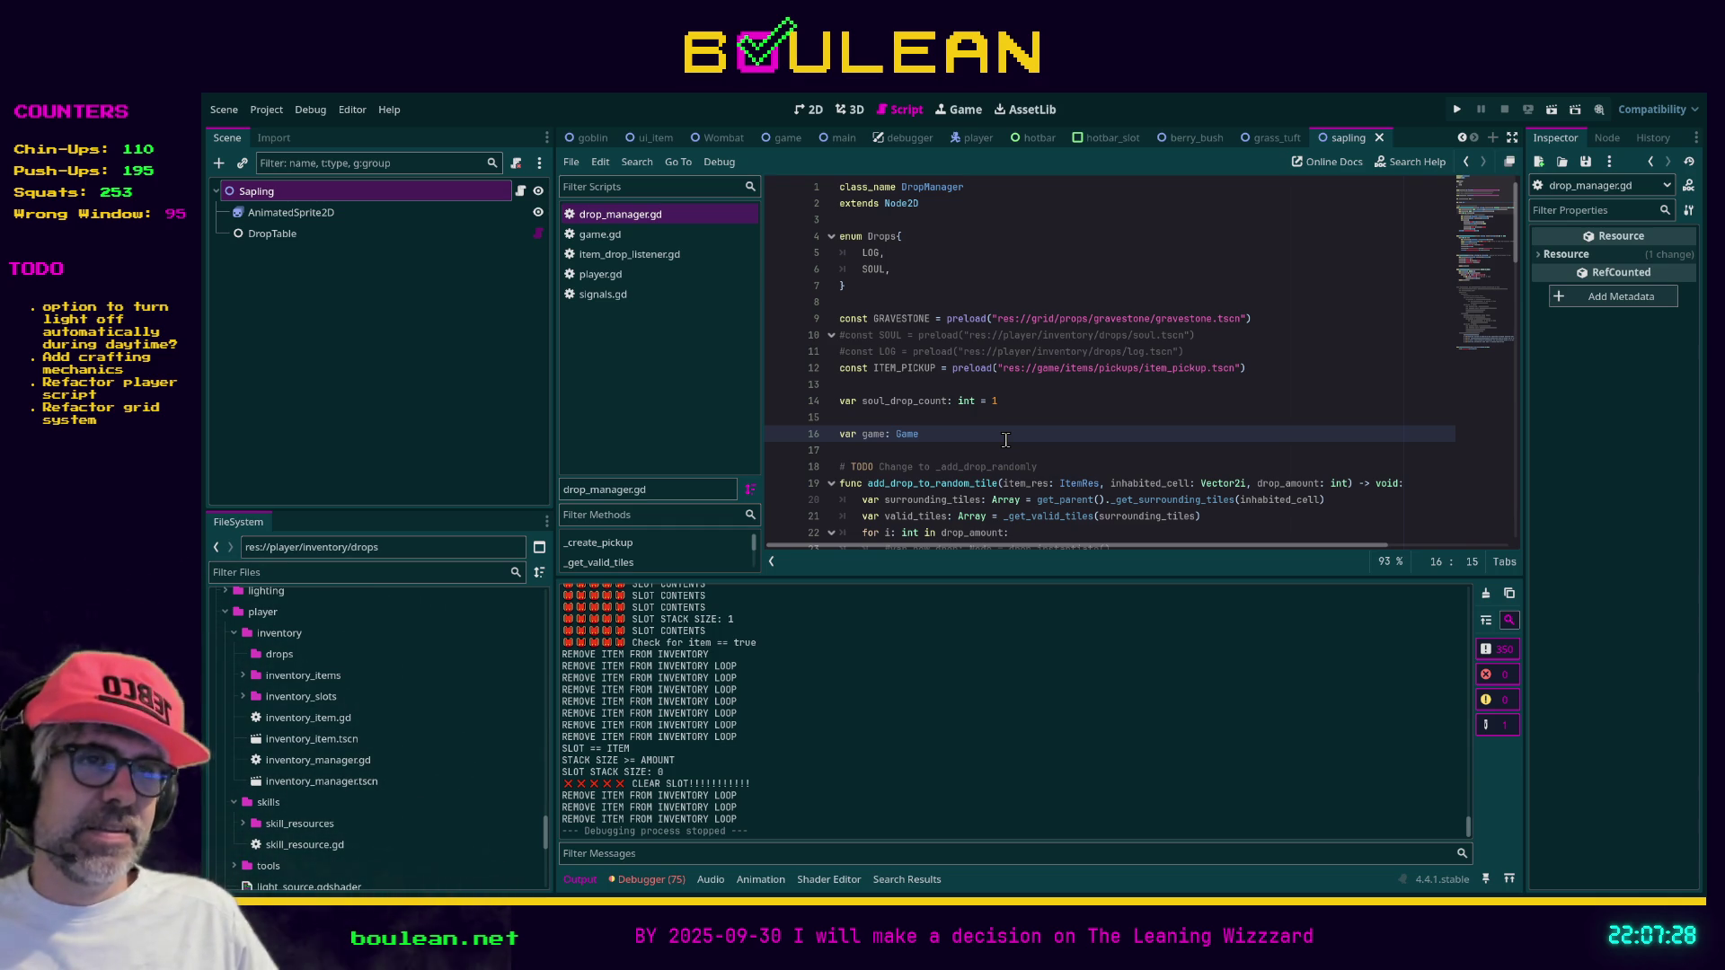
key("F5")
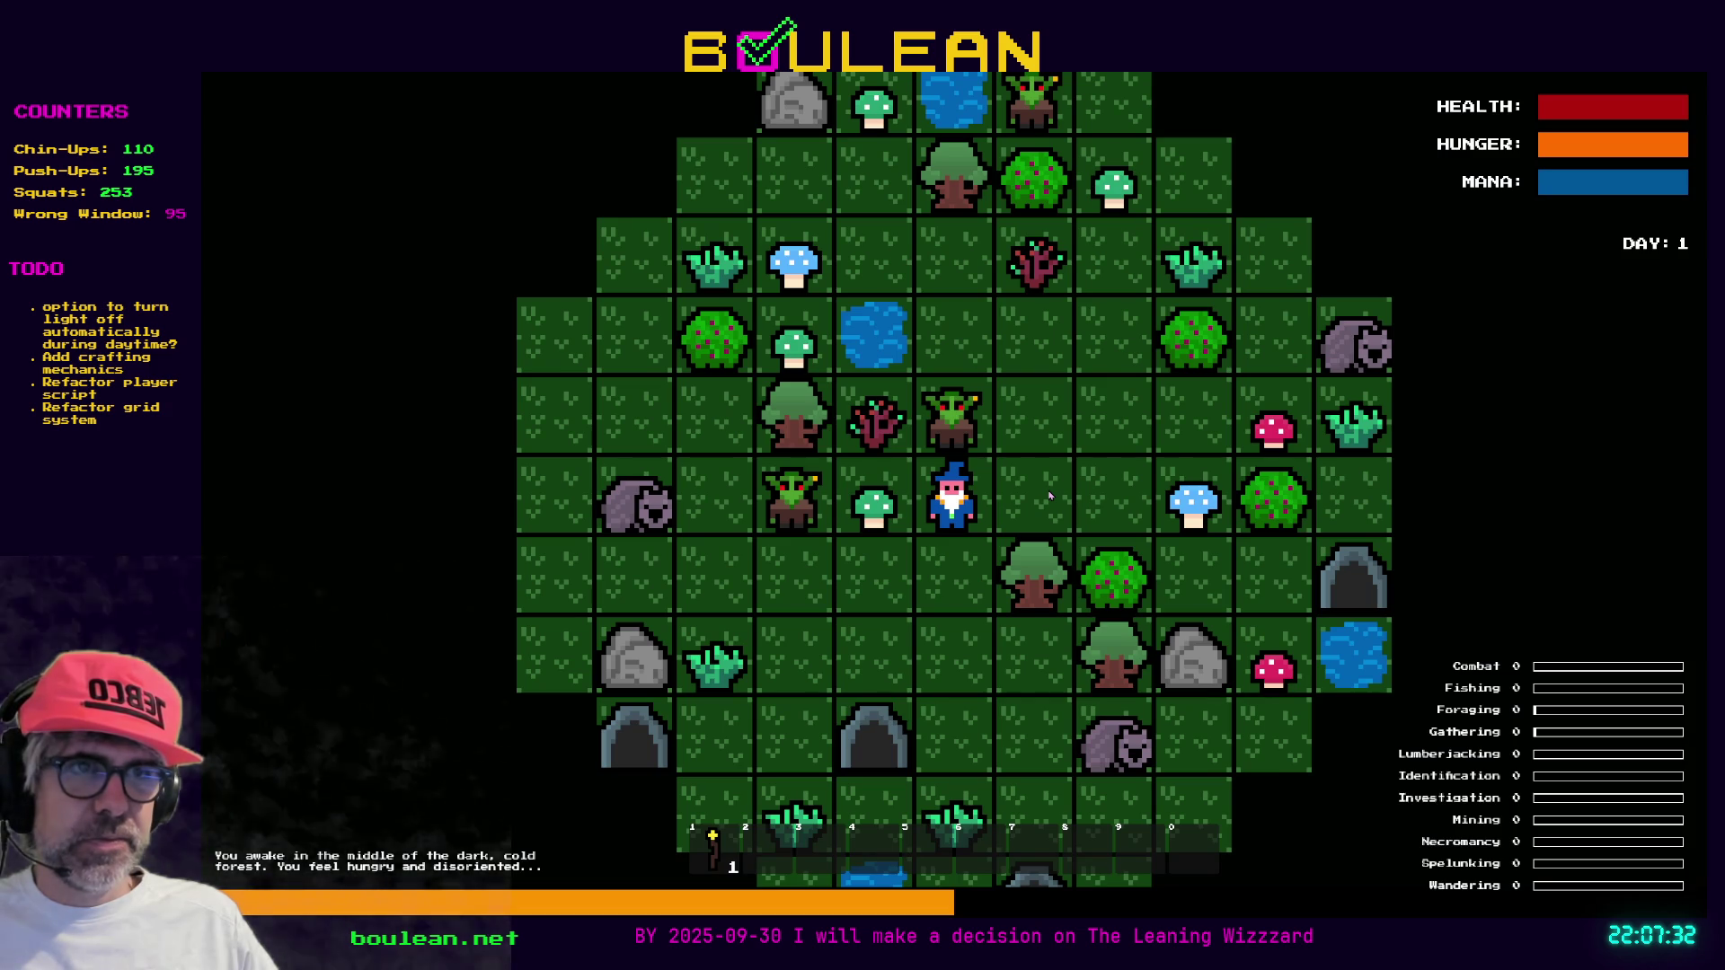
Kill the goblin above, break its gravestone, and toggle the debug panel off and on
key("Up")
key("Up")
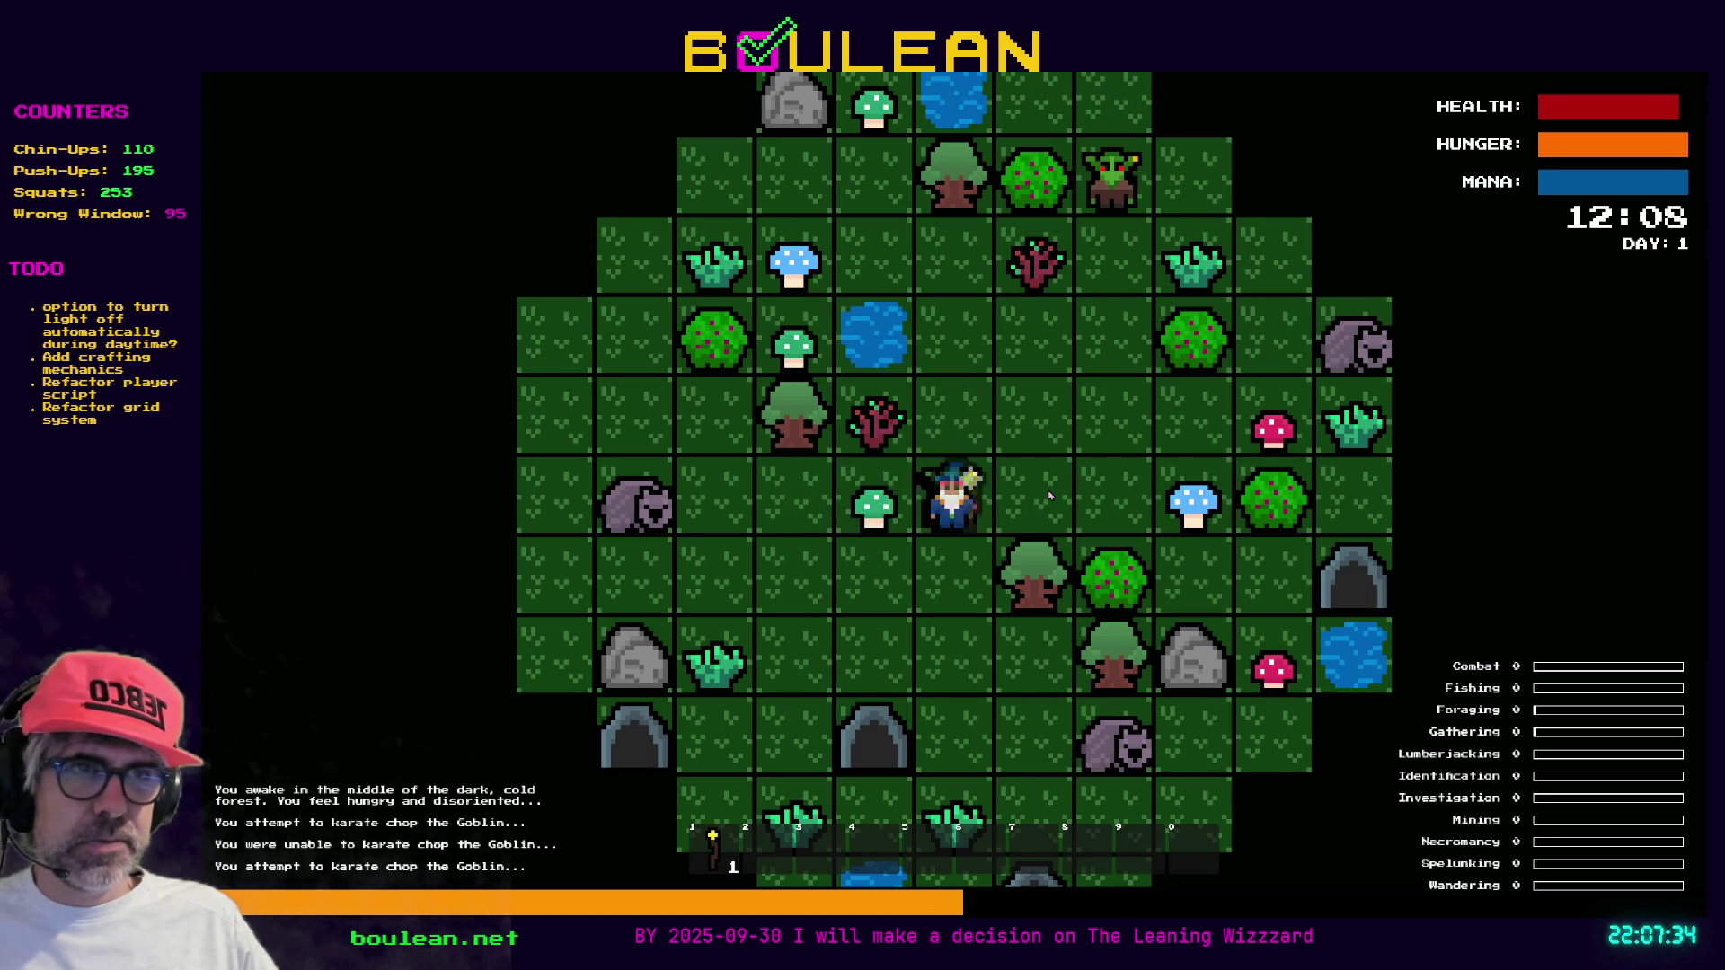
key("Up")
key("Up")
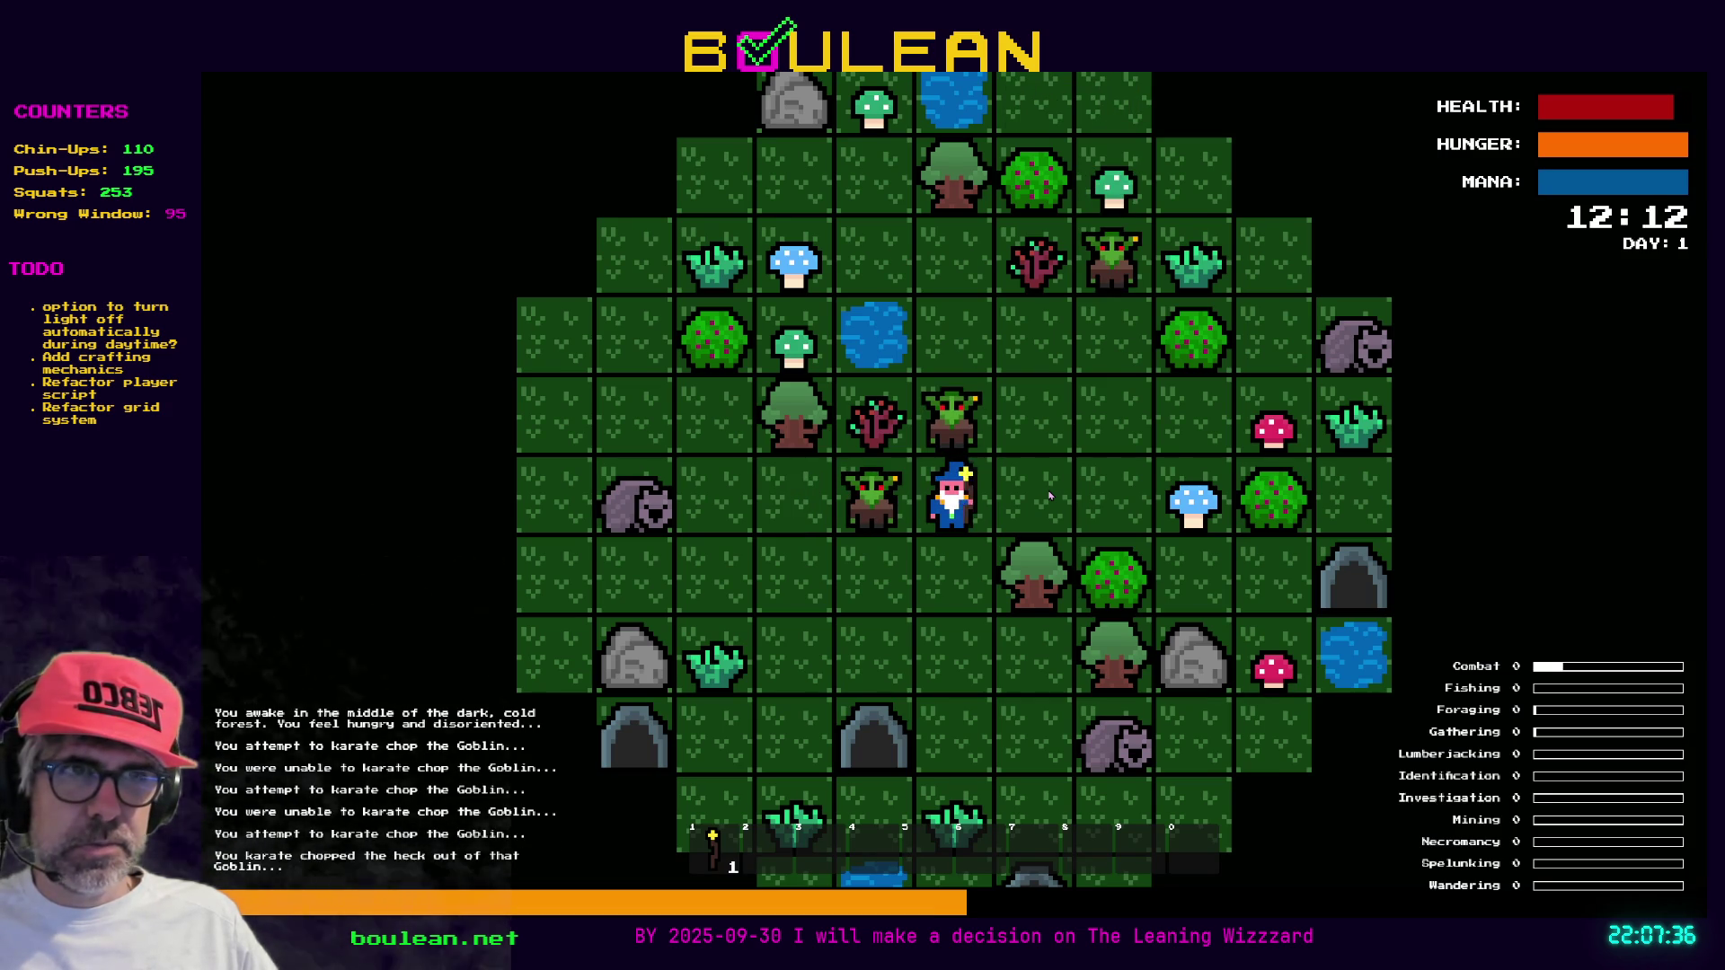
key("Up")
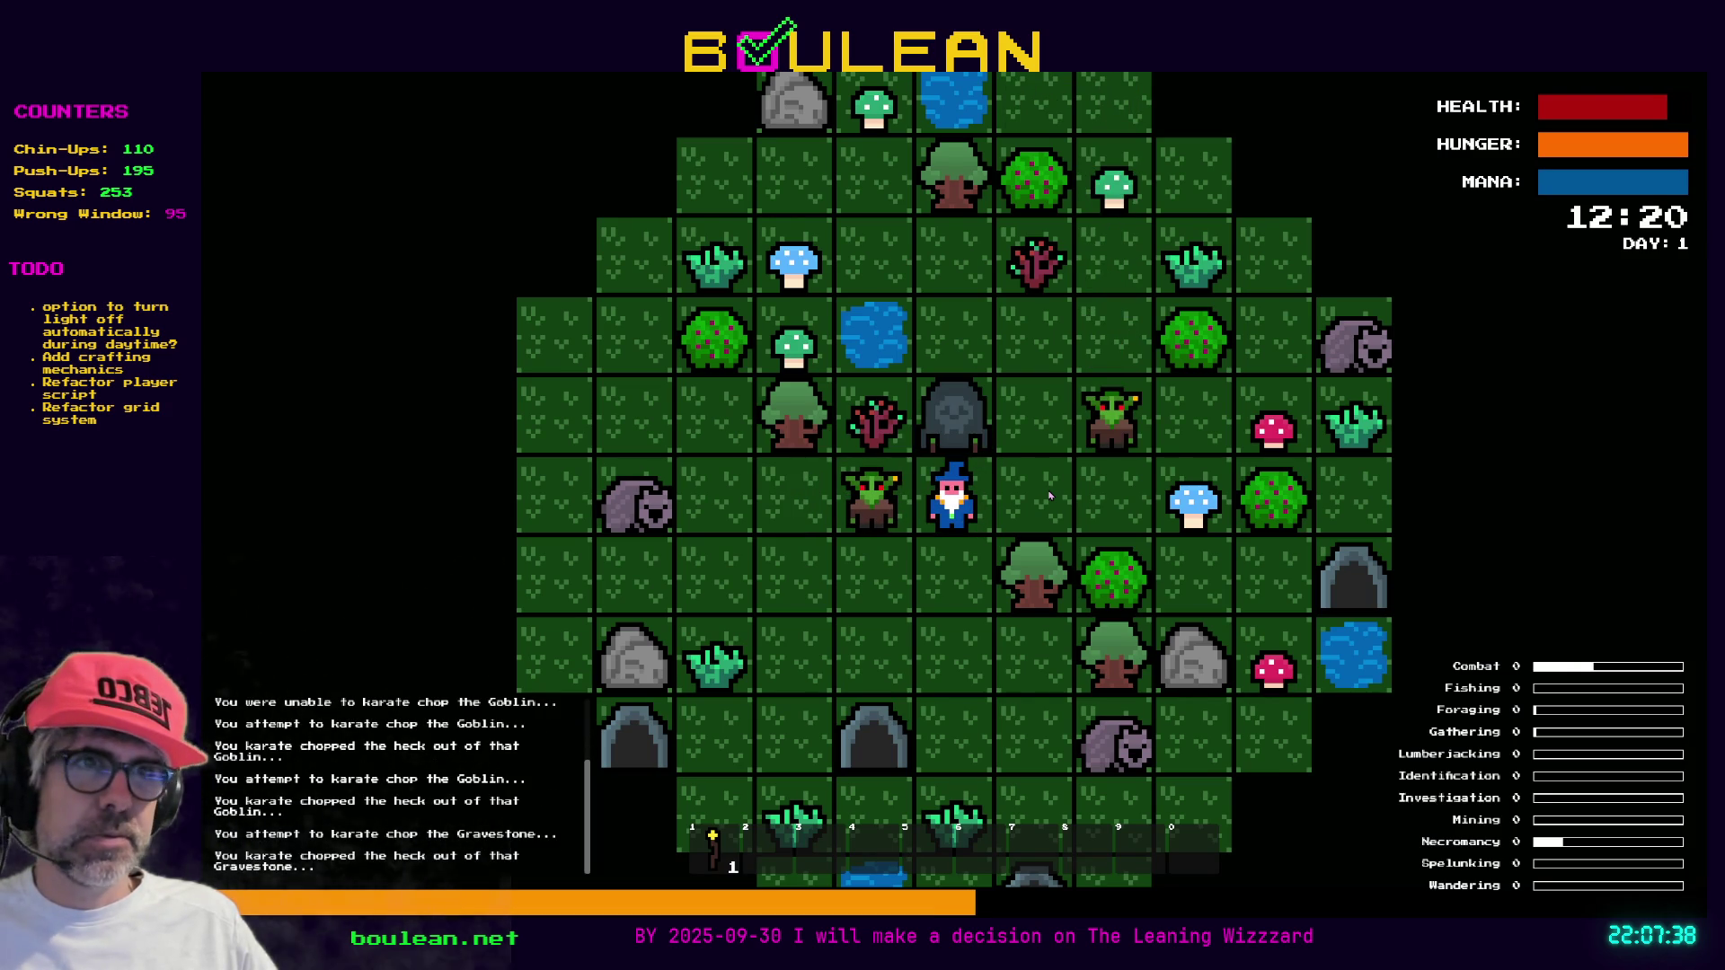
key("Up")
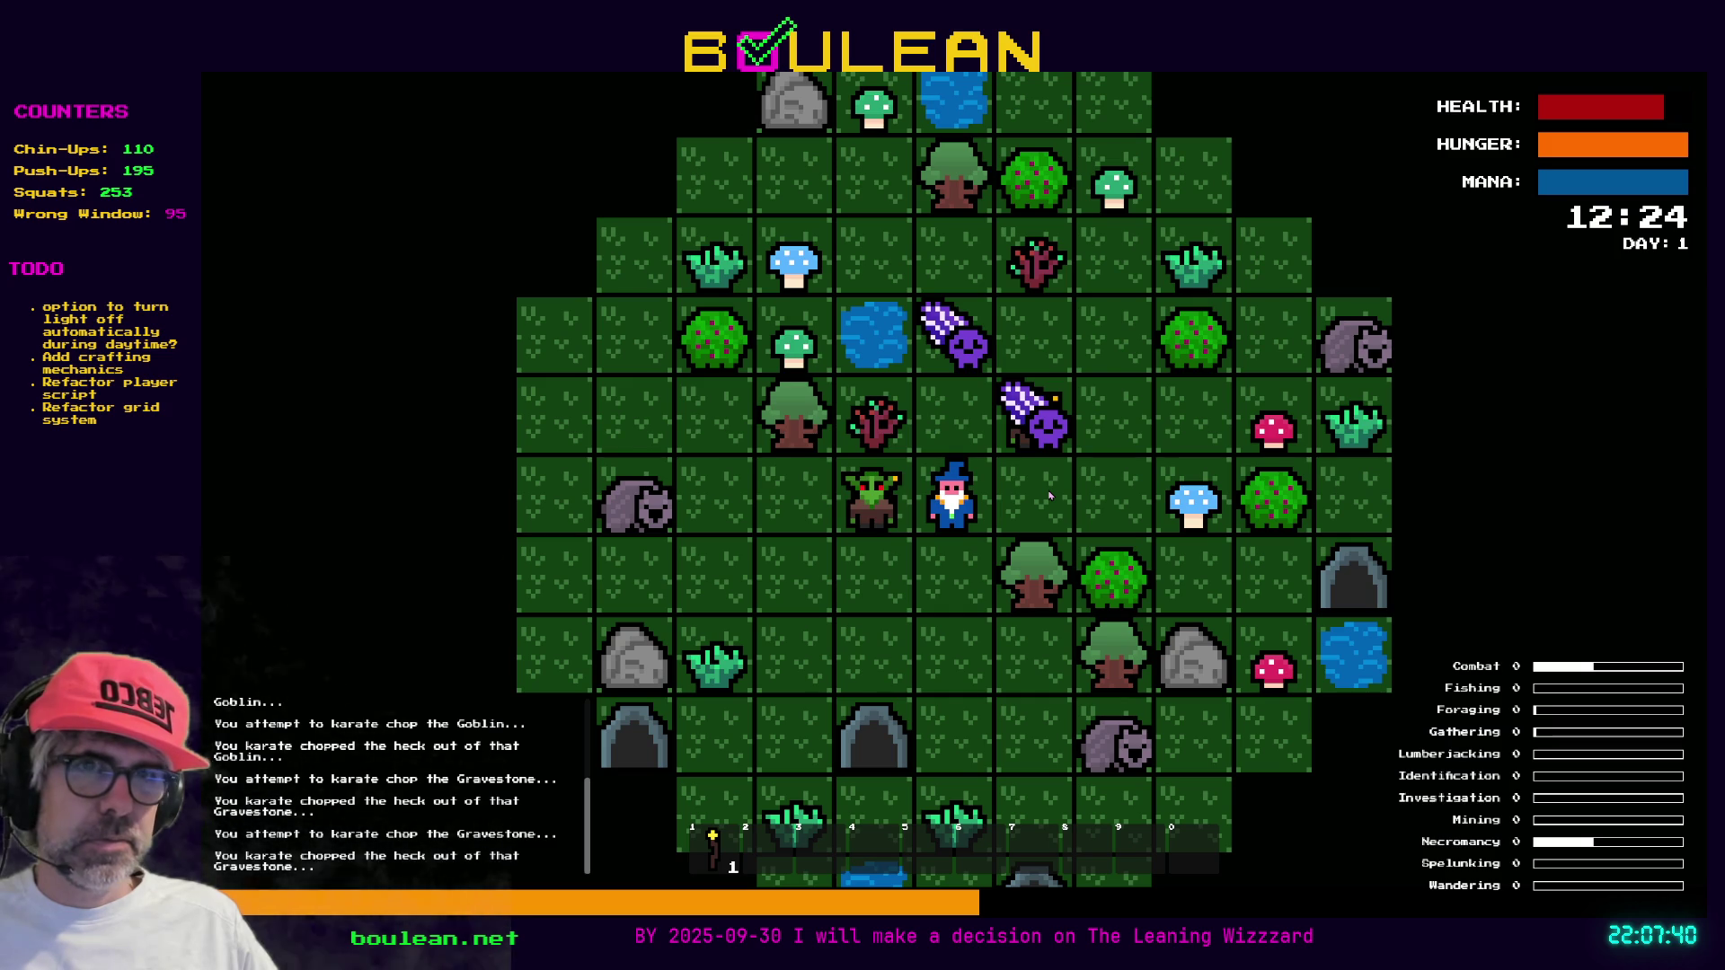
key("Down")
key("grave")
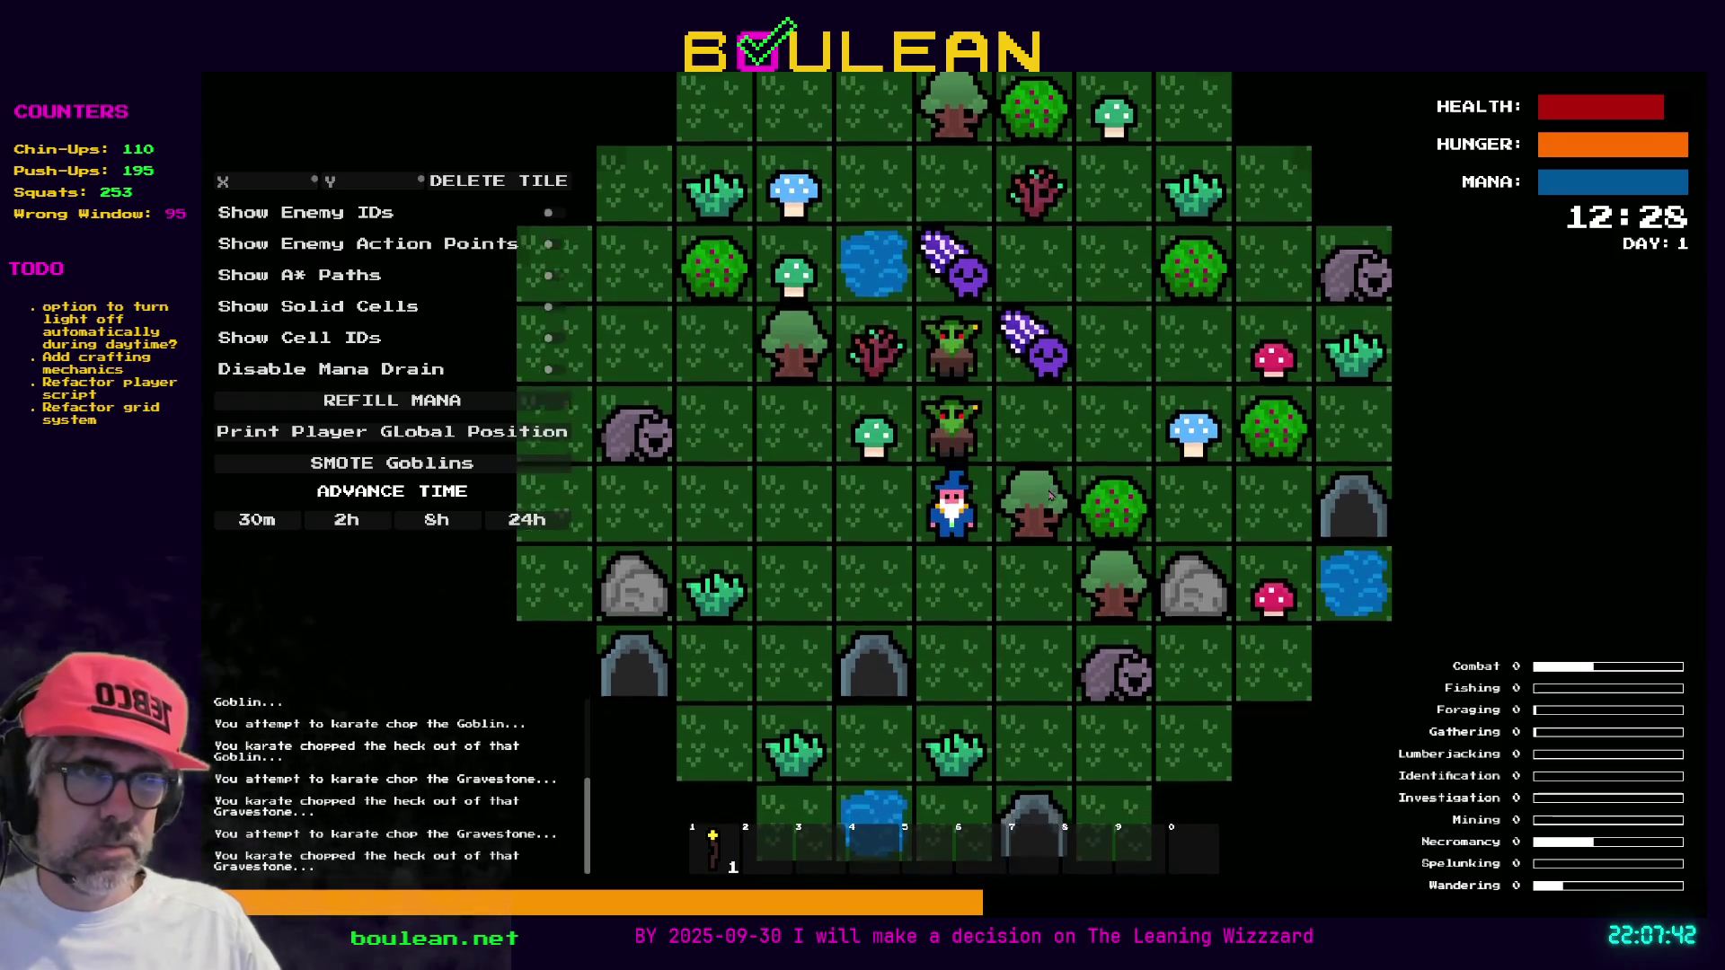
key("grave")
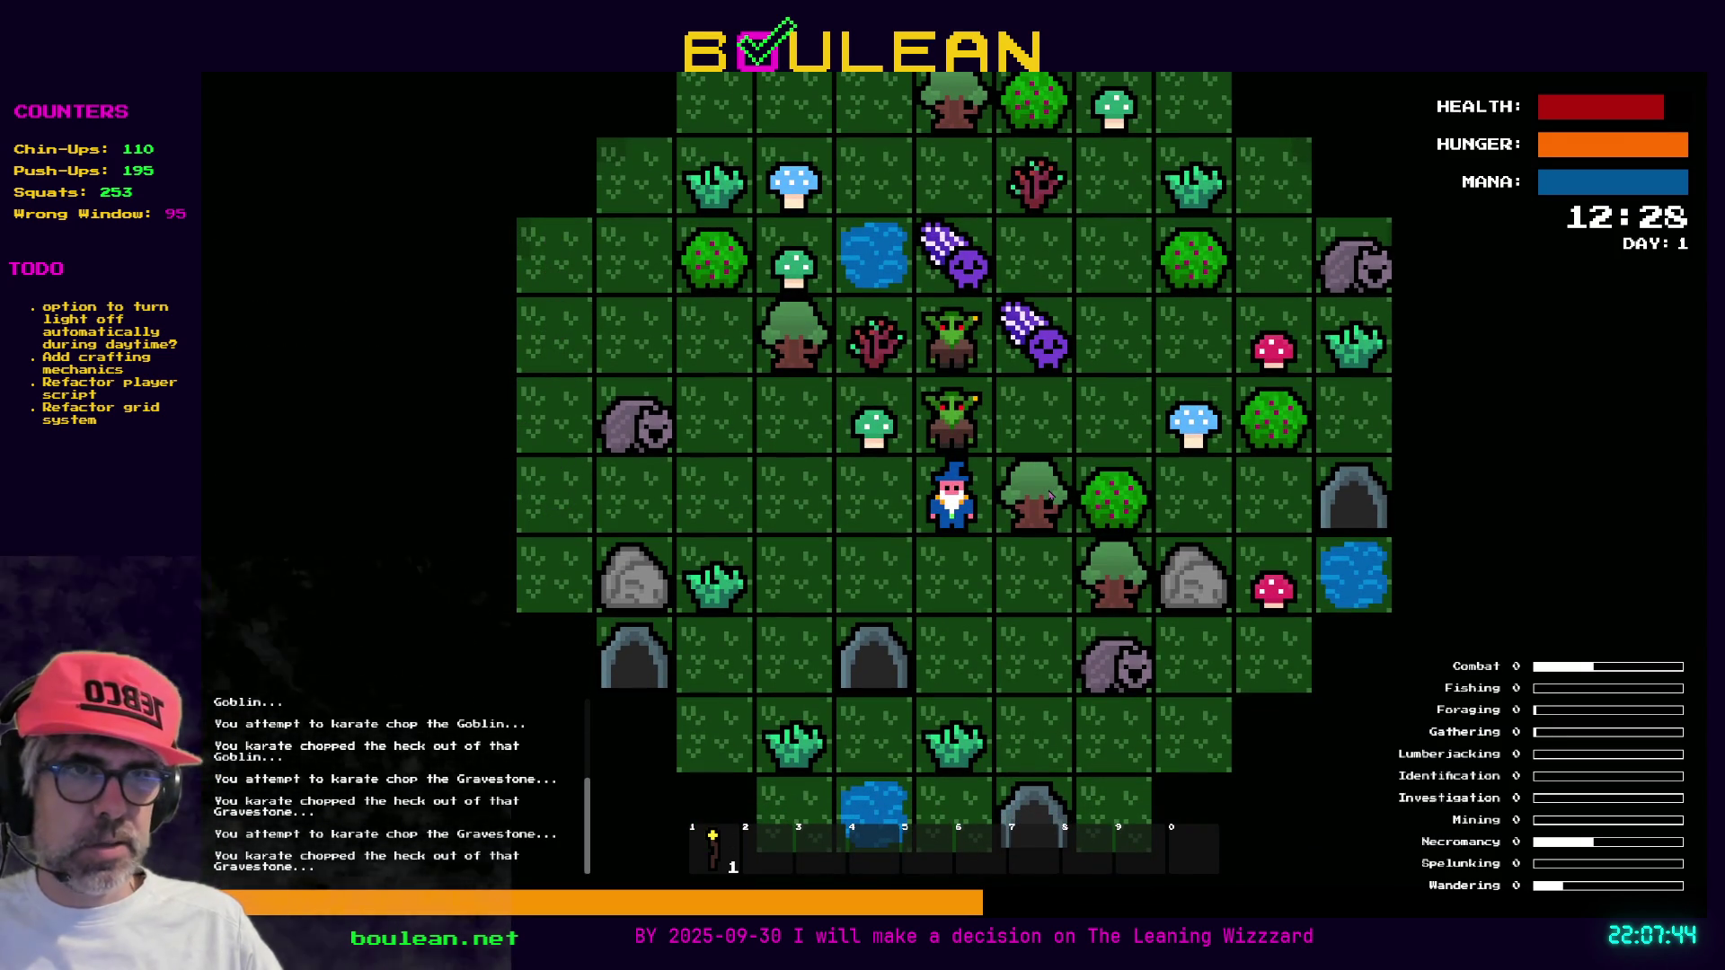
key("grave")
key("grave")
key("grave")
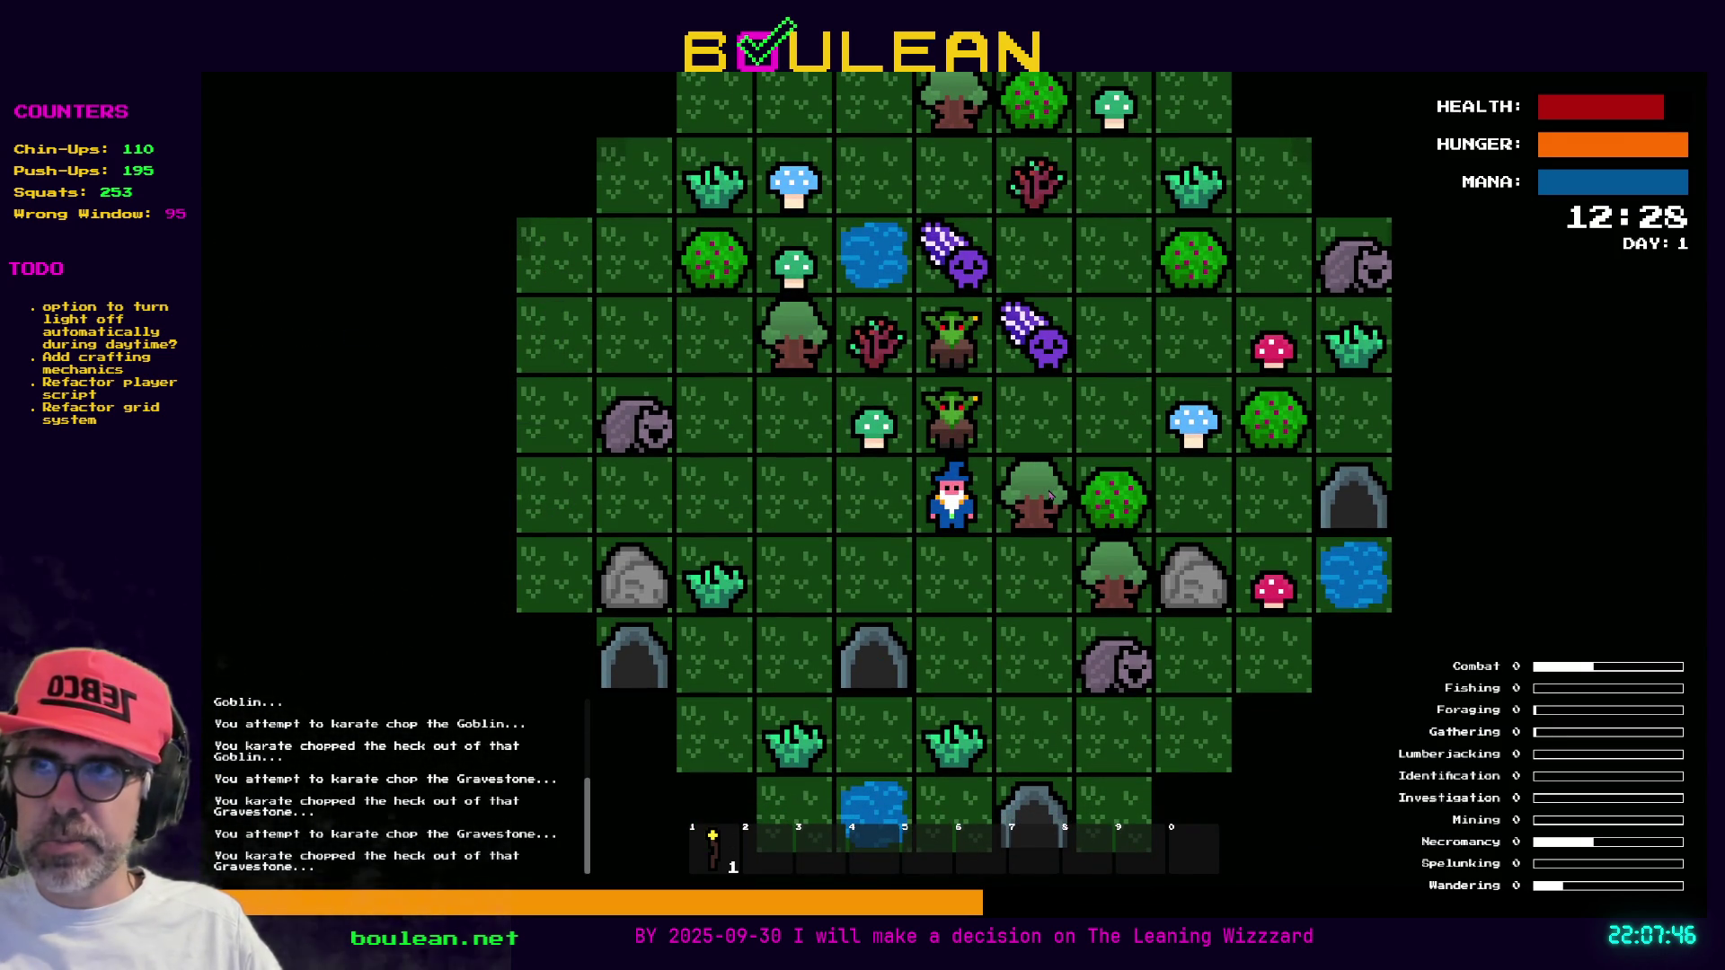
key("grave")
key("grave")
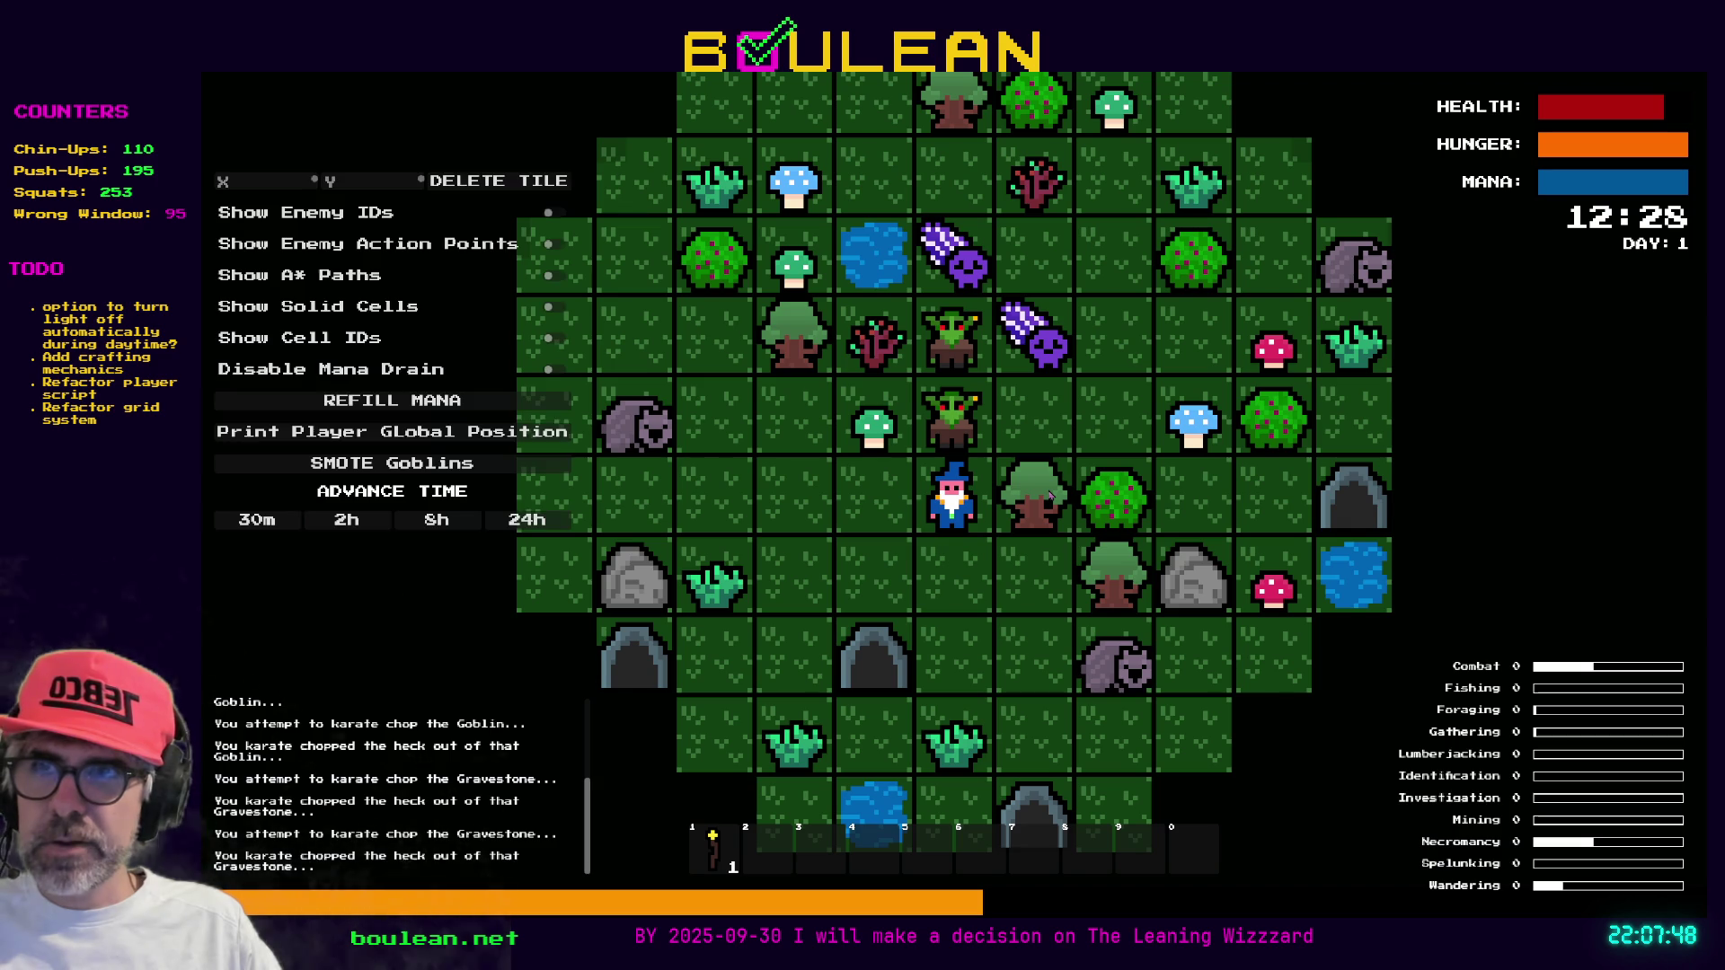
key("grave")
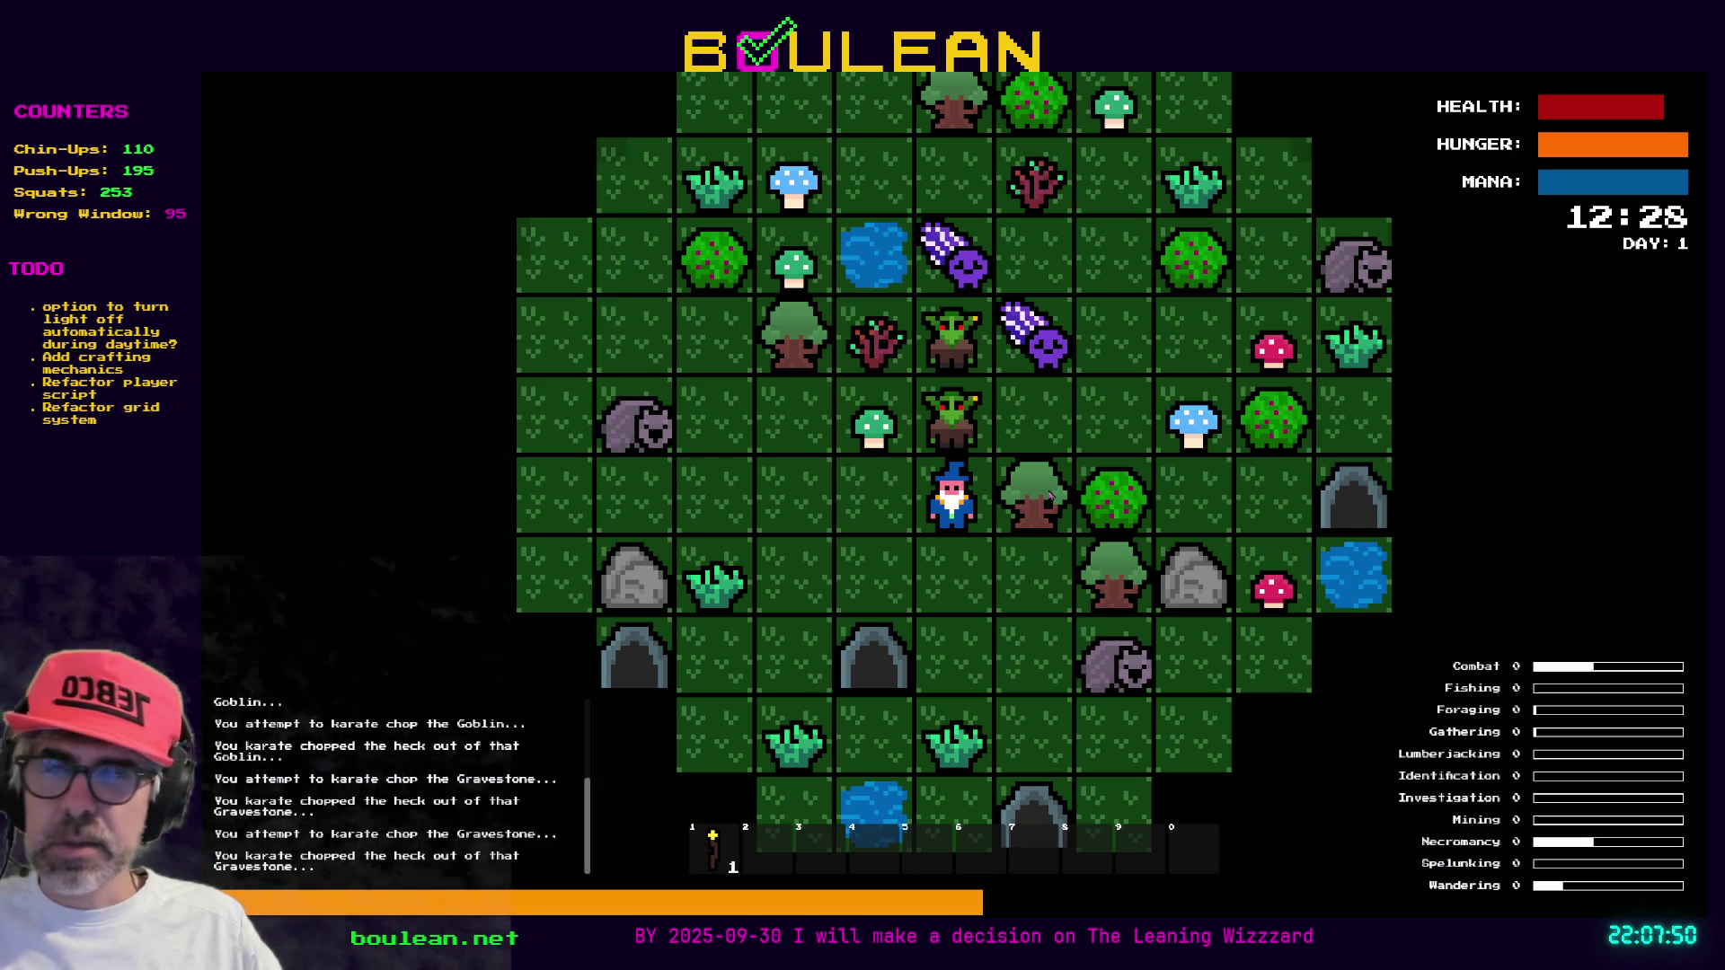
Kill the goblins above and to the left, break their gravestones, and collect the soul
key("Up")
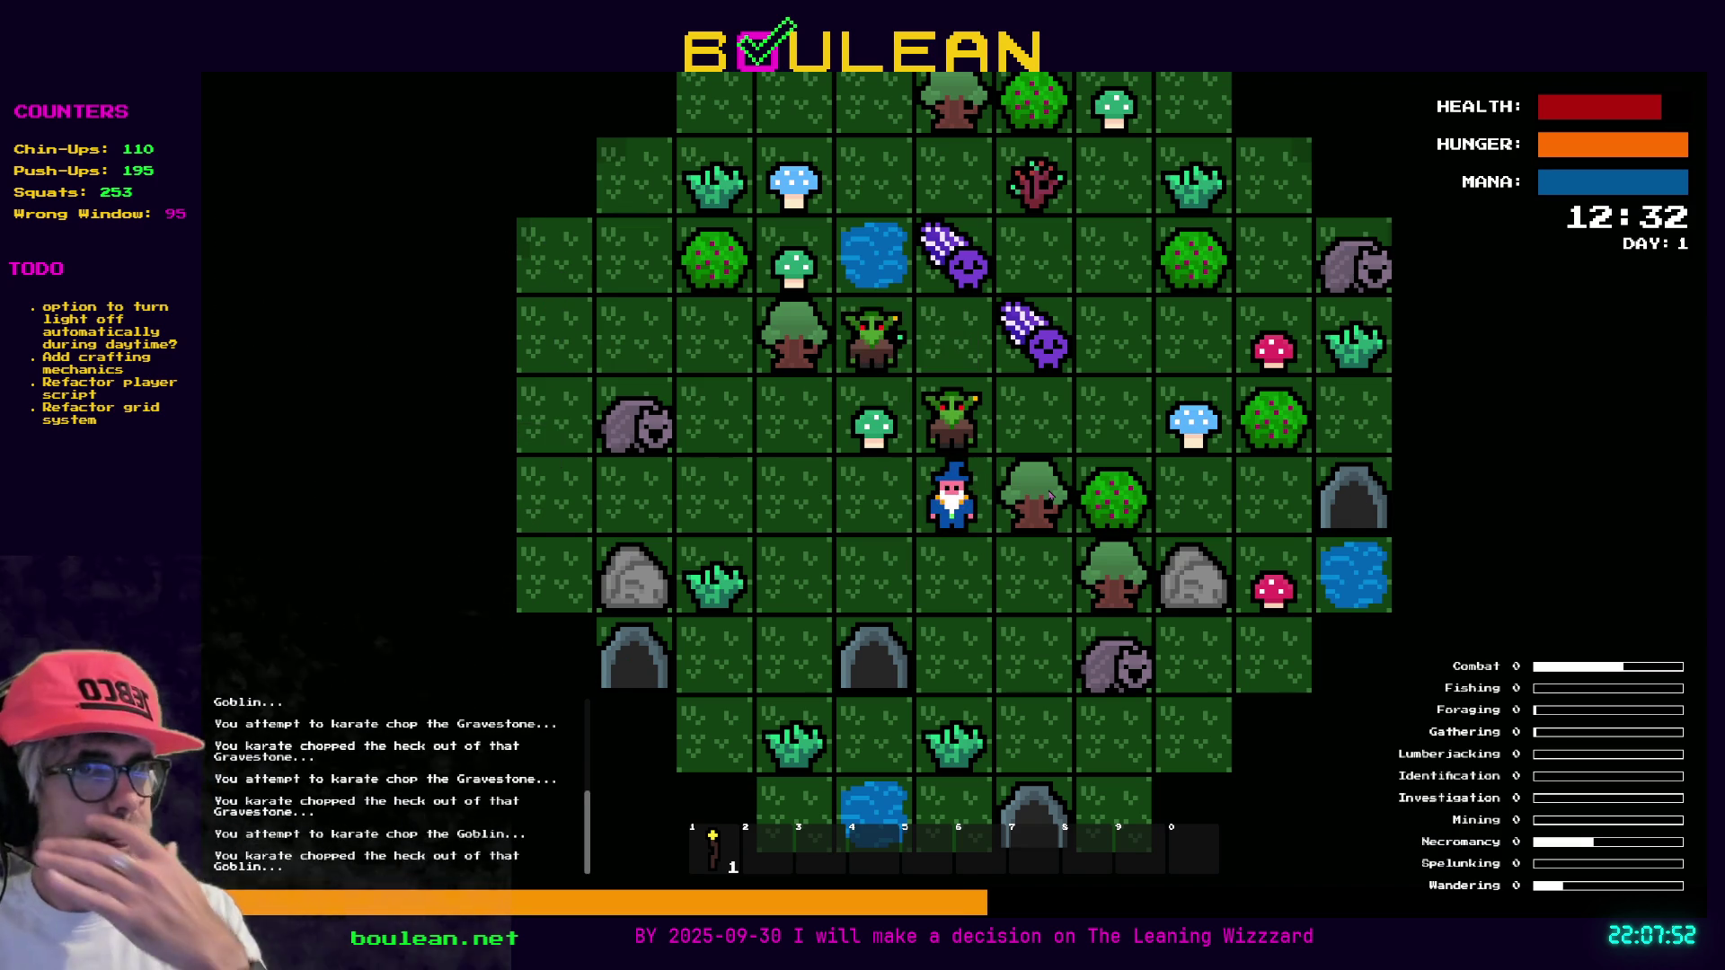
key("Up")
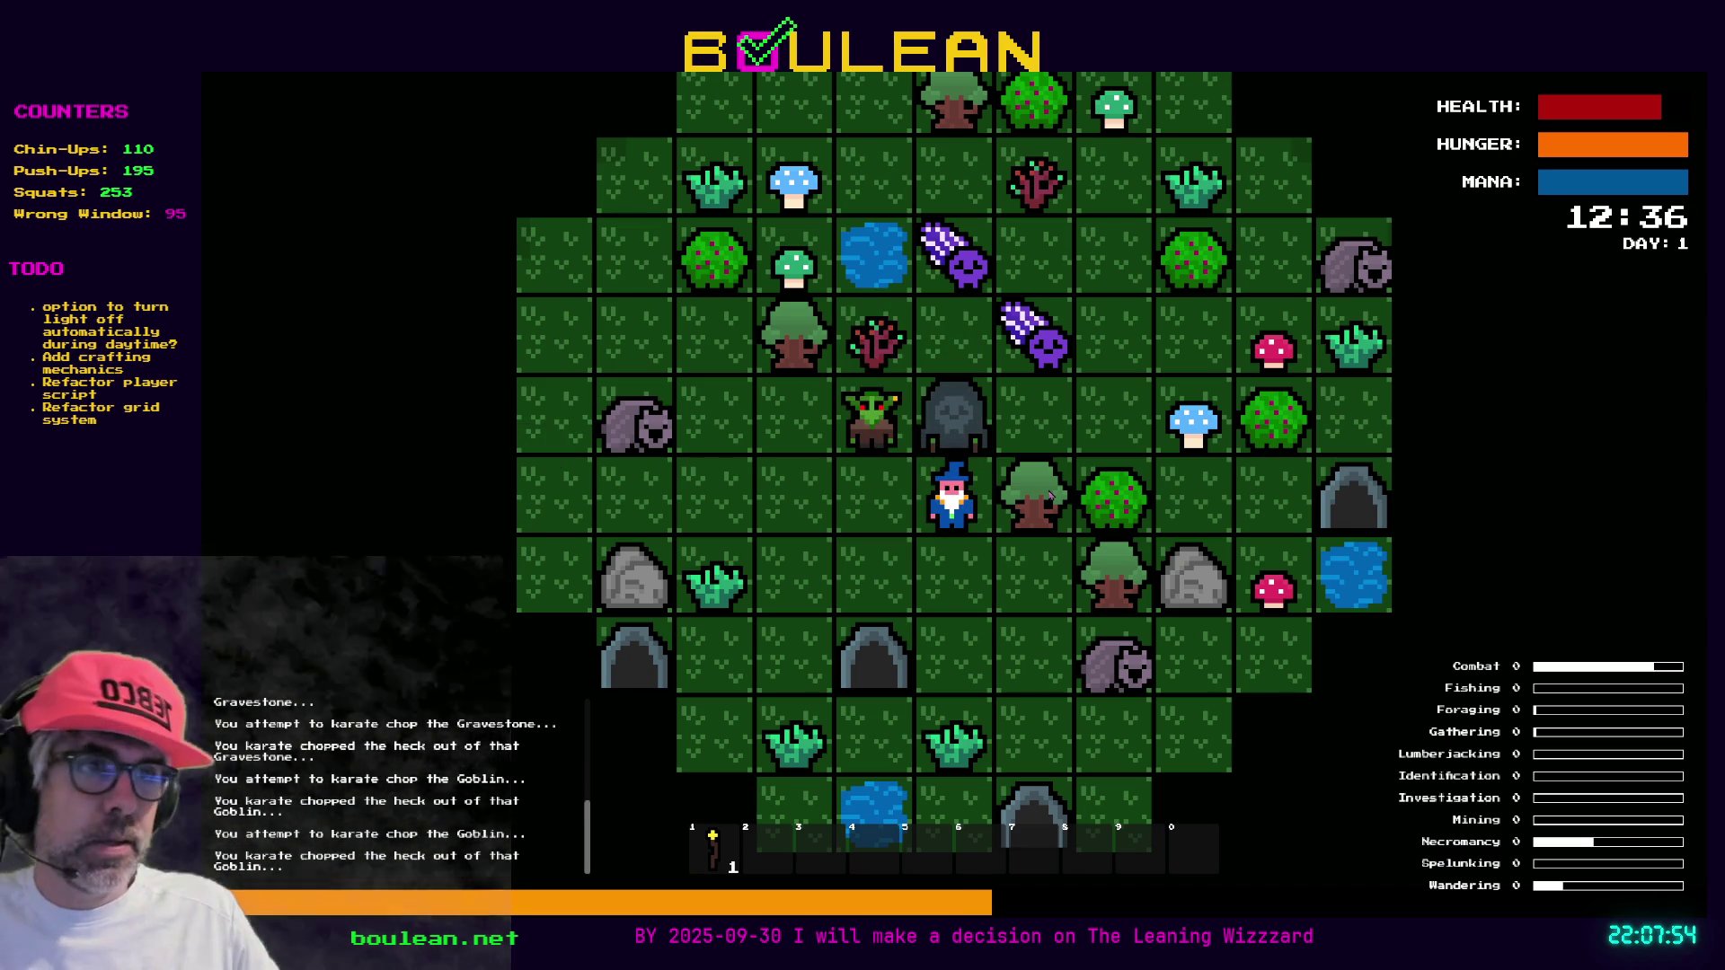
key("Up")
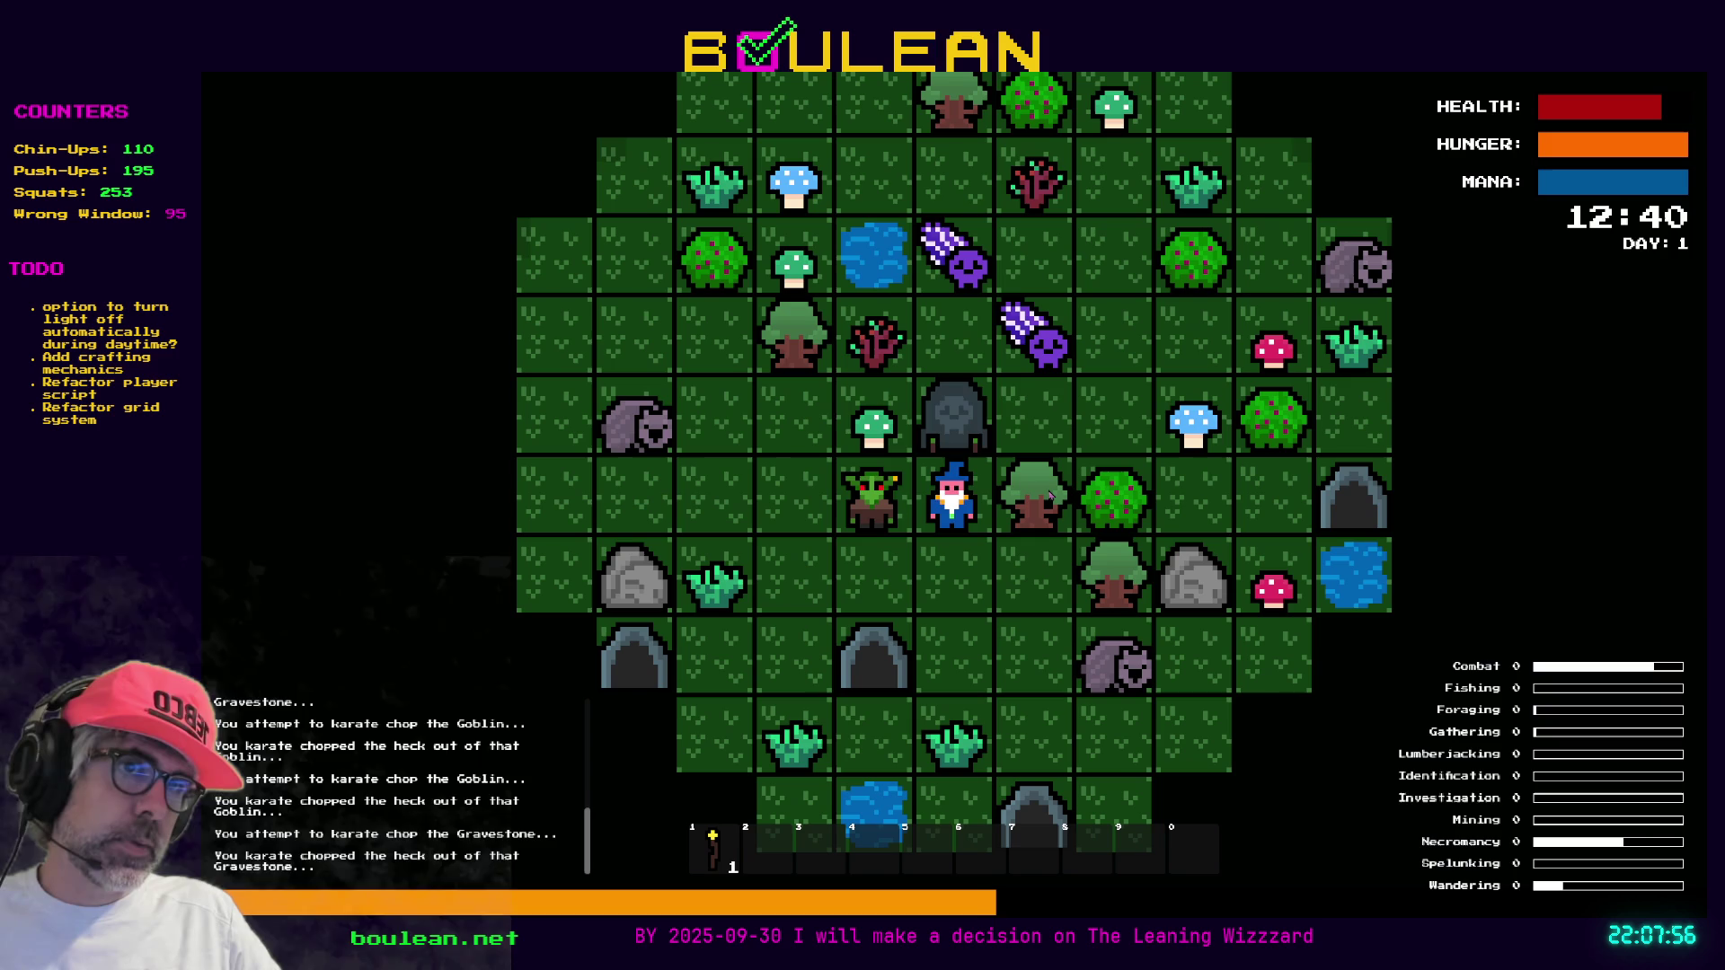
key("Up")
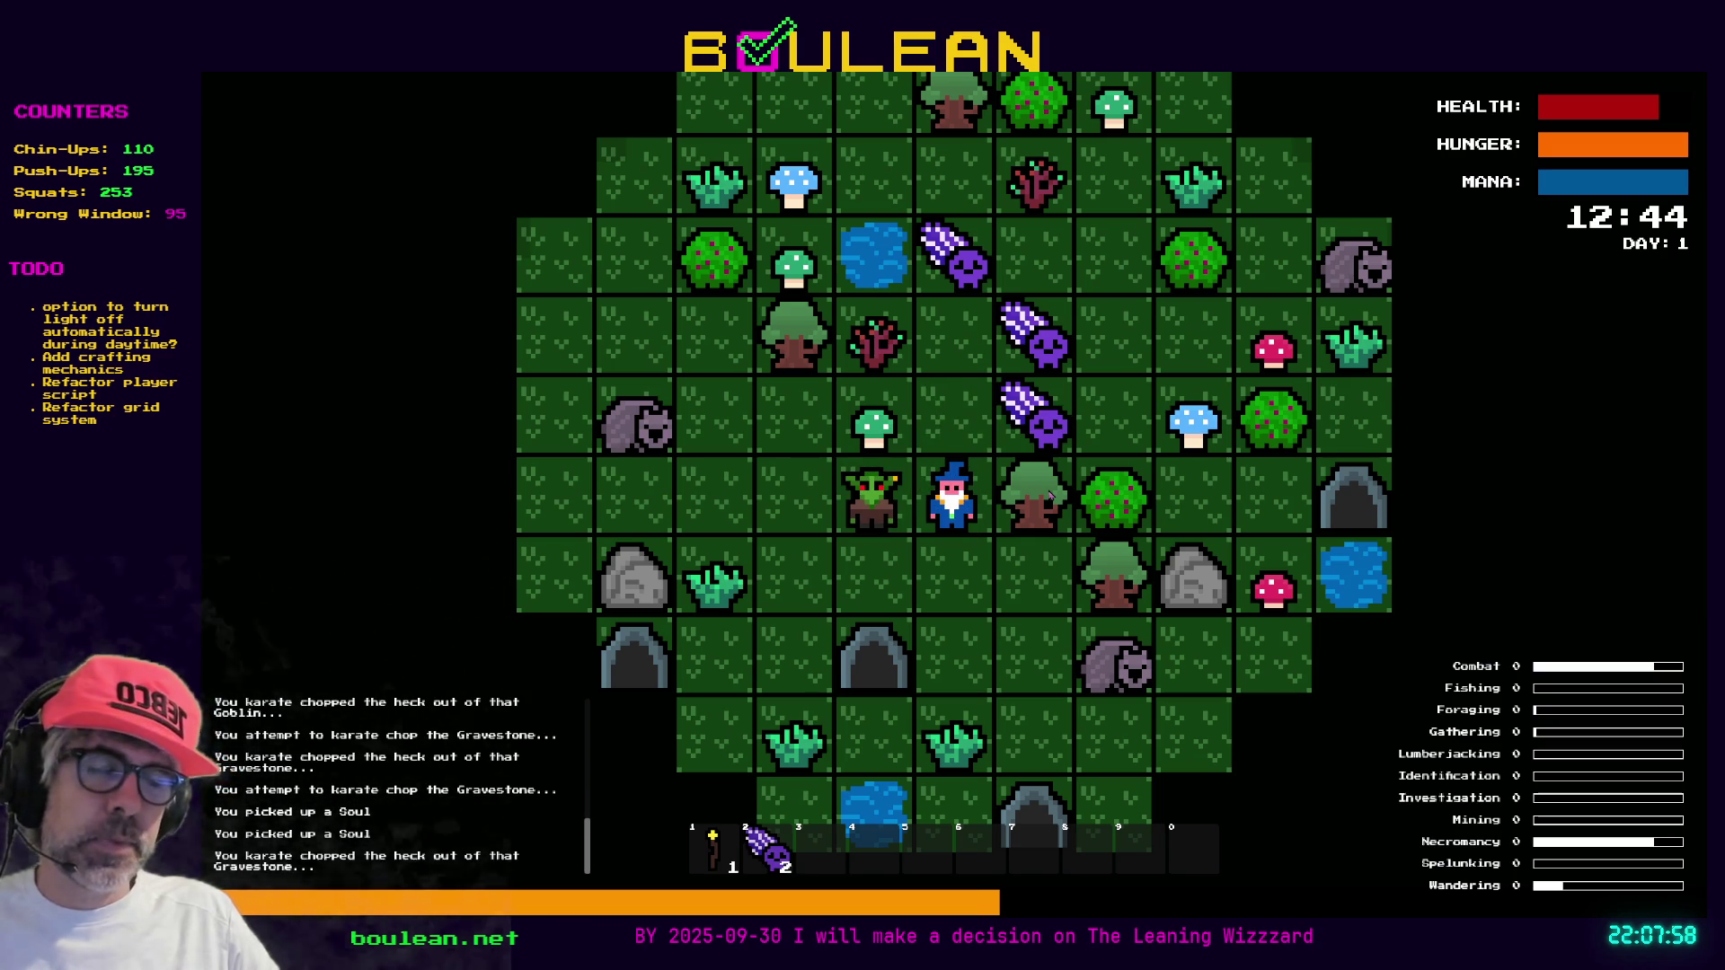
key("Left")
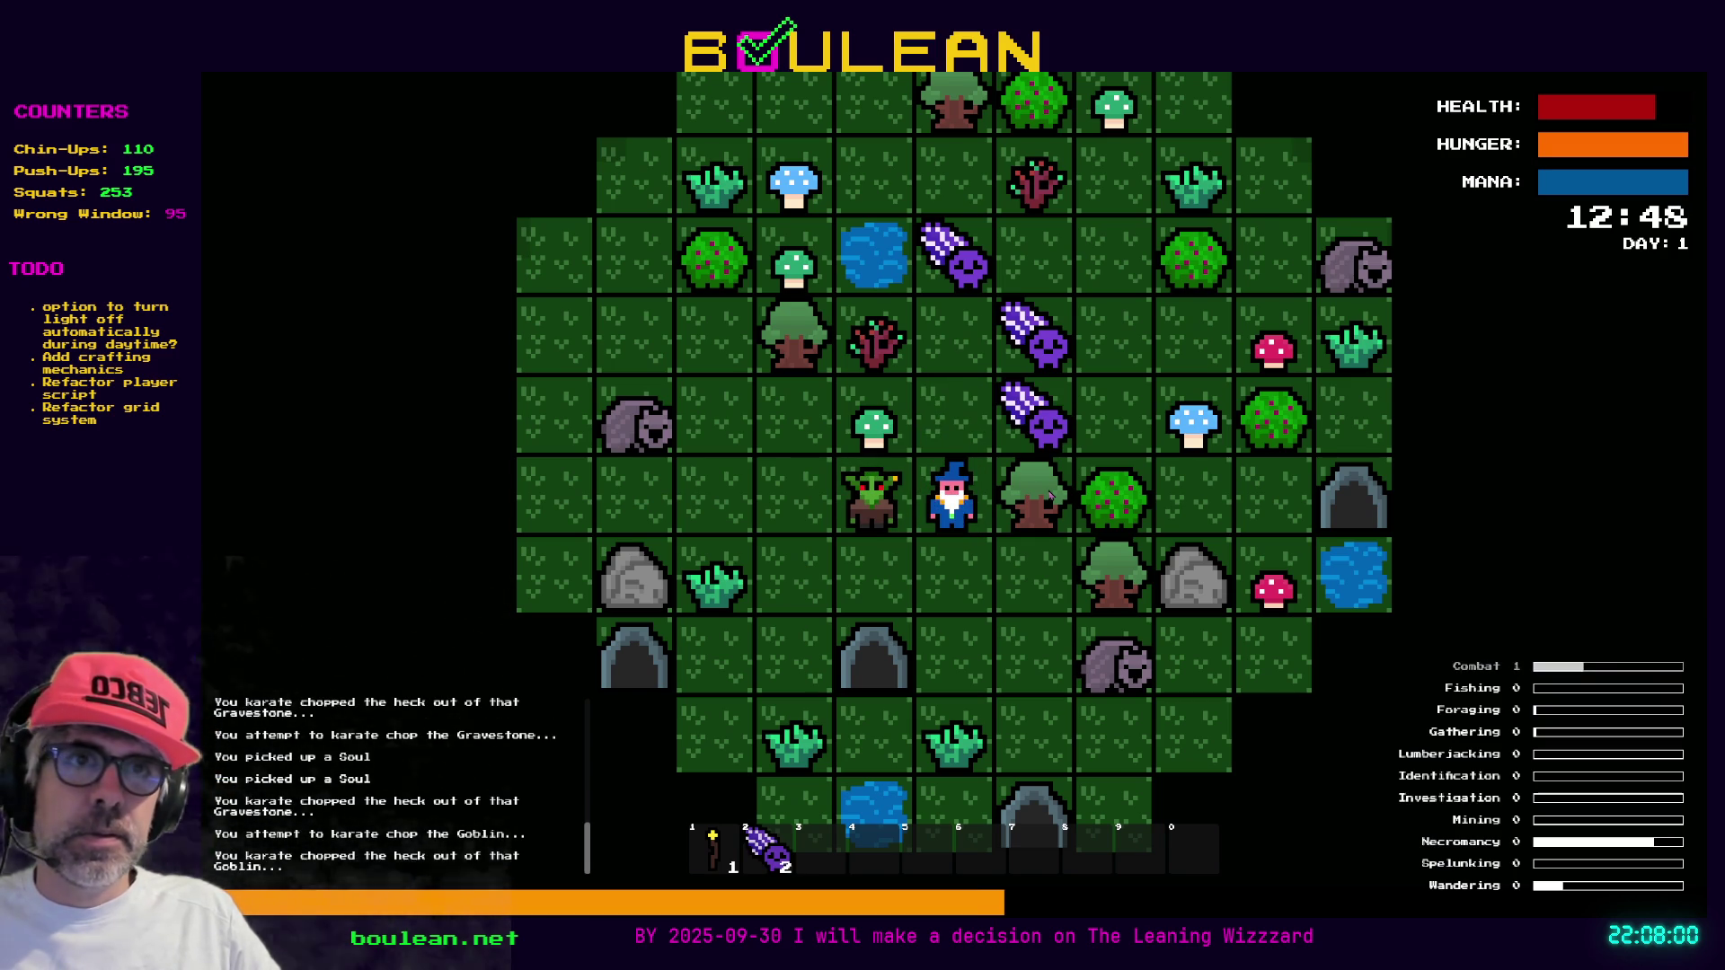
key("Left")
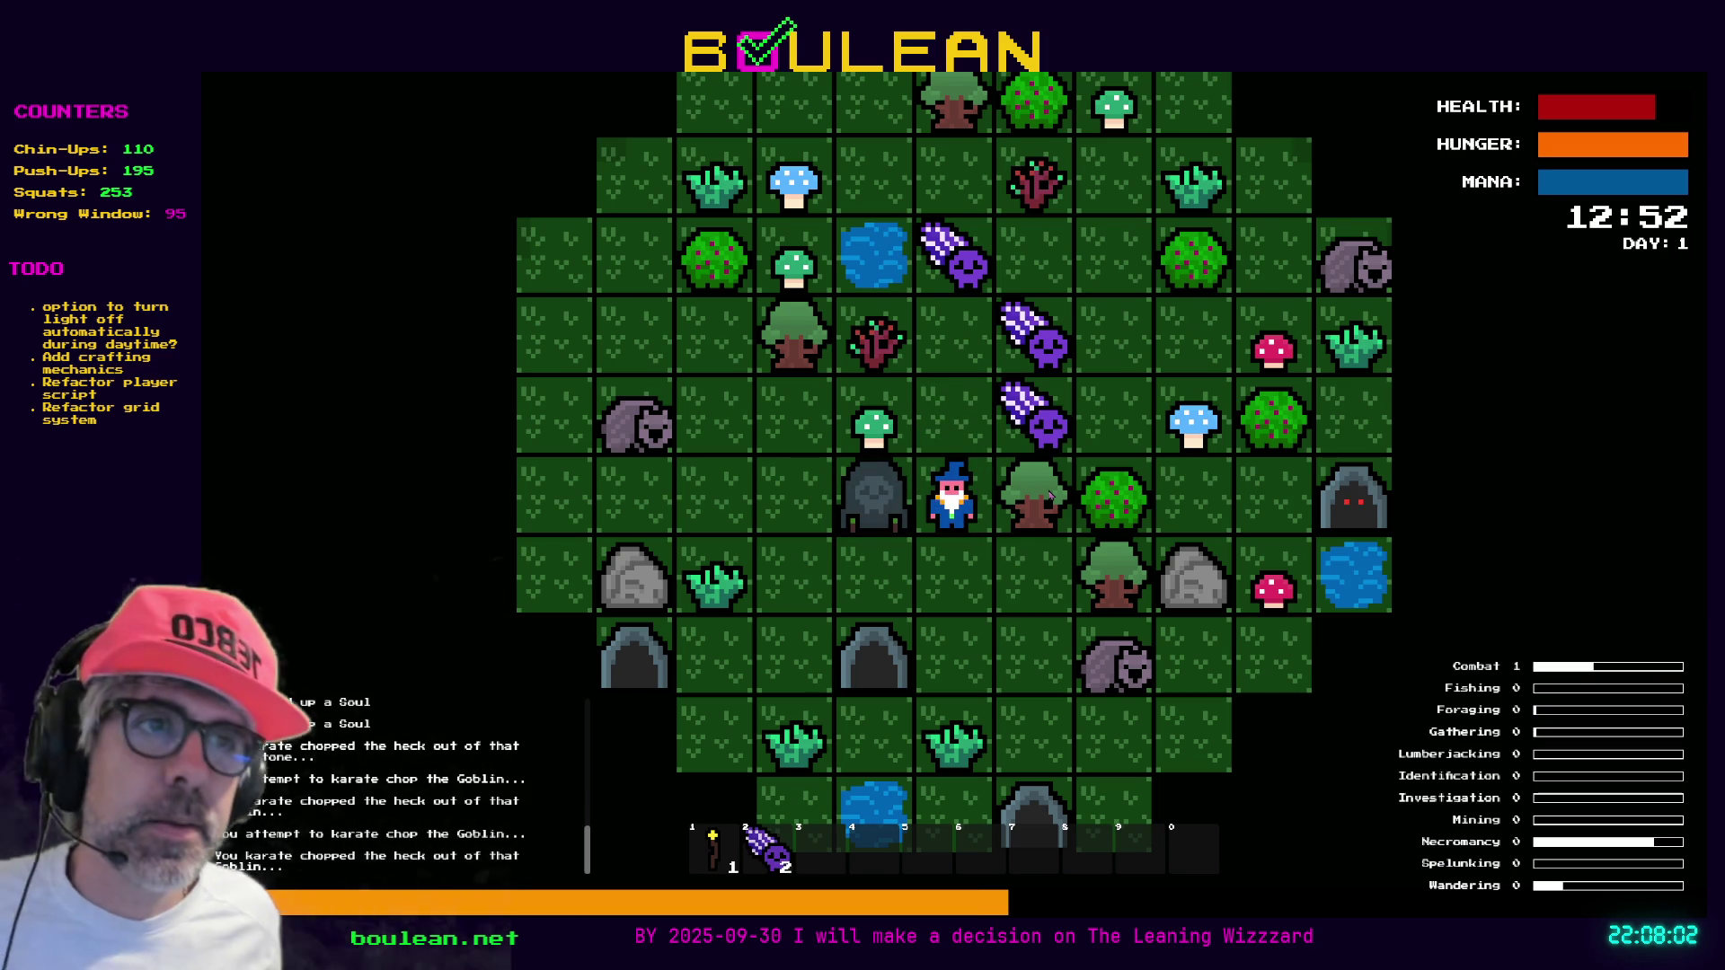
key("Left")
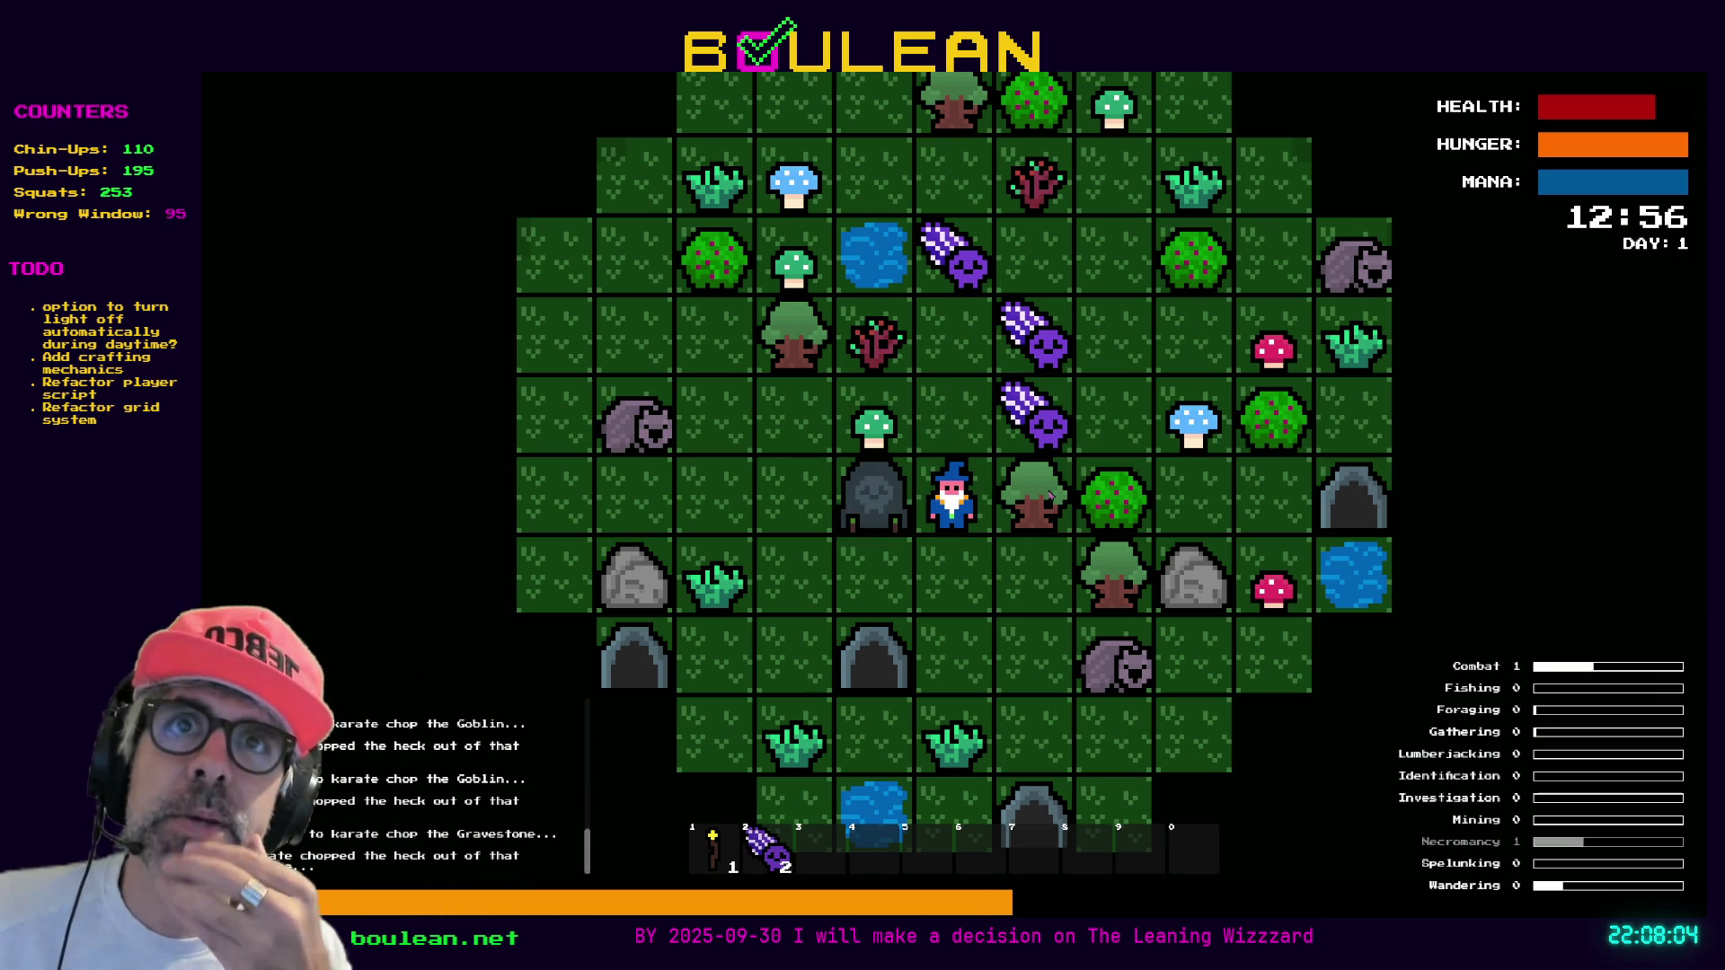
key("Left")
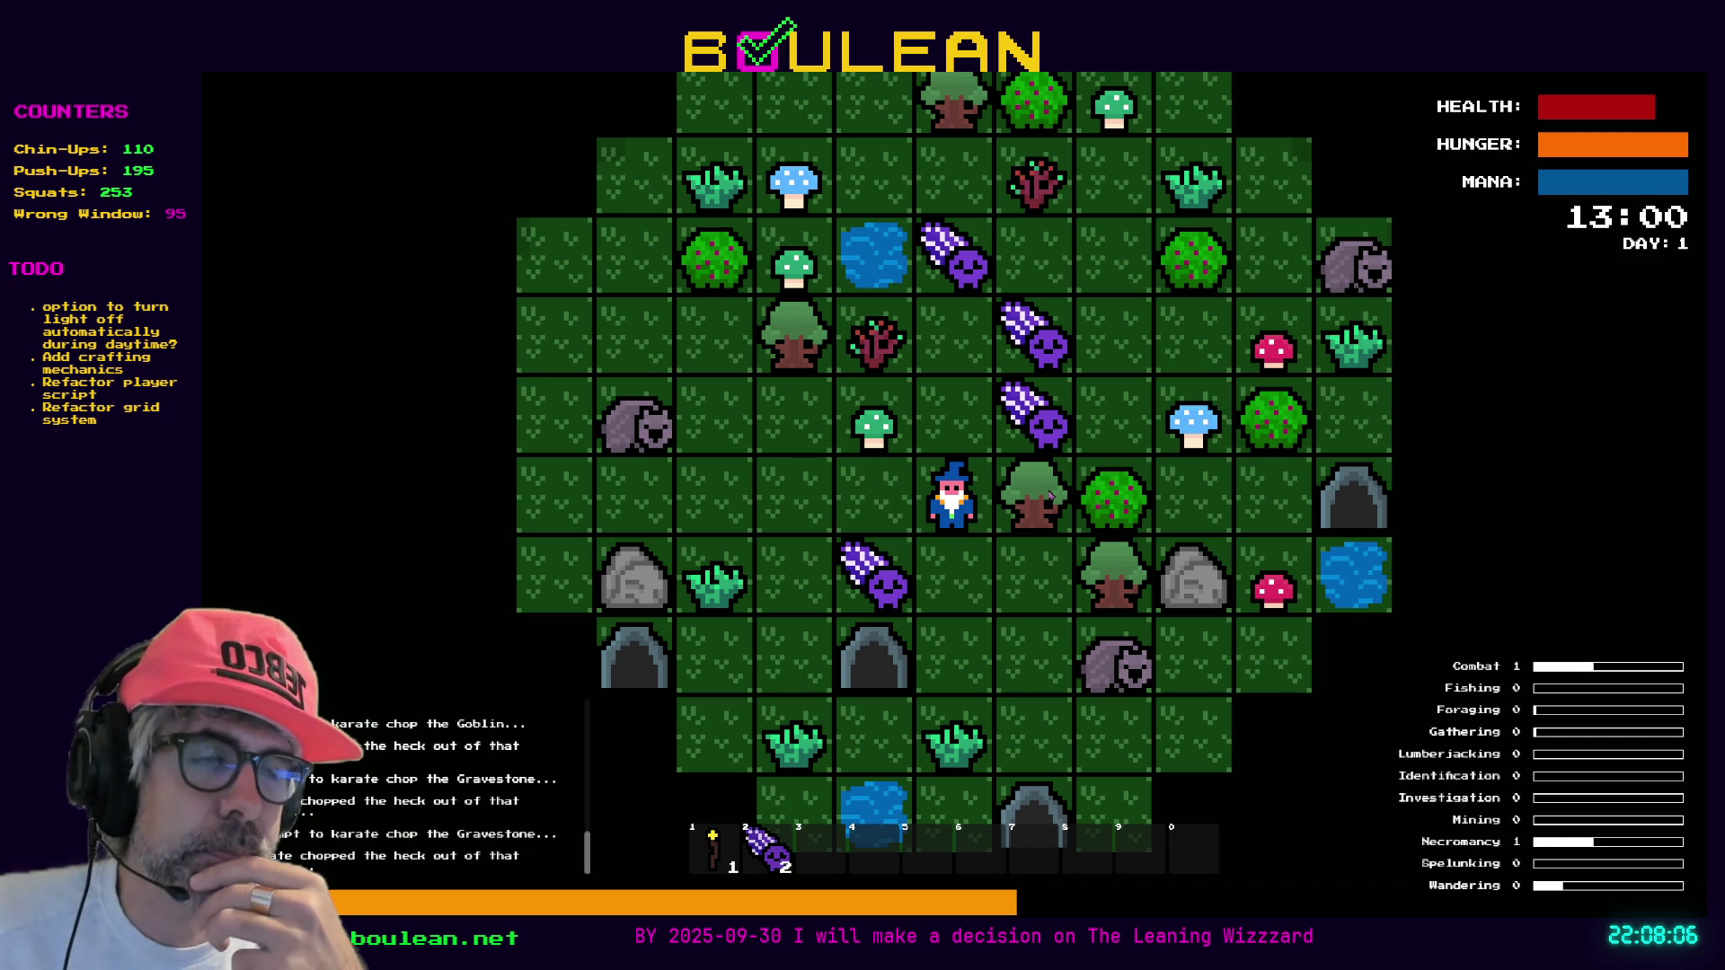
key("Left")
key("Down")
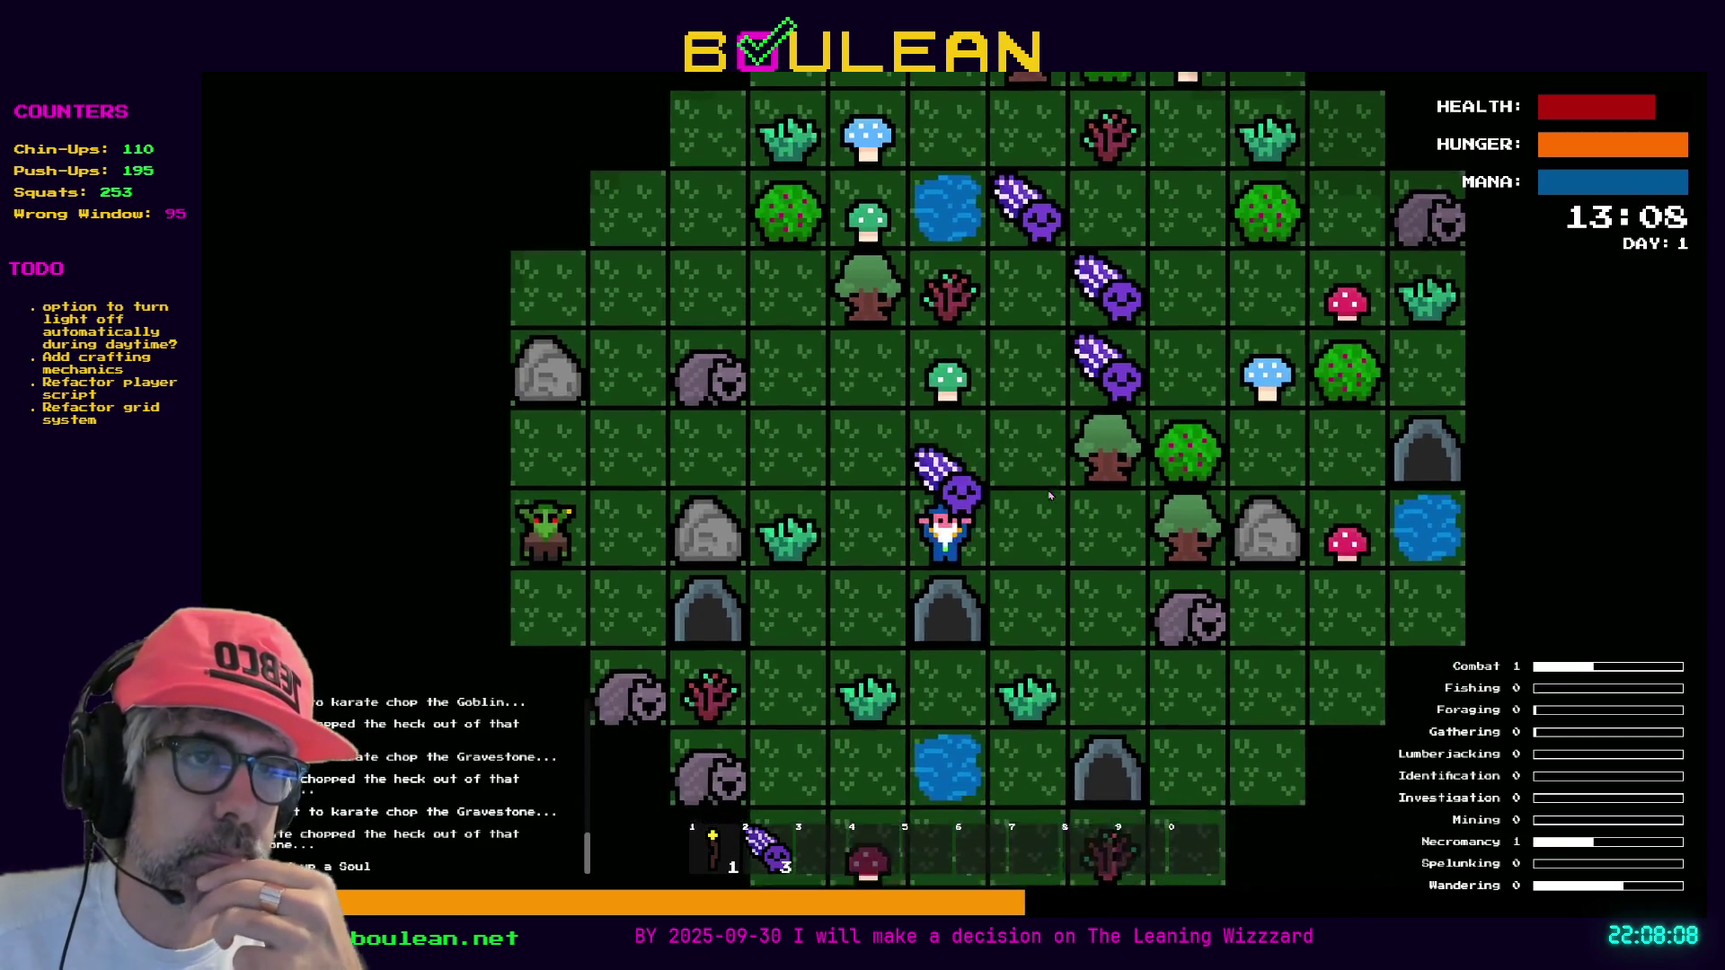
Chop the Grass Tuft and Green Mushroom, then kill goblins left and below, collecting their souls
key("Left")
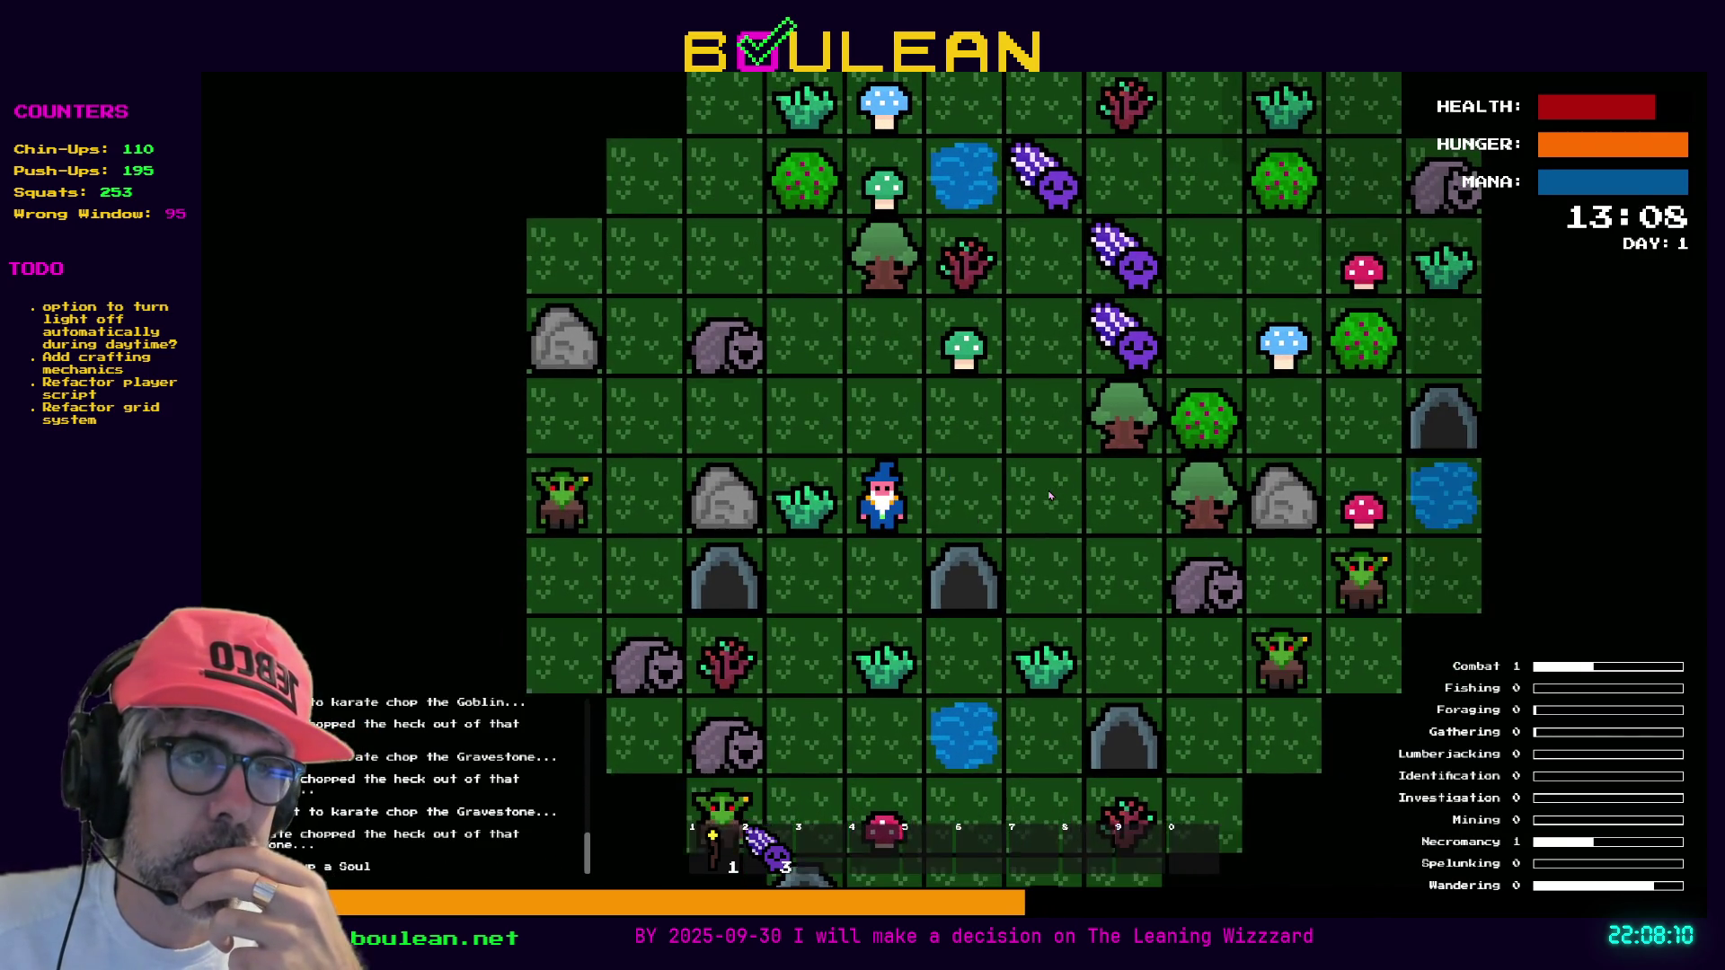
key("Left")
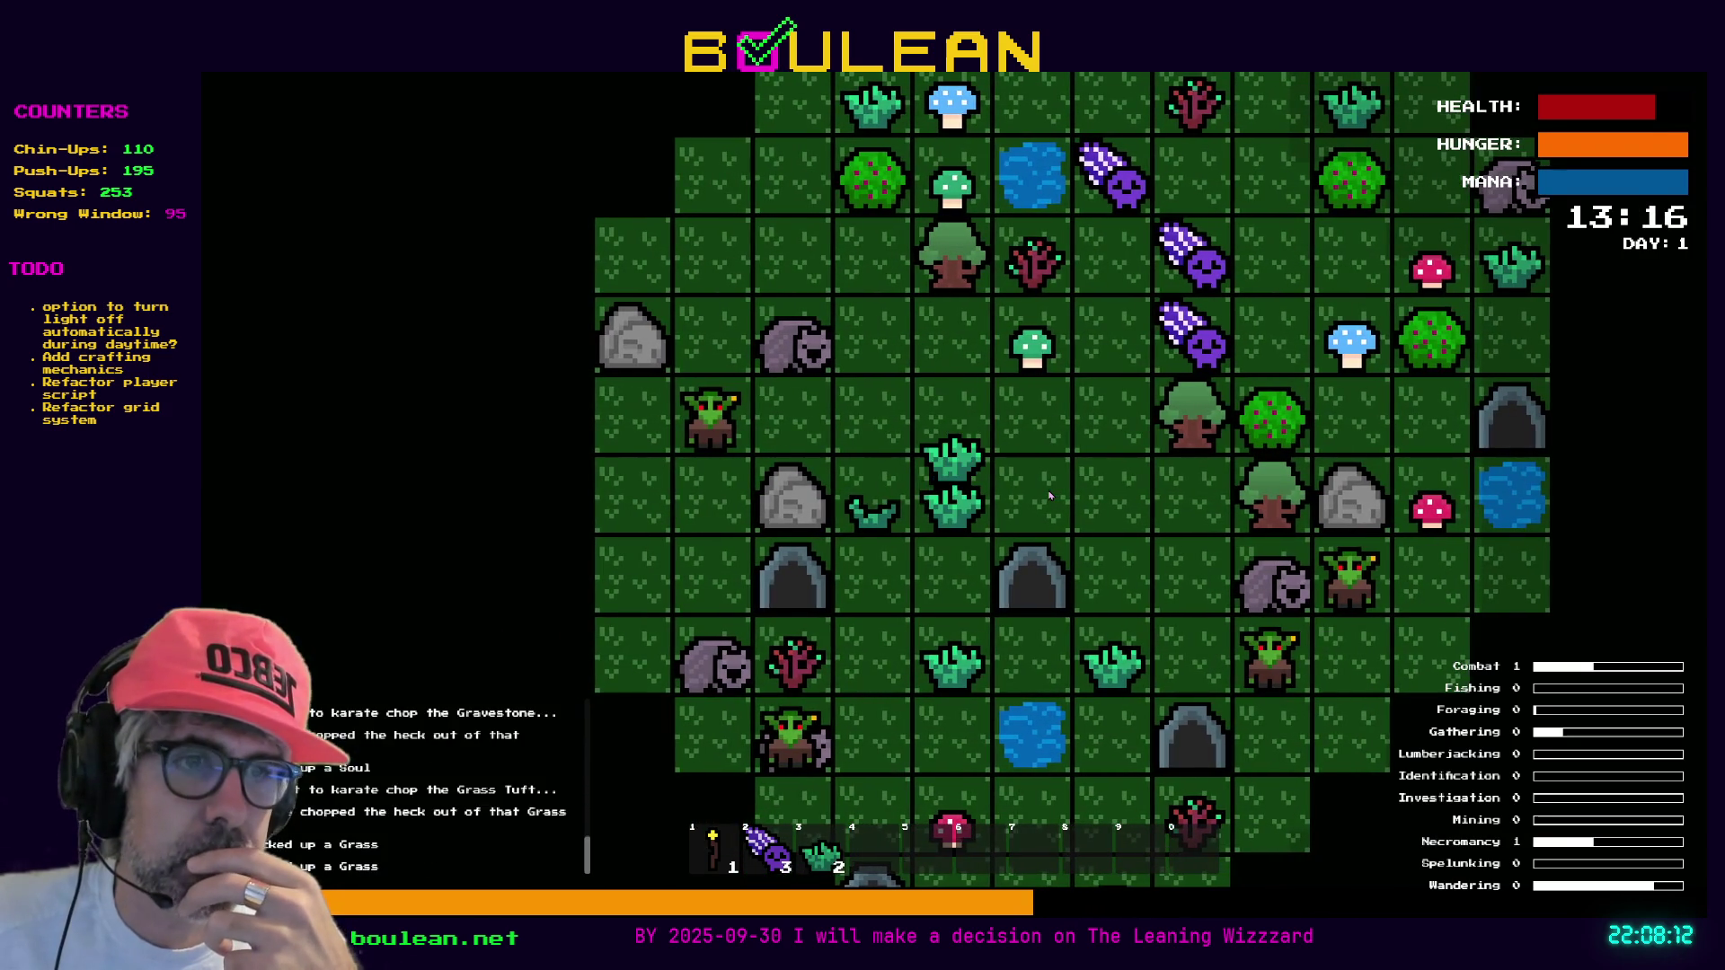
key("Up")
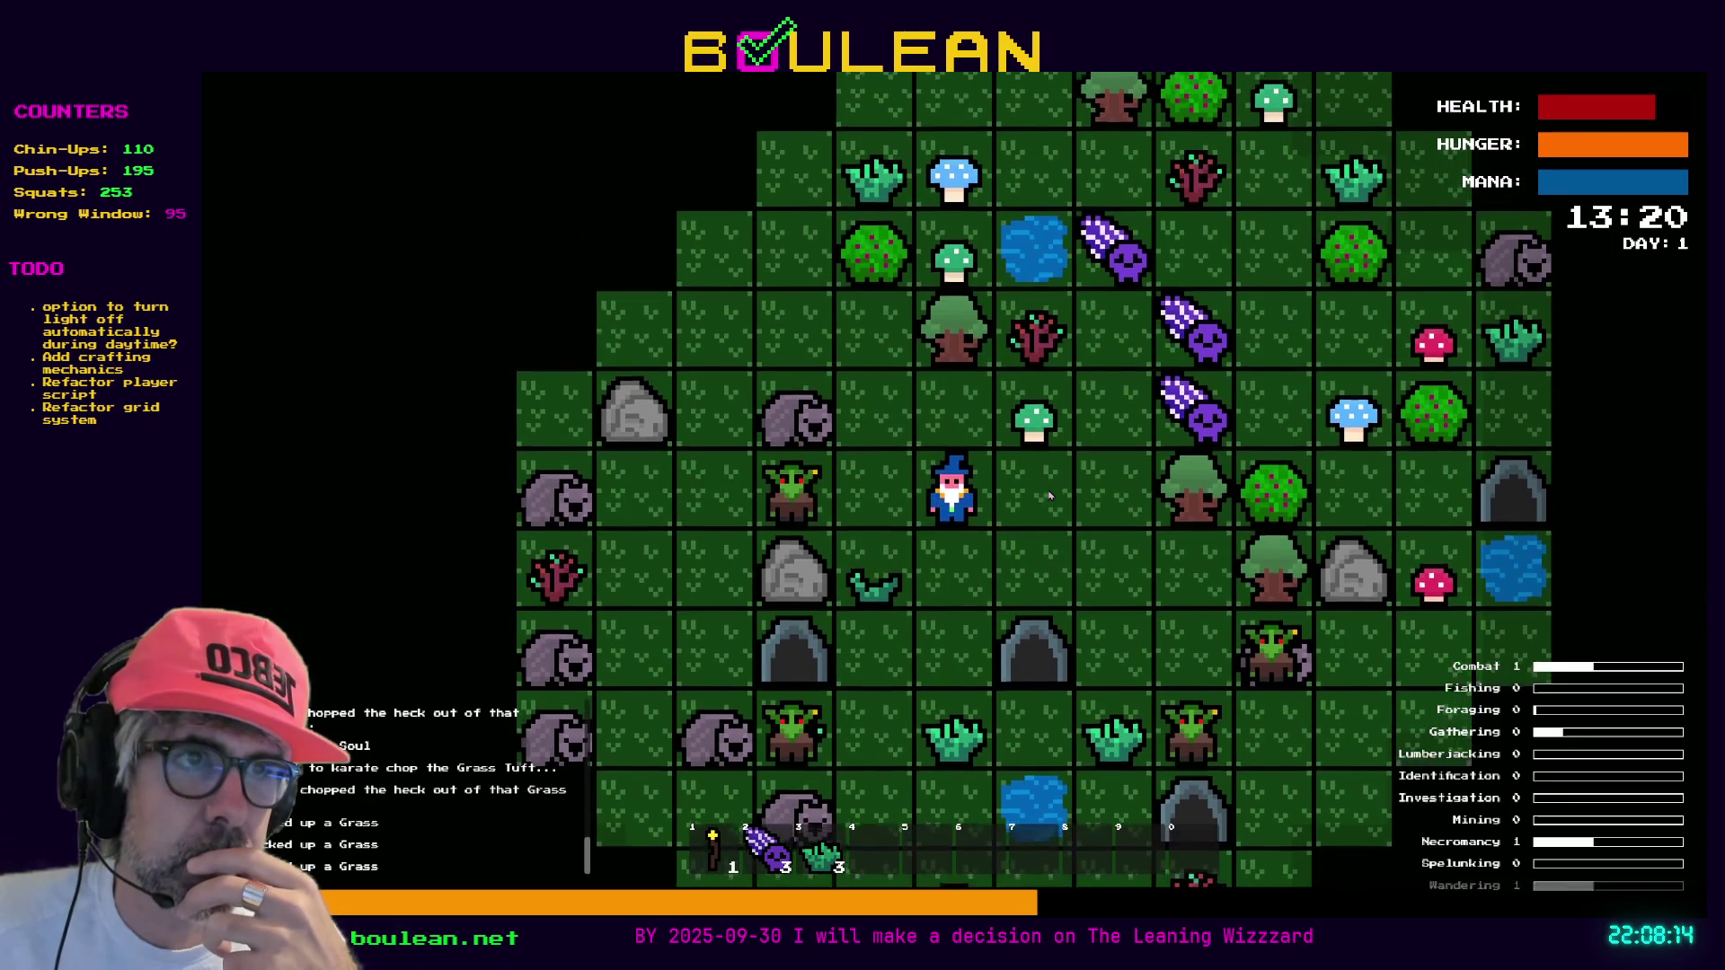
key("Up")
key("Up")
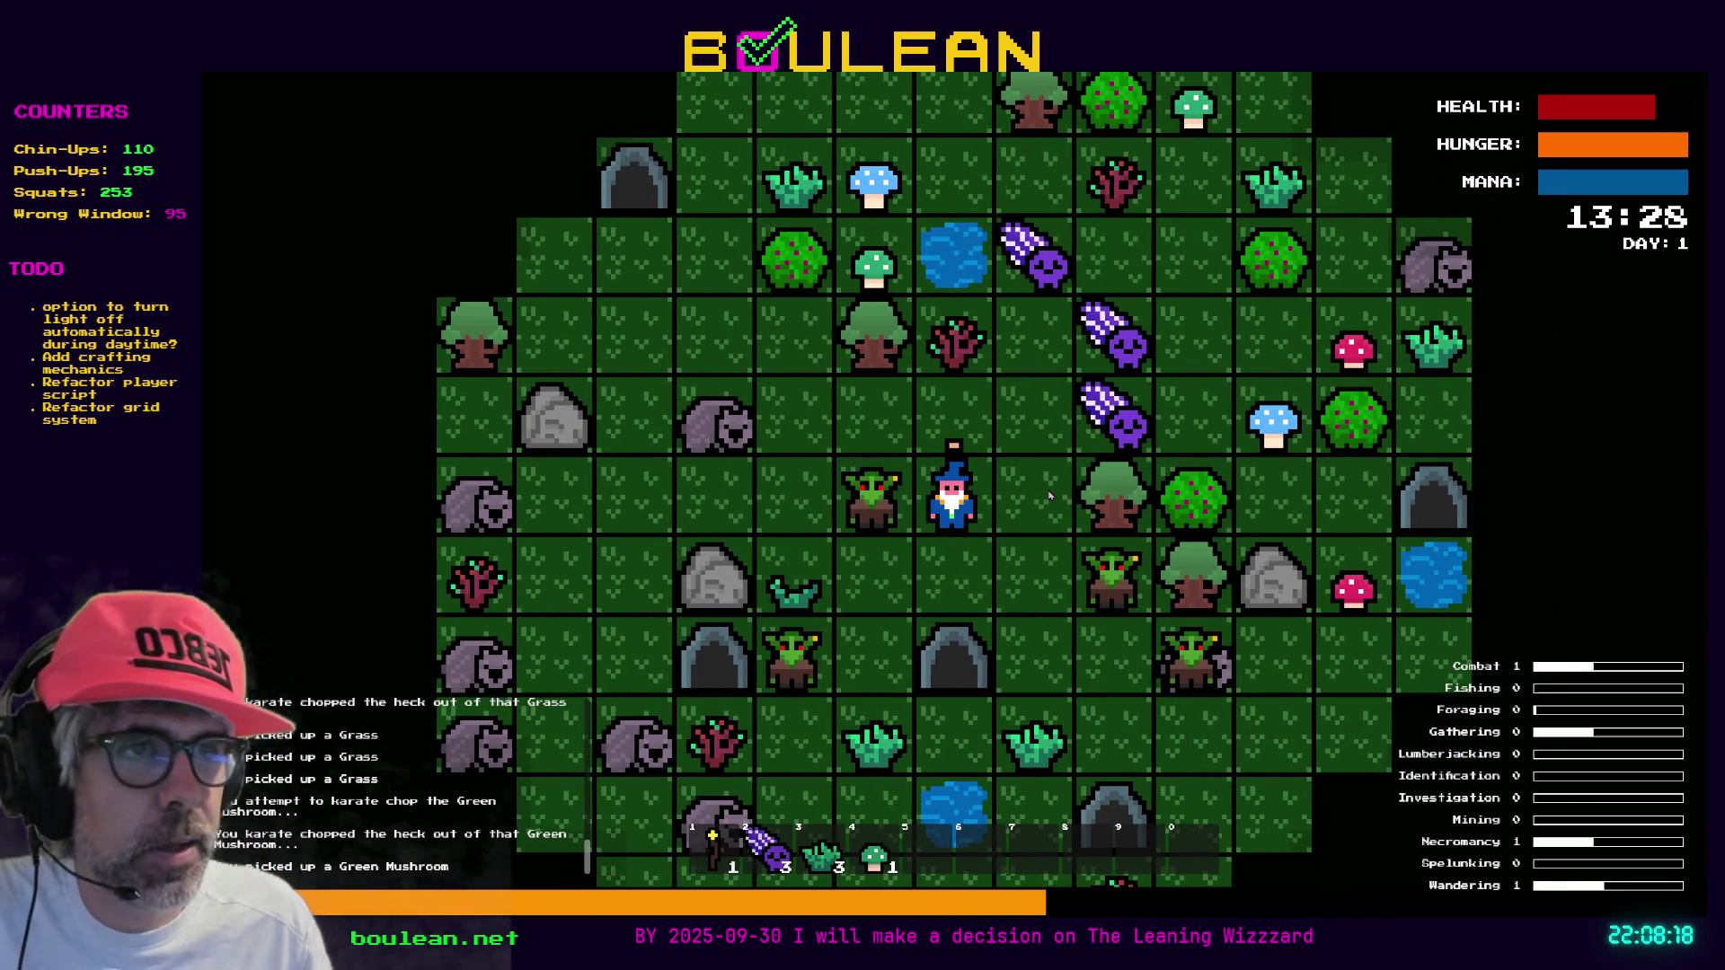
key("Right")
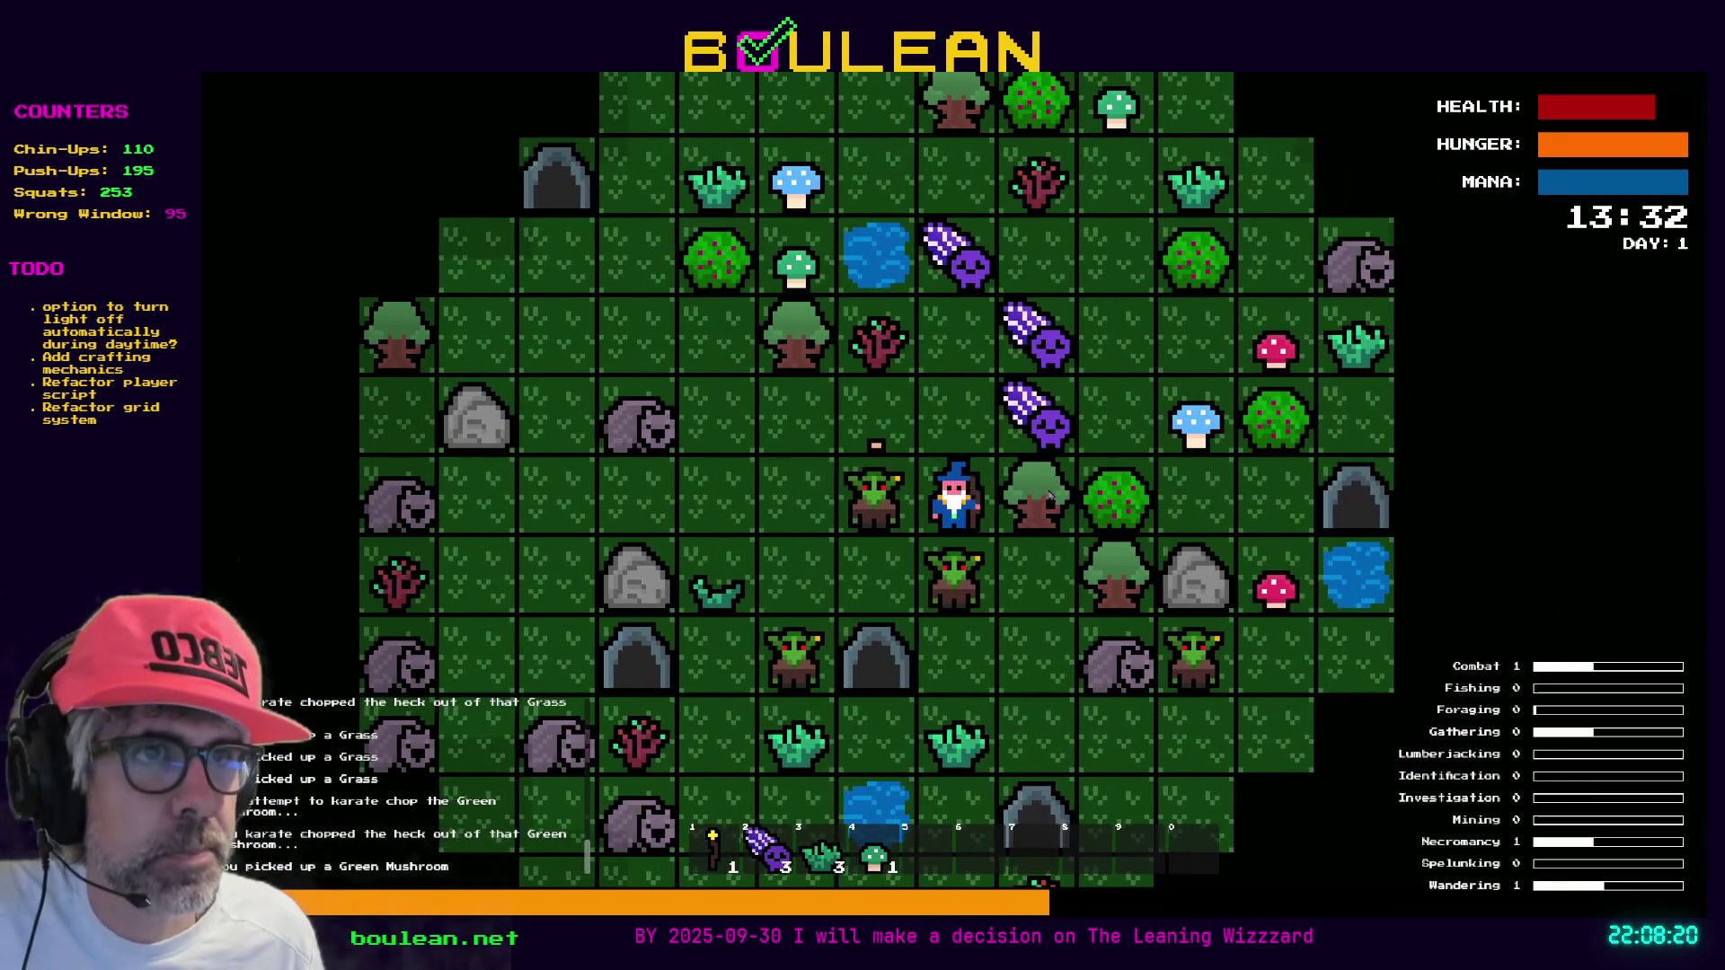
key("Left")
key("Left")
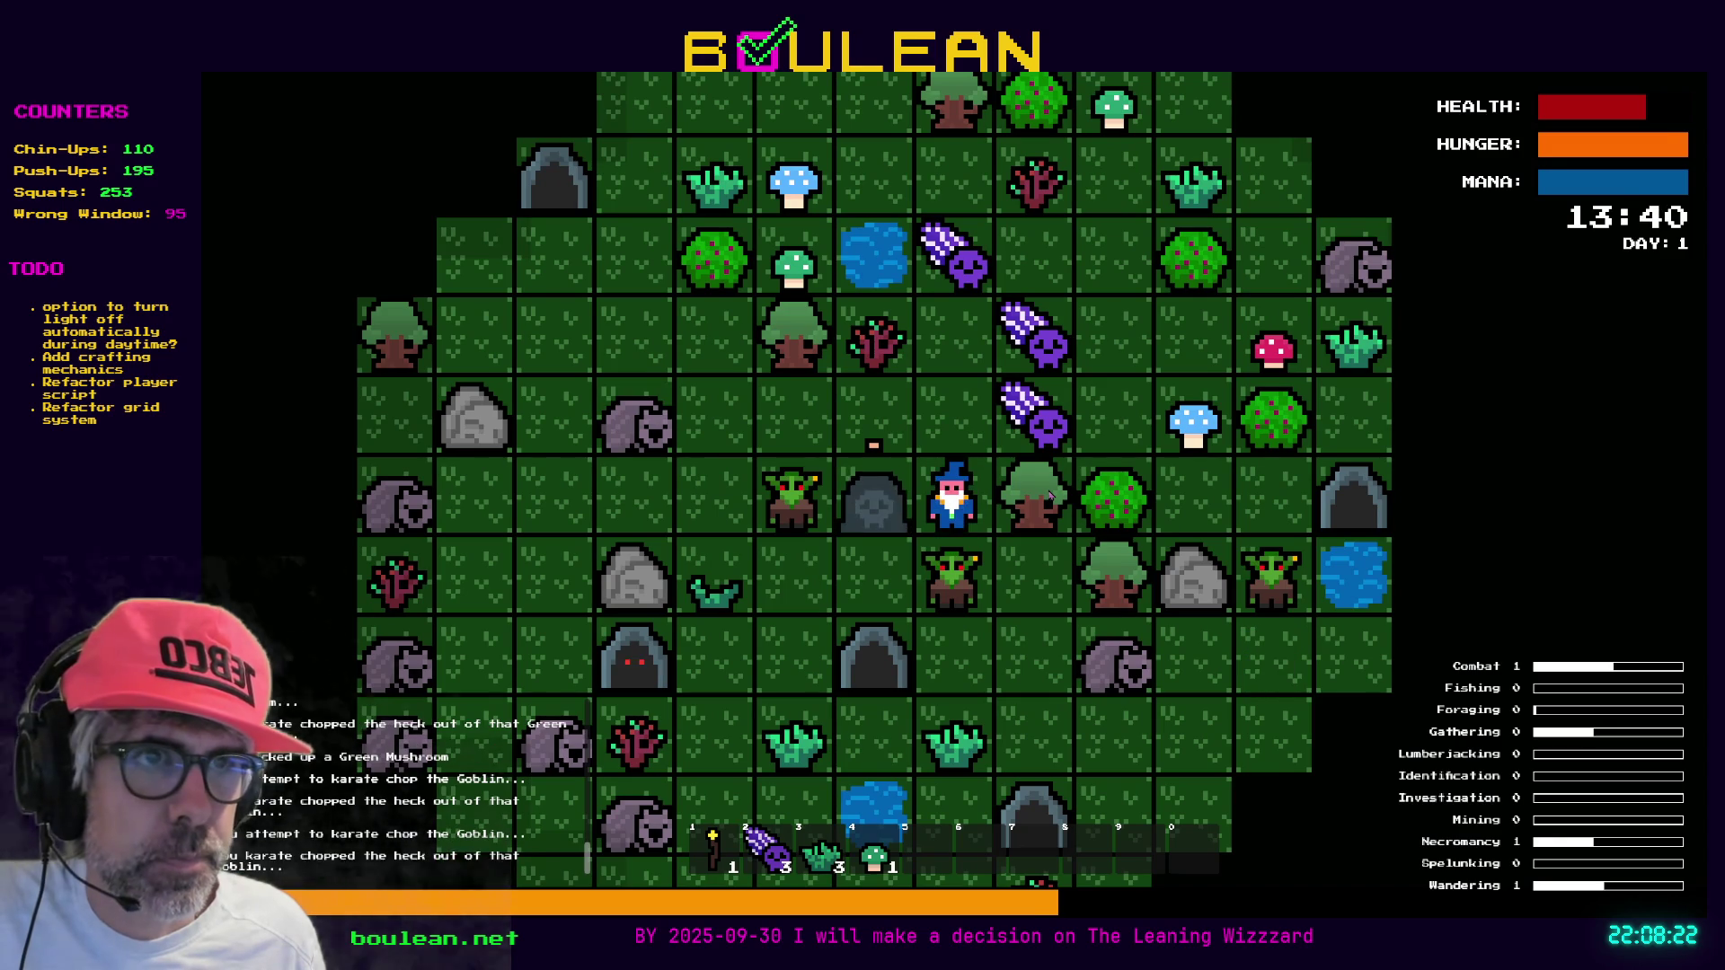
key("Left")
key("Left")
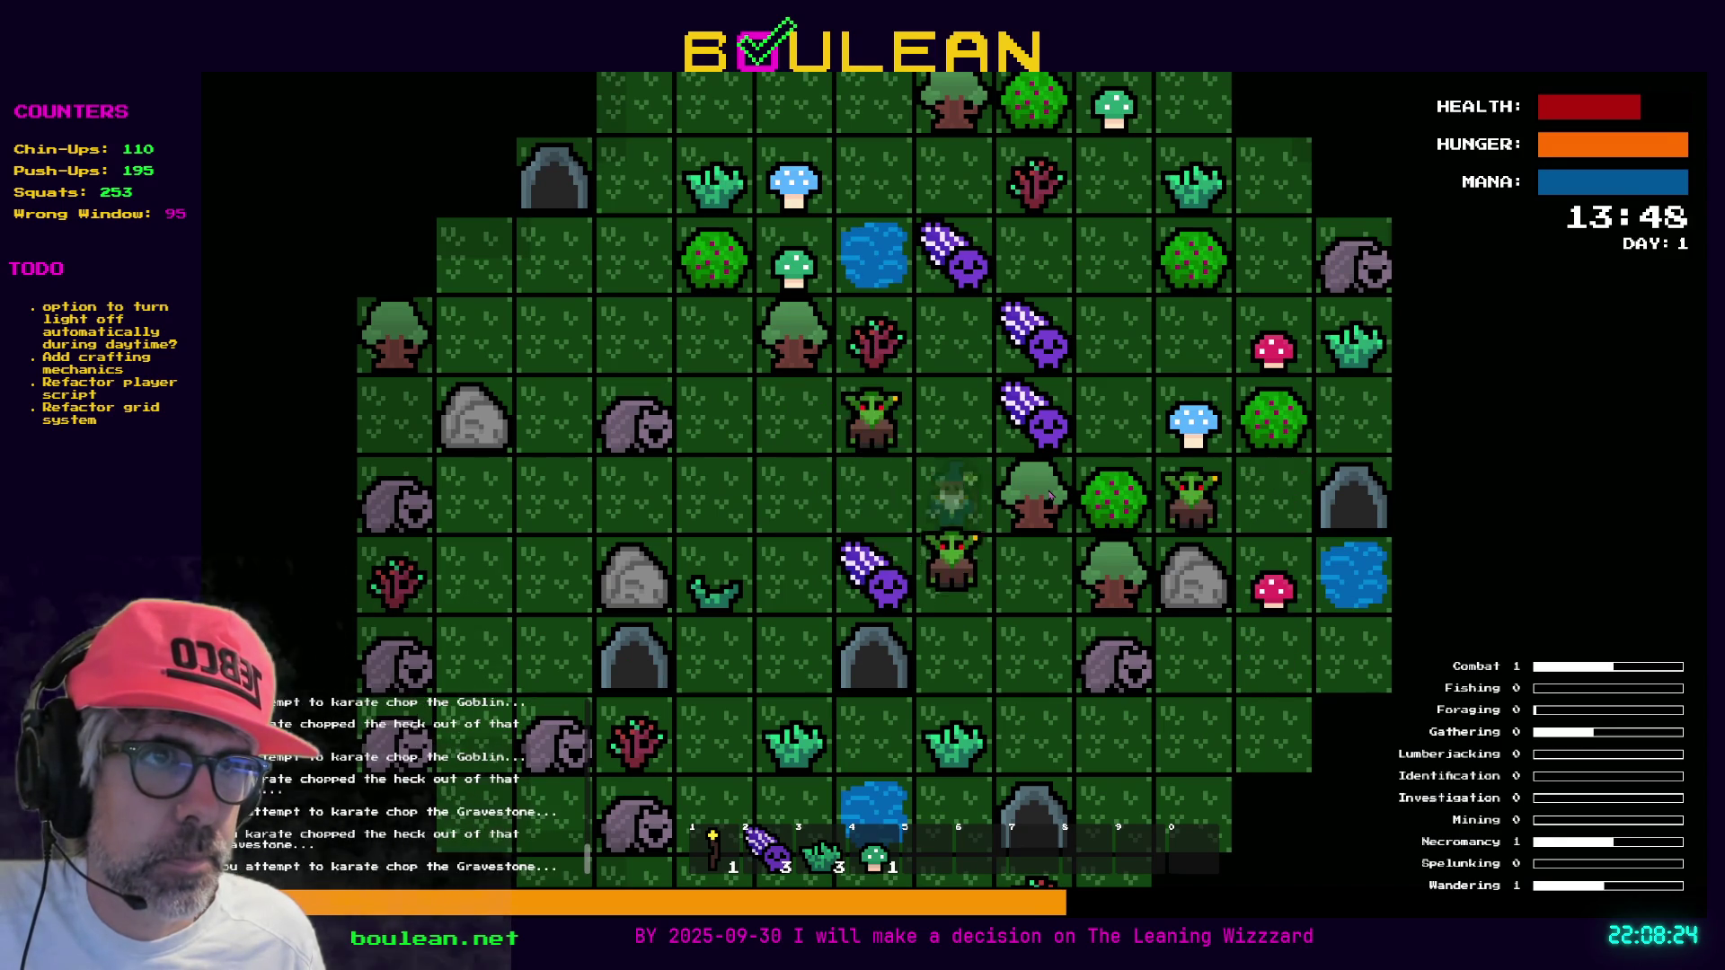
key("Down")
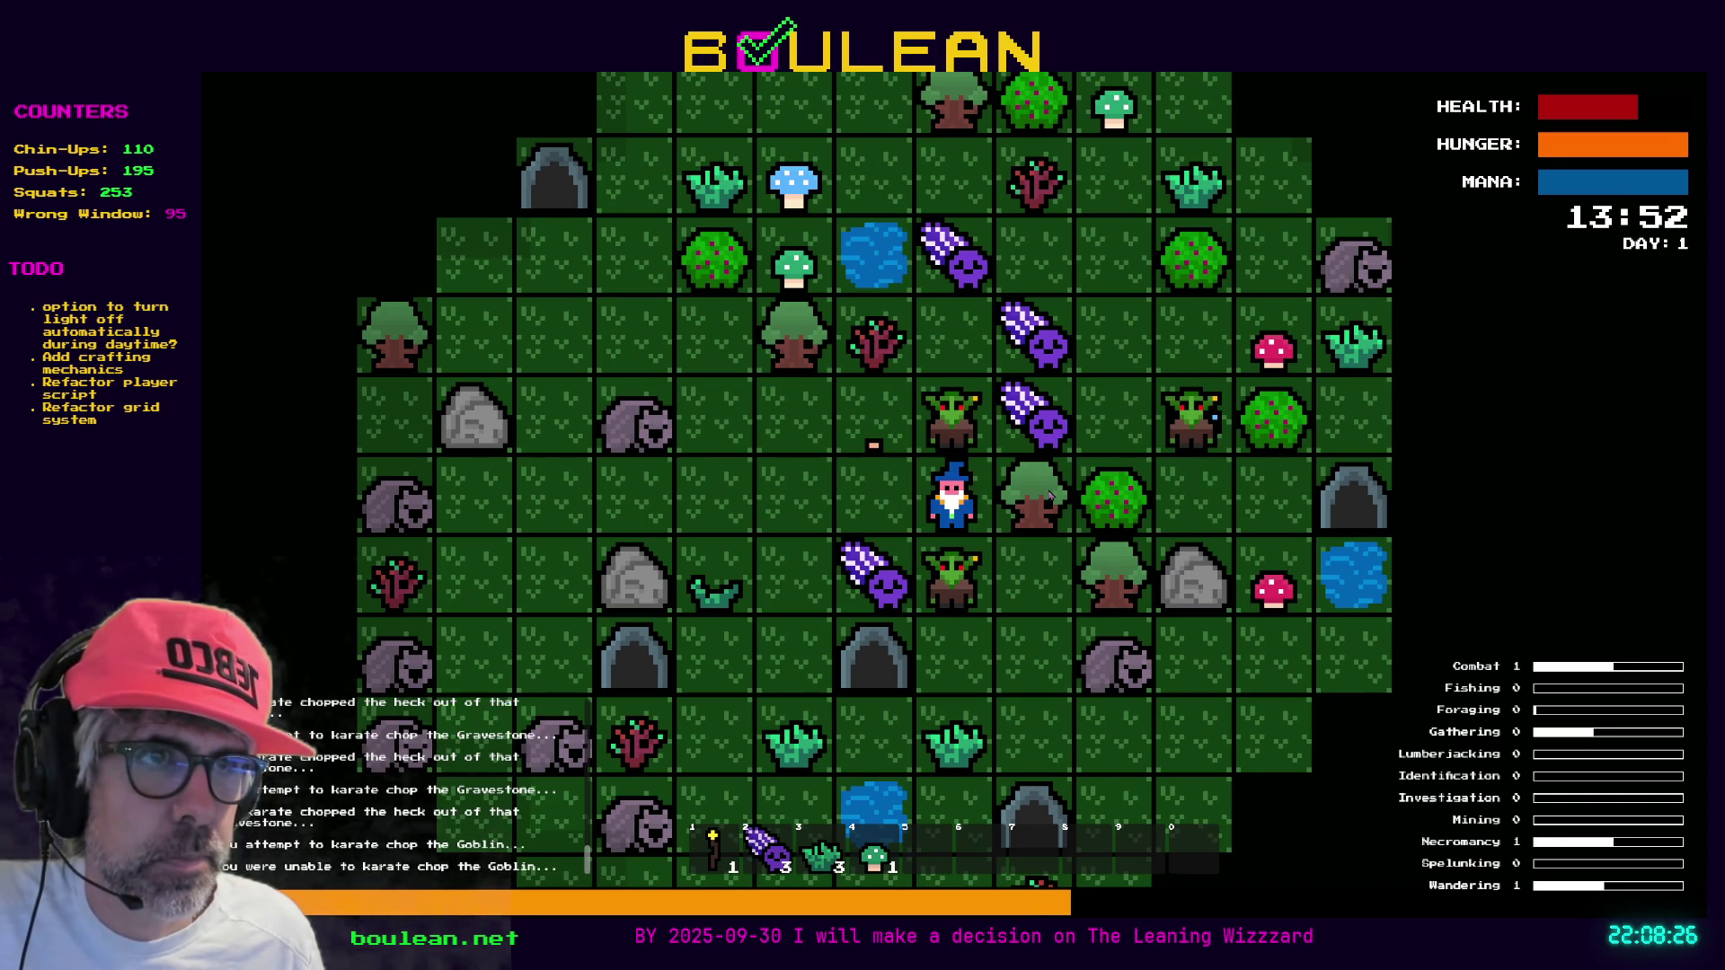
key("Down")
key("Down")
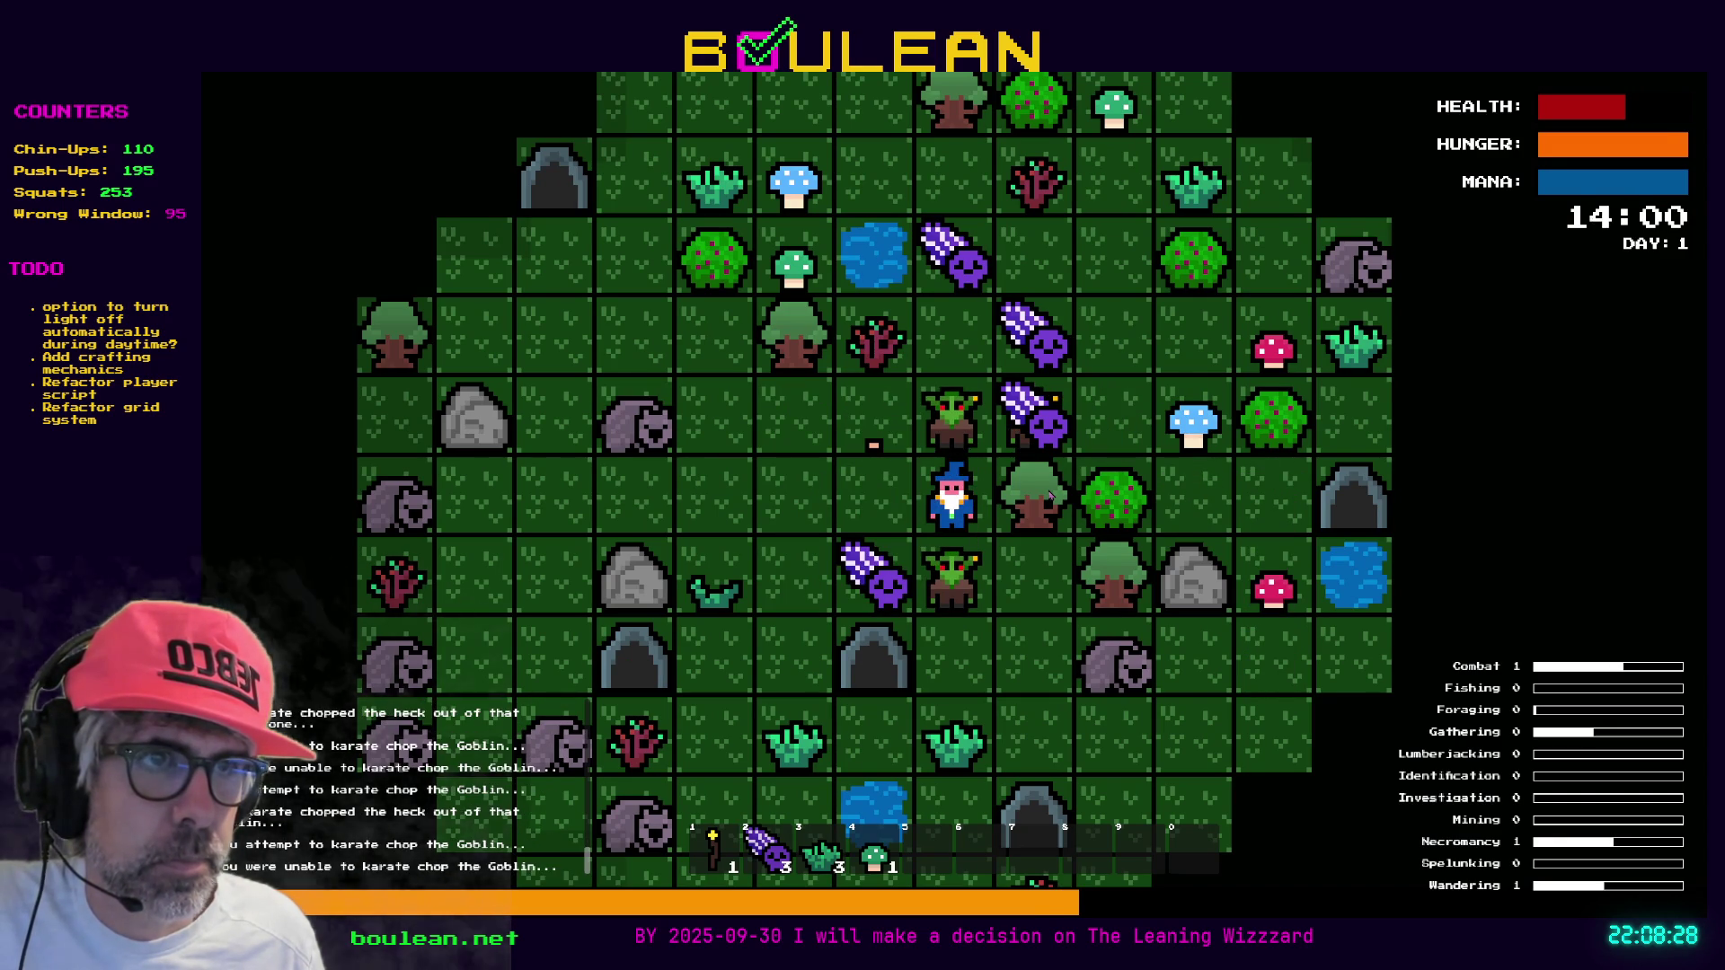
key("Down")
key("Down")
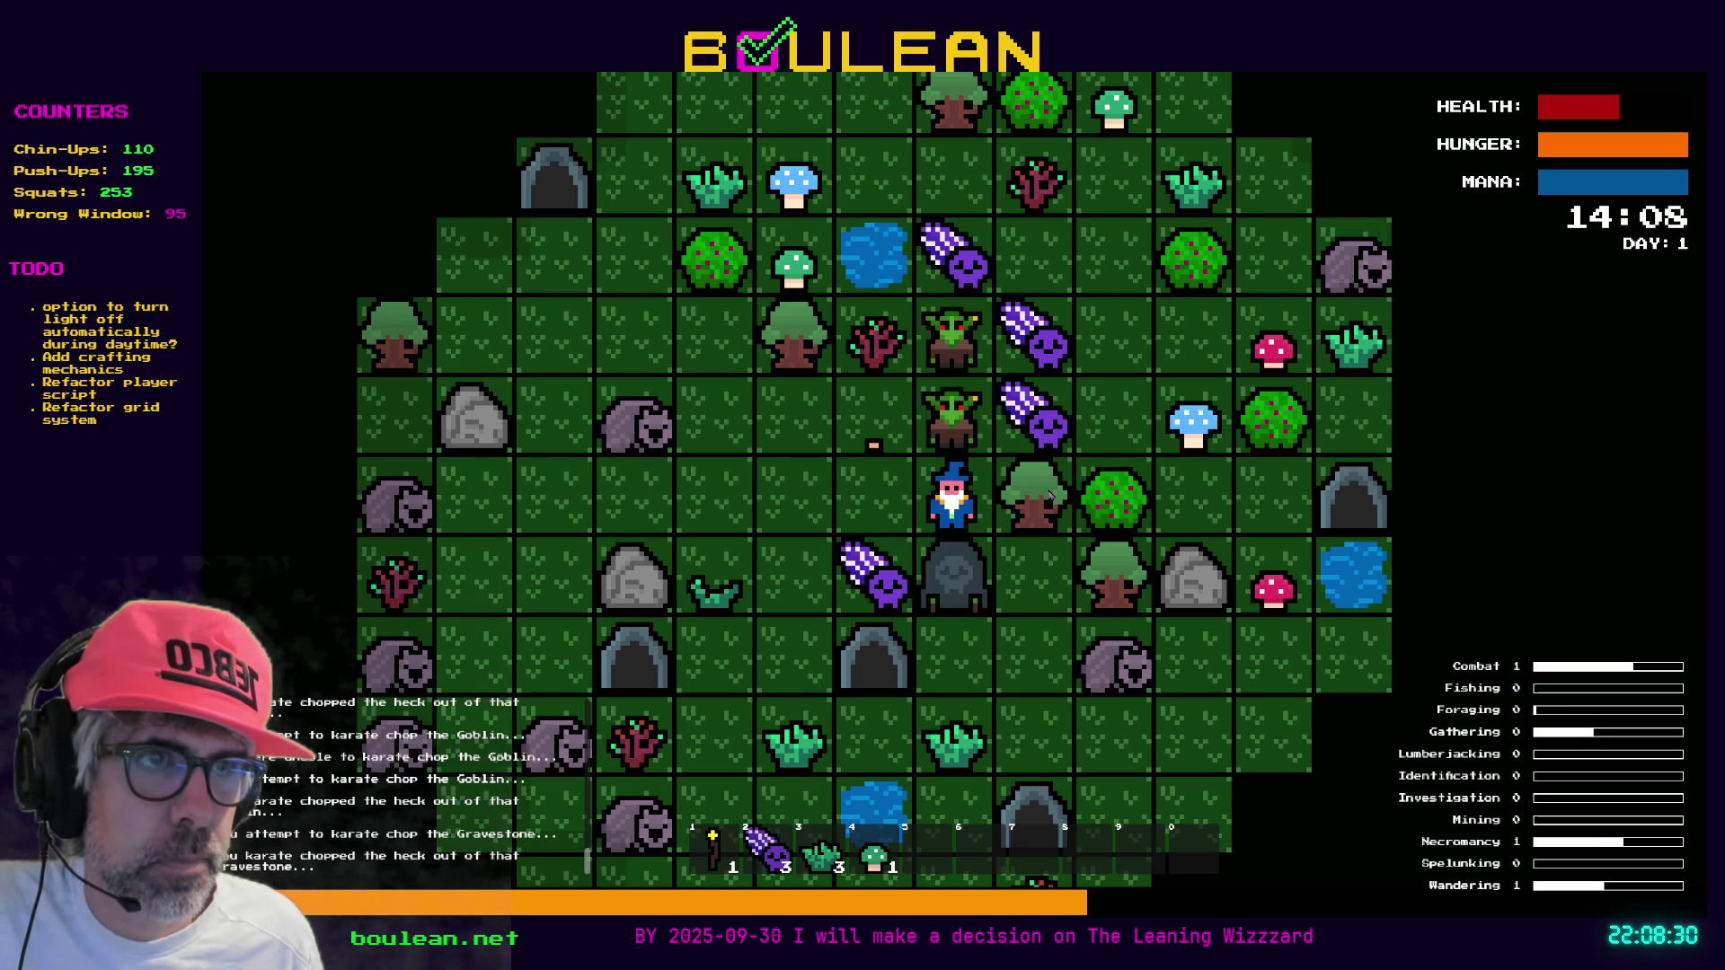
key("Down")
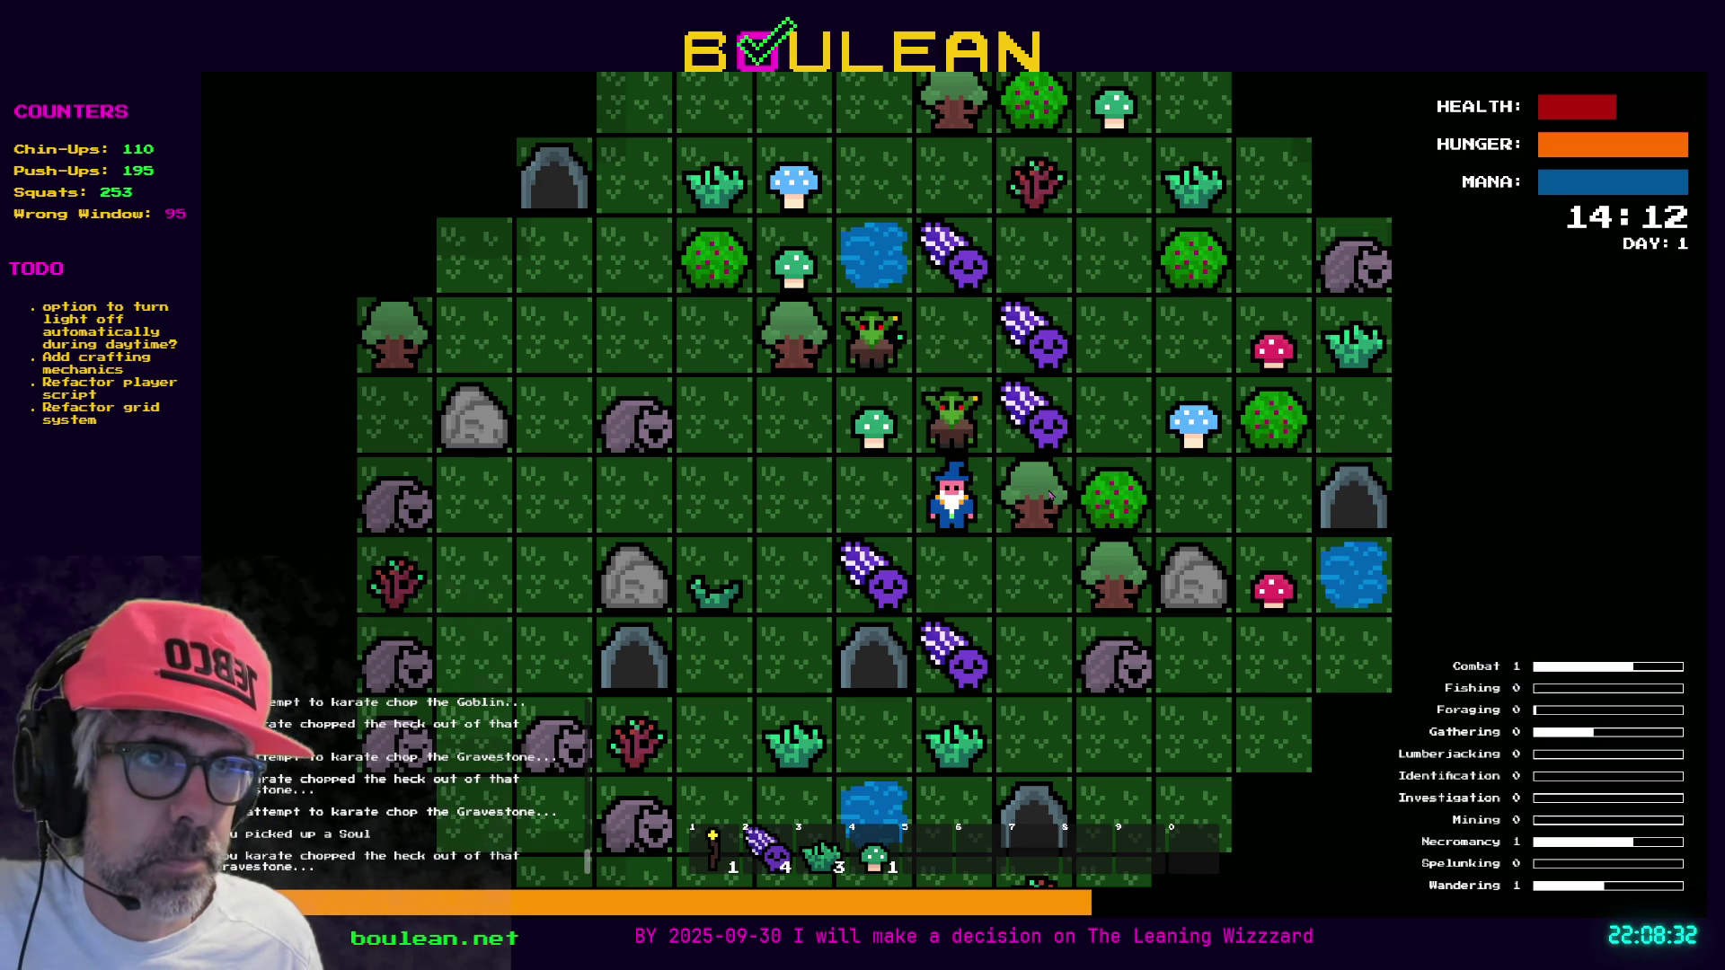
Karate-chop the goblins above and to the left of the wizard
key("Up")
key("Up")
key("Up")
key("Up")
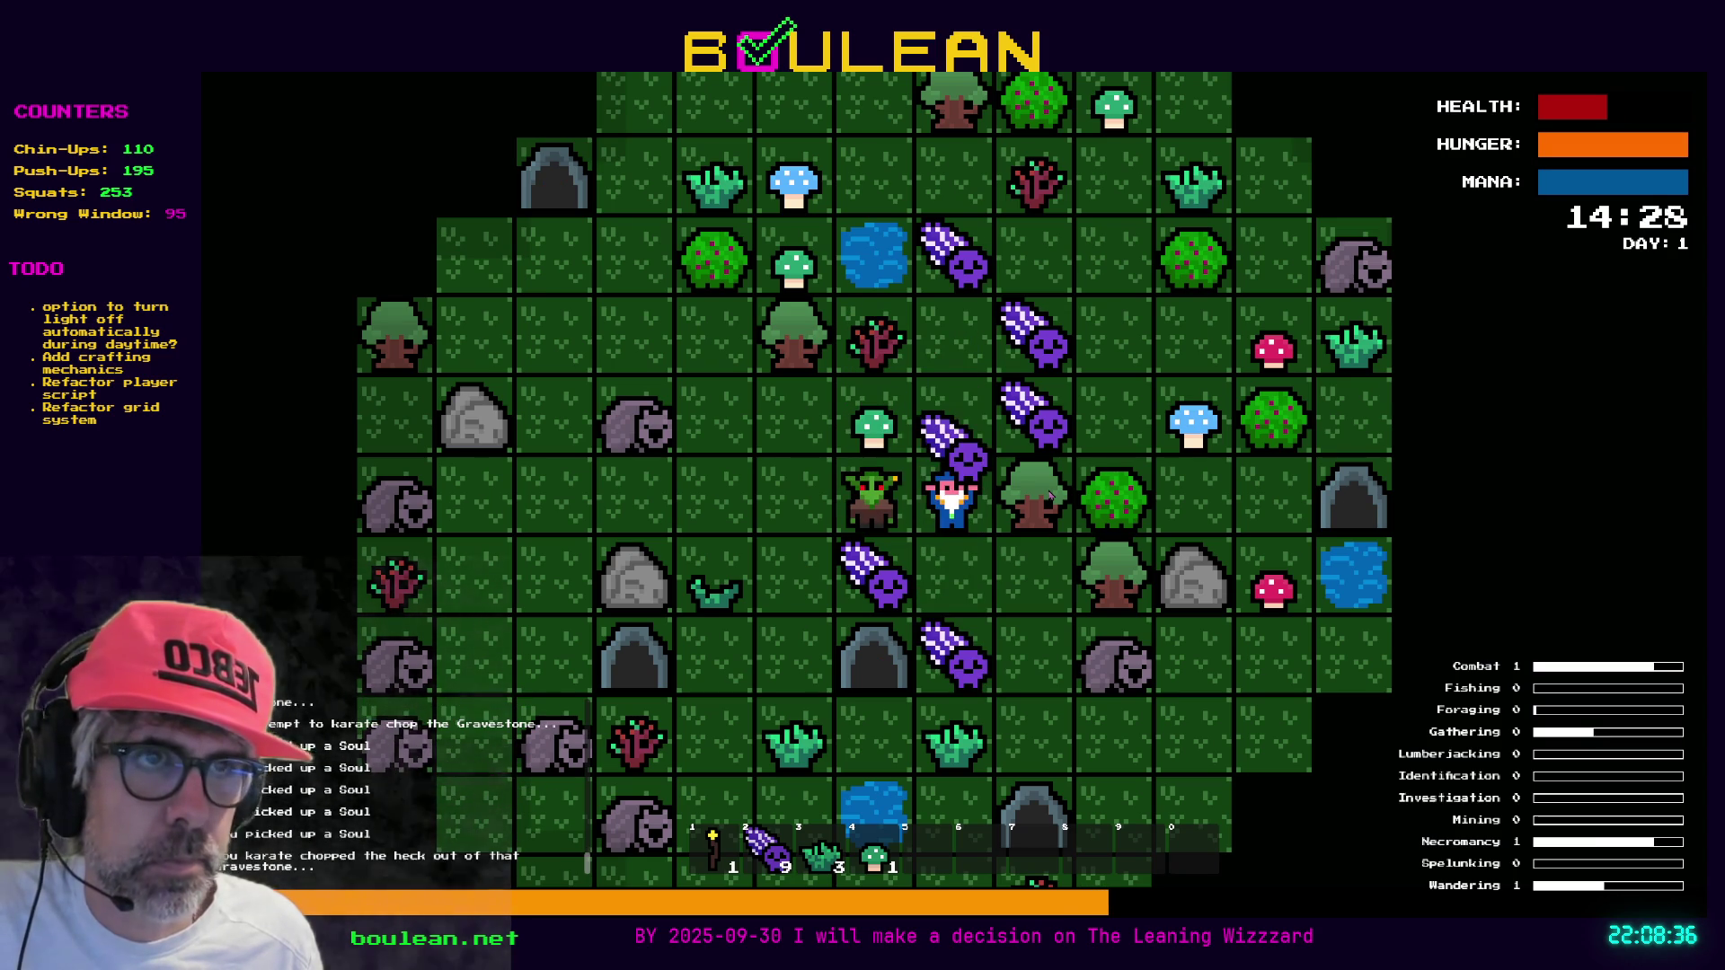
key("Left")
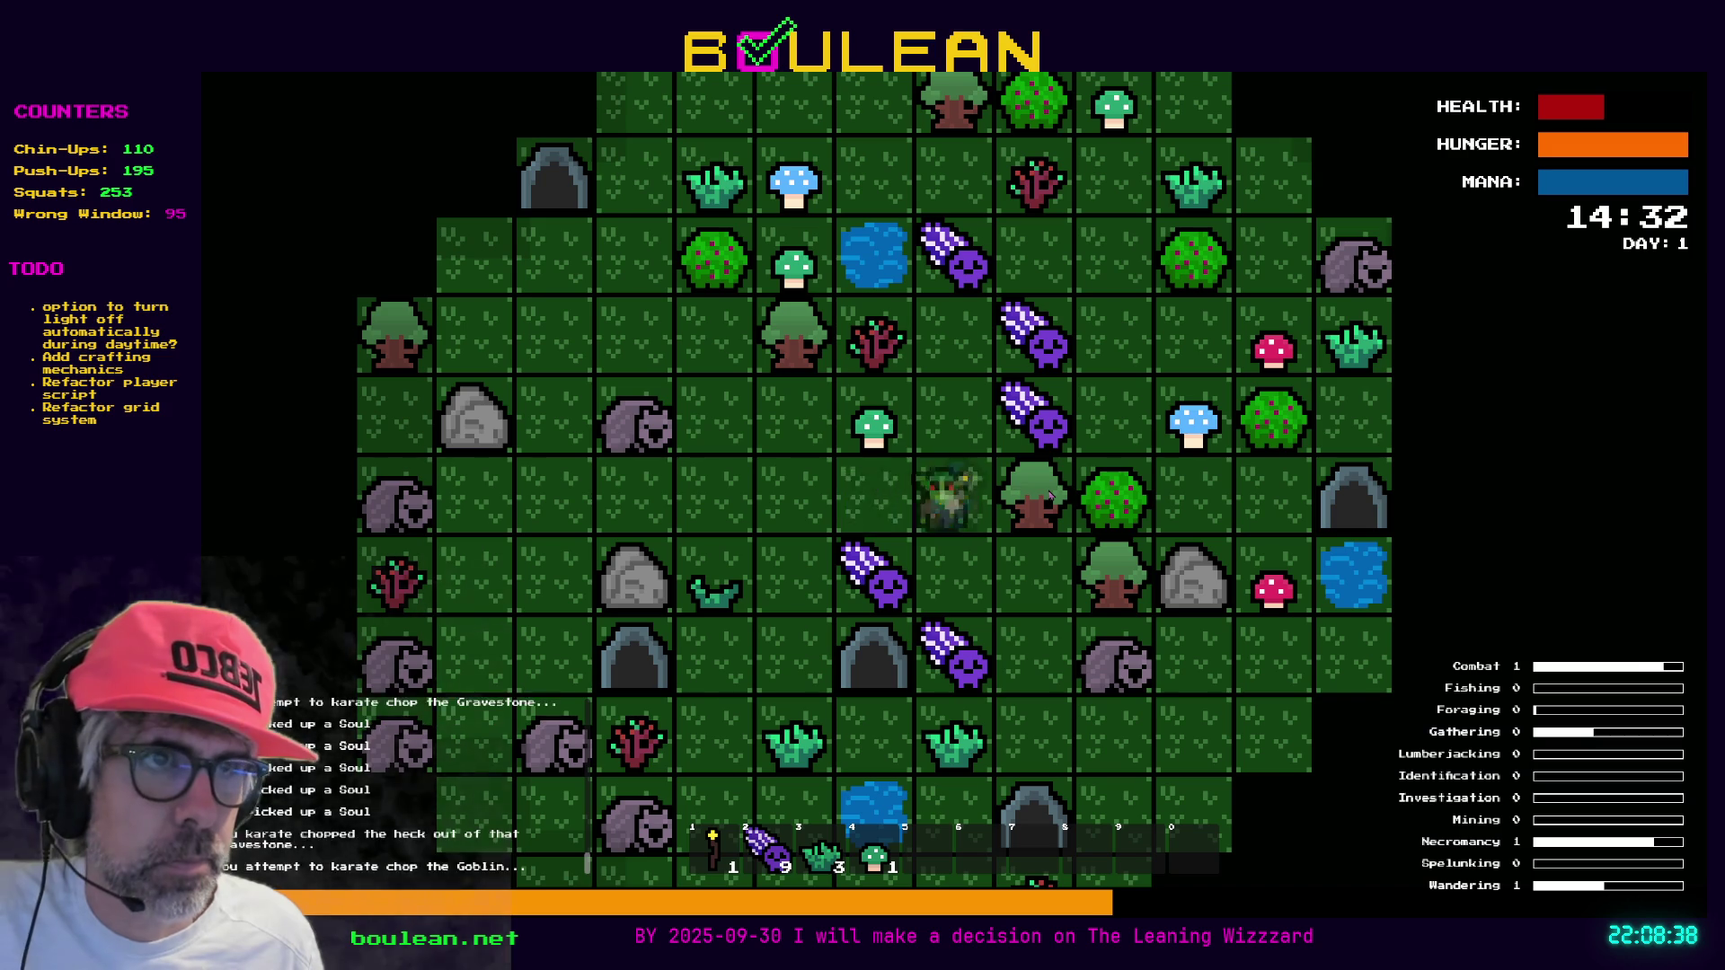
key("Left")
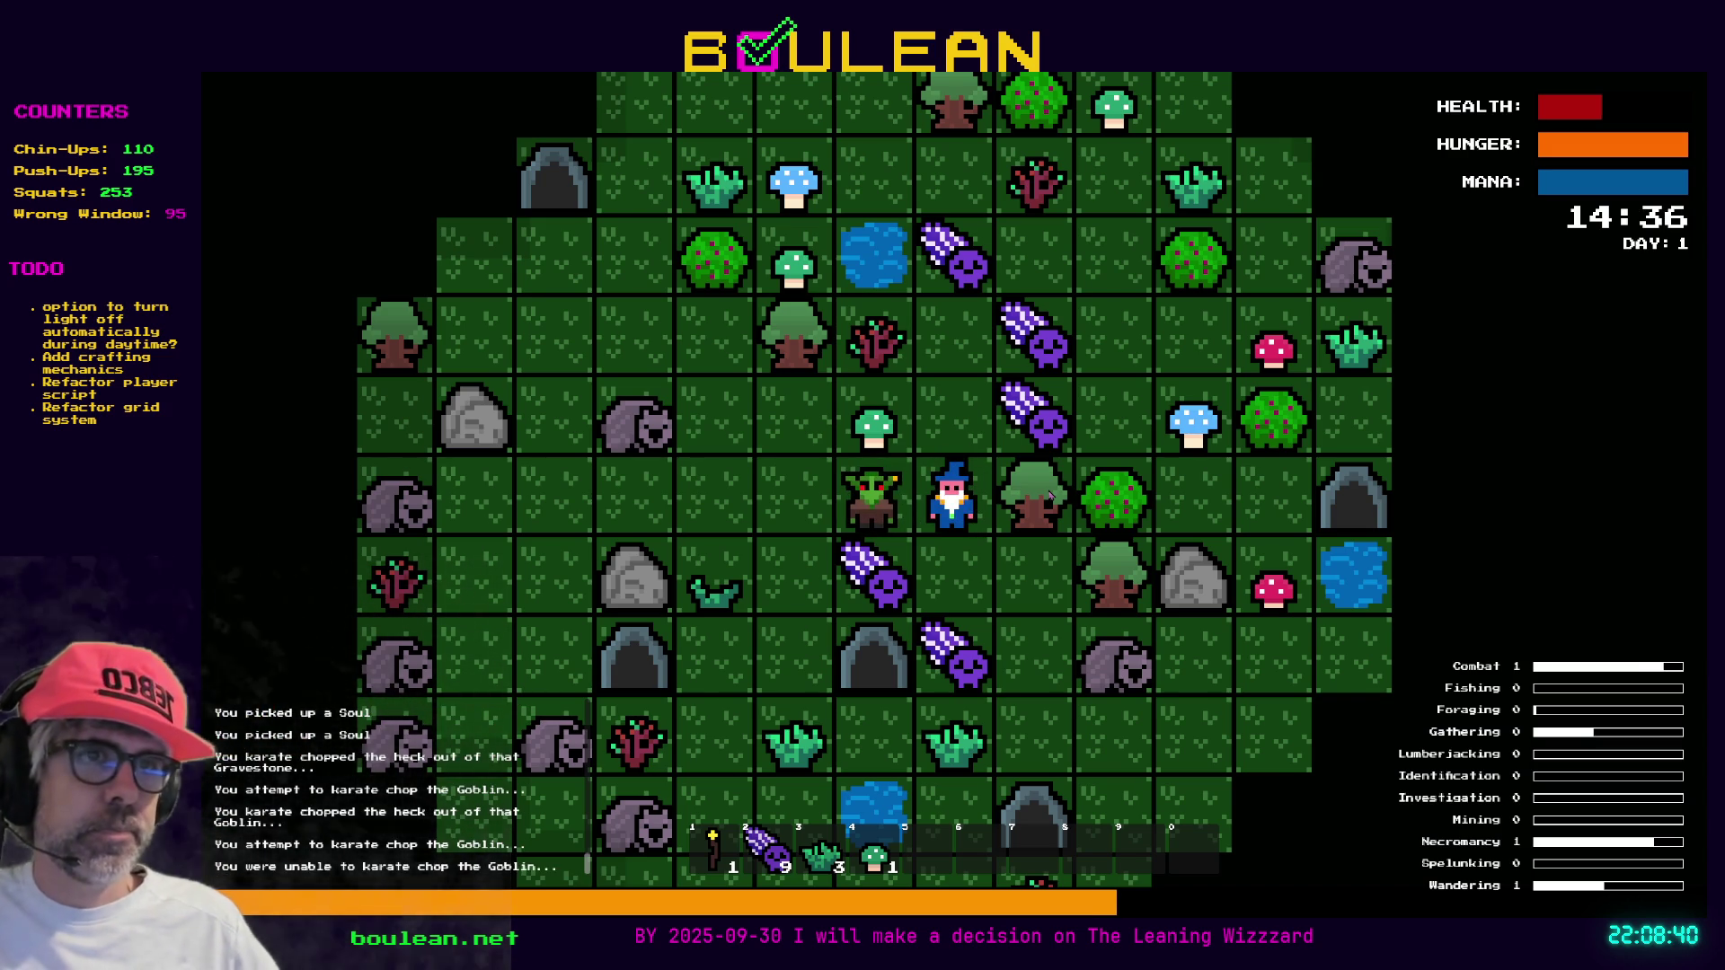
key("Left")
Craft one Cordage from grass in the crafting window
key("c")
key("Down")
key("Return")
key("Escape")
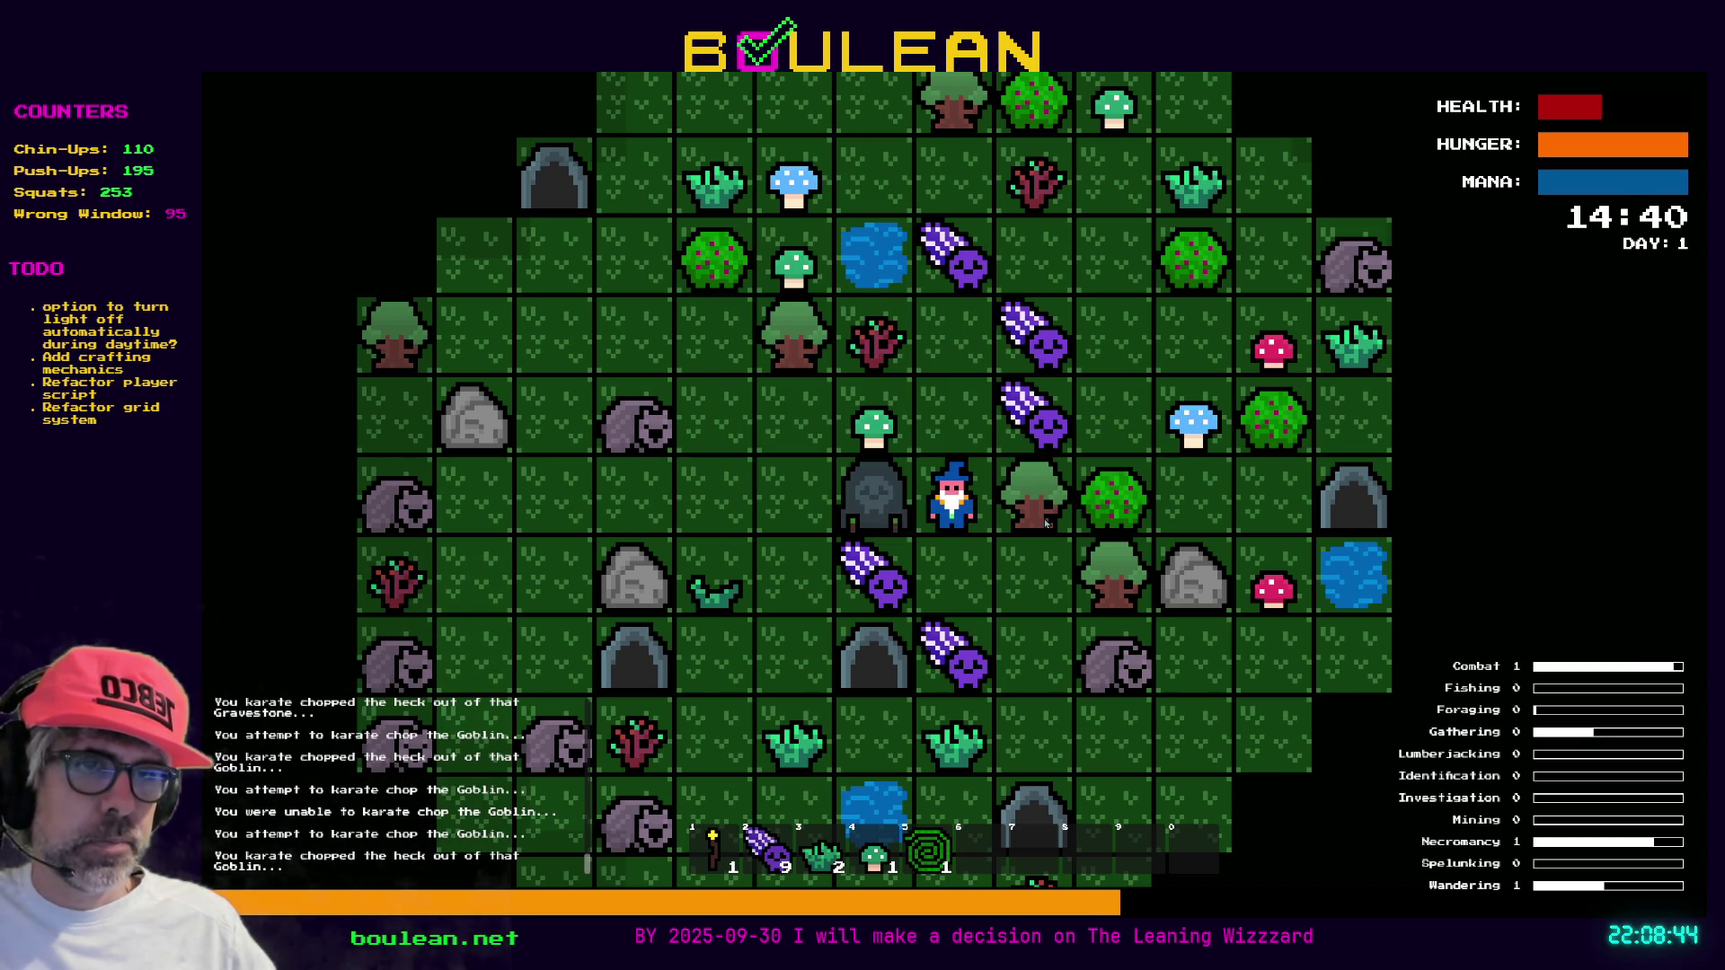
Chop the tree on the right, collect the logs, and walk the wizard up the map
key("Right")
key("Right")
key("Right")
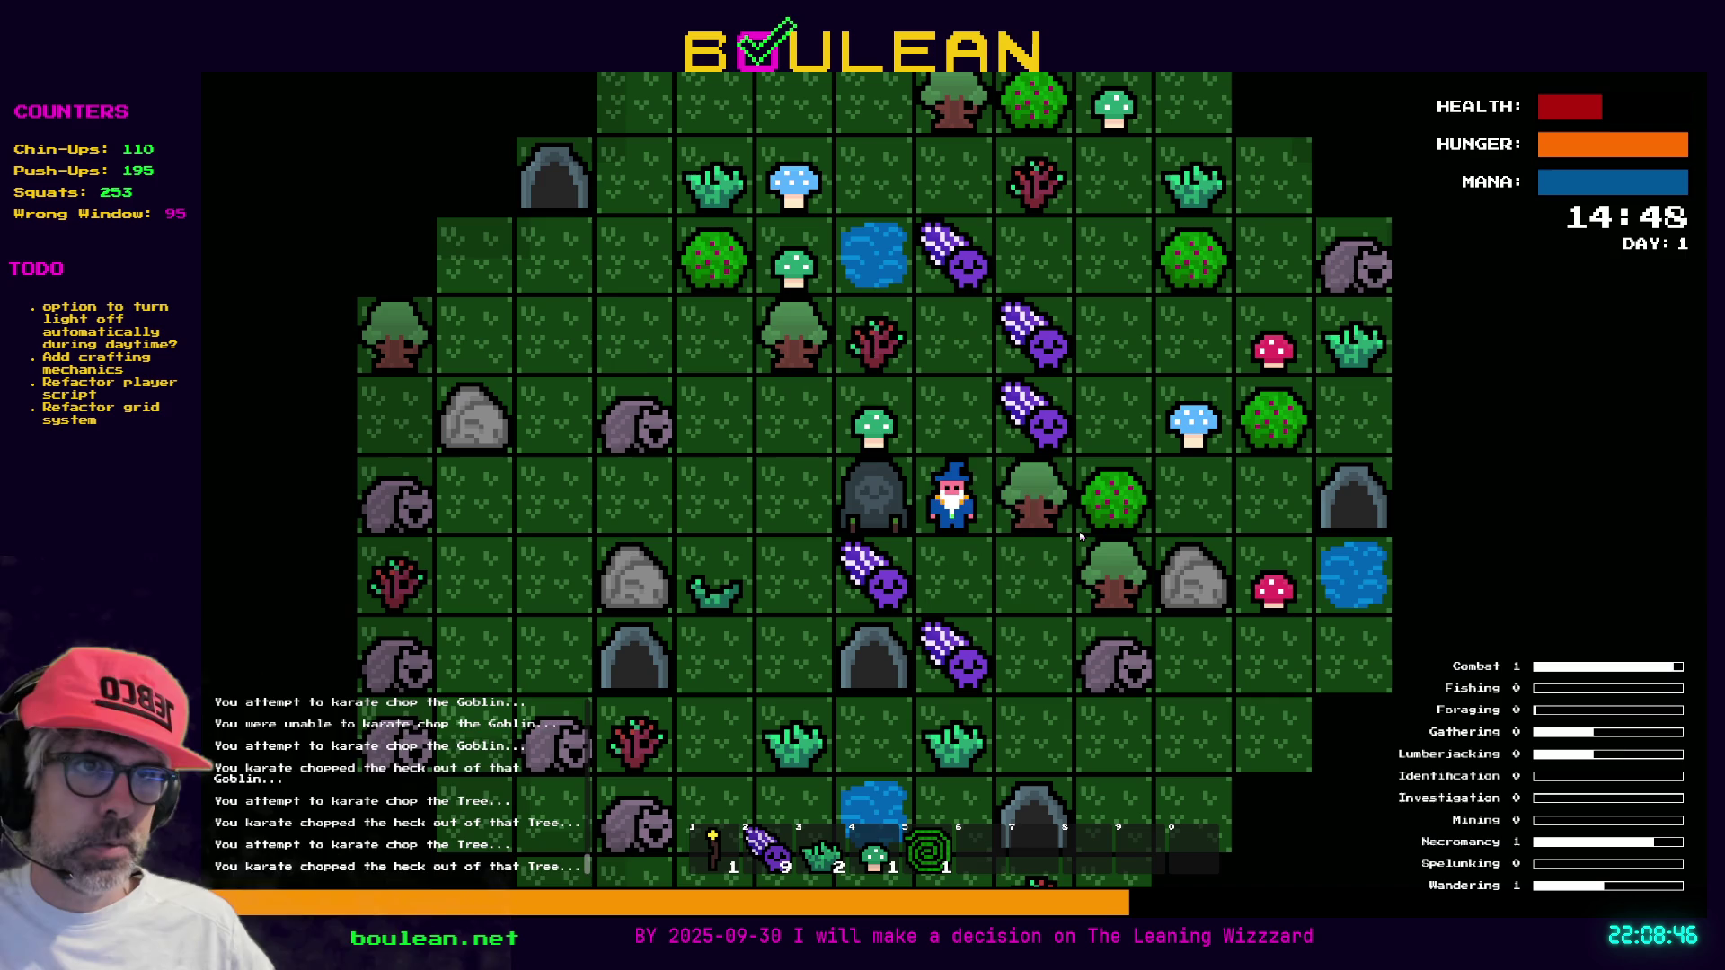
key("Left")
key("Right")
key("Down")
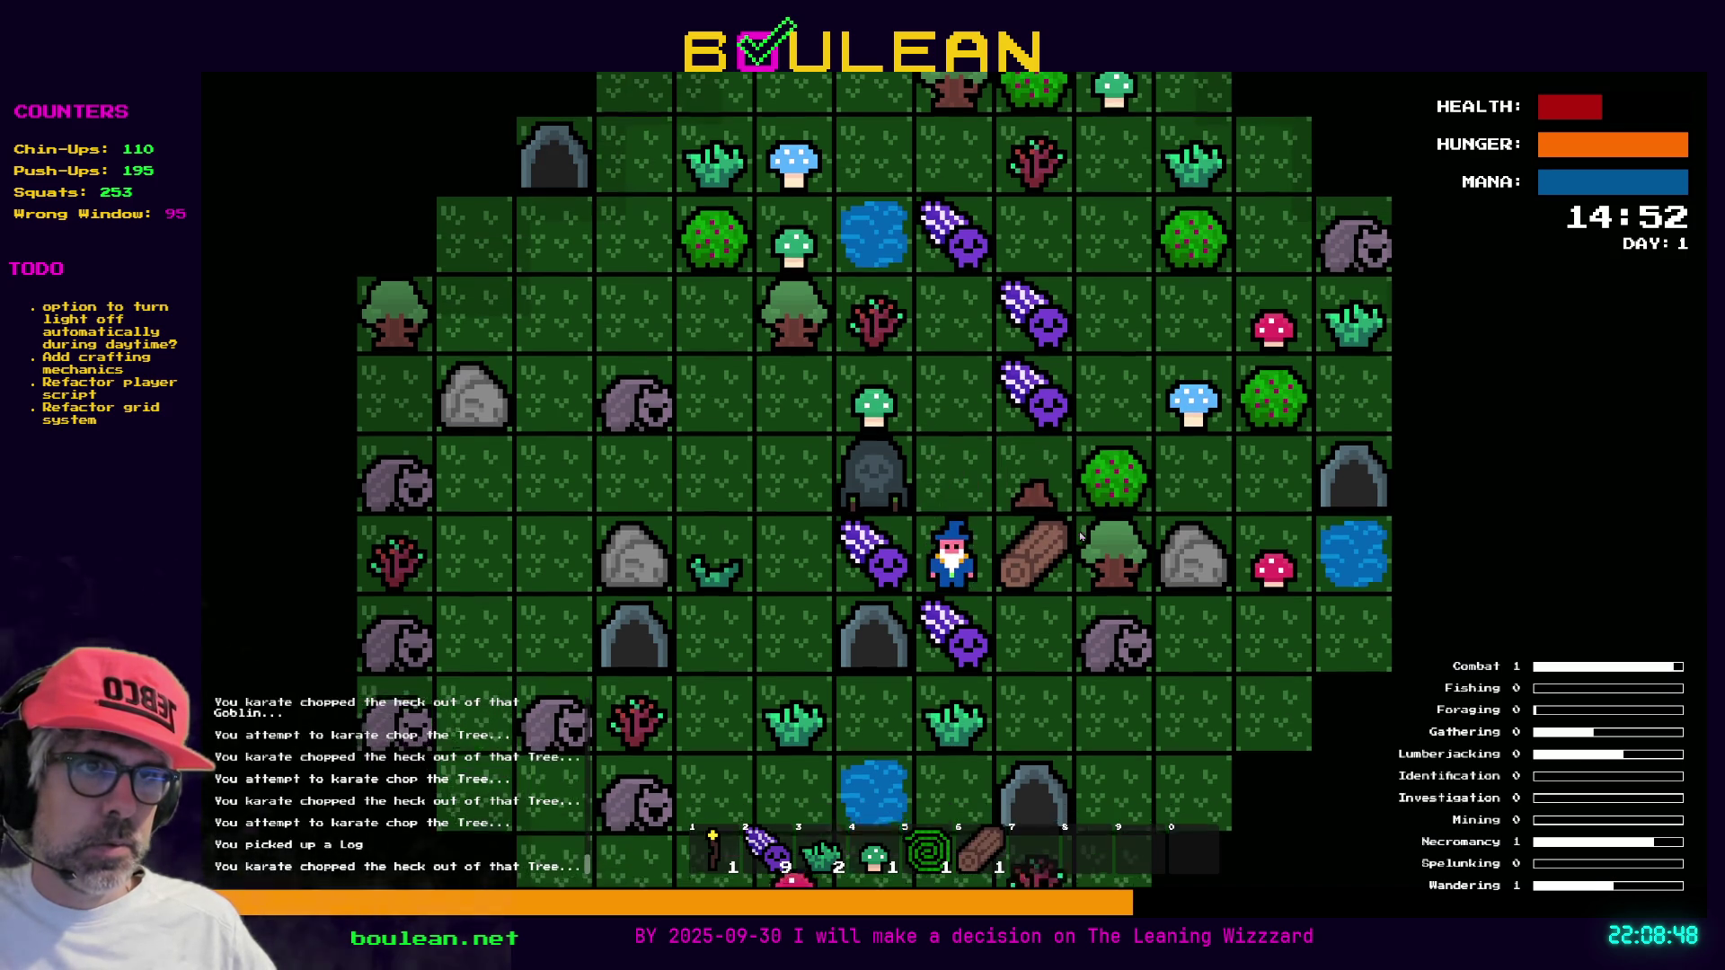
key("Left")
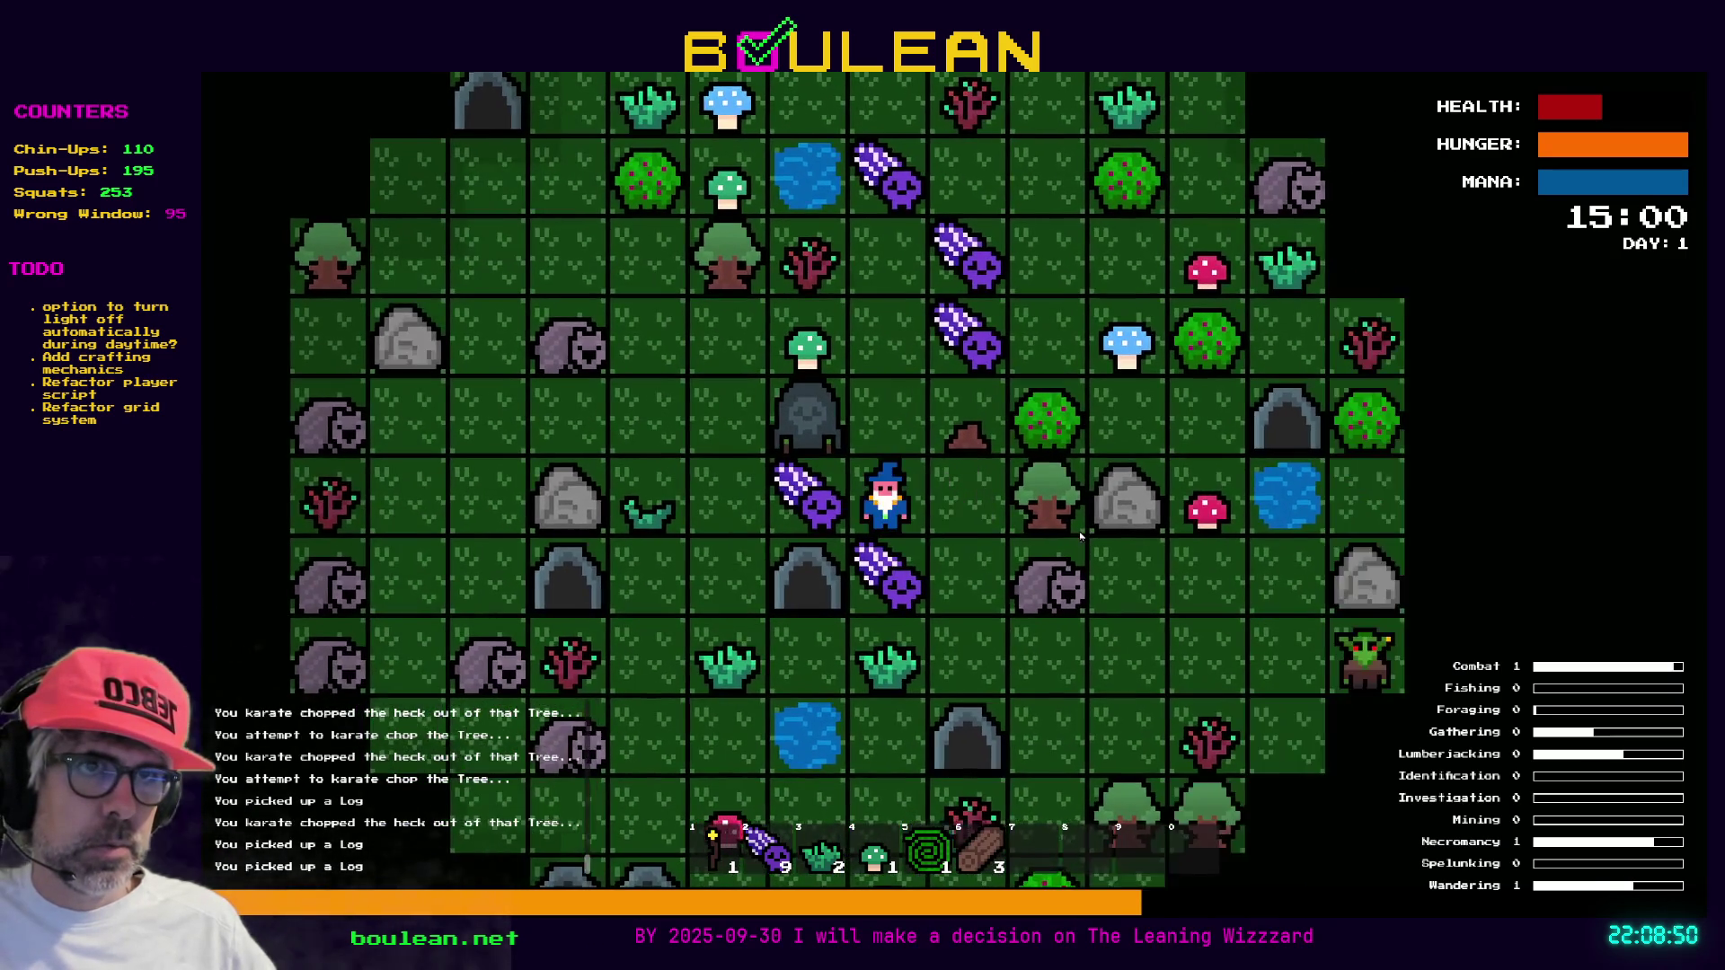
key("Up")
key("Up")
key("Left")
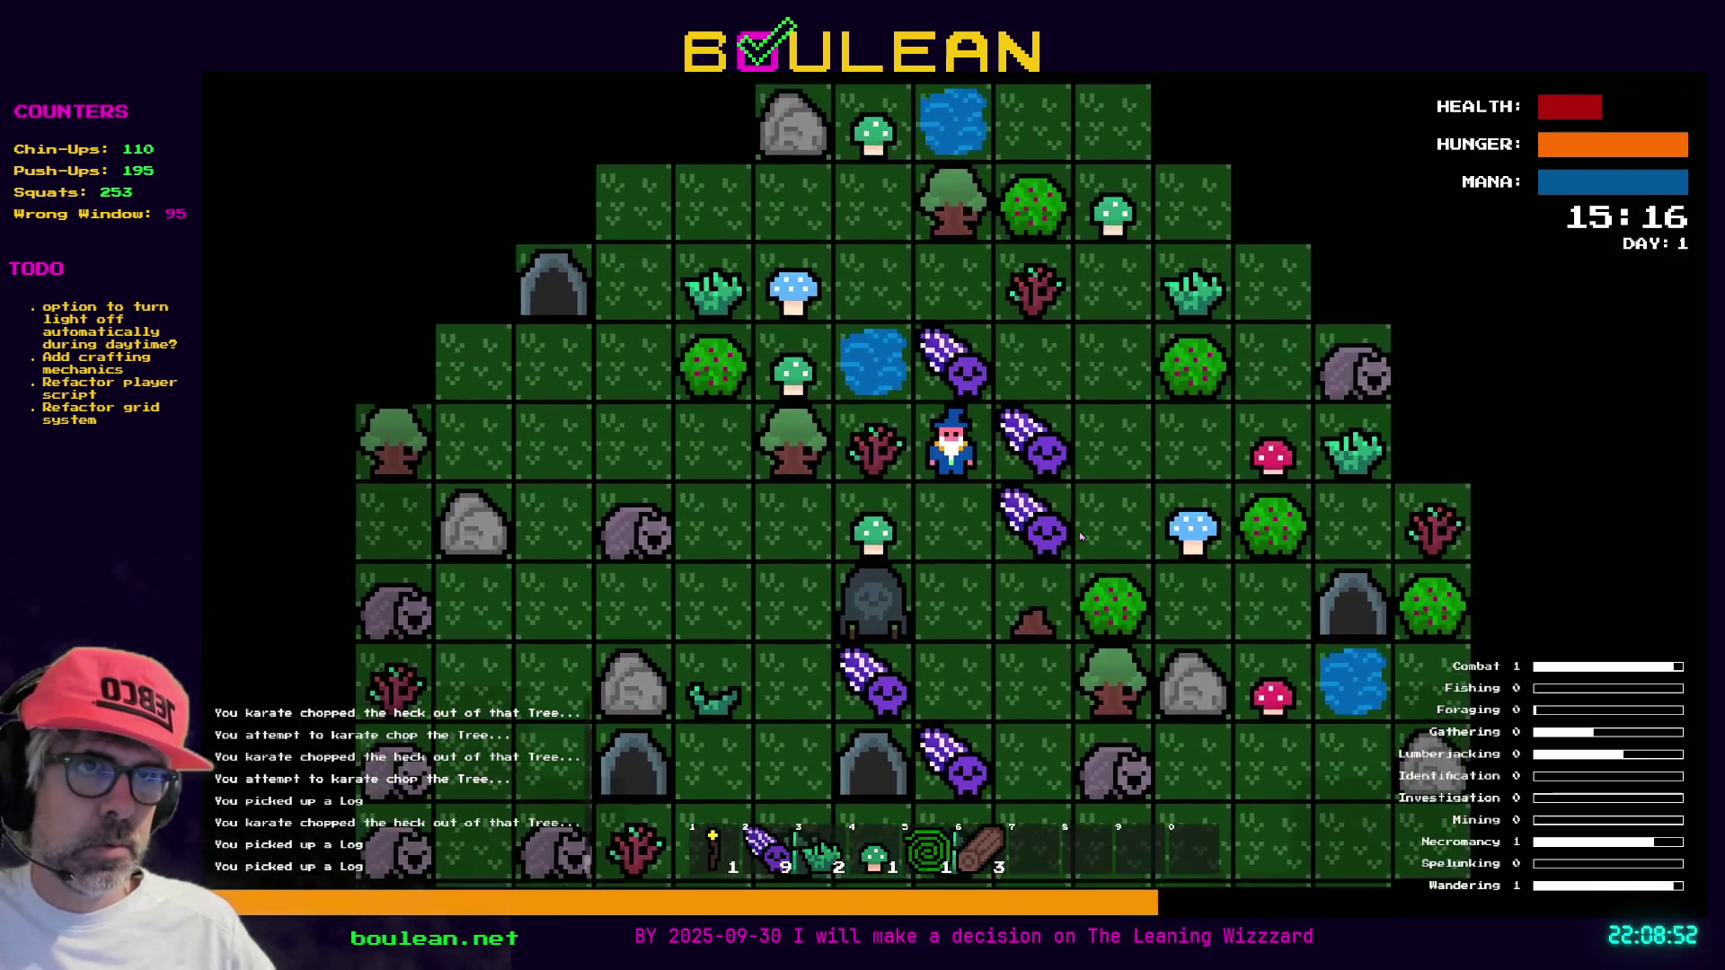
key("Up")
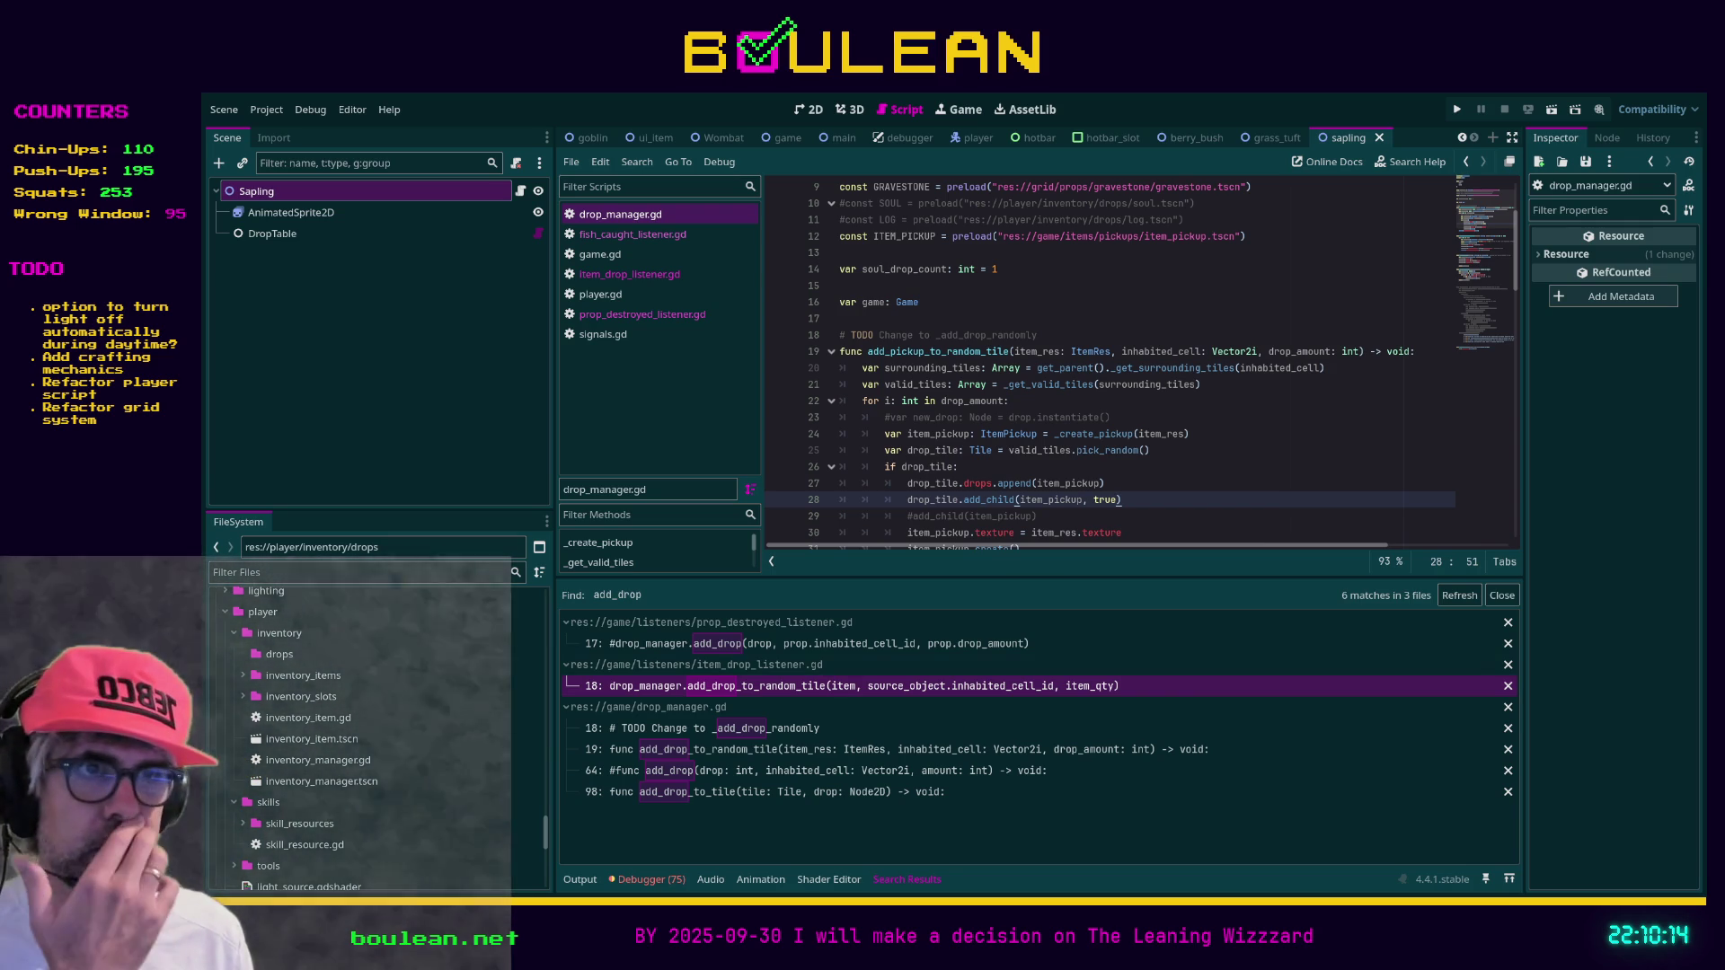
Open the add_drop_to_random_tile call on line 18 of item_drop_listener.gd from the add_drop search results
left_click(1165, 518)
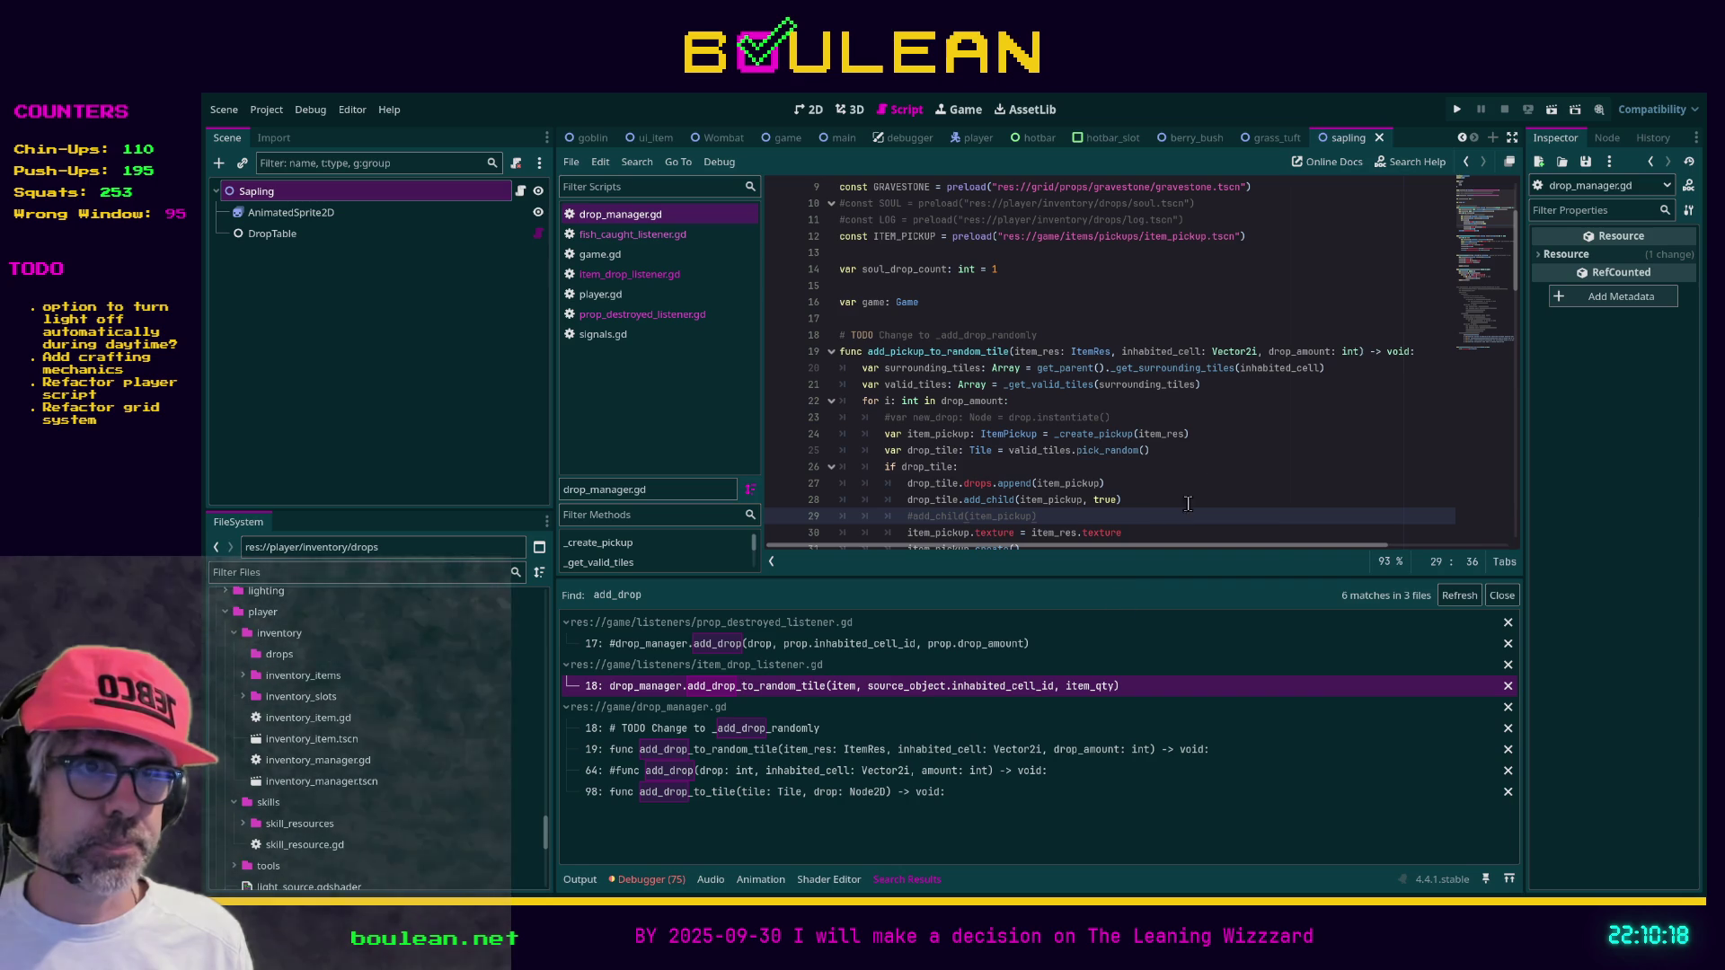
left_click(812, 686)
left_click(1044, 466)
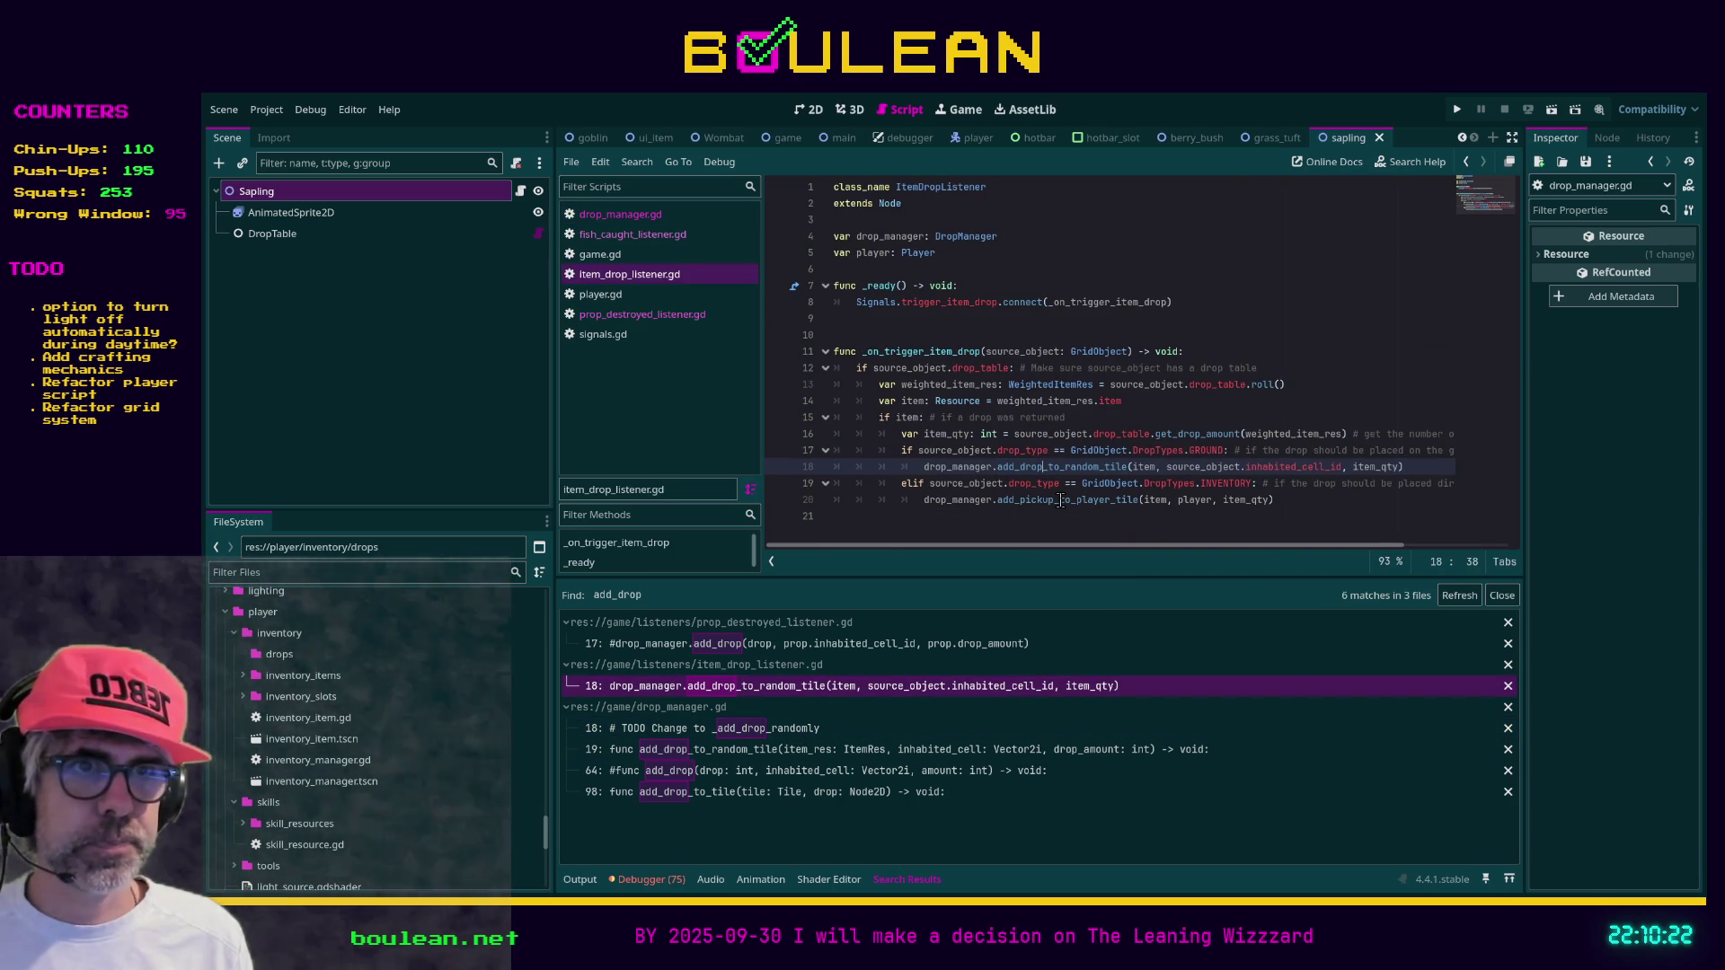
Rename the call to add_pickup_to_random_tile and save item_drop_listener.gd
key("BackSpace")
key("BackSpace")
key("BackSpace")
type("pickup")
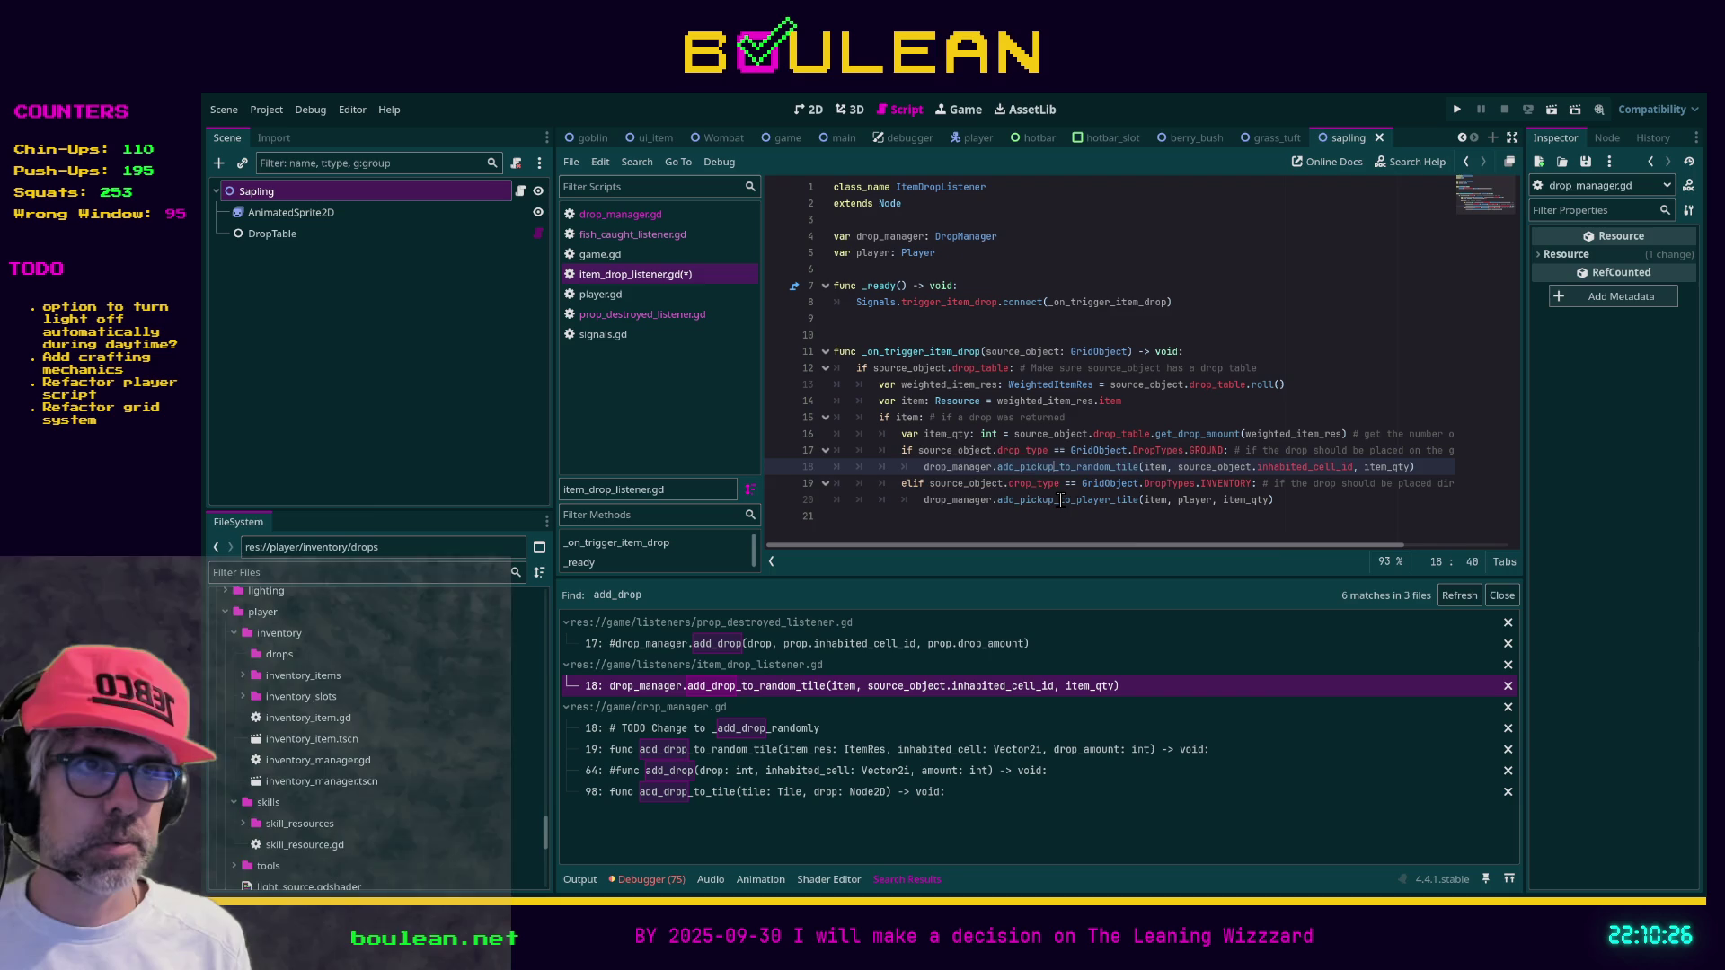
key("ctrl+s")
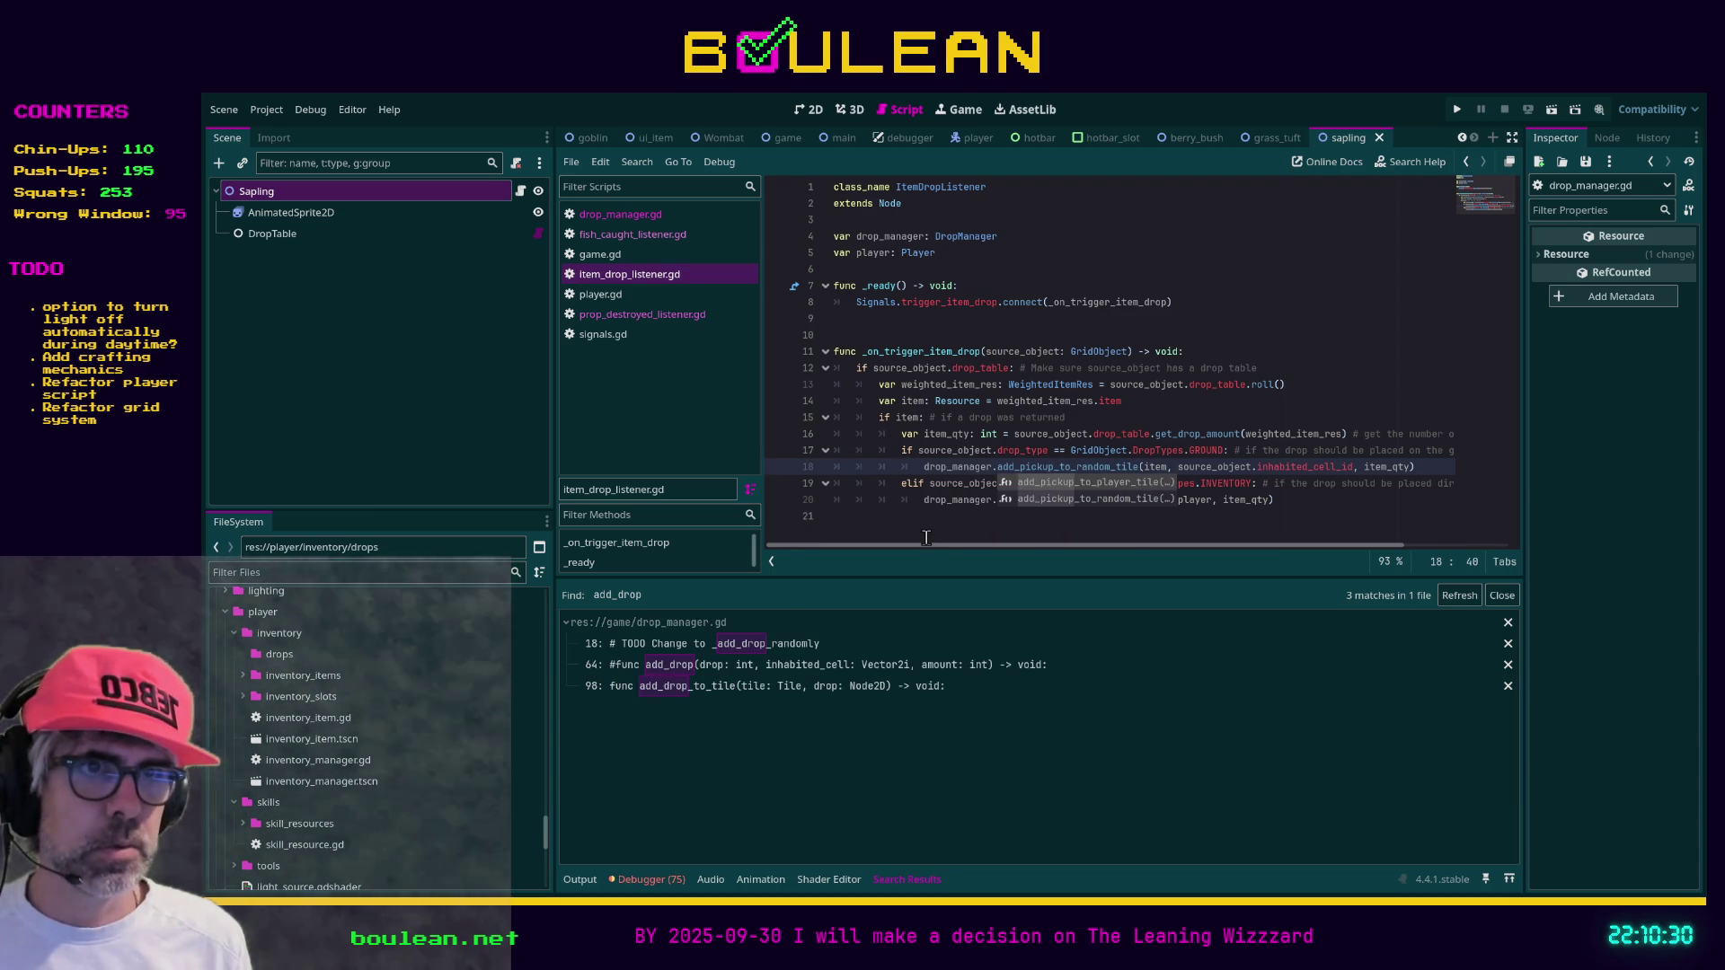
Delete the TODO comment line in drop_manager.gd
left_click(714, 651)
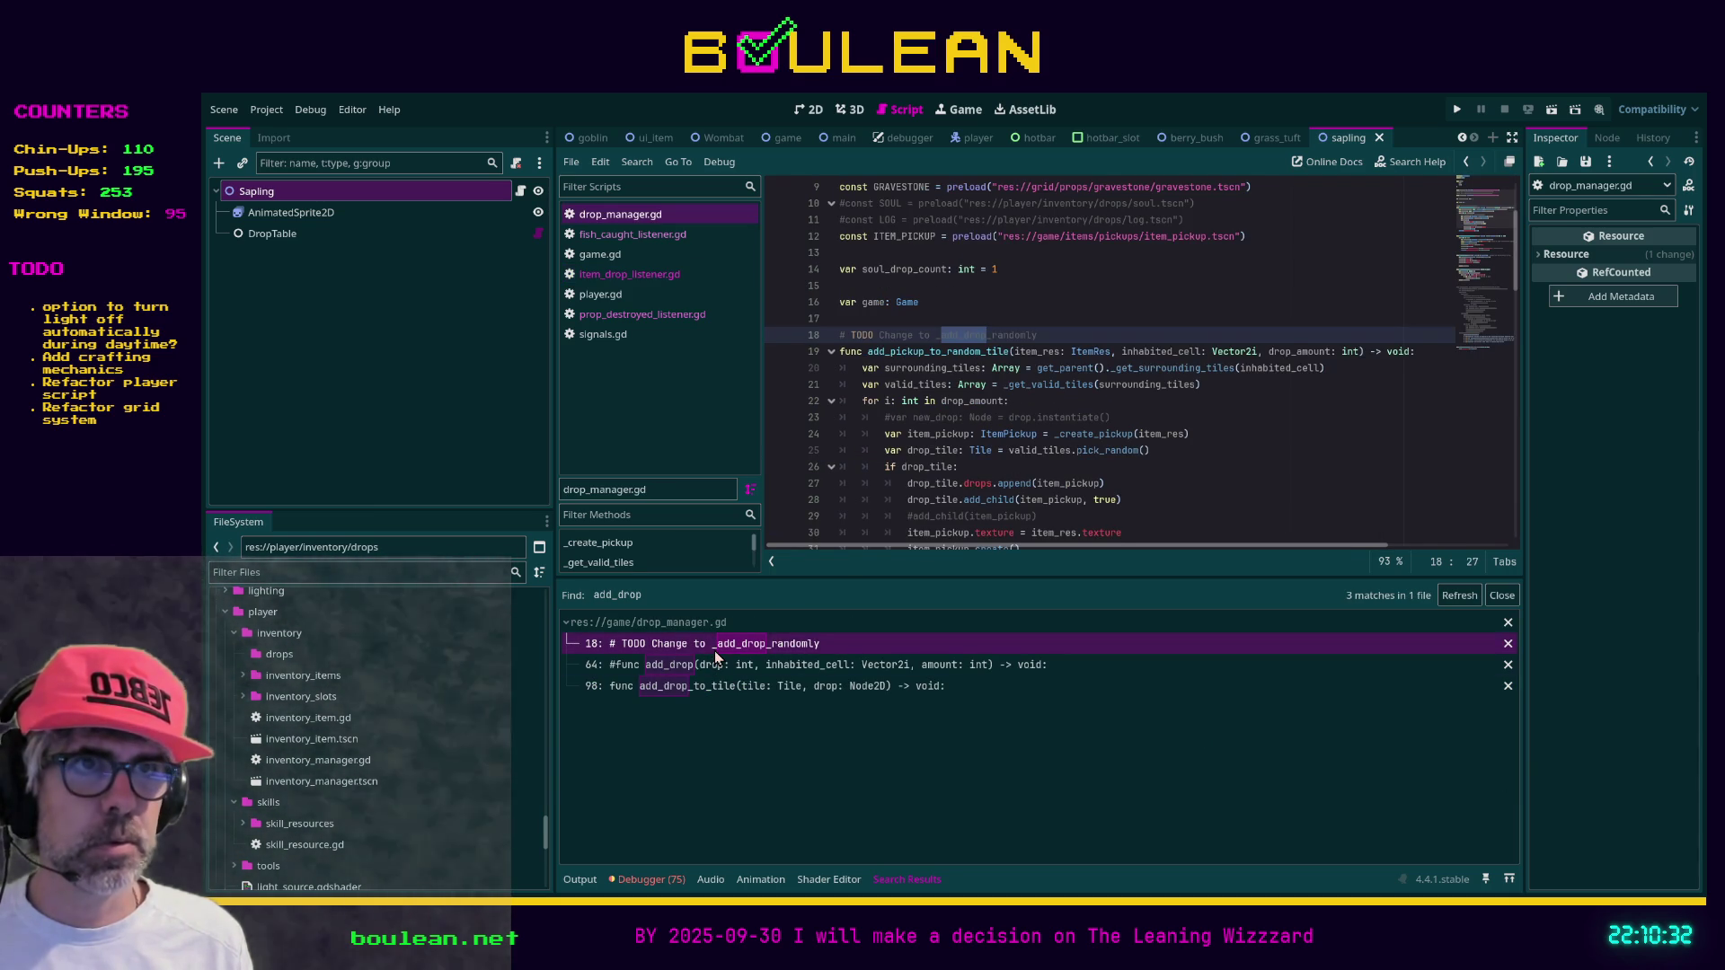
key("End")
key("shift+Home")
key("BackSpace")
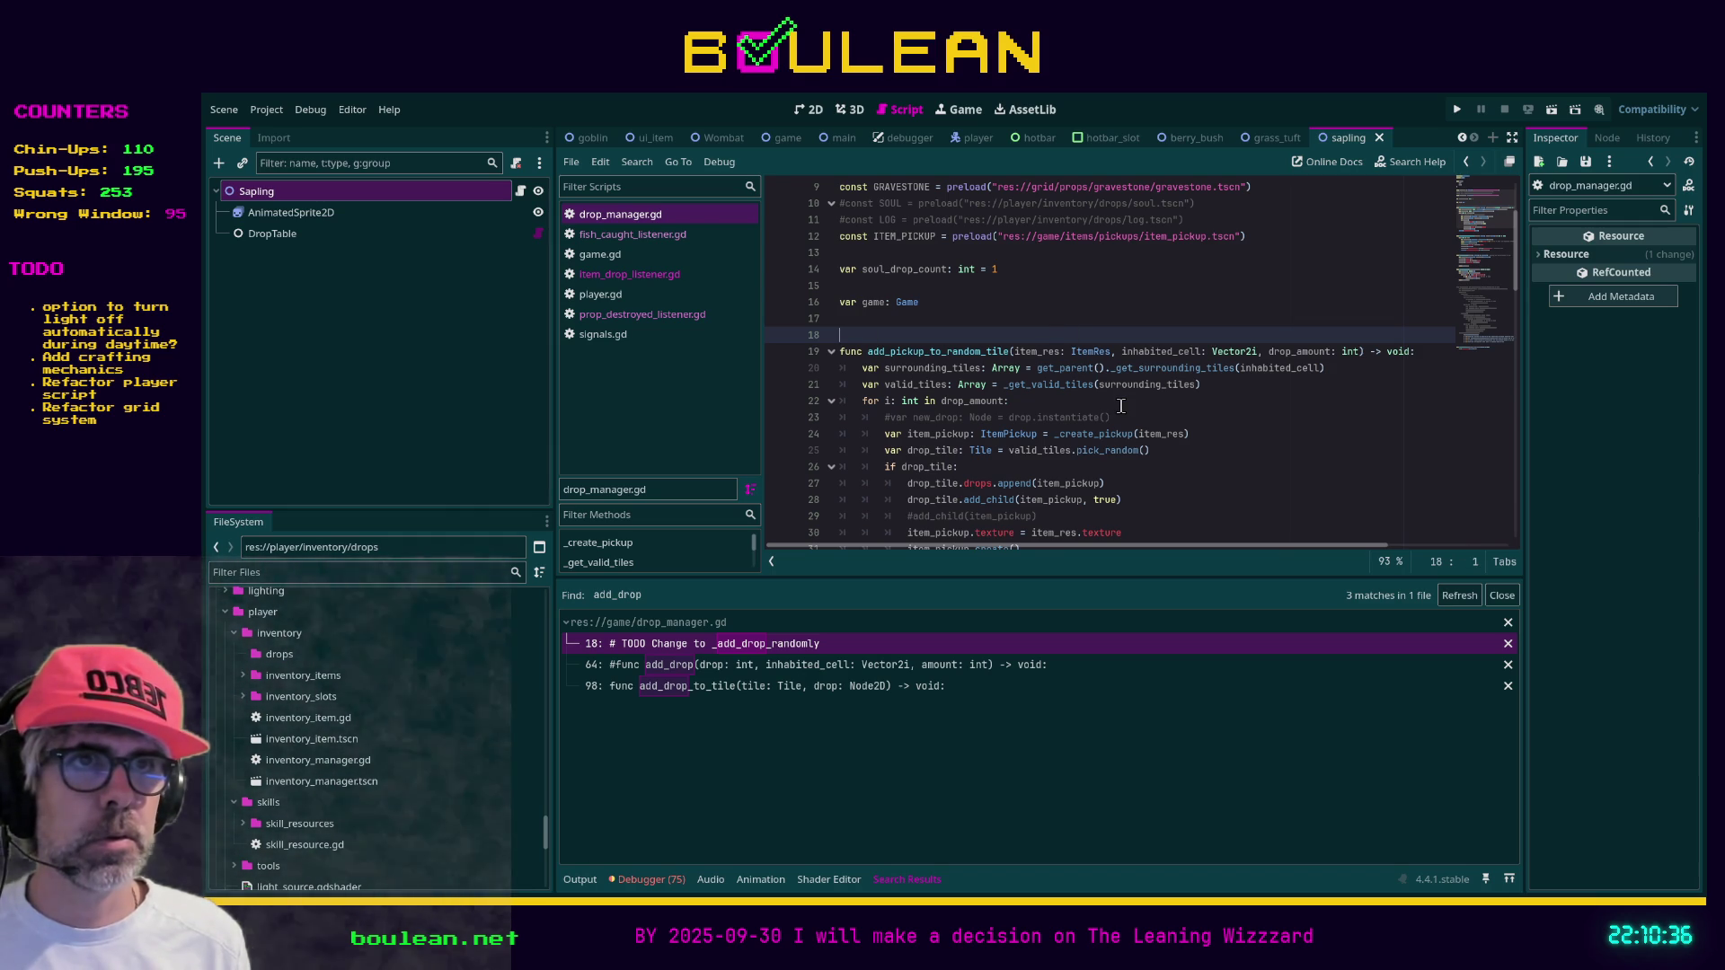
Delete the old commented-out add_drop block and the blank lines above add_drop_to_tile
left_click(941, 666)
scroll(1077, 460, "down", 10)
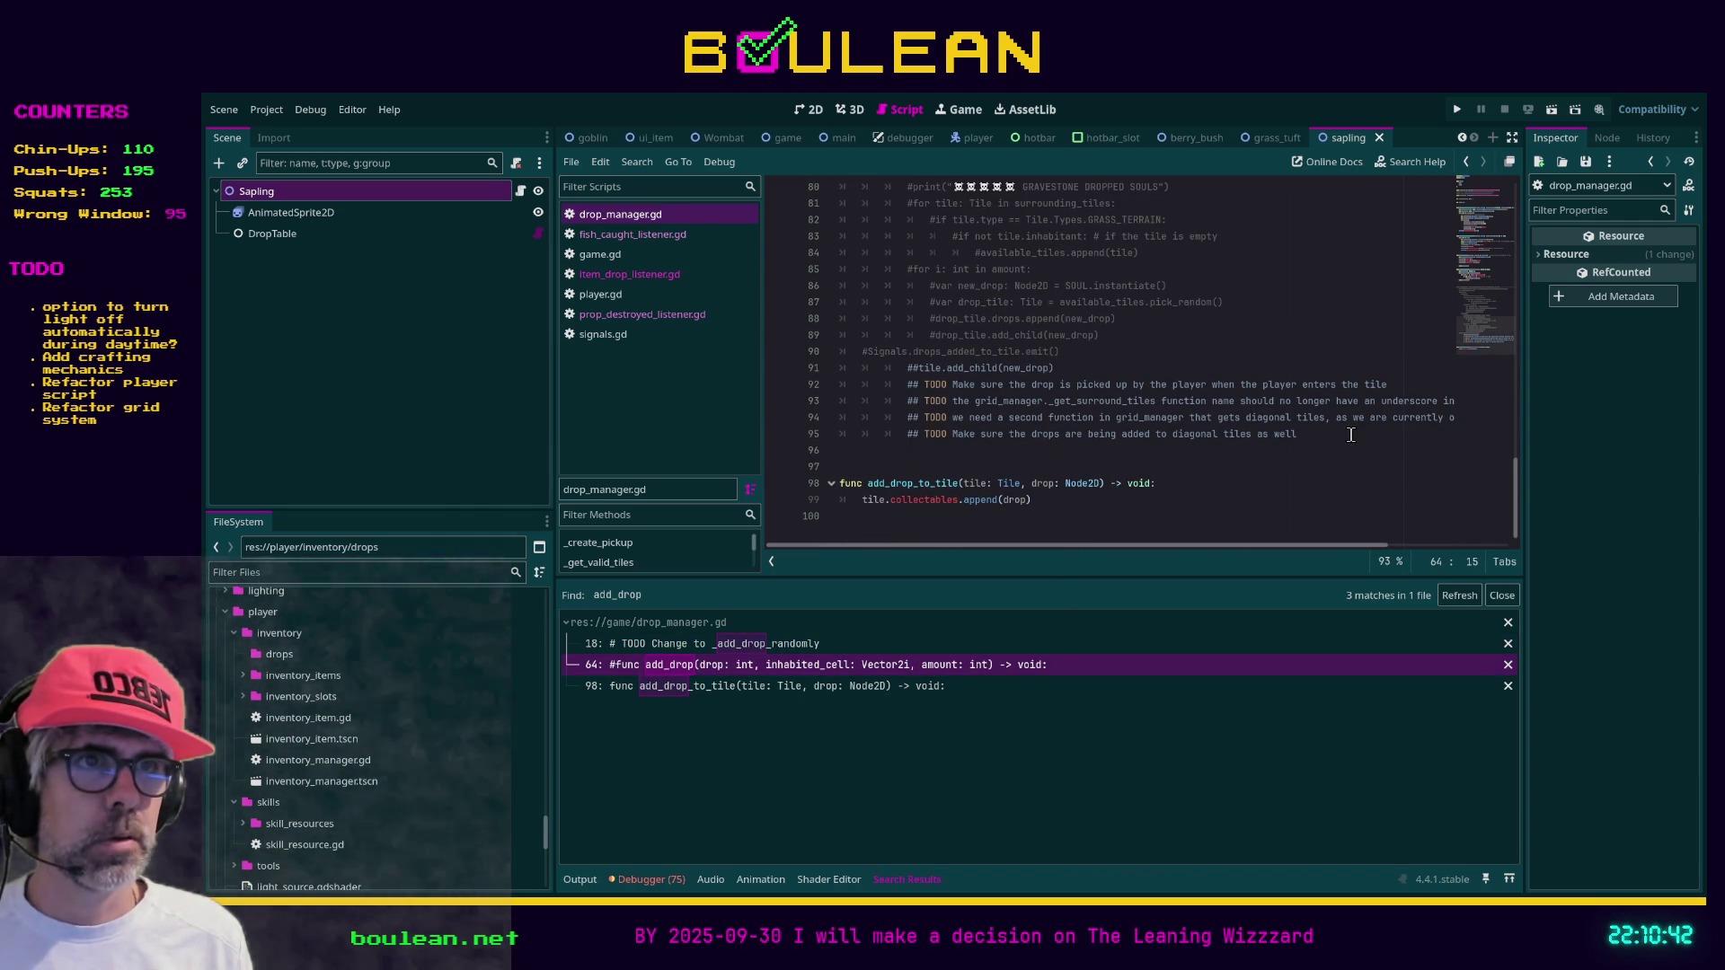
mouse_move(1350, 435)
left_mouse_down()
mouse_move(1036, 418)
mouse_move(943, 386)
mouse_move(871, 388)
left_mouse_up()
scroll(883, 389, "up", 10)
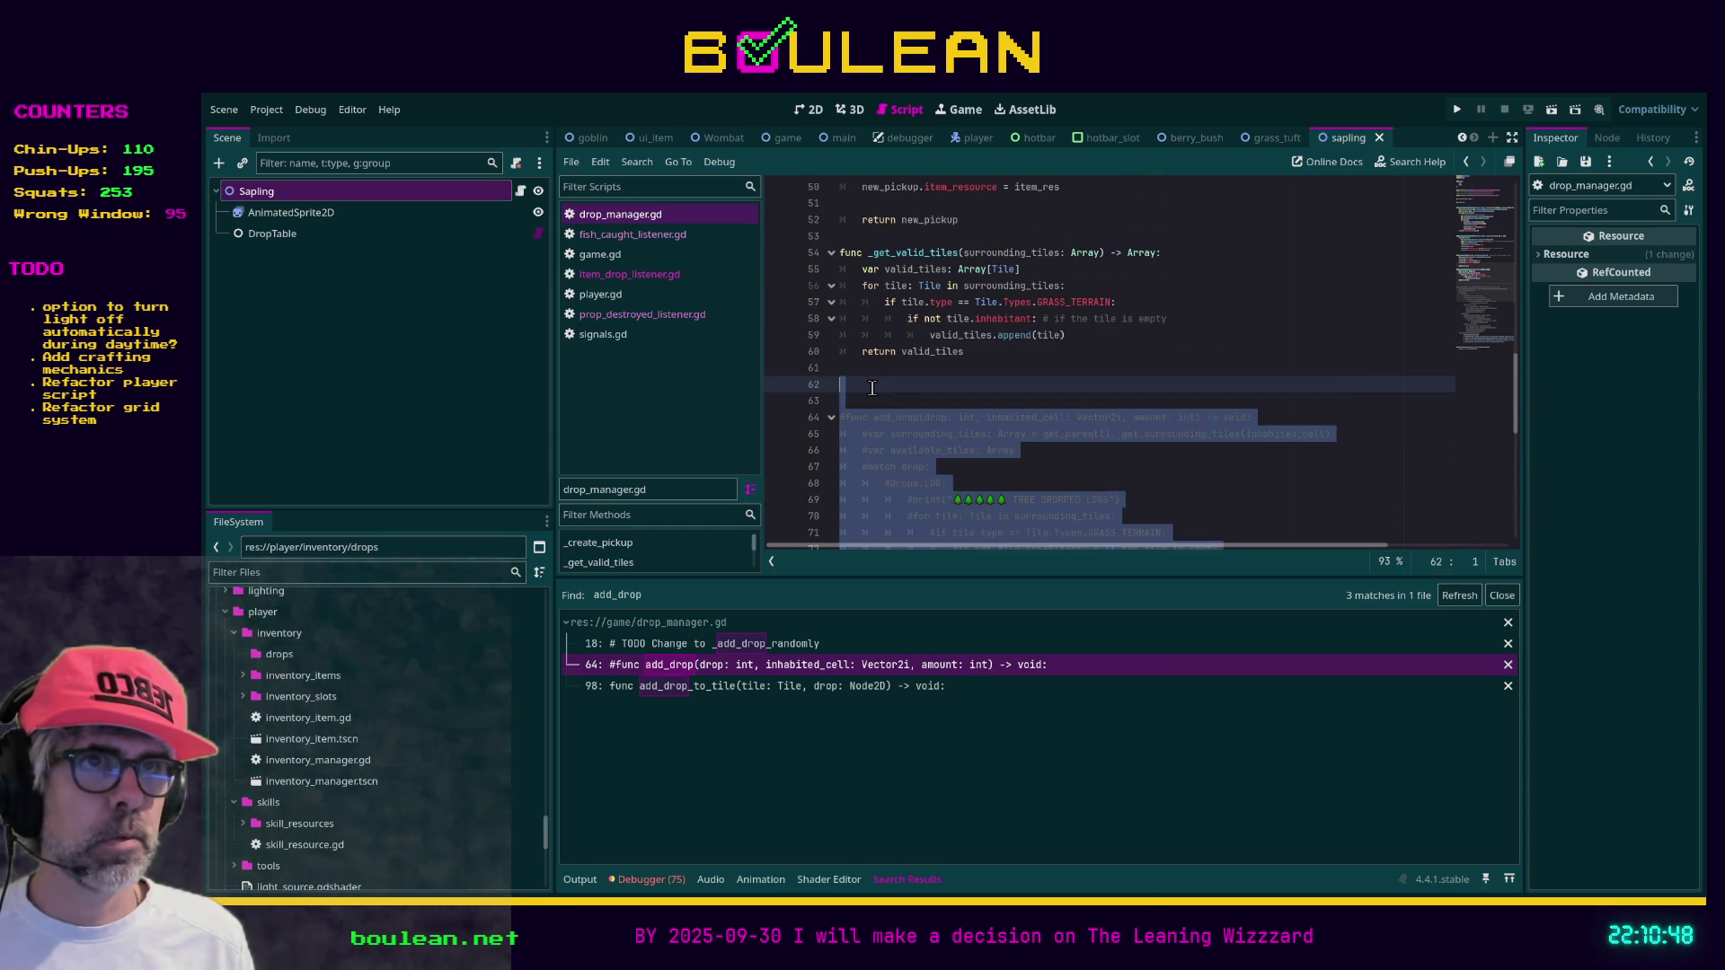
key("Delete")
key("Delete")
key("BackSpace")
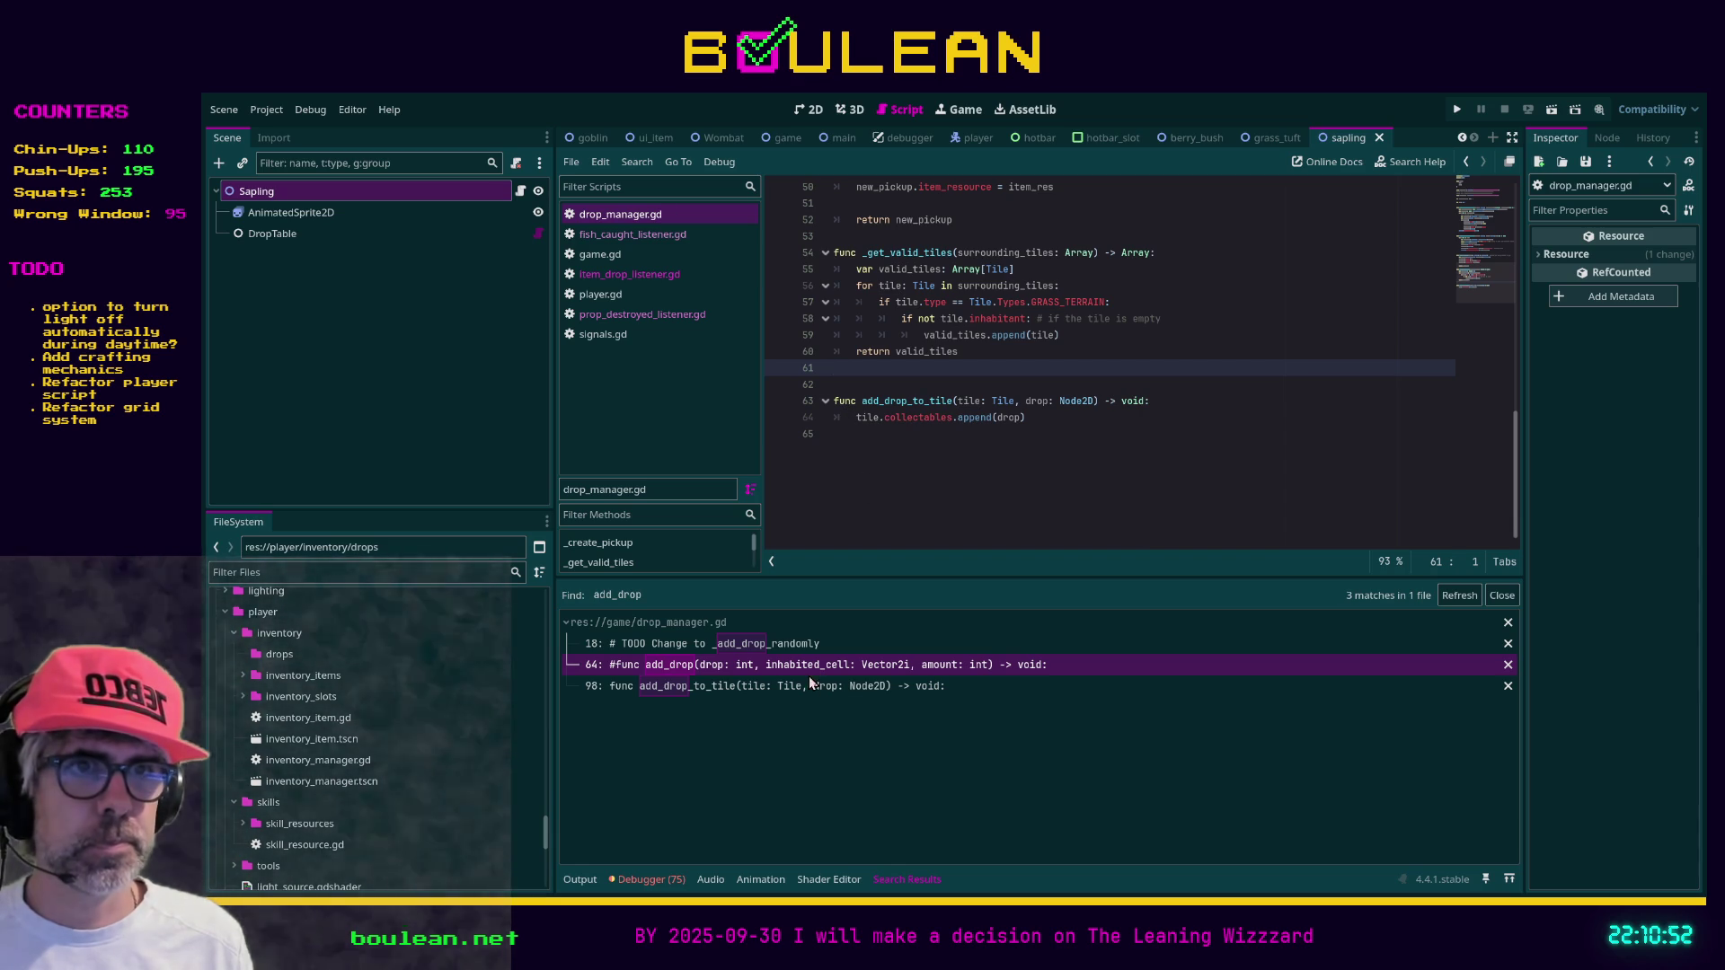
Locate the tile.collectables line in add_drop_to_tile around line 63
left_click(796, 688)
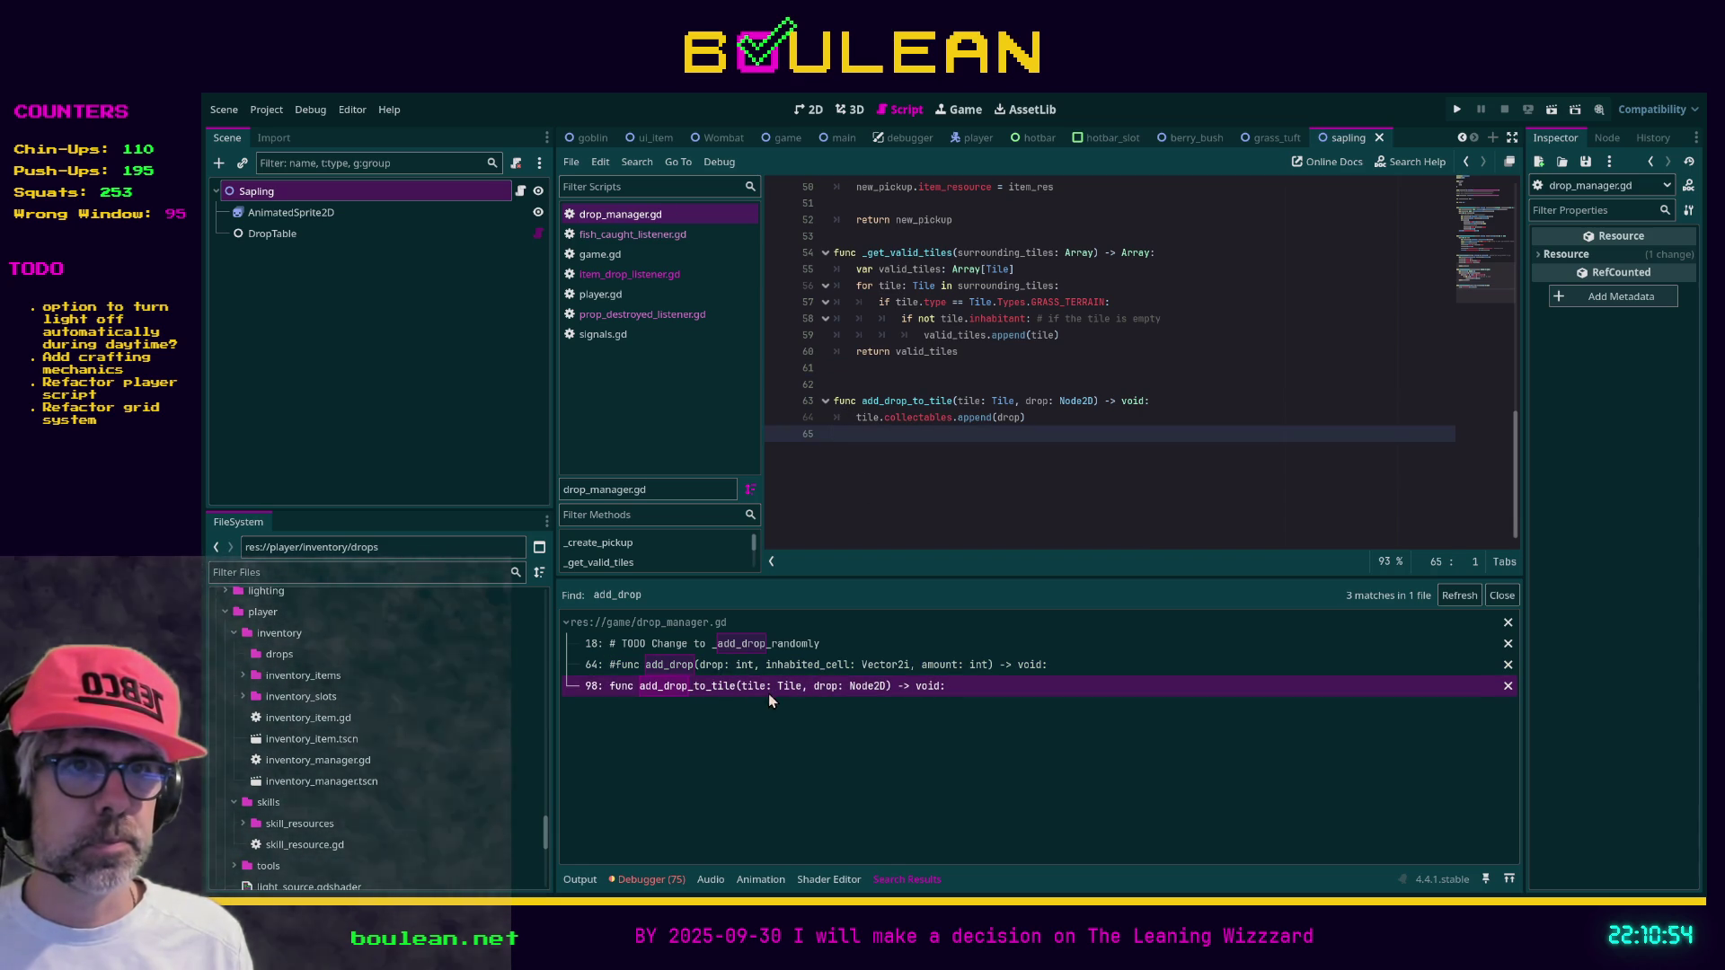
left_click(747, 666)
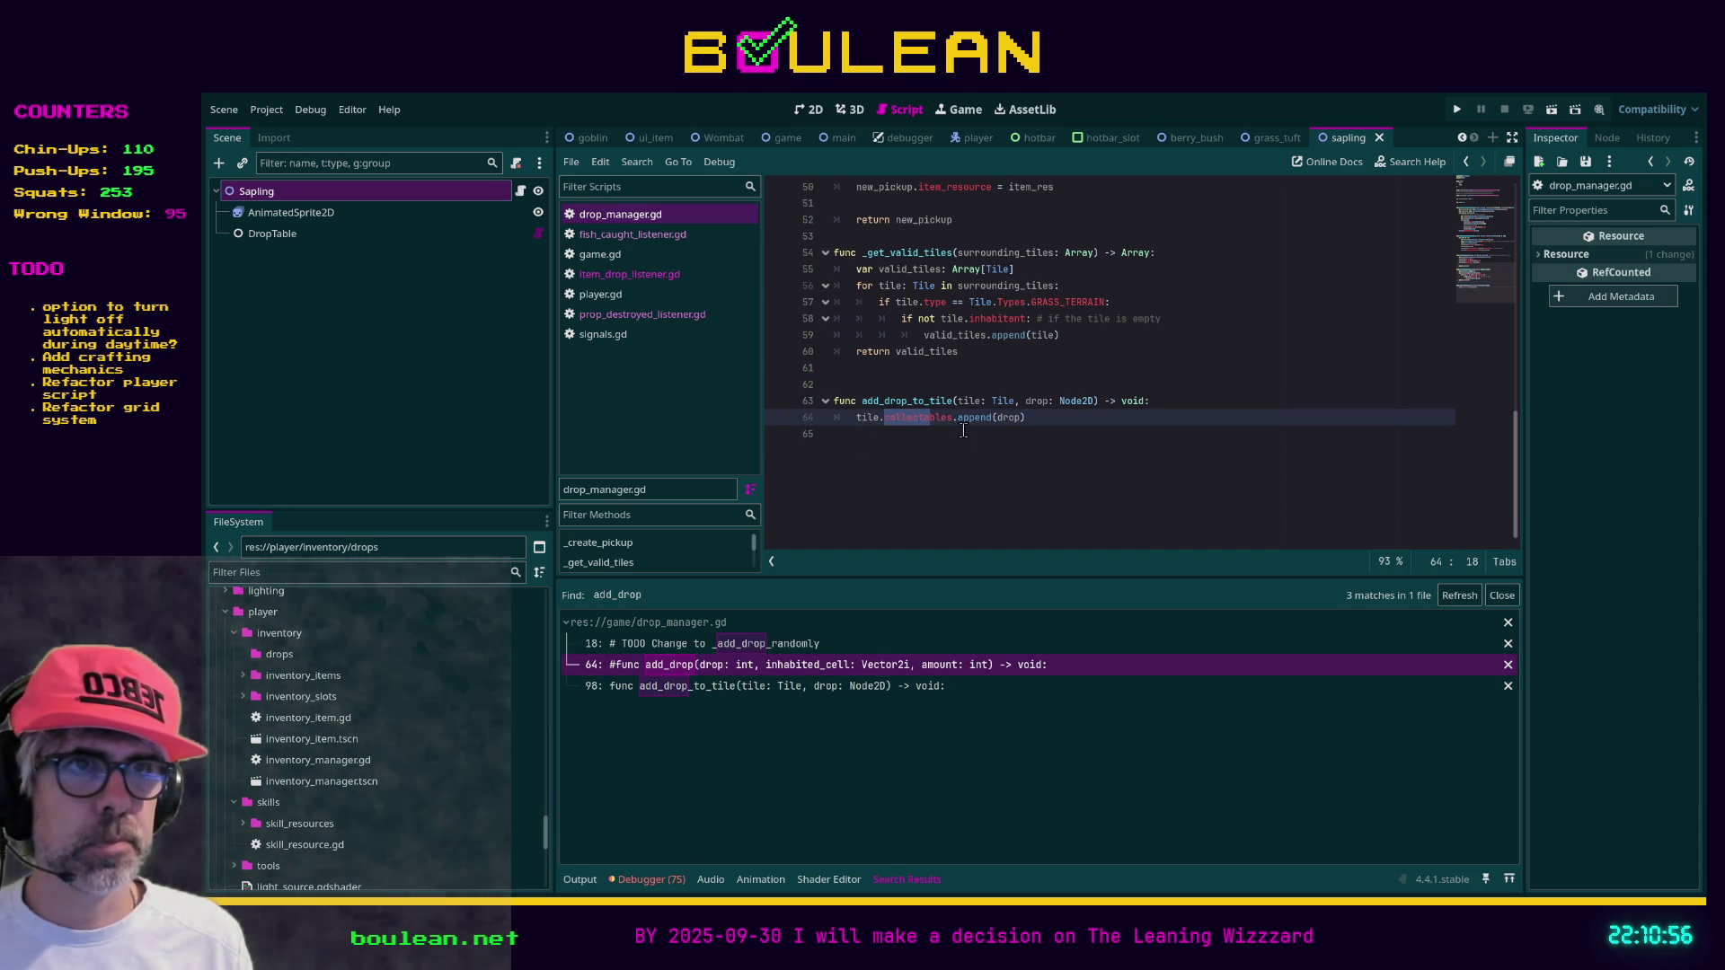
scroll(1081, 482, "up", 2)
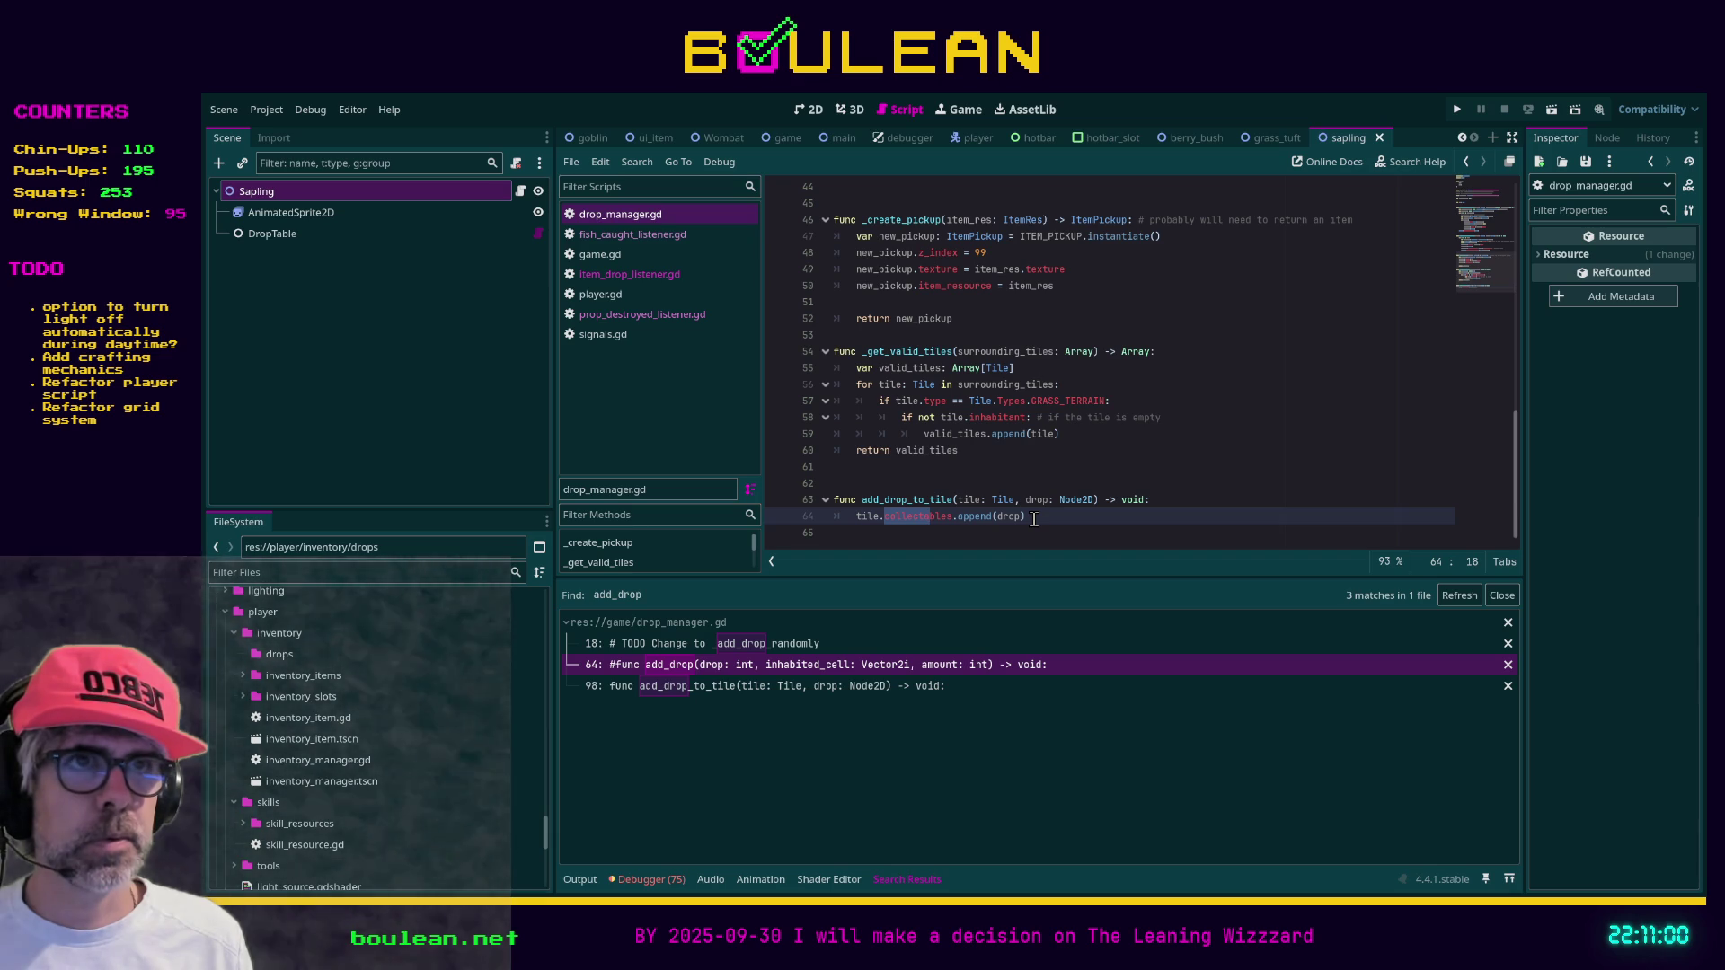
scroll(1057, 519, "down", 2)
scroll(1058, 519, "up", 2)
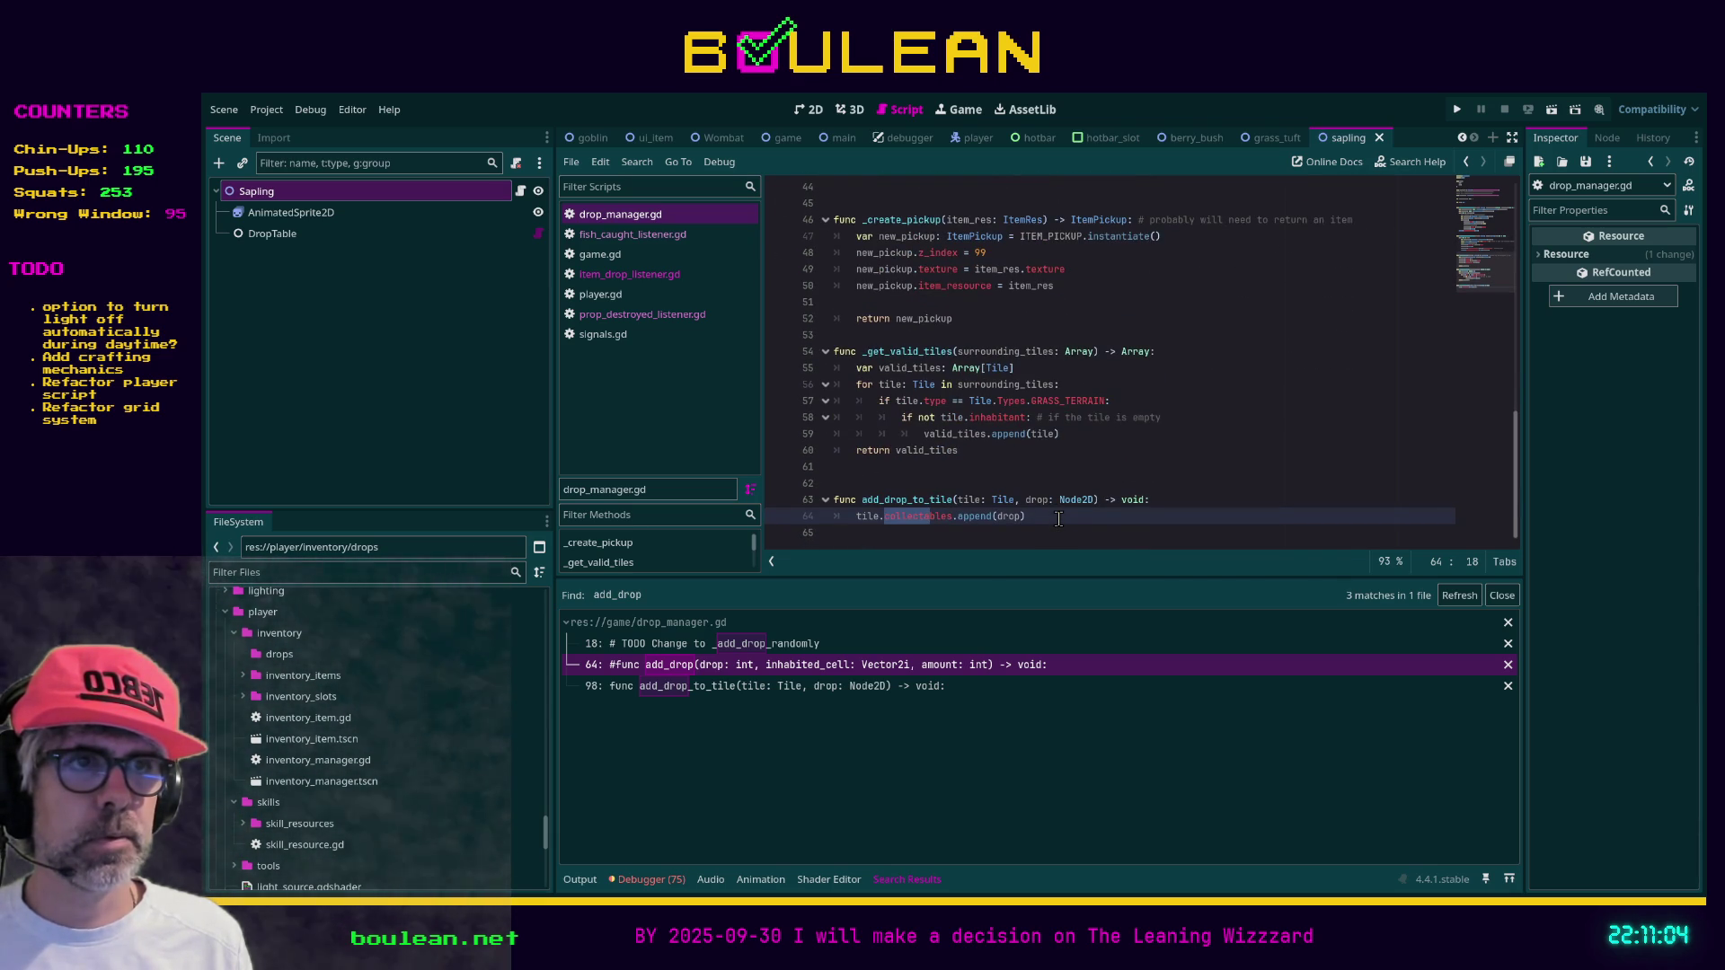
left_click(1058, 519)
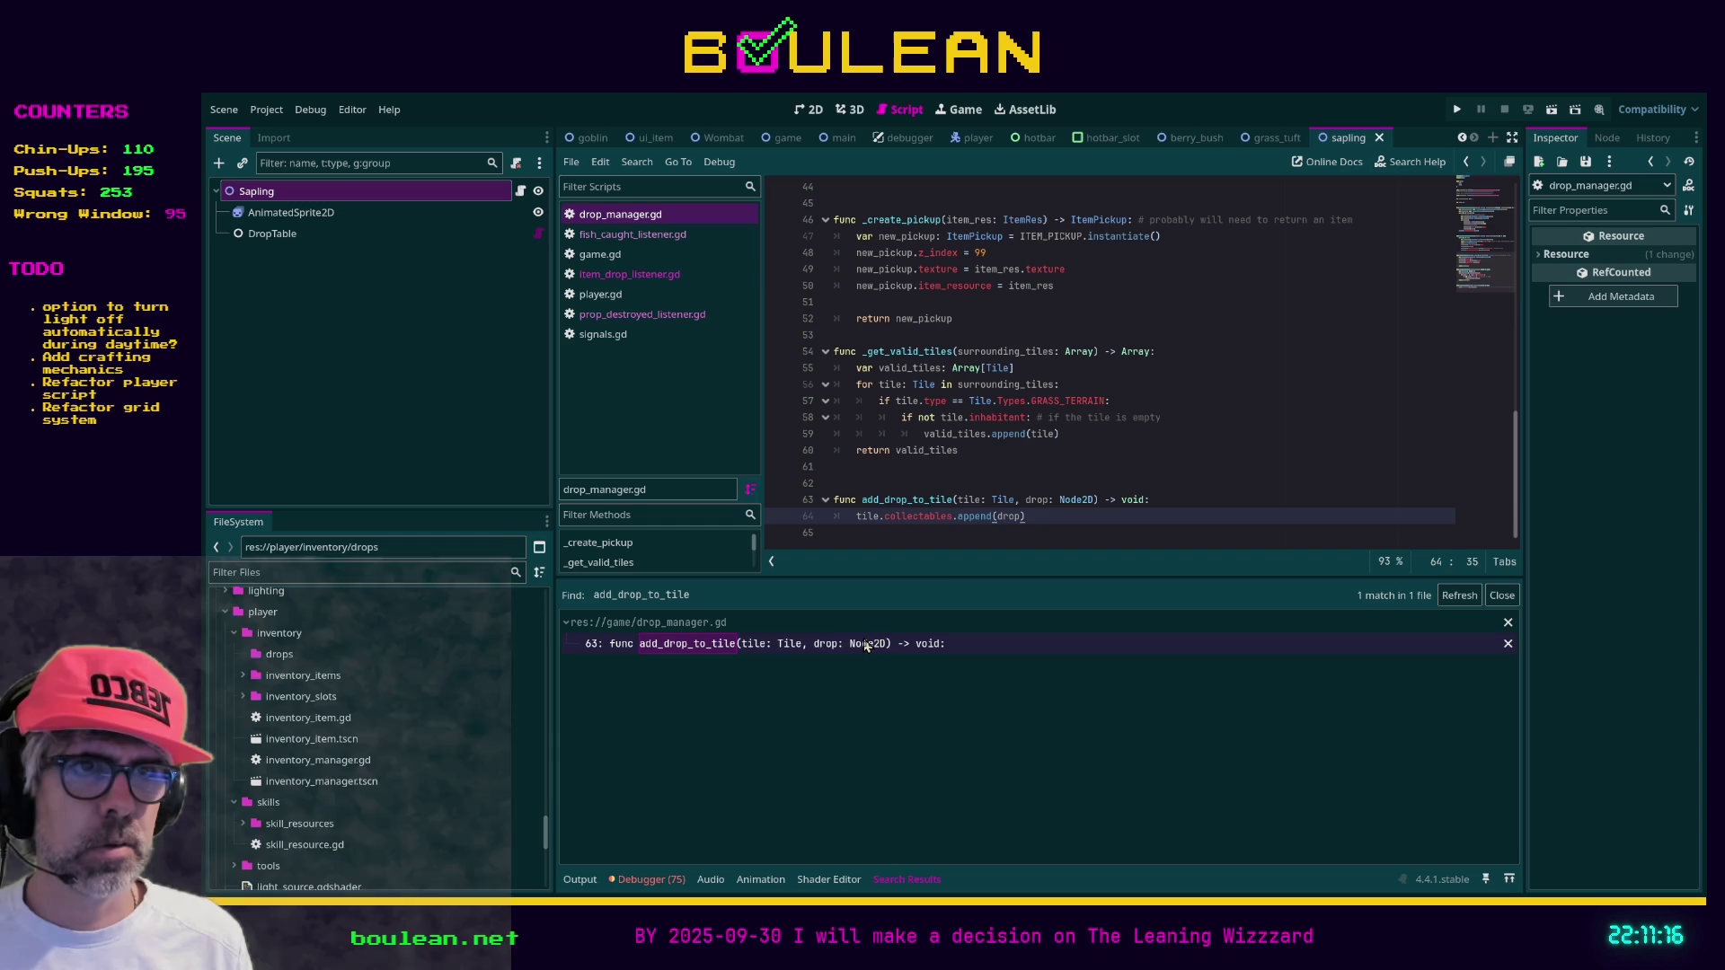
Comment out the add_drop_to_tile function (lines 62–64) with Ctrl+K
left_click(856, 645)
left_click_drag(1075, 527, 785, 501)
key("ctrl+k")
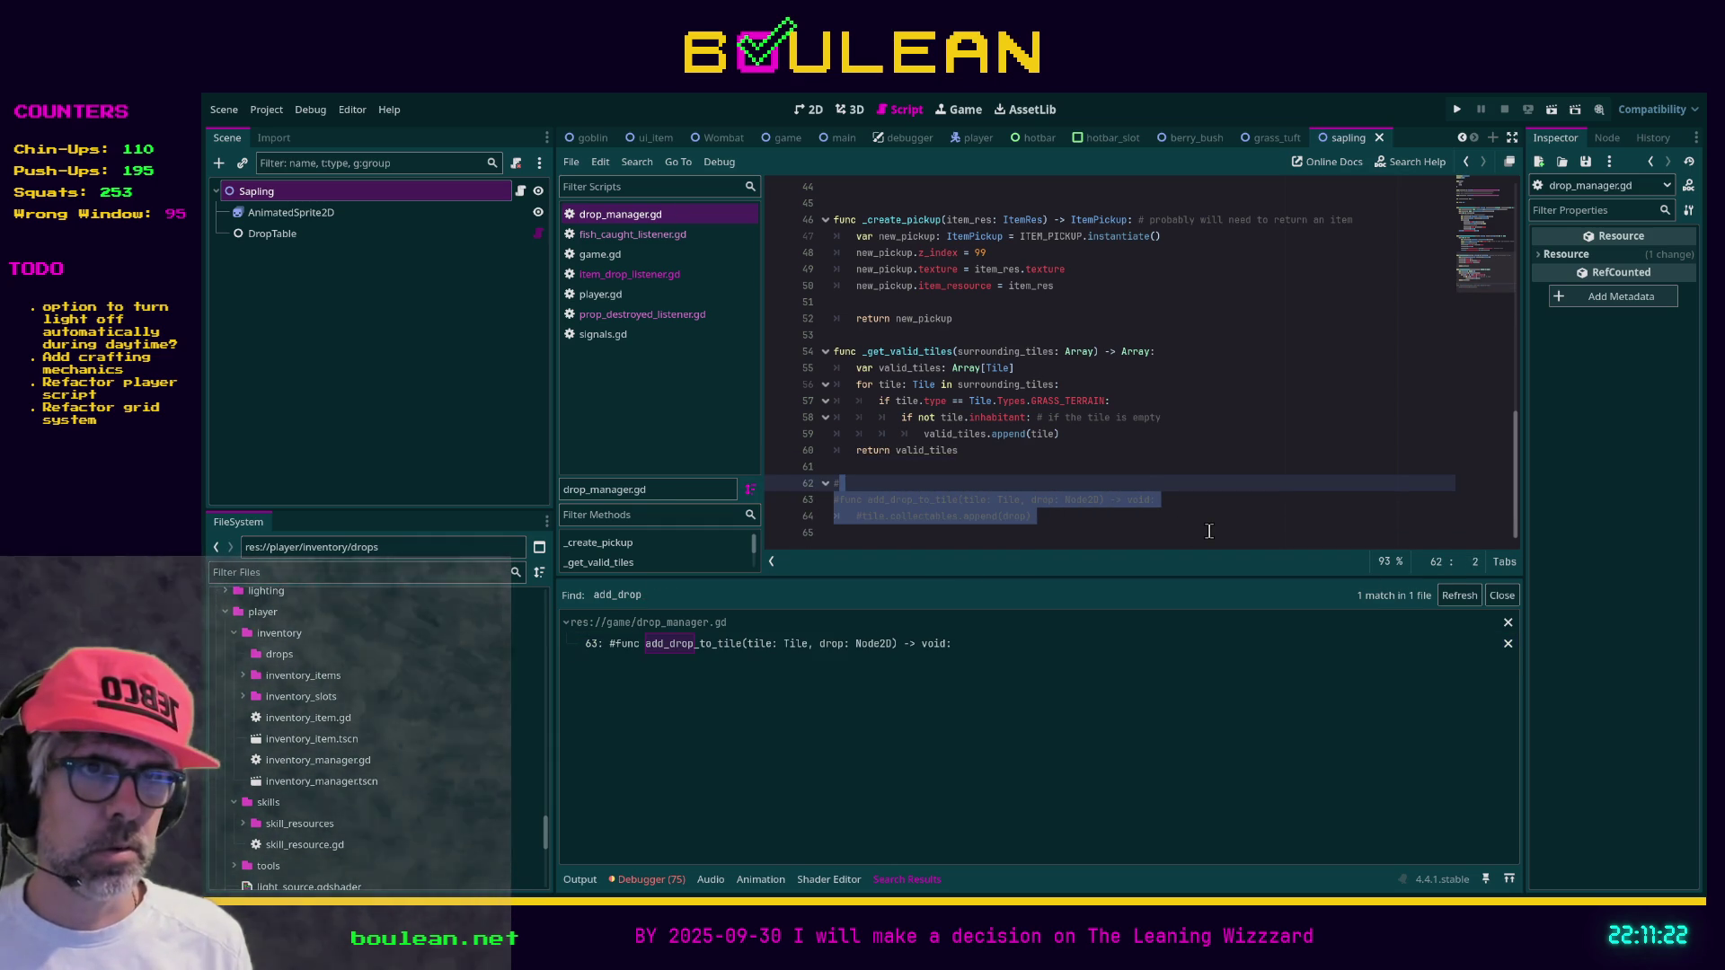
Clear the selection and run the project with F5 to test from a fresh start
left_click(858, 644)
left_click(1168, 530)
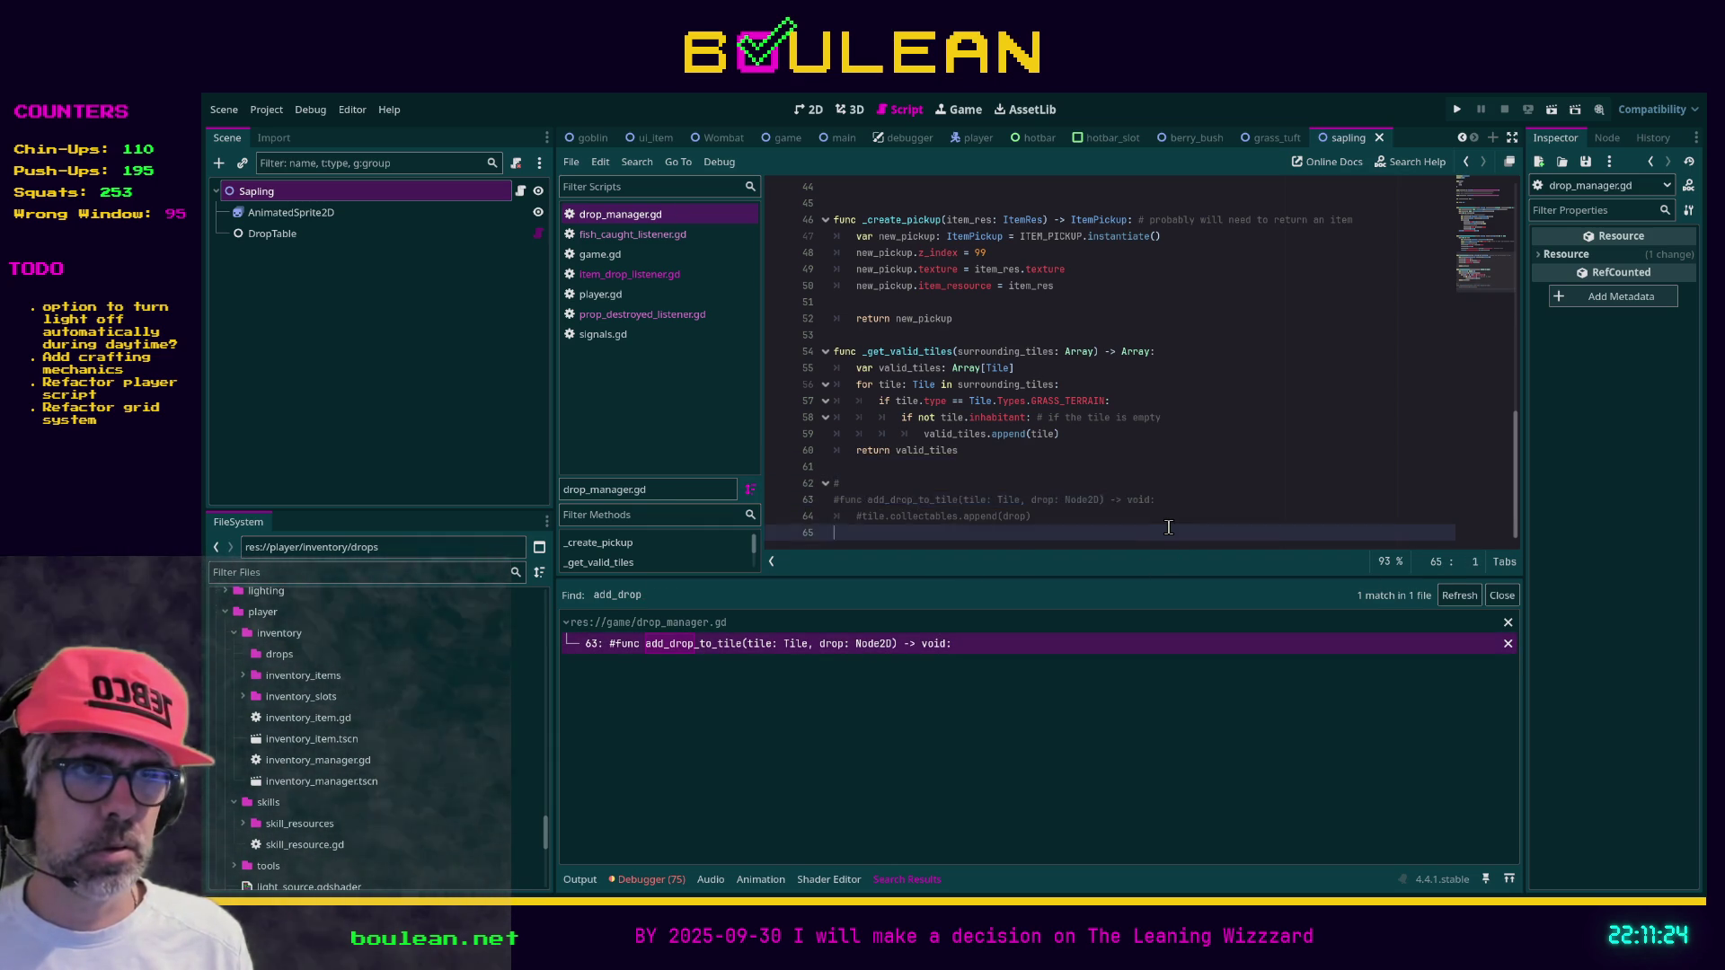
key("F5")
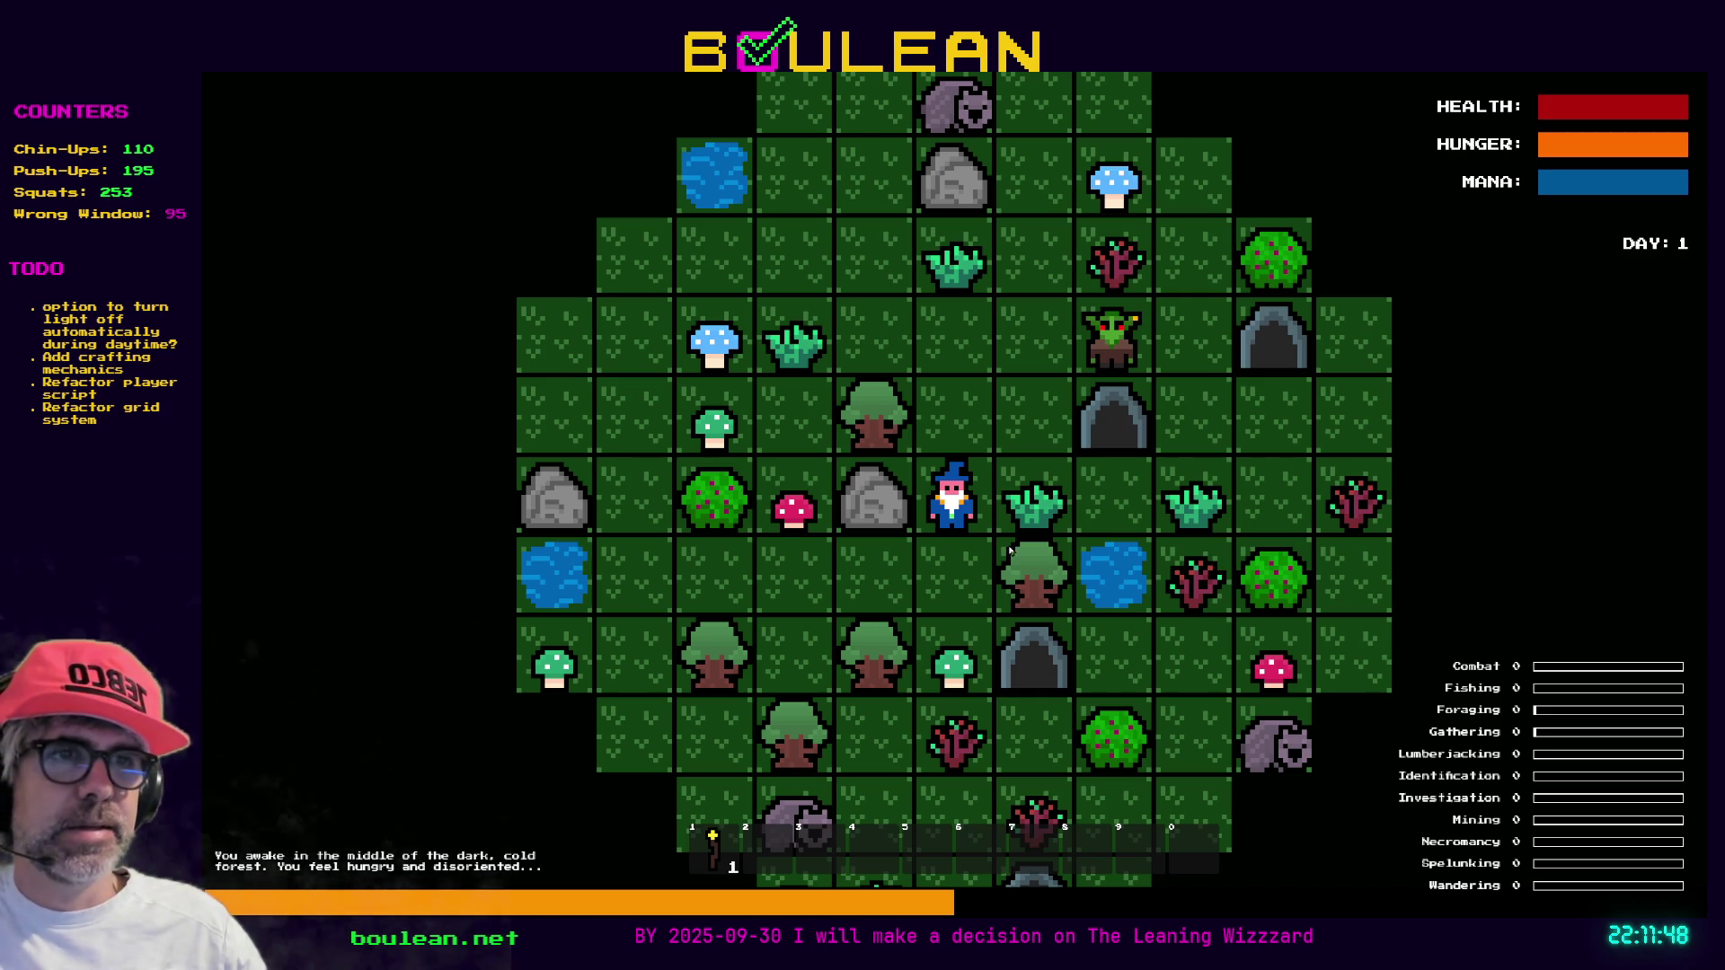
Chop the grass tuft, Green Mushroom and nearby trees, then attack the goblin
key("Right")
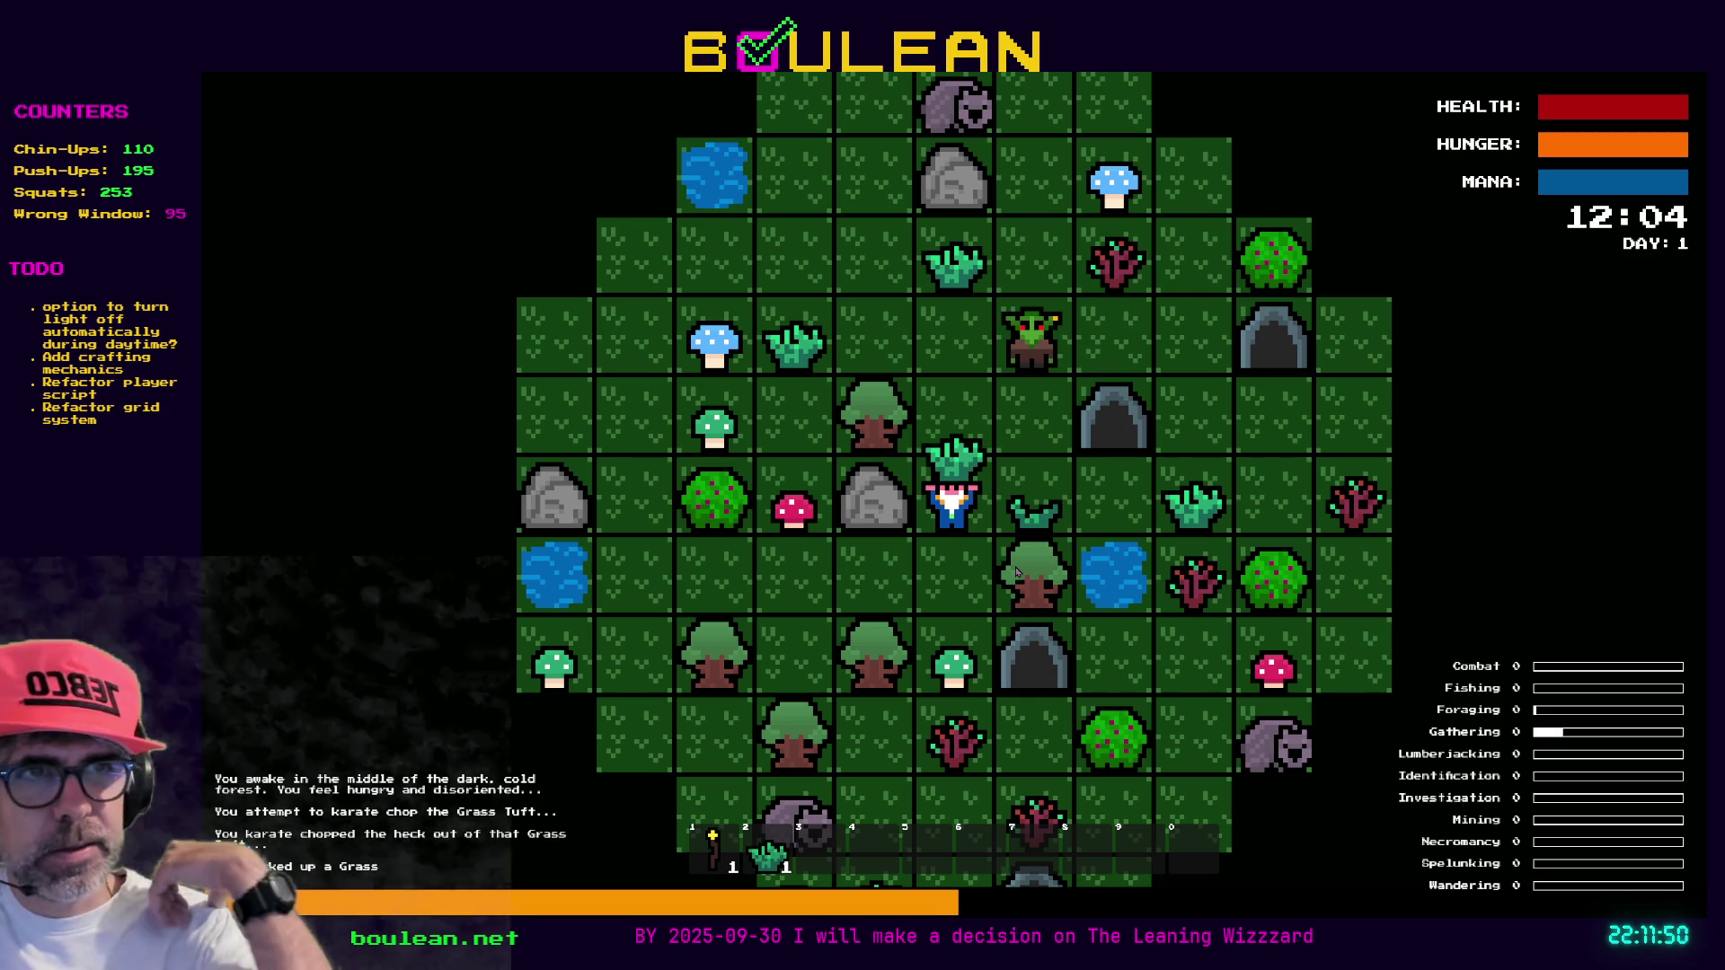
key("Down")
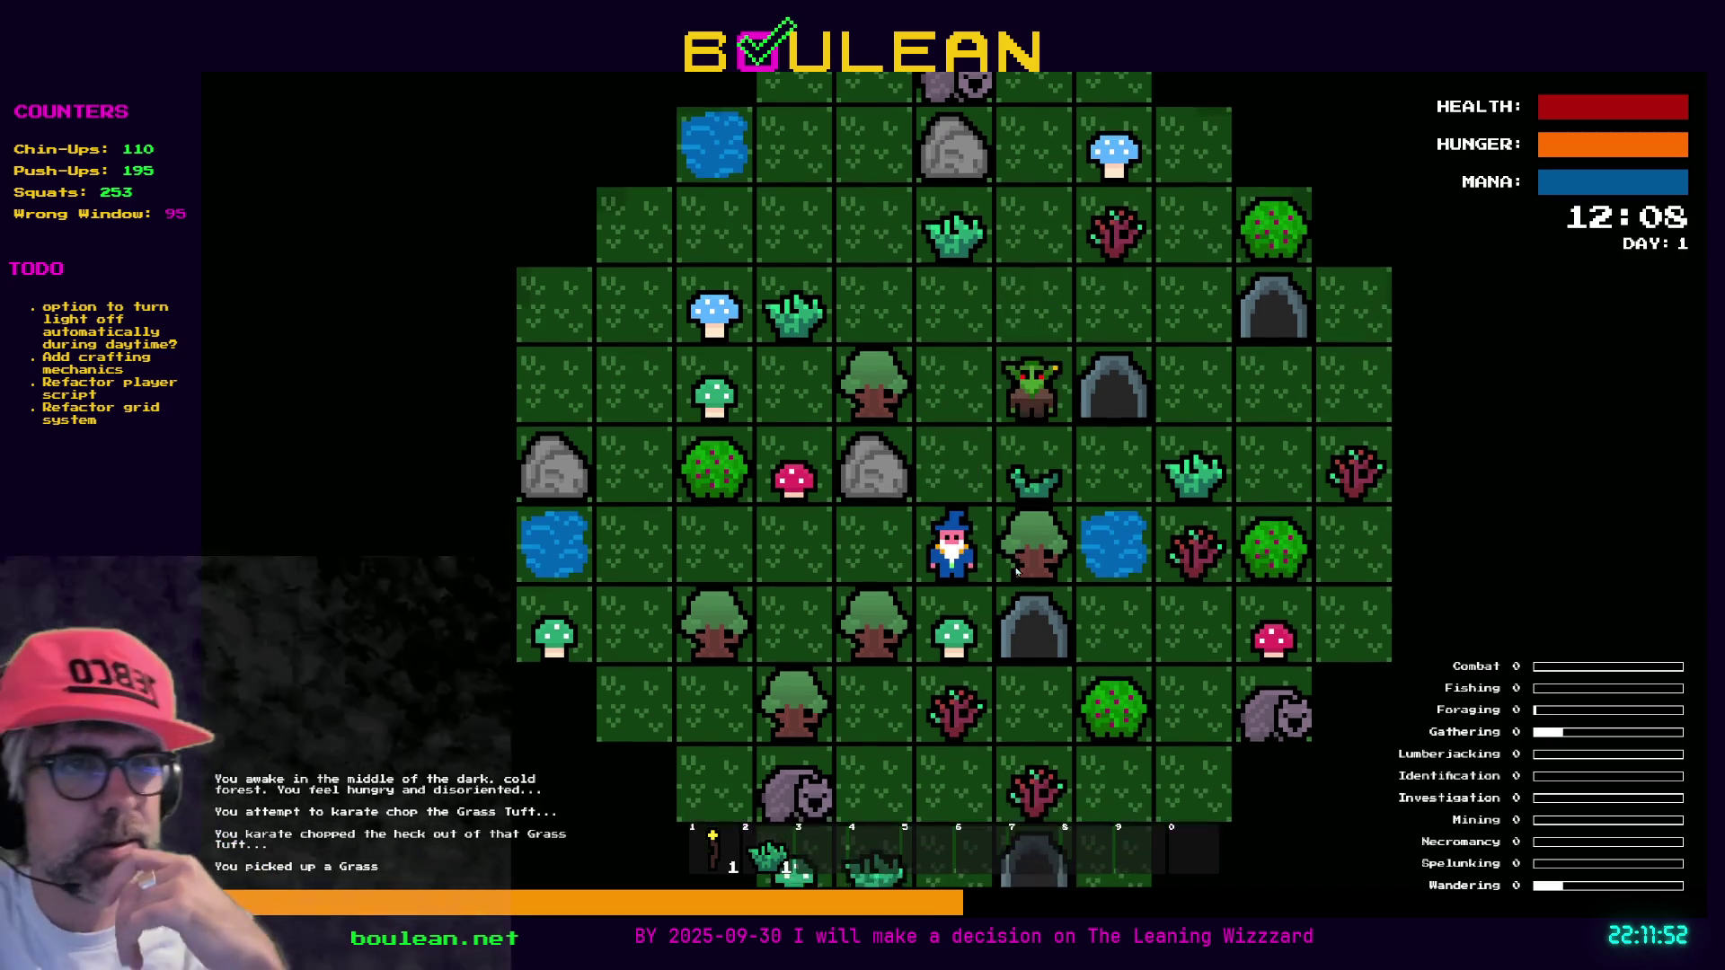
key("Down")
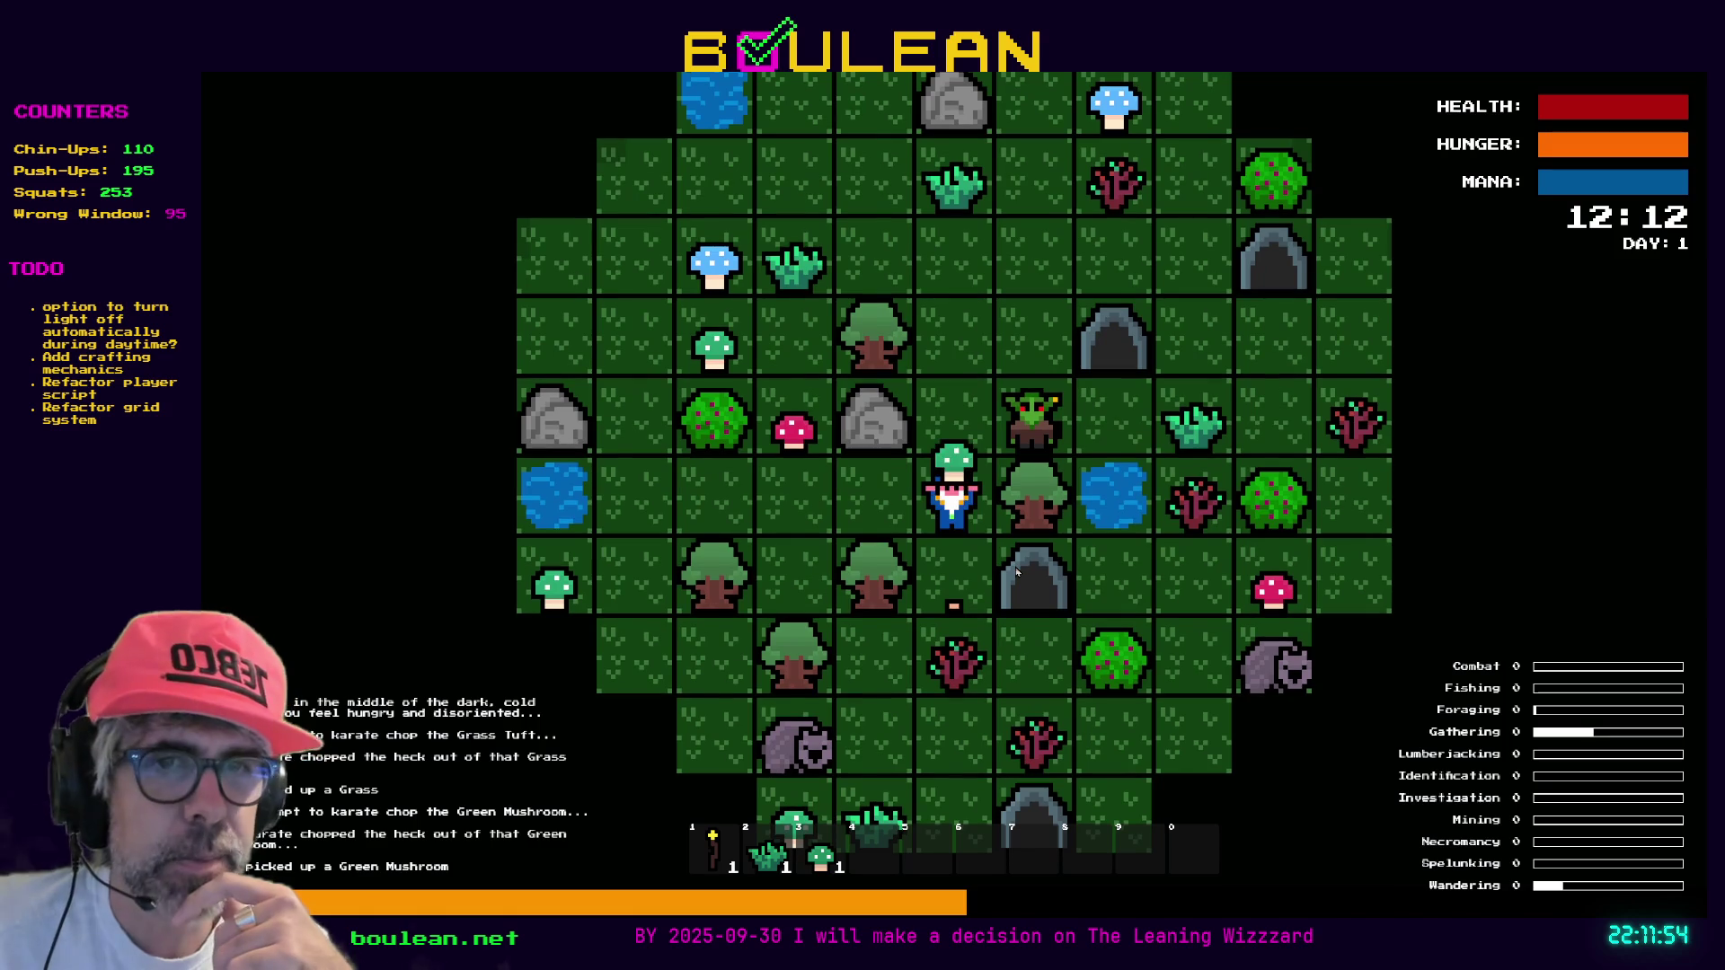
key("Right")
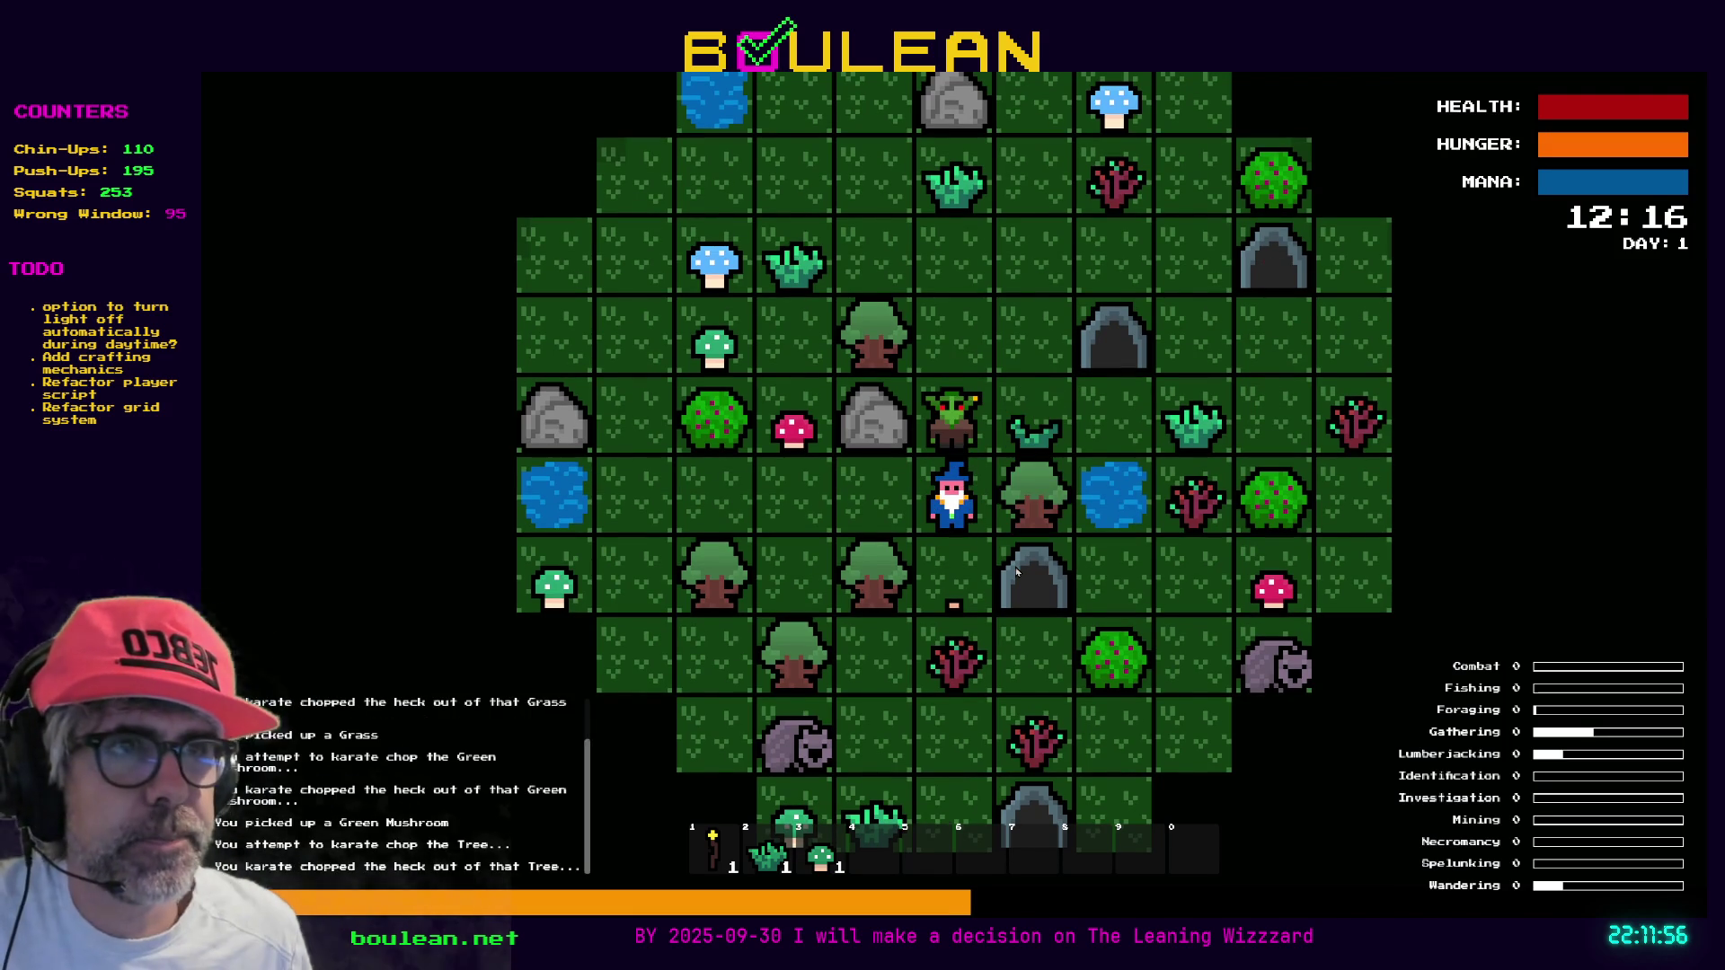
key("Right")
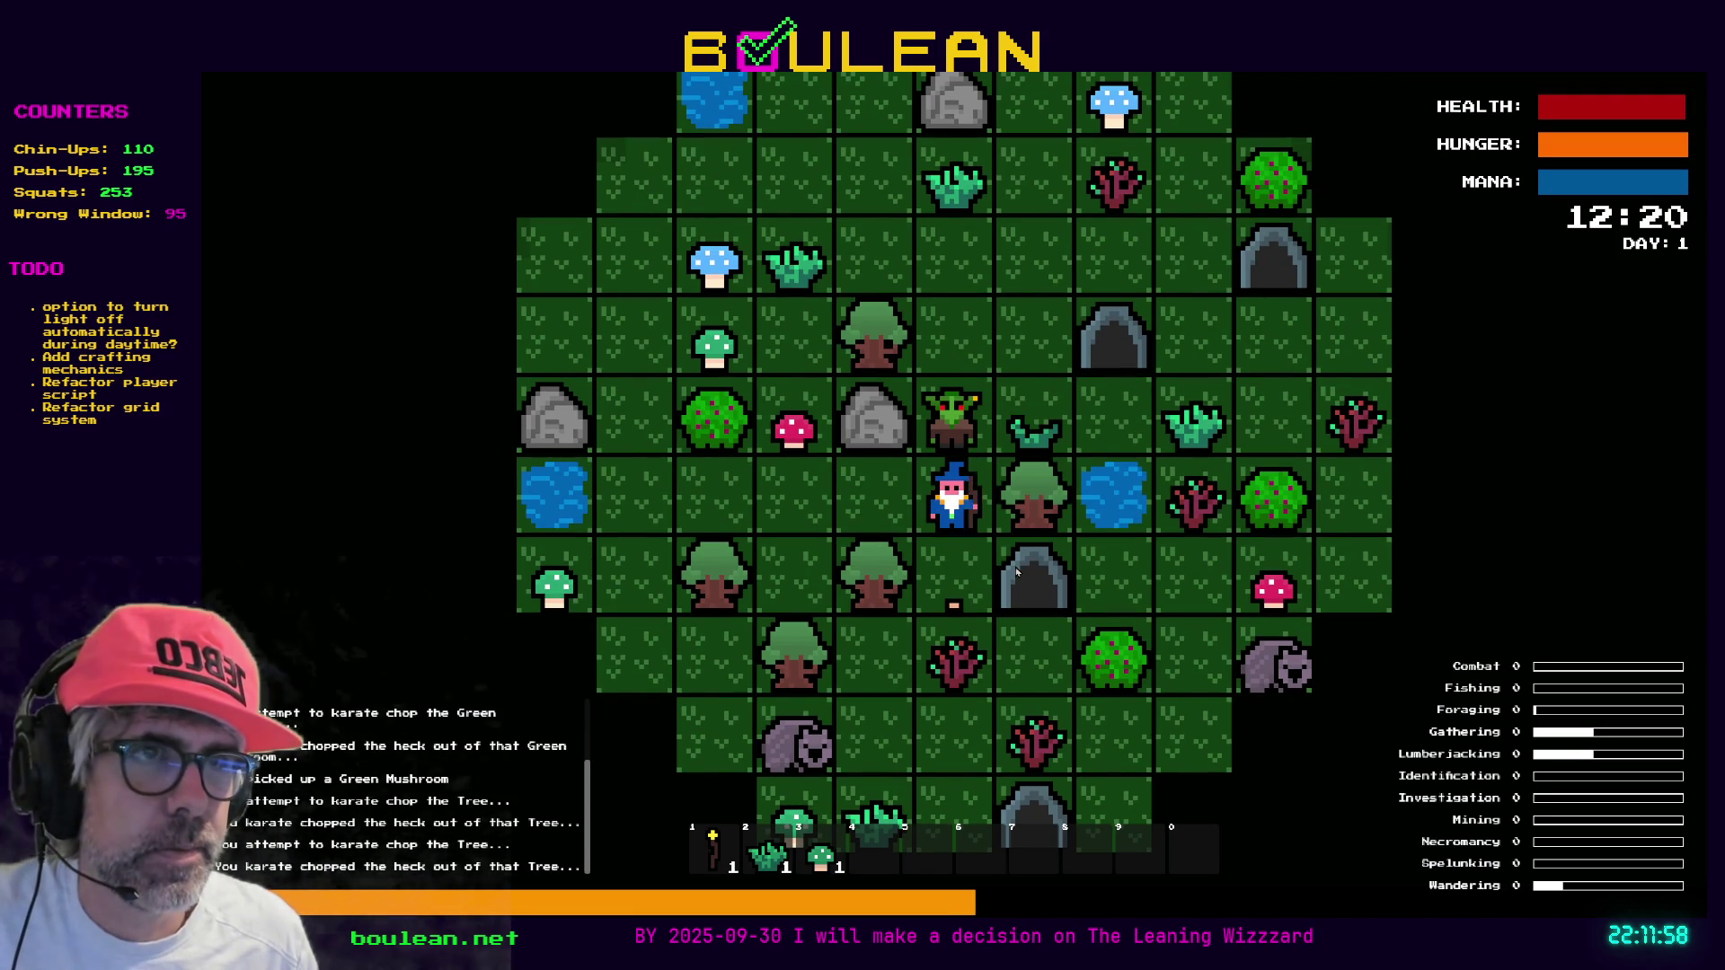
key("Up")
key("Up")
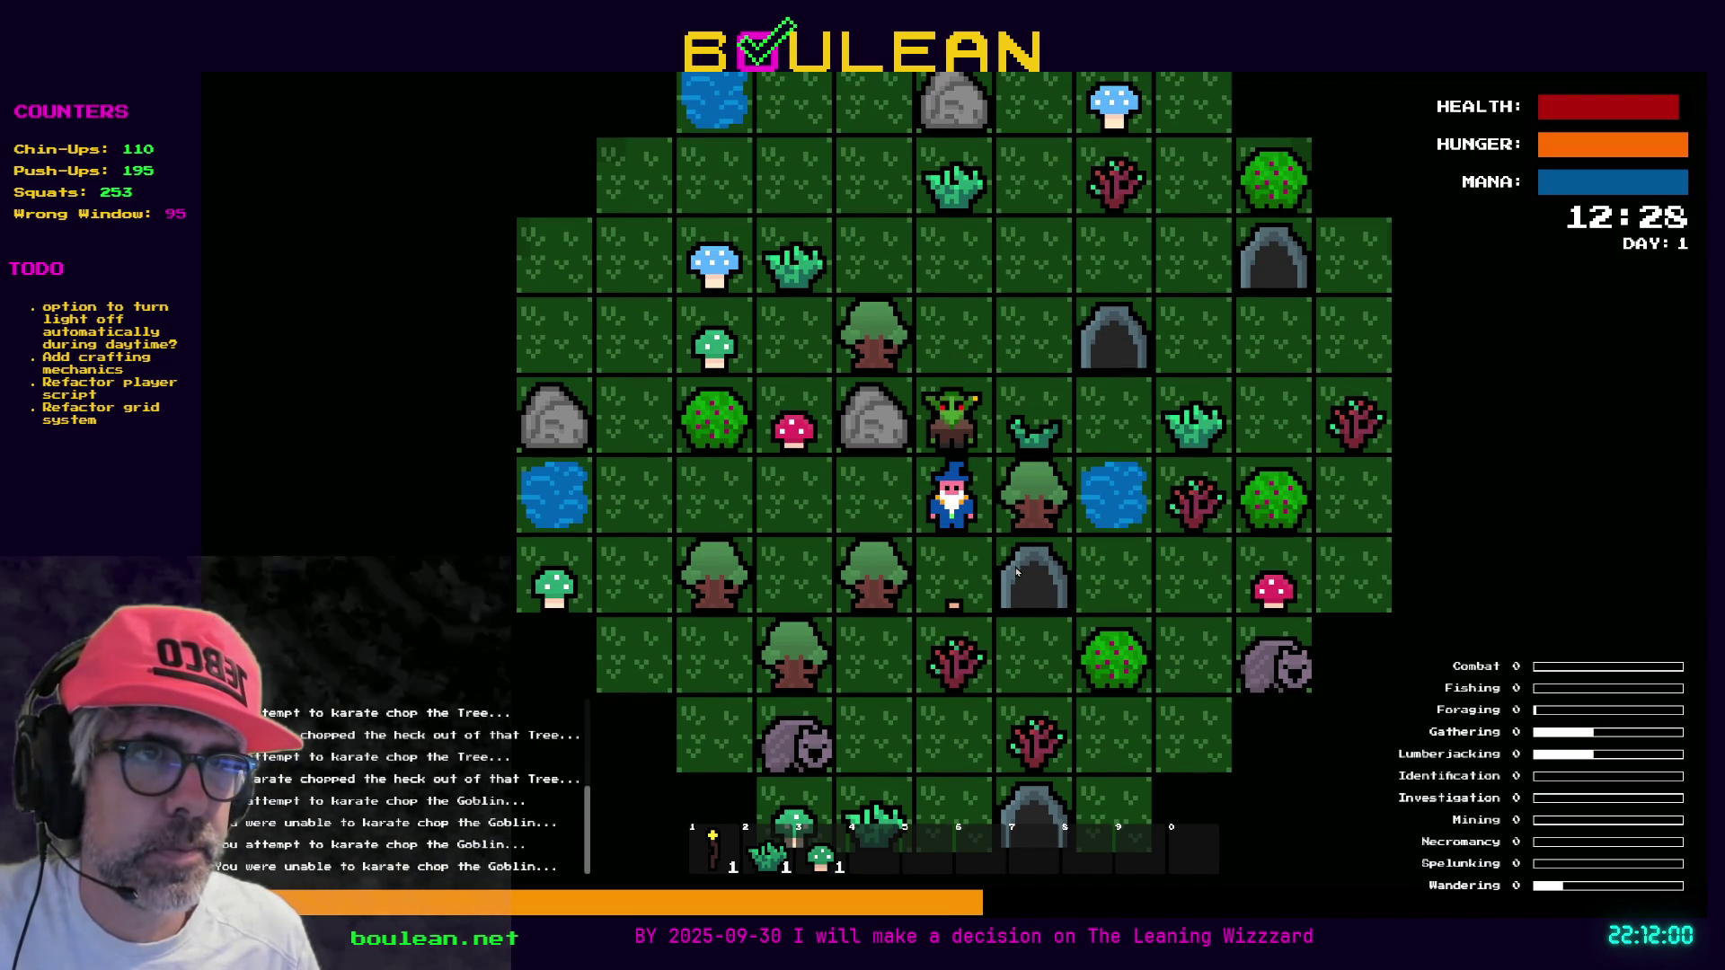
key("Up")
key("Up")
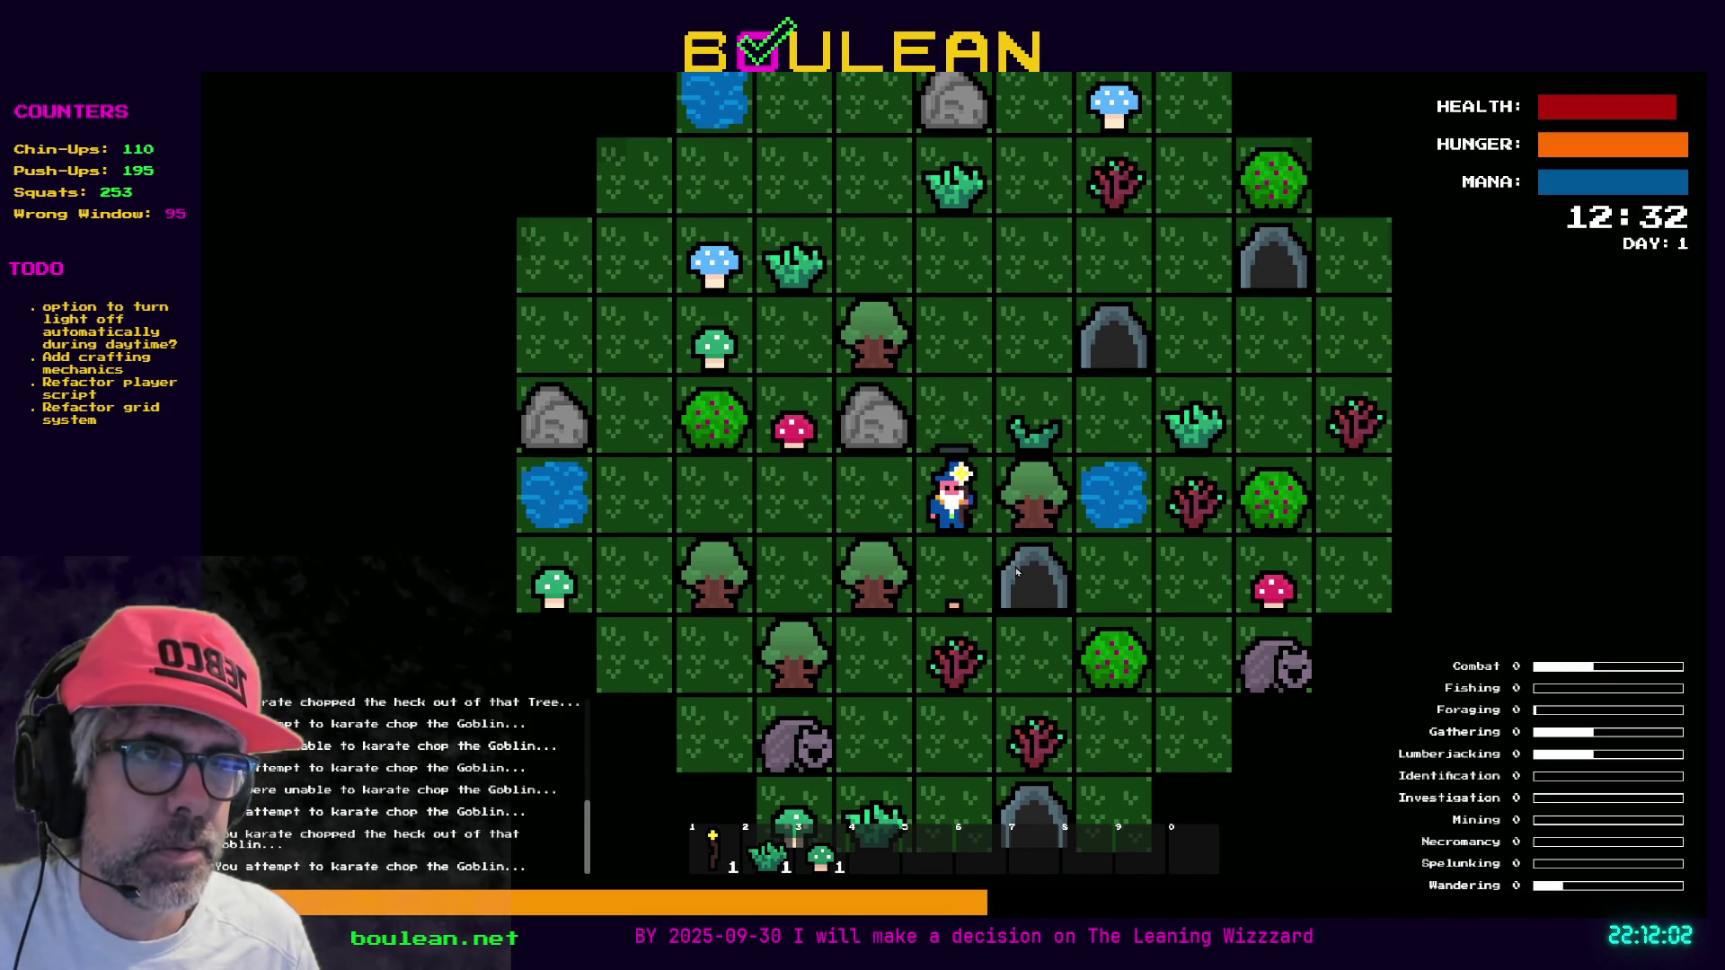
Chop the Red Mushroom and the Berry Bush, collecting three berries
key("Left")
key("Left")
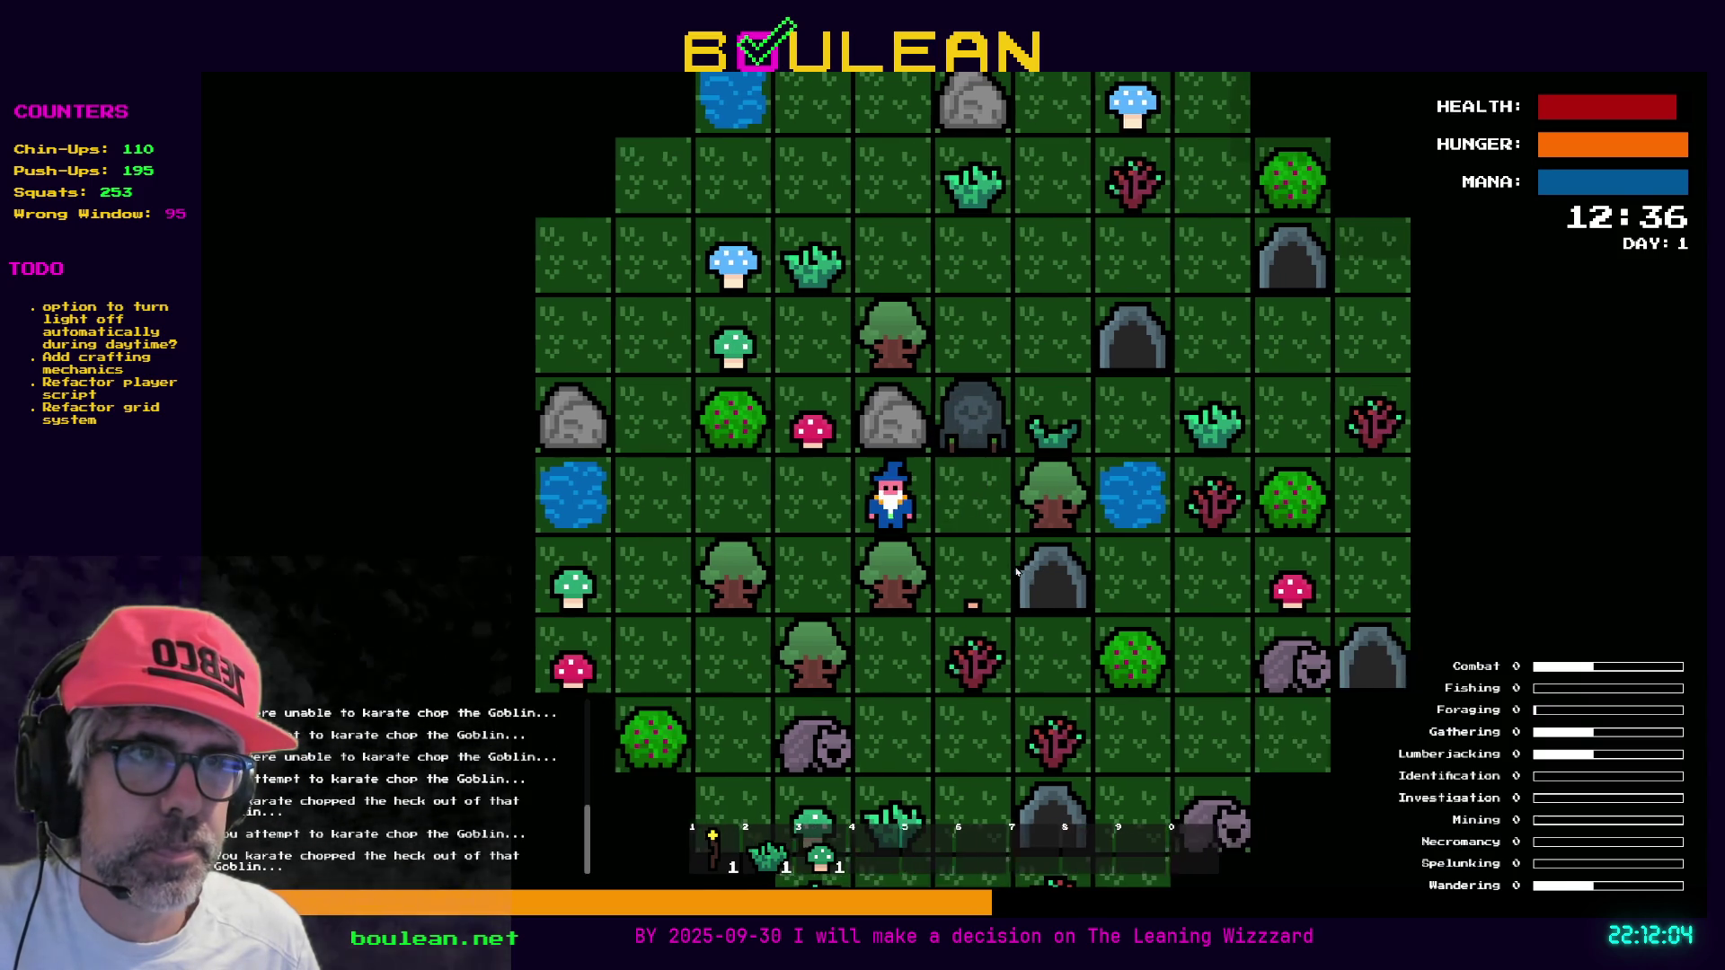
key("Up")
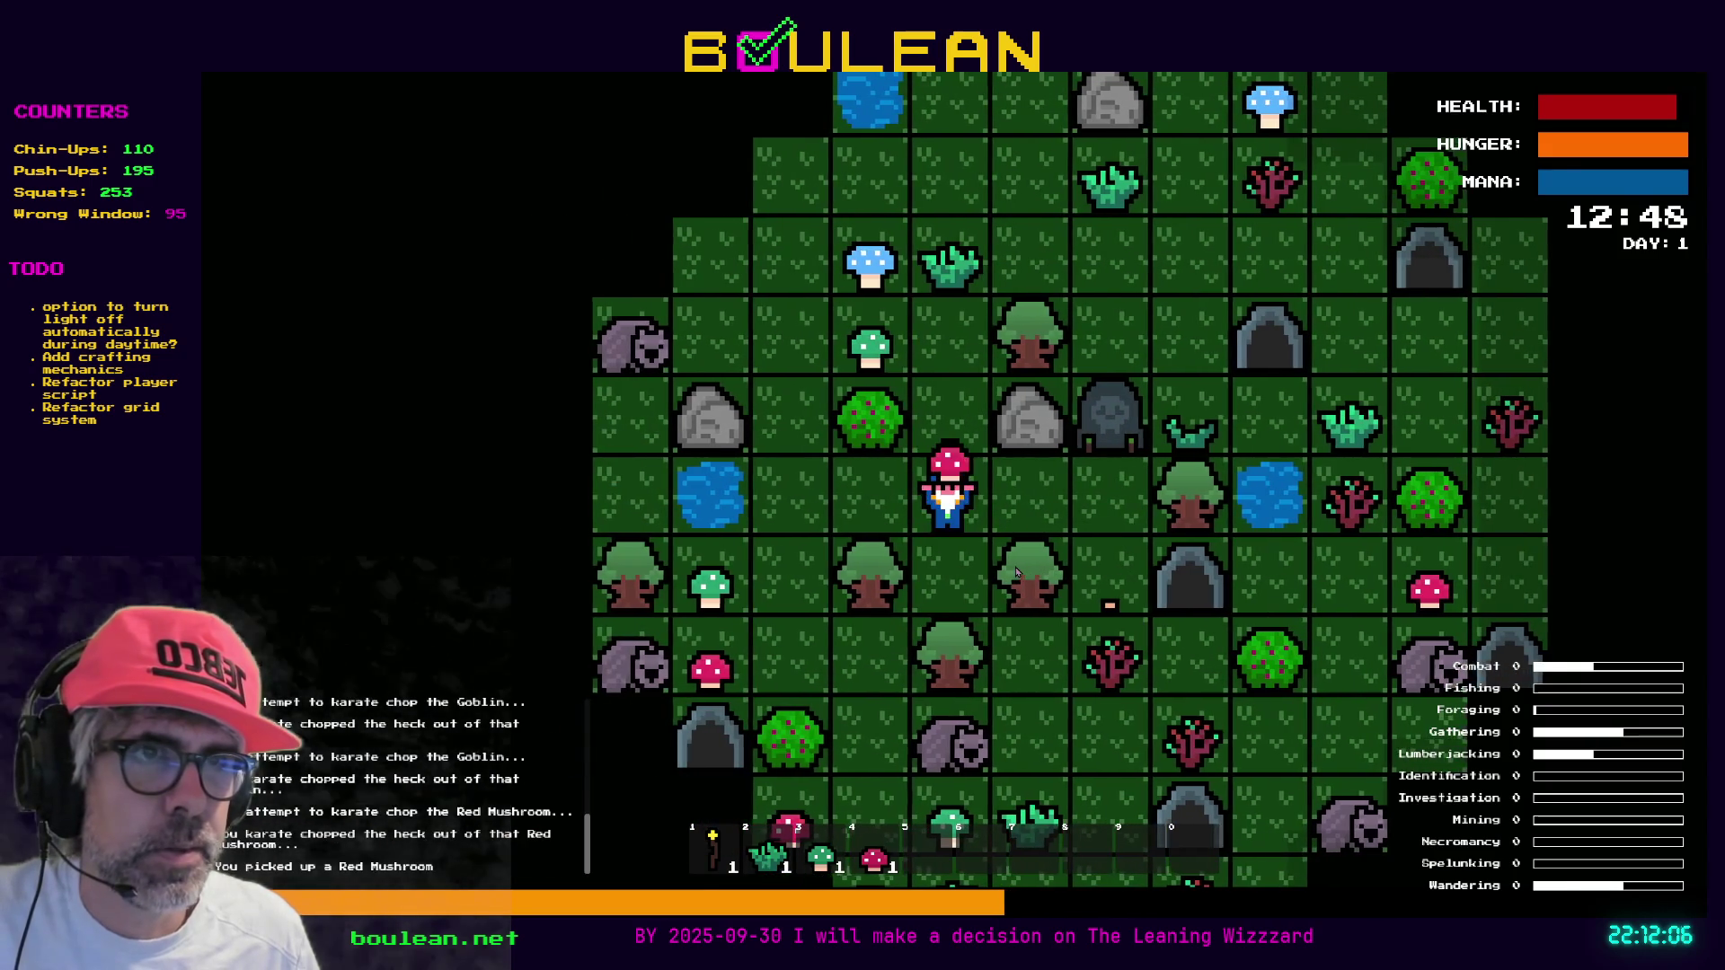
key("Left")
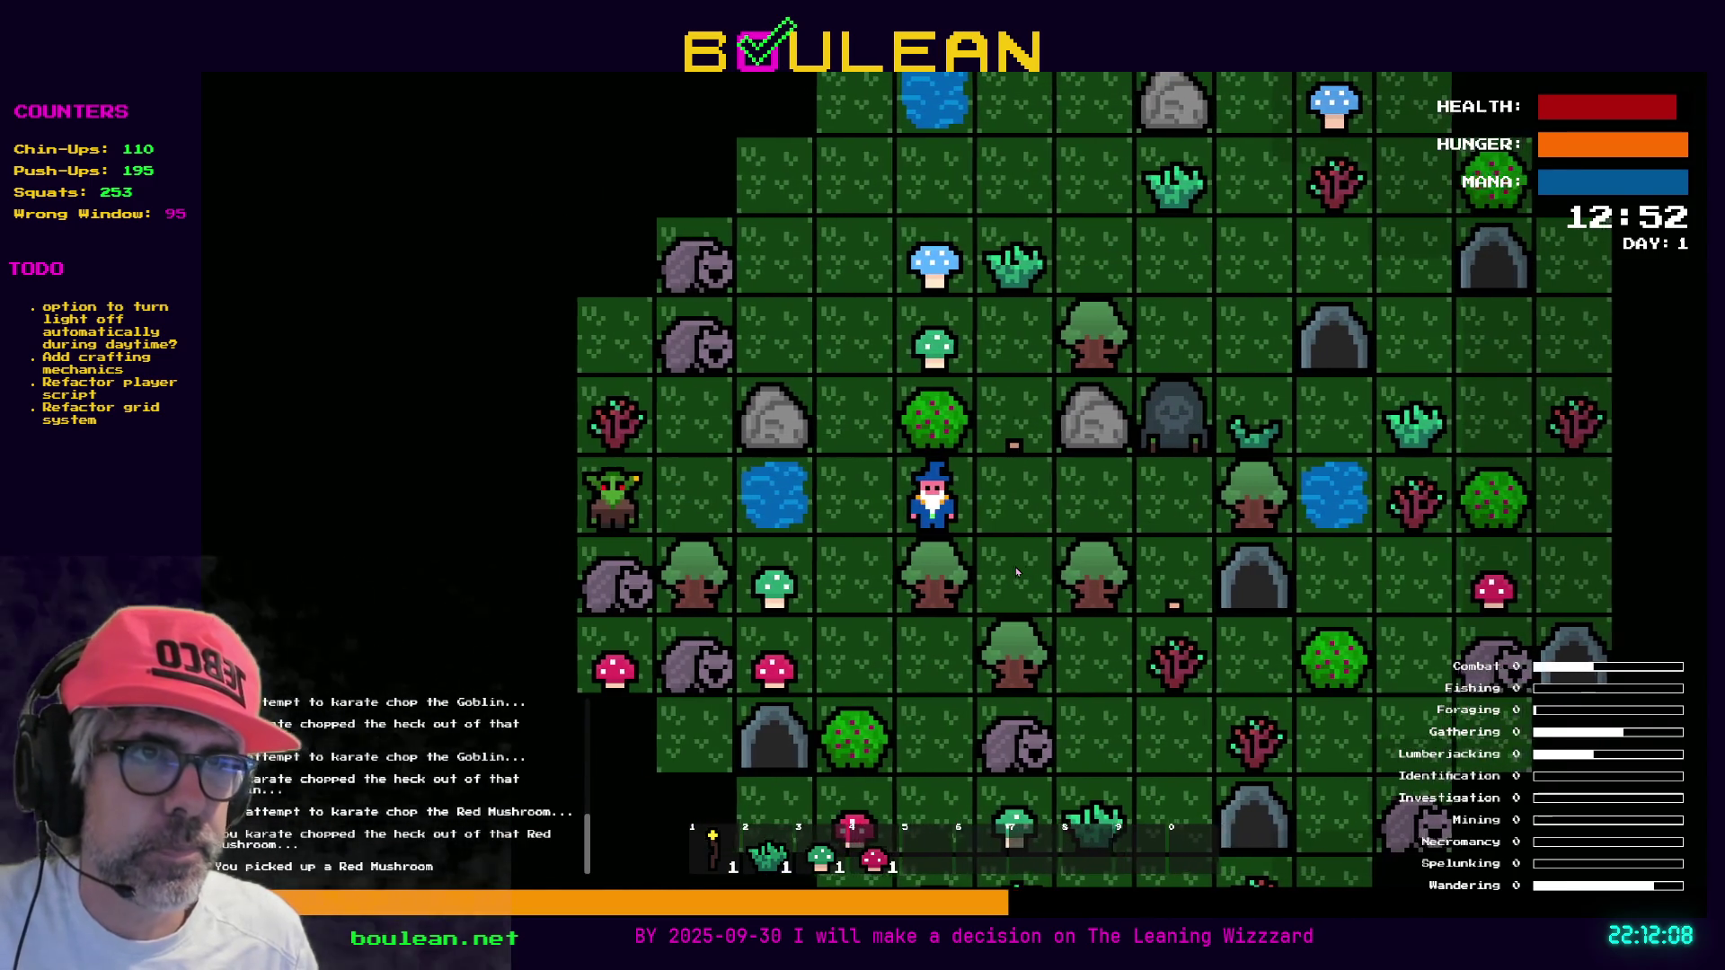
key("Up")
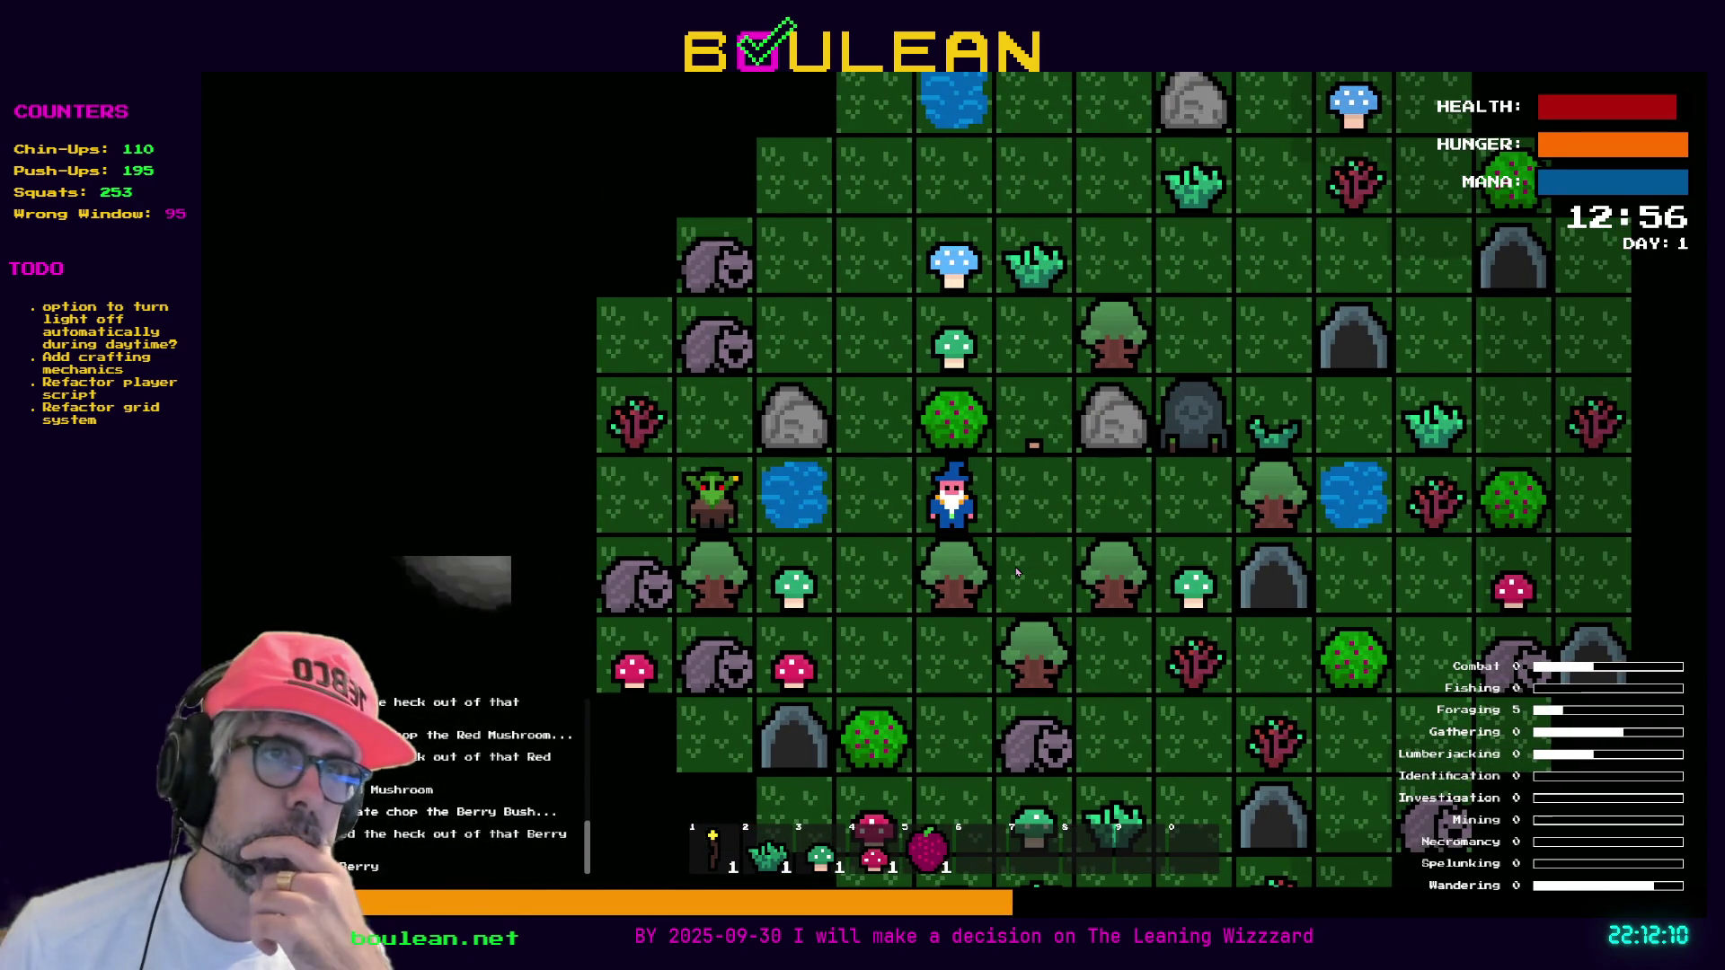
key("Up")
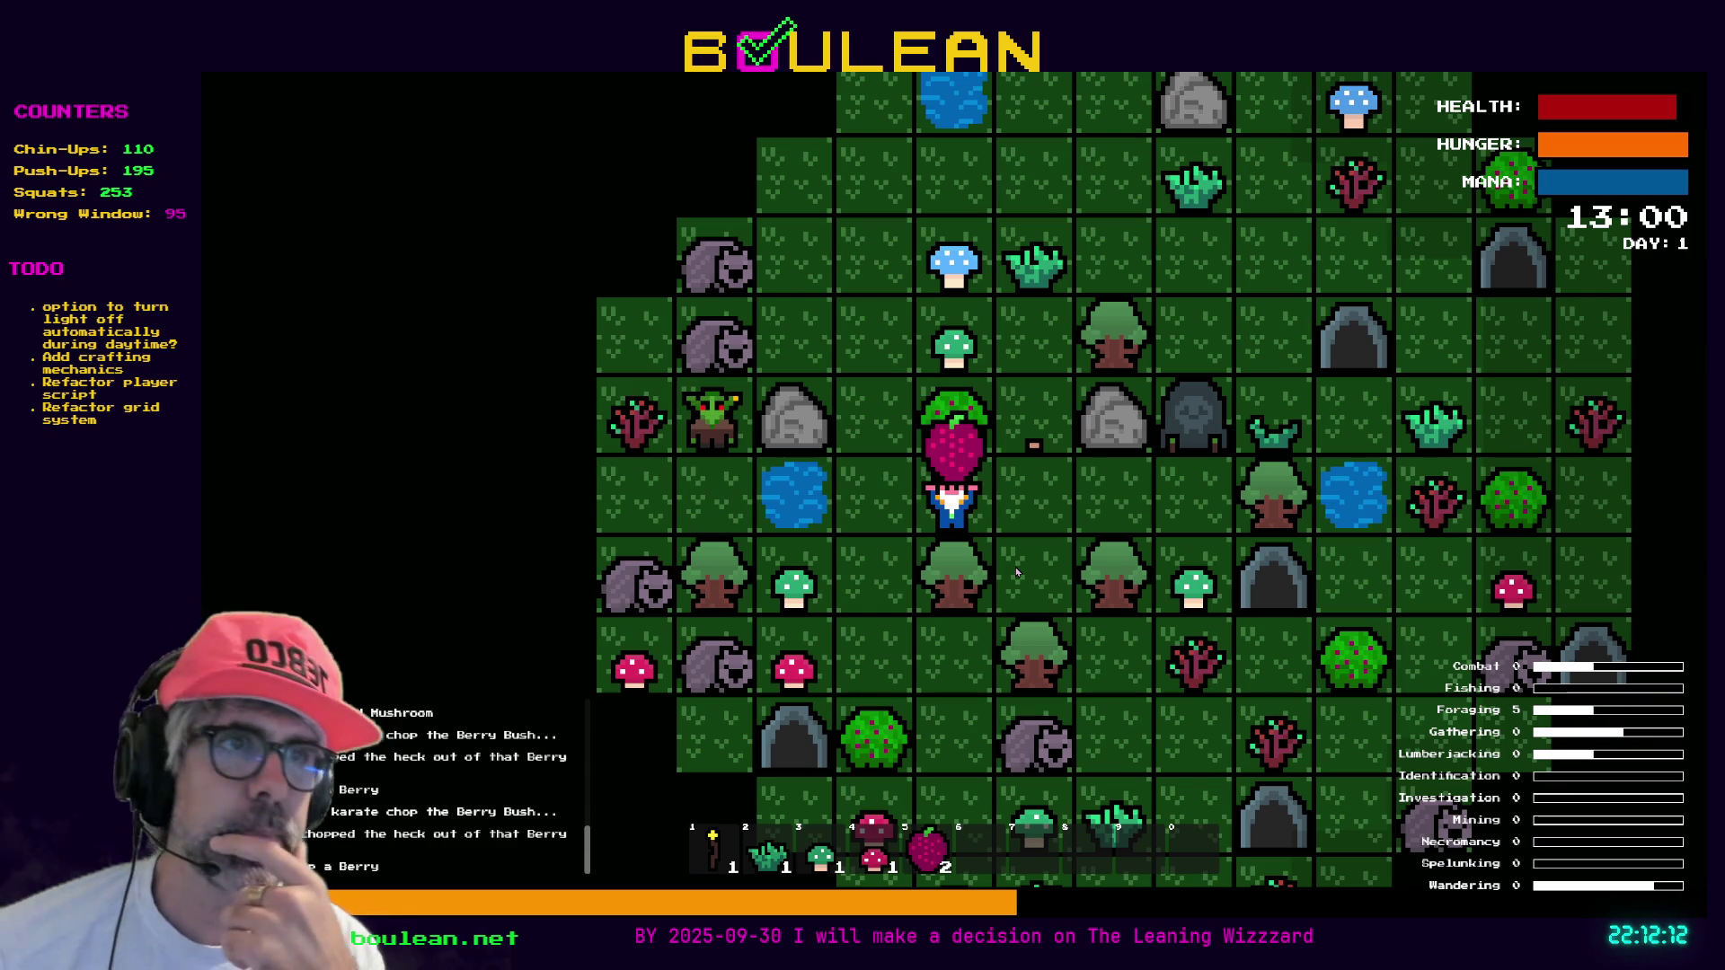
key("Up")
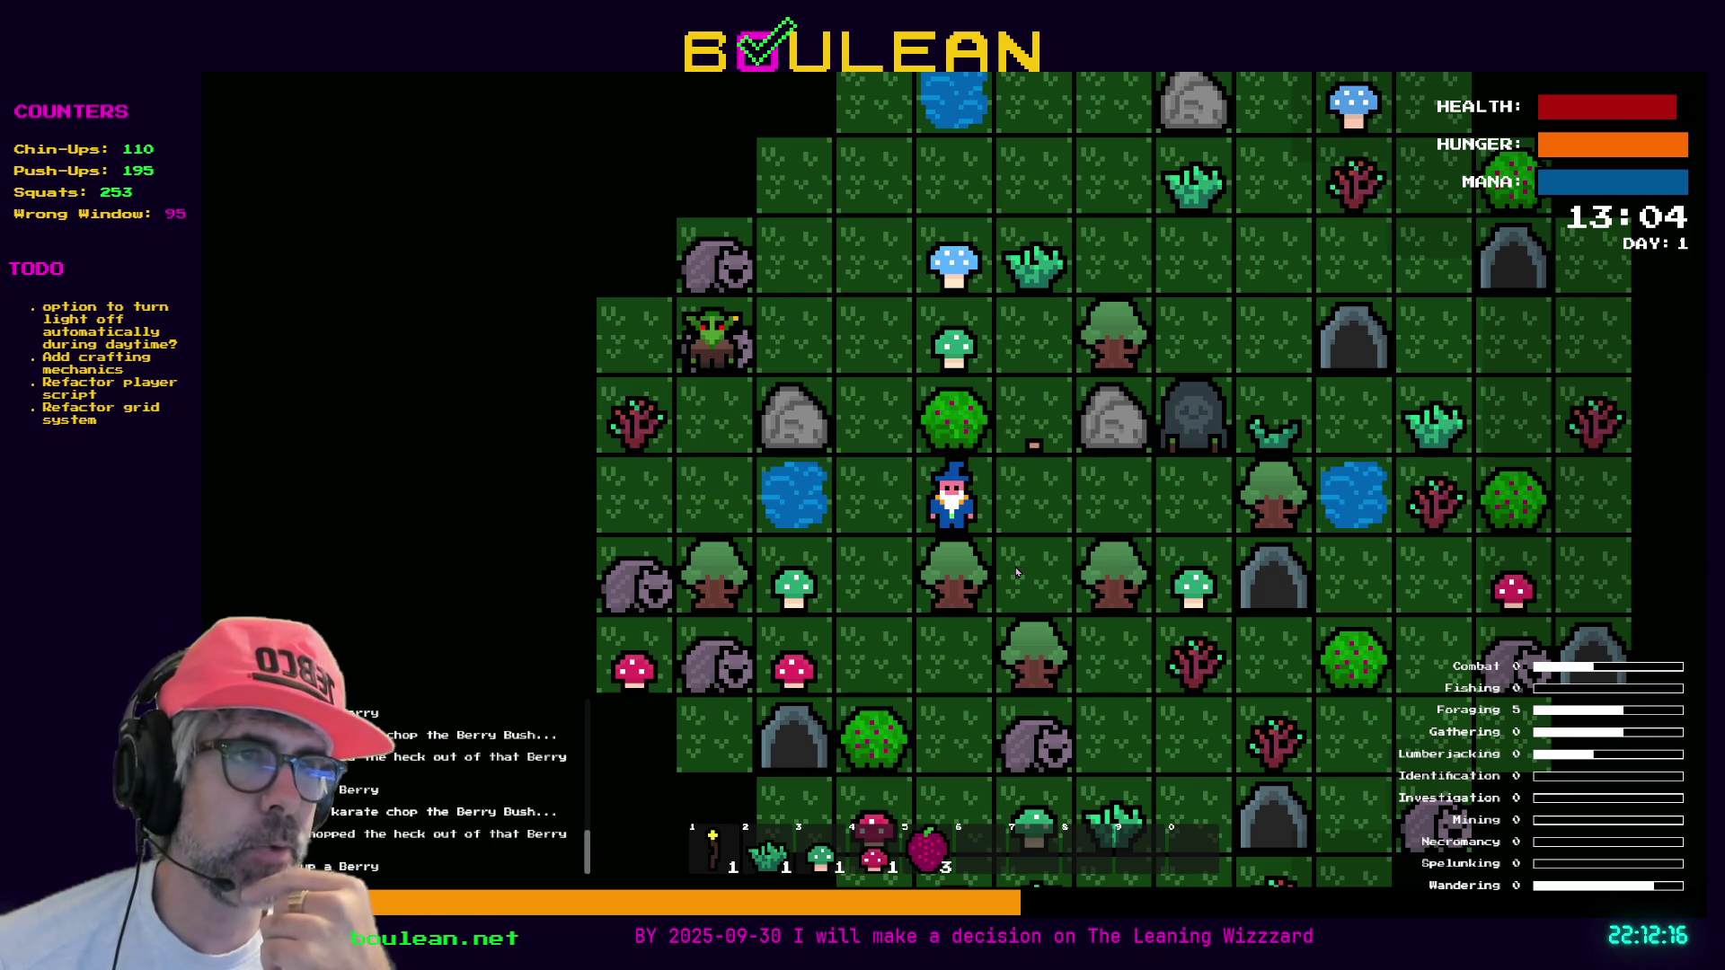
Fell the trees for two logs, then kill the goblin above and chop its gravestone
key("Right")
key("Down")
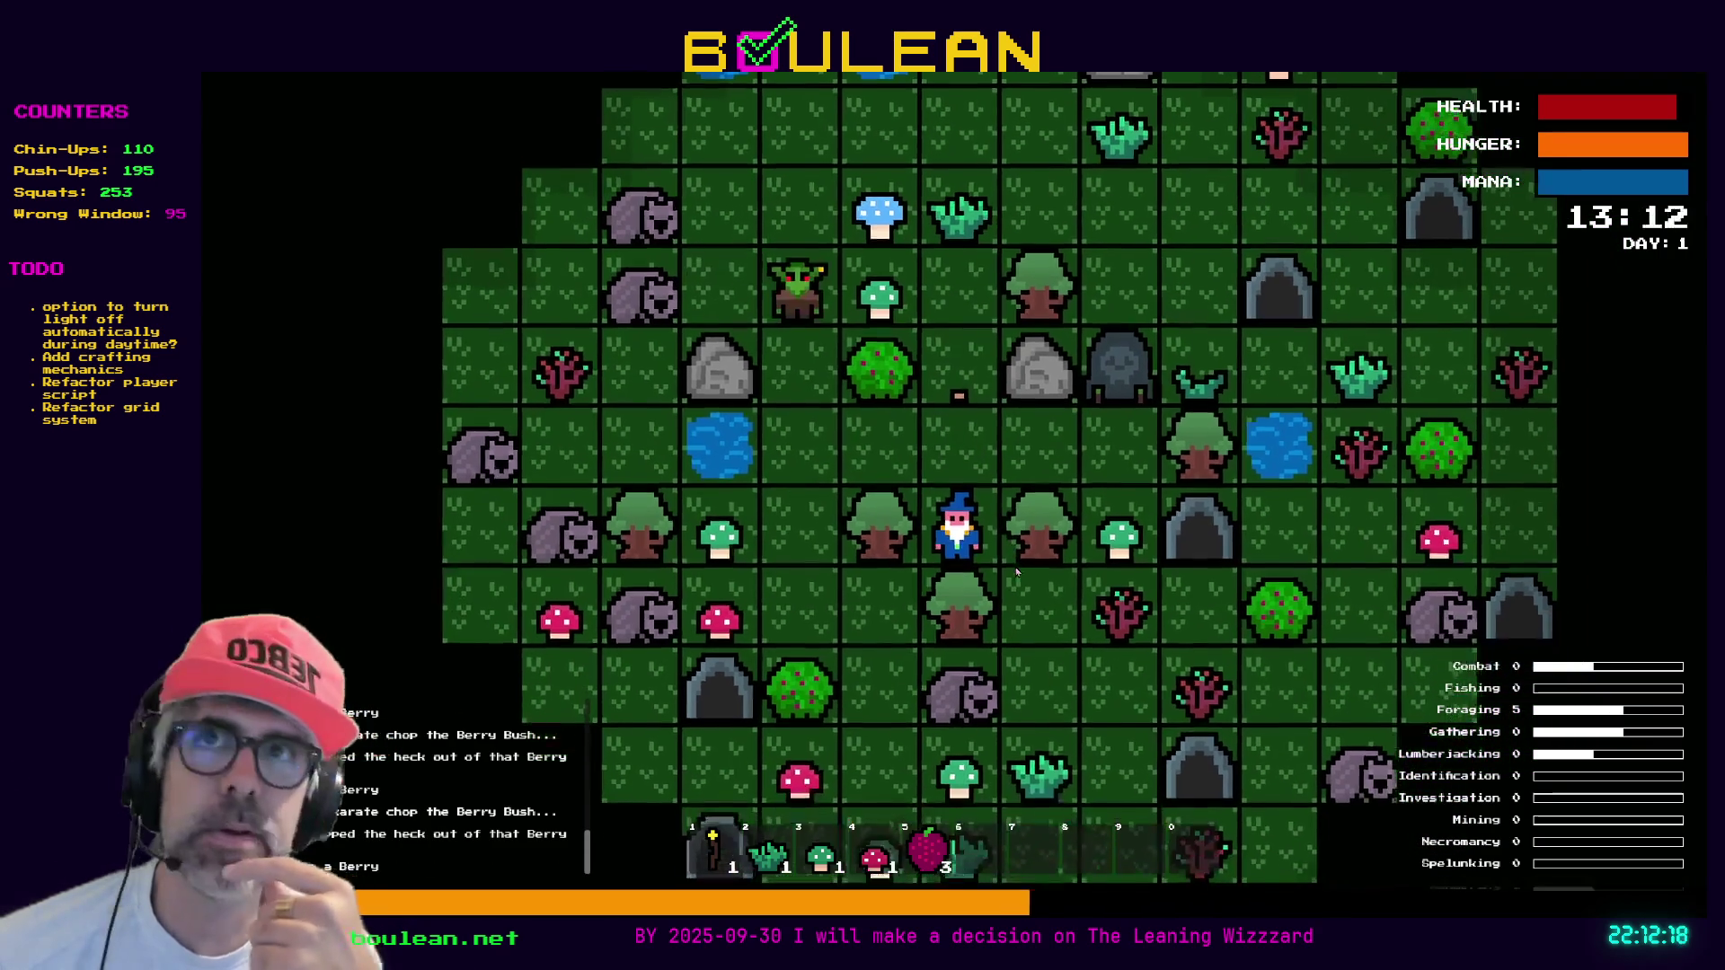
key("Down")
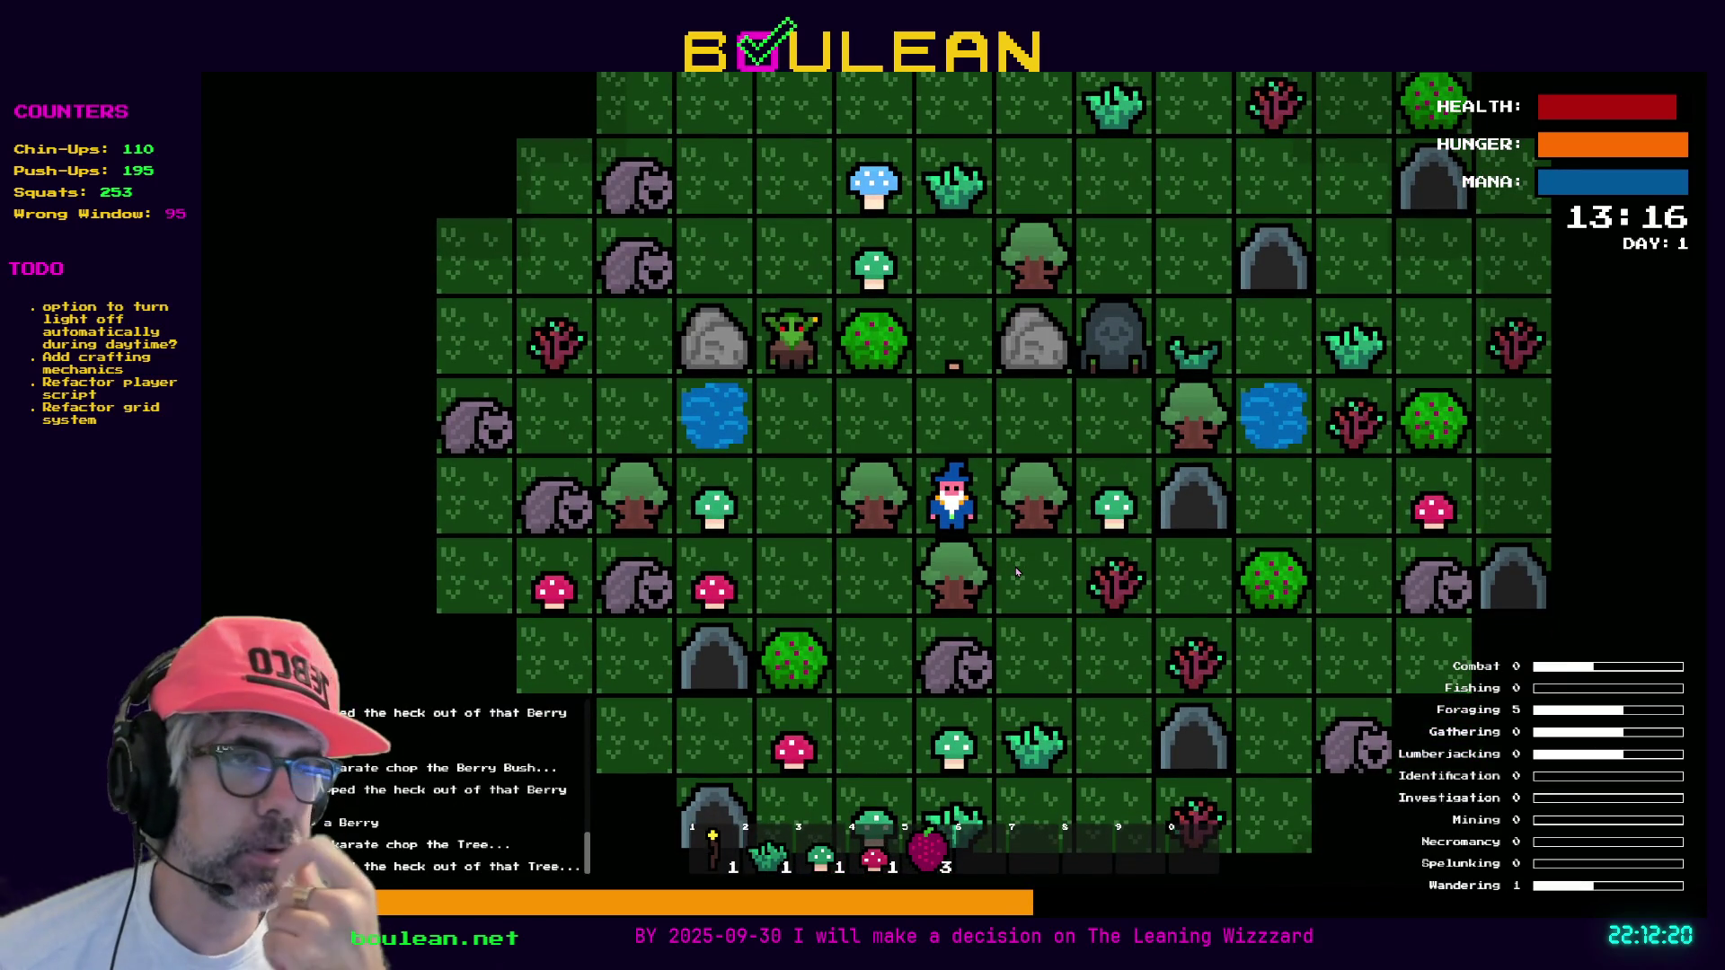
key("Right")
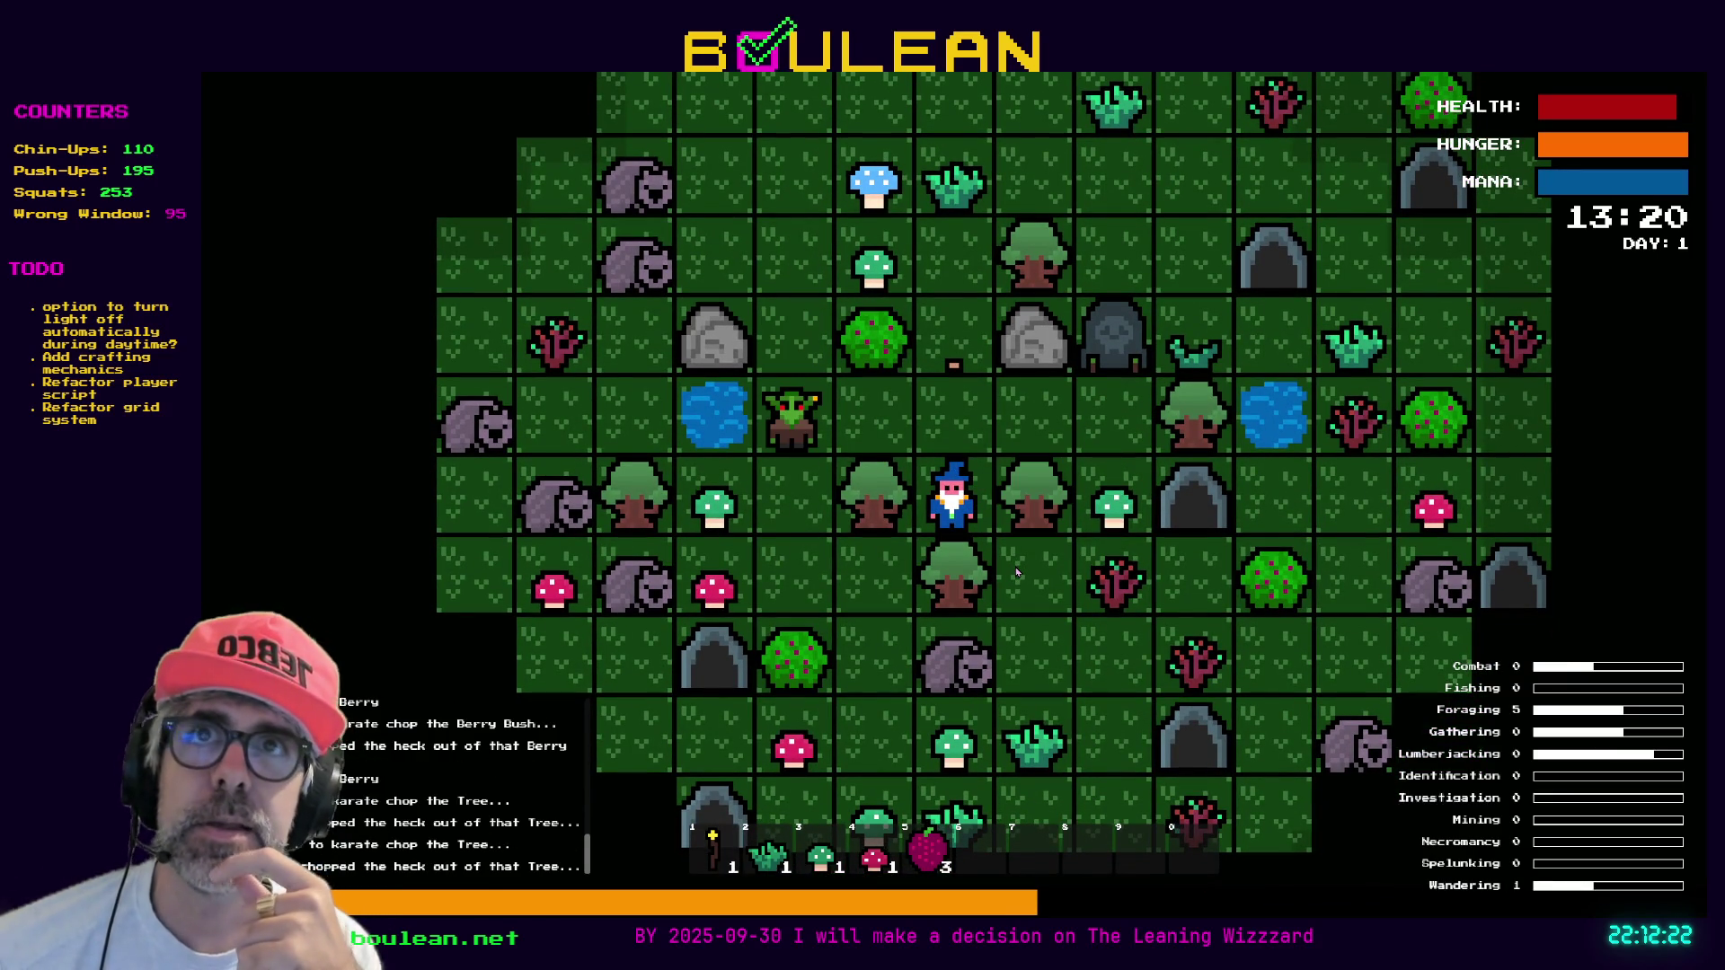
key("Right")
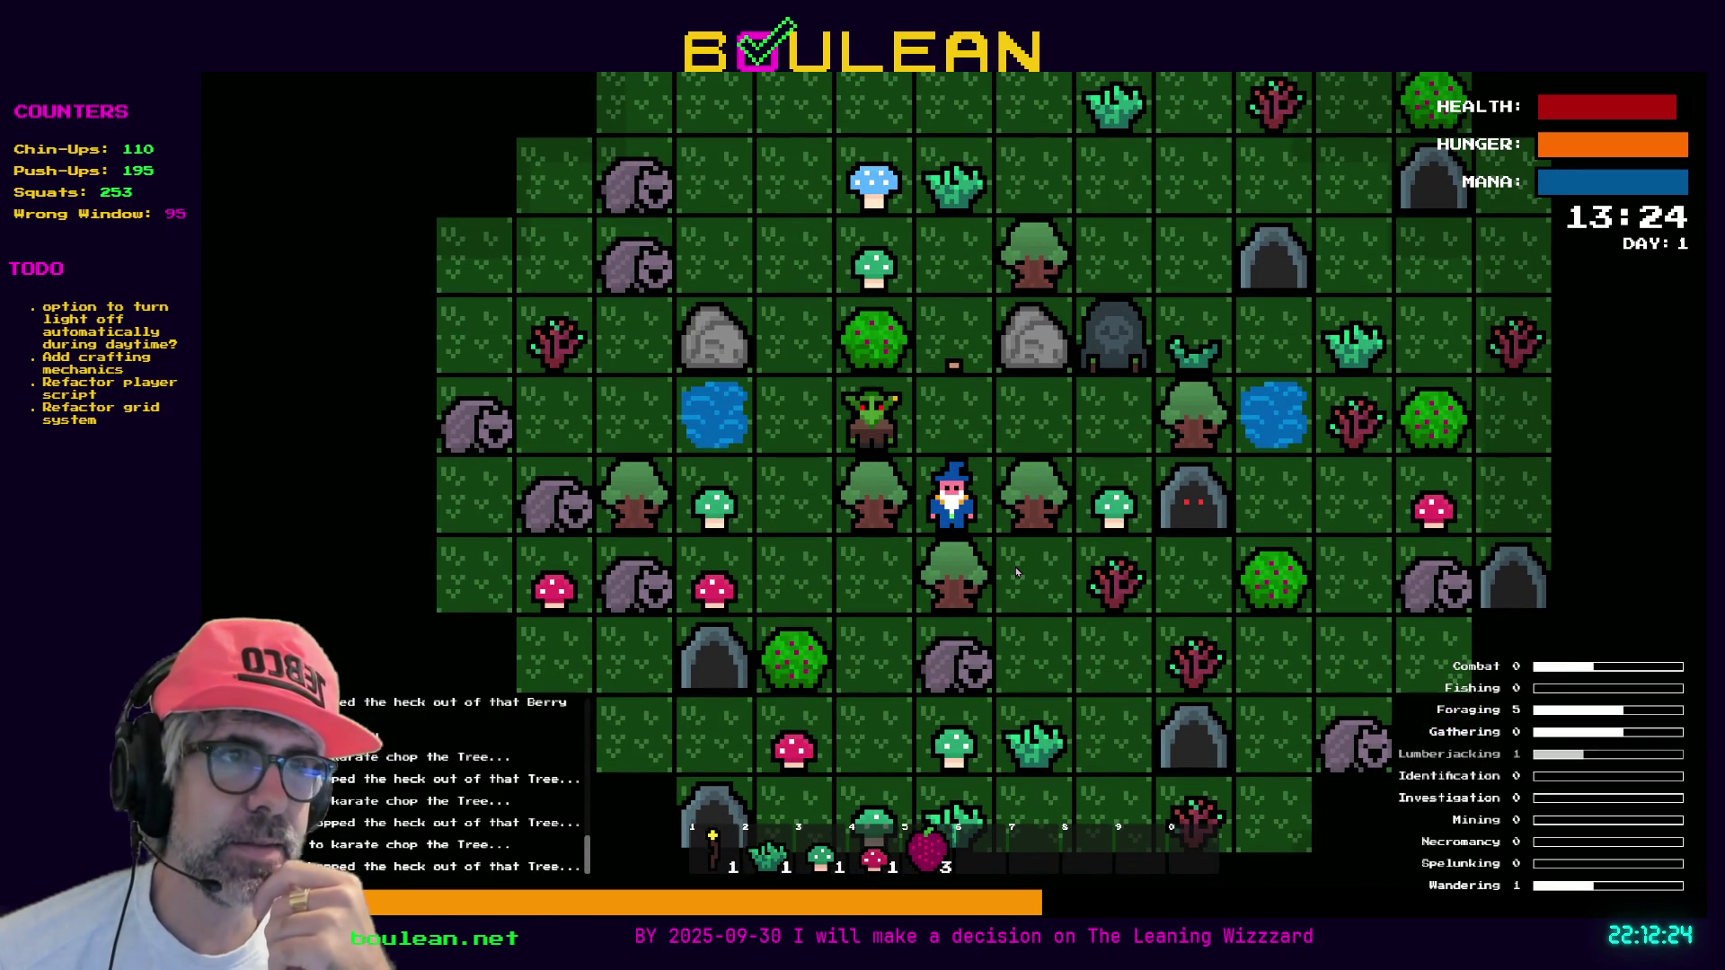
key("Up")
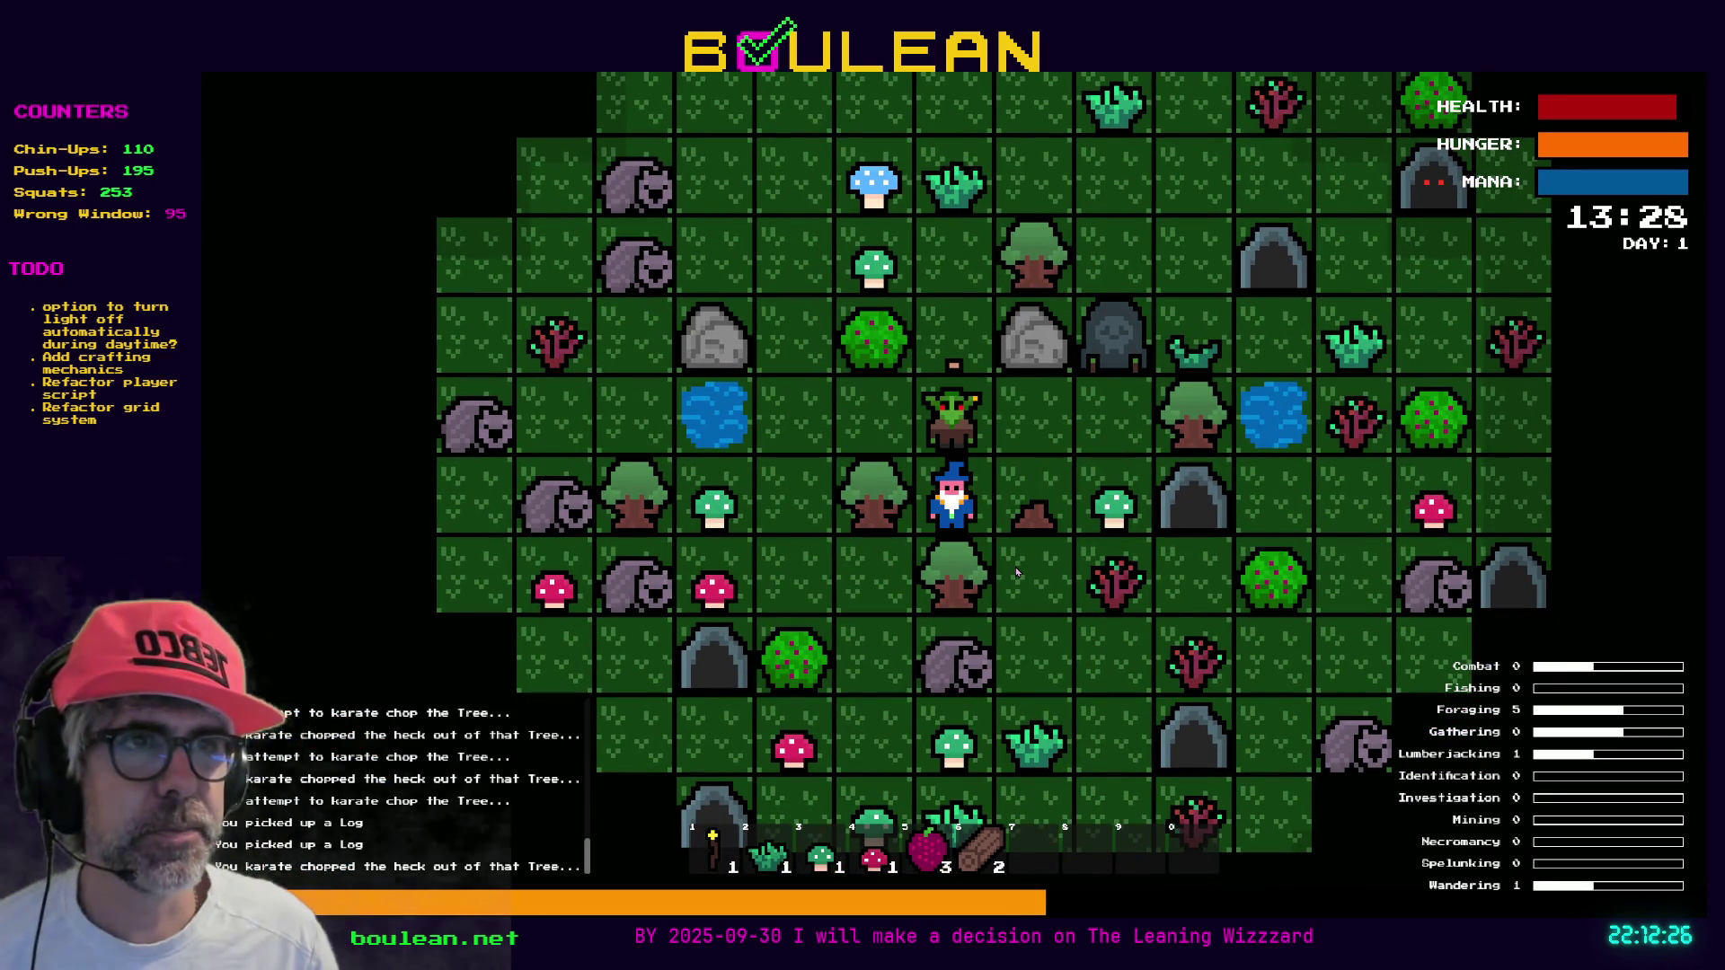
key("Up")
key("Up")
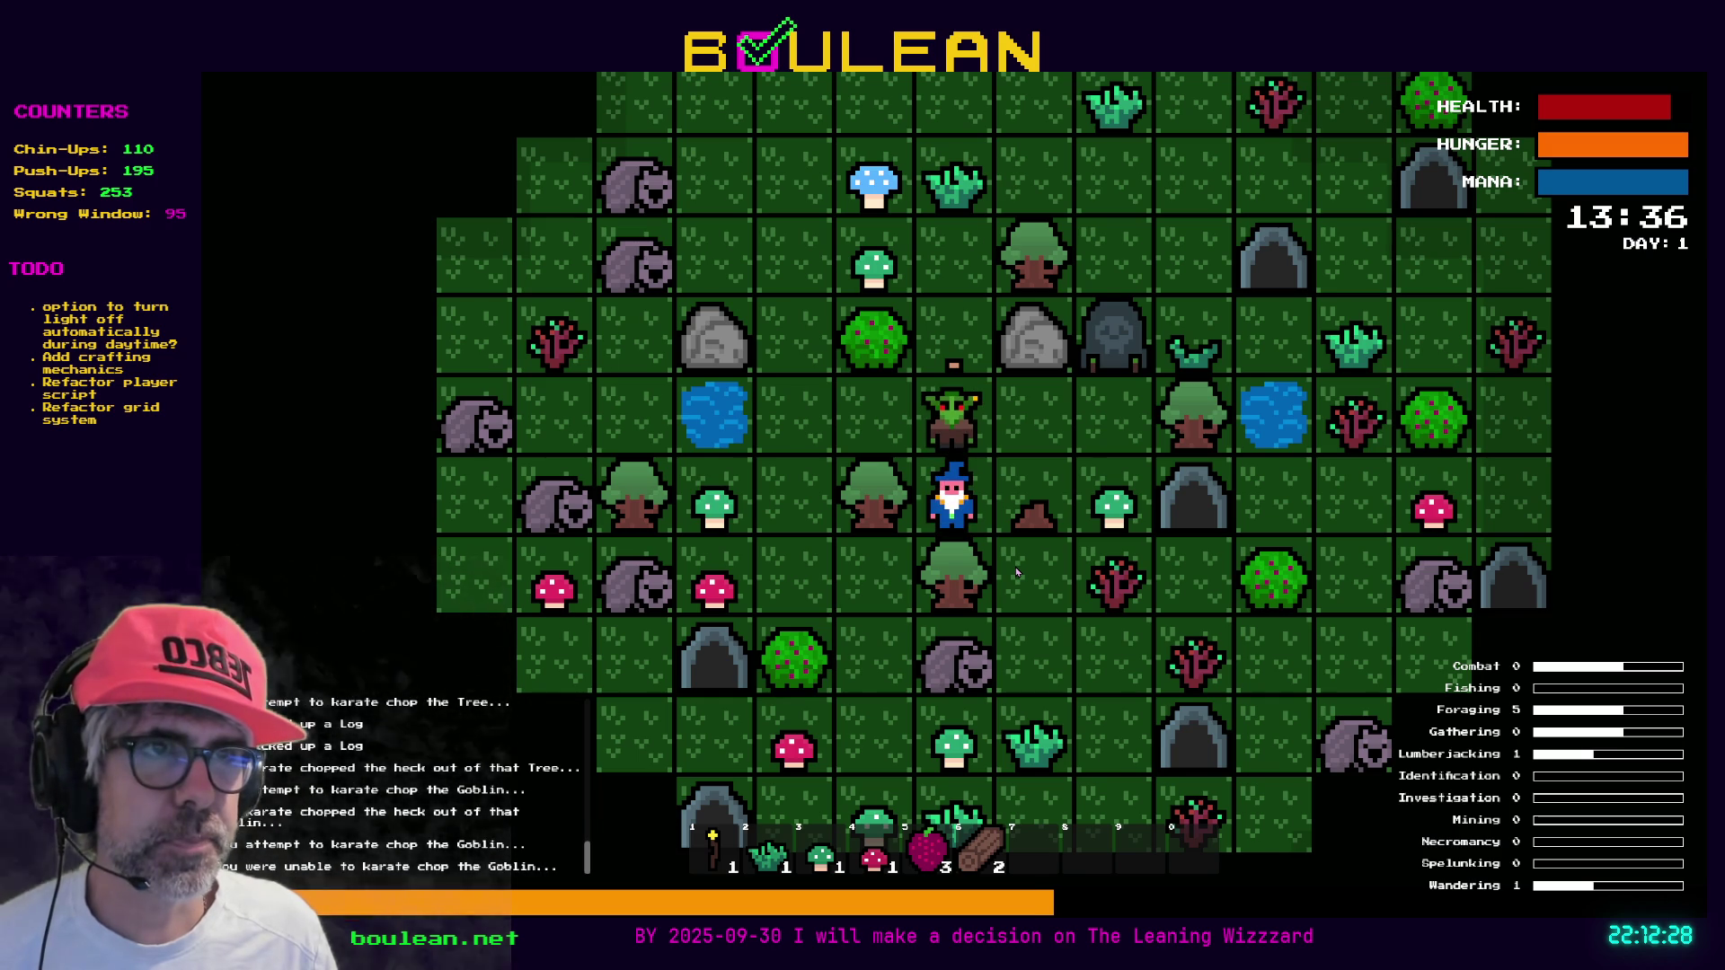
key("Up")
key("Up")
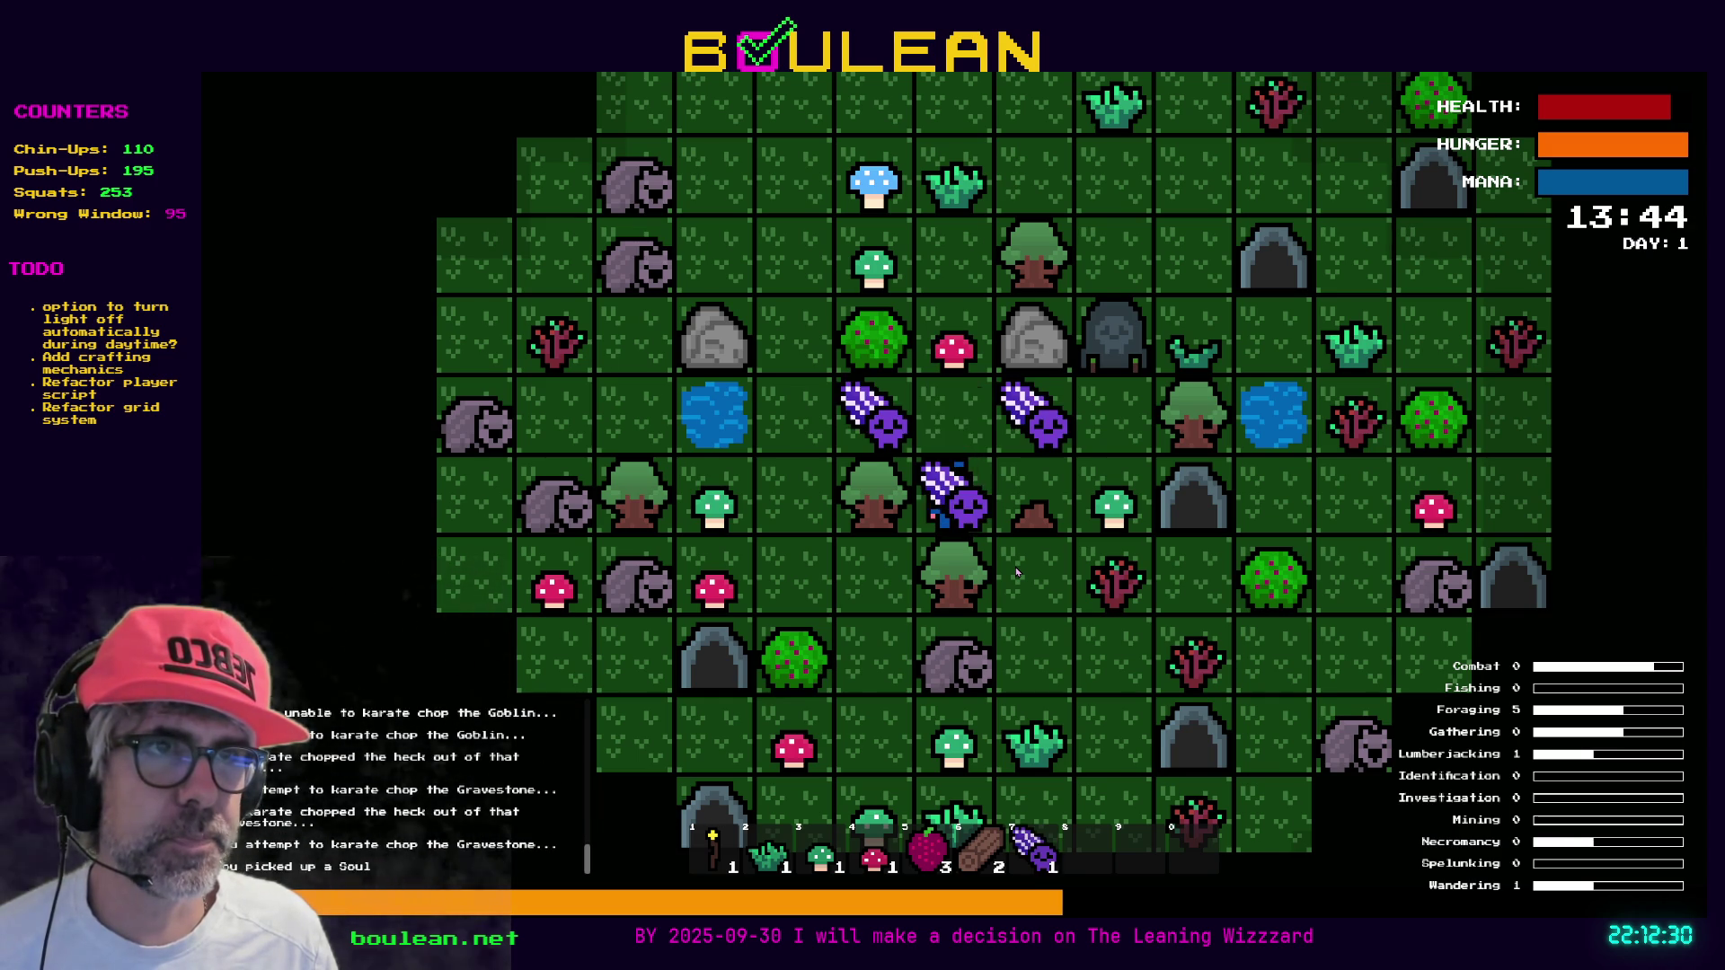
Collect a Soul, then chop the pond repeatedly for Shinies and a Goldfish
key("Up")
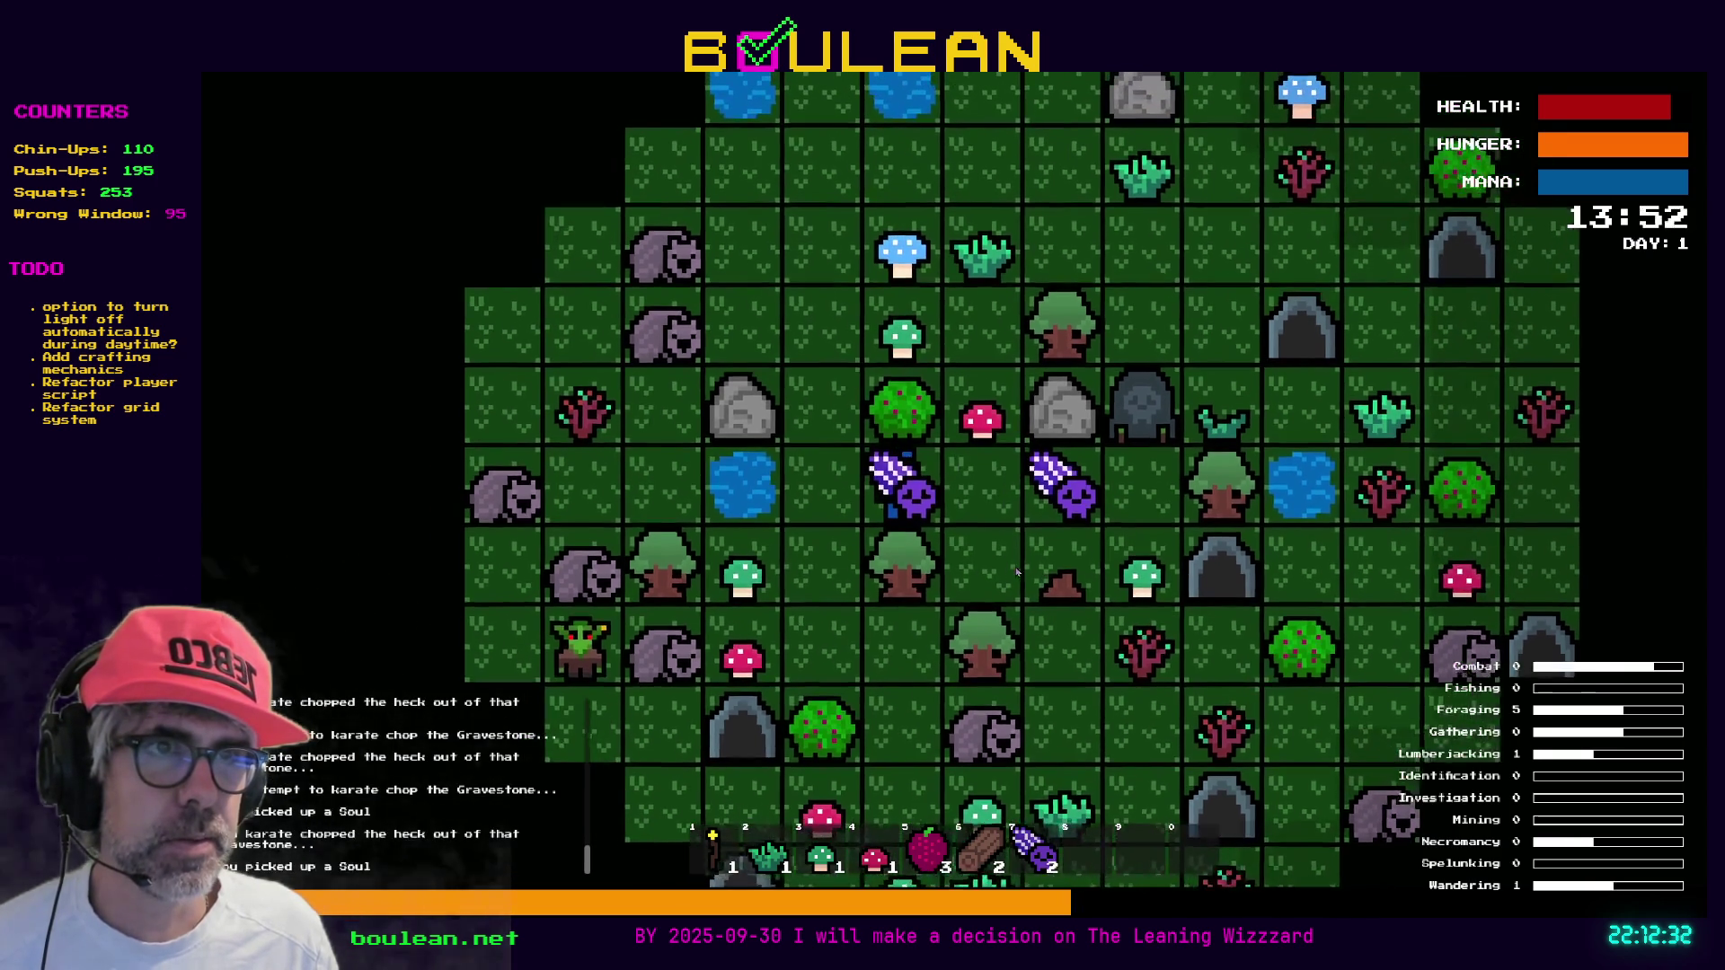
key("Left")
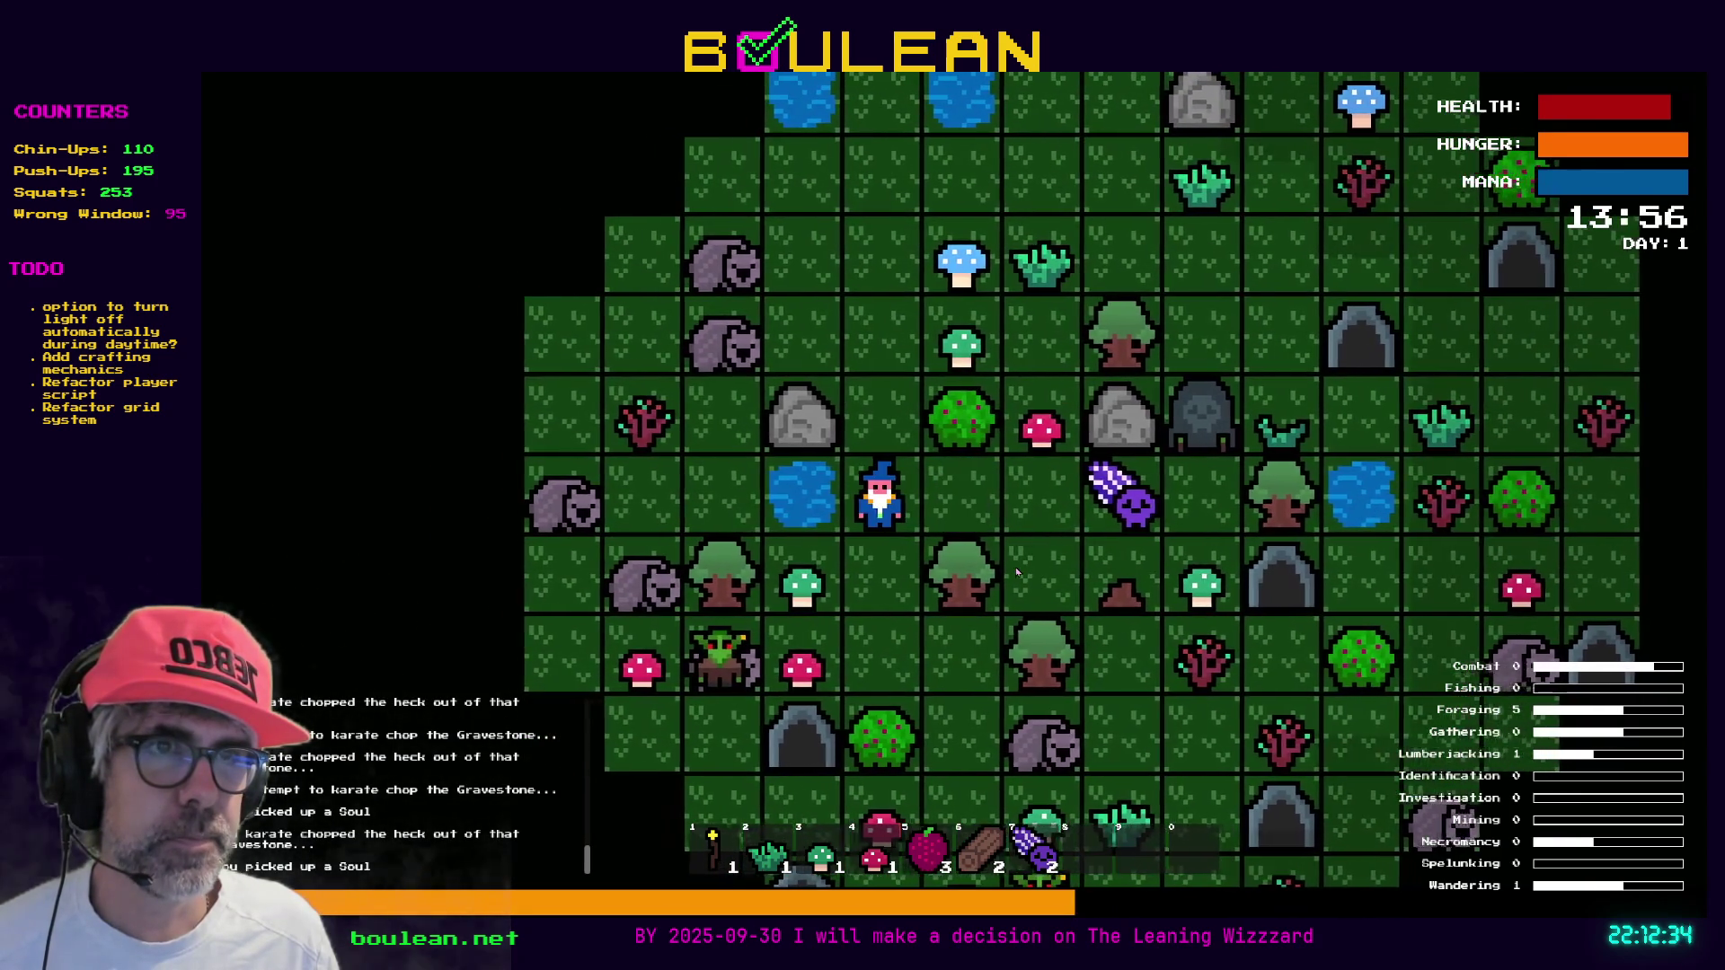
key("Left")
key("Left")
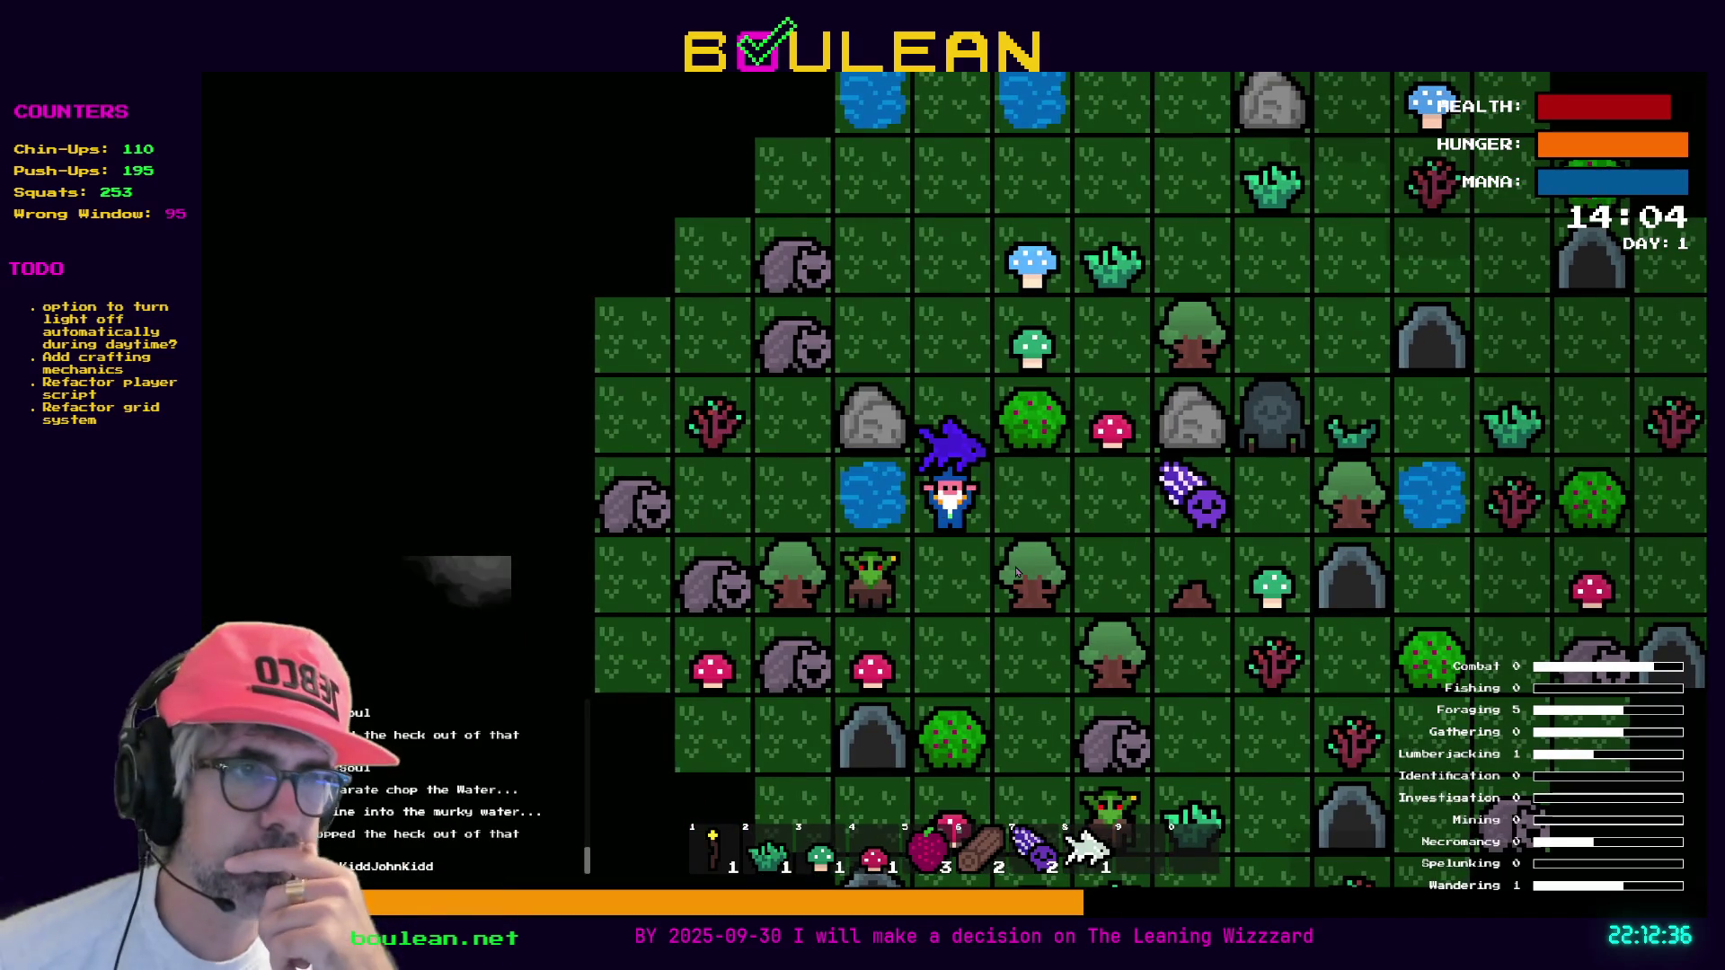
key("Left")
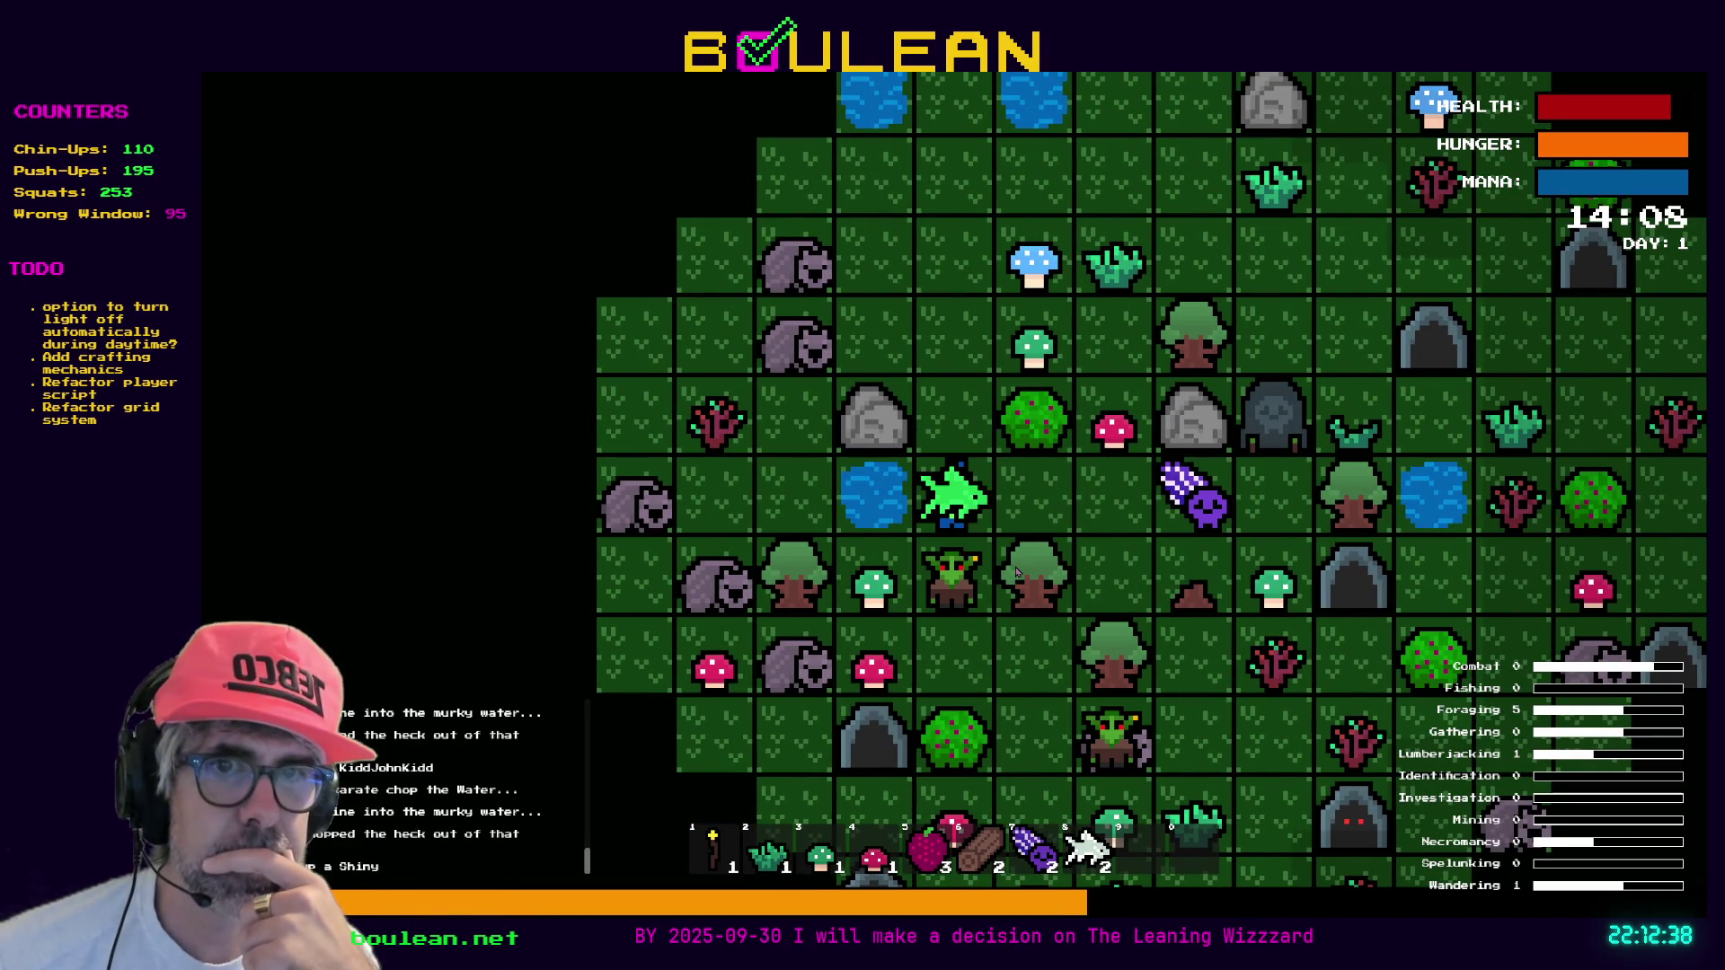
key("Left")
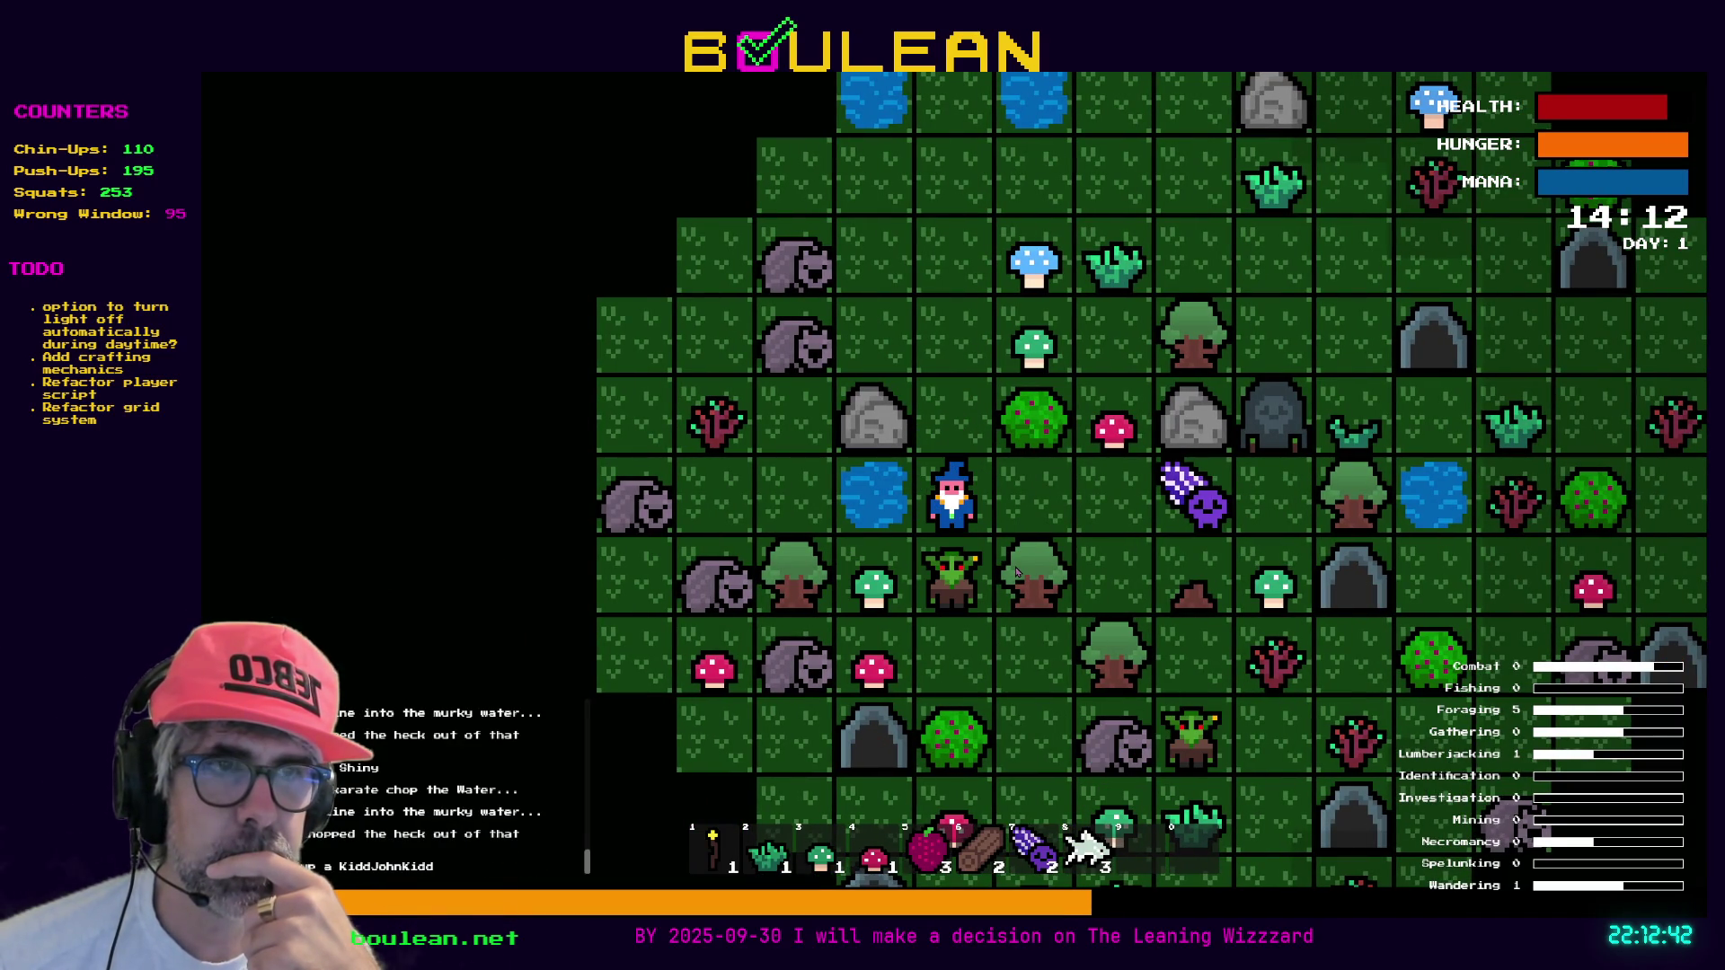
key("Left")
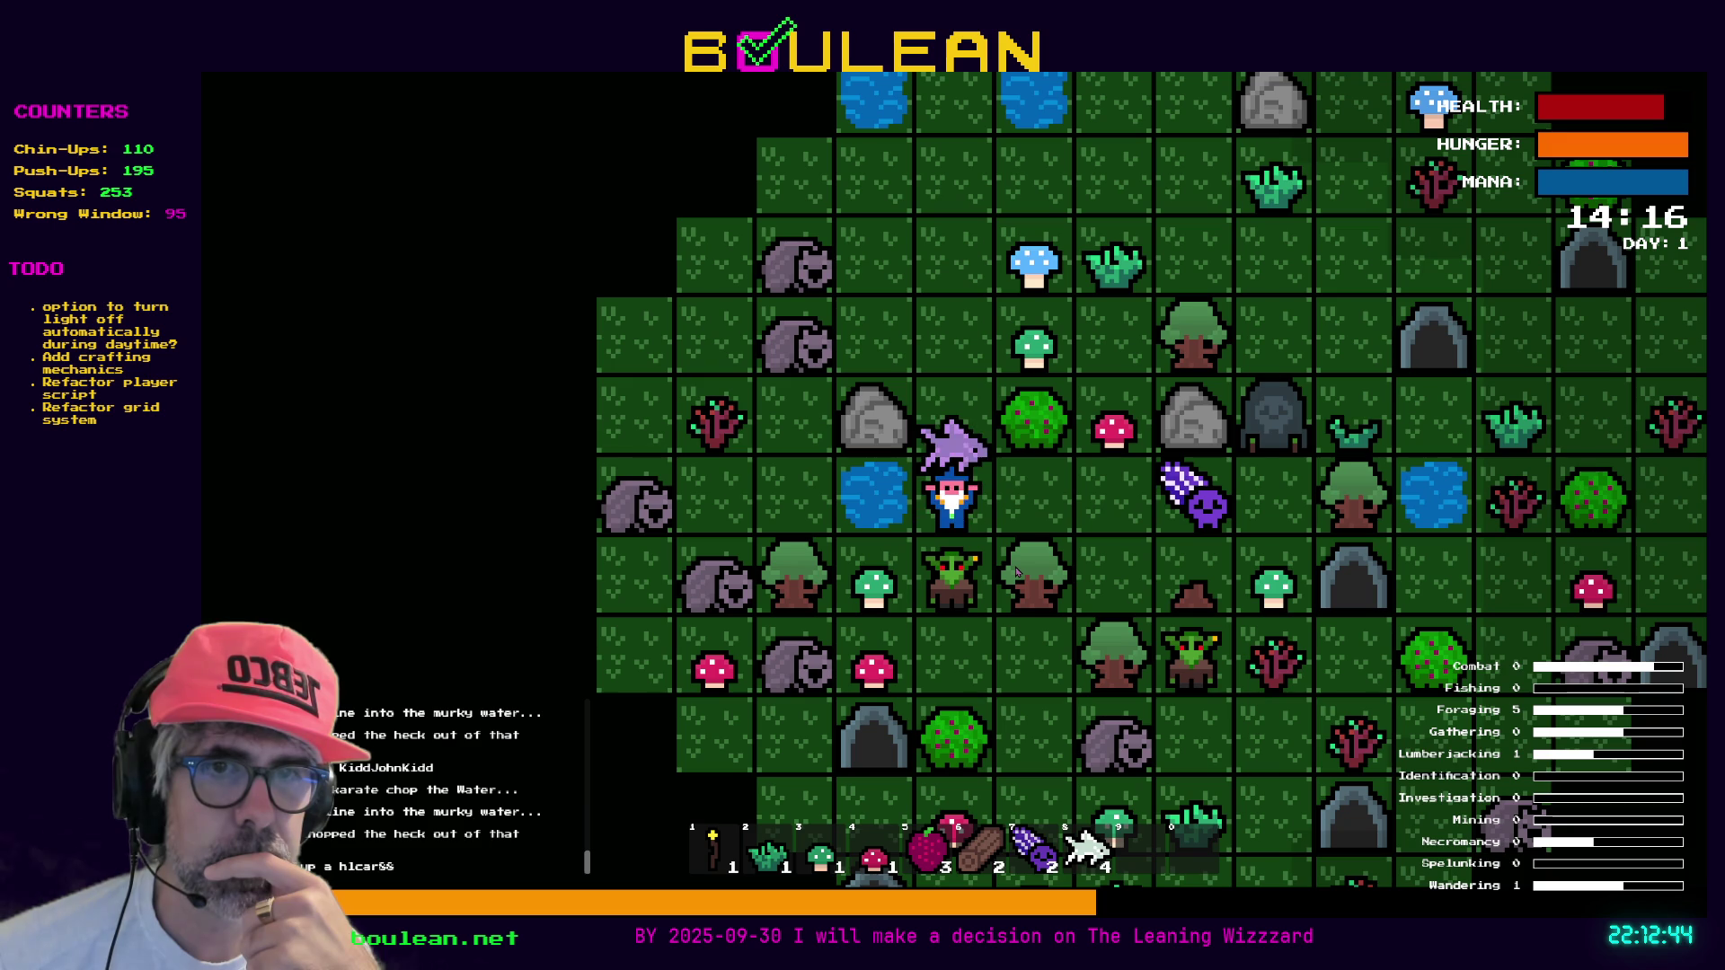
key("Left")
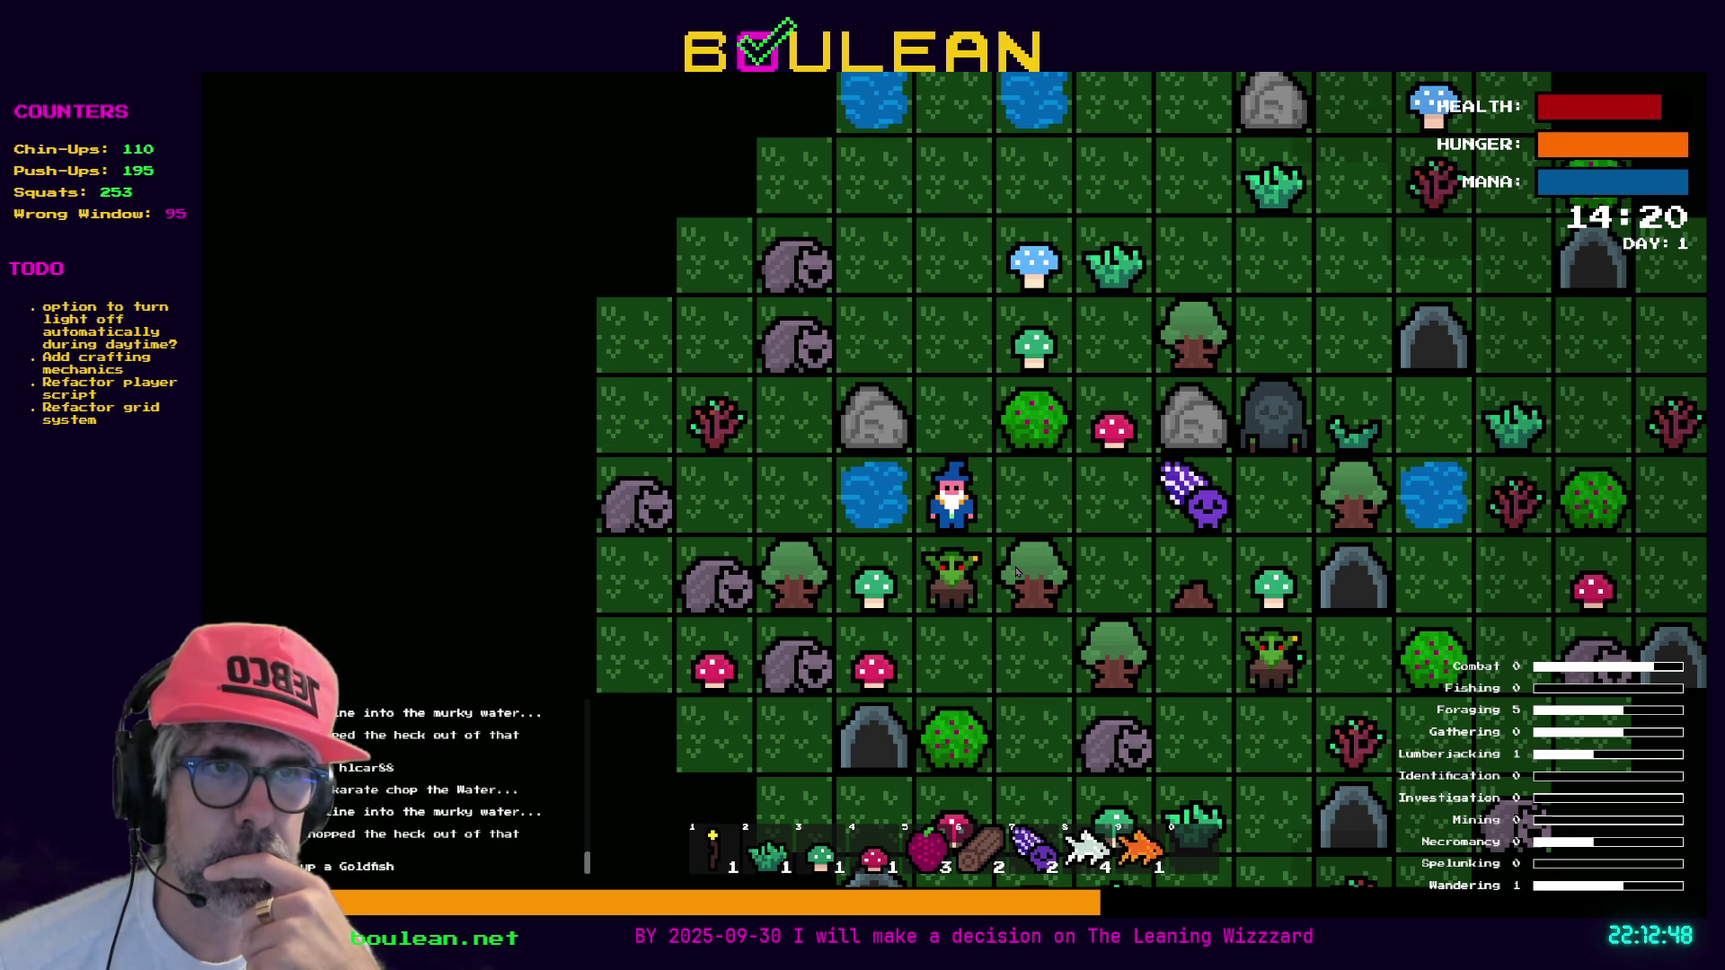
Attack the goblin below, collect its Soul, and quit the game back to the editor
key("Down")
key("Down")
key("Down")
key("Down")
key("Down")
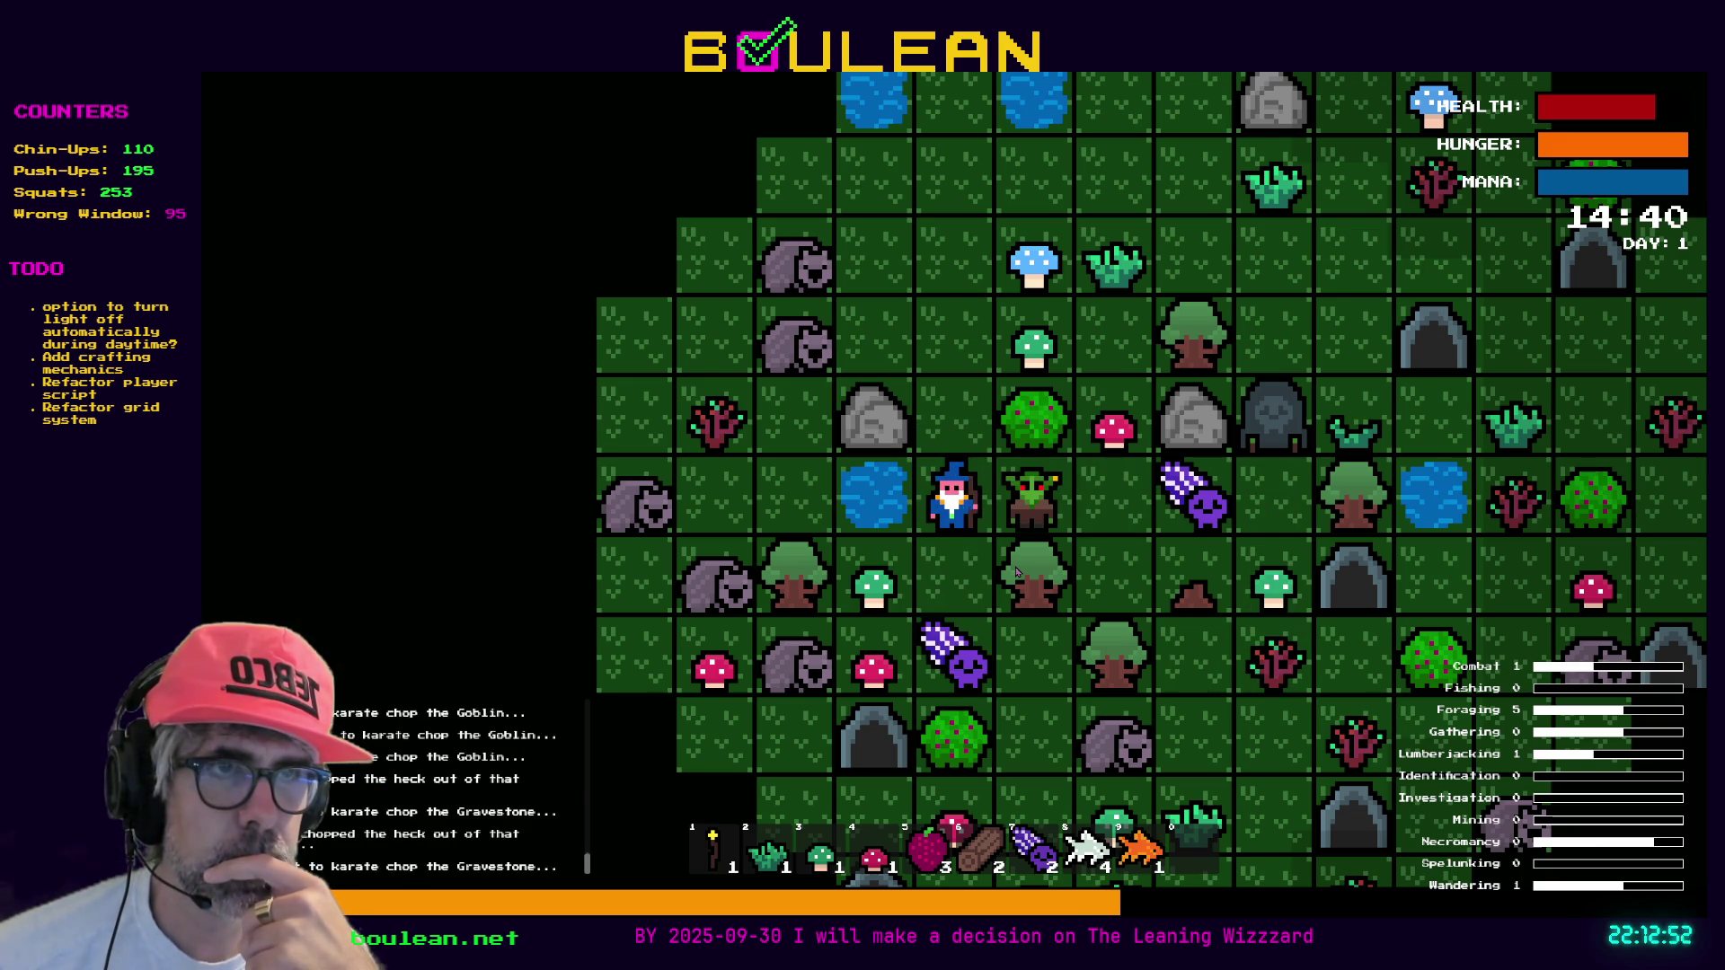
key("Down")
key("Down")
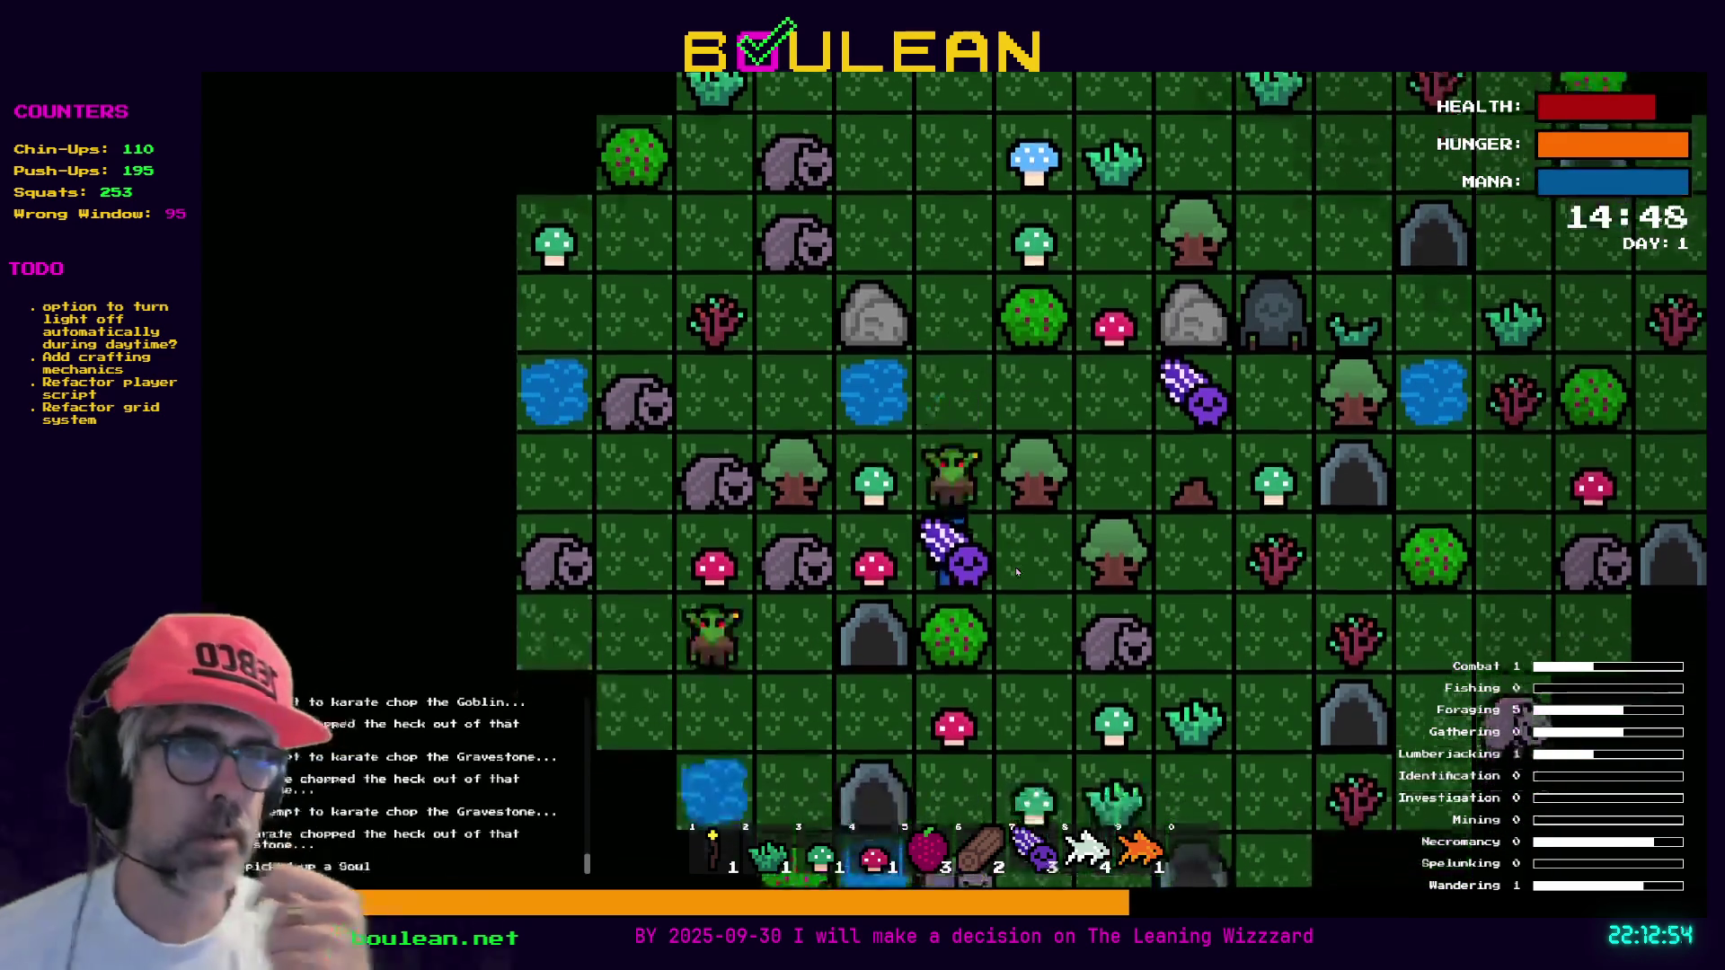
key("Down")
key("Escape")
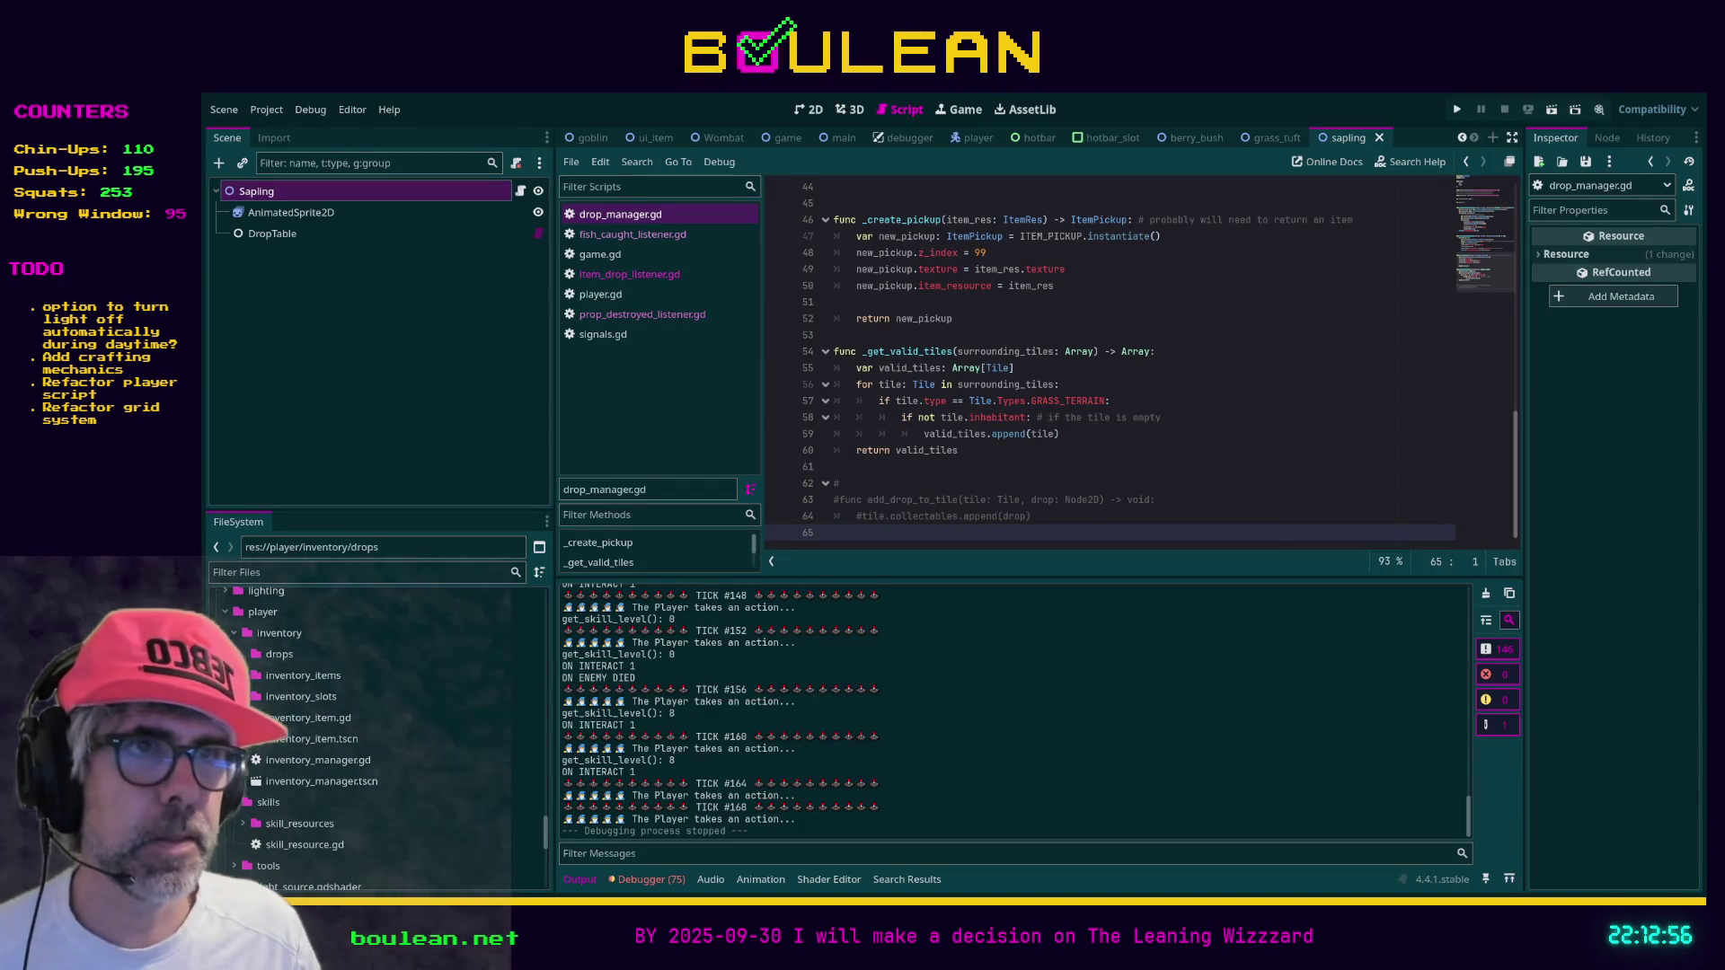
Delete the commented-out function and the empty last line at the end of drop_manager.gd
left_click_drag(992, 466, 1010, 537)
key("BackSpace")
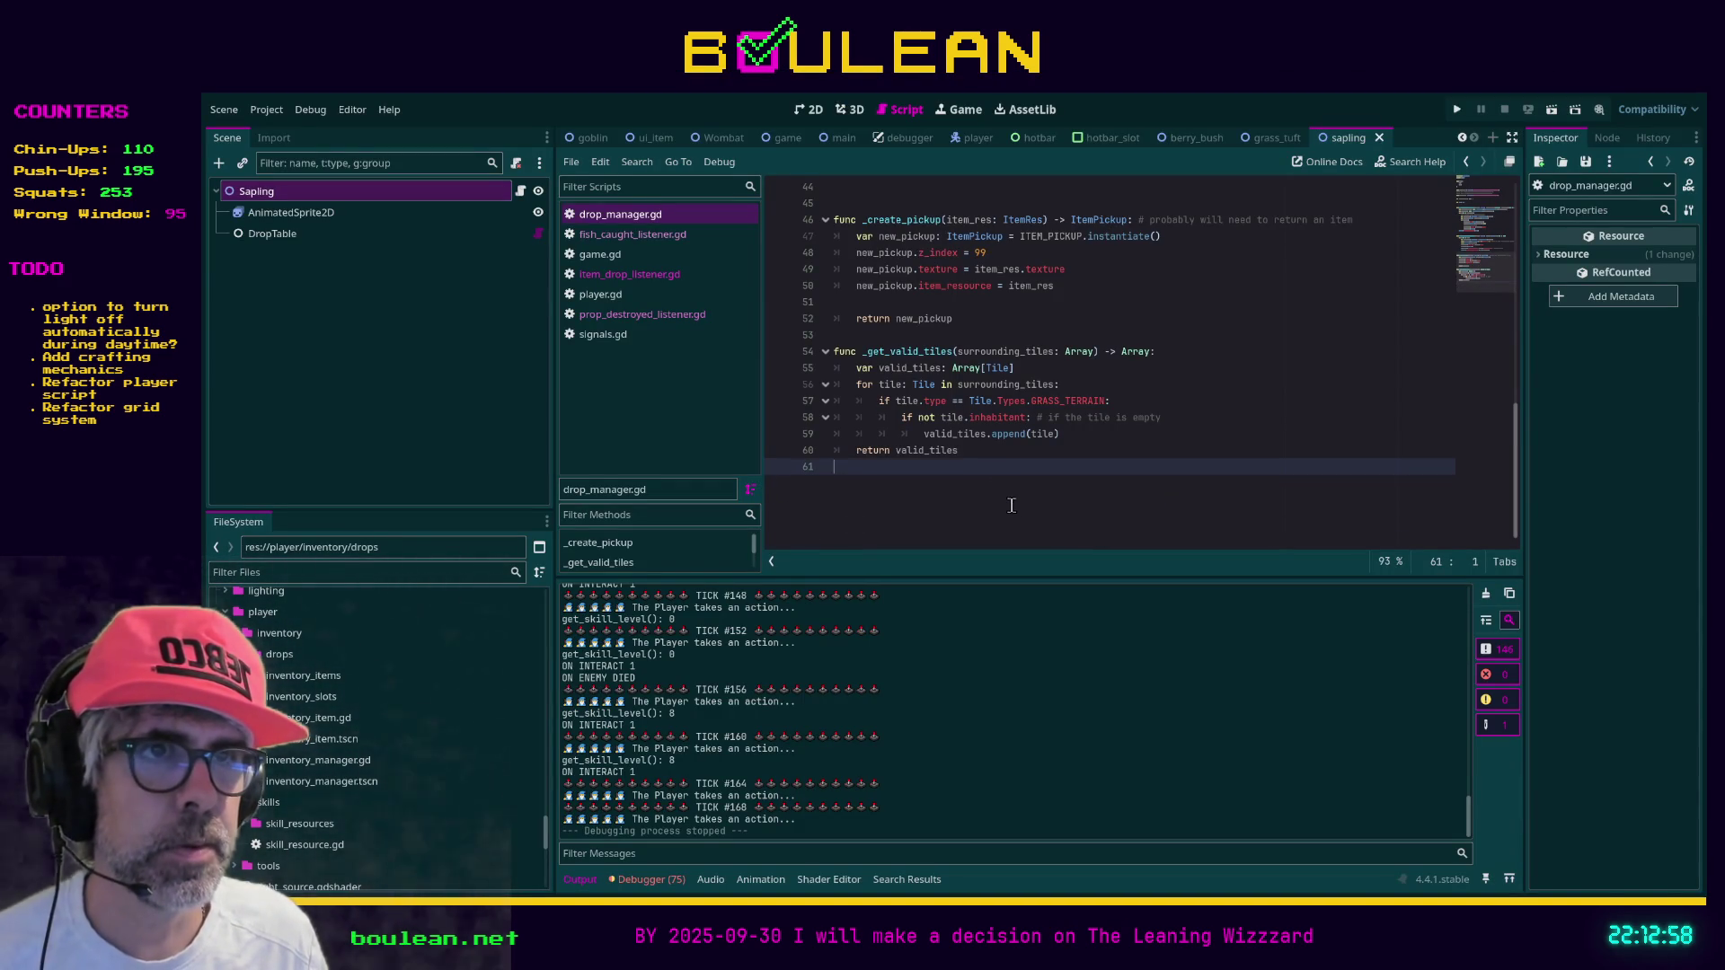
key("BackSpace")
scroll(1014, 505, "up", 4)
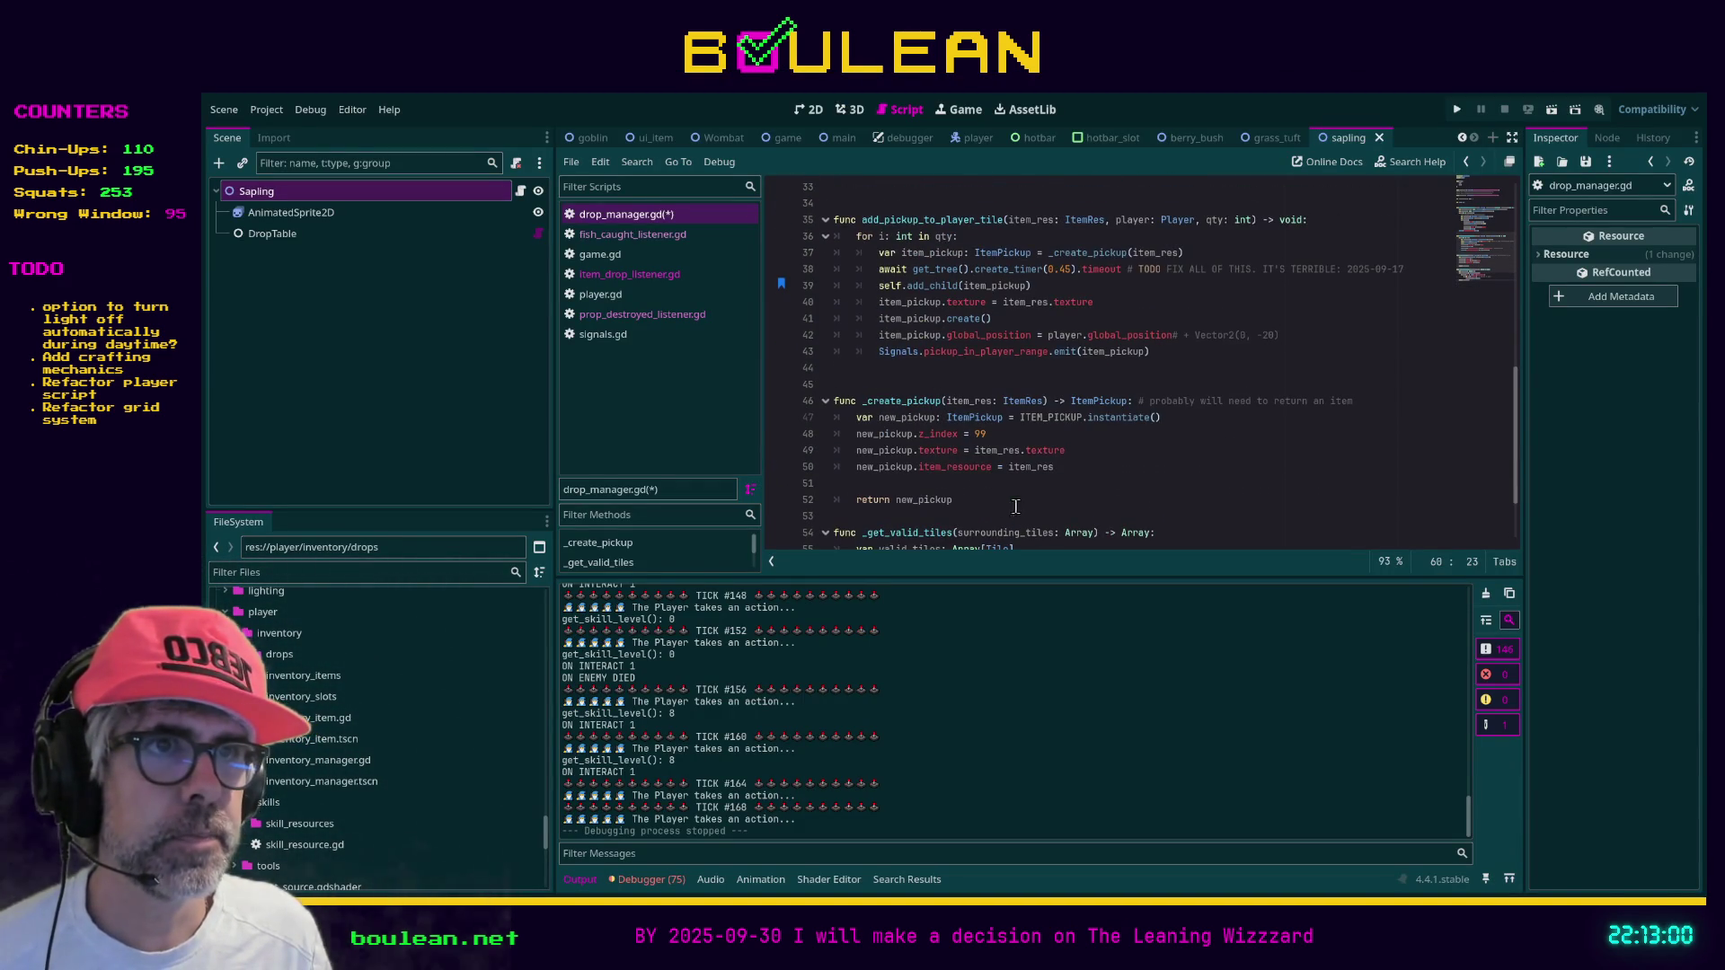
Remove the blank line before return new_pickup and add one between the two functions
left_click(1013, 485)
key("BackSpace")
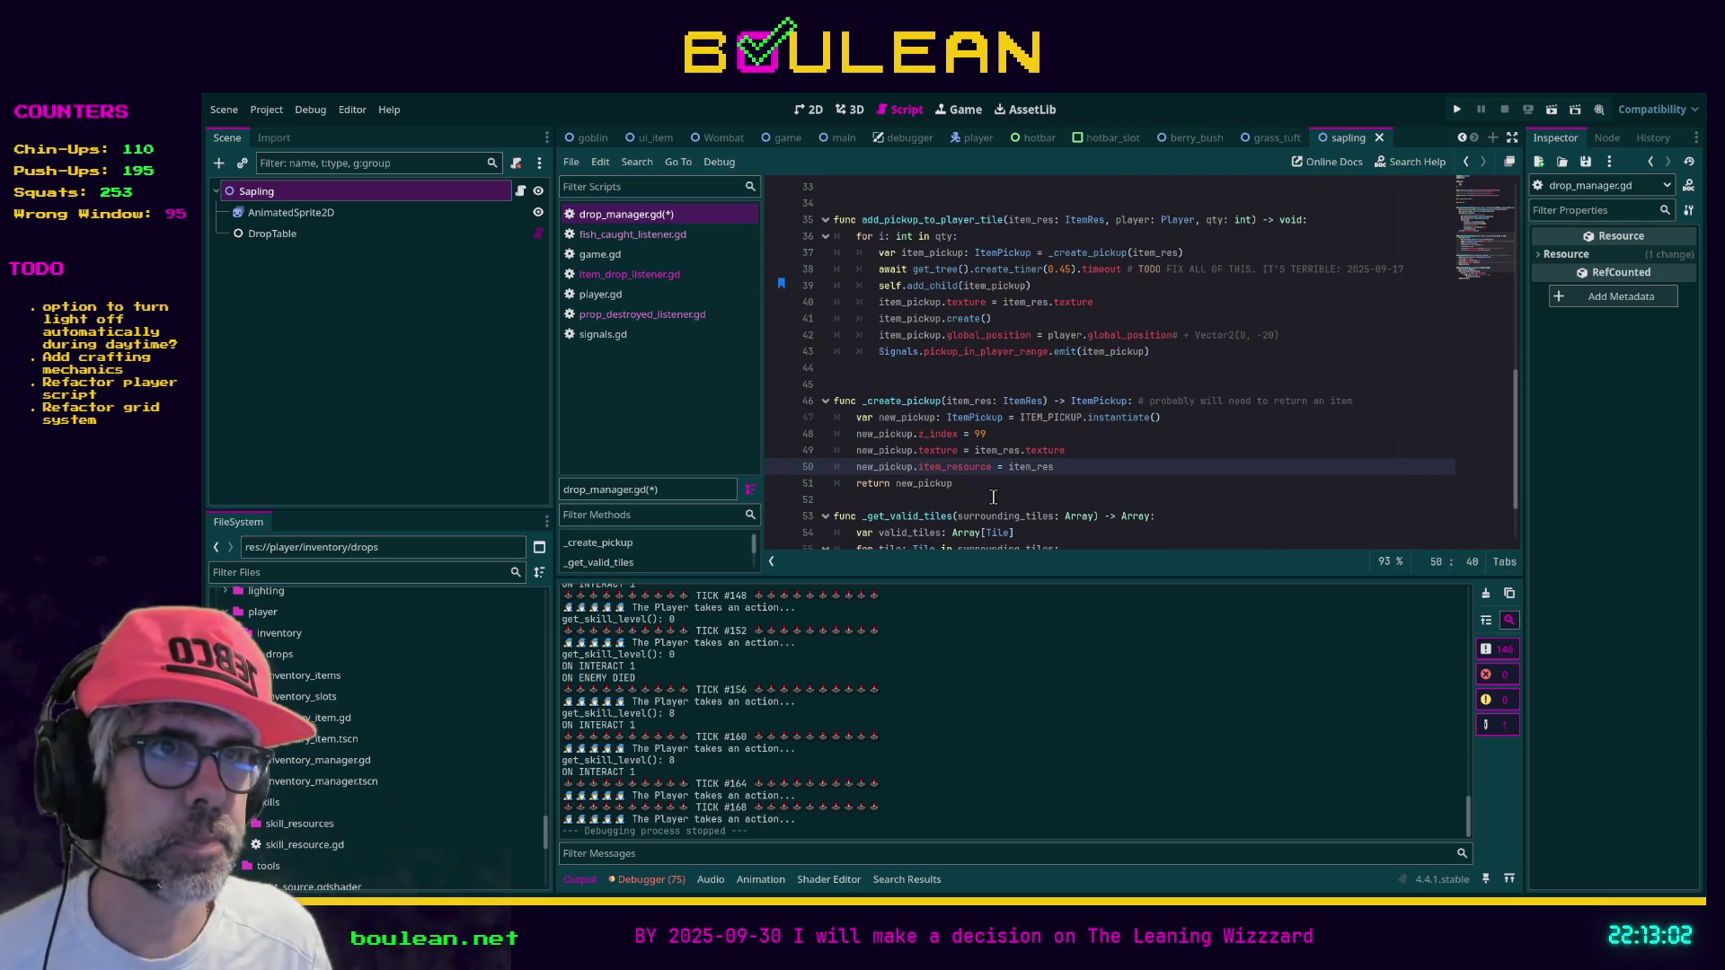
left_click(994, 497)
key("Return")
Remove the extra blank line above var game
scroll(887, 378, "up", 3)
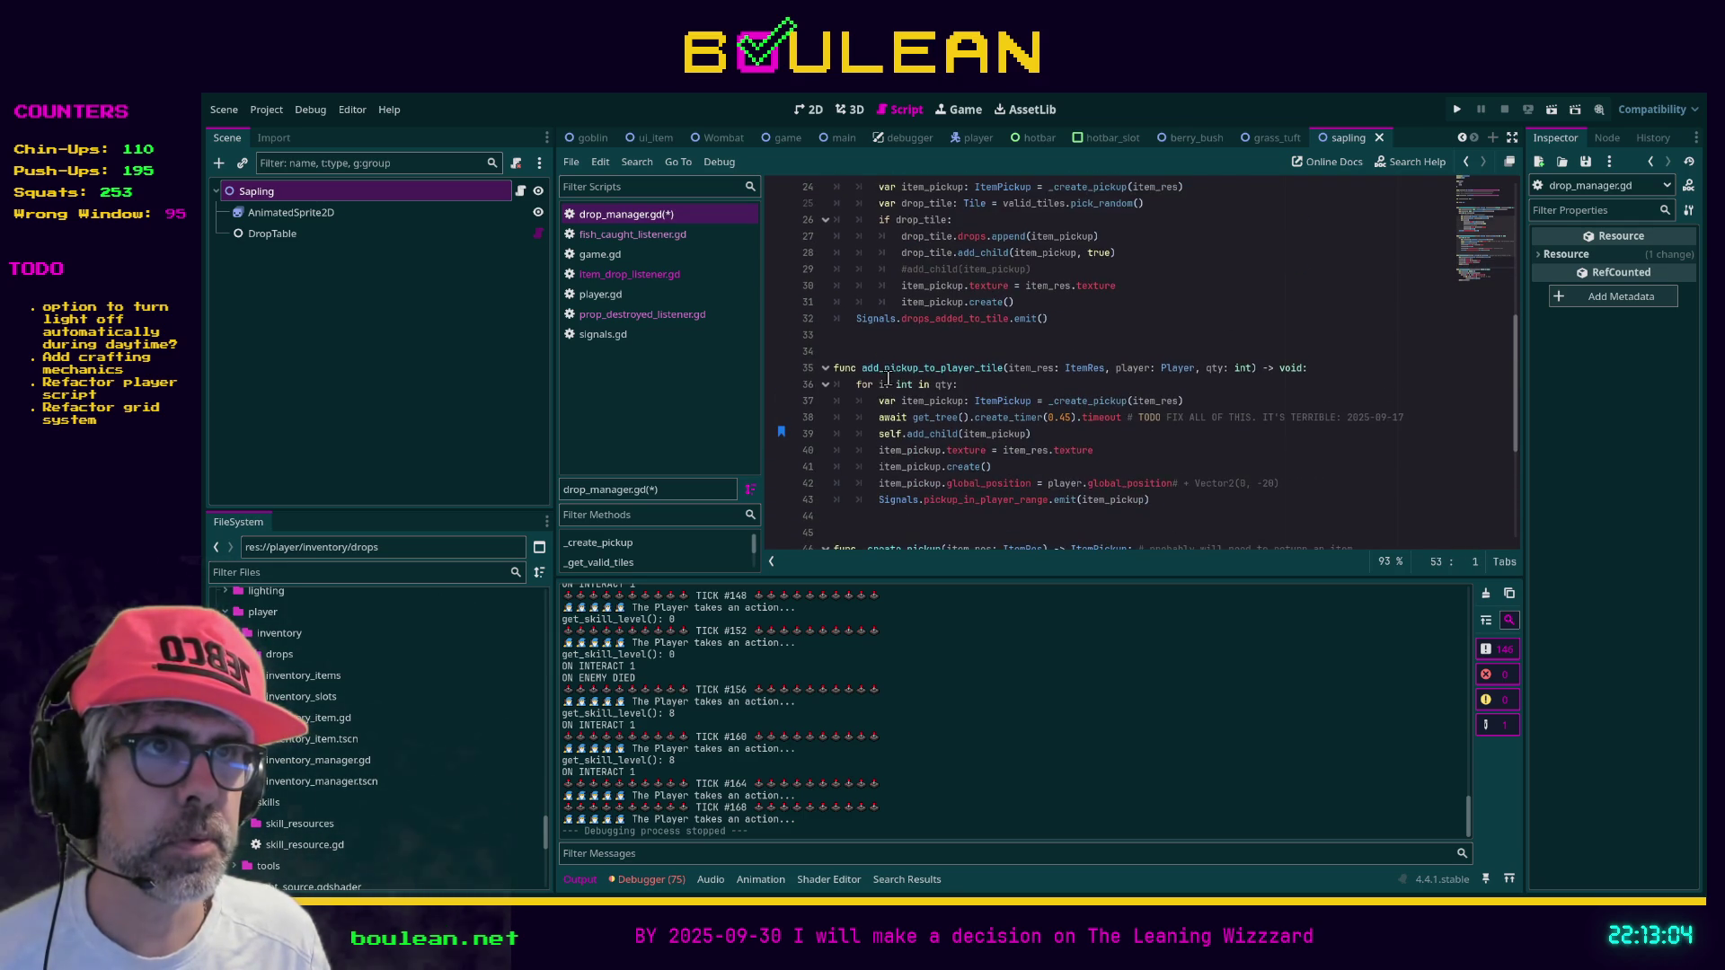
scroll(886, 360, "up", 7)
left_click(843, 435)
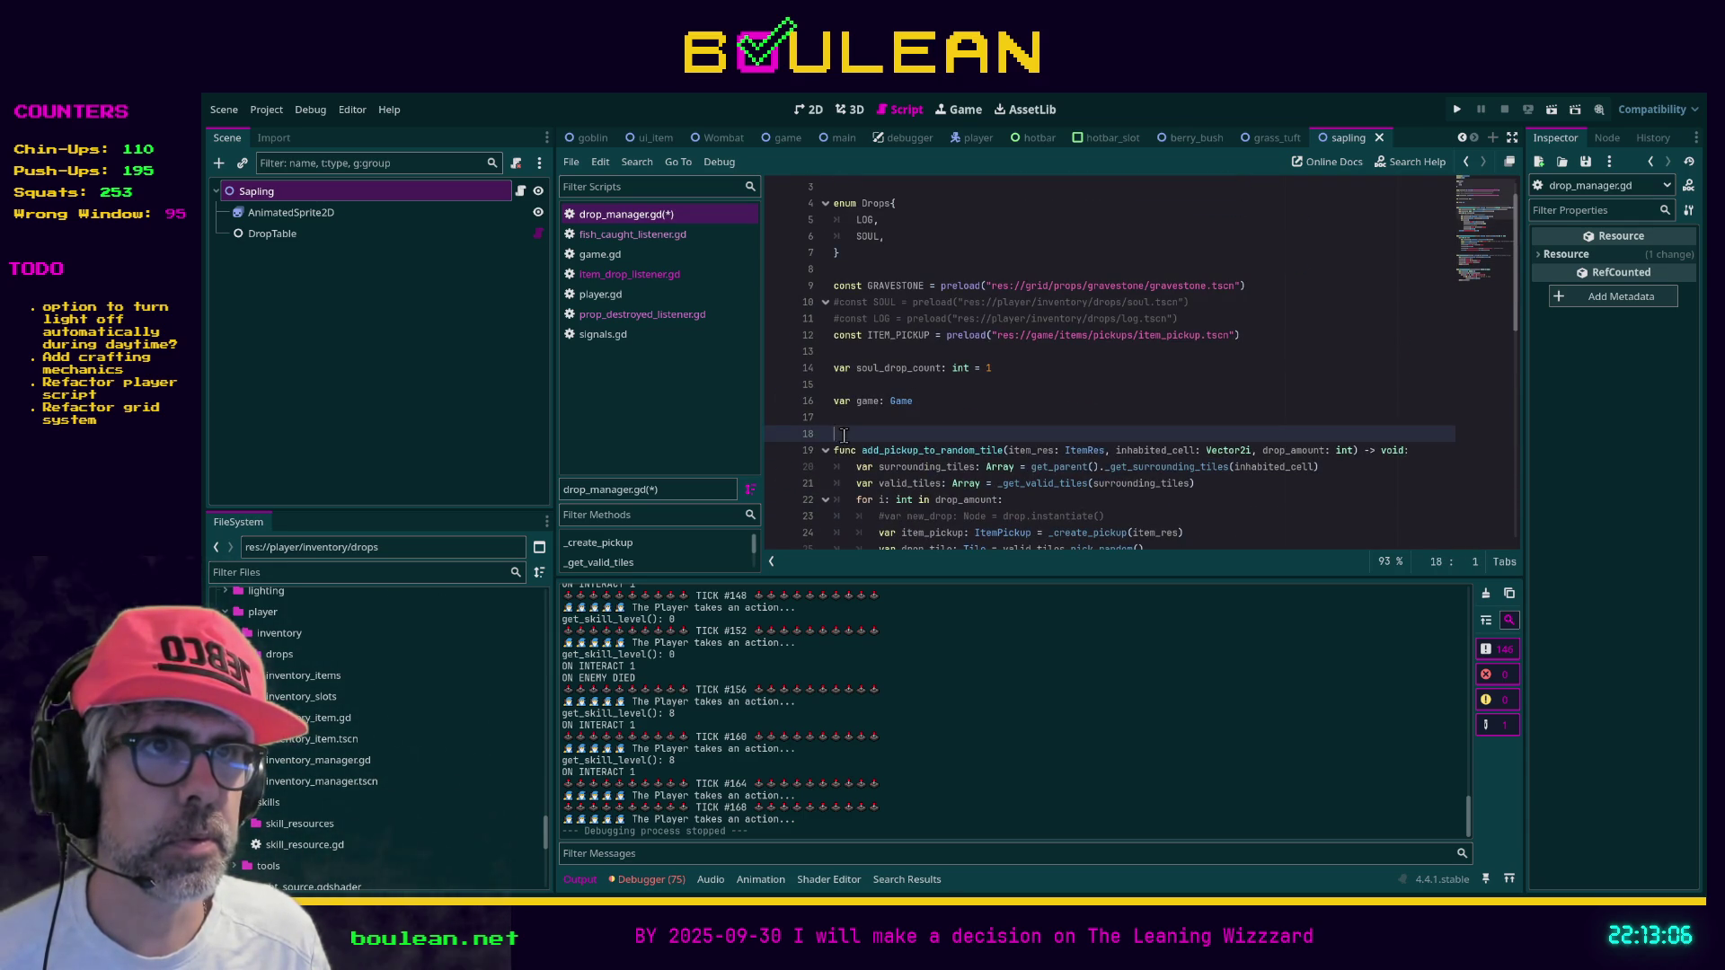
left_click(851, 386)
key("BackSpace")
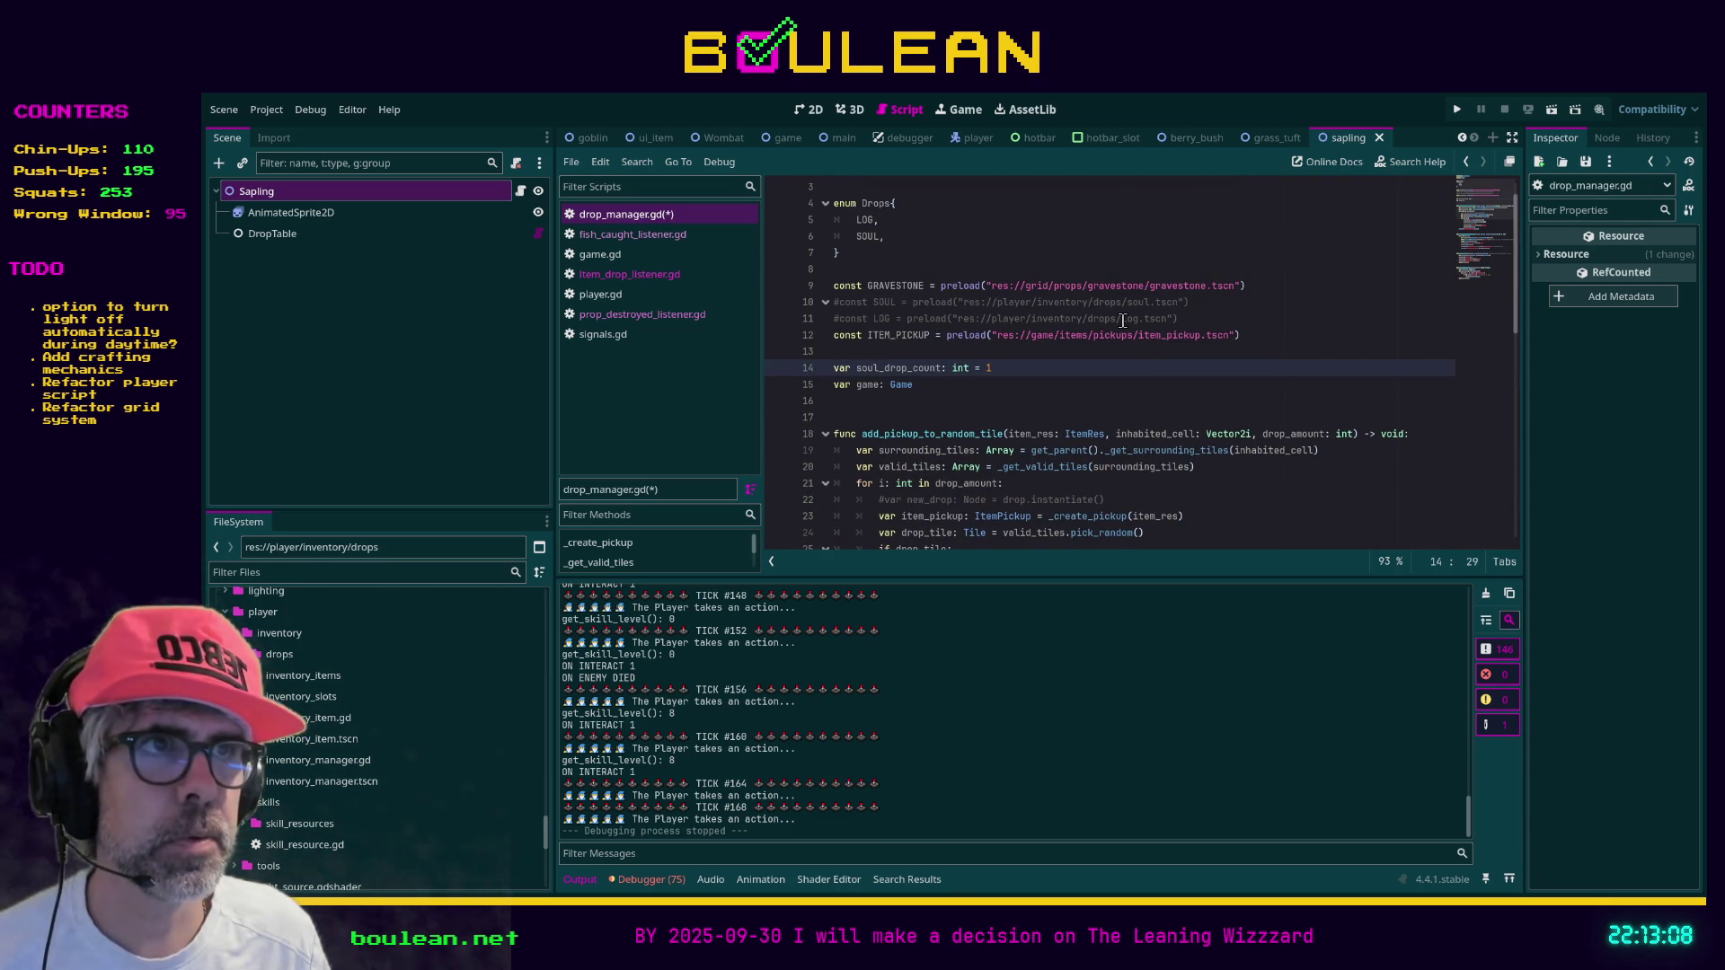
Delete the commented SOUL and LOG preload lines, save, and search the script for 'Drop'
left_click(1168, 318)
left_click(1247, 285, "shift")
key("BackSpace")
scroll(1025, 356, "up", 1)
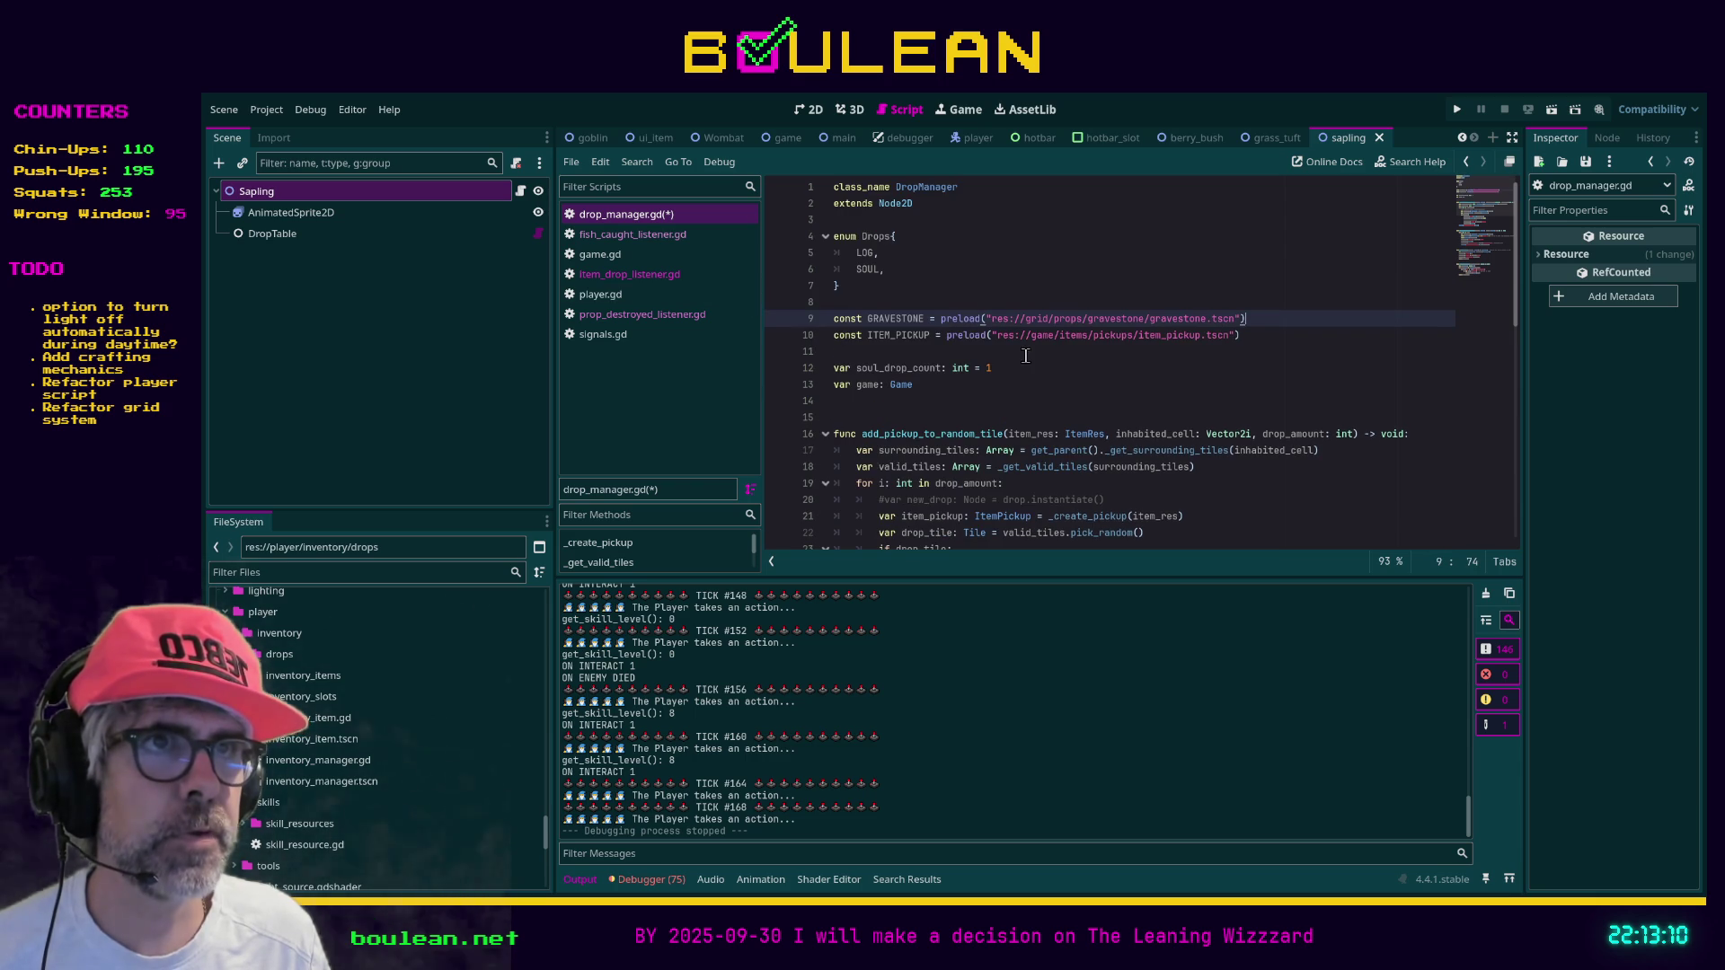
left_click(855, 303)
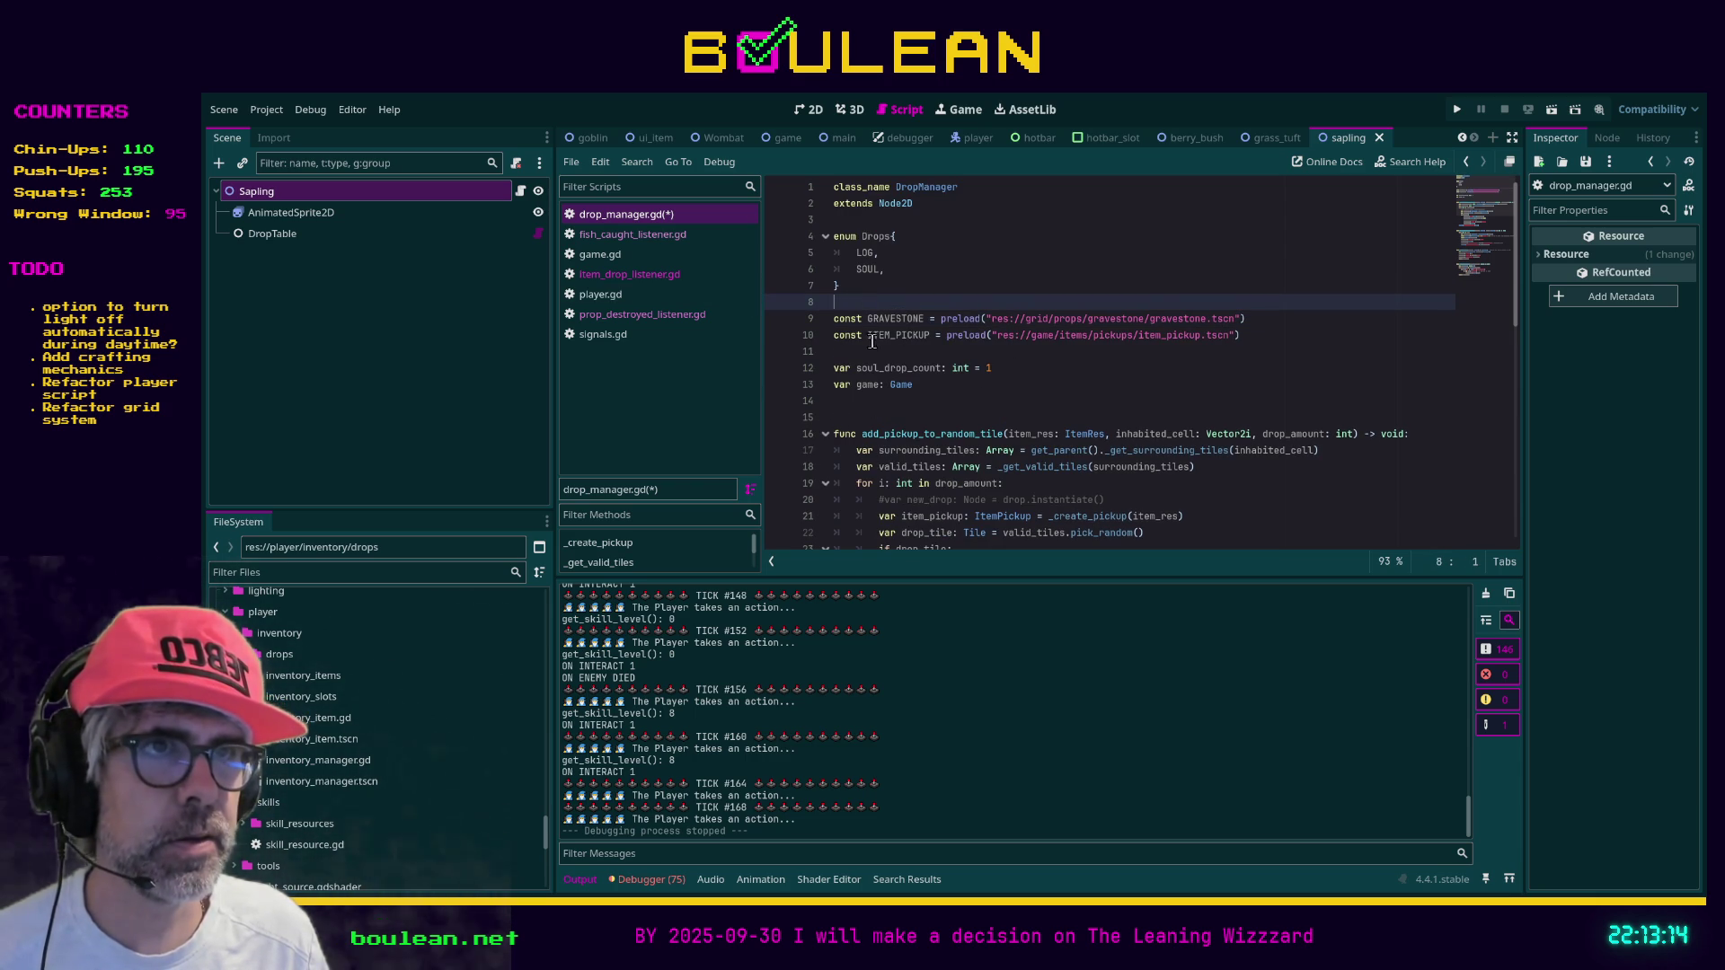
left_click(972, 390)
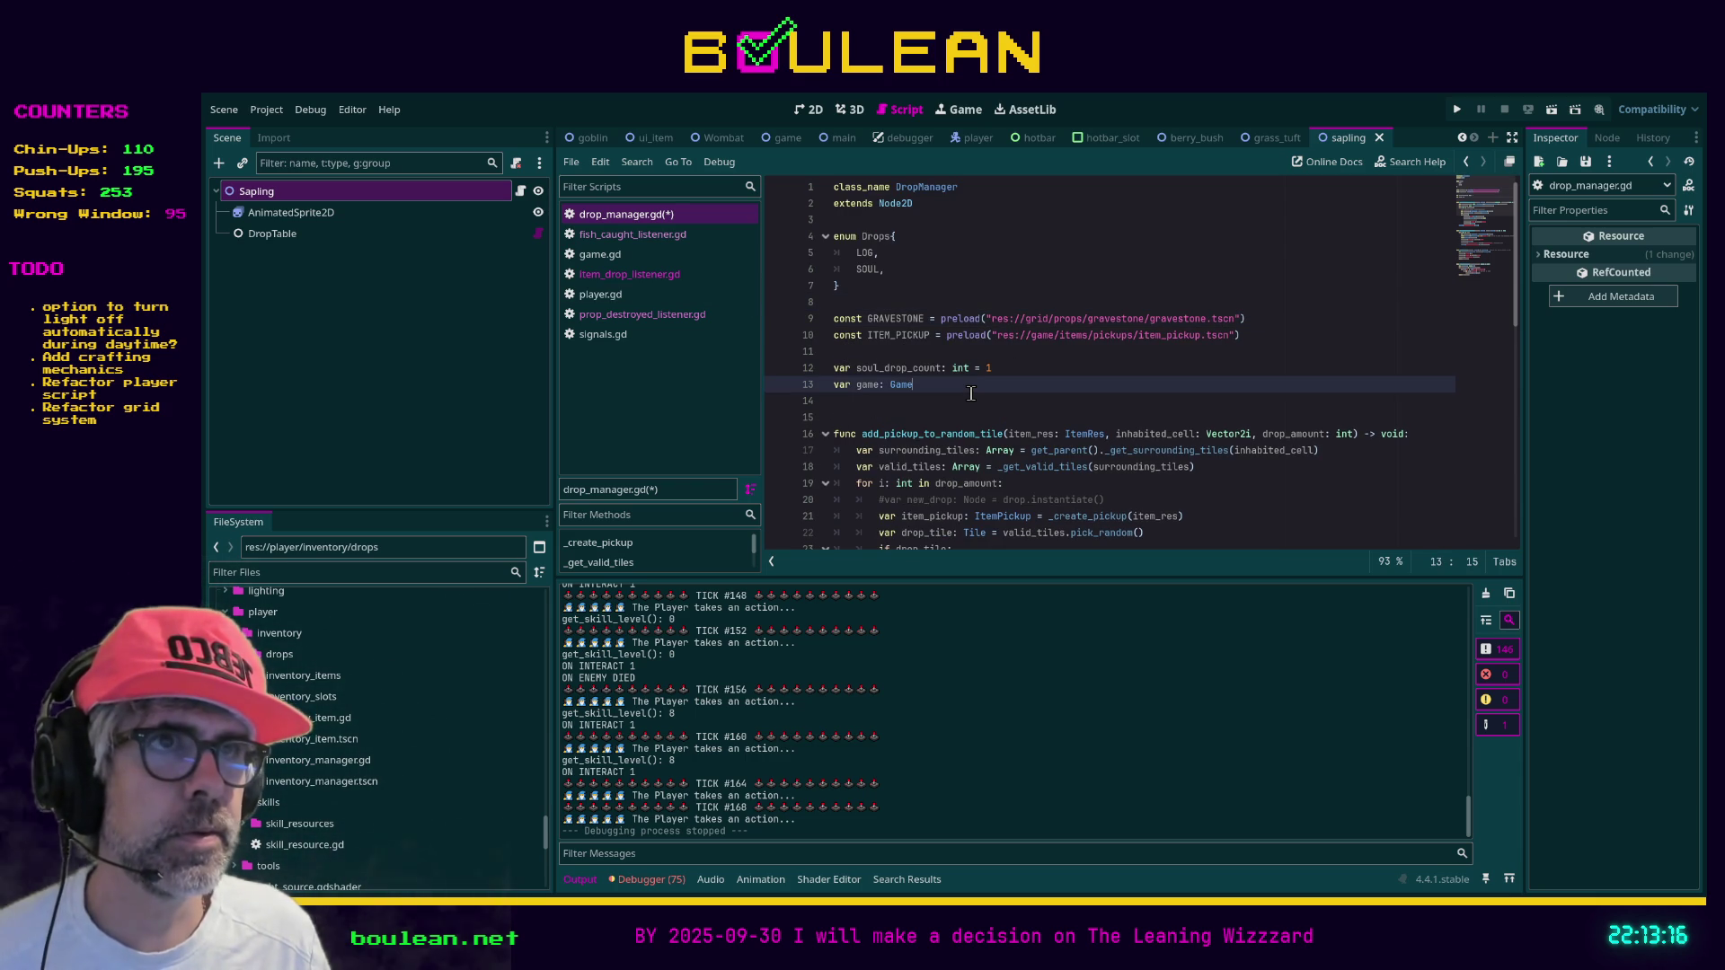
key("ctrl+s")
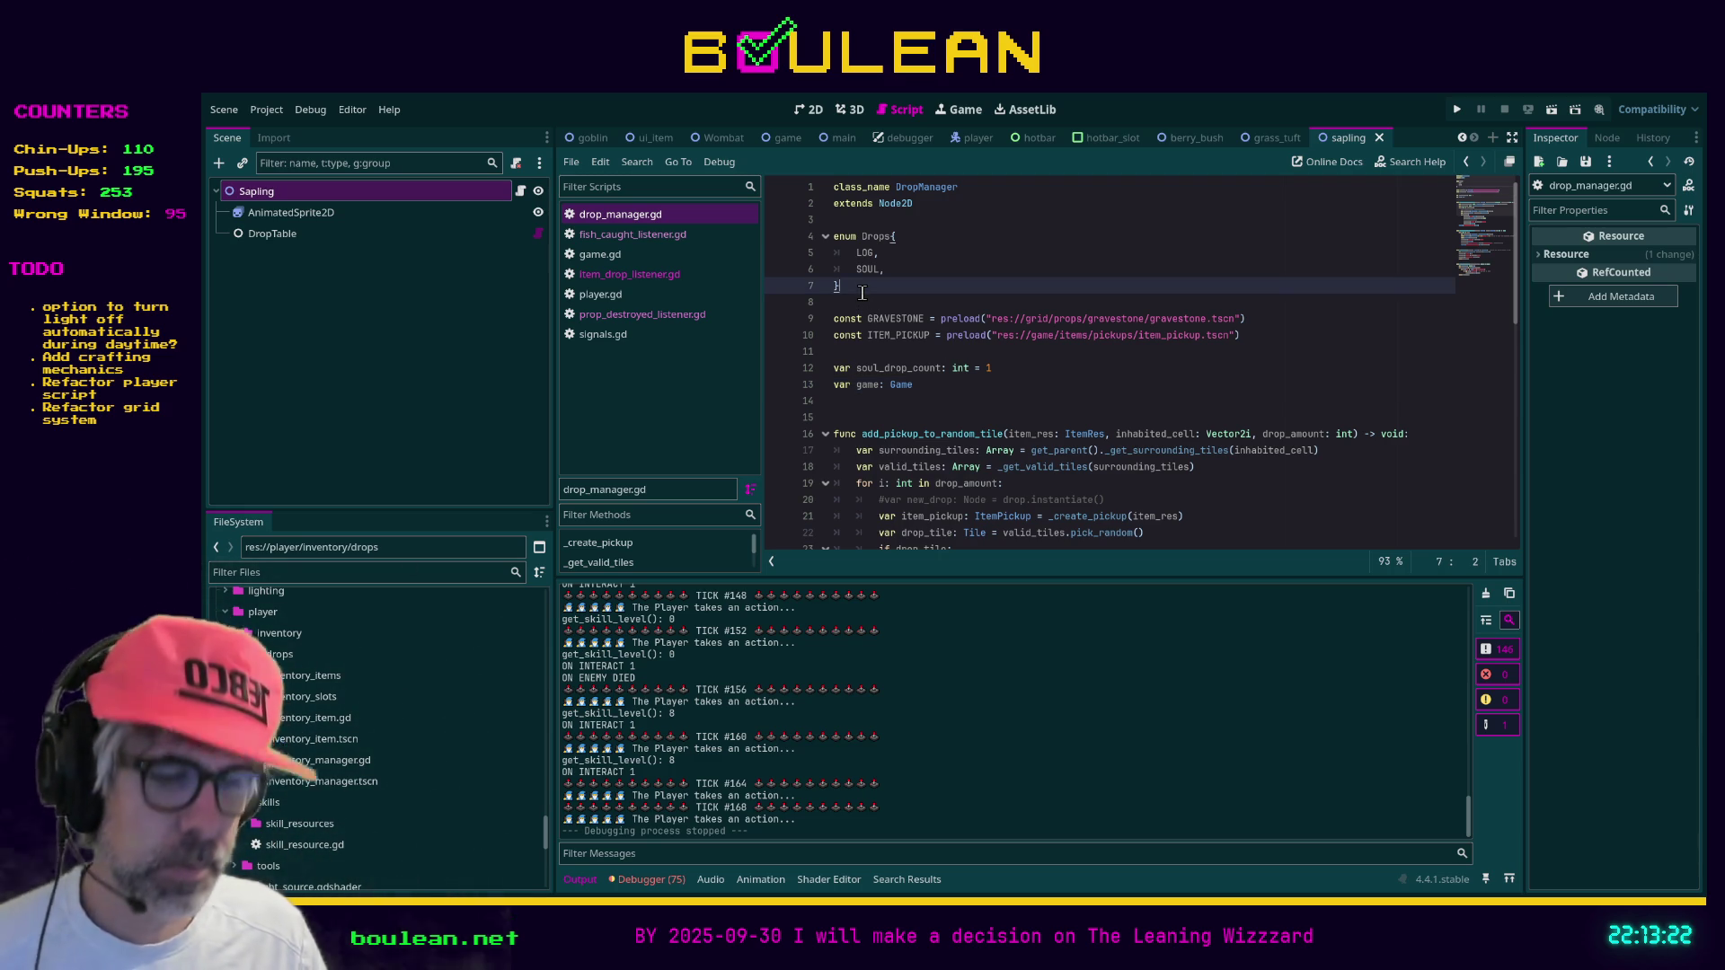
key("ctrl+f")
type("Drop")
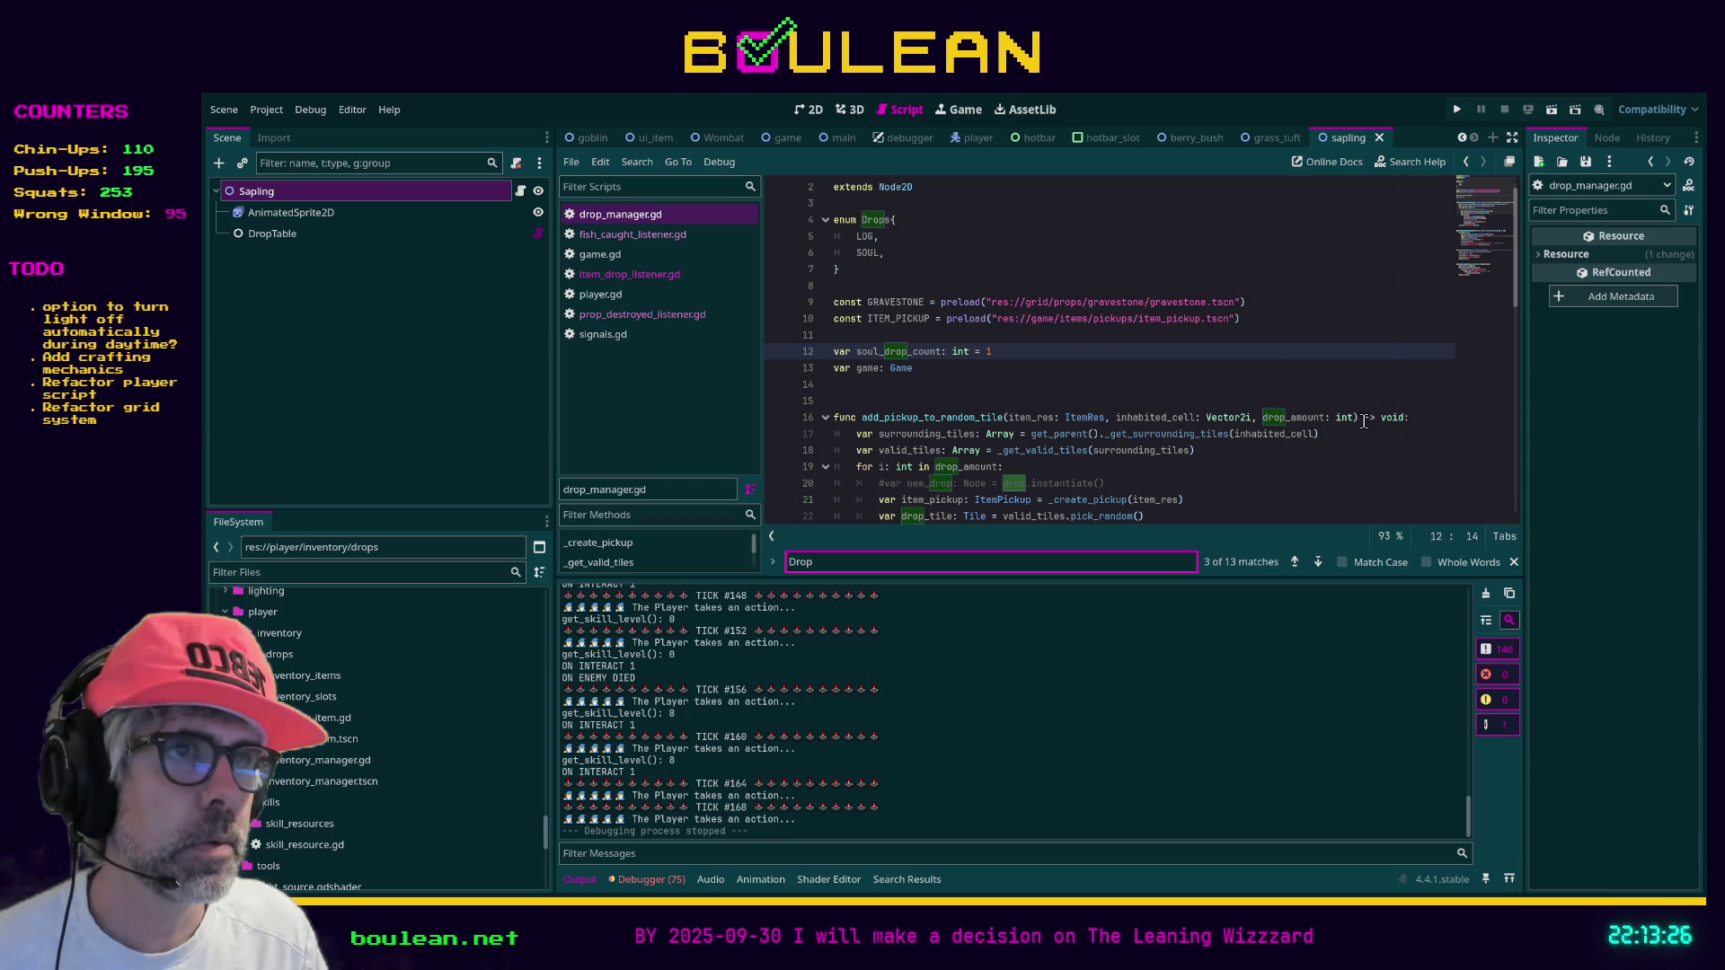
Rename the drop_amount parameter to qty in the signature and the for loop
double_click(1297, 417)
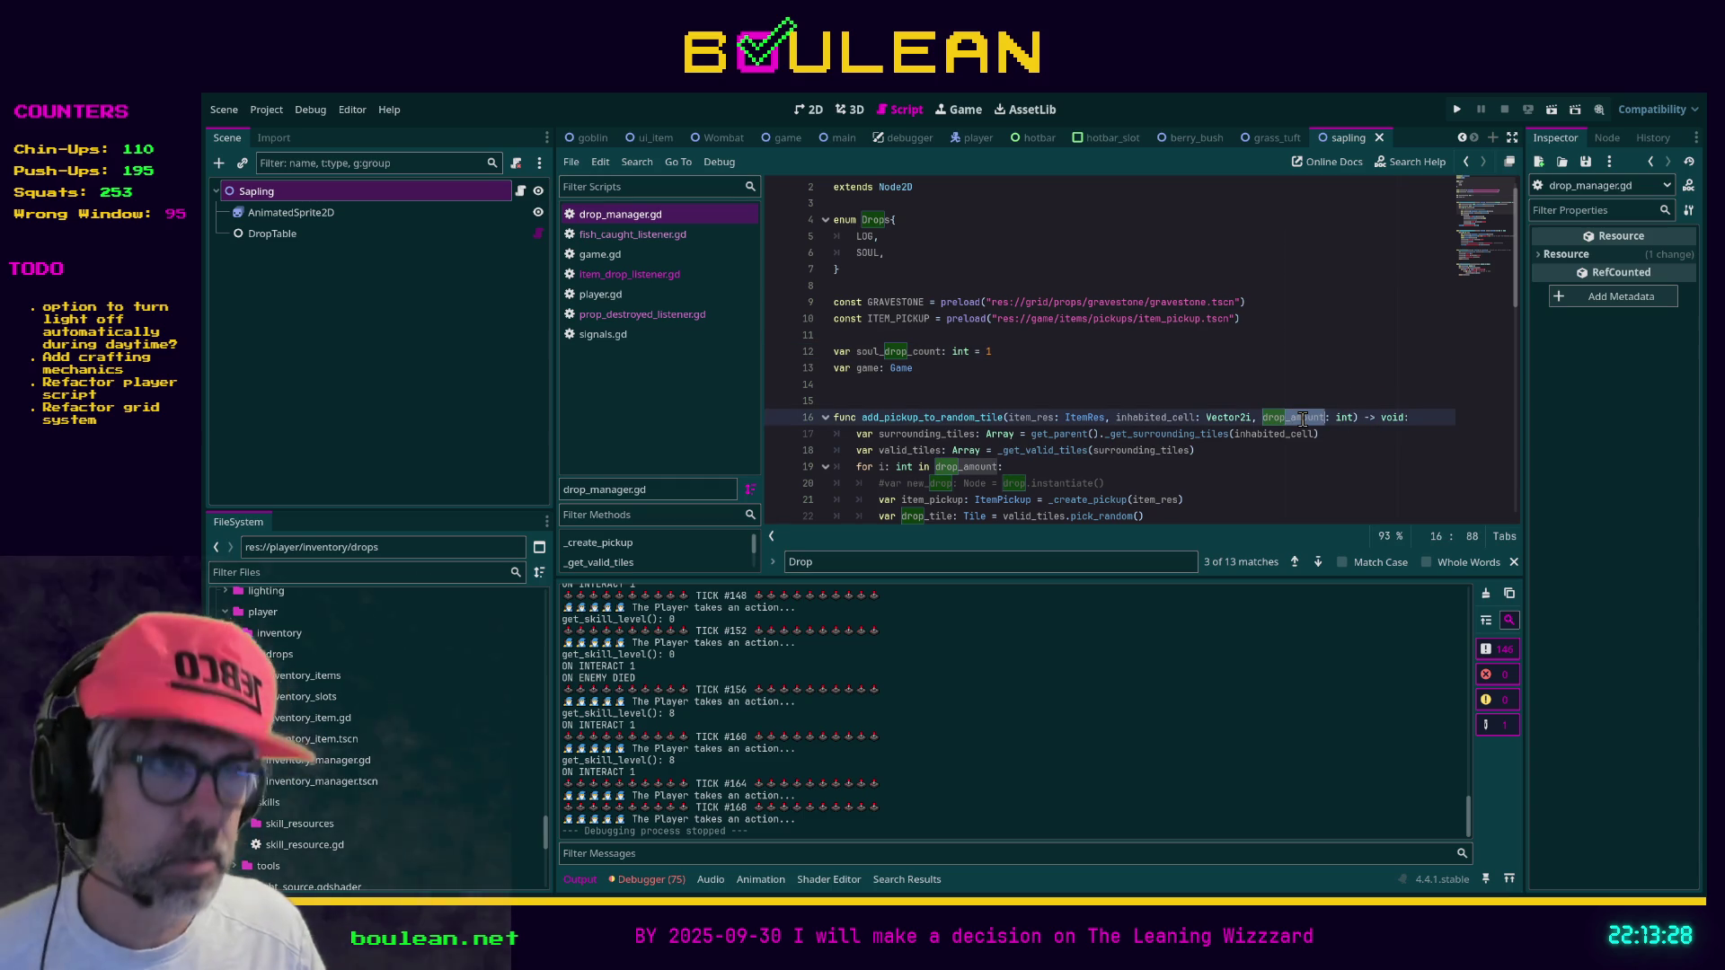
type("qty")
left_click(1008, 464)
key("ctrl+BackSpace")
type("qty")
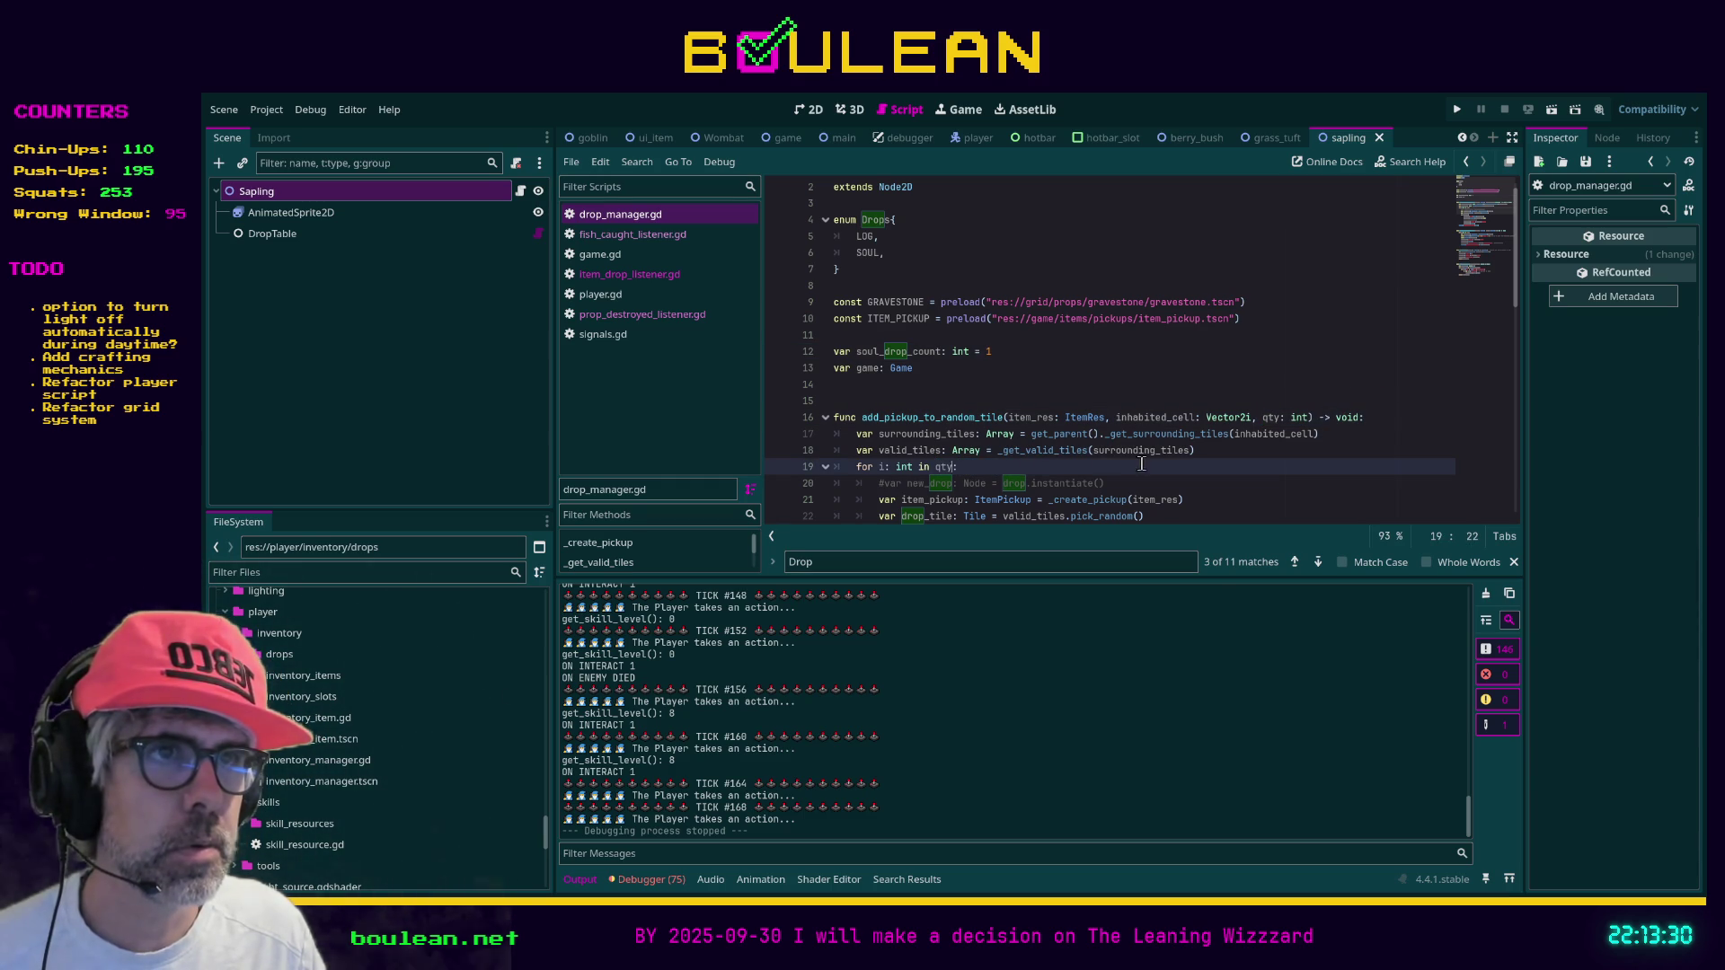
Delete the unused Drops enum block and save drop_manager.gd
scroll(1205, 466, "down", 1)
left_click(1267, 483)
scroll(1245, 461, "down", 3)
left_click(1219, 439)
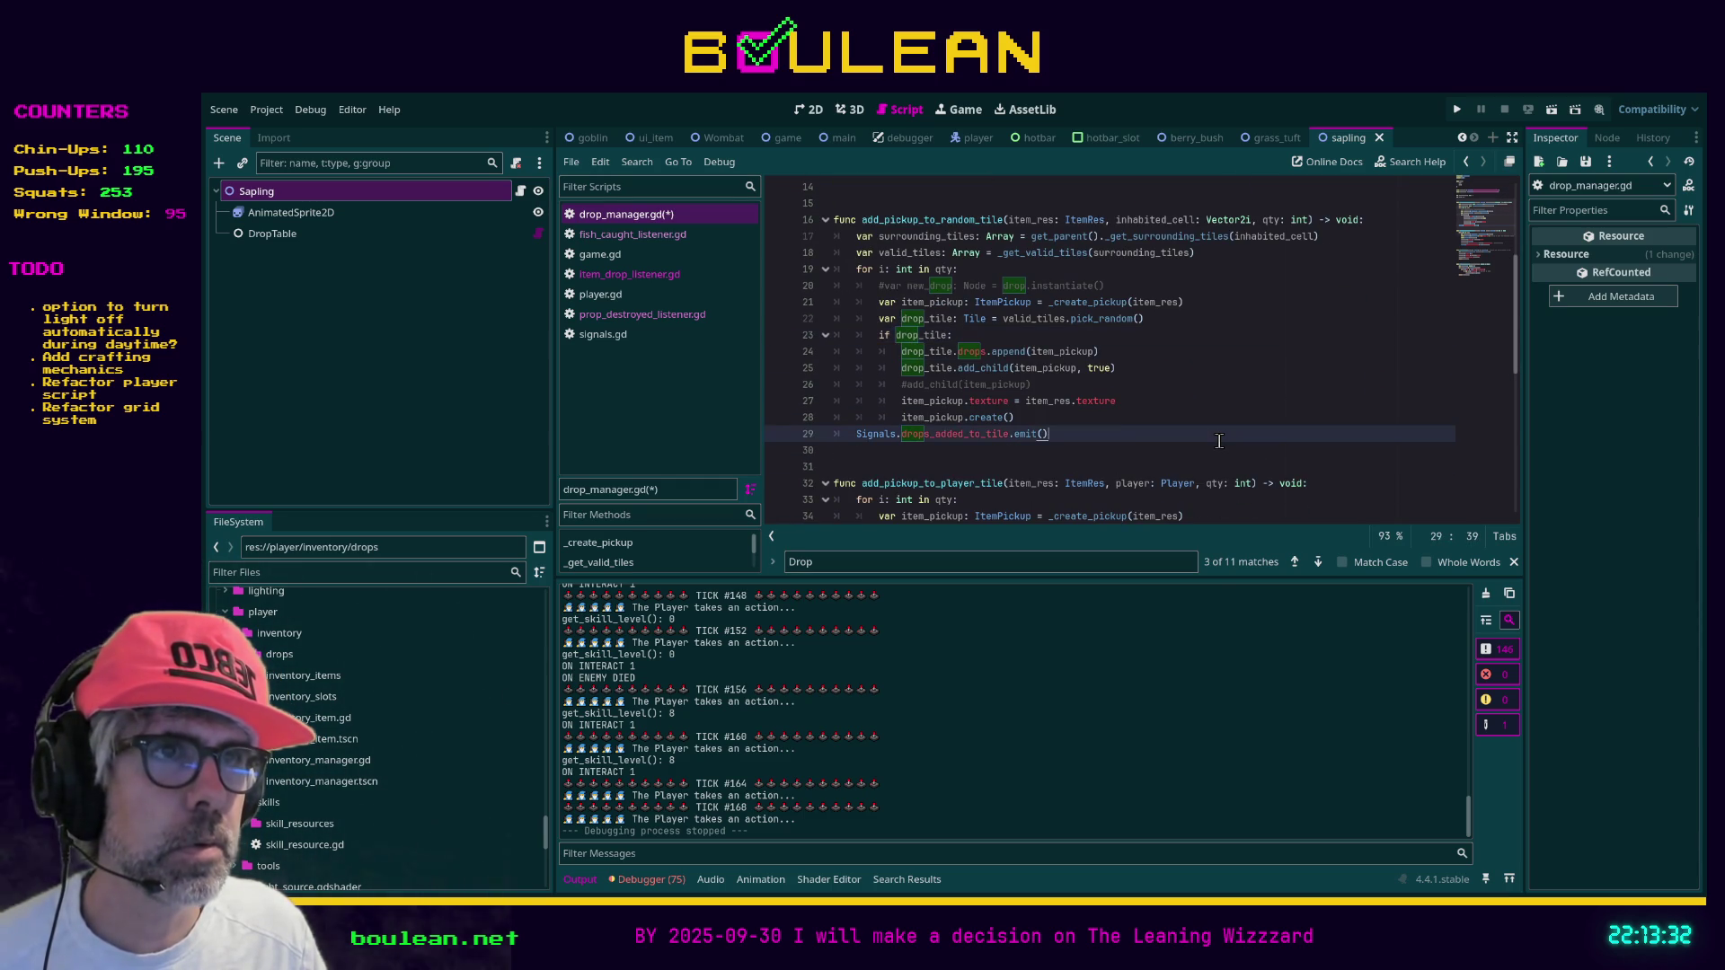
scroll(1218, 440, "up", 5)
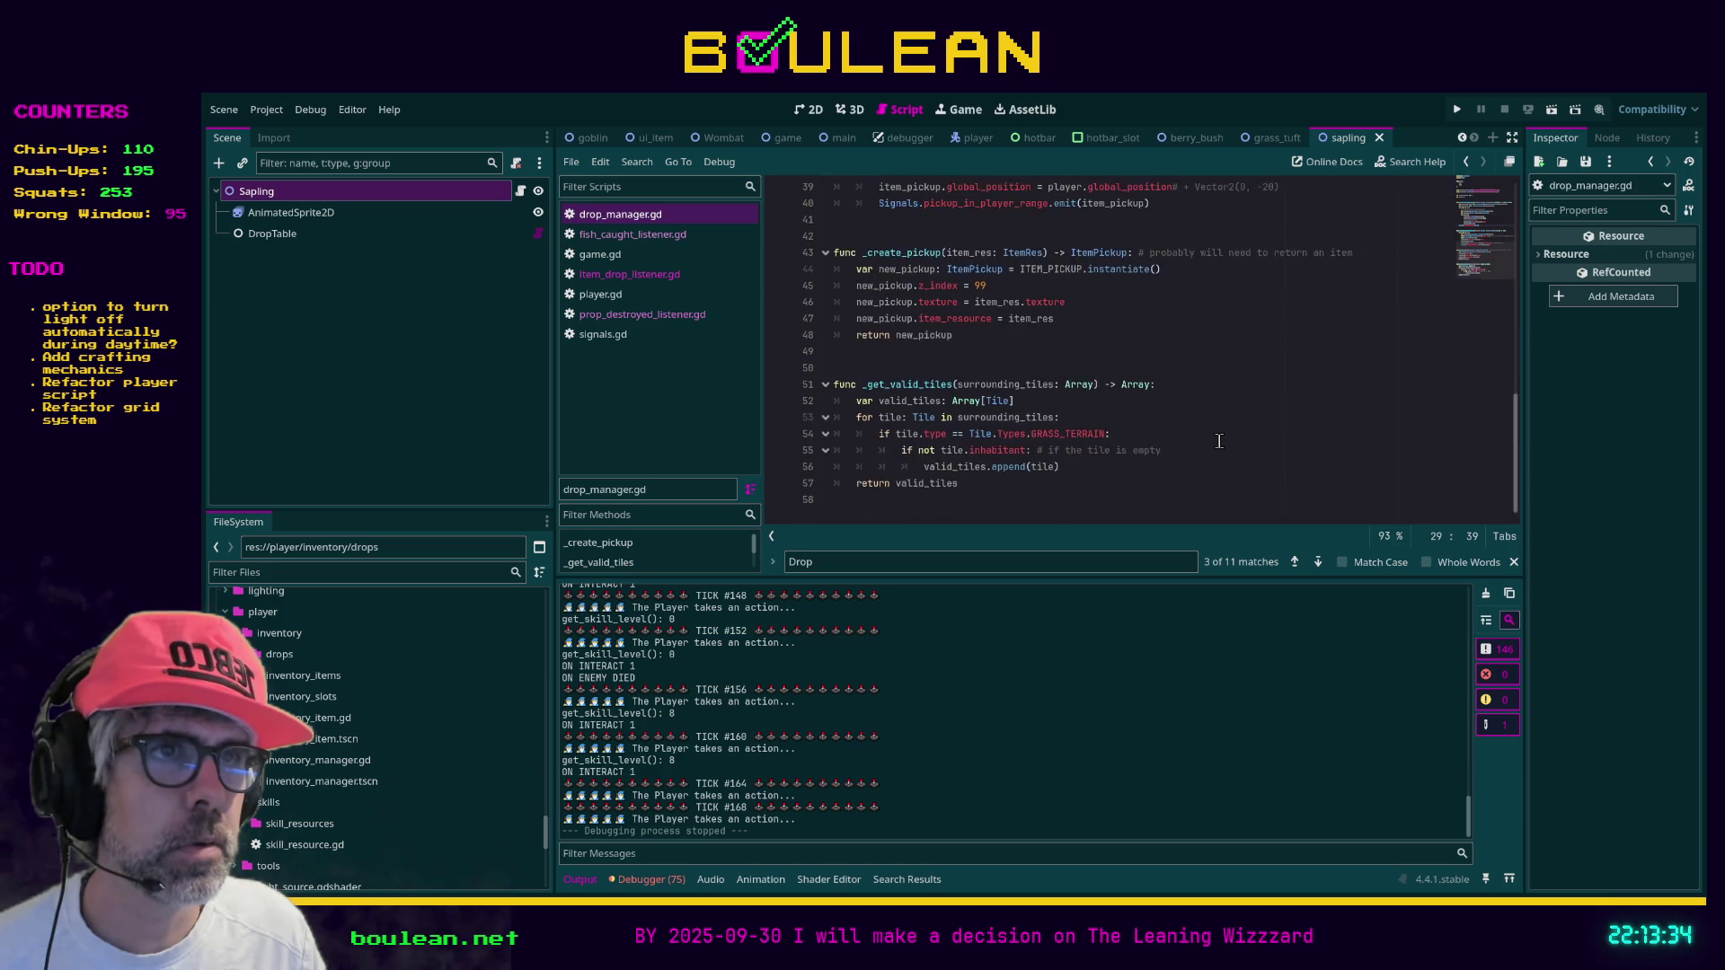
left_click_drag(870, 289, 809, 220)
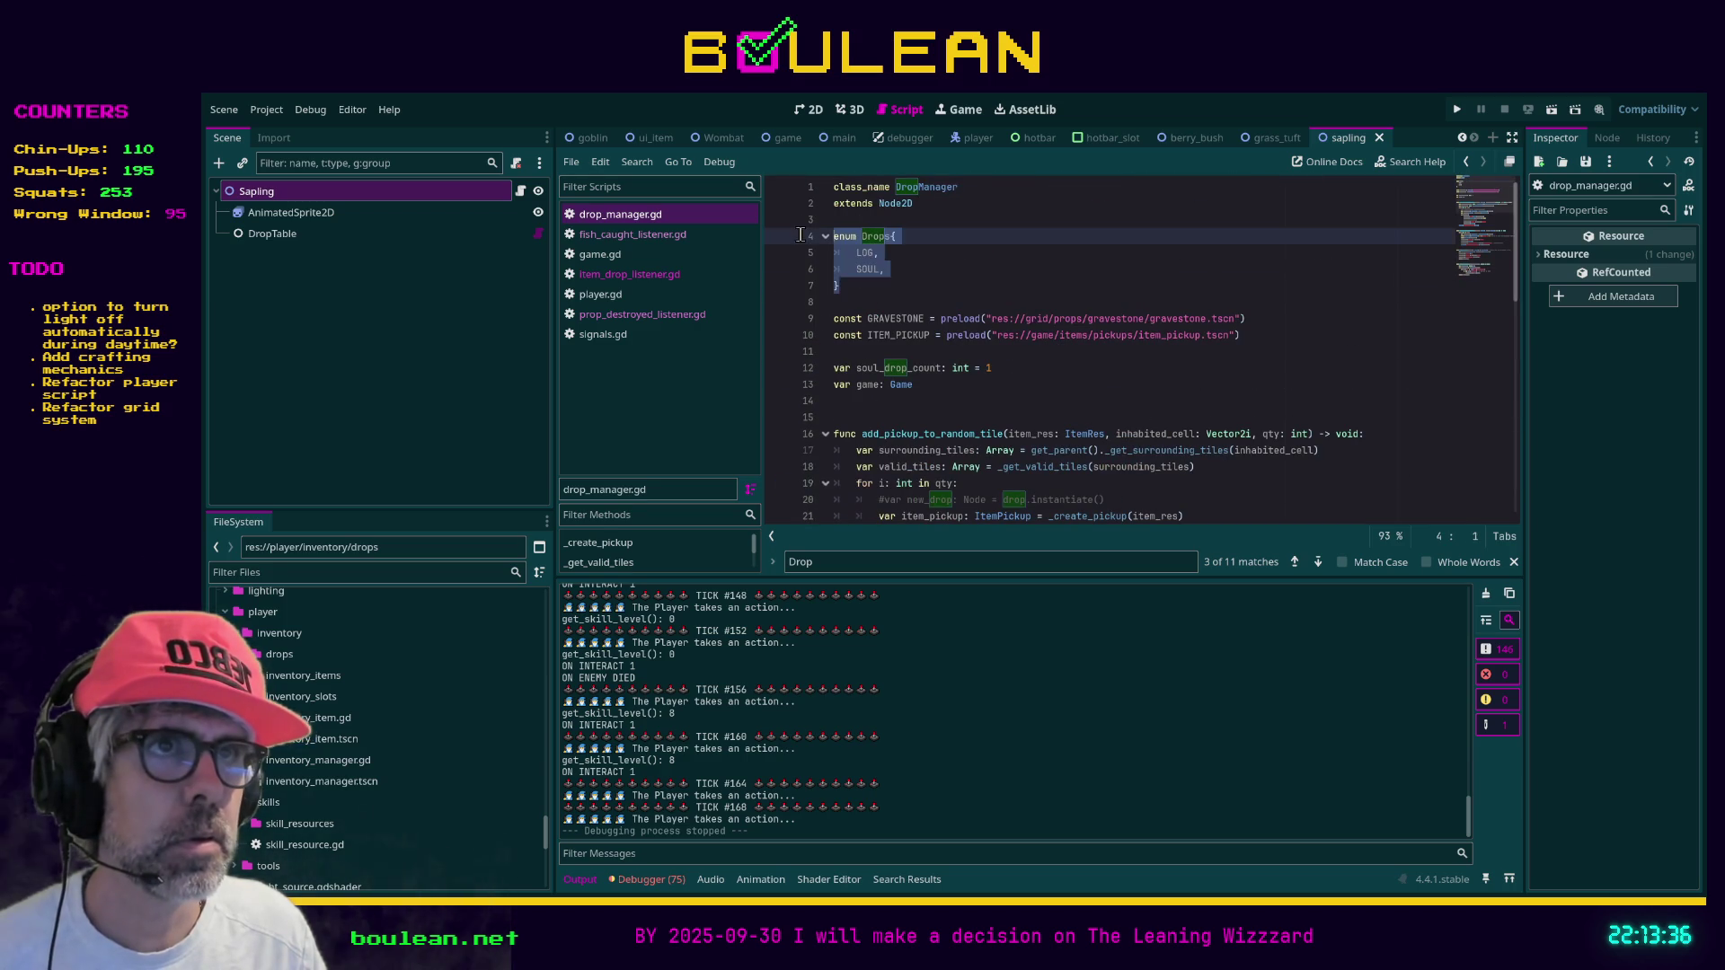
key("BackSpace")
left_click(1053, 332)
key("ctrl+s")
Delete the commented-out new_drop line
scroll(1282, 488, "down", 1)
scroll(1281, 488, "up", 1)
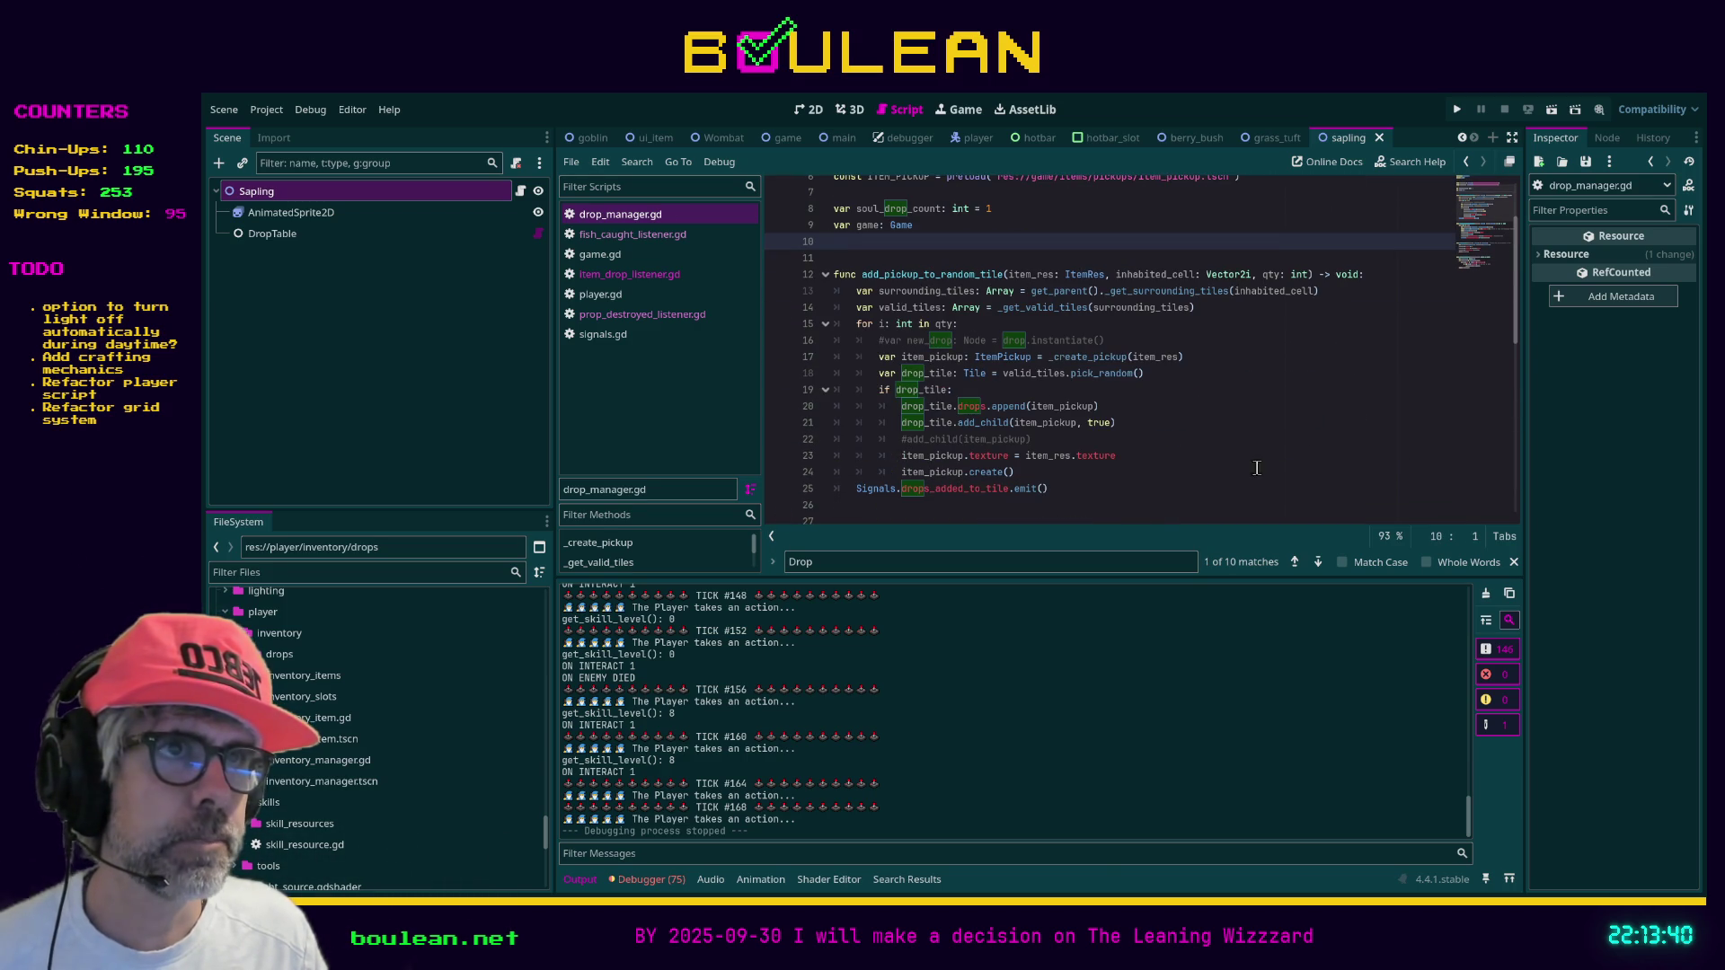
mouse_move(1132, 340)
left_mouse_down()
mouse_move(808, 323)
mouse_move(785, 339)
left_mouse_up()
key("BackSpace")
key("BackSpace")
left_click(1252, 389)
Remove the trailing comment on _create_pickup and save the script
scroll(1252, 388, "down", 2)
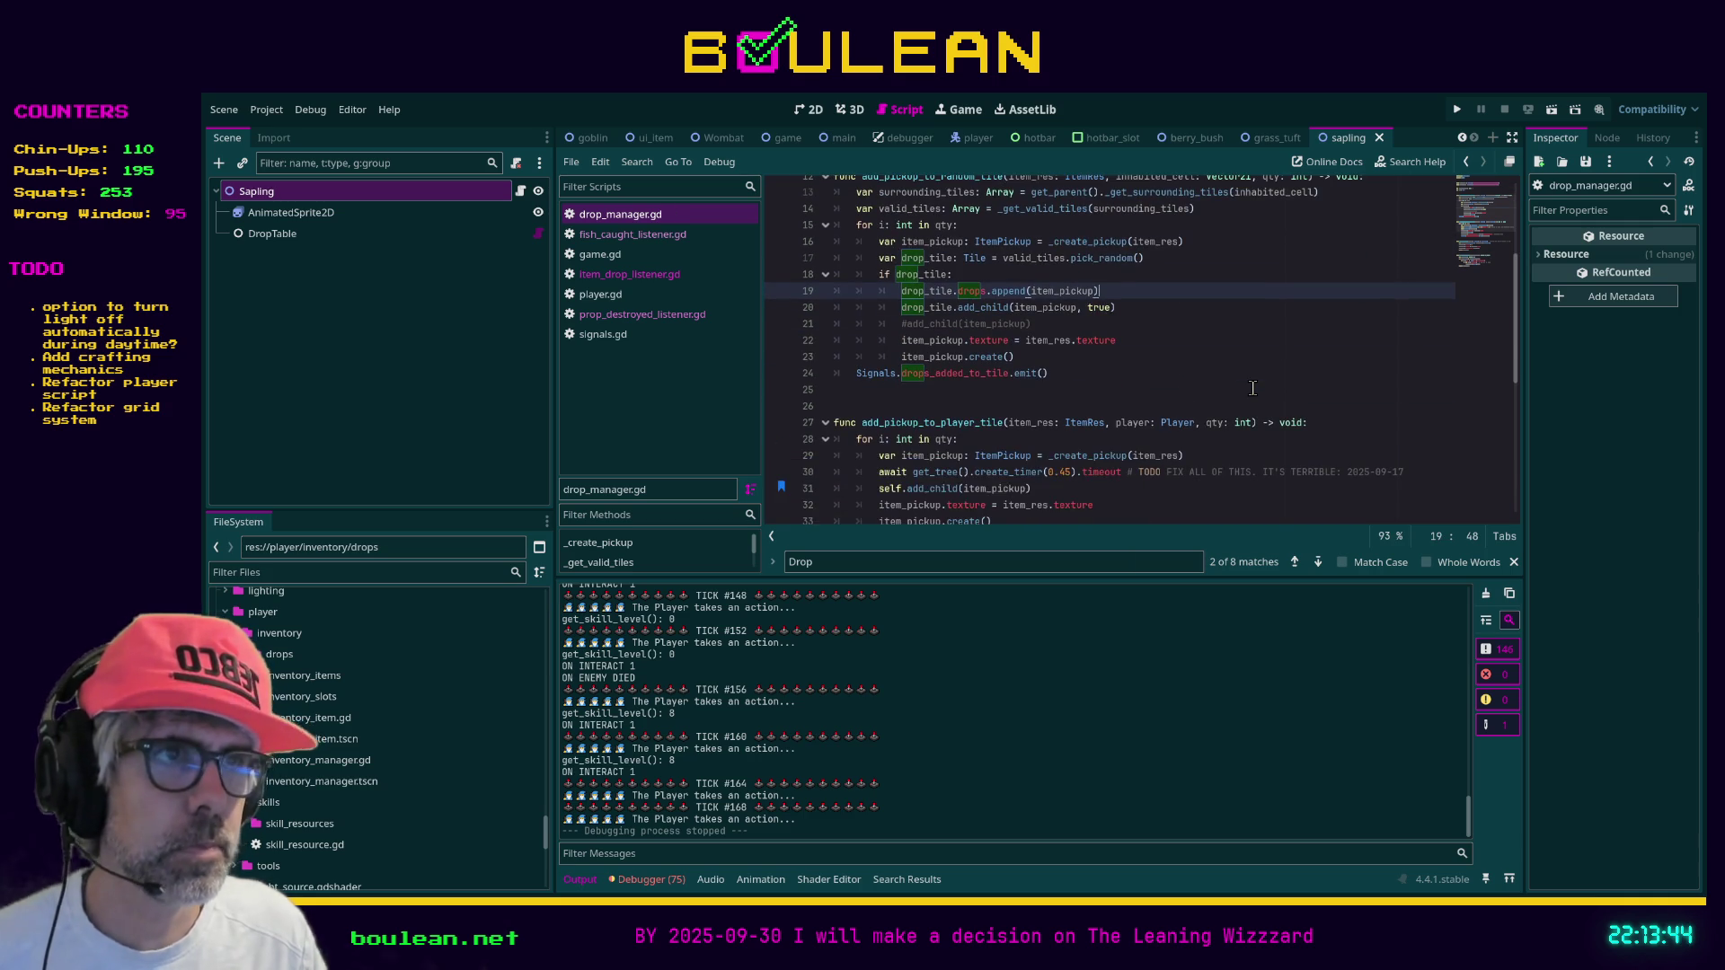
scroll(1252, 388, "down", 1)
scroll(1252, 388, "down", 2)
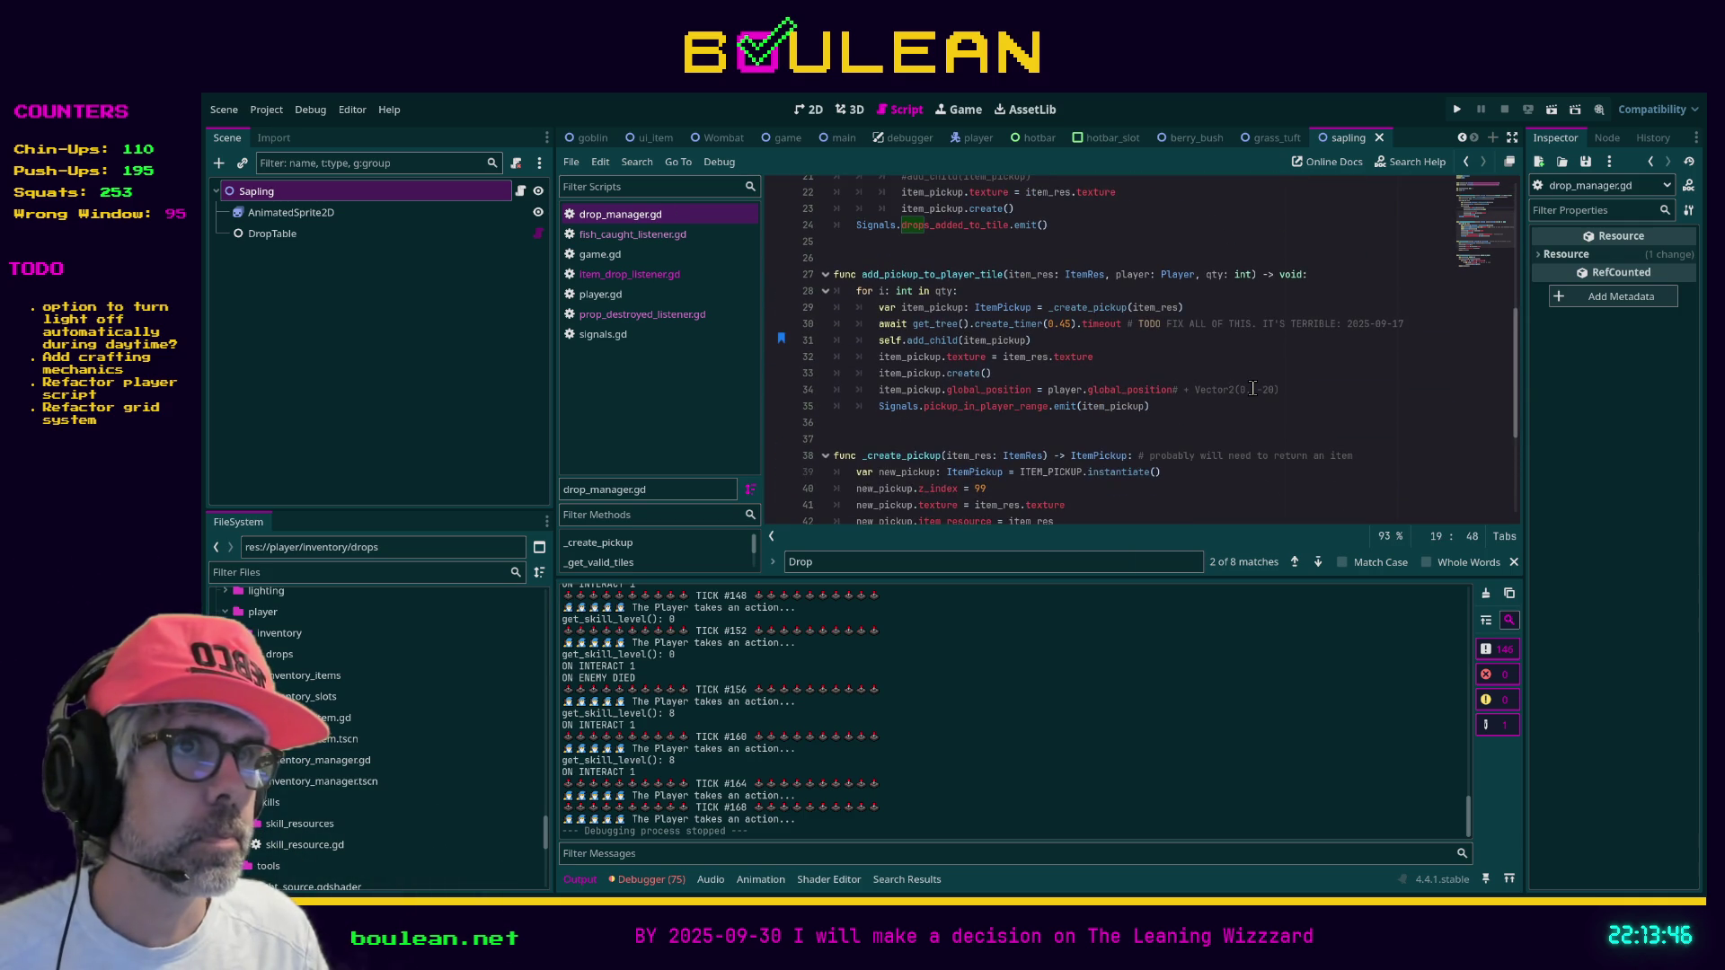
scroll(1104, 359, "down", 4)
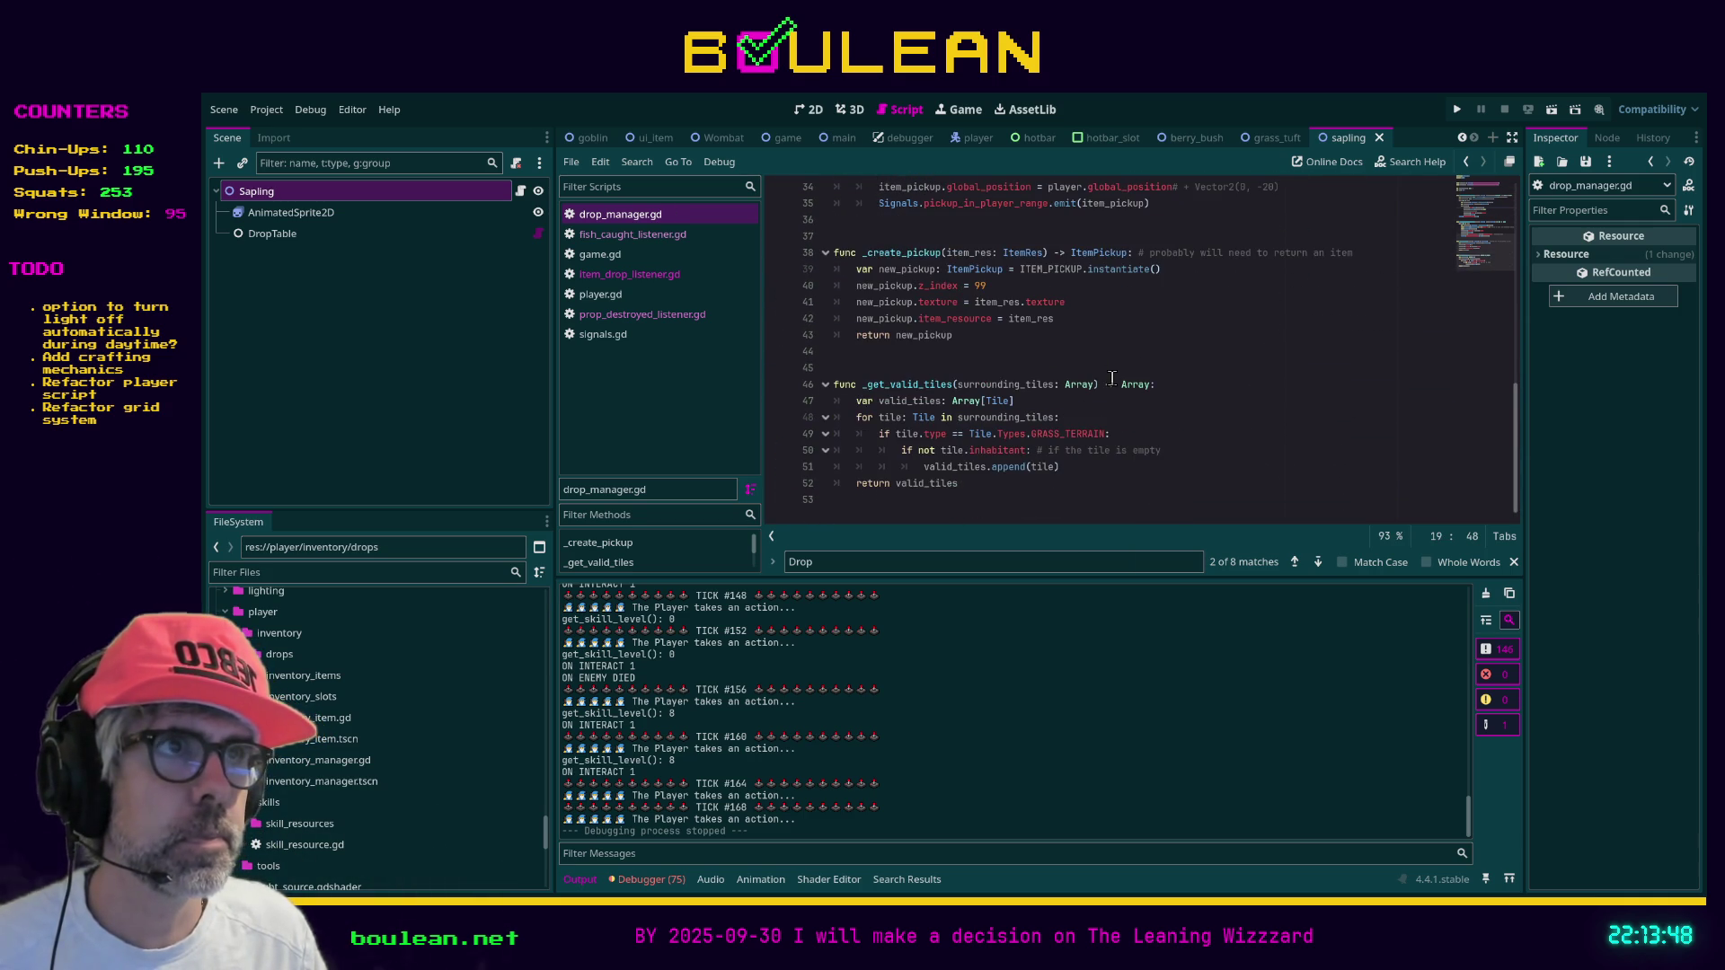
scroll(1156, 315, "up", 1)
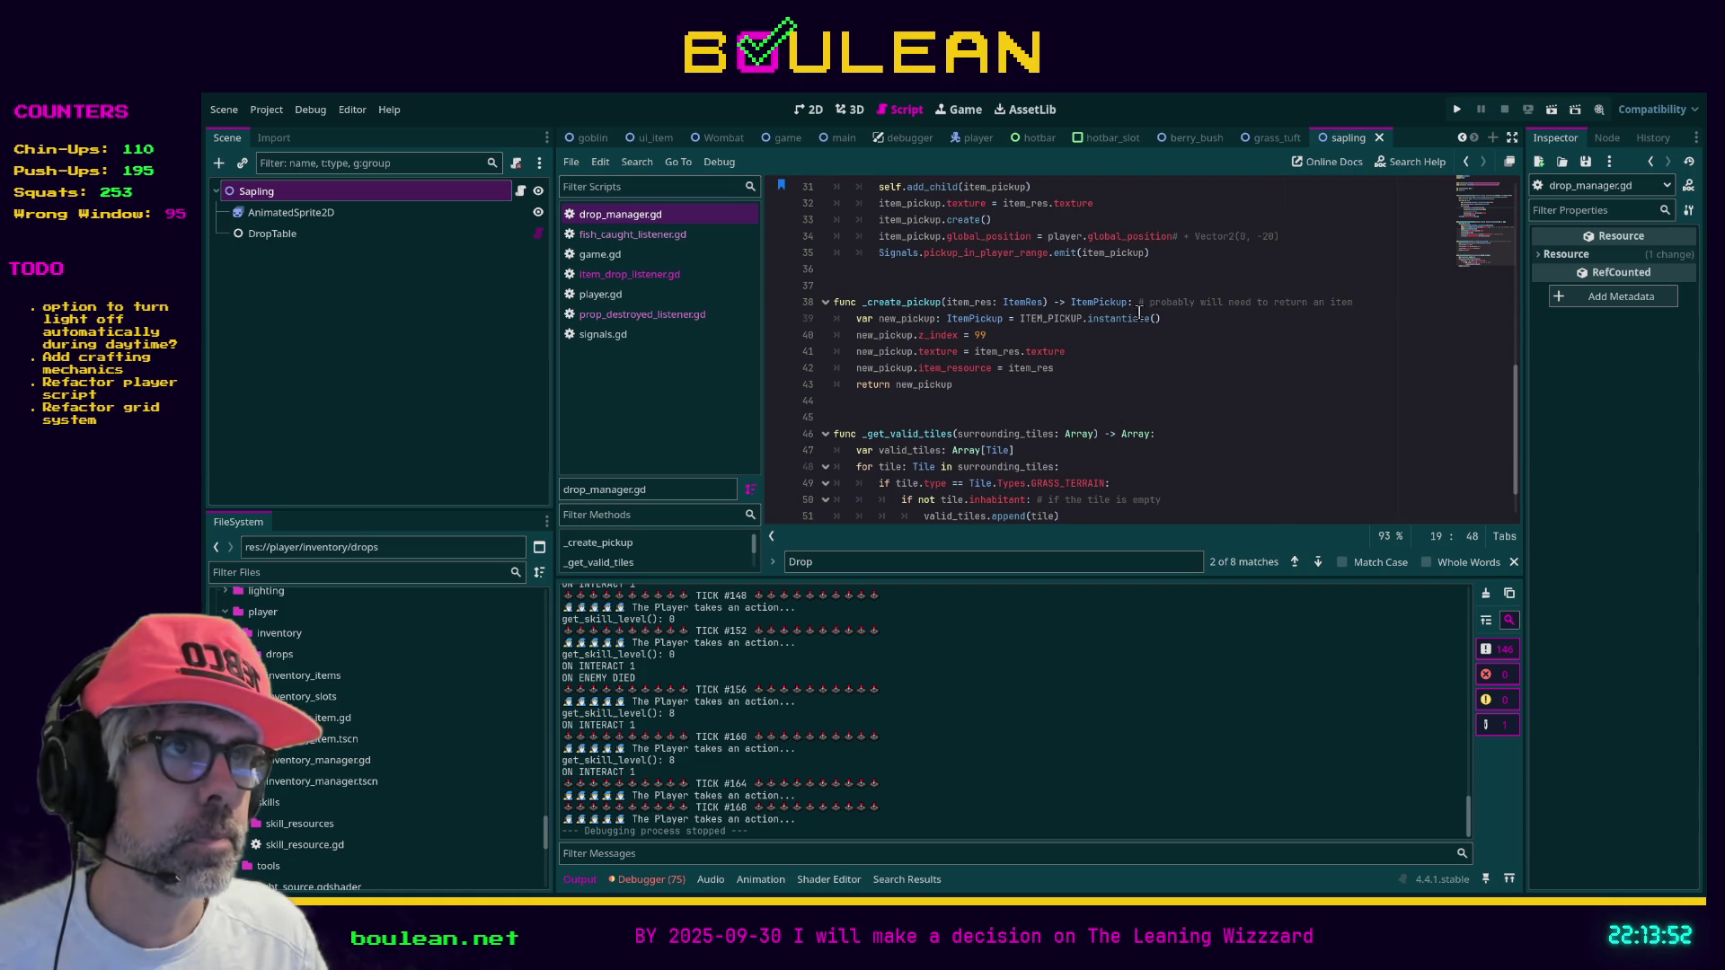
mouse_move(1134, 302)
left_mouse_down()
mouse_move(1447, 312)
mouse_move(1395, 292)
mouse_move(1407, 305)
left_mouse_up()
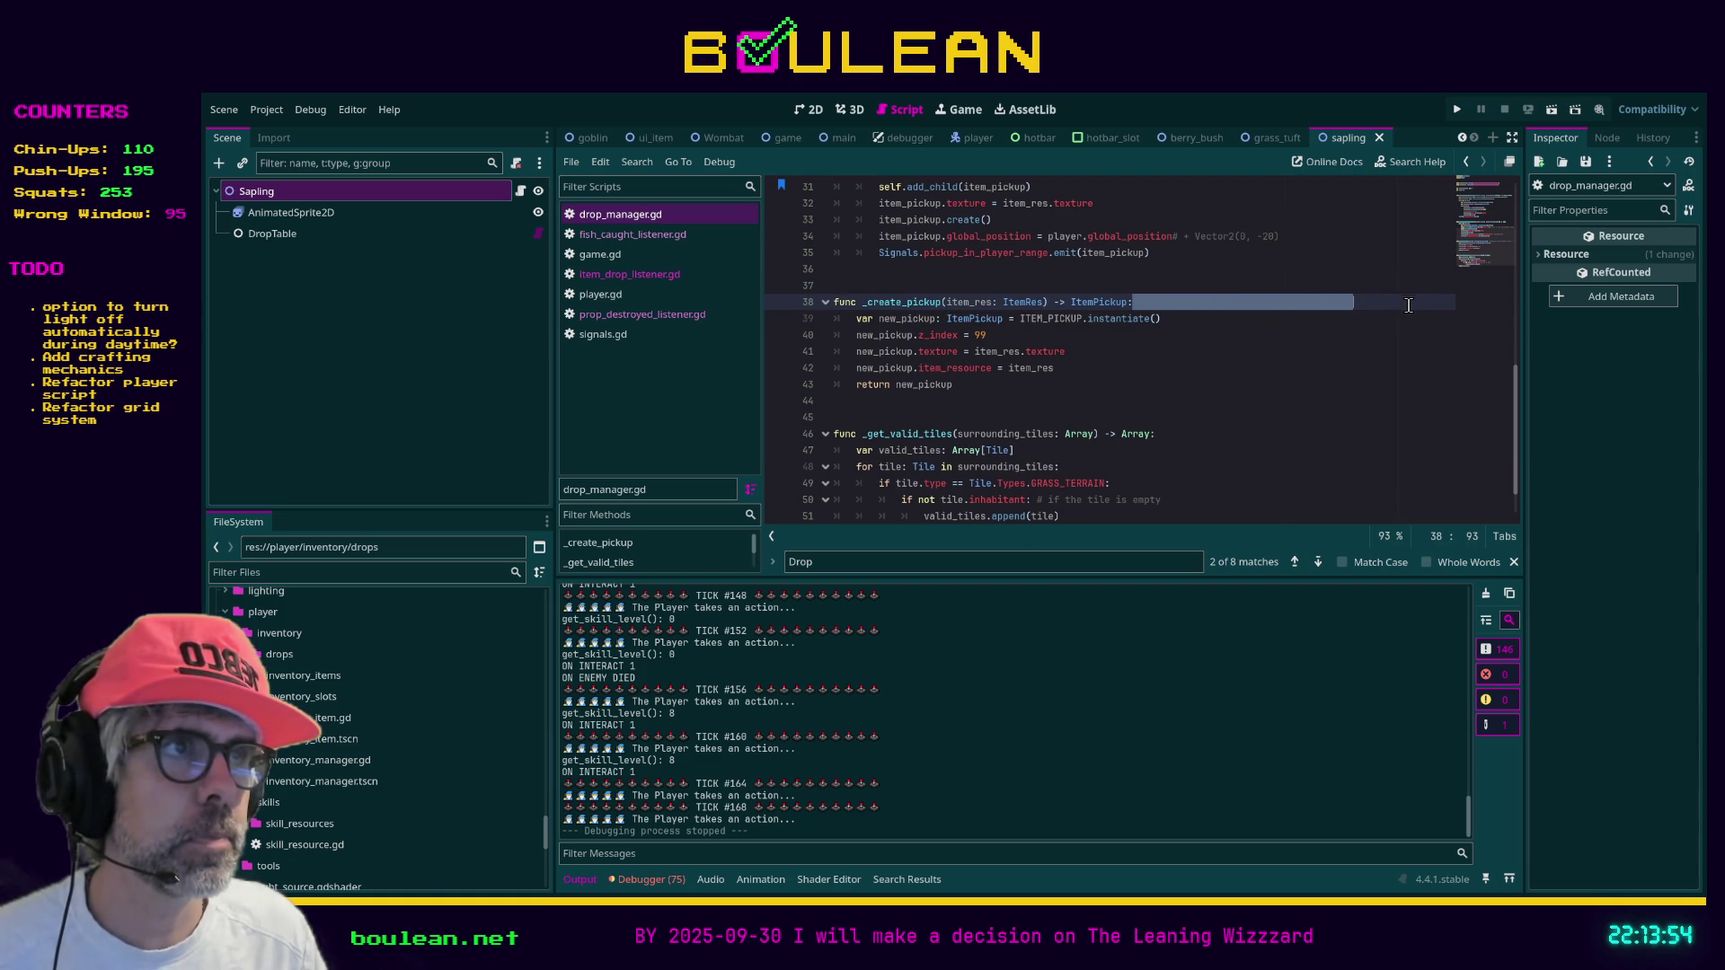
key("BackSpace")
left_click(1211, 364)
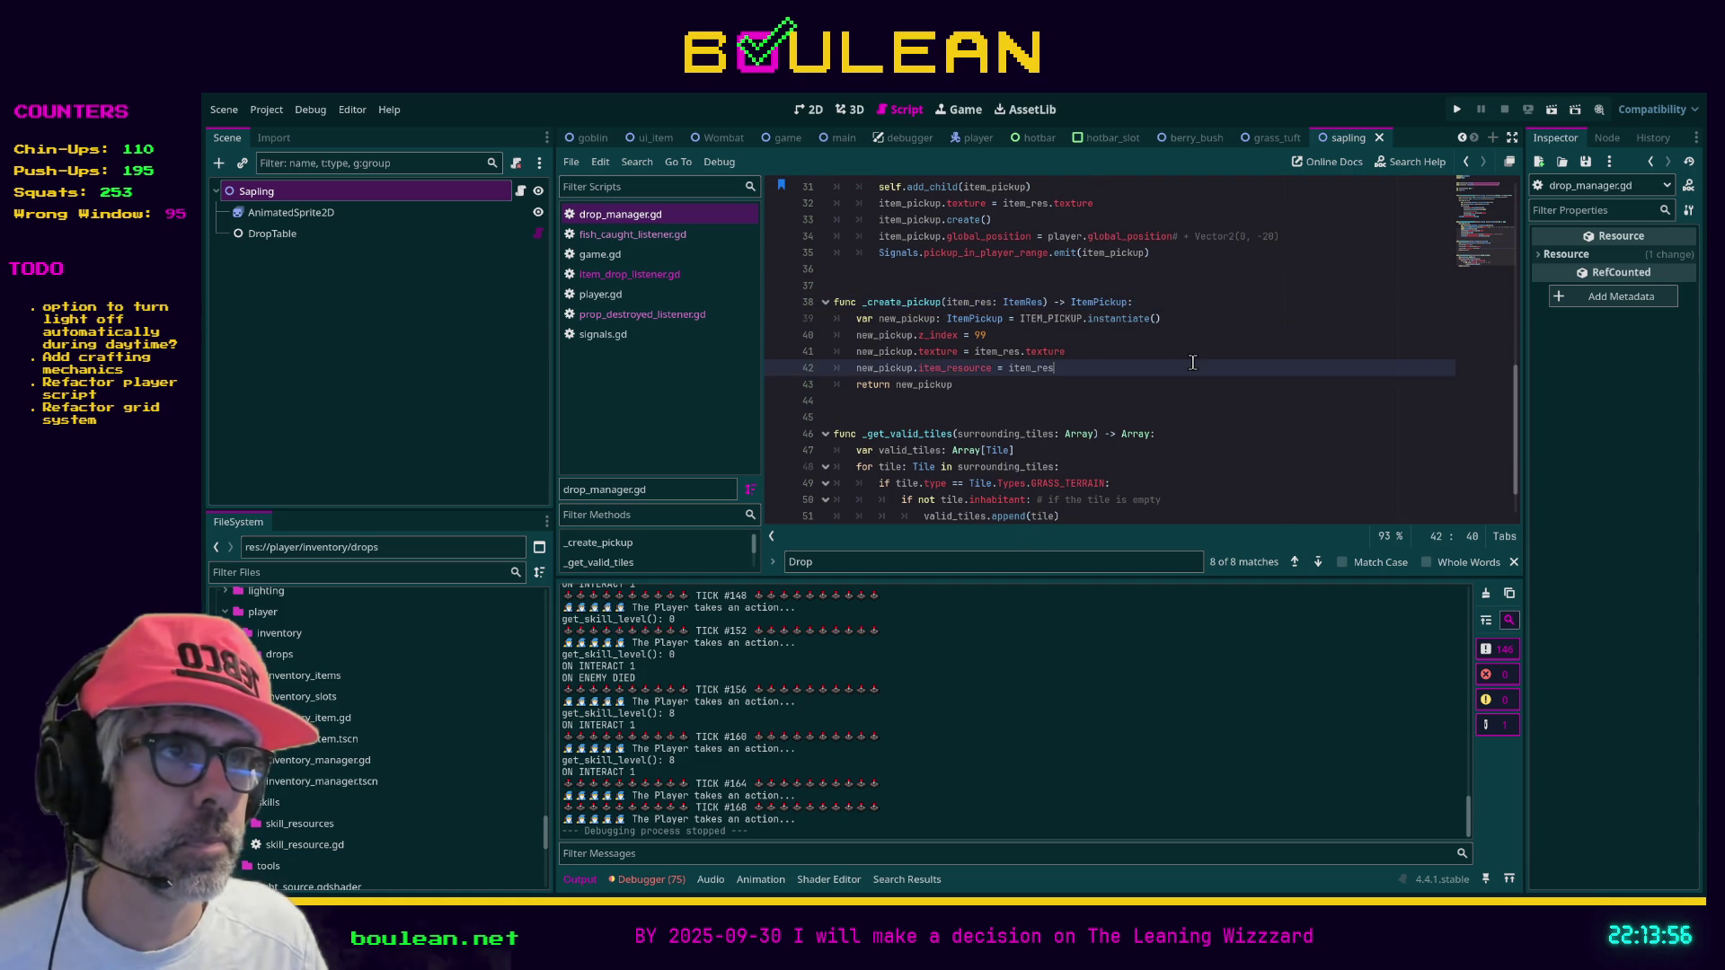
scroll(1195, 363, "down", 1)
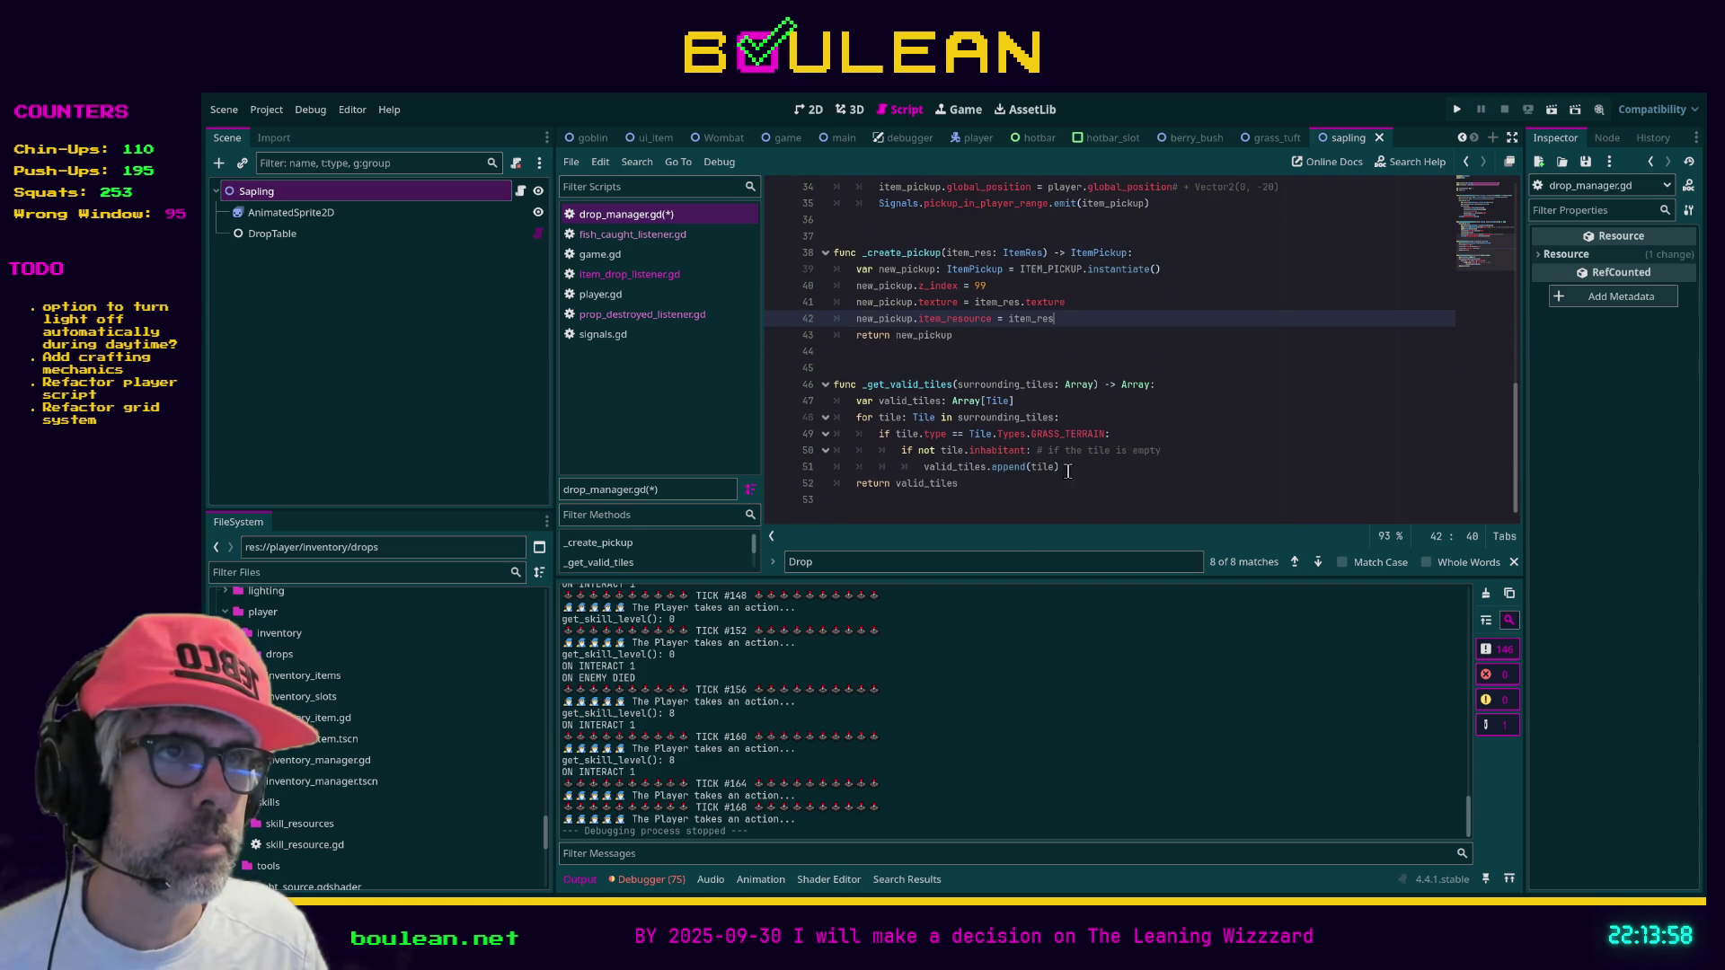
left_click(1098, 502)
key("ctrl+s")
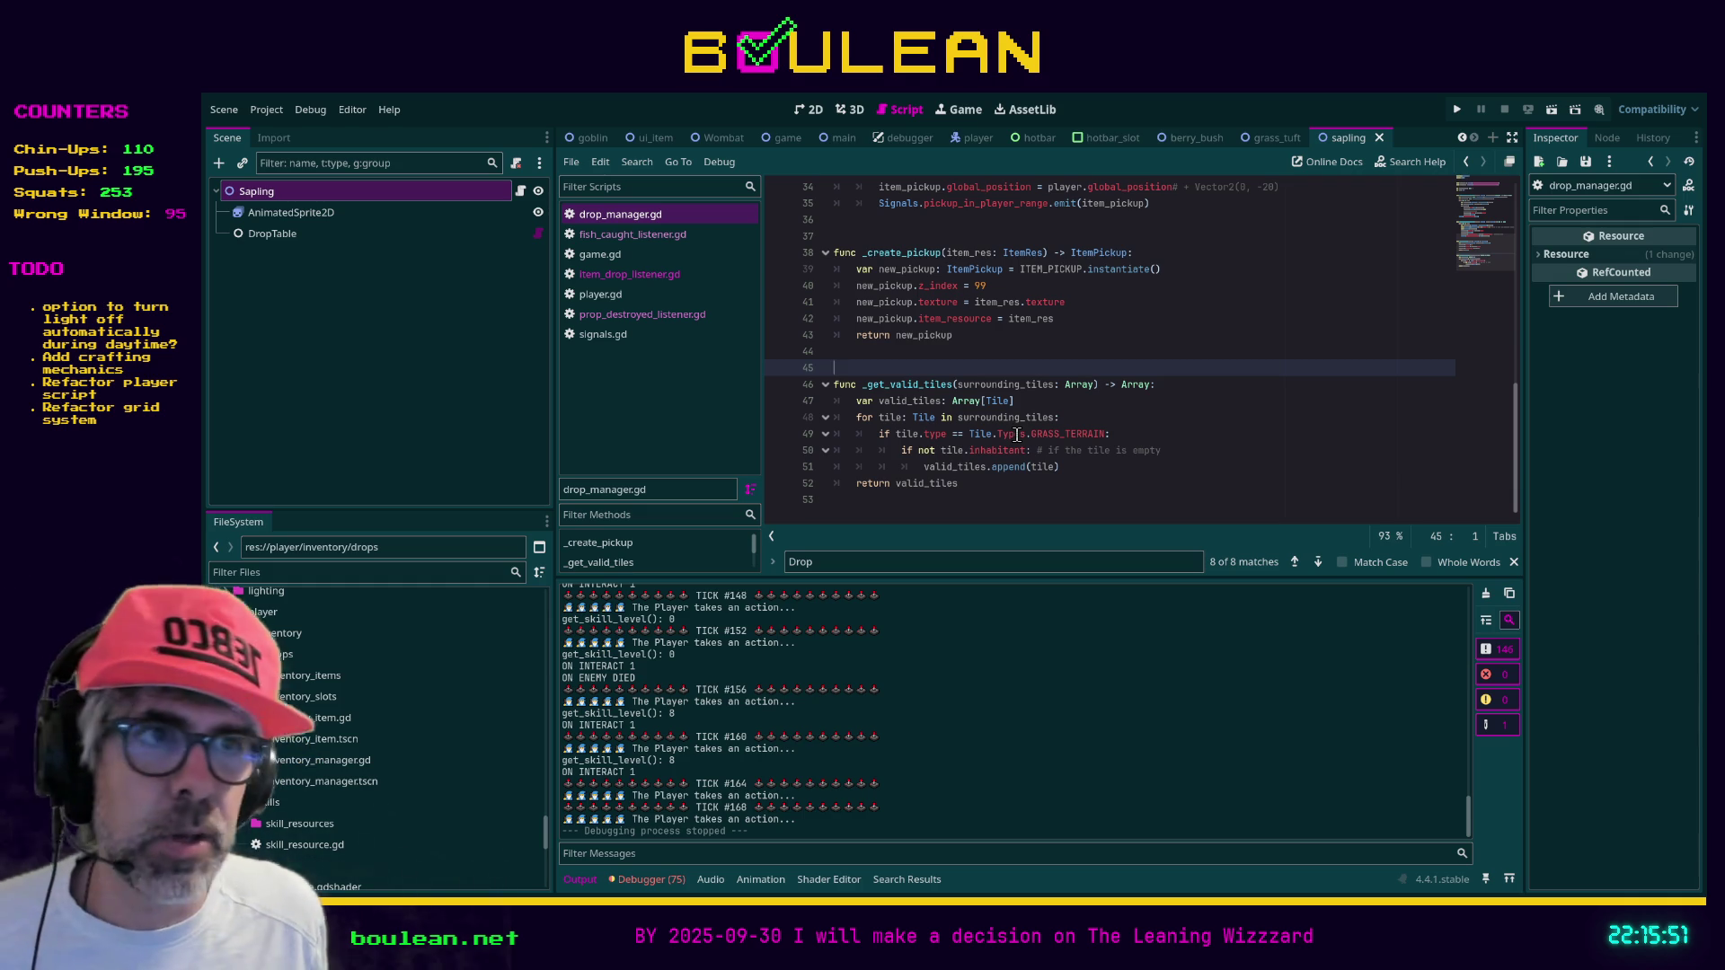
left_click(913, 518)
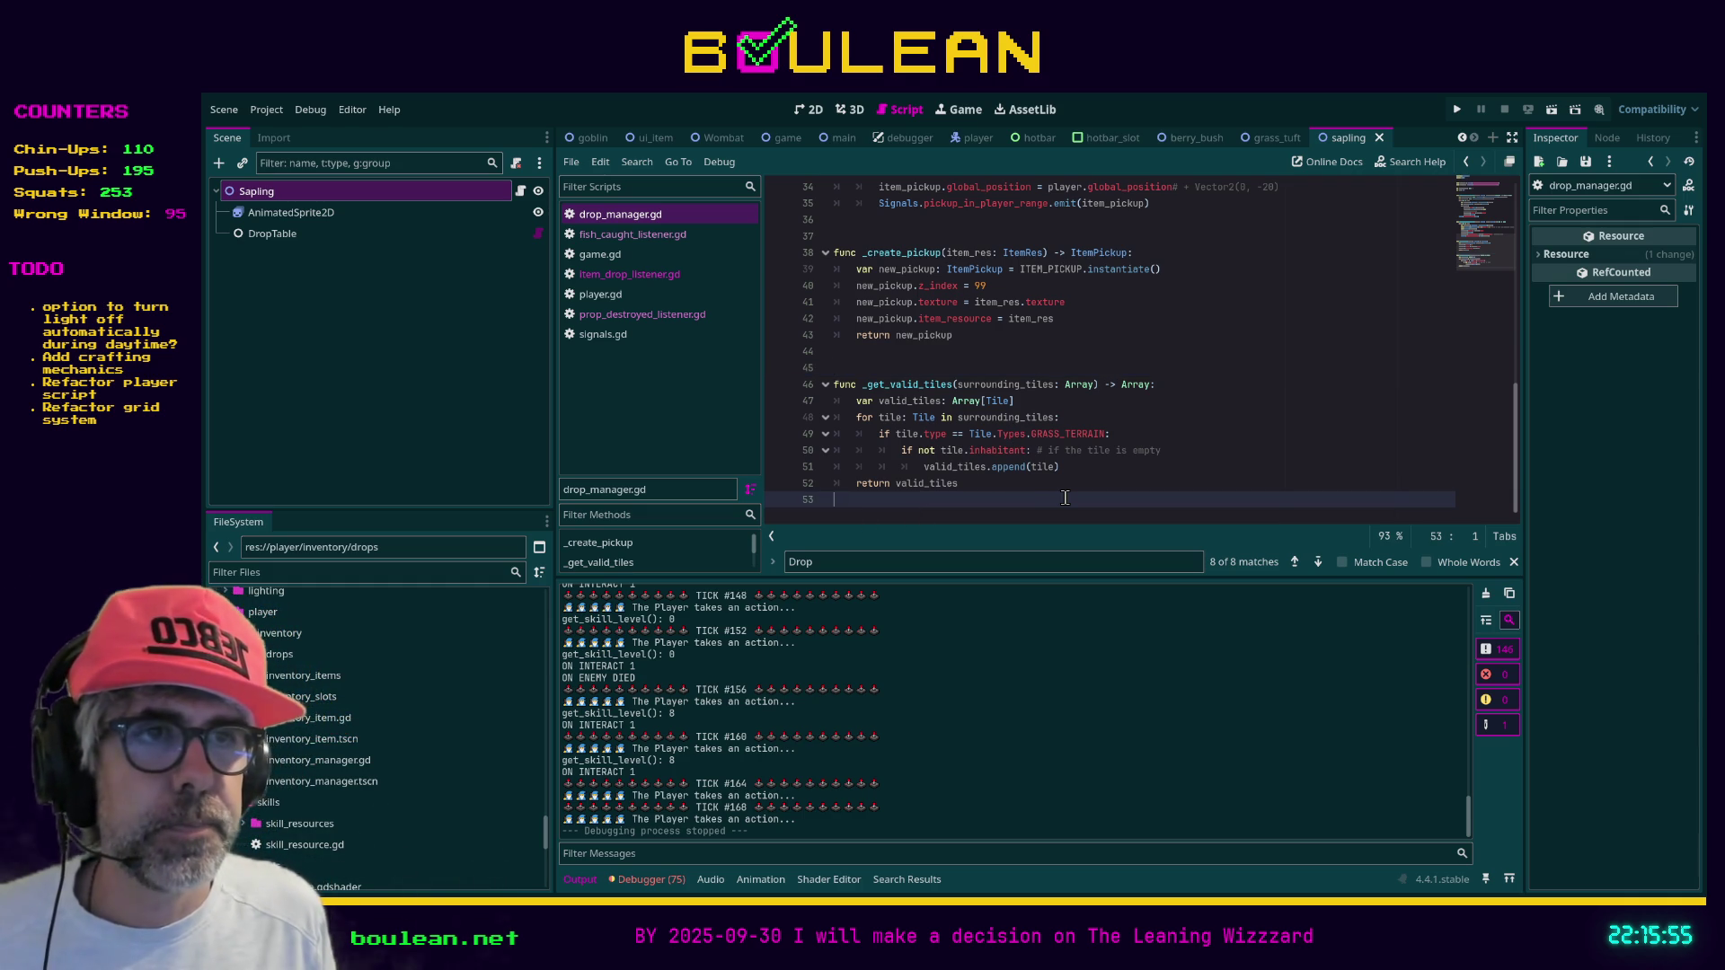
Delete the empty last line of drop_manager.gd and save
key("BackSpace")
key("Up")
key("Up")
key("Up")
key("Up")
key("Up")
key("ctrl+s")
scroll(1069, 467, "up", 3)
key("Up")
key("Up")
key("Up")
Remove the doubled blank line after the class header
scroll(863, 371, "up", 4)
scroll(863, 371, "up", 5)
left_click(857, 343)
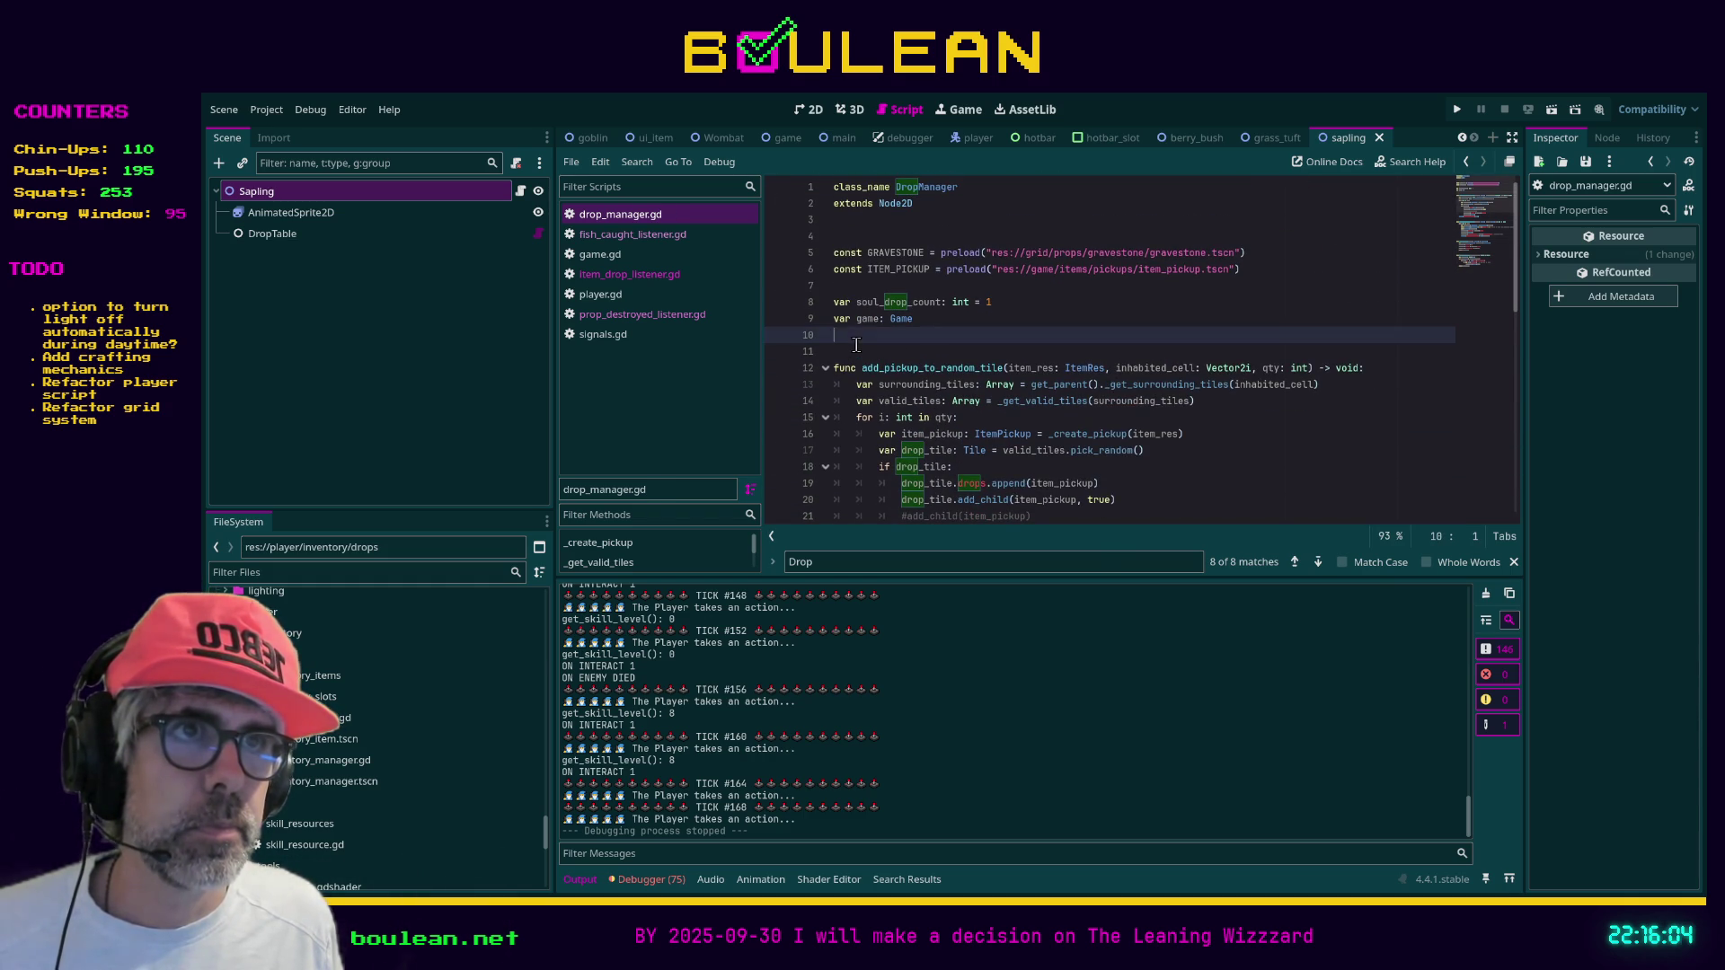
left_click(849, 235)
key("BackSpace")
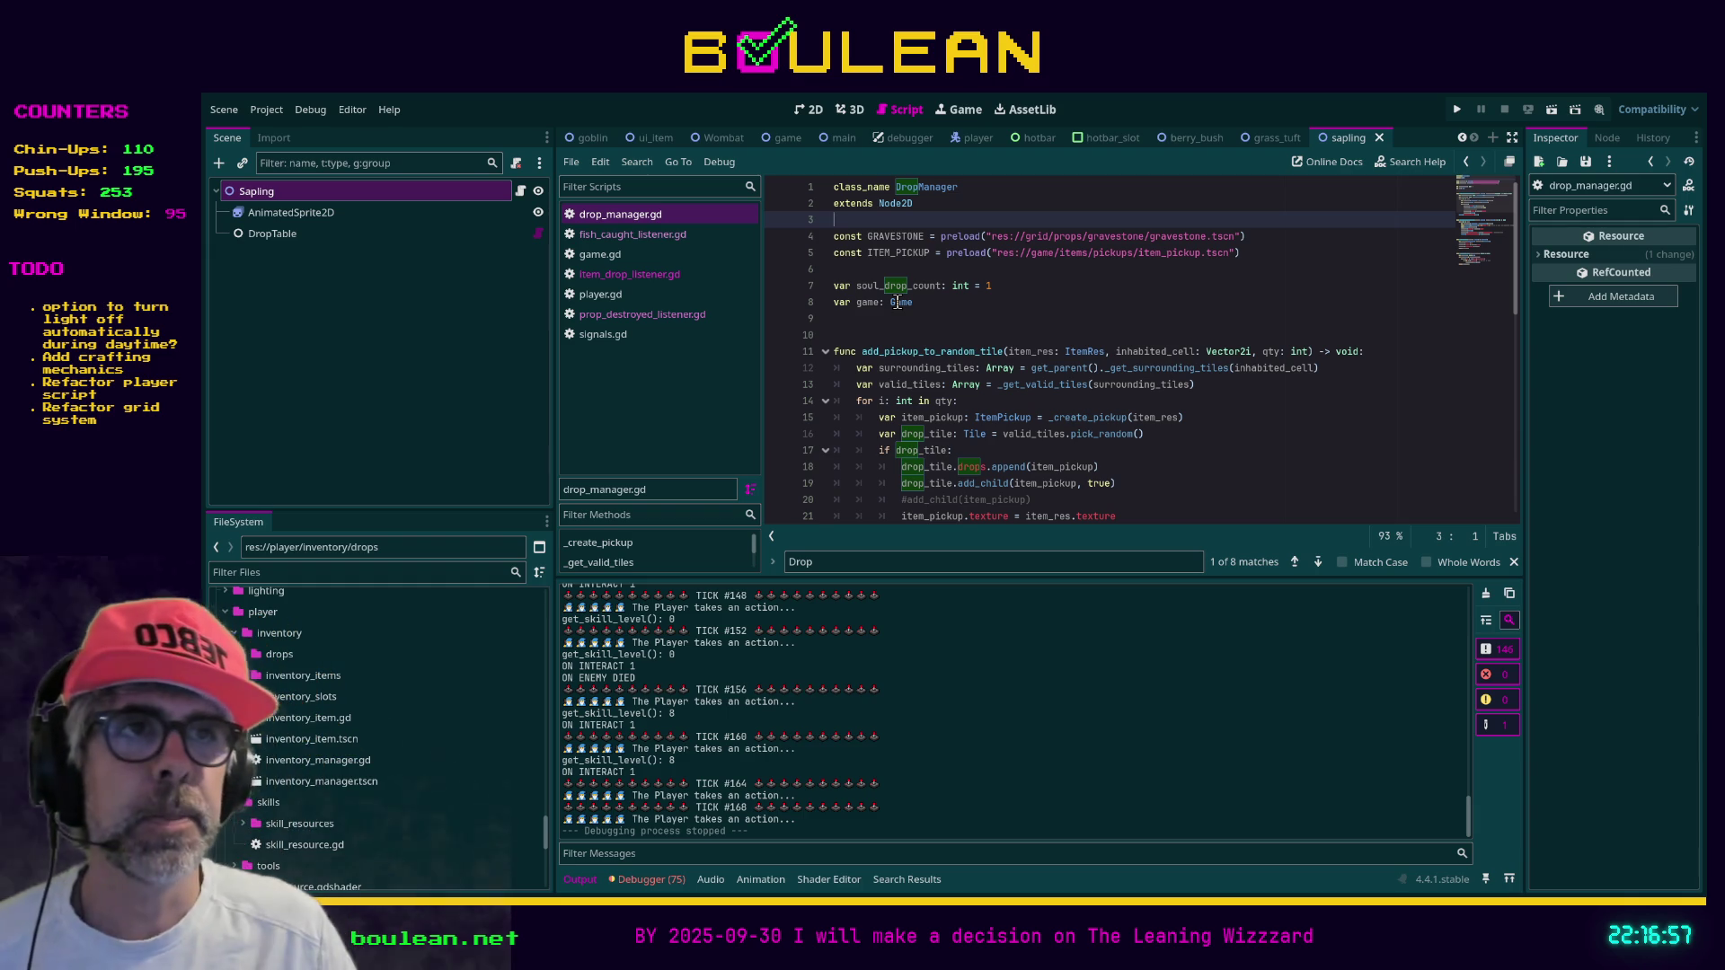
left_click(850, 325)
left_click(850, 338)
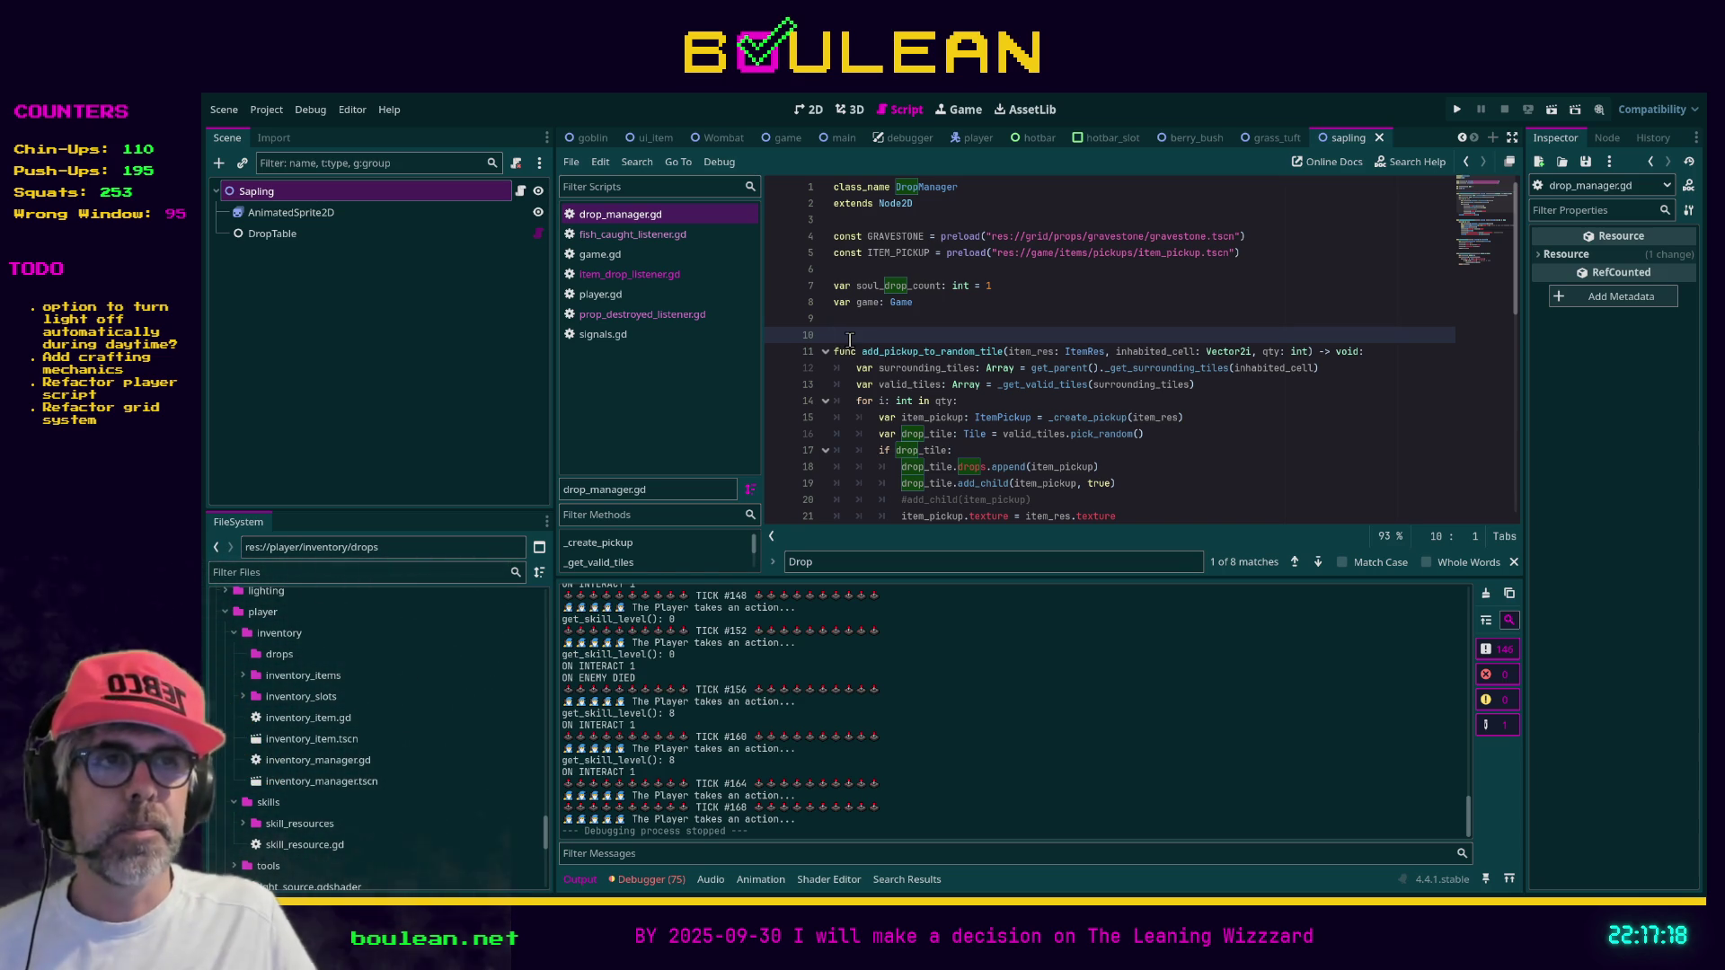
scroll(849, 340, "down", 3)
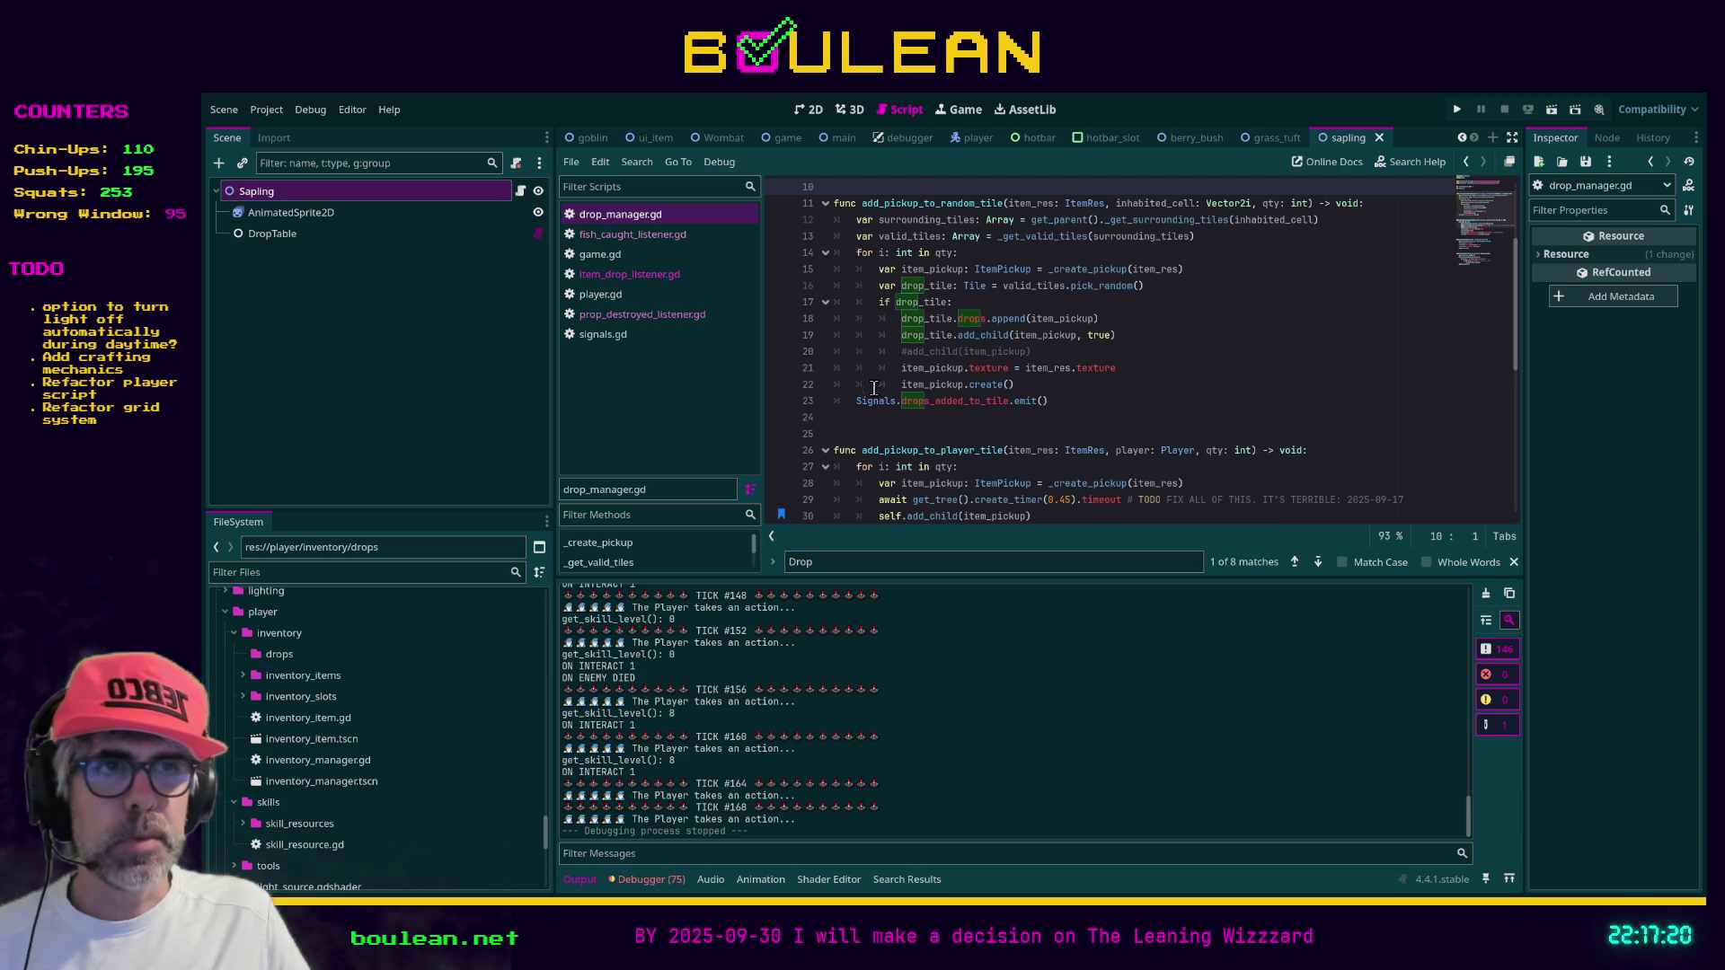
left_click(875, 423)
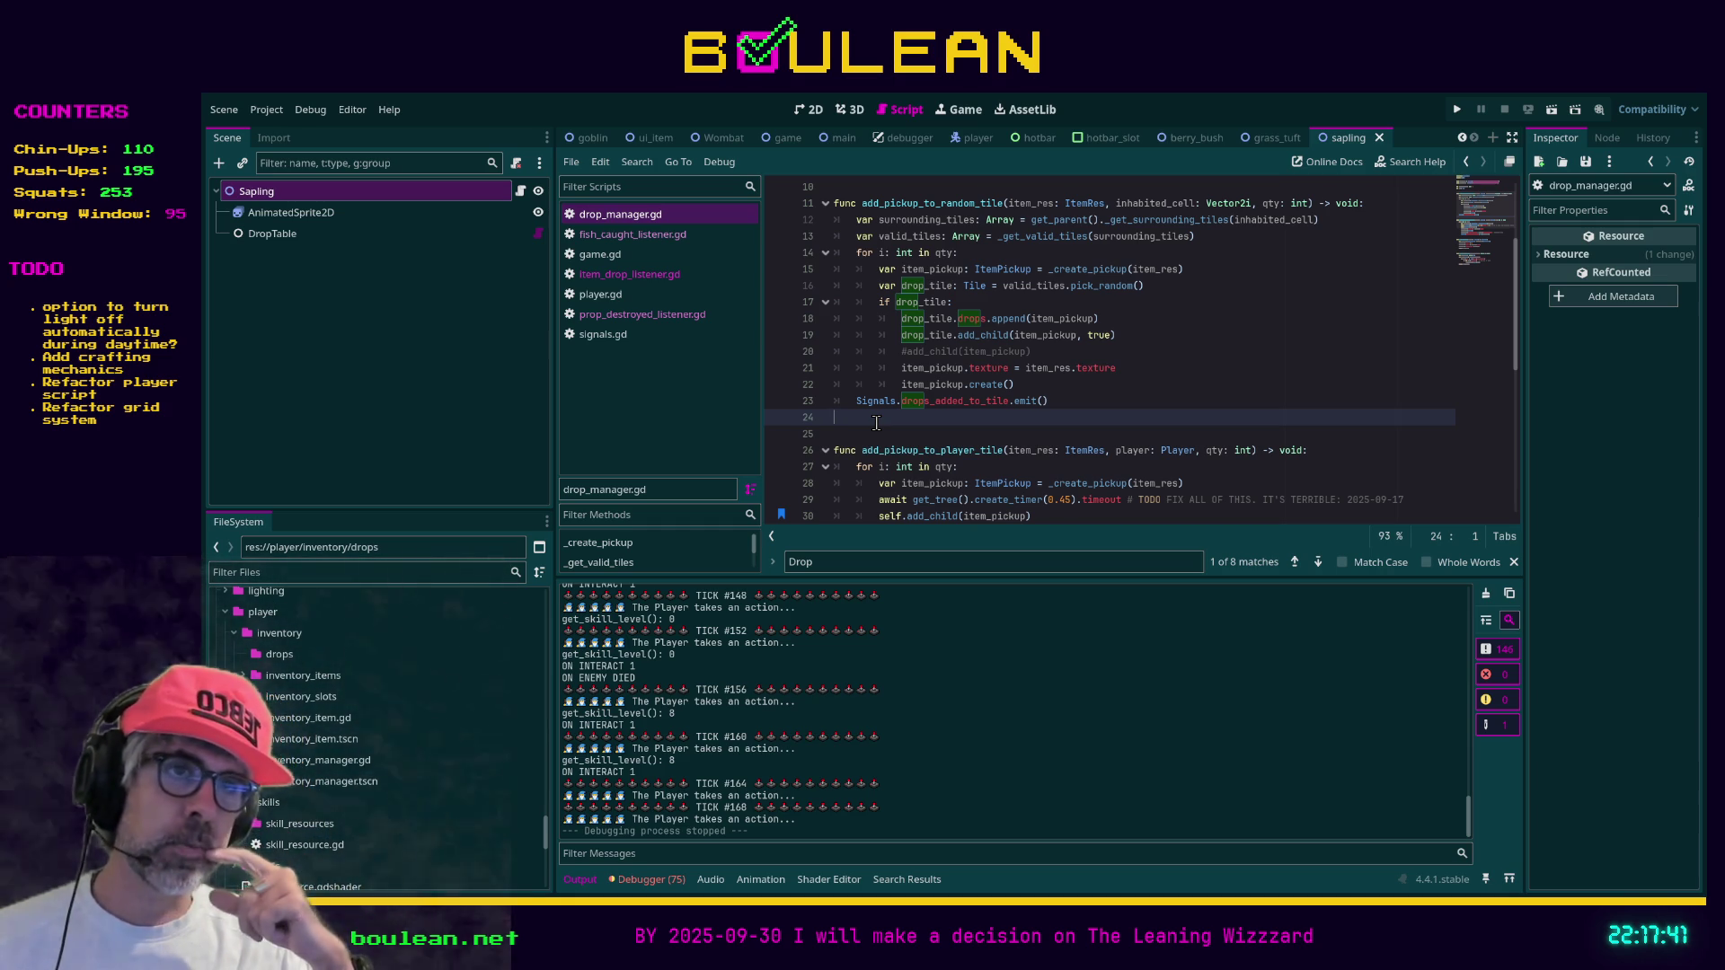
left_click(643, 236)
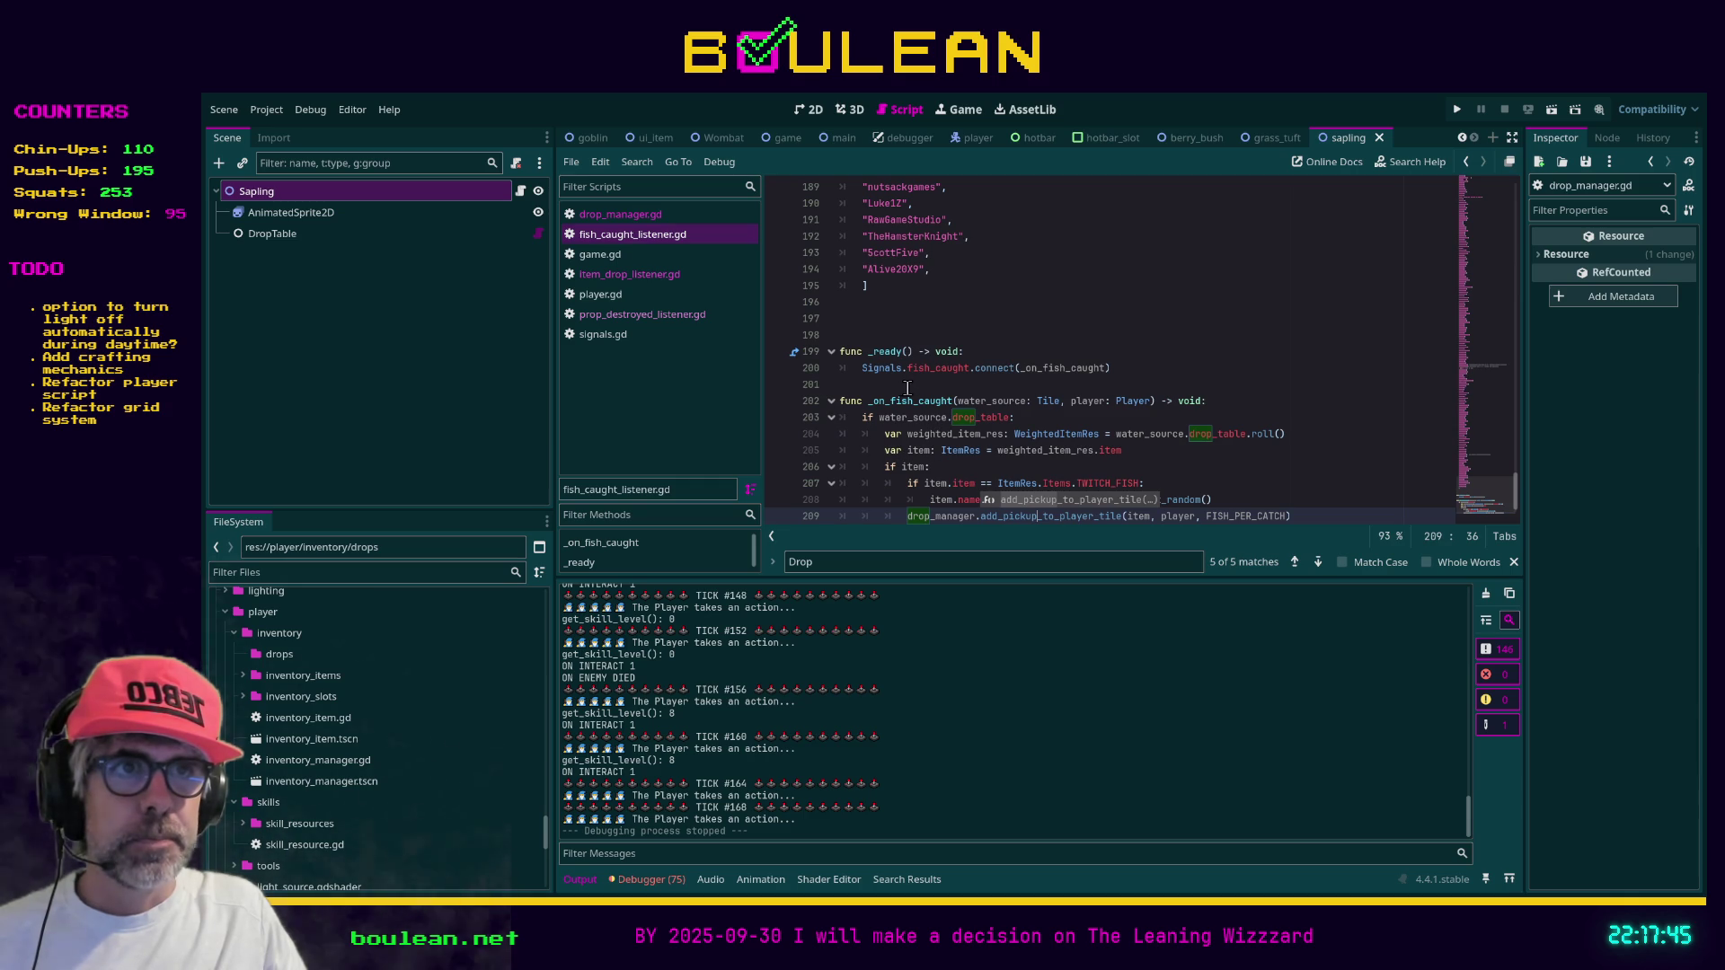
Open game.gd at the blank line above _on_pickup_in_player_range
left_click(885, 336)
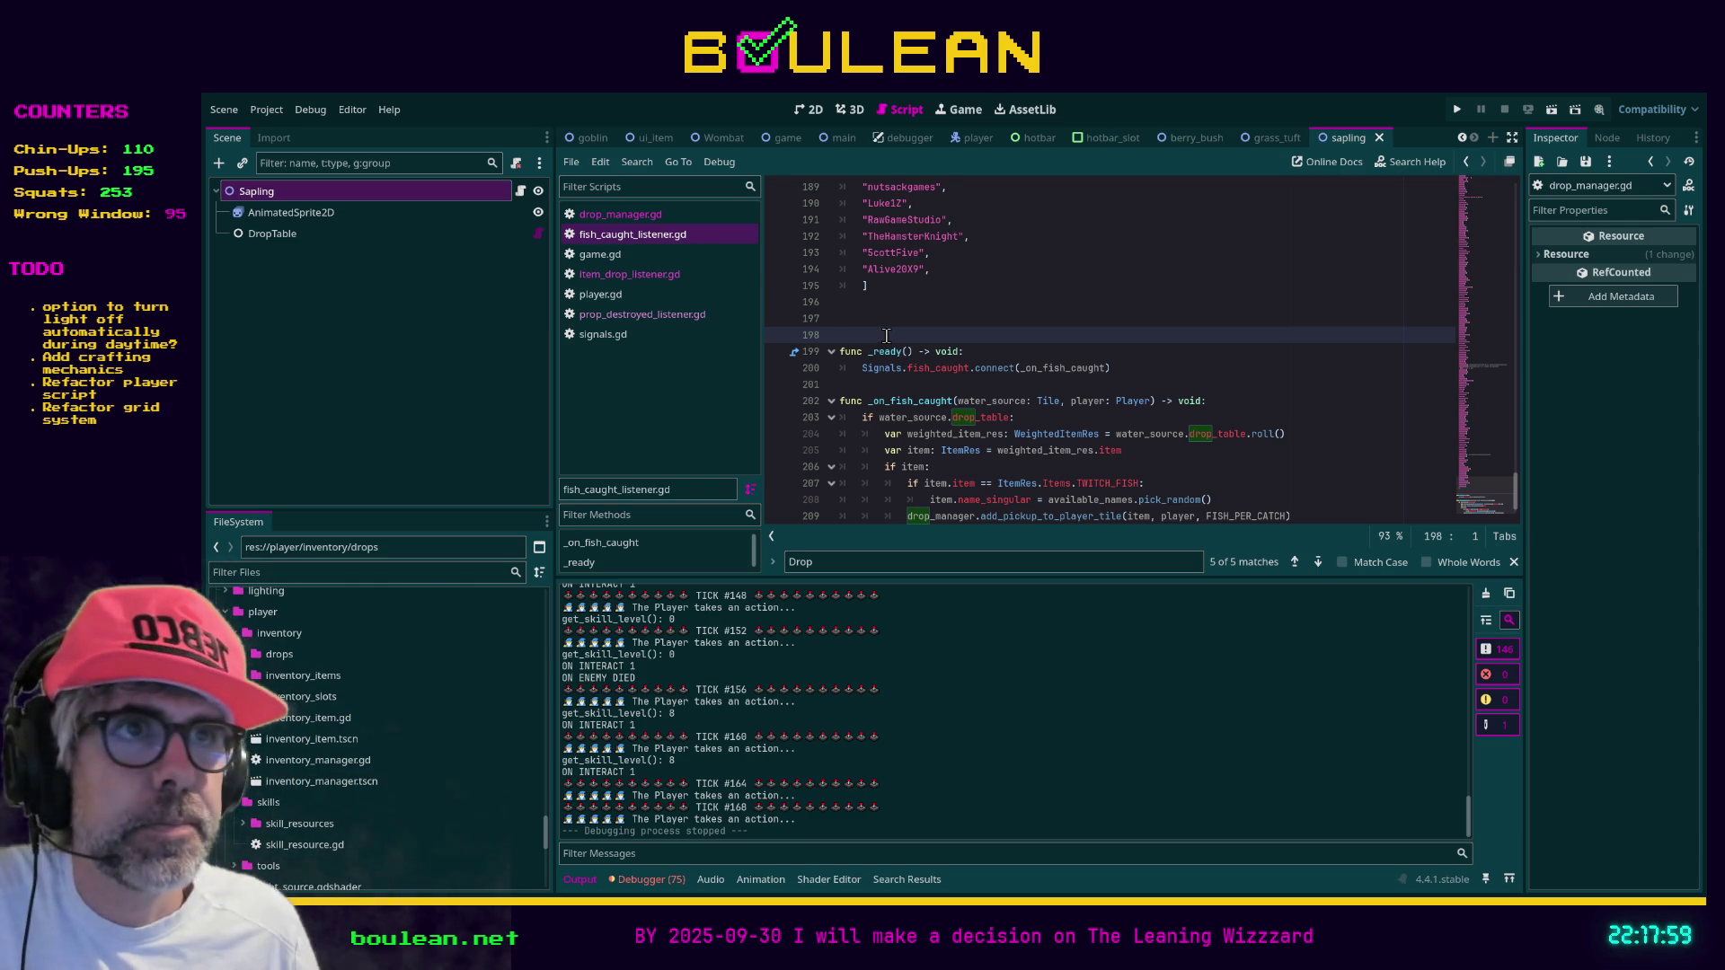
scroll(929, 342, "up", 4)
left_click(600, 254)
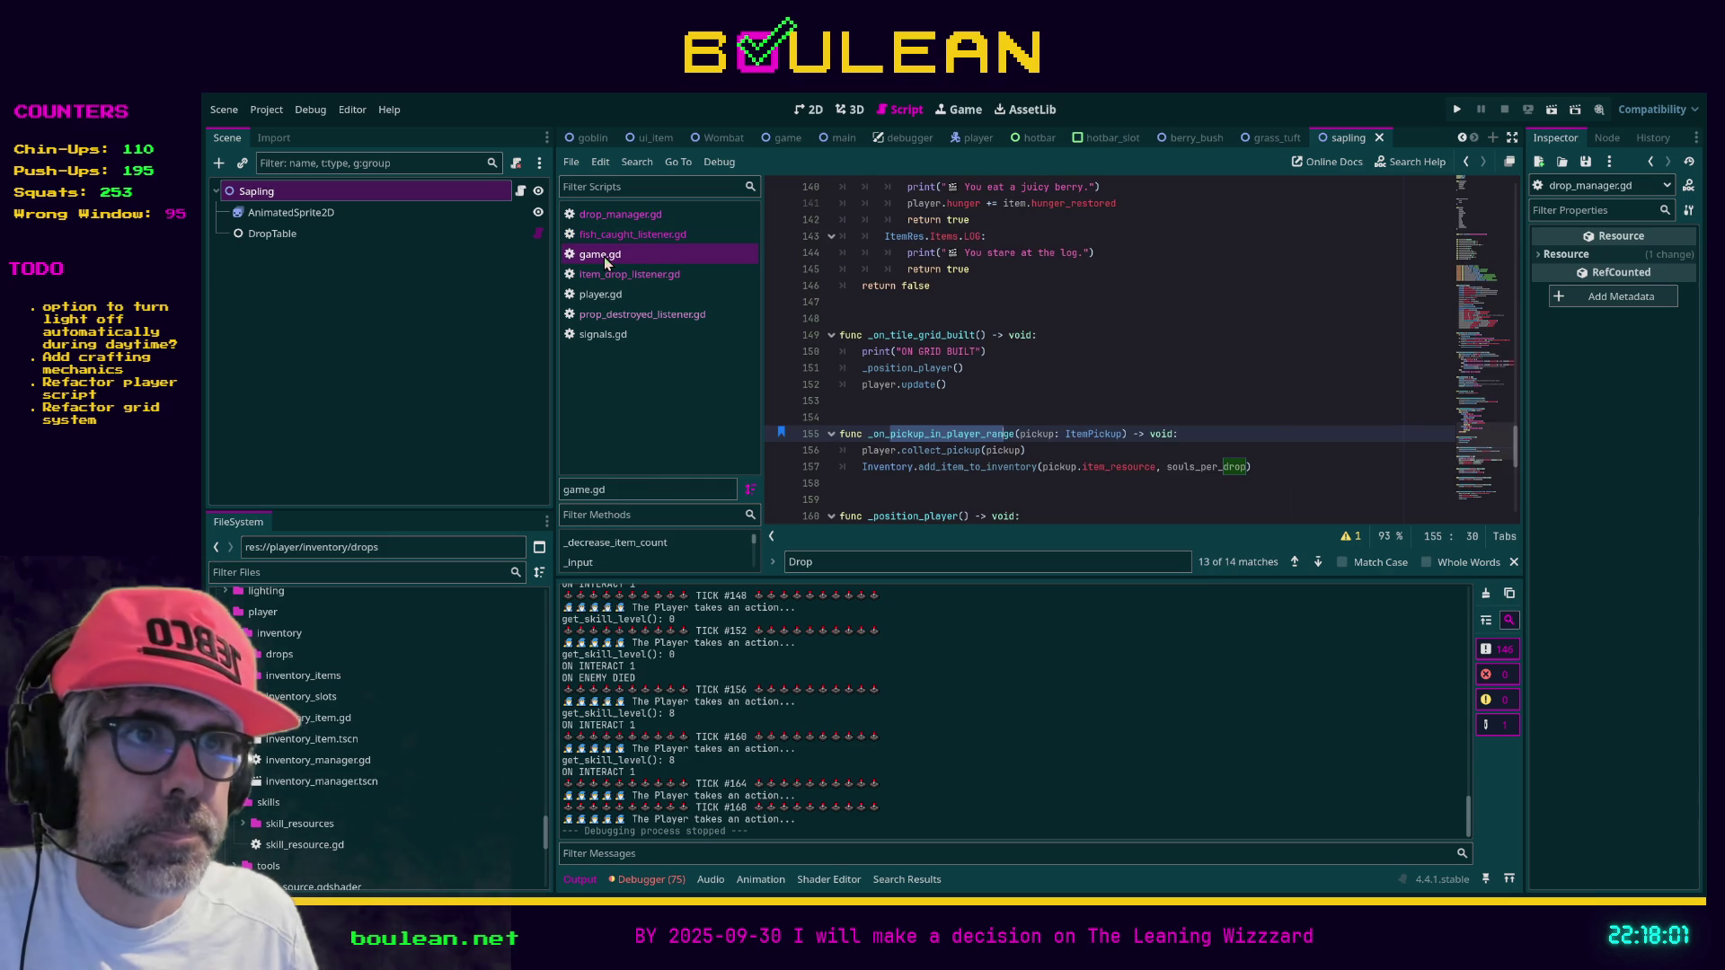
key("Up")
key("Up")
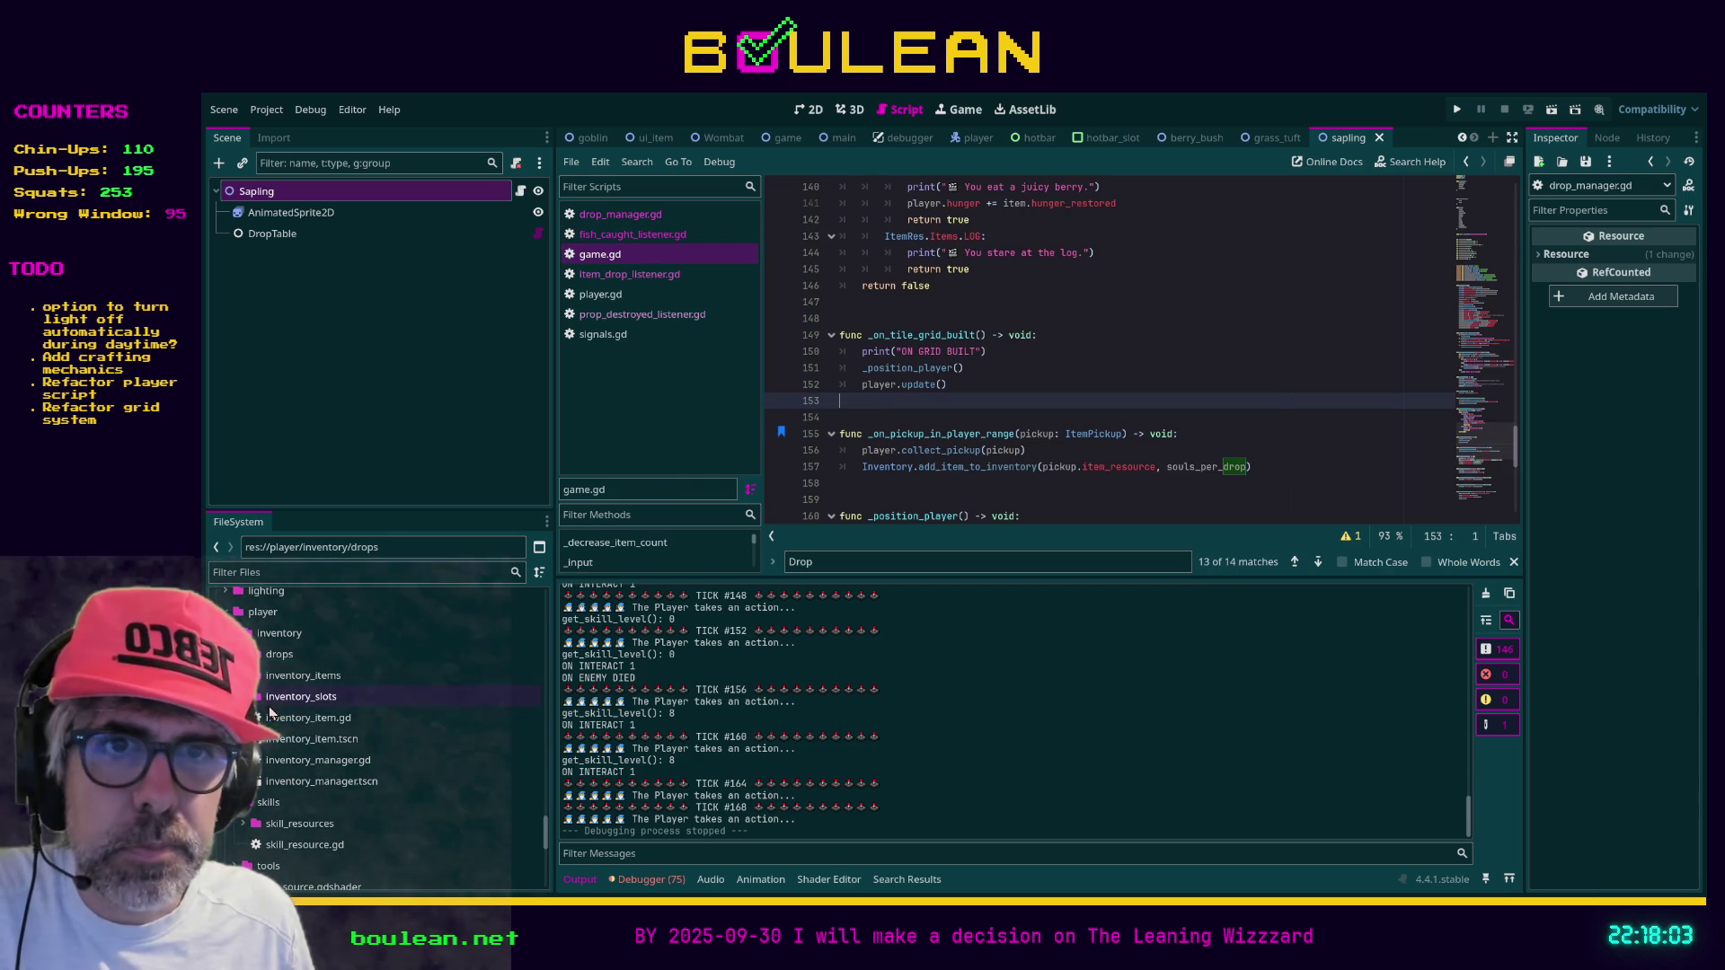
Browse to the player folder's shader files and open light_source.gdshader in the Shader Editor
left_click(286, 738)
left_click(277, 781)
scroll(274, 777, "down", 2)
scroll(271, 775, "down", 2)
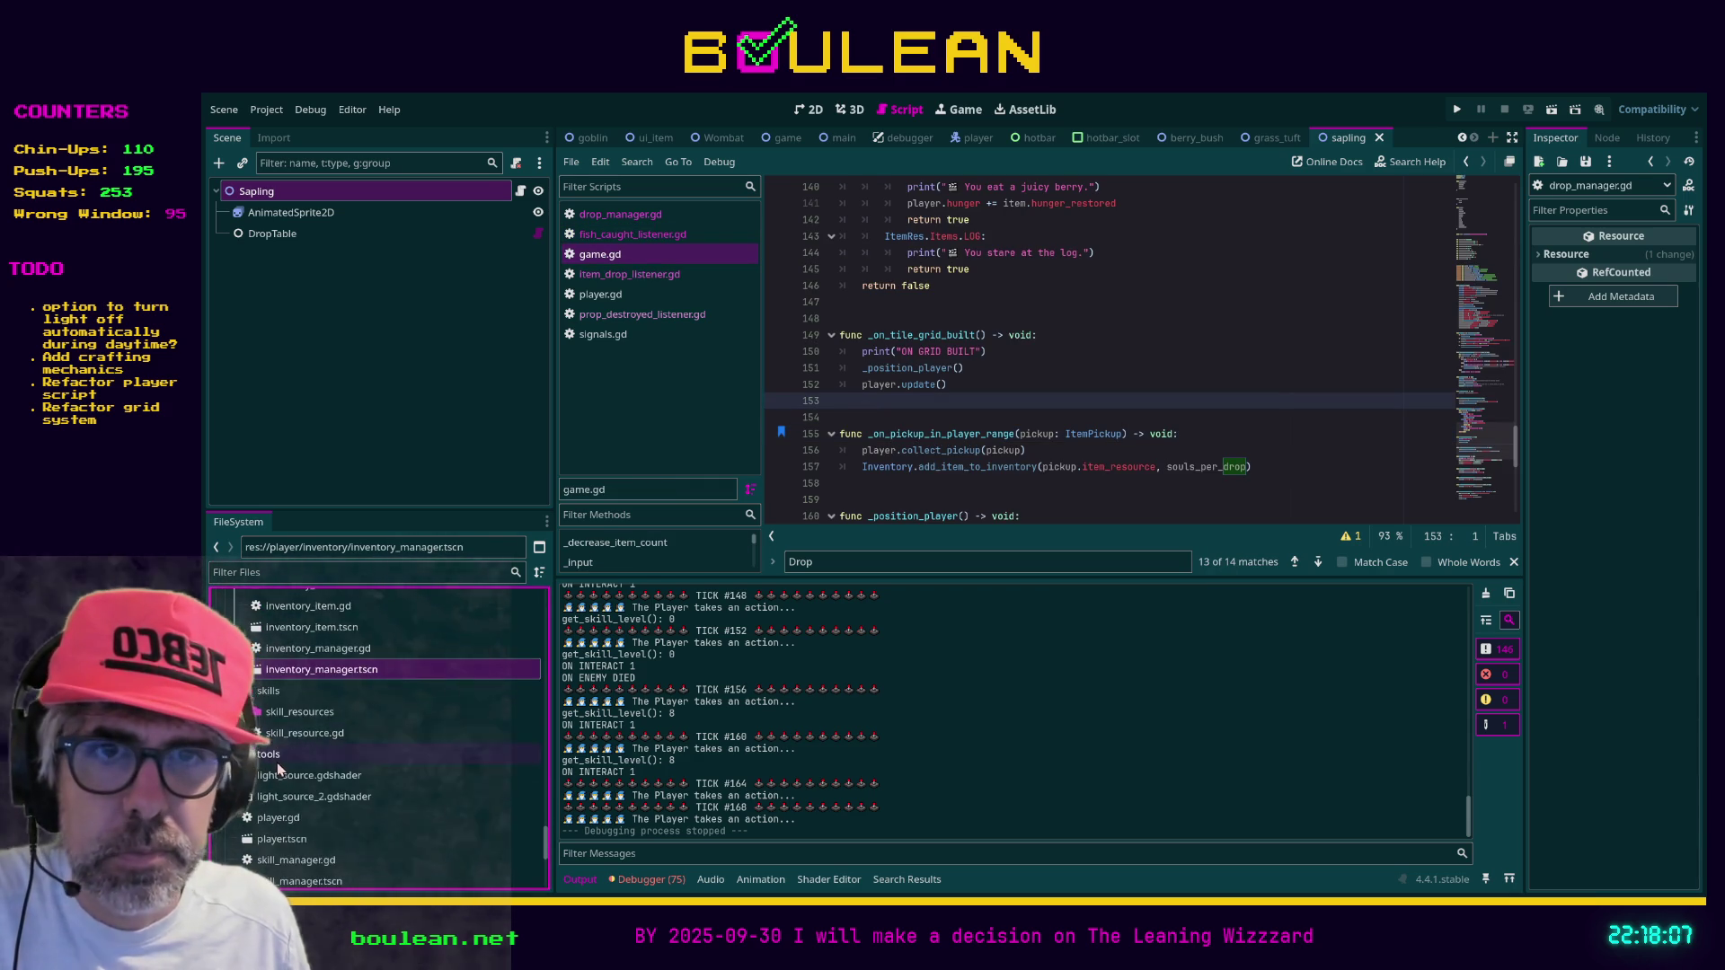
left_click(331, 741)
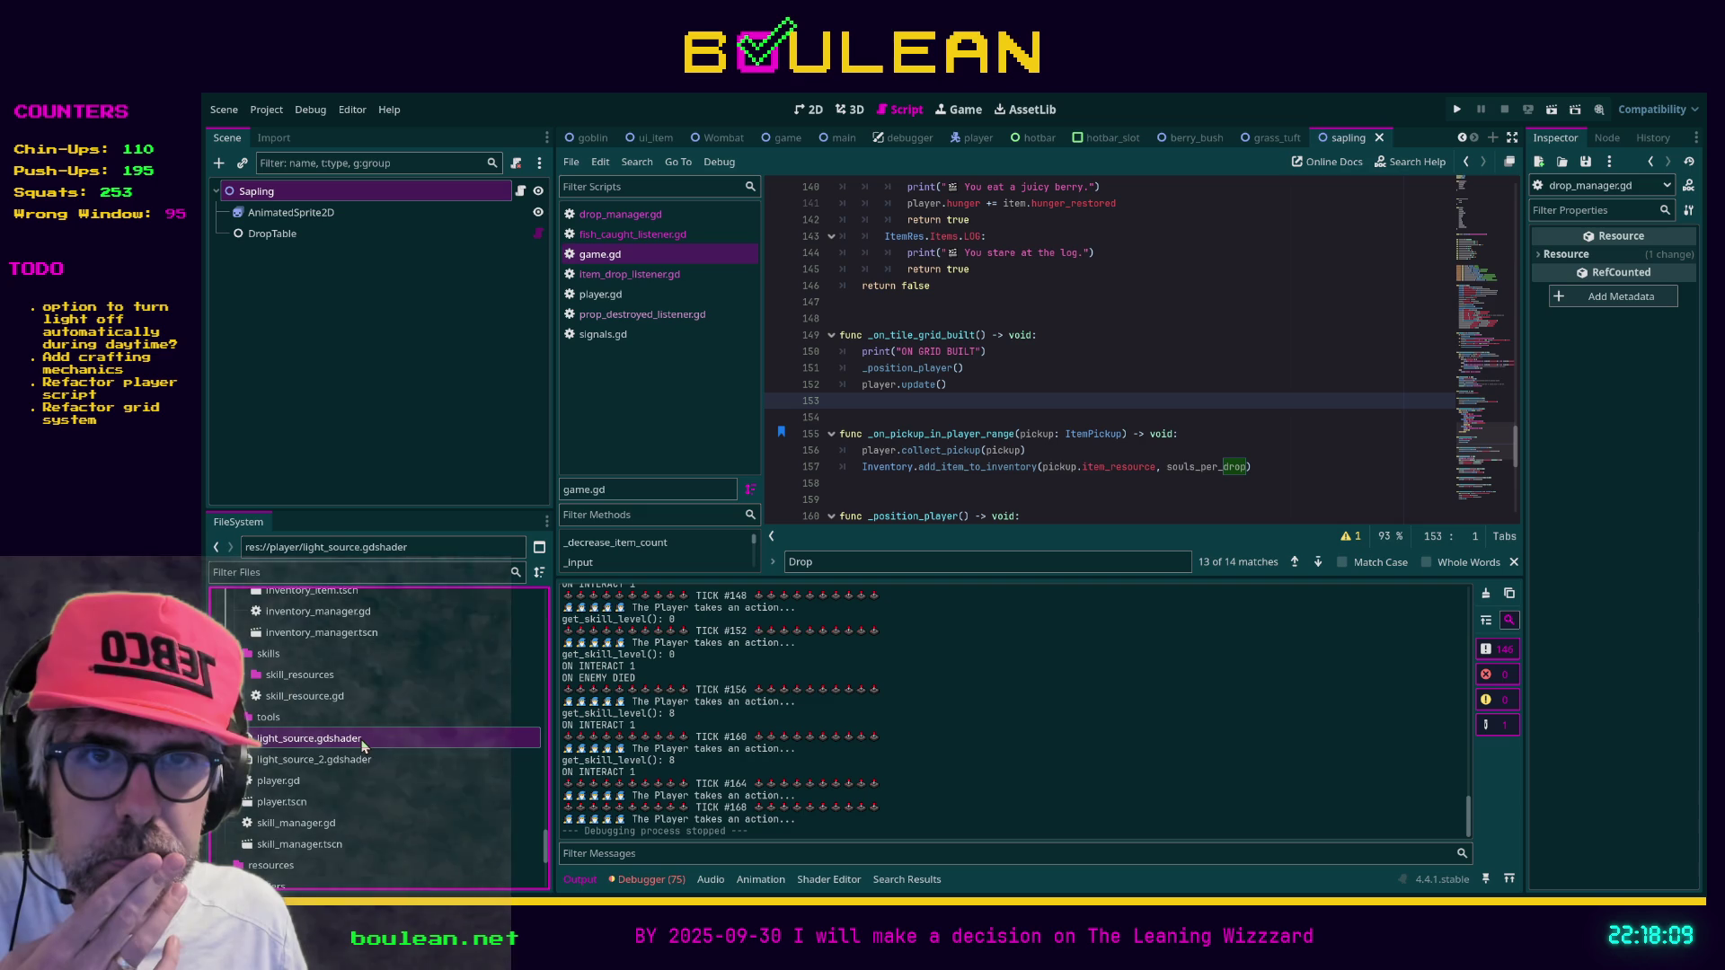
left_click(340, 761)
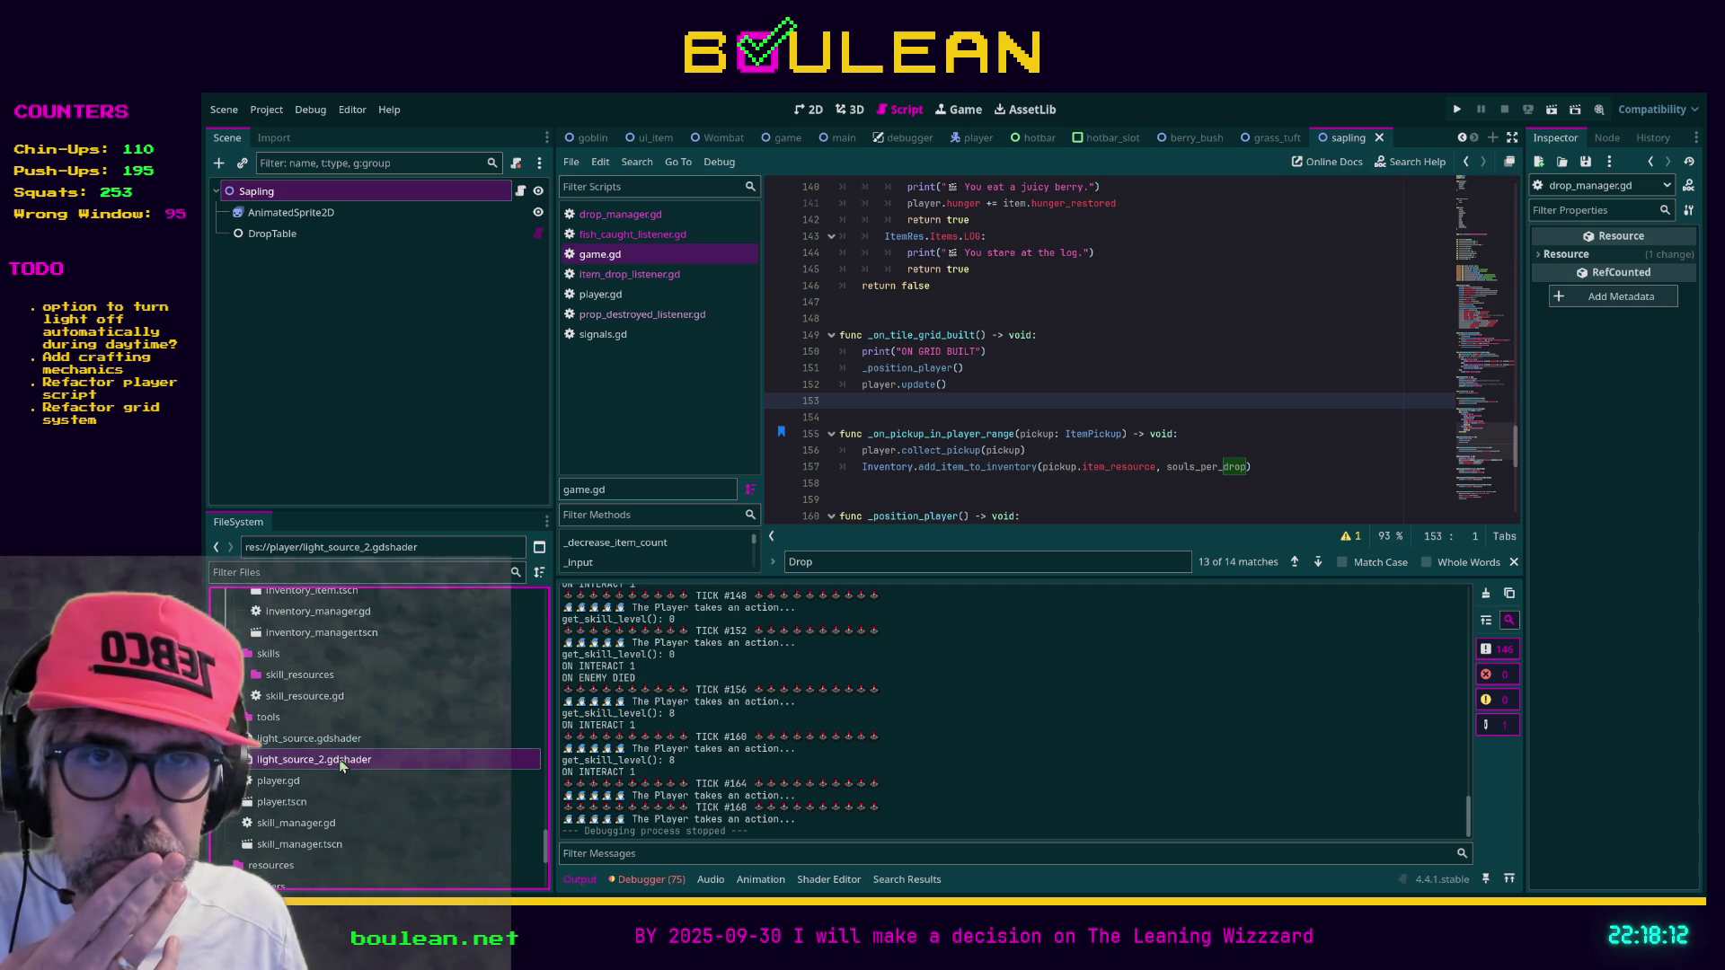
double_click(340, 739)
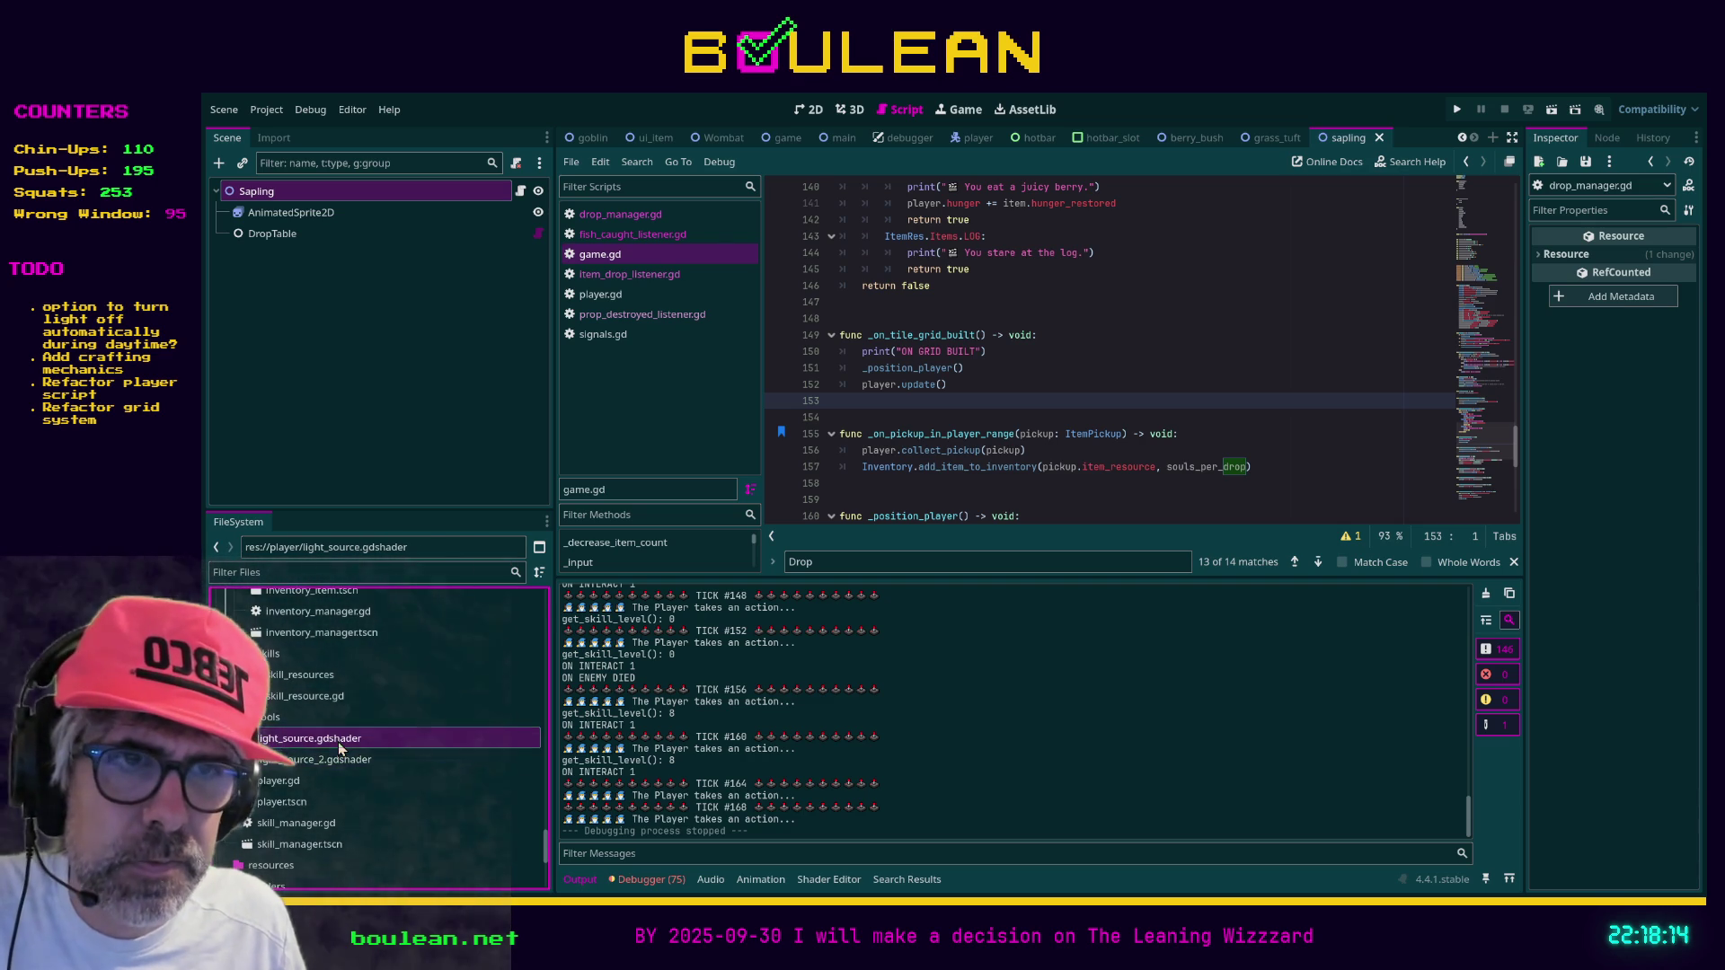
Review the shader's line 14 error and select light_source.gdshader in the FileSystem dock to delete it
scroll(917, 698, "down", 2)
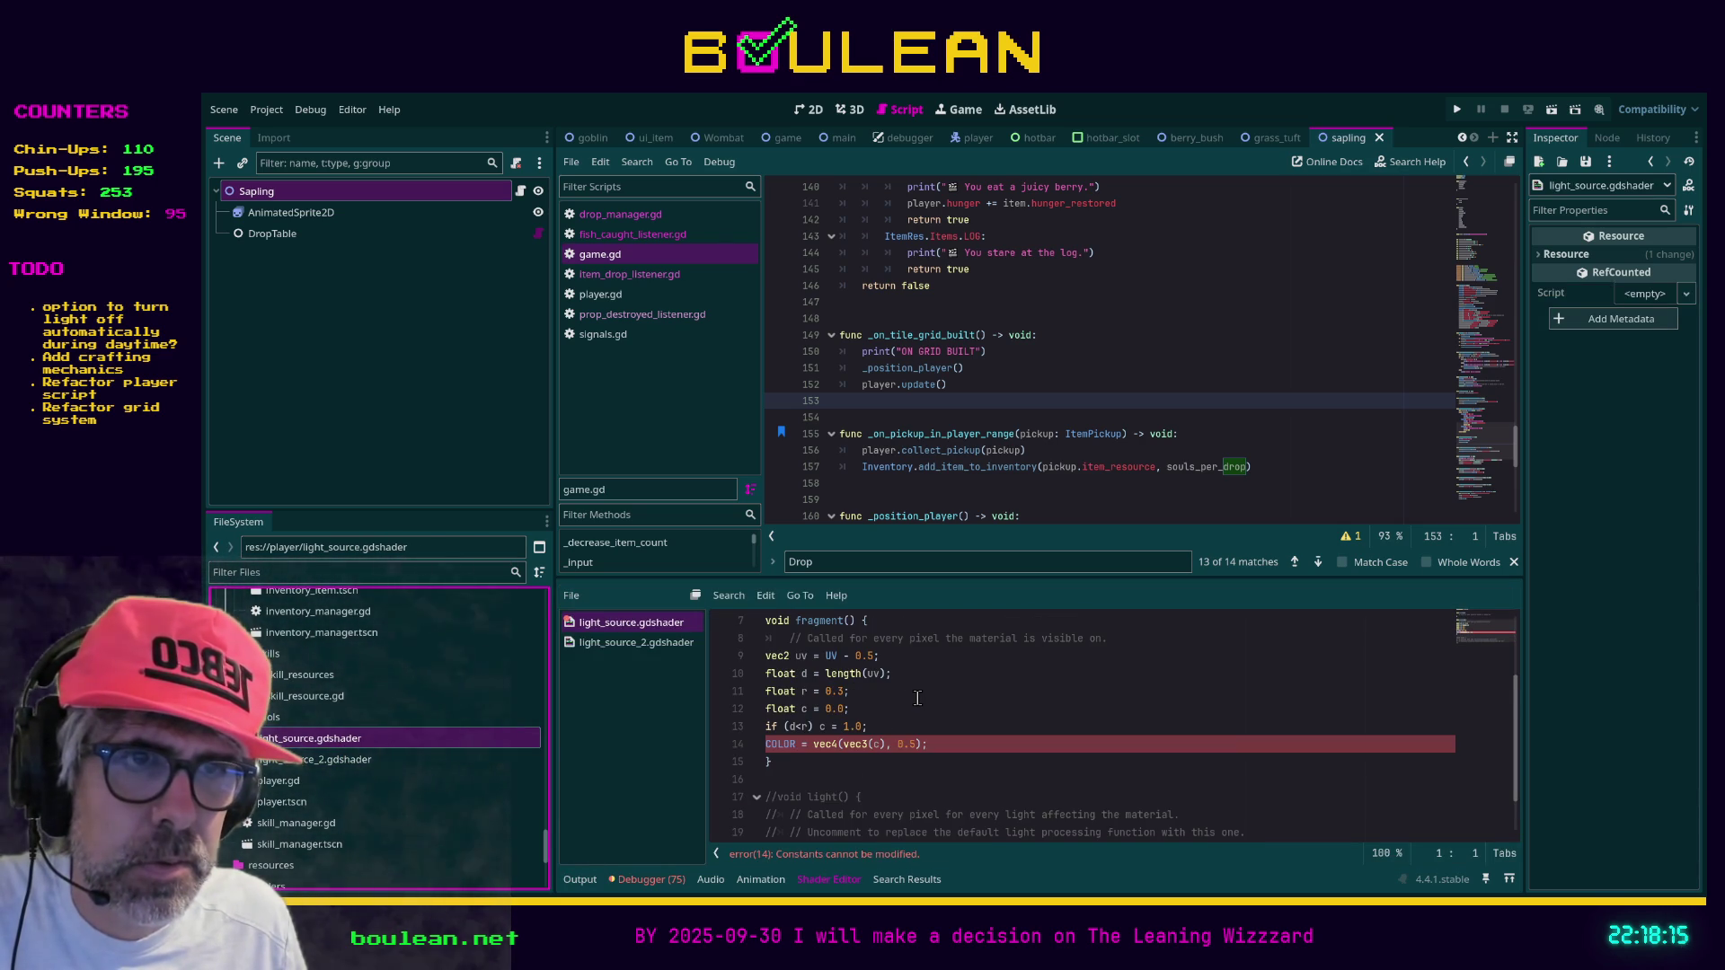
scroll(918, 698, "down", 3)
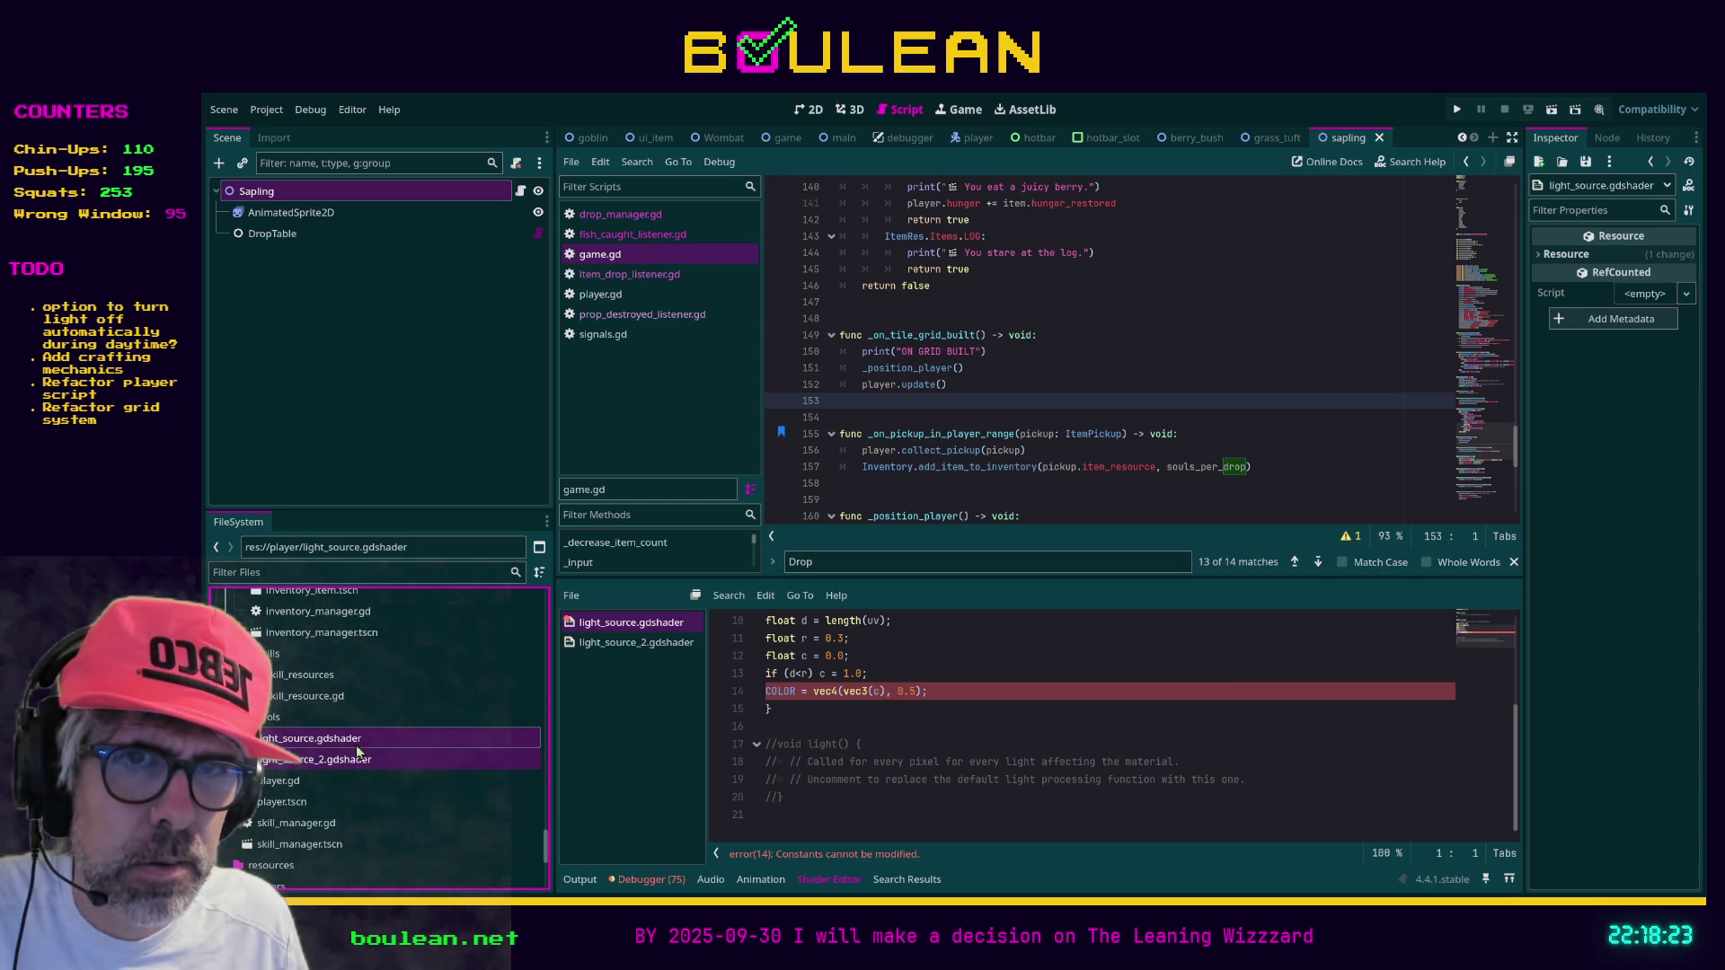
left_click(288, 747)
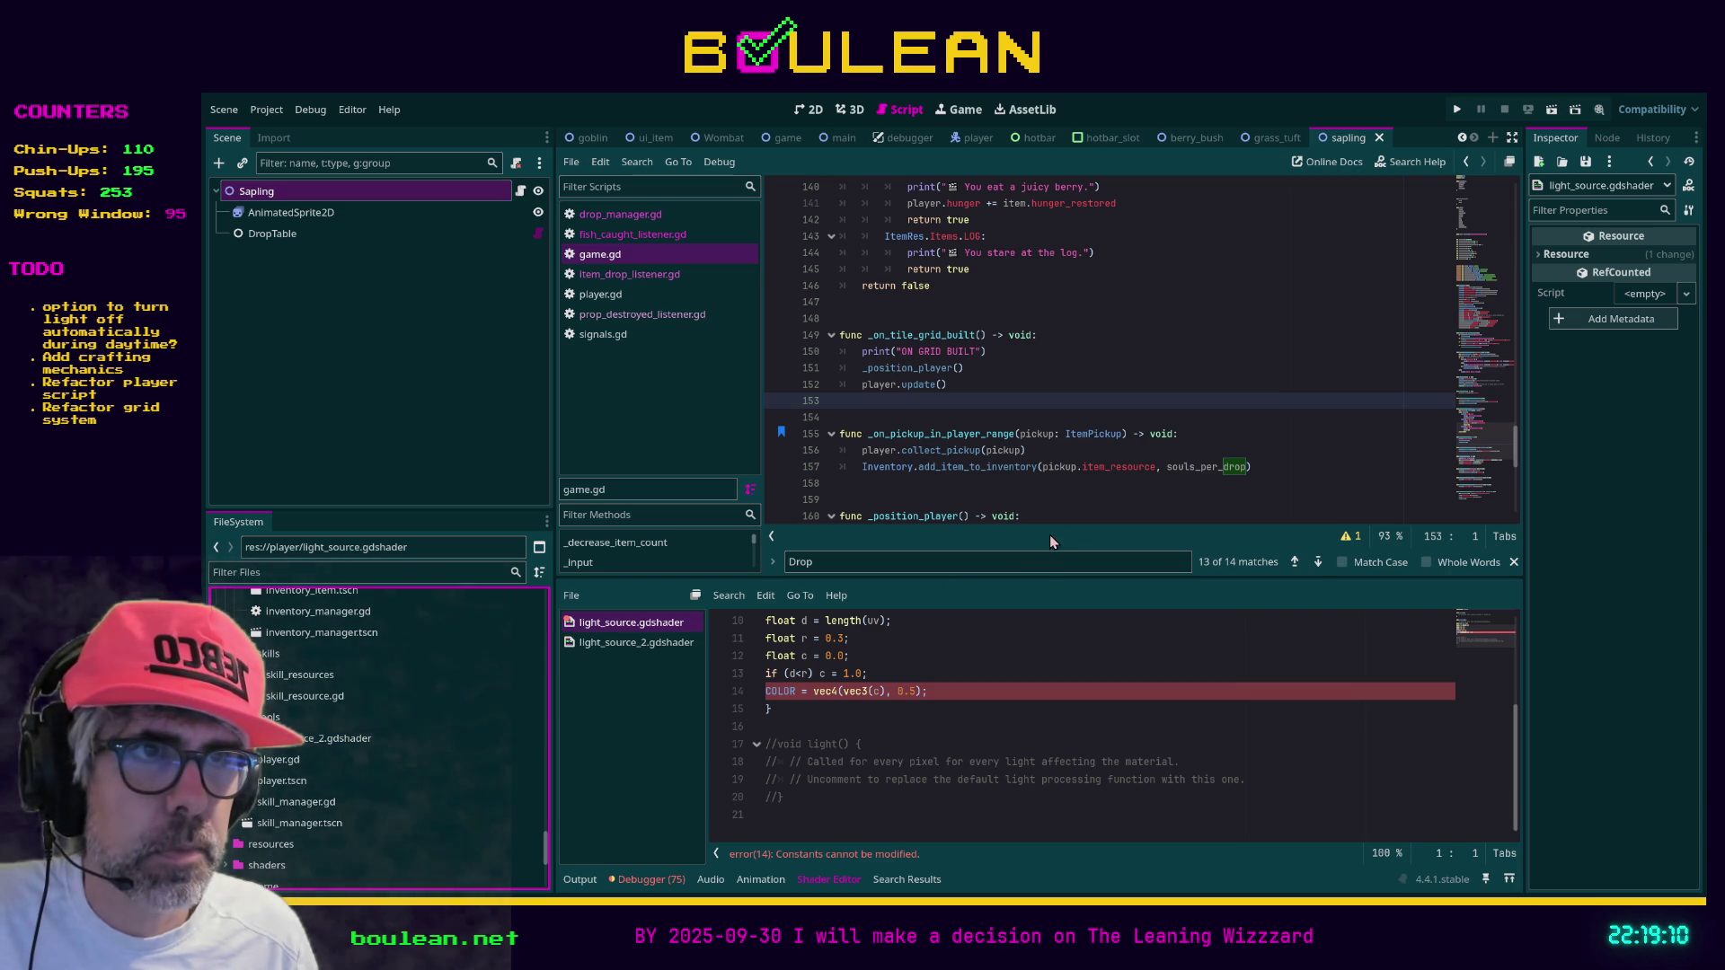
Rename light_source_2.gdshader to light_source.gdshader and close it in the Shader Editor
left_click(354, 740)
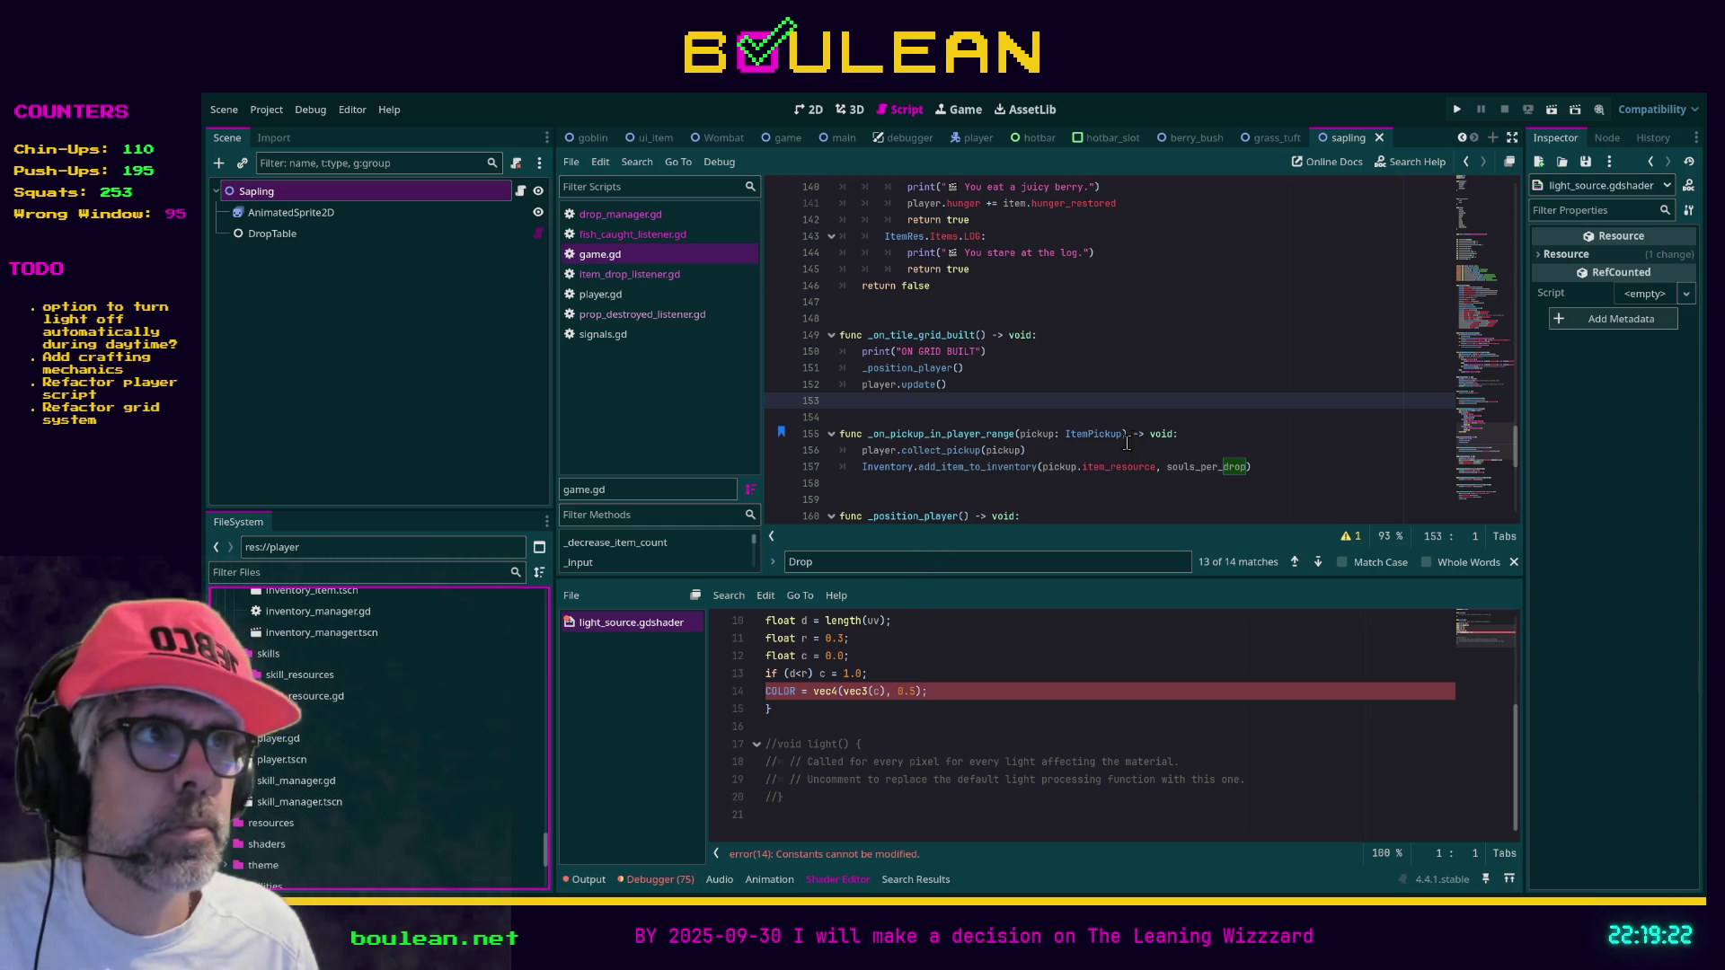
left_click(1183, 392)
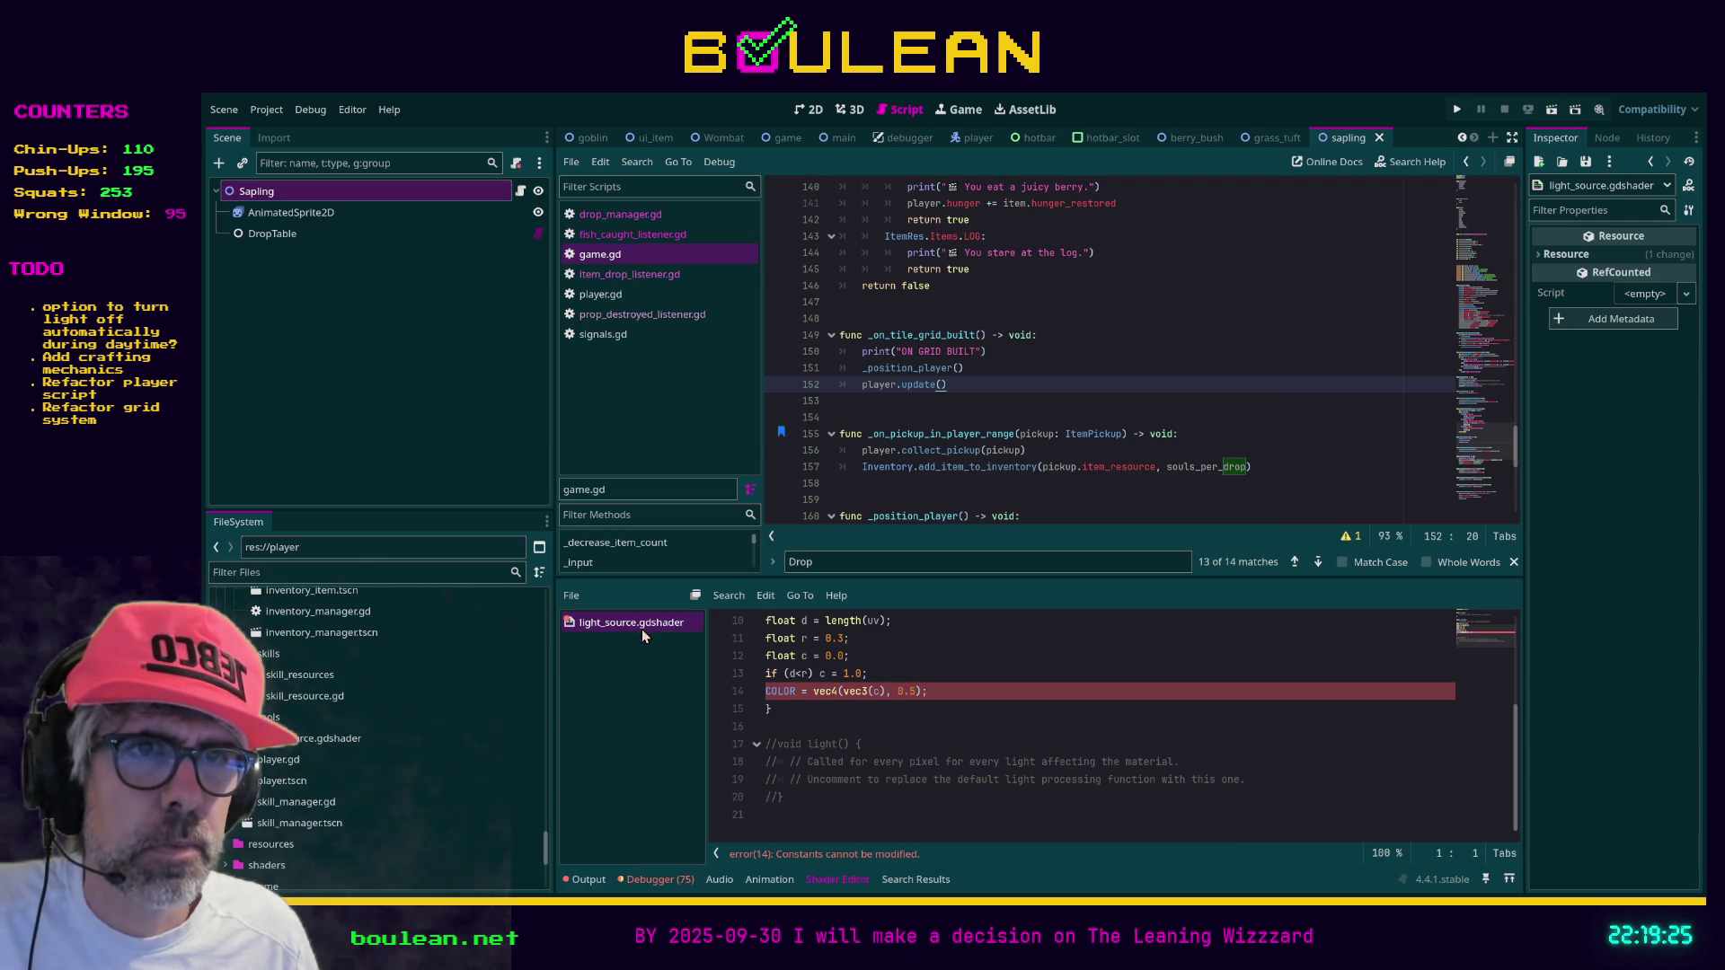
key("ctrl+w")
Check circle.tres in the shaders folder, then run the project with F5
left_click(395, 577)
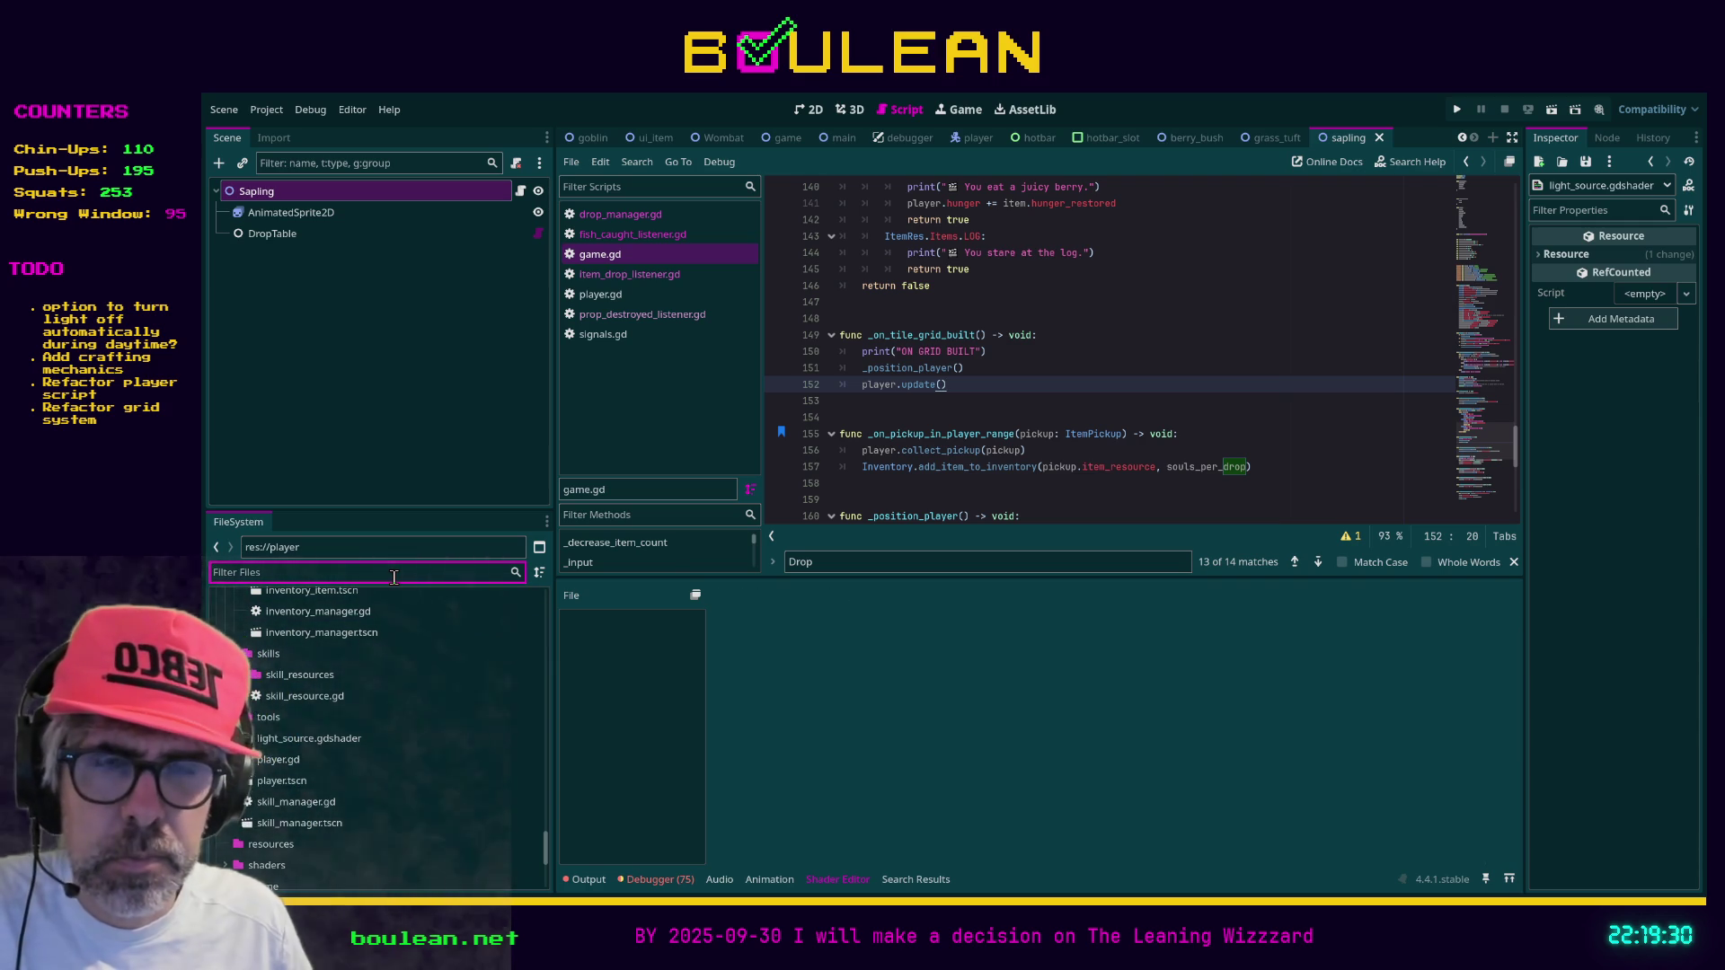
double_click(279, 865)
scroll(279, 791, "down", 3)
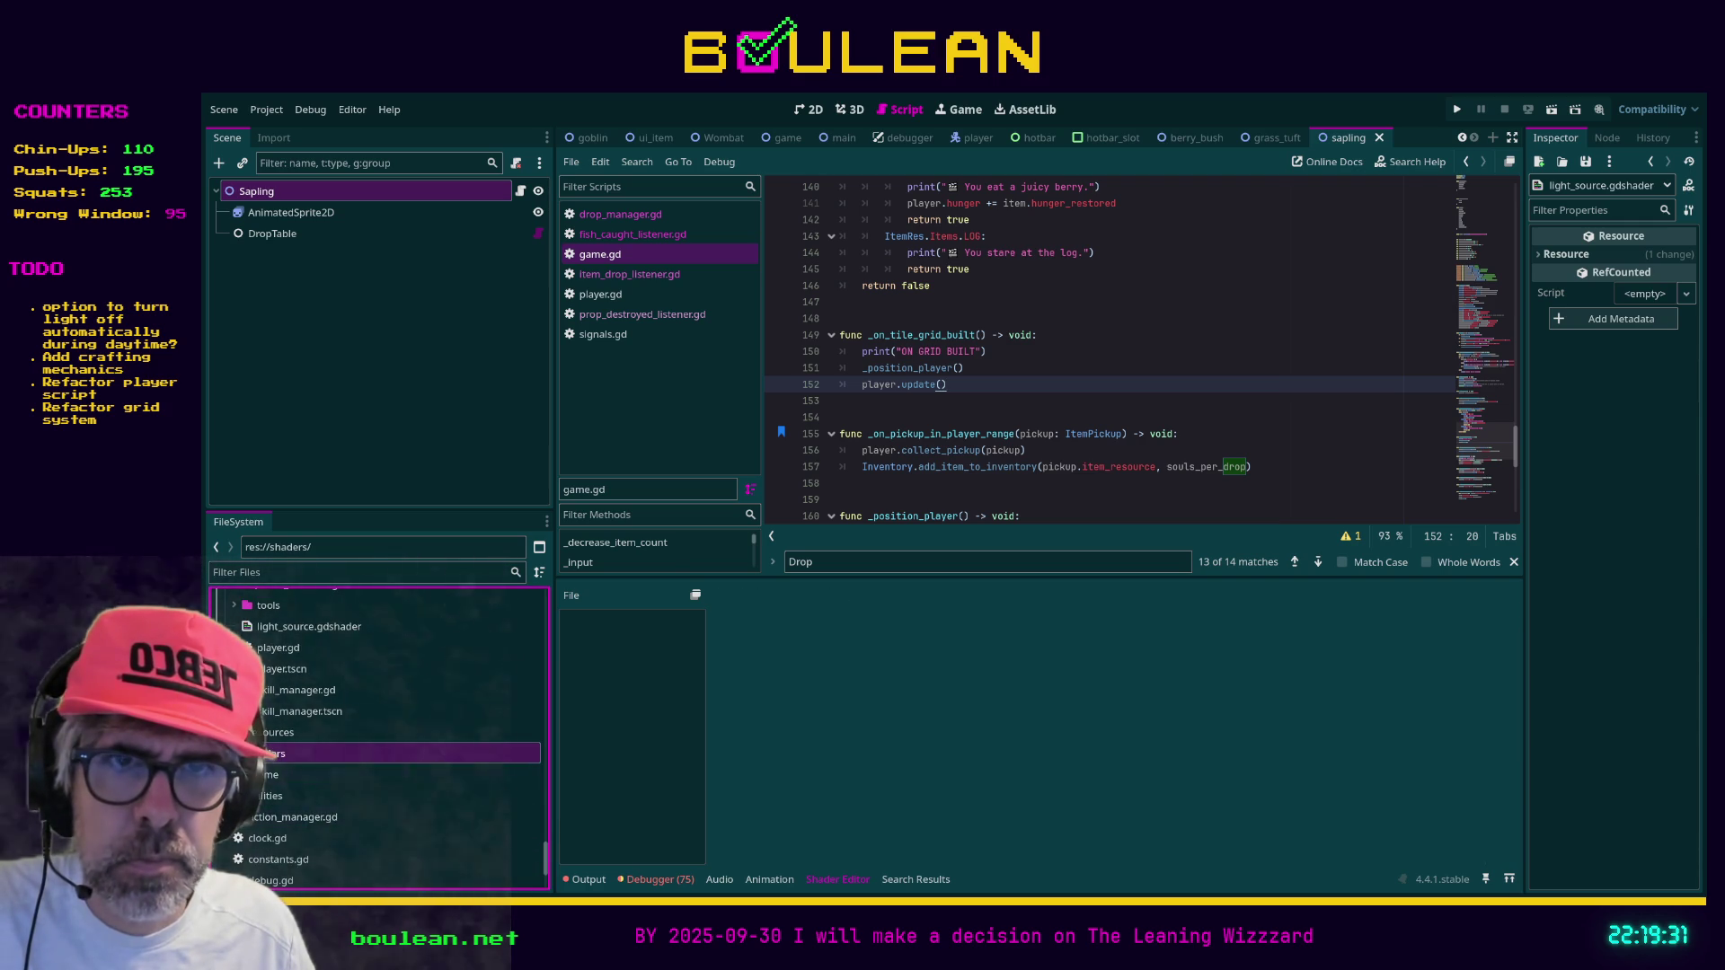
left_click(273, 778)
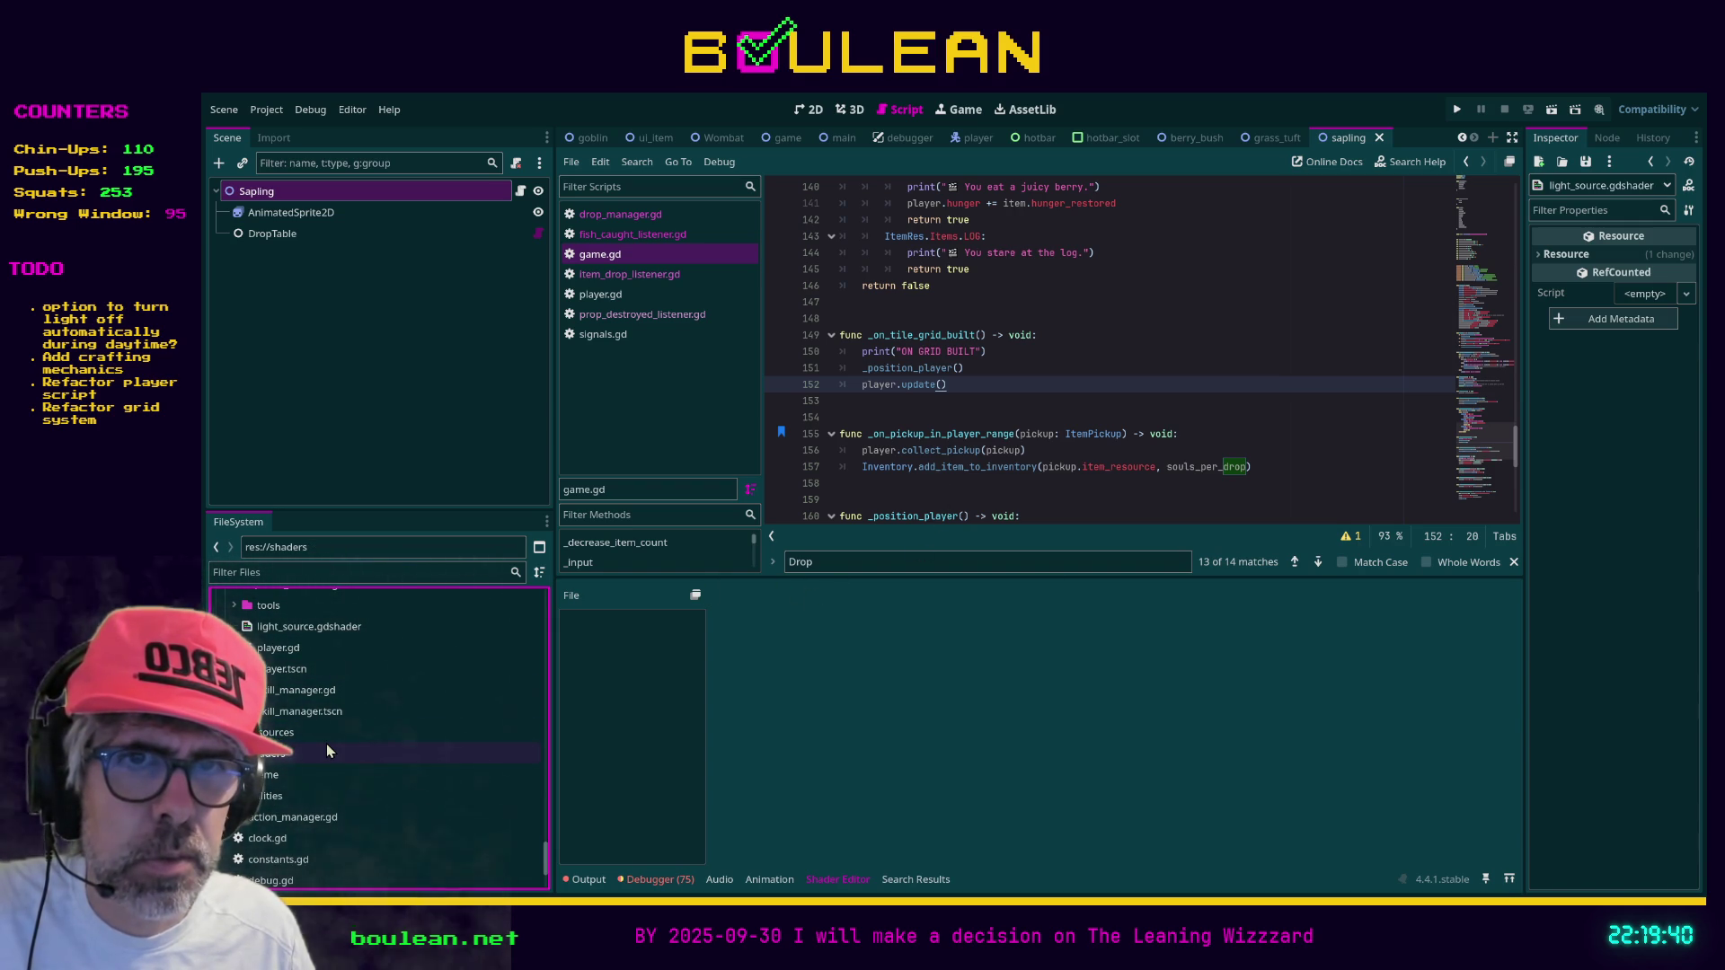
left_click(888, 501)
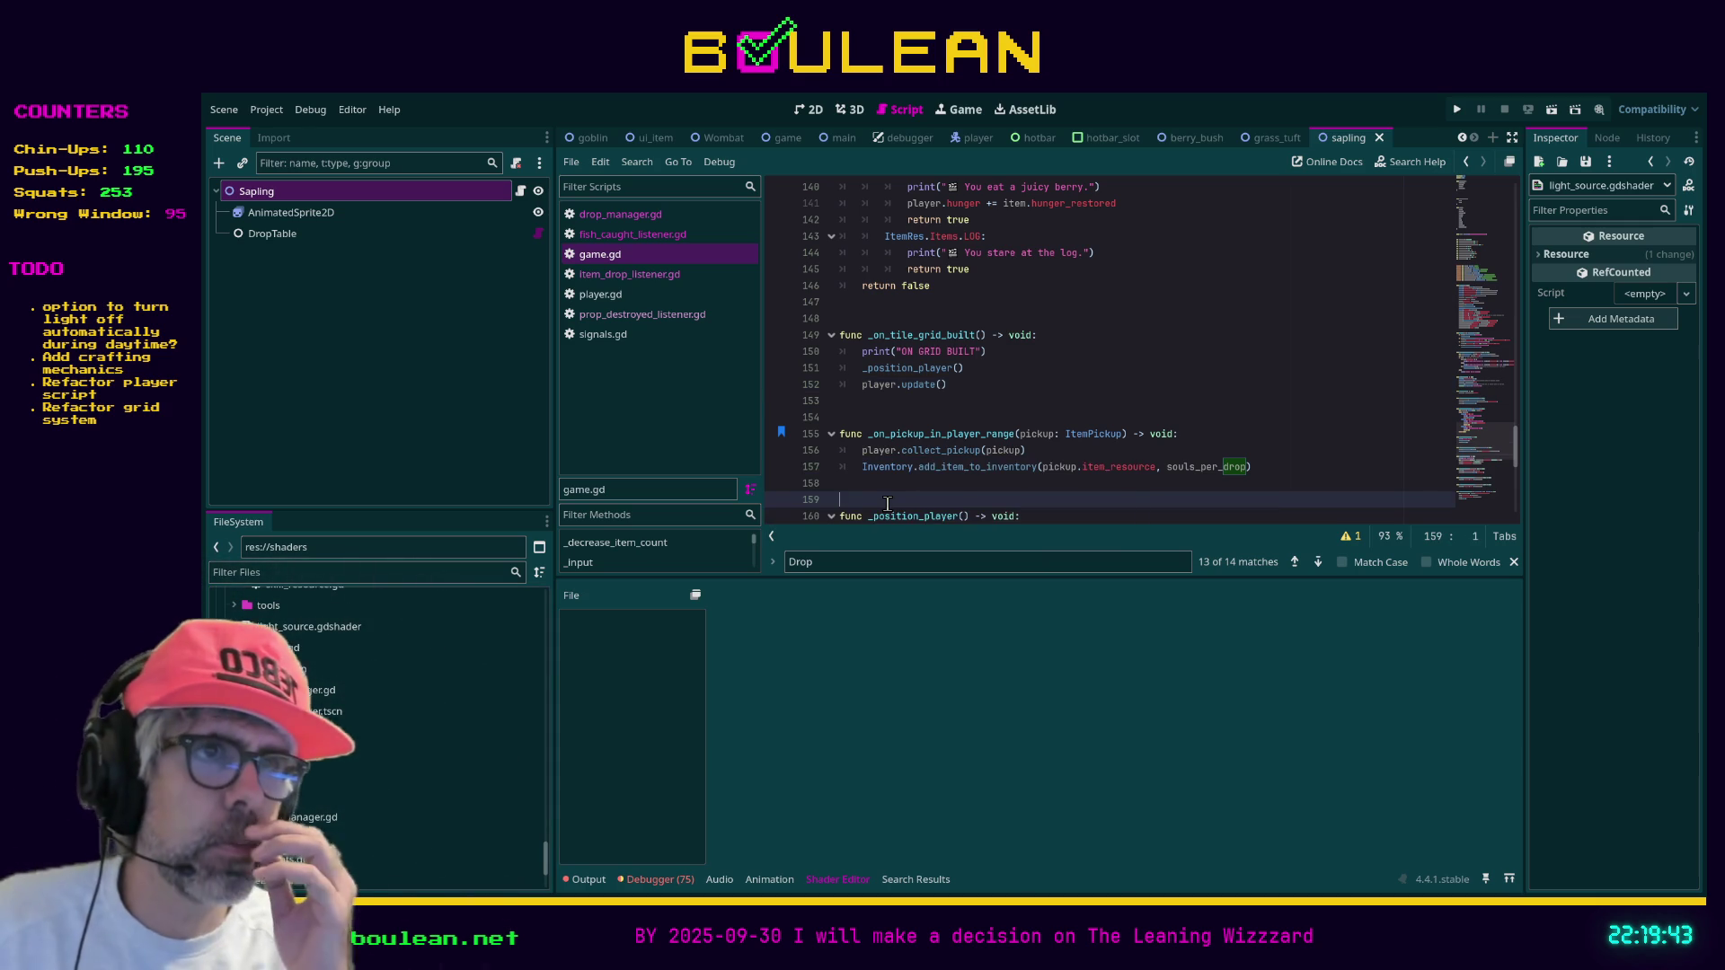
key("F5")
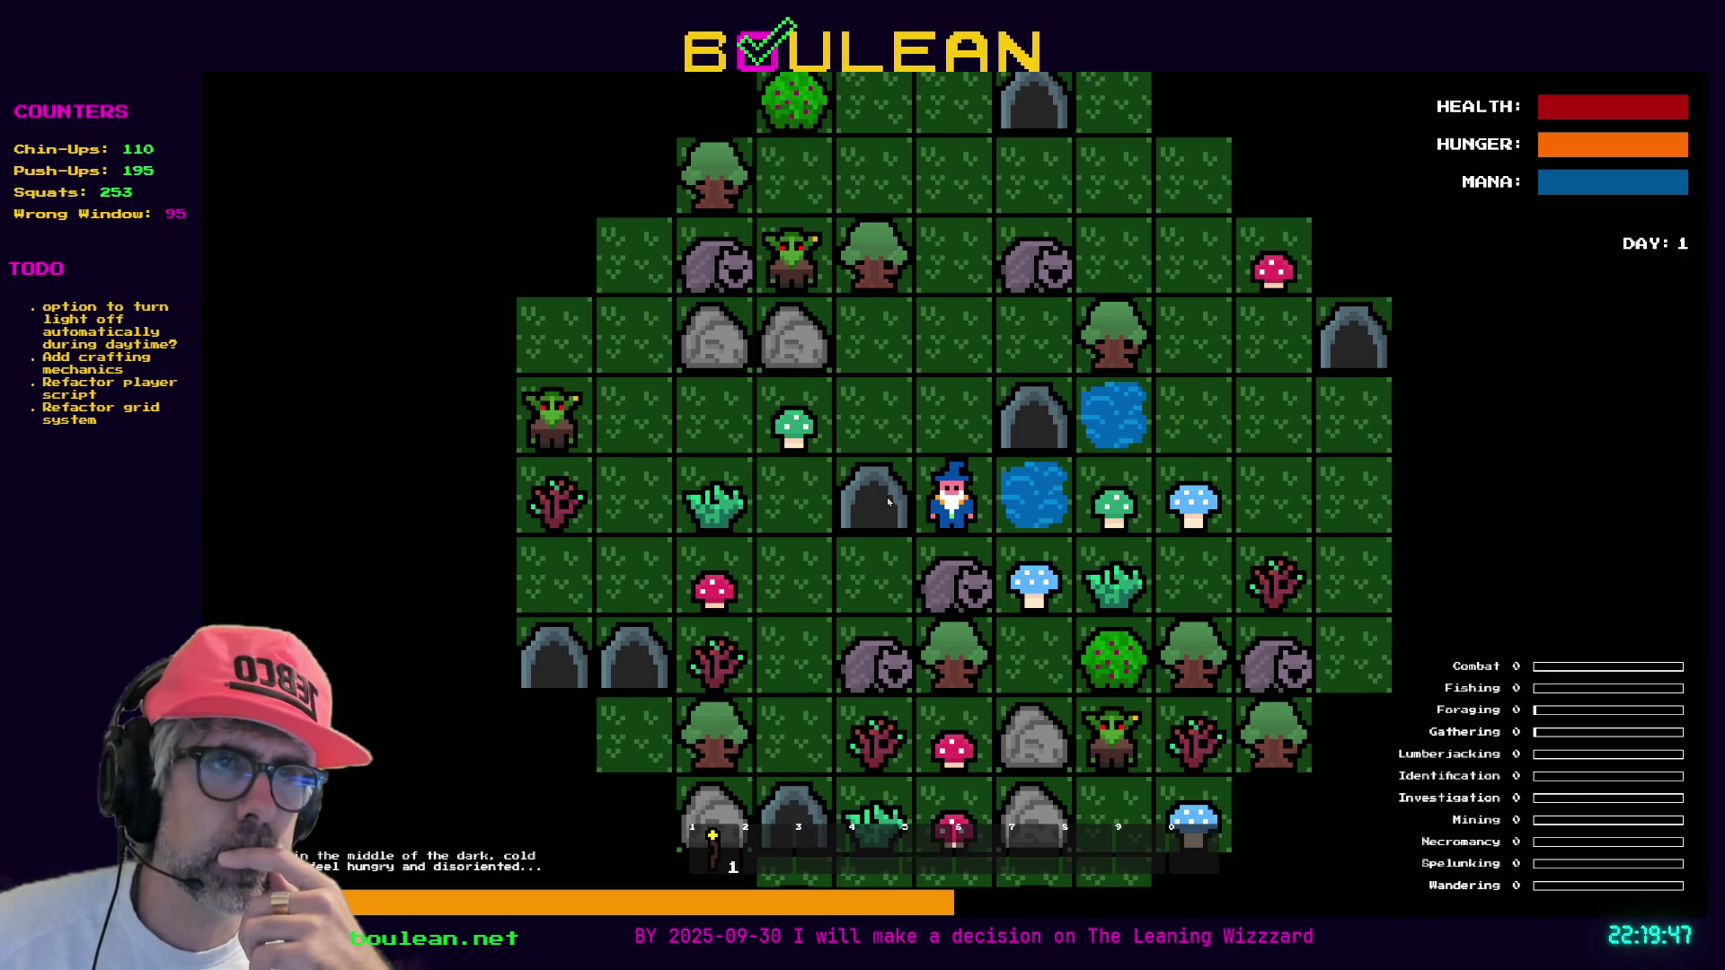
Toggle the staff light, then advance the clock 2h three times to 18:00 dusk
key("space")
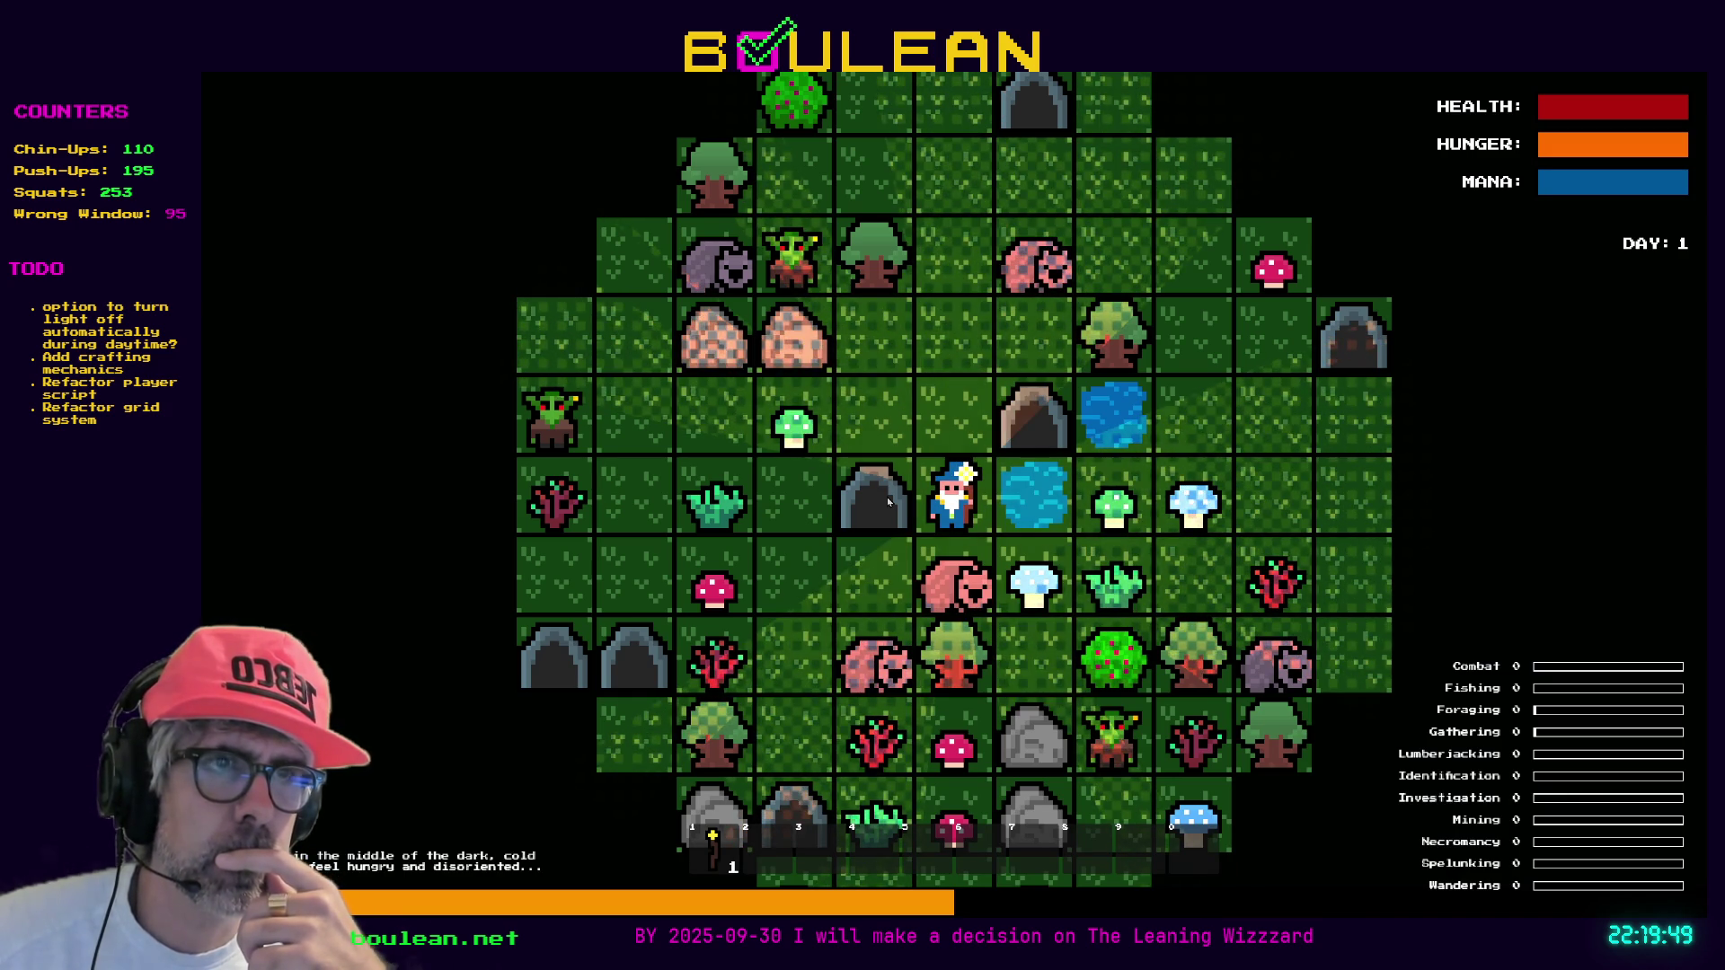
key("space")
key("F1")
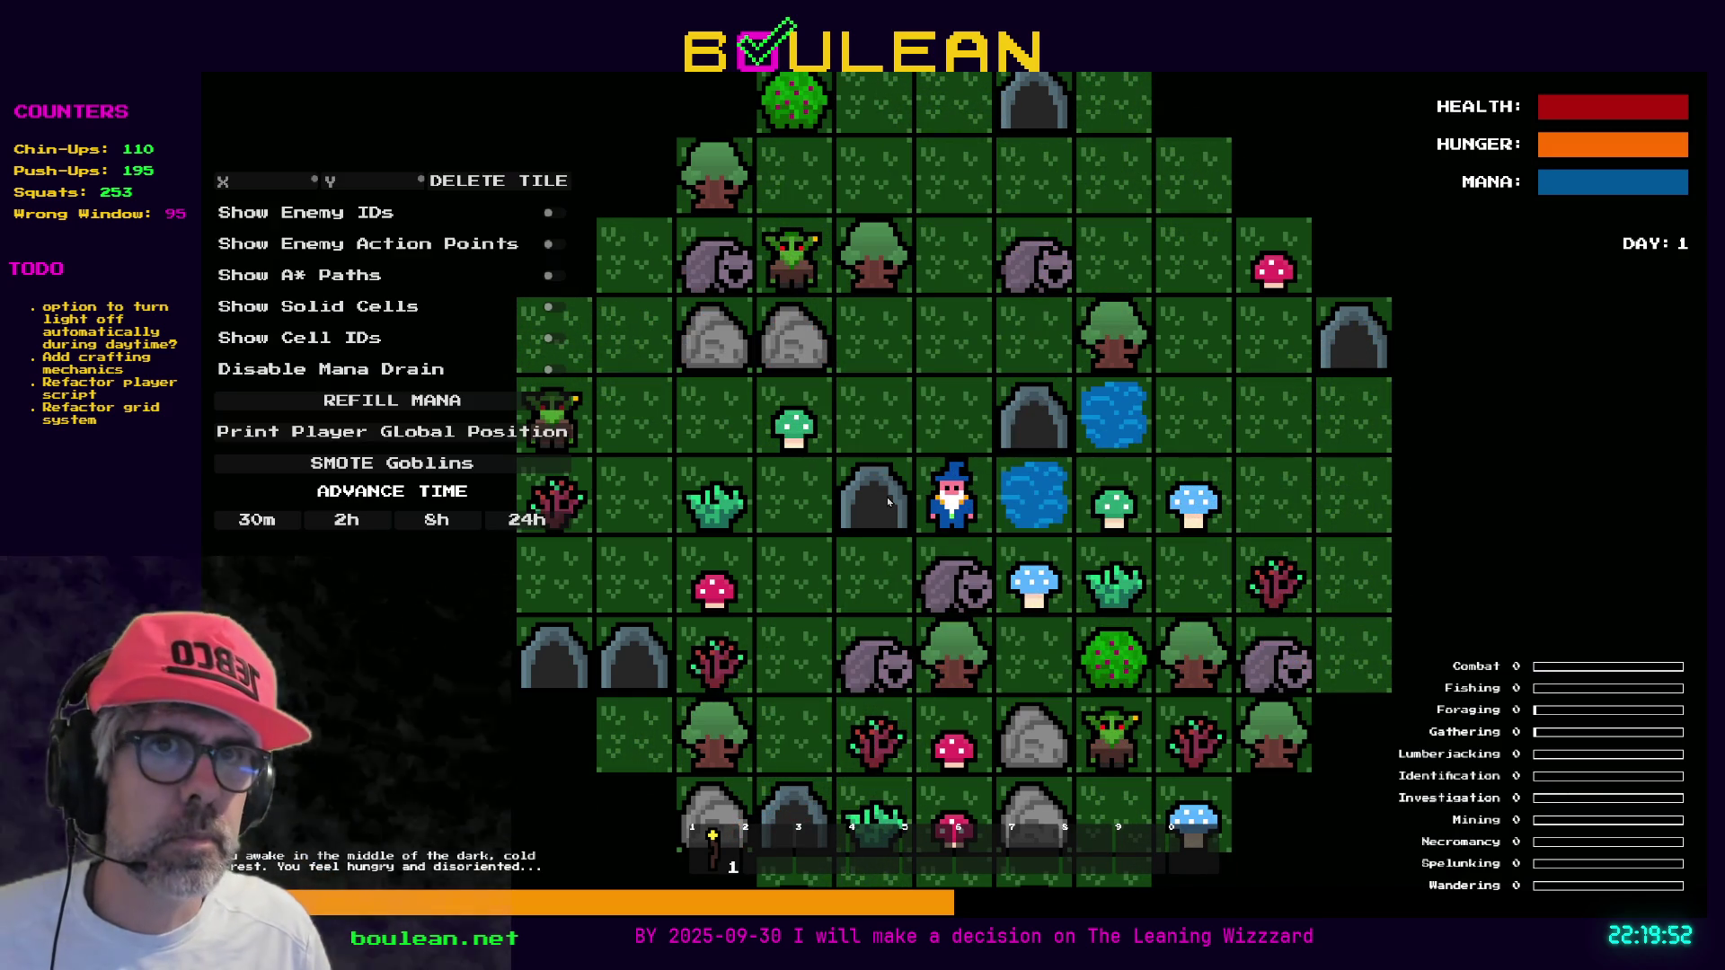
left_click(347, 521)
left_click(348, 524)
left_click(348, 521)
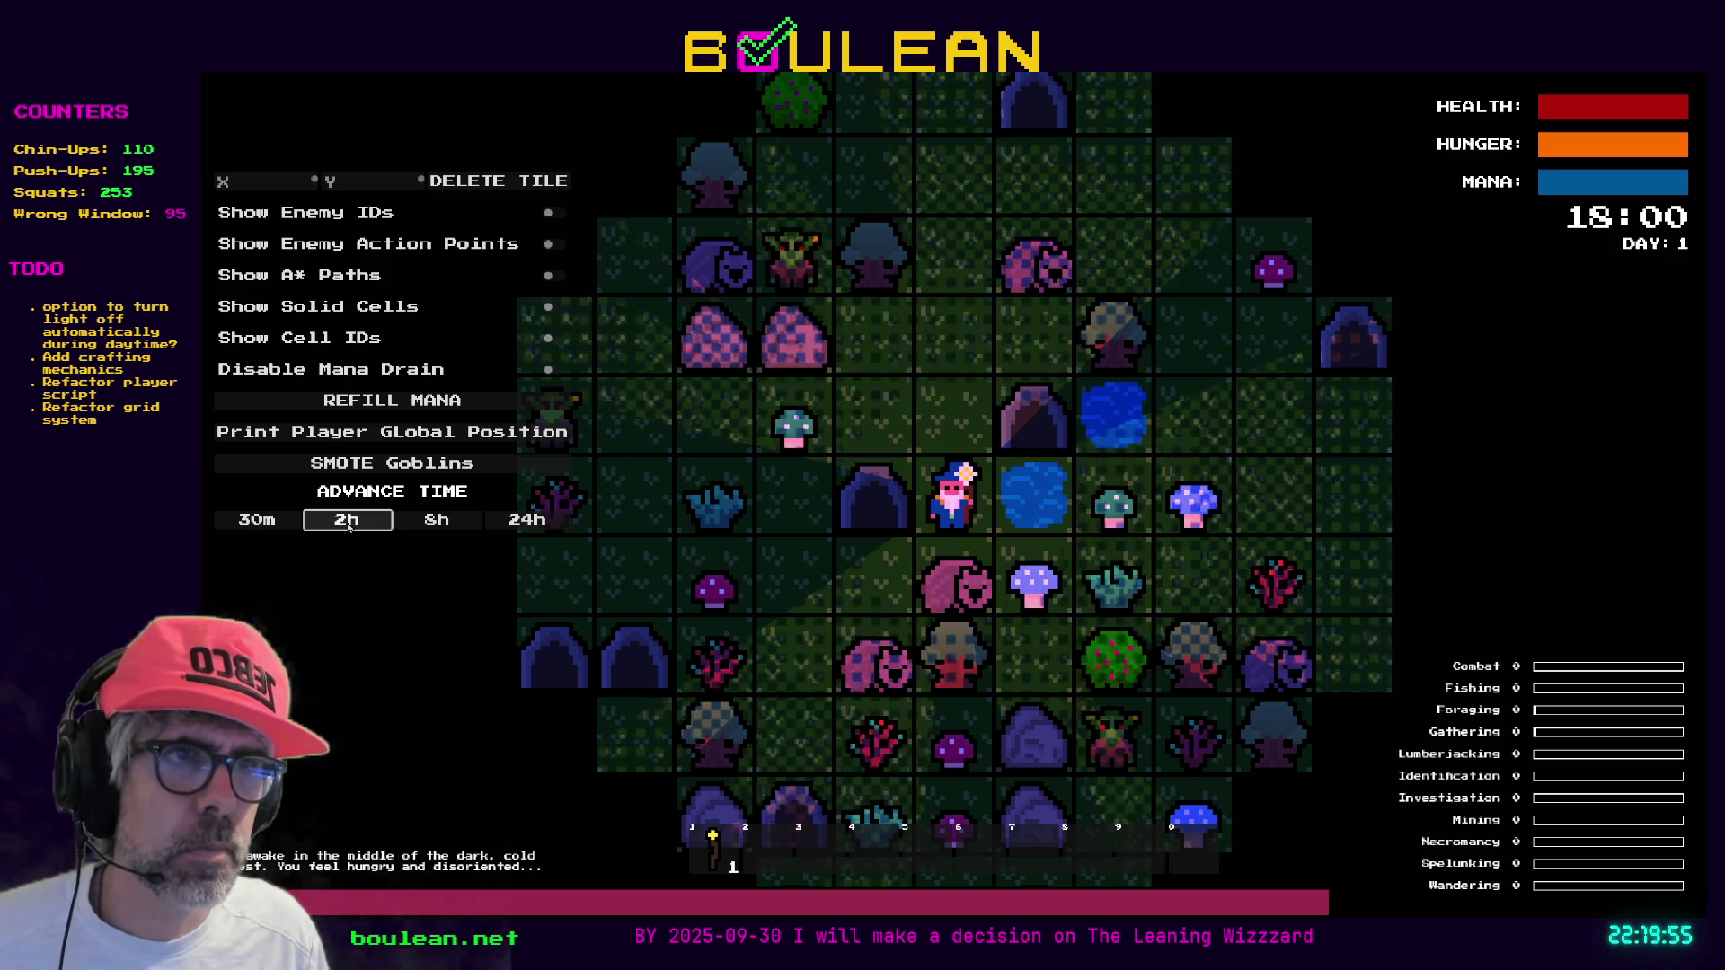
Attack the Wombat for six turns, then karate-chop the Goblin
key("Down")
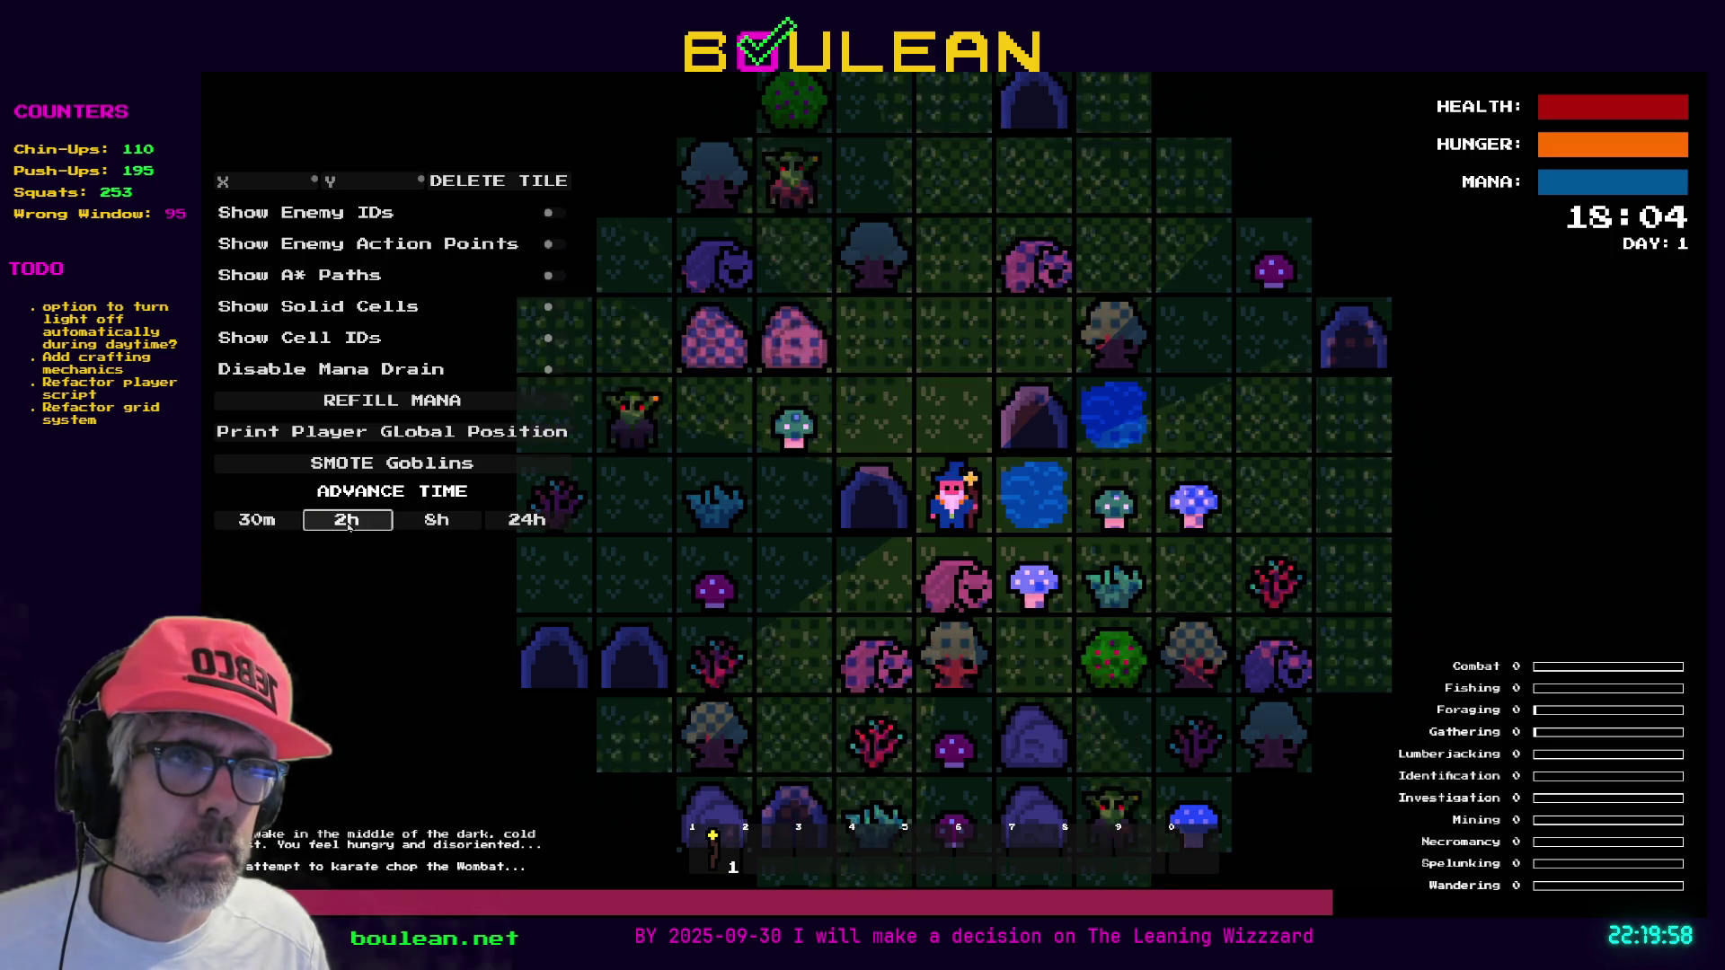
key("Down")
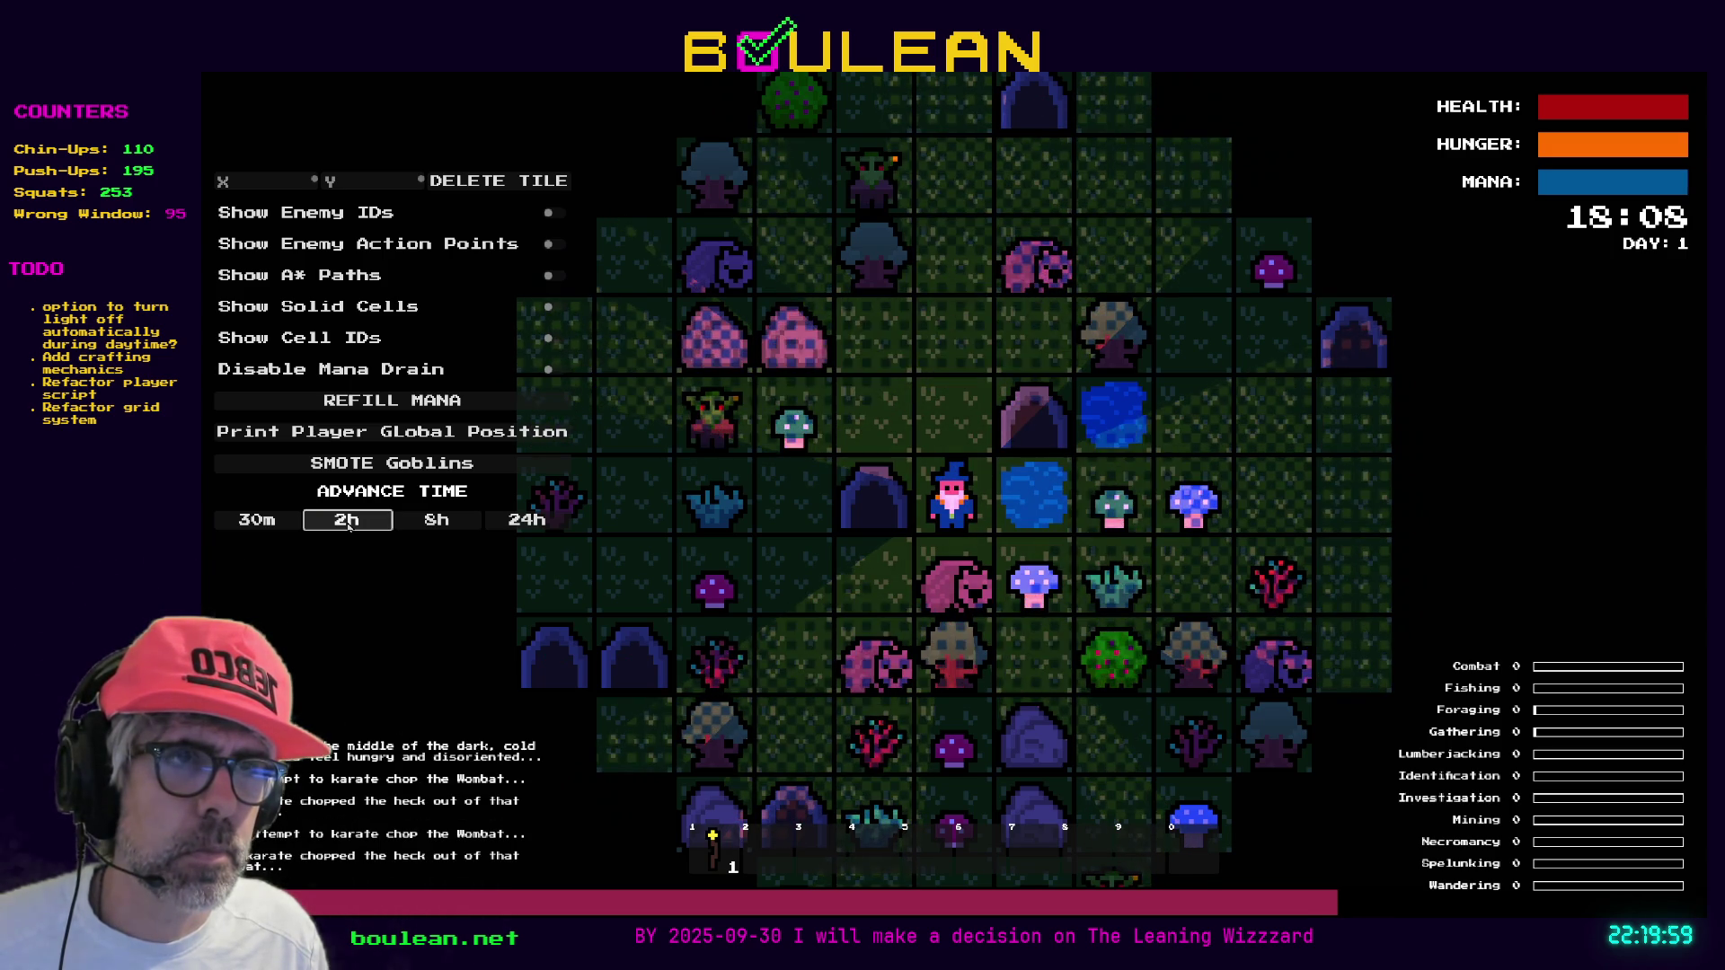
key("Down")
key("Down")
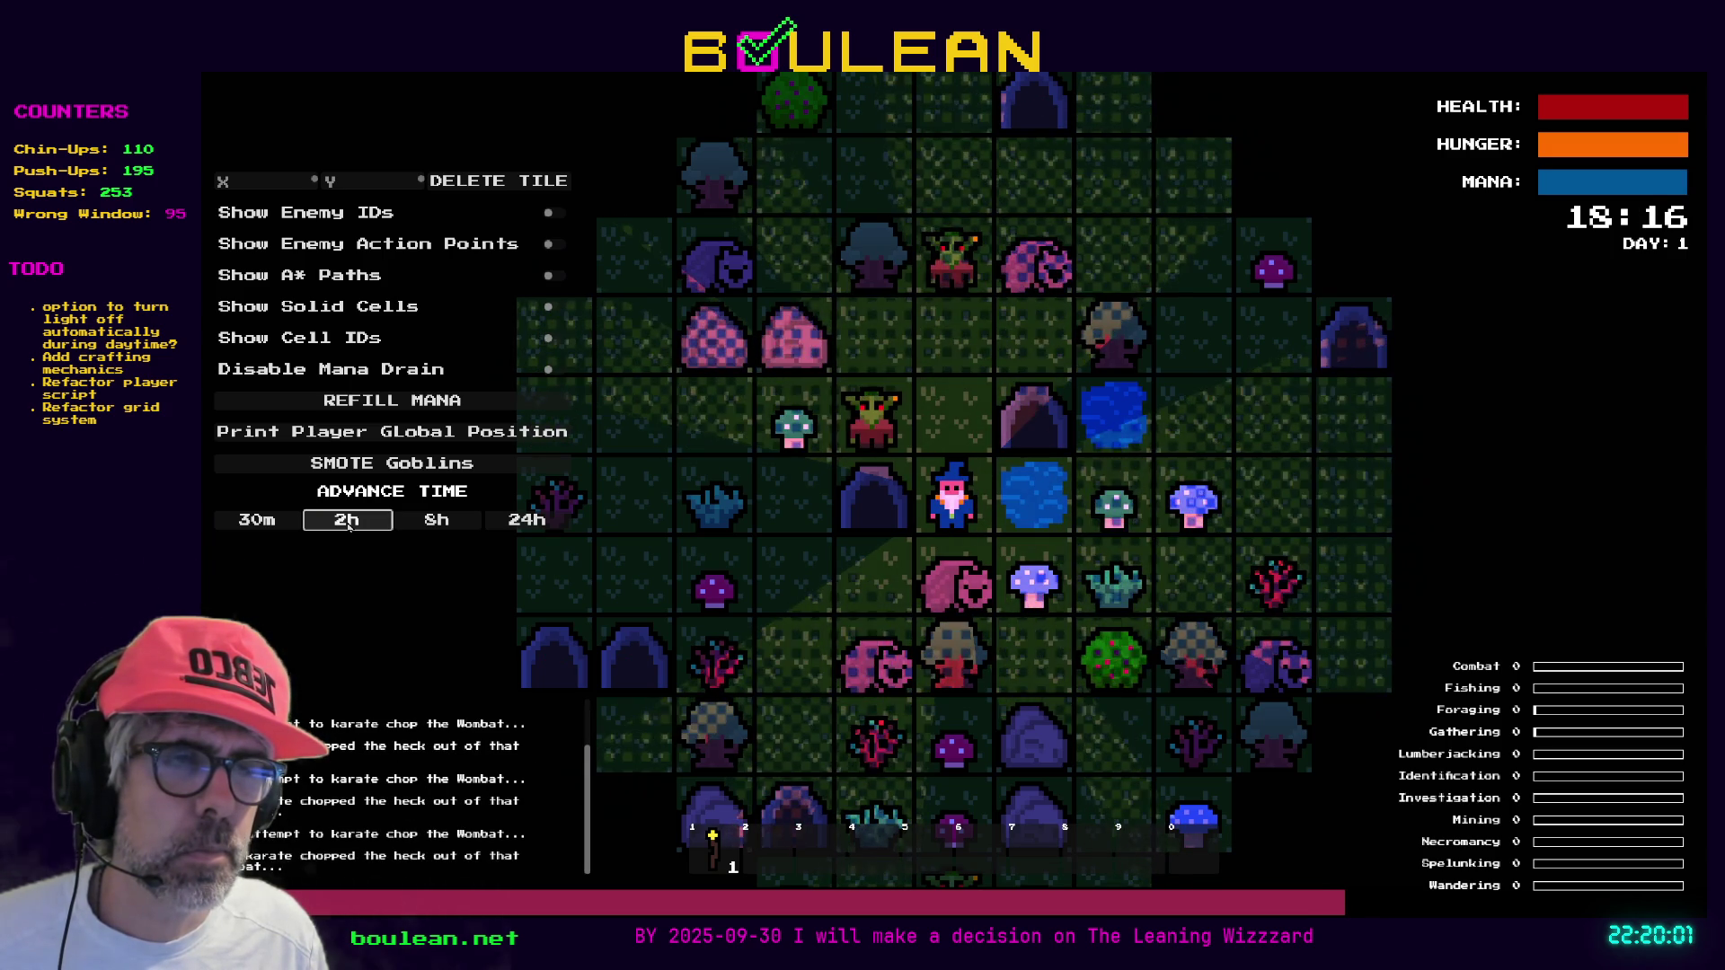
key("Down")
key("Down")
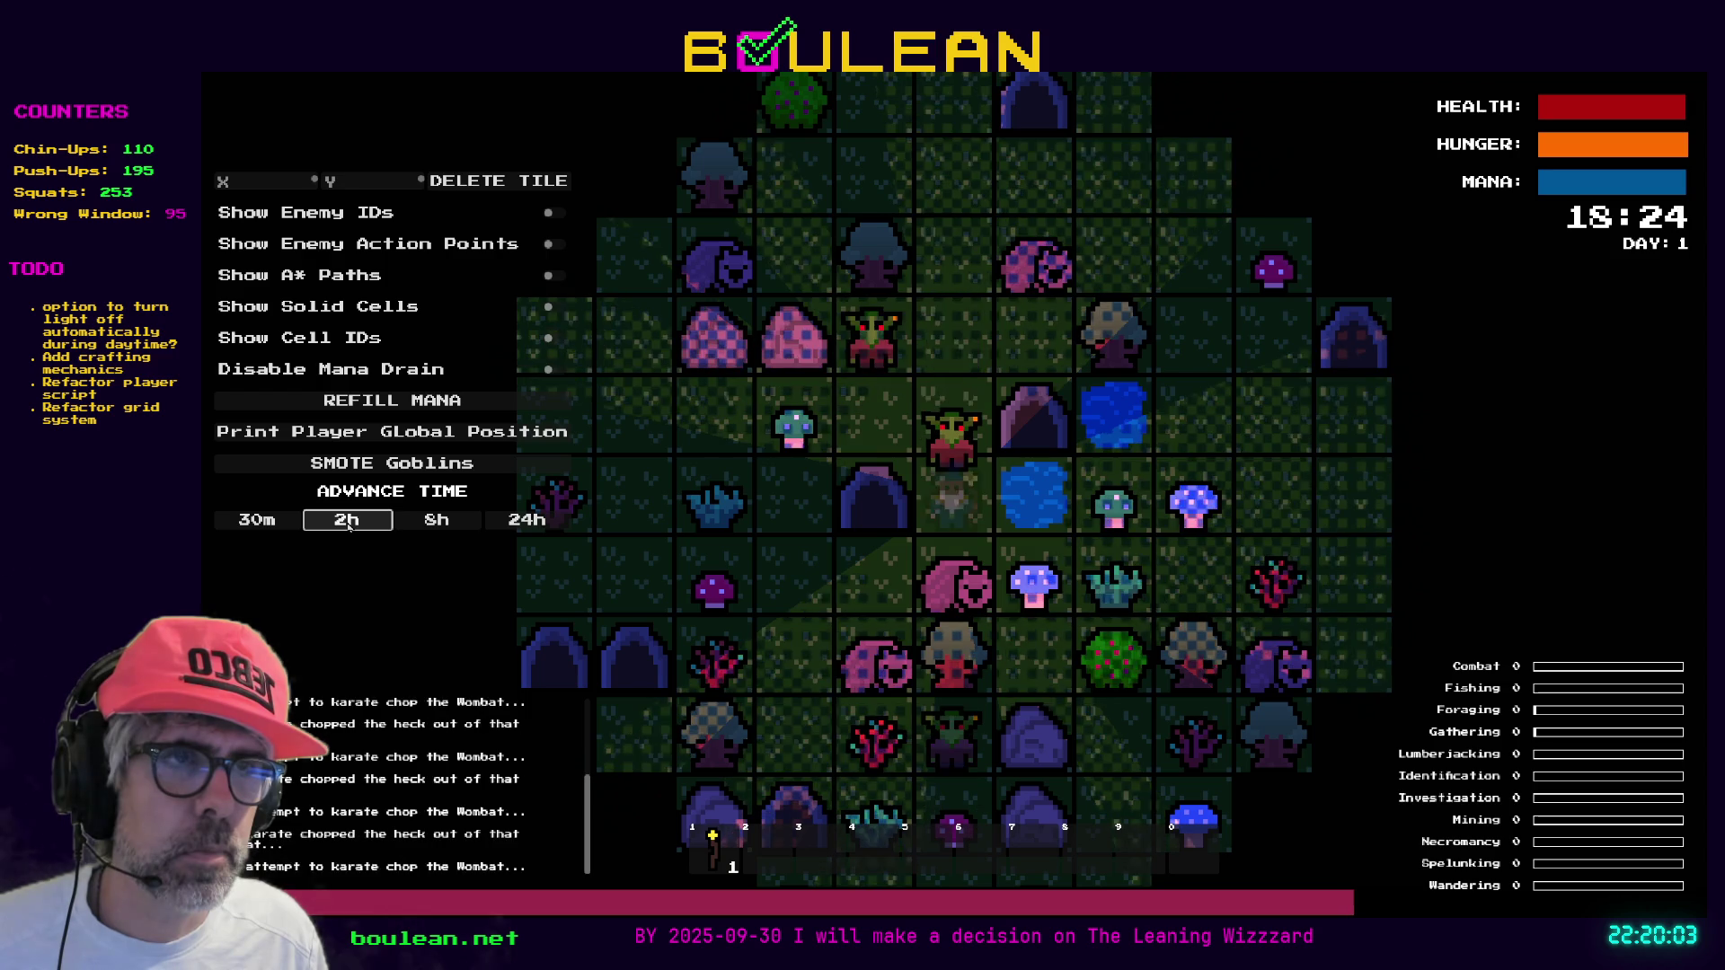
key("Down")
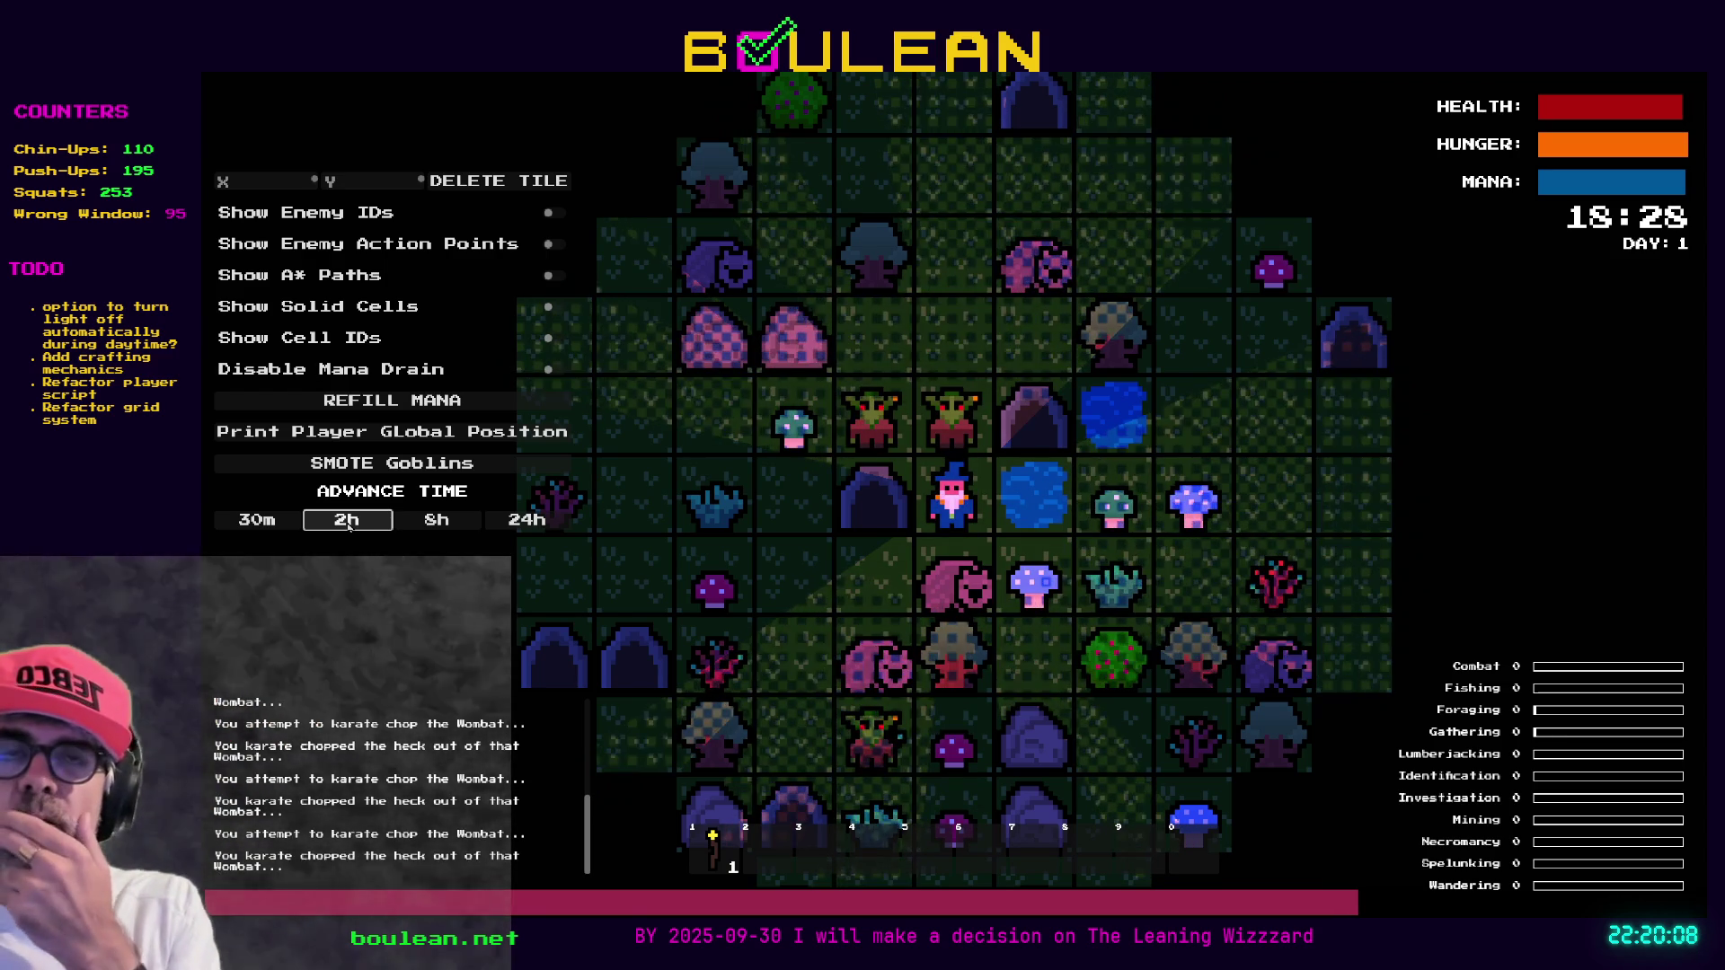
key("Down")
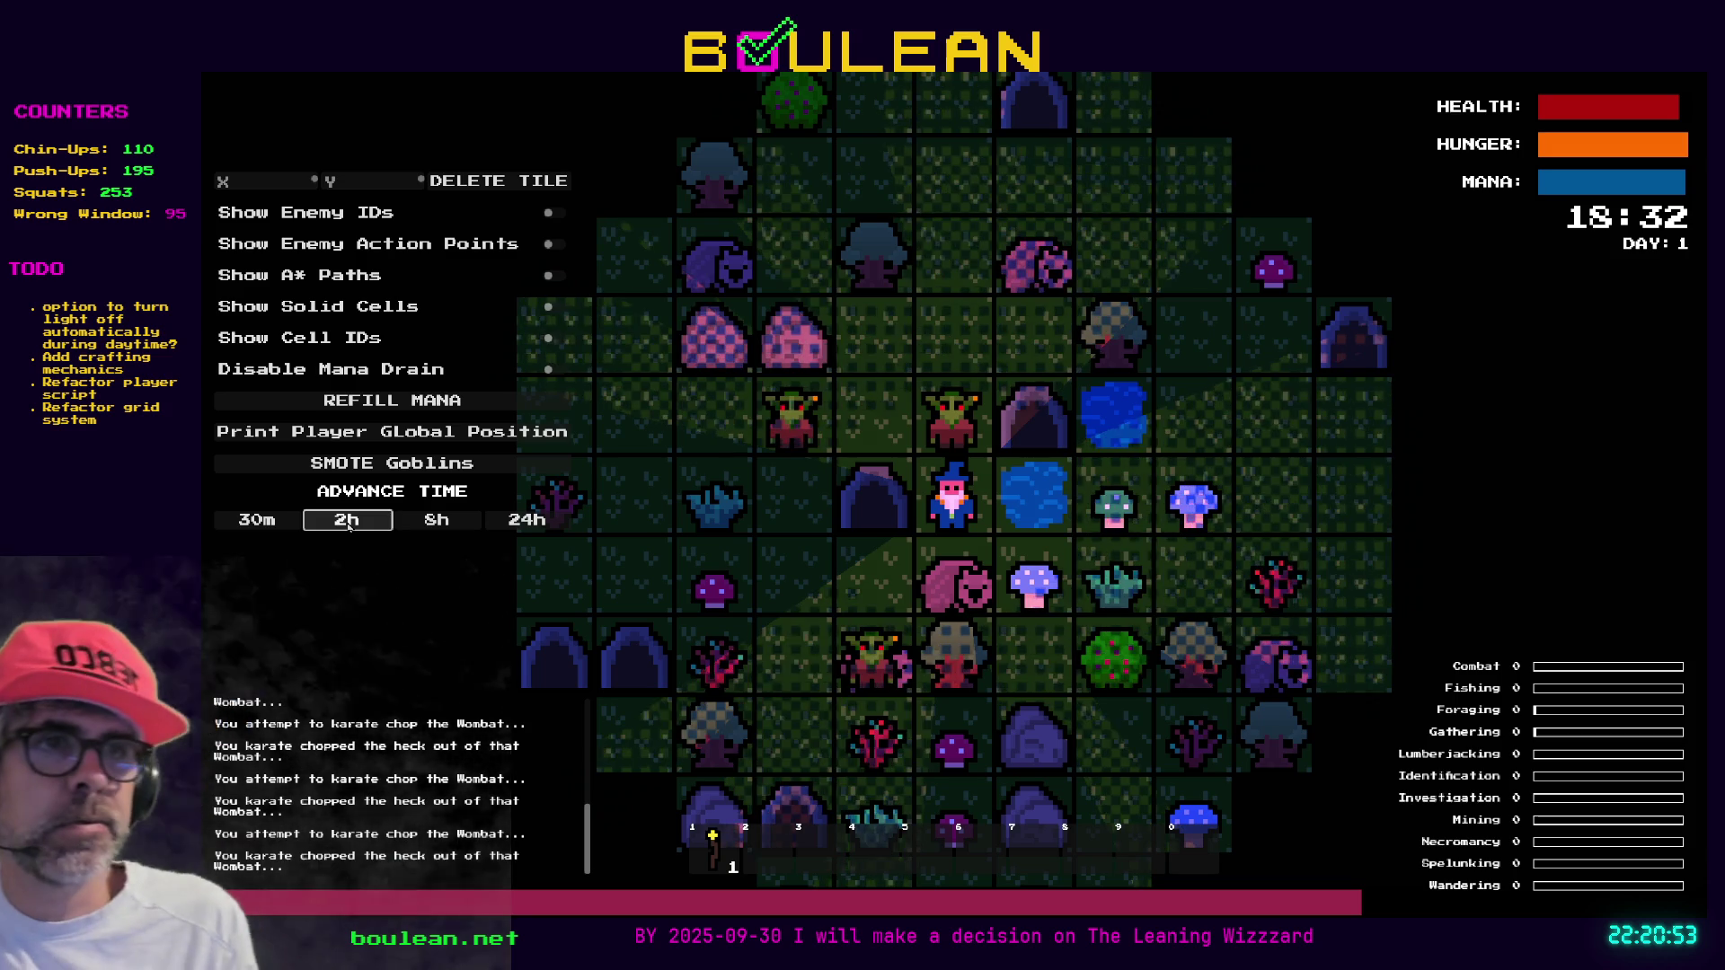
key("Up")
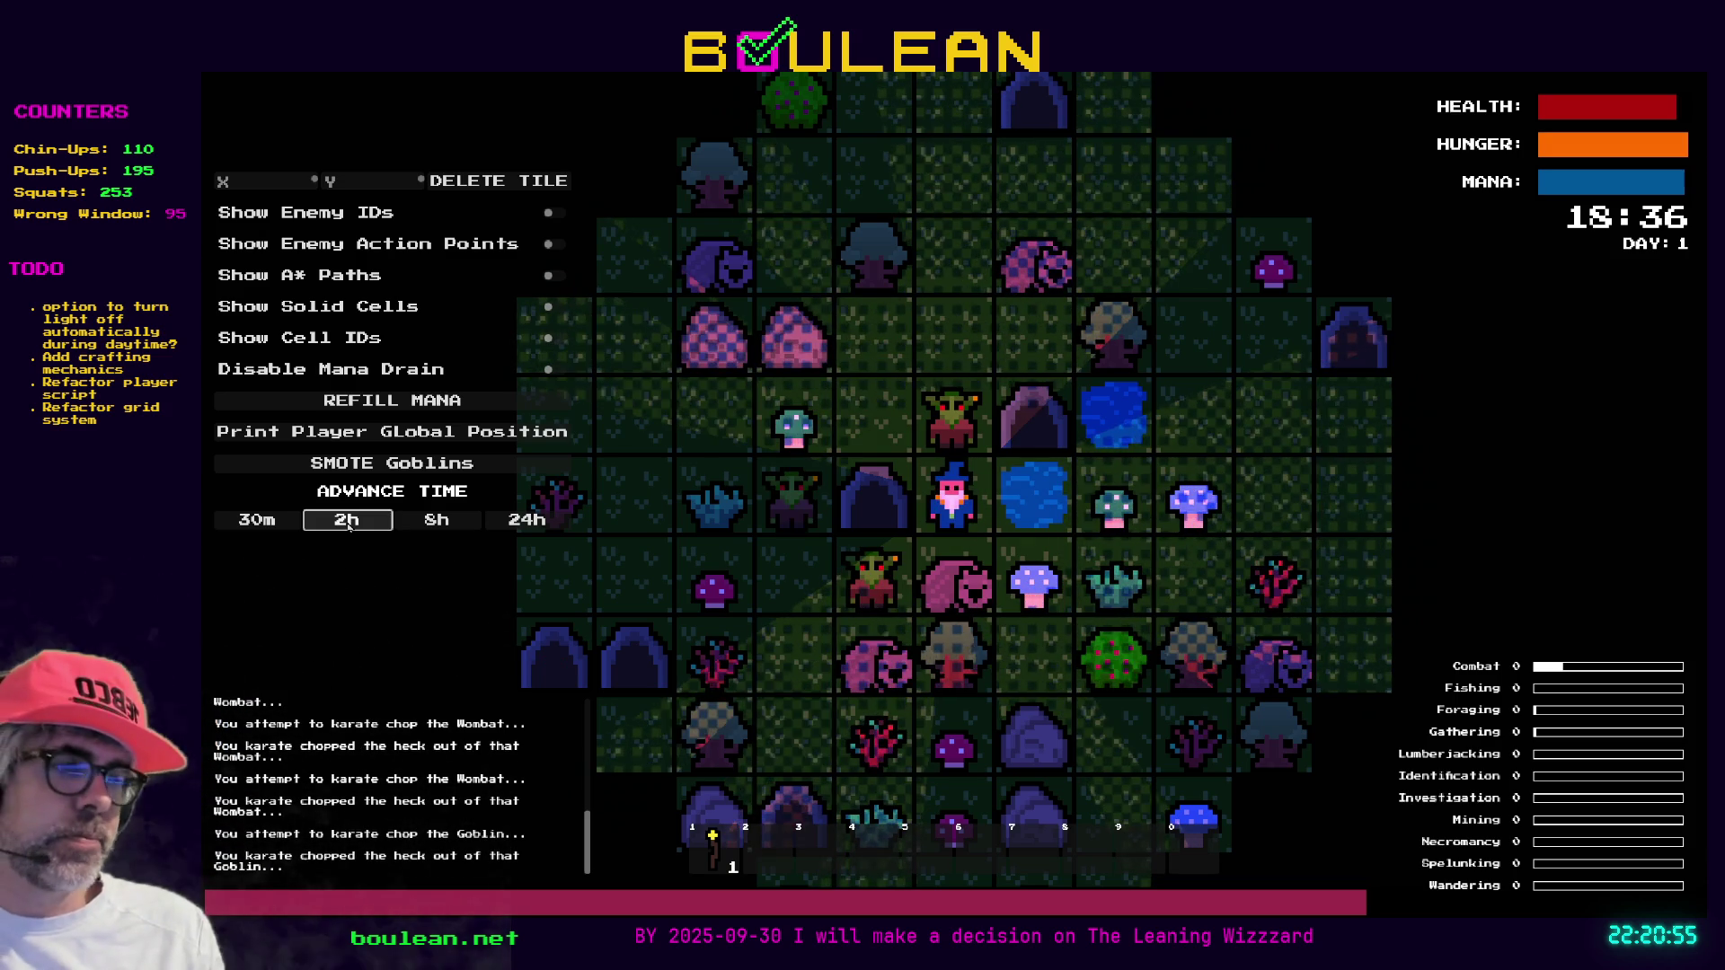
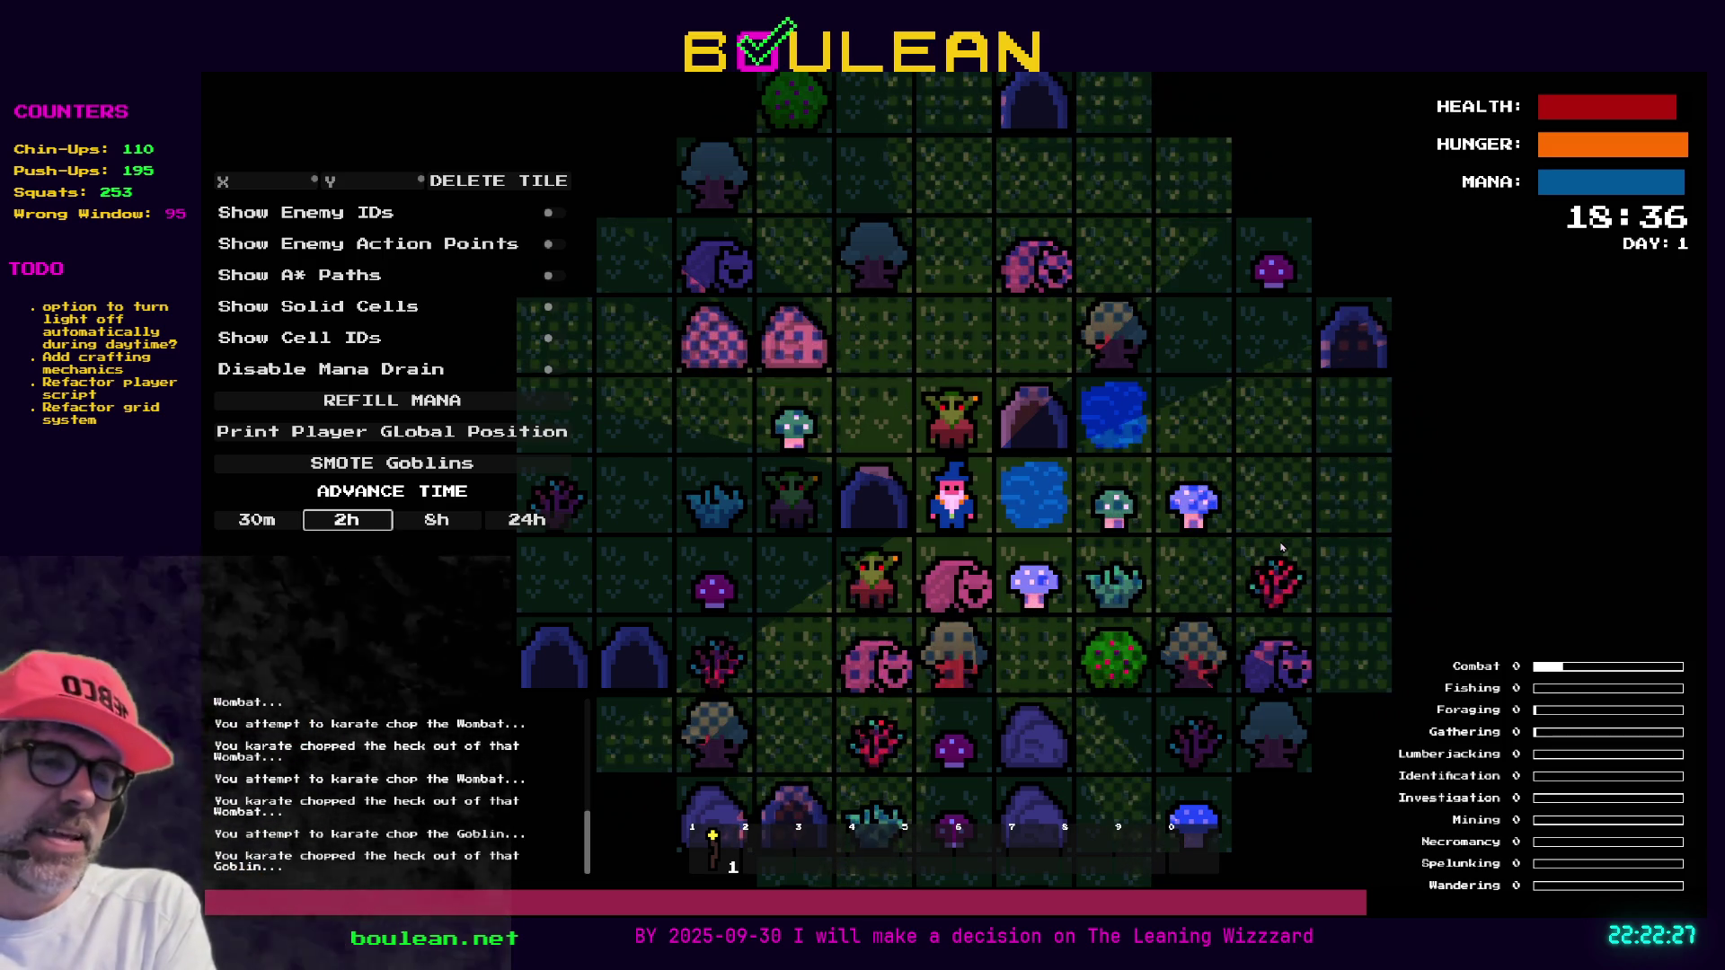
Kill the Wombat and the goblins below and above the wizard, then chop the gravestone above
key("Down")
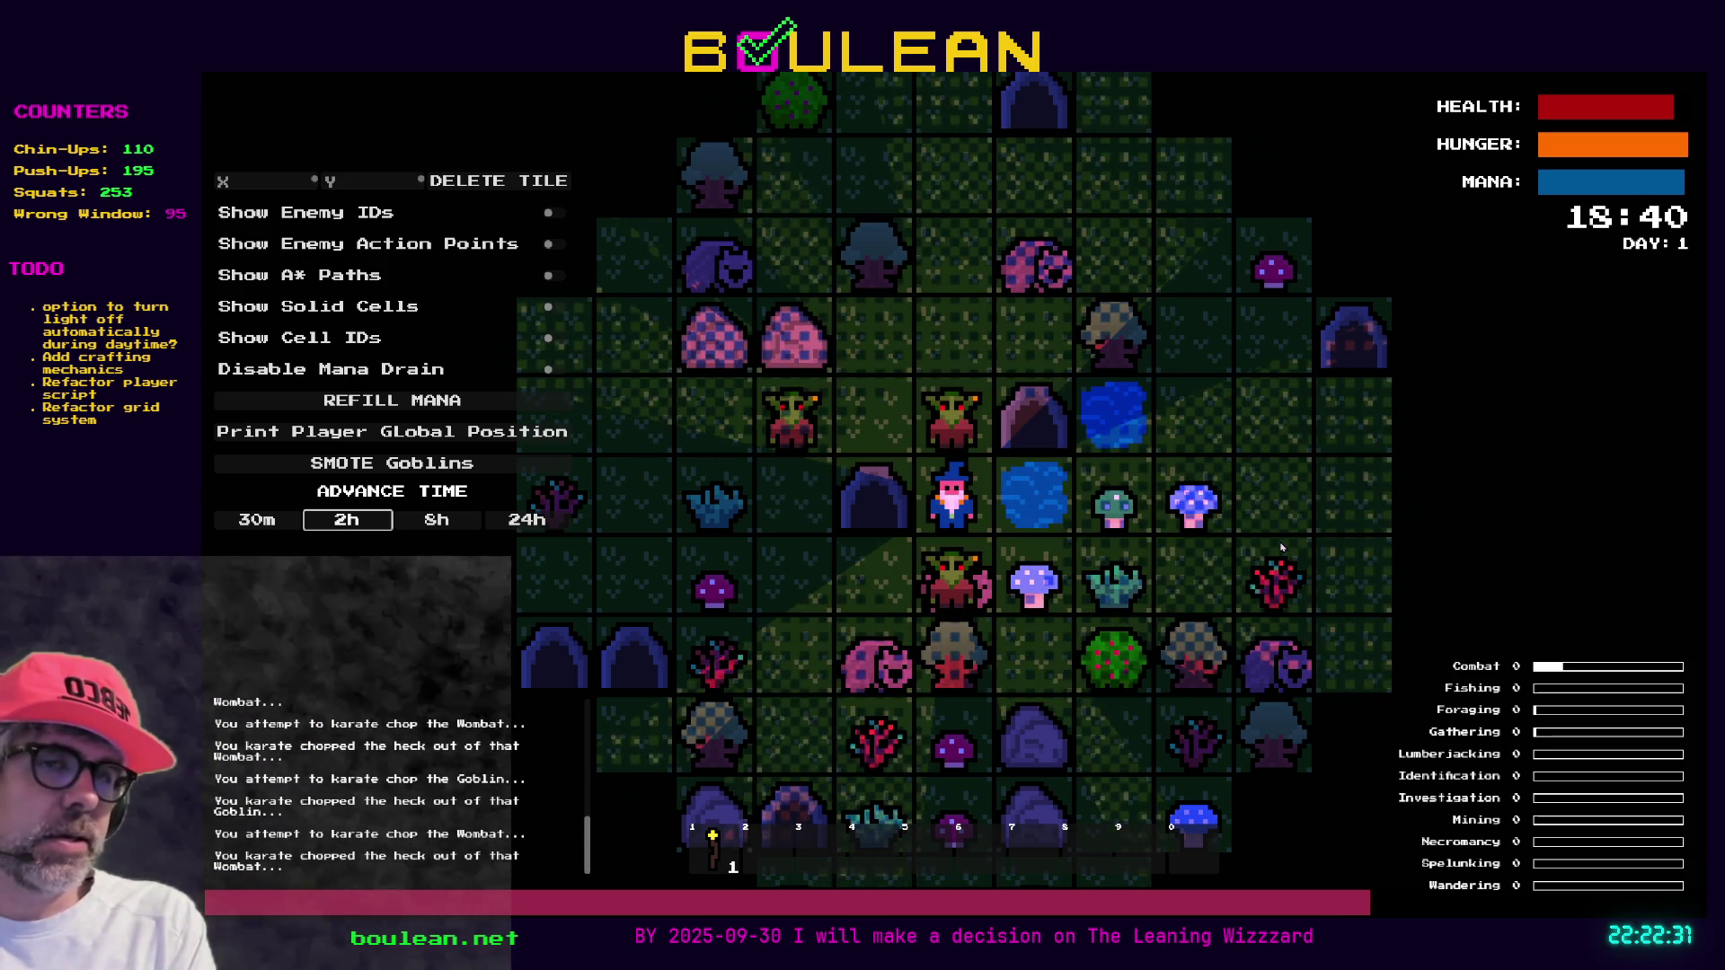
key("Down")
key("Down")
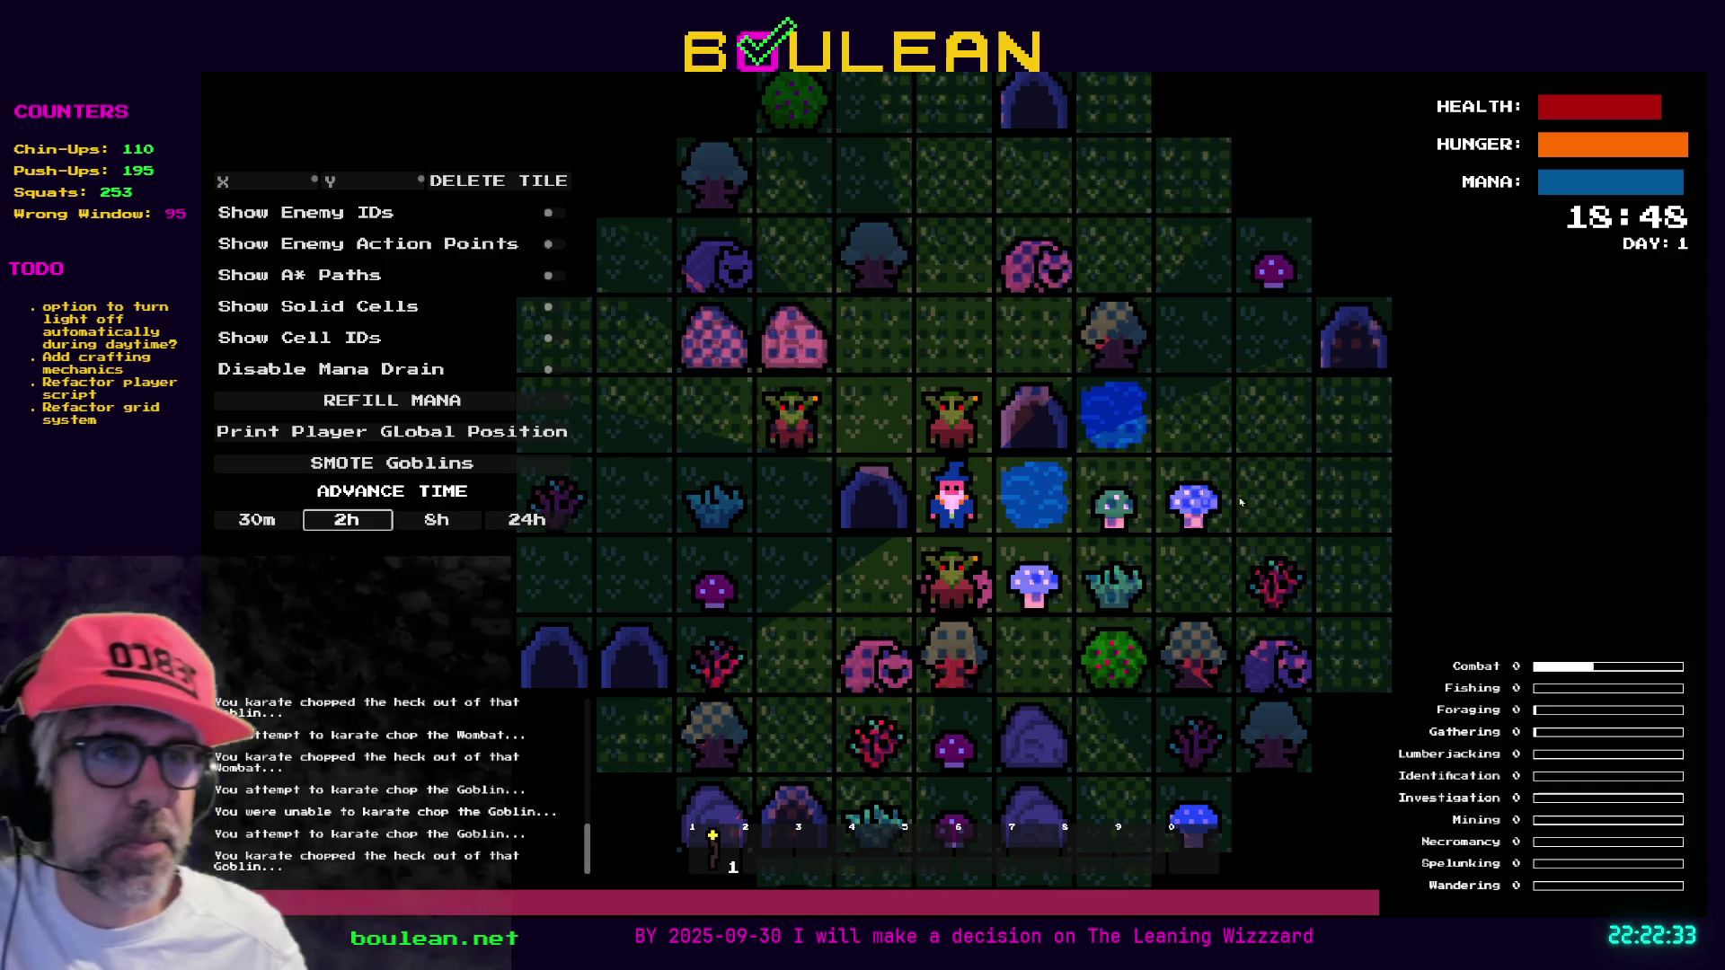
key("Down")
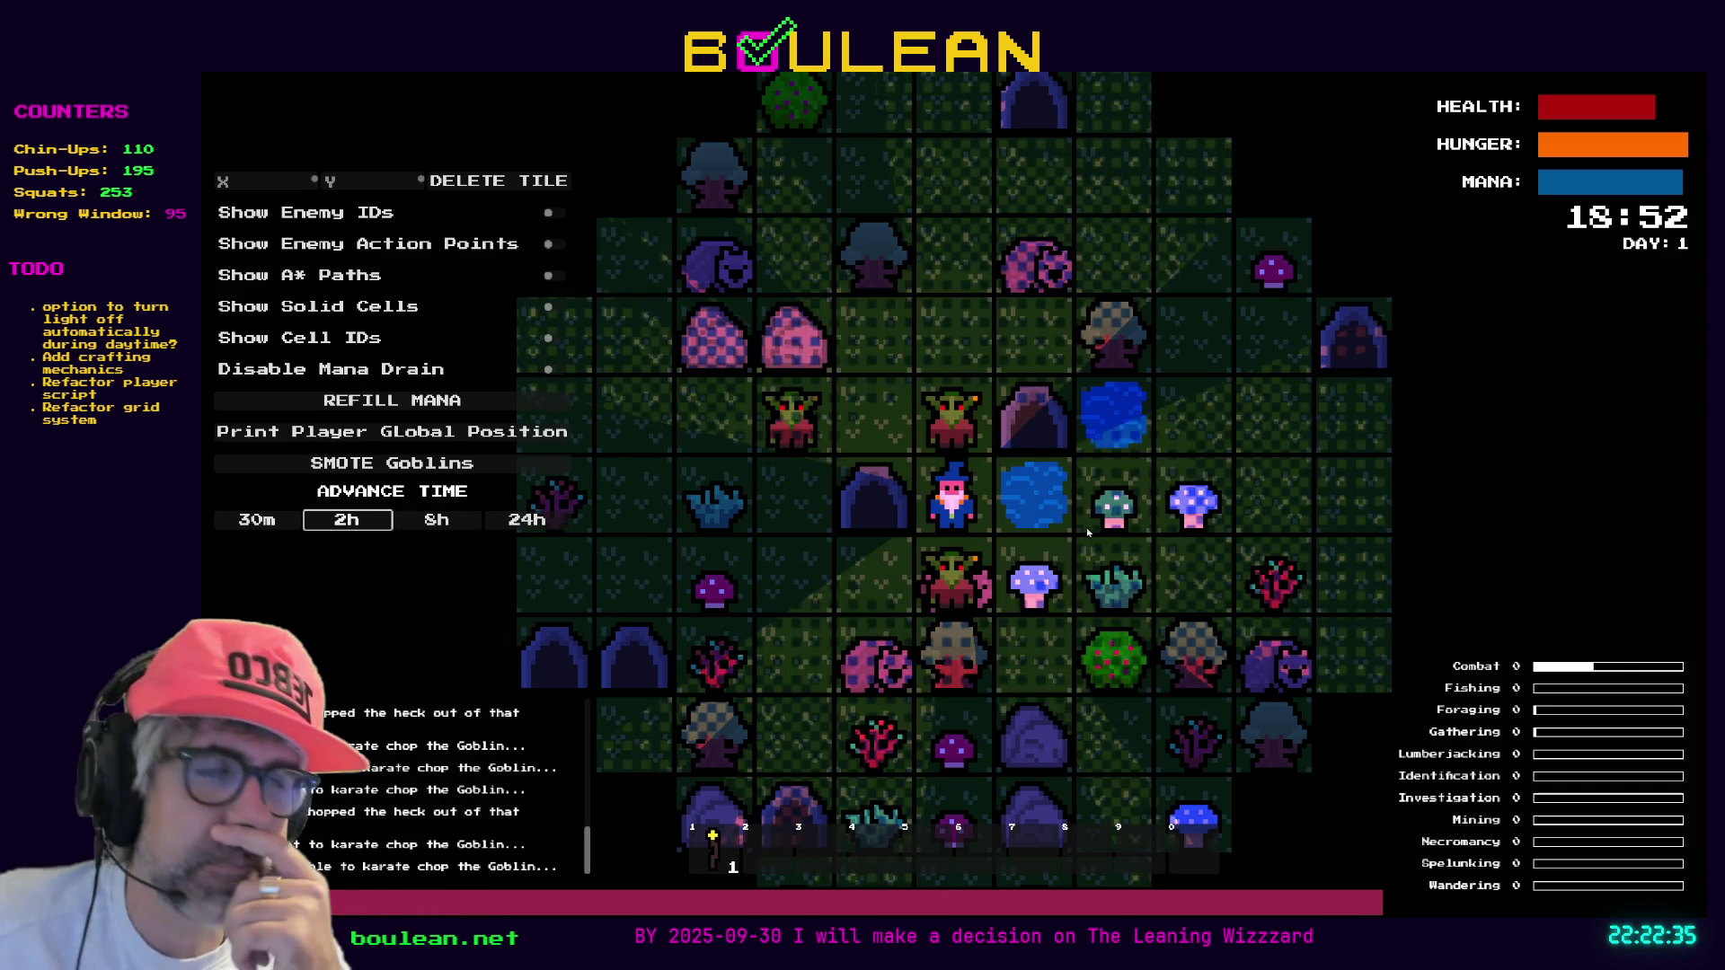
key("Down")
key("Down")
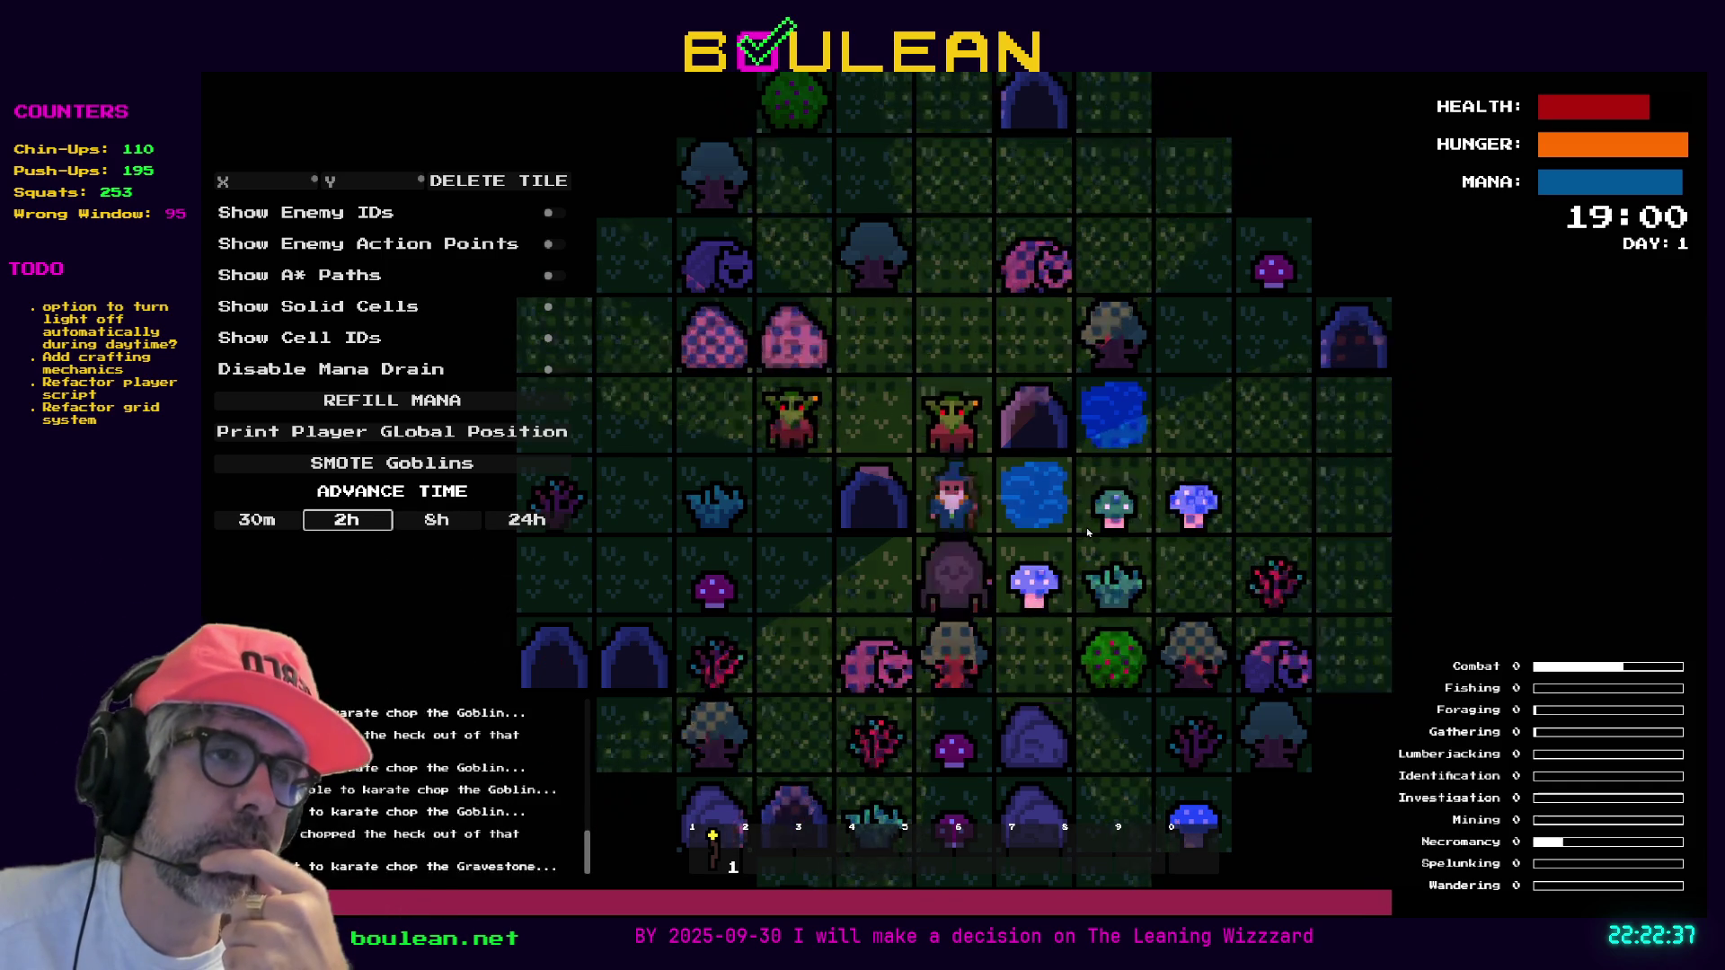
key("Up")
key("Up")
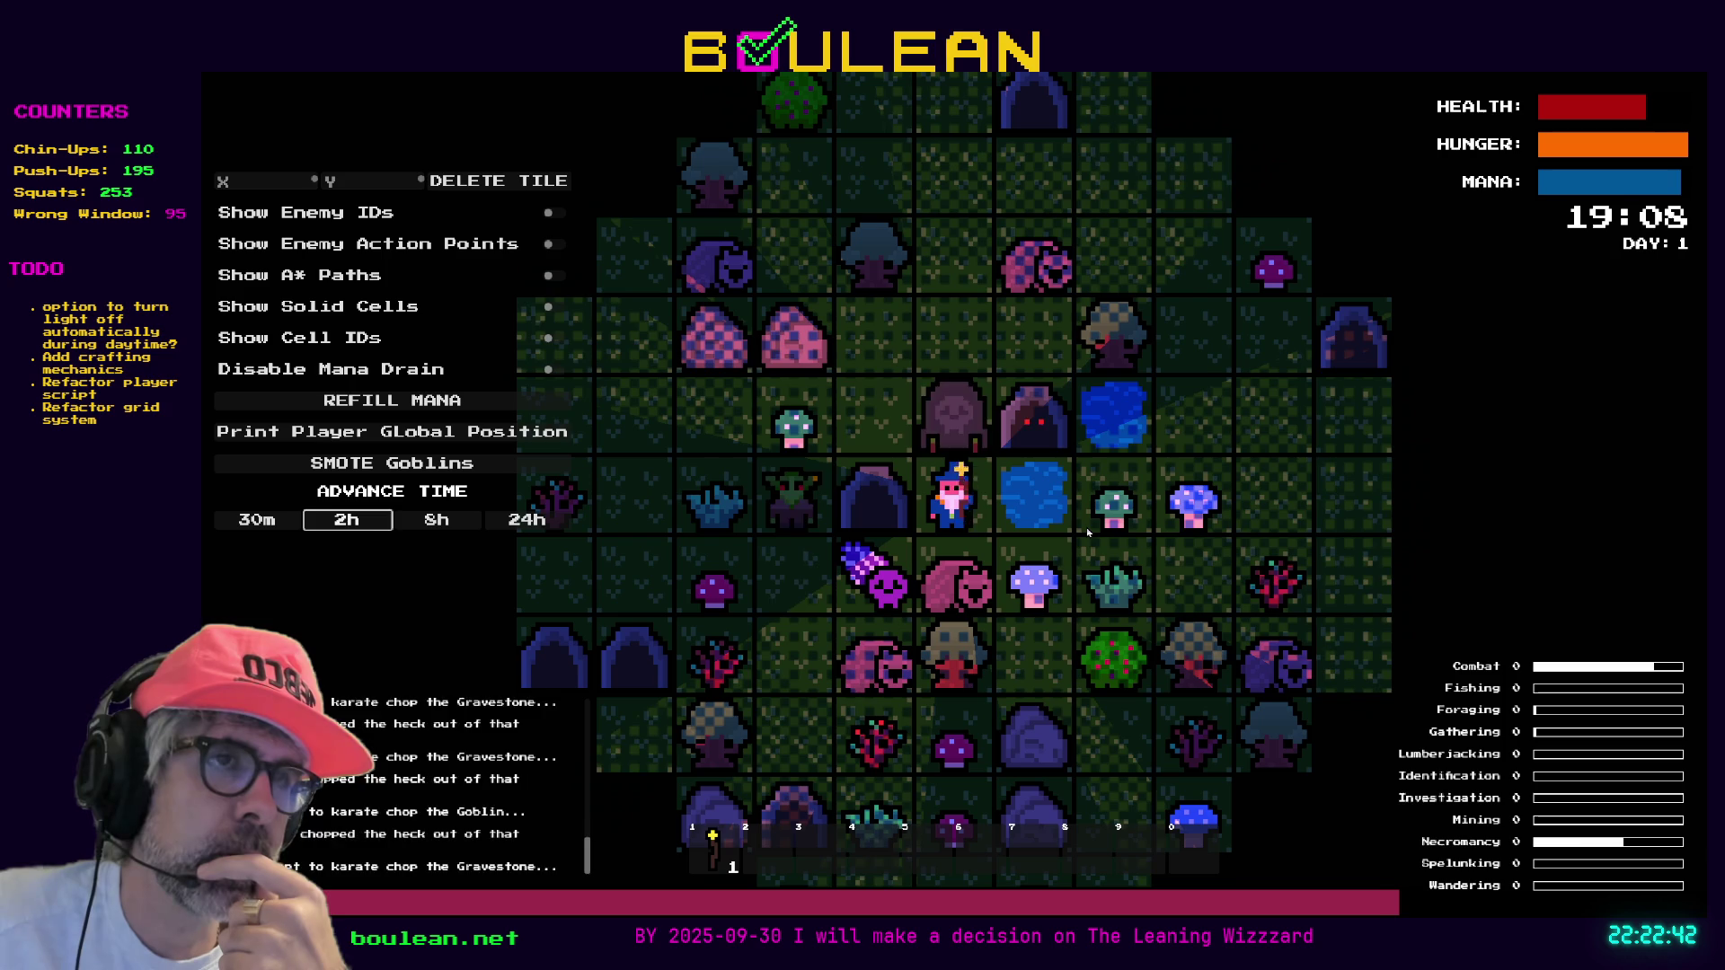
key("Up")
key("Up")
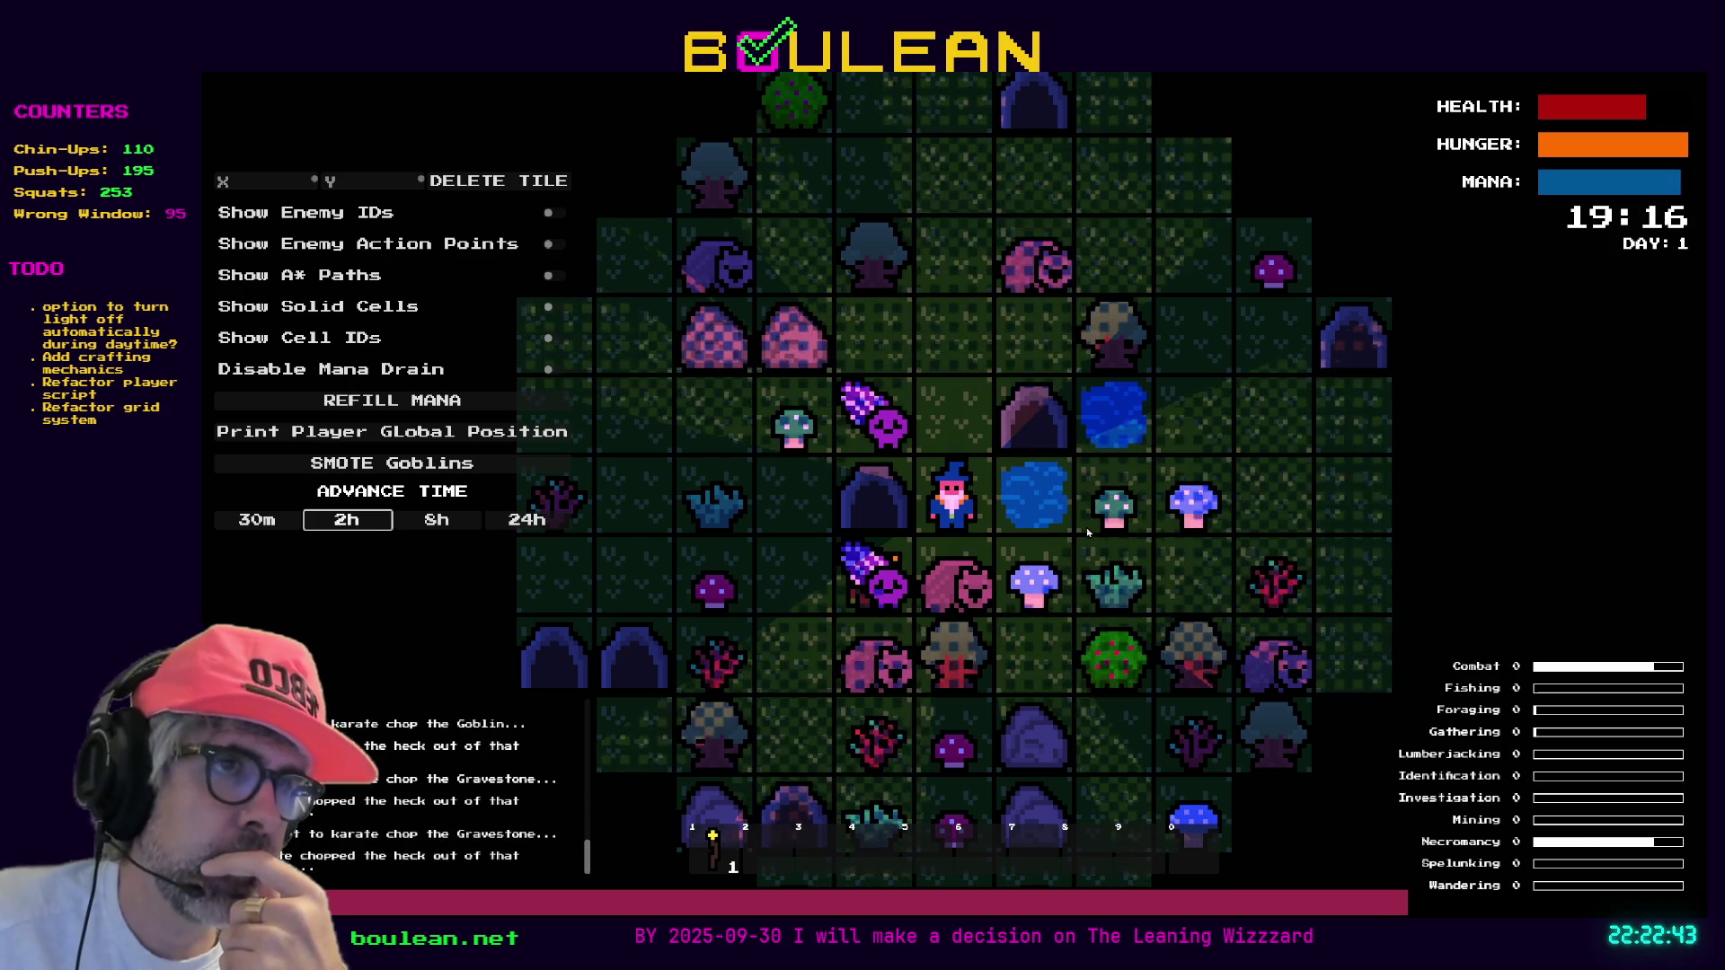
Grab the Soul and Green Mushroom on the left, then clear the right side and collect another Soul
key("Left")
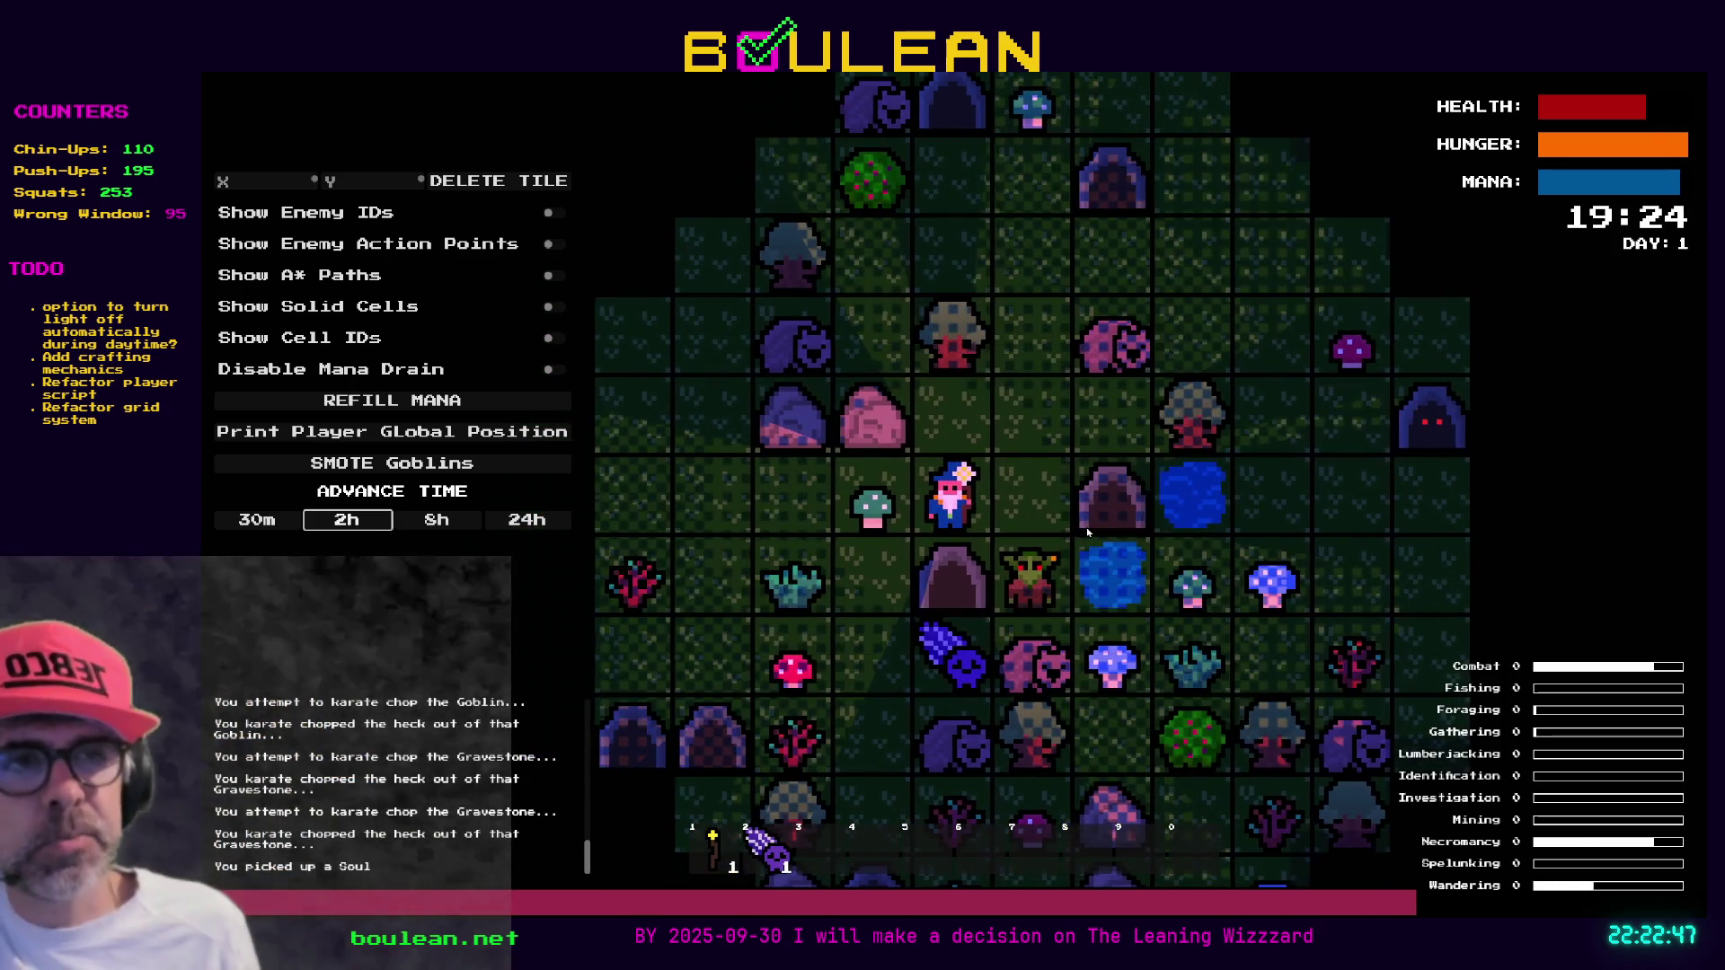
key("Left")
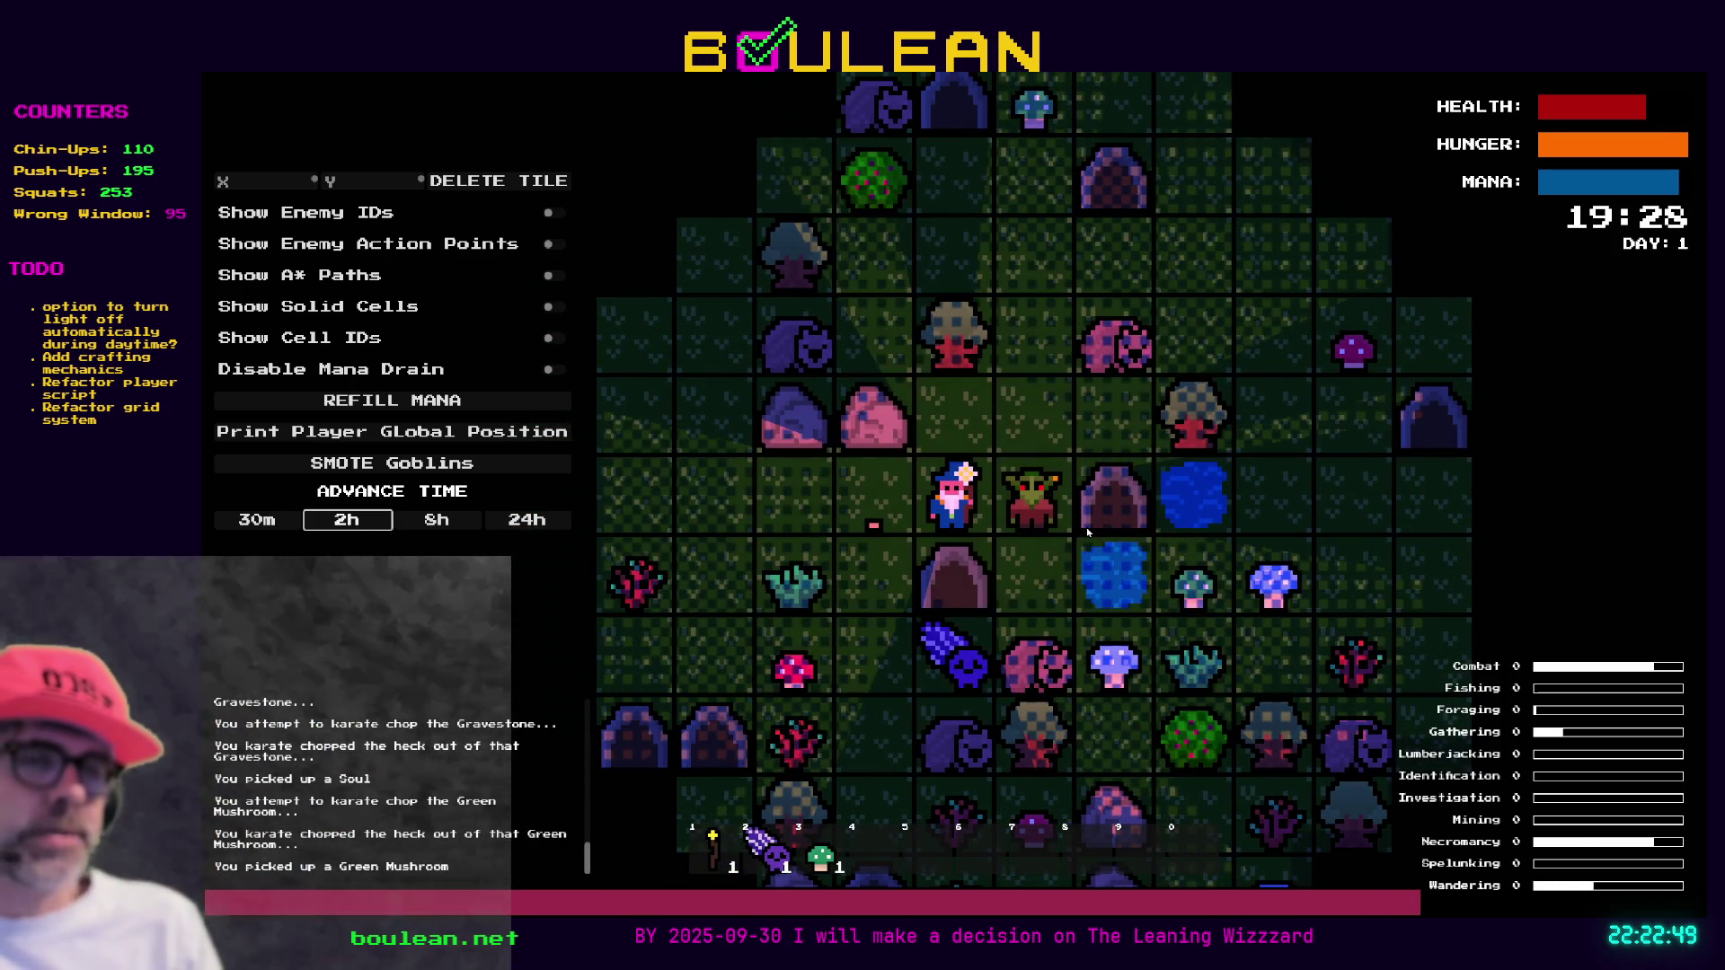
key("Right")
key("Right")
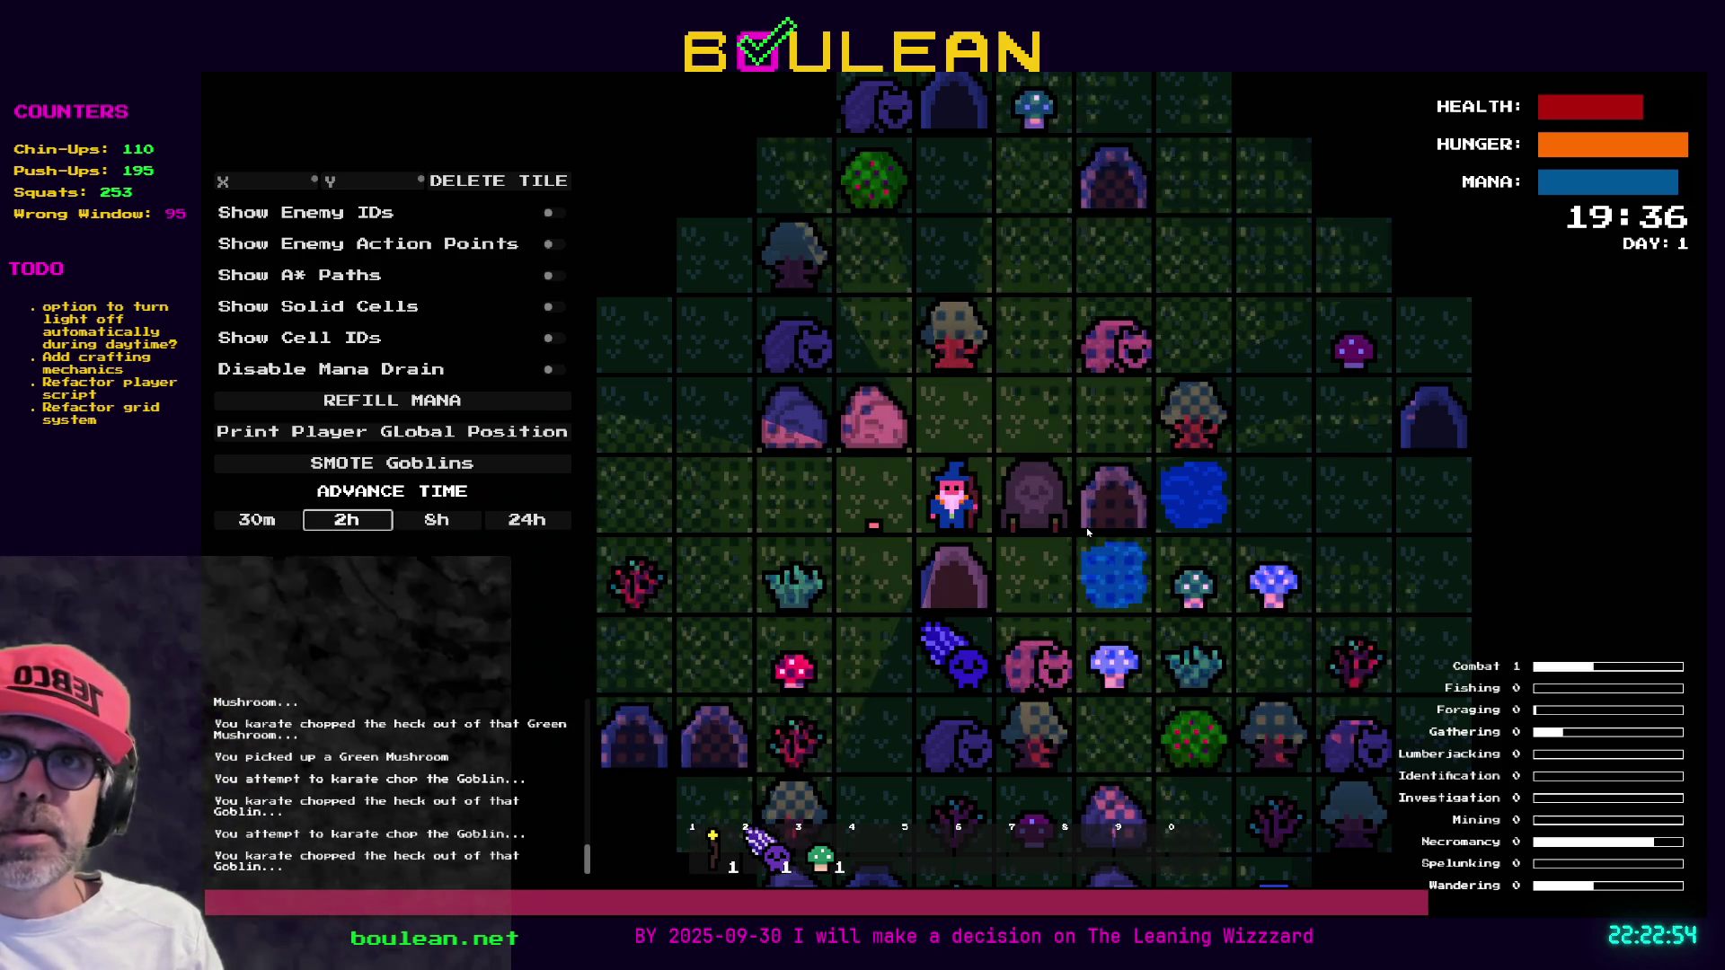
key("Right")
key("Right")
key("Right")
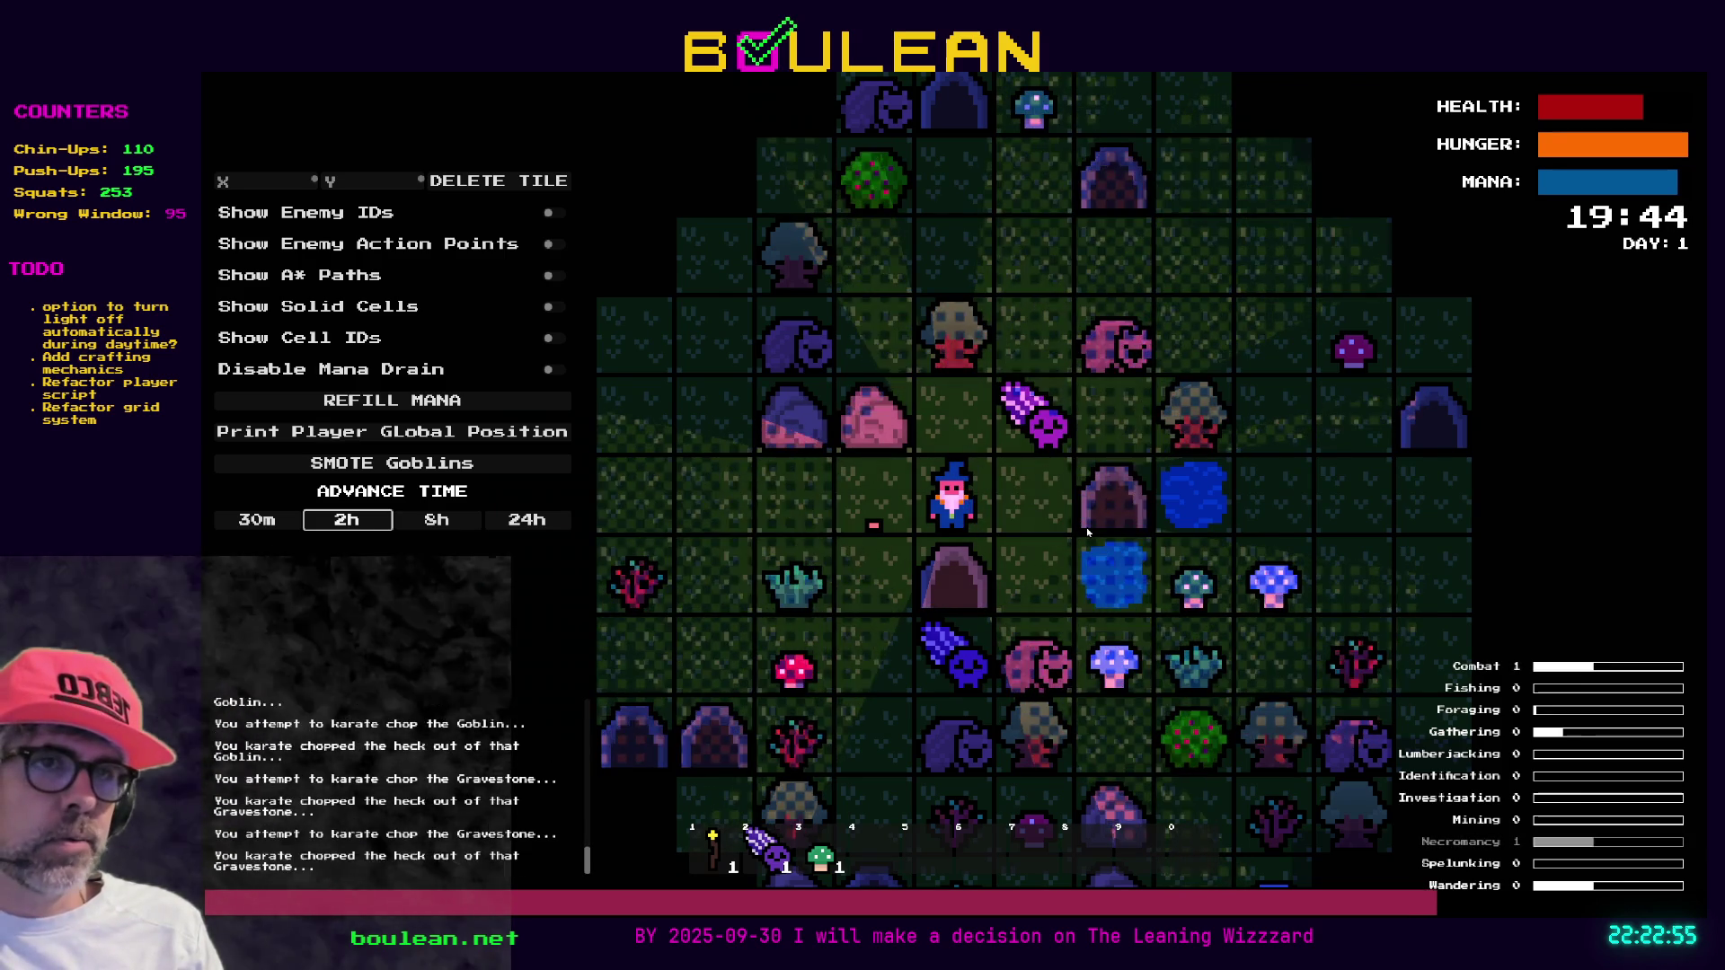
key("Up")
key("Right")
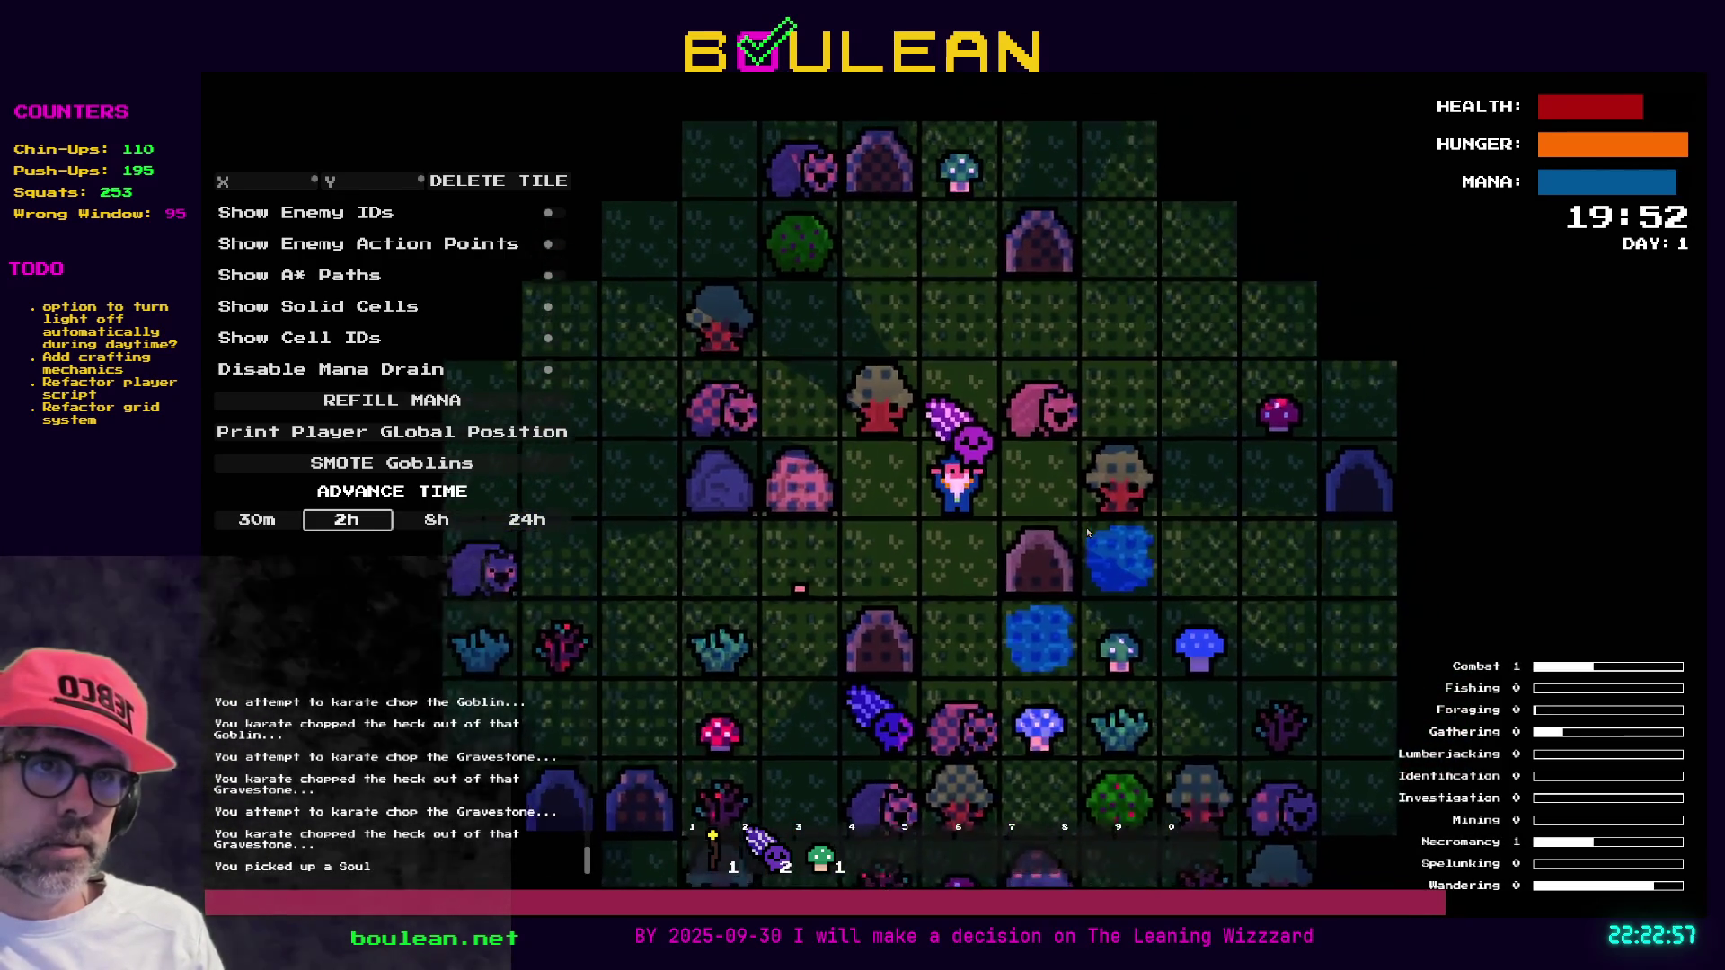
Fell the tree into 3 logs, pick them up, gather 2 Red Mushrooms, then stop the game with F8
key("Right")
key("Right")
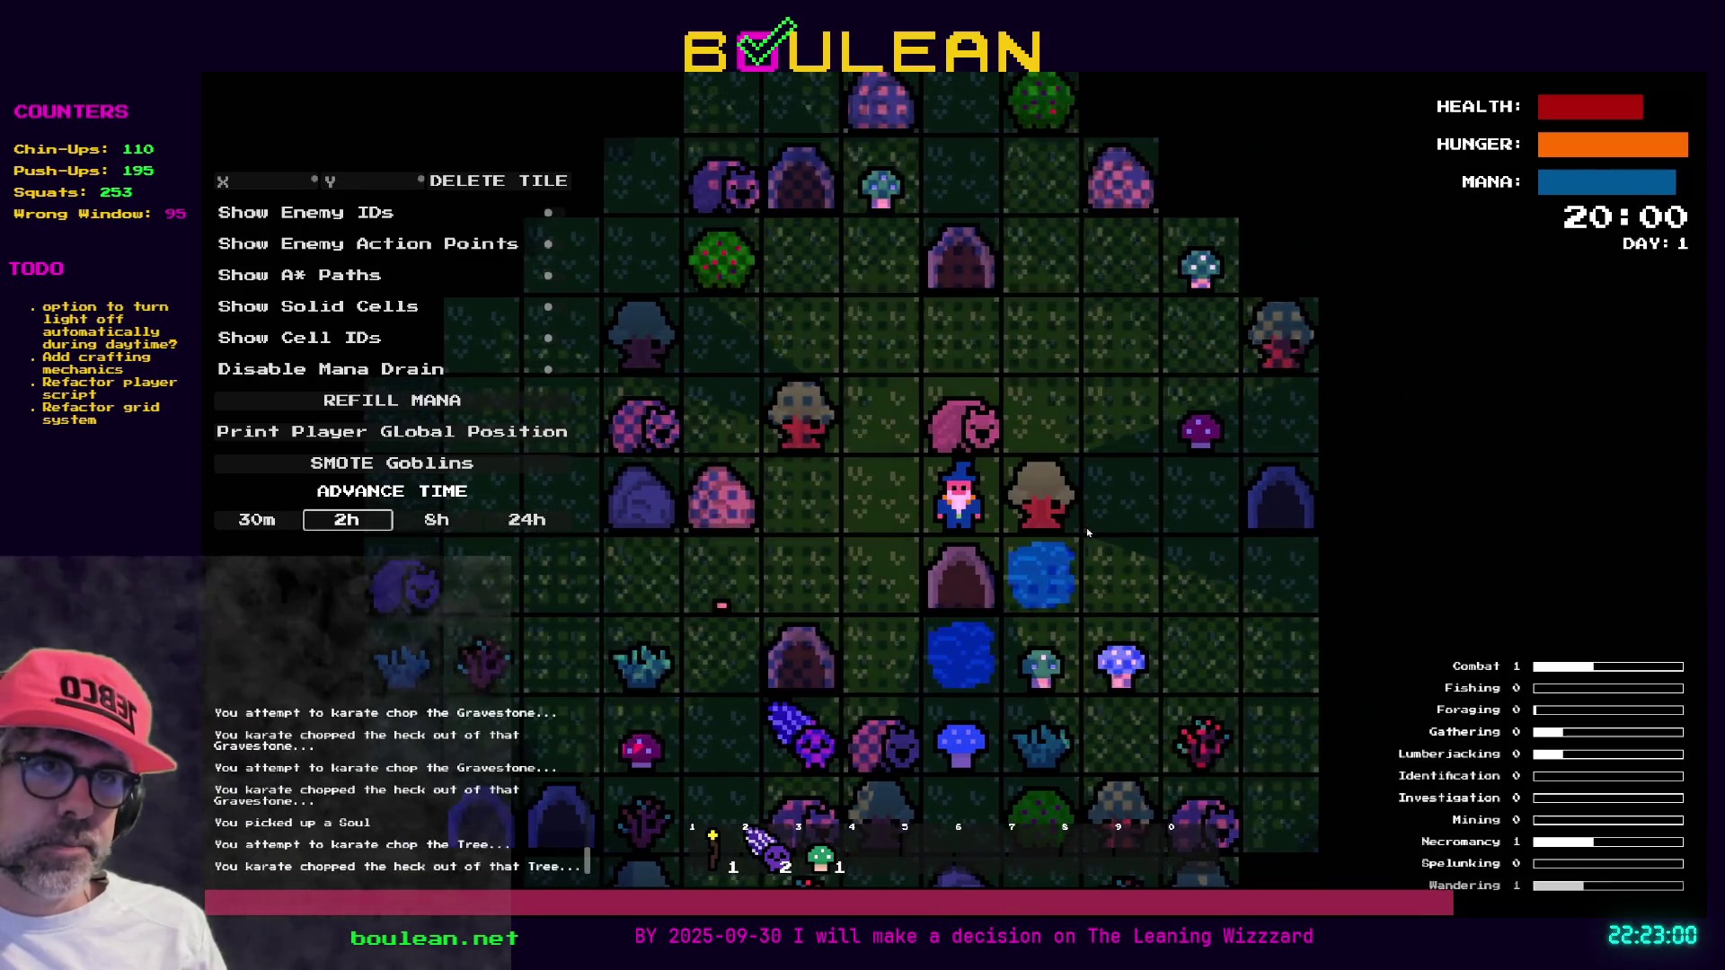
key("Right")
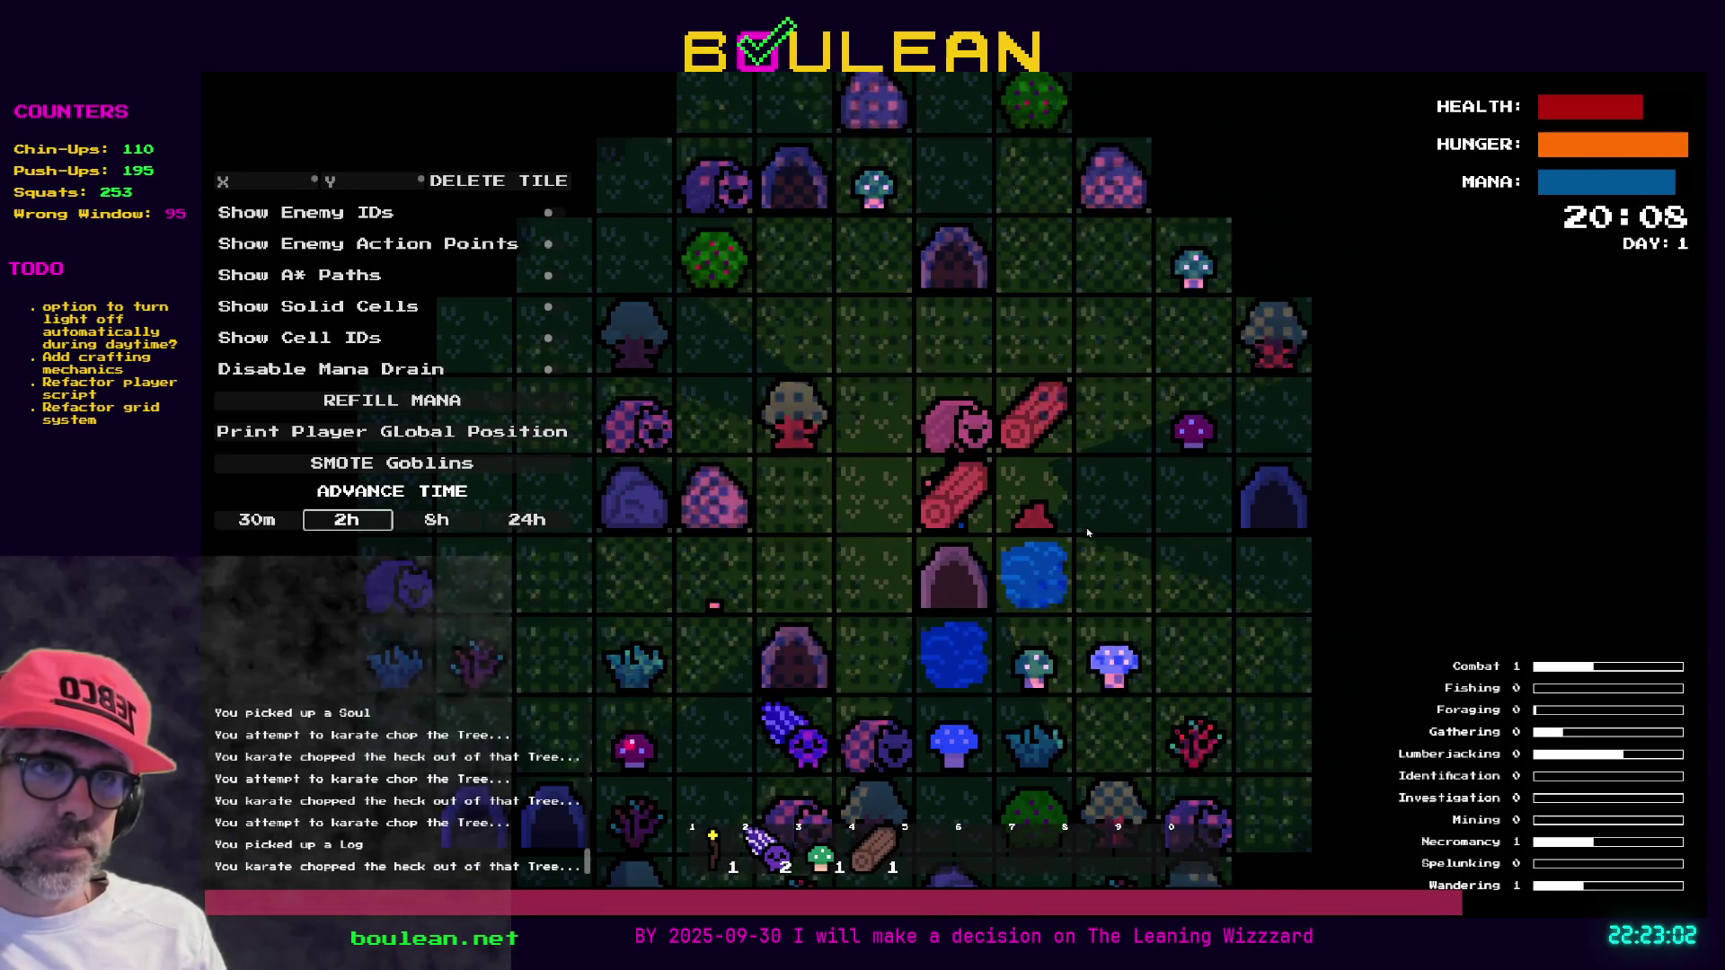
key("Right")
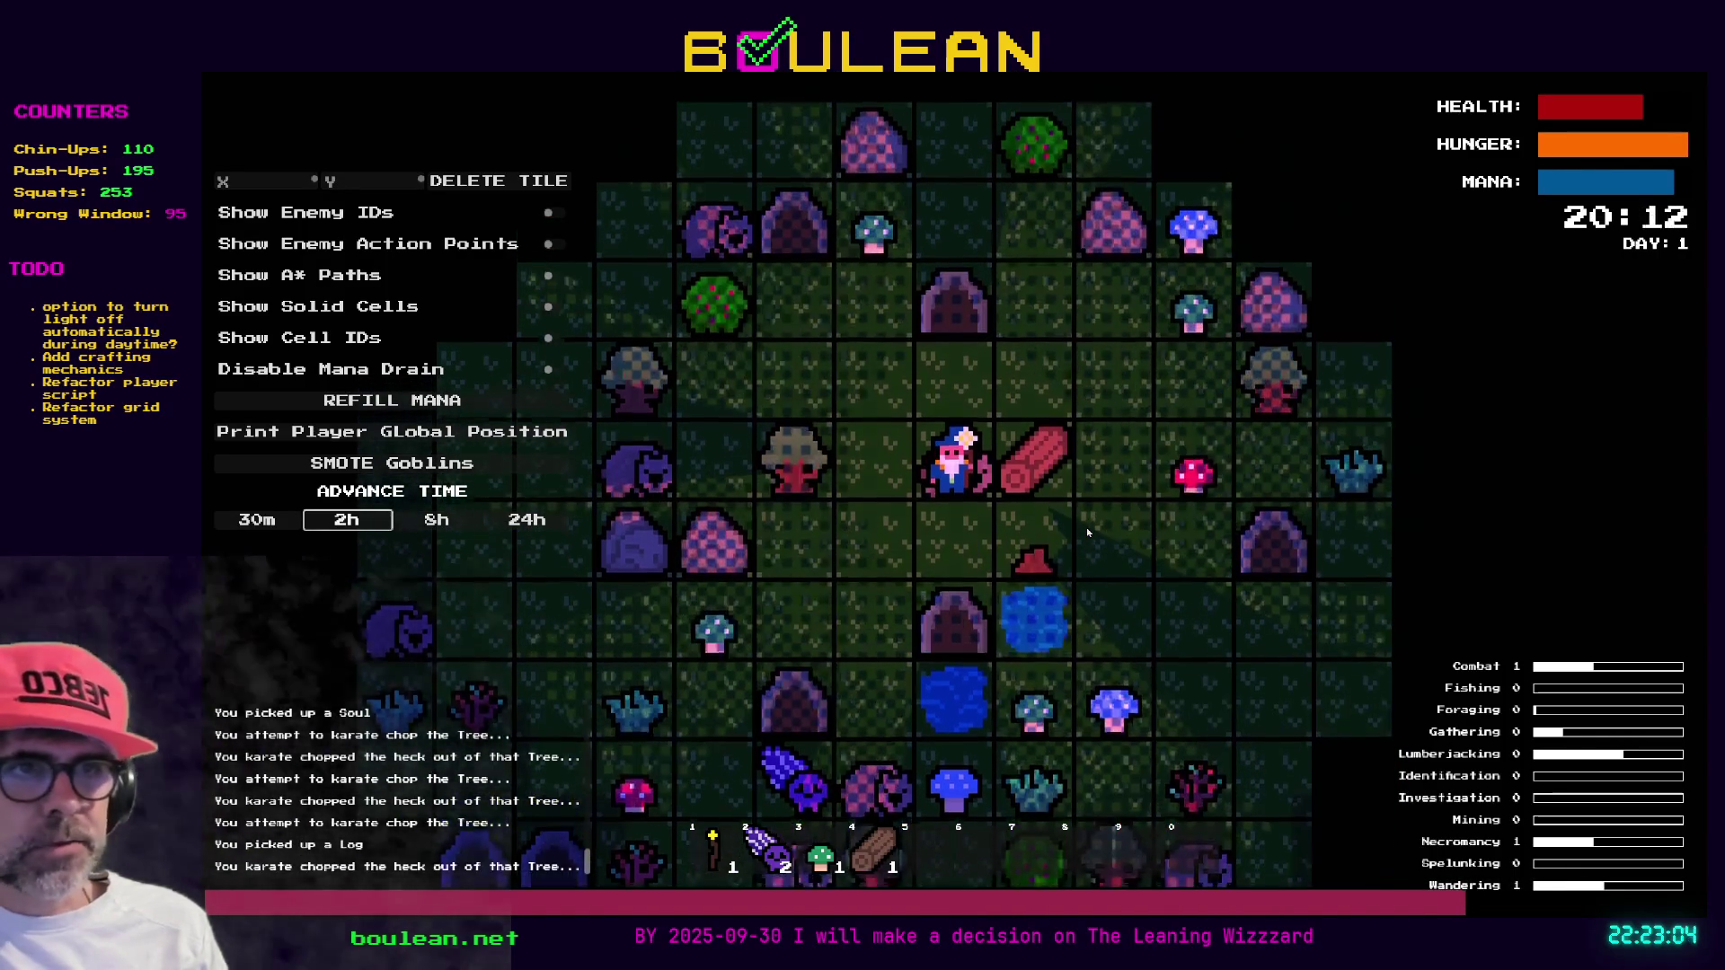
key("Up")
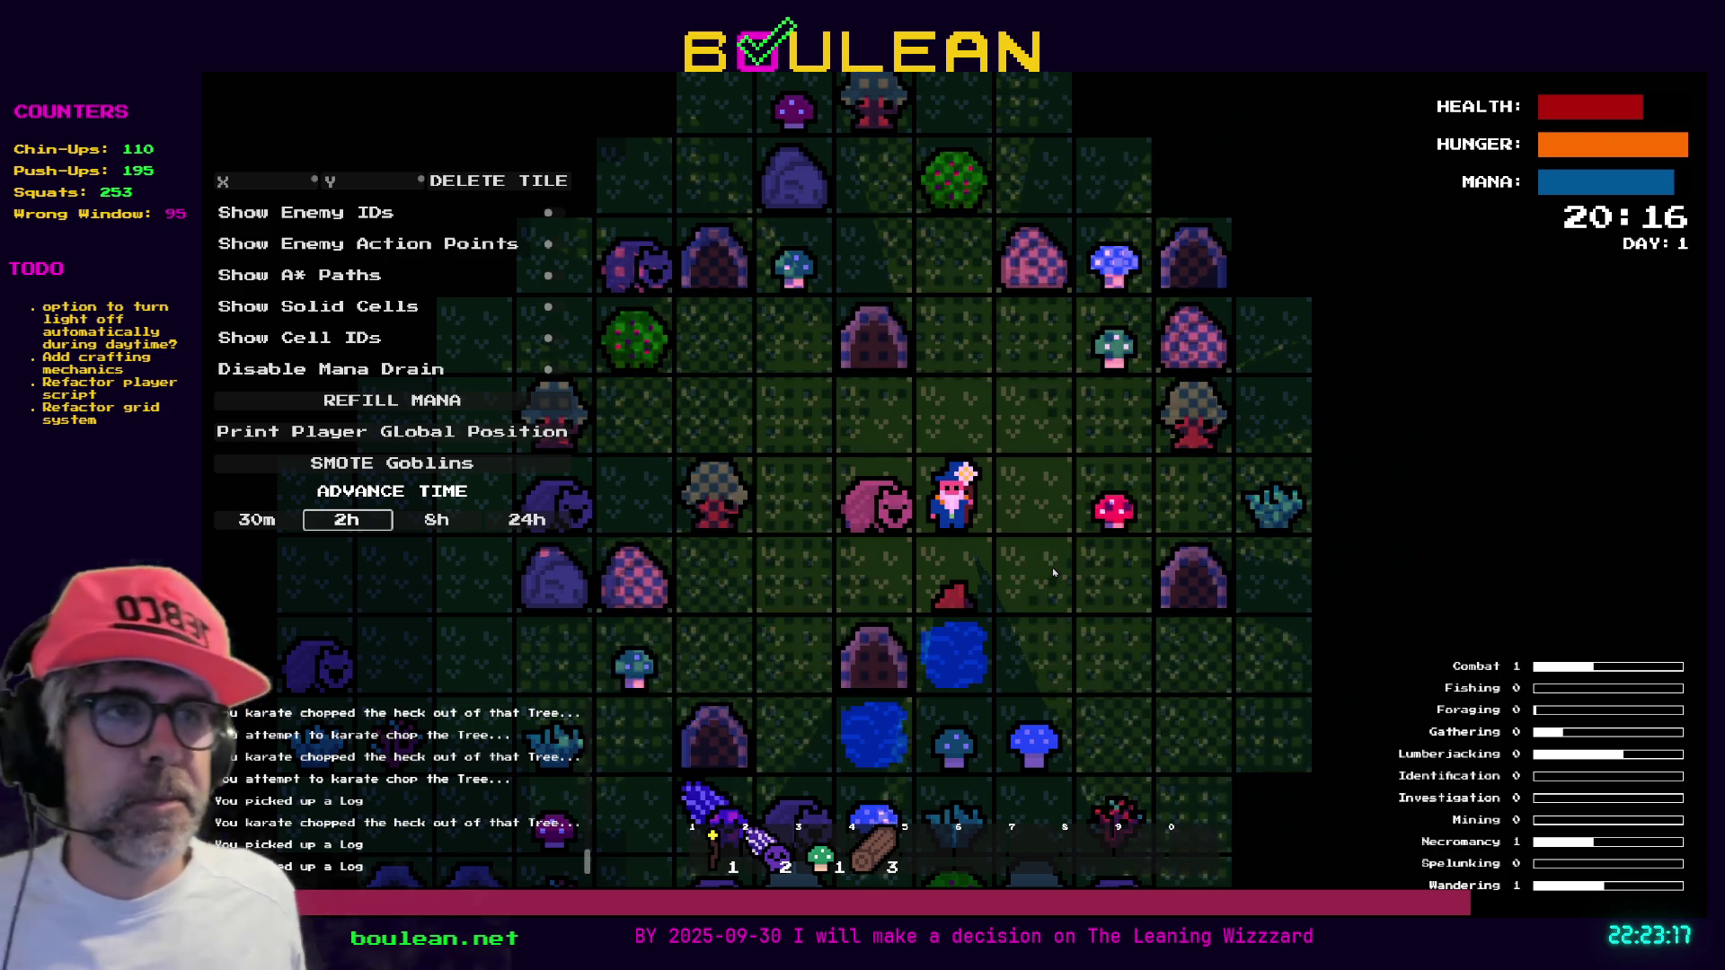
key("d")
key("d")
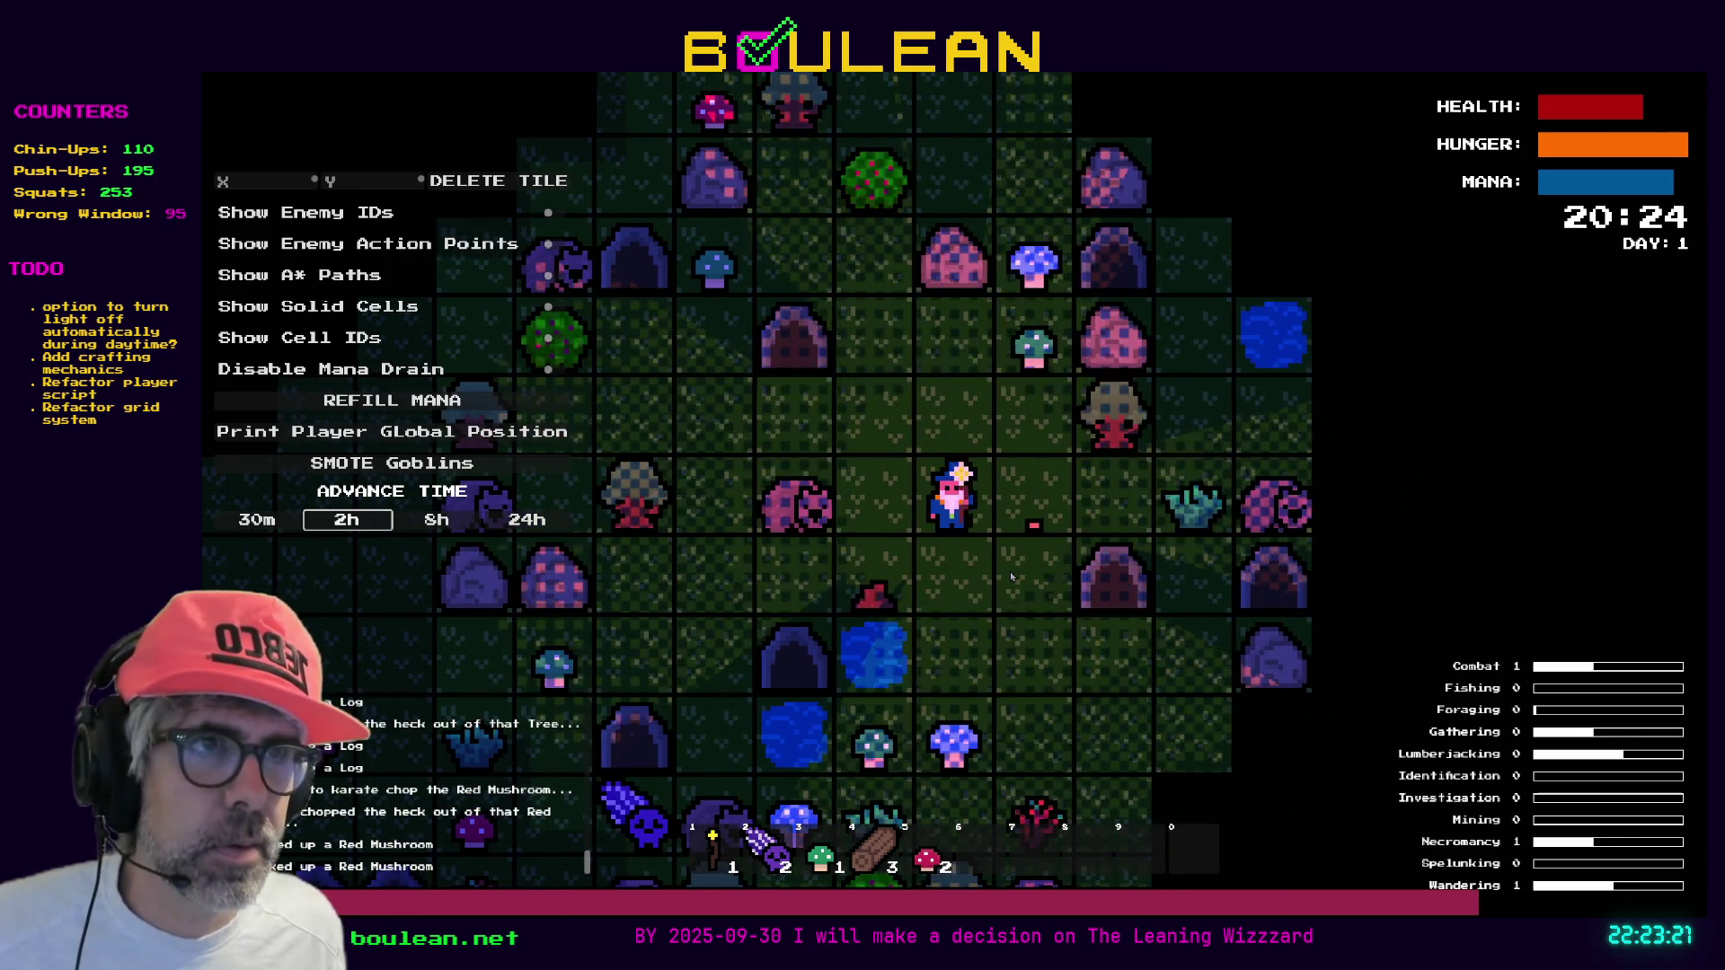
key("F8")
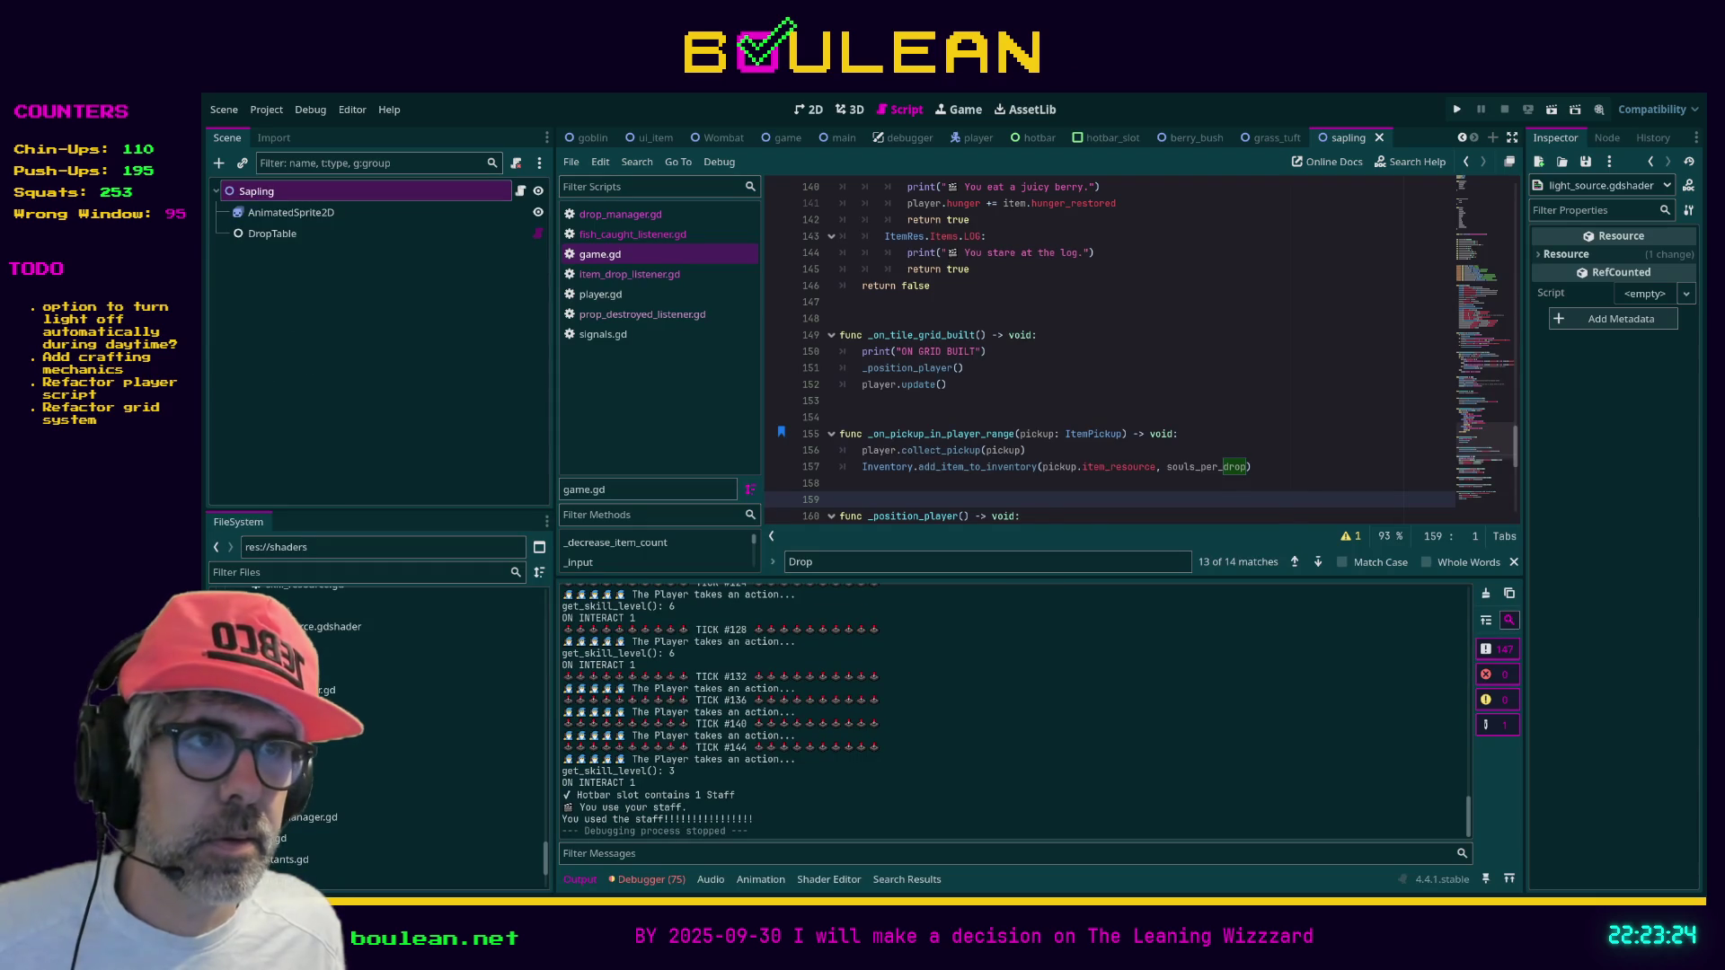
Place the cursor on empty line 170 of game.gd and select light_source.gdshader in the FileSystem dock
scroll(1105, 499, "down", 3)
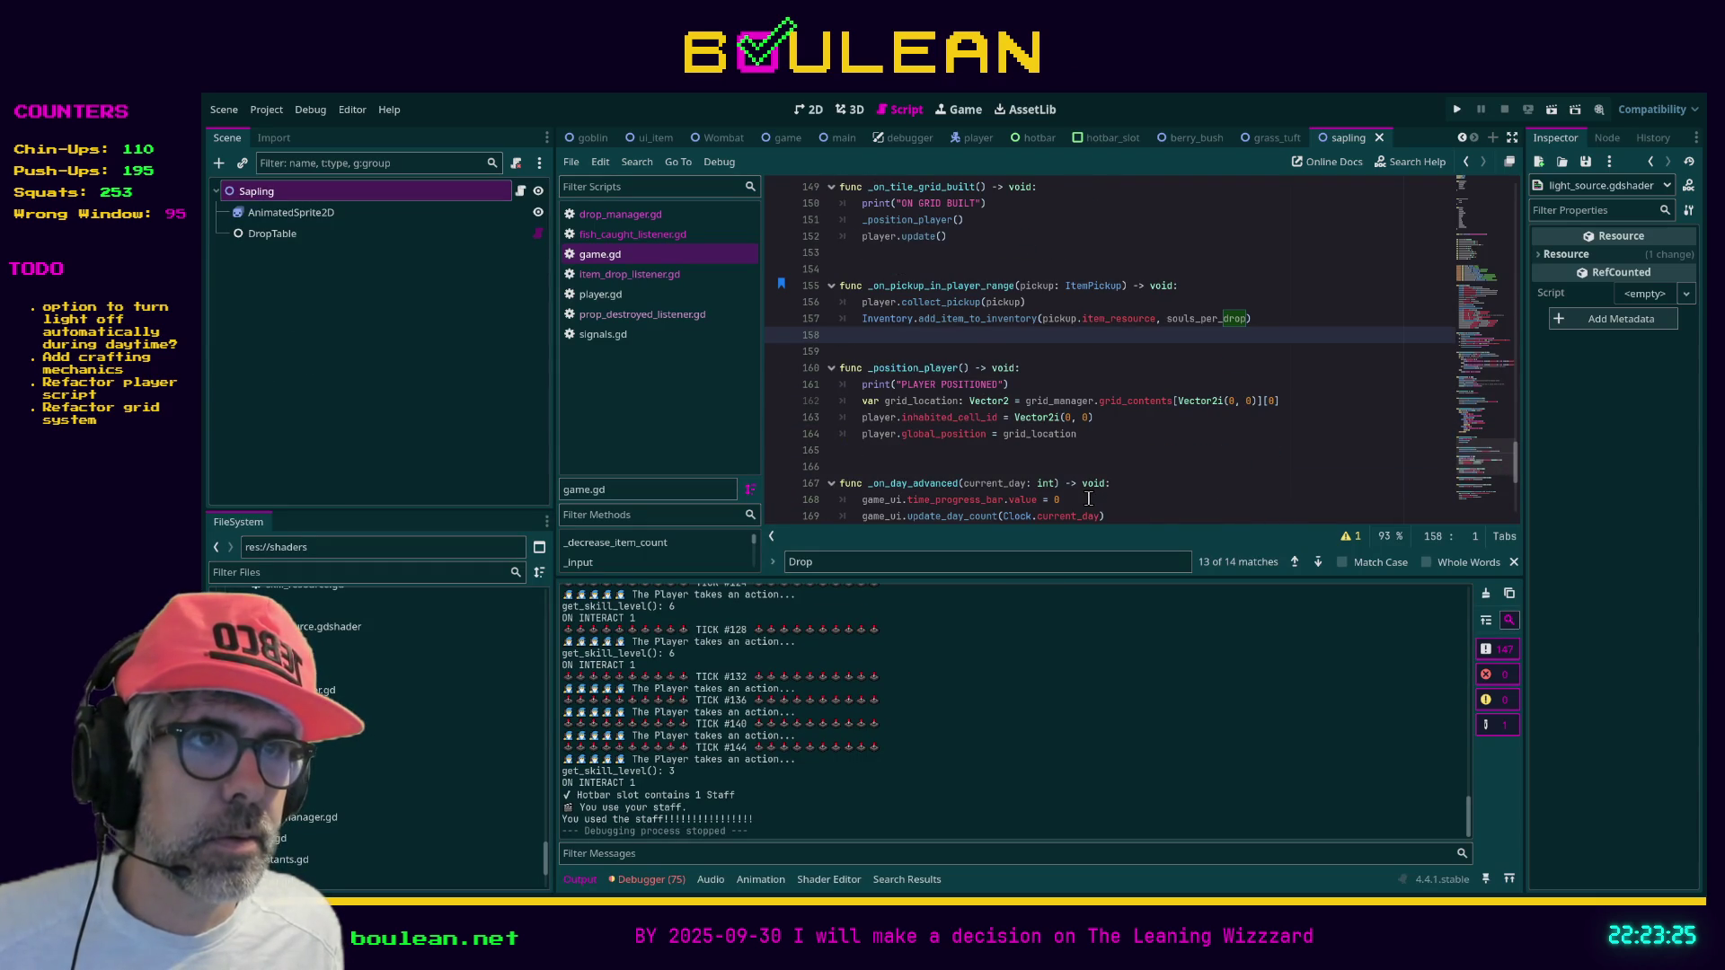
scroll(1096, 498, "down", 1)
left_click(1087, 456)
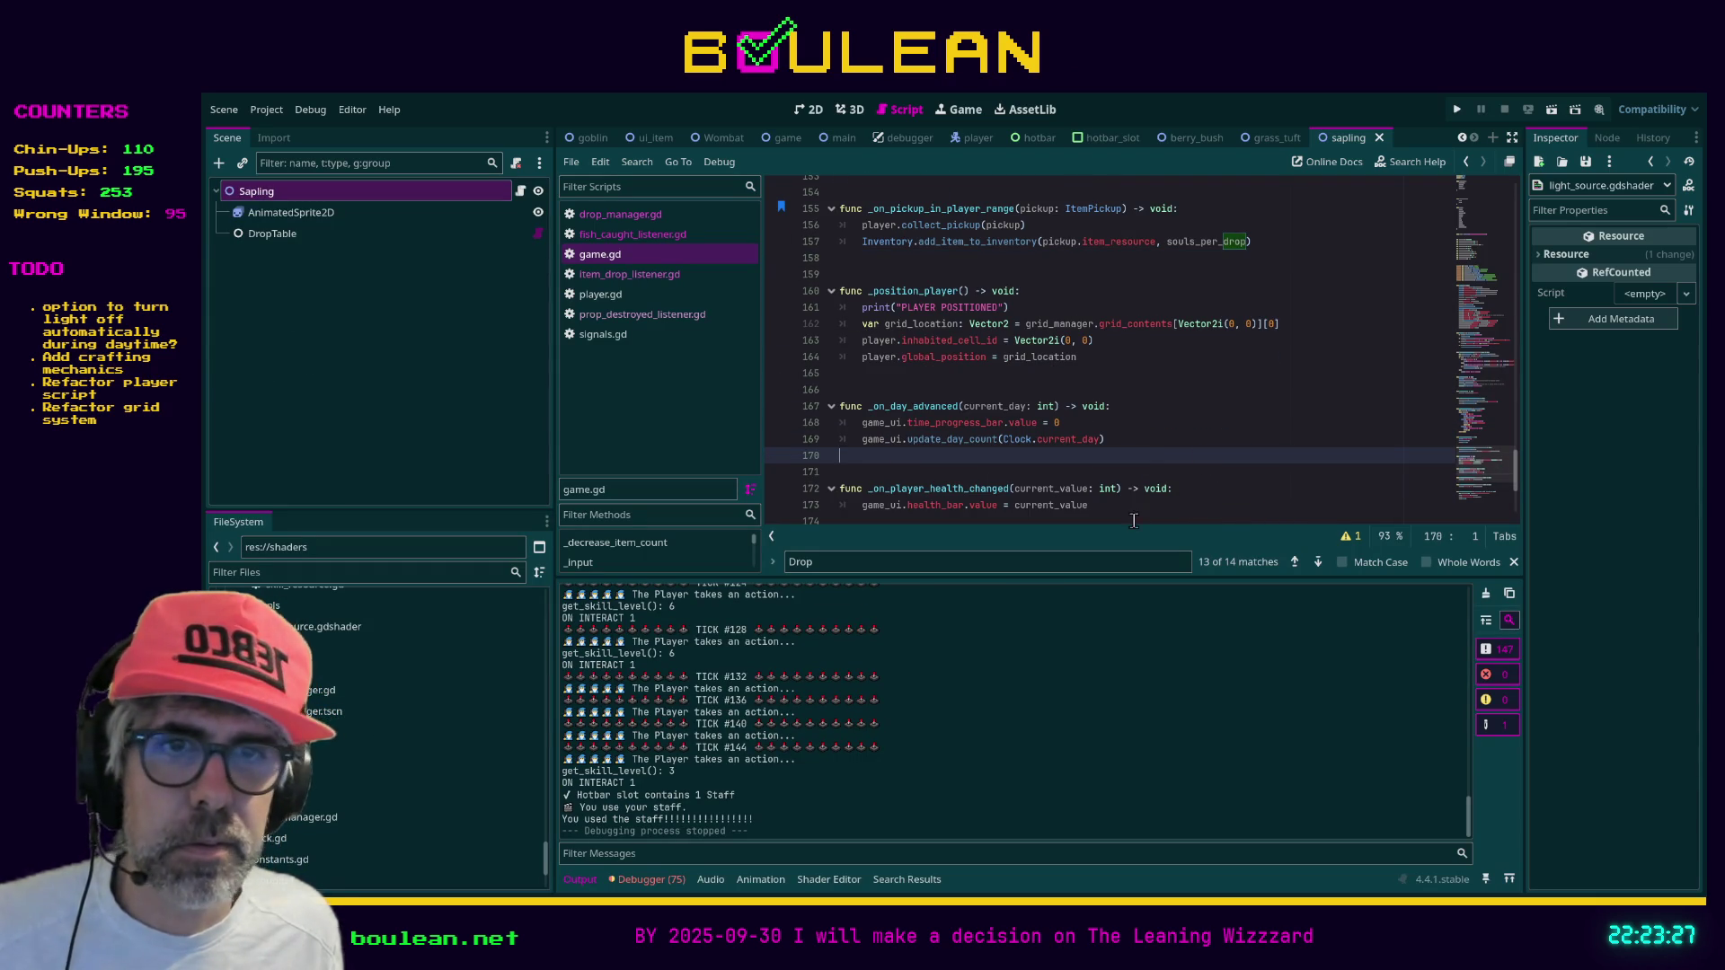
scroll(358, 784, "up", 3)
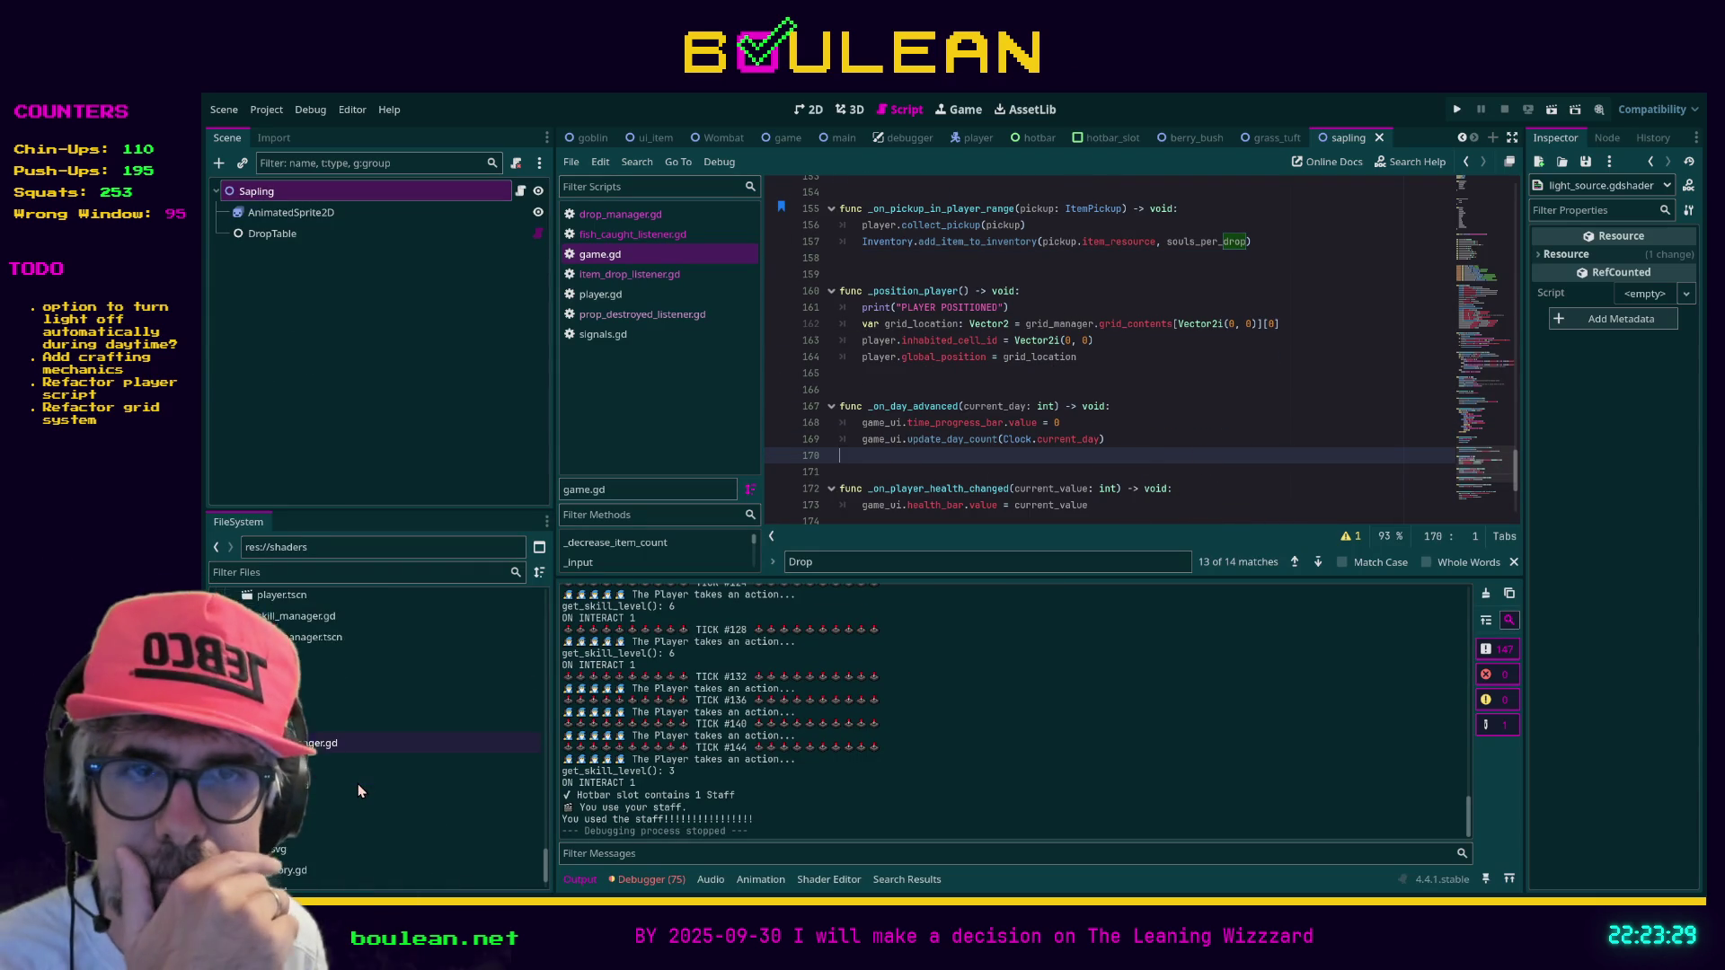
scroll(347, 787, "down", 1)
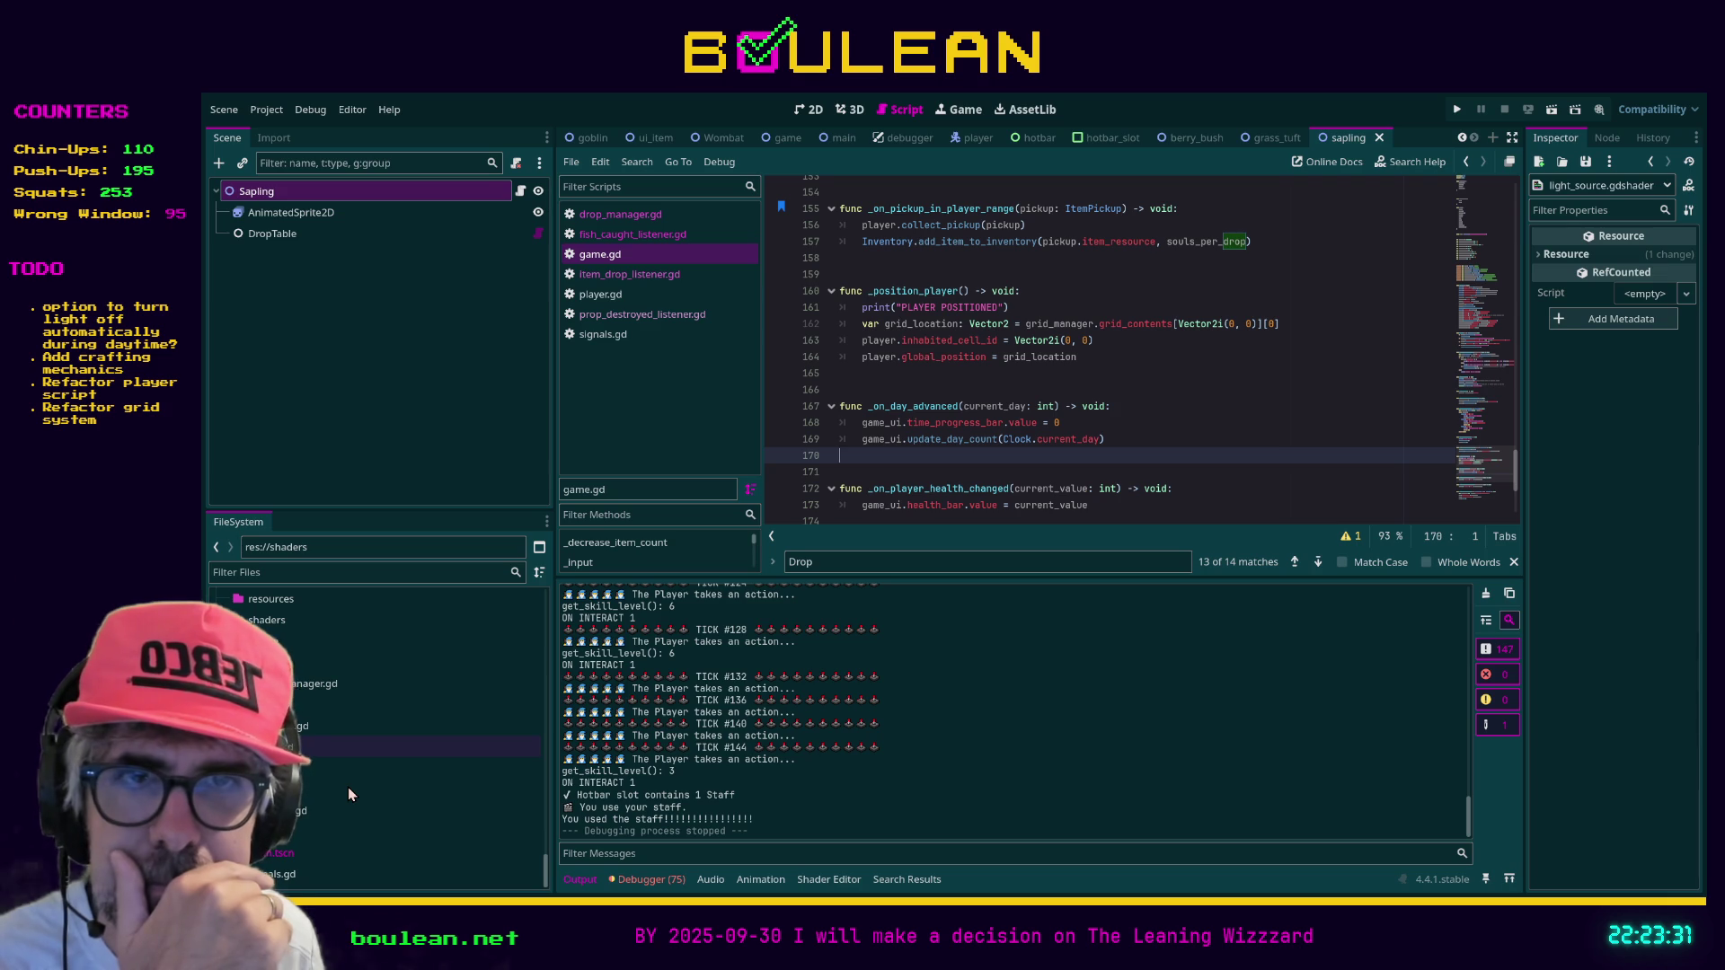
scroll(307, 791, "up", 2)
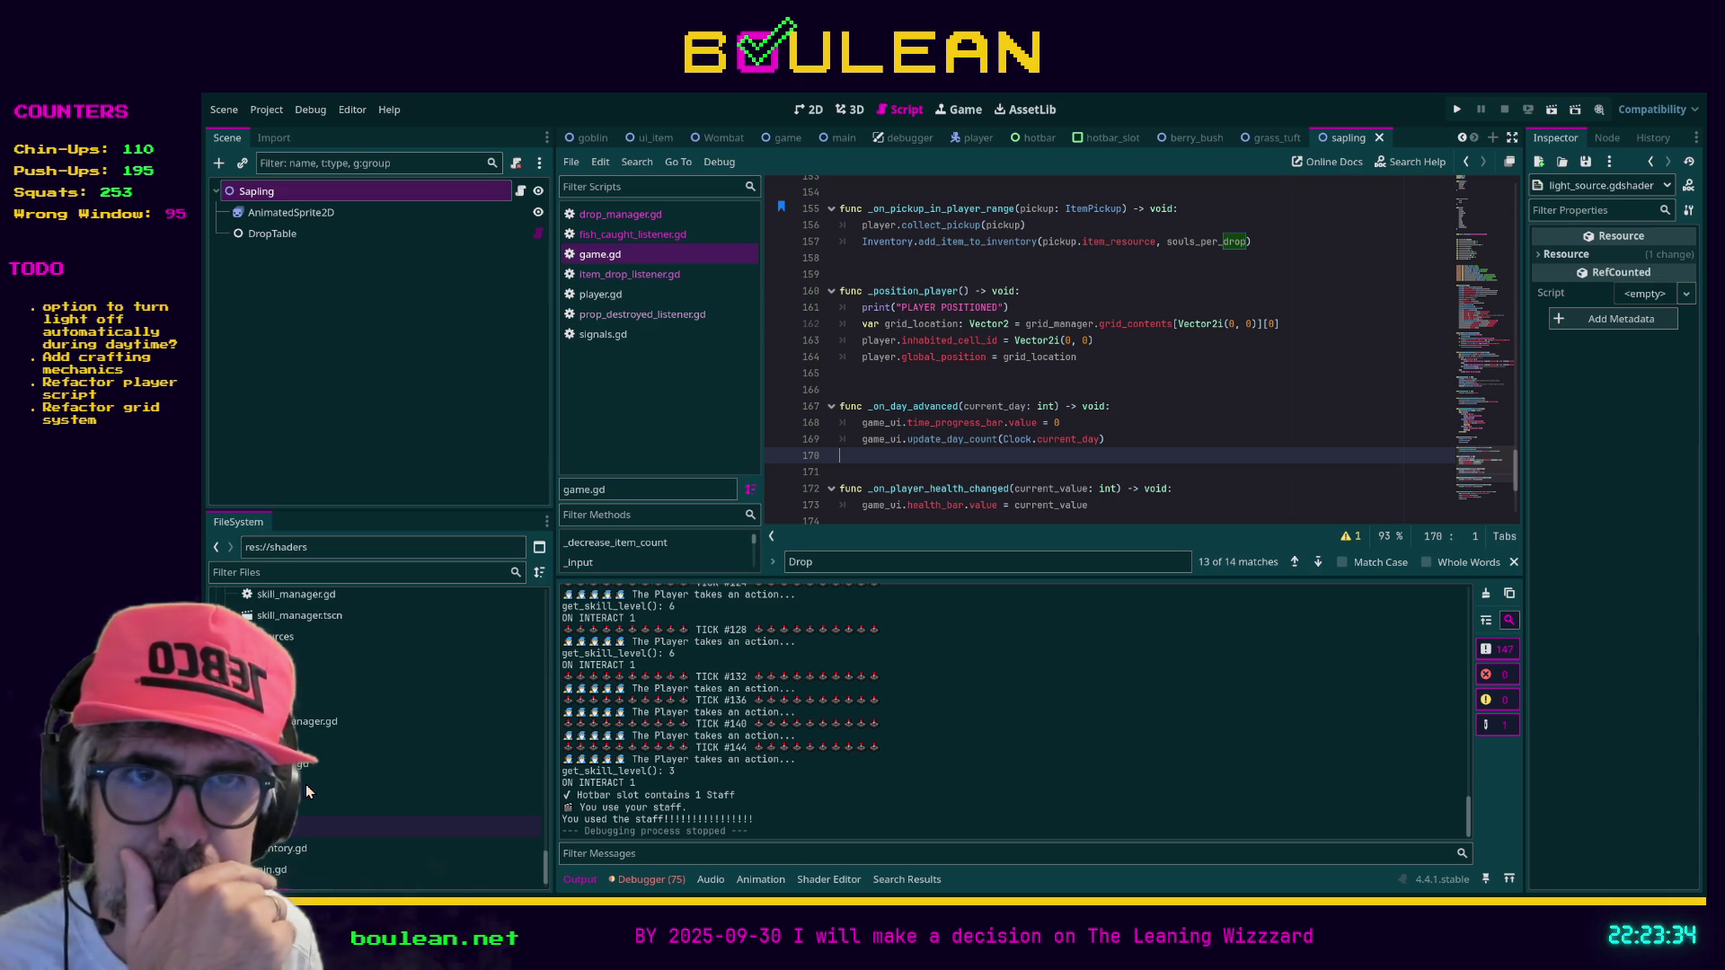
scroll(304, 718, "up", 1)
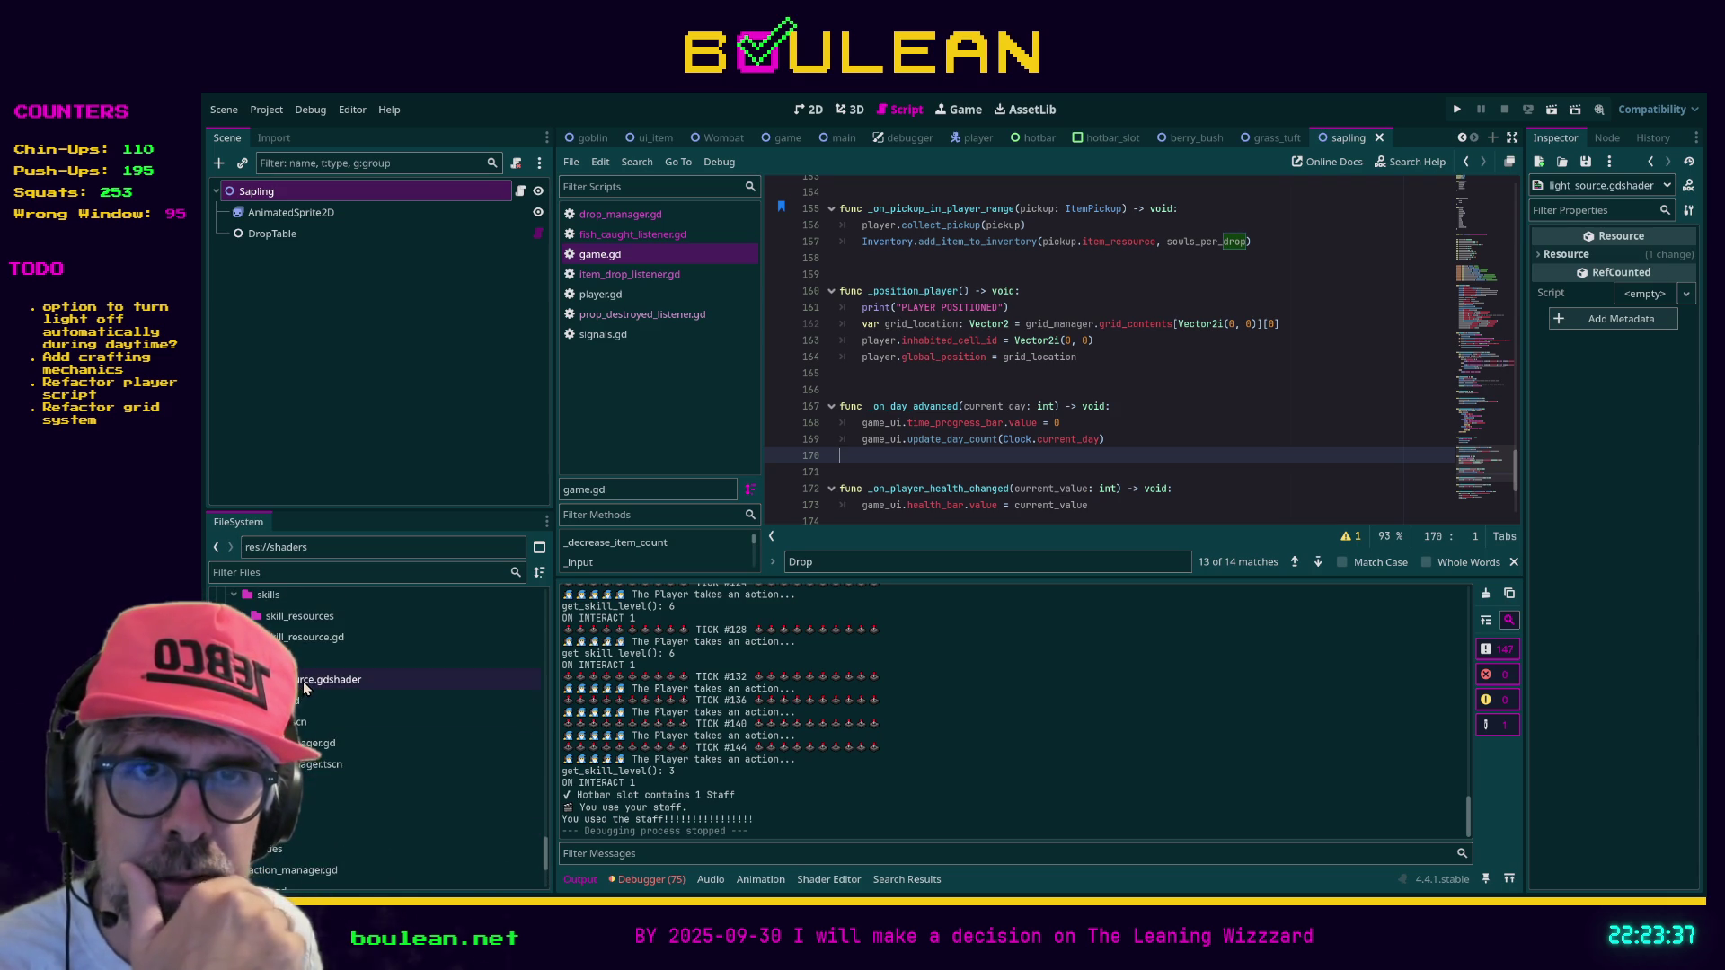
left_click(305, 680)
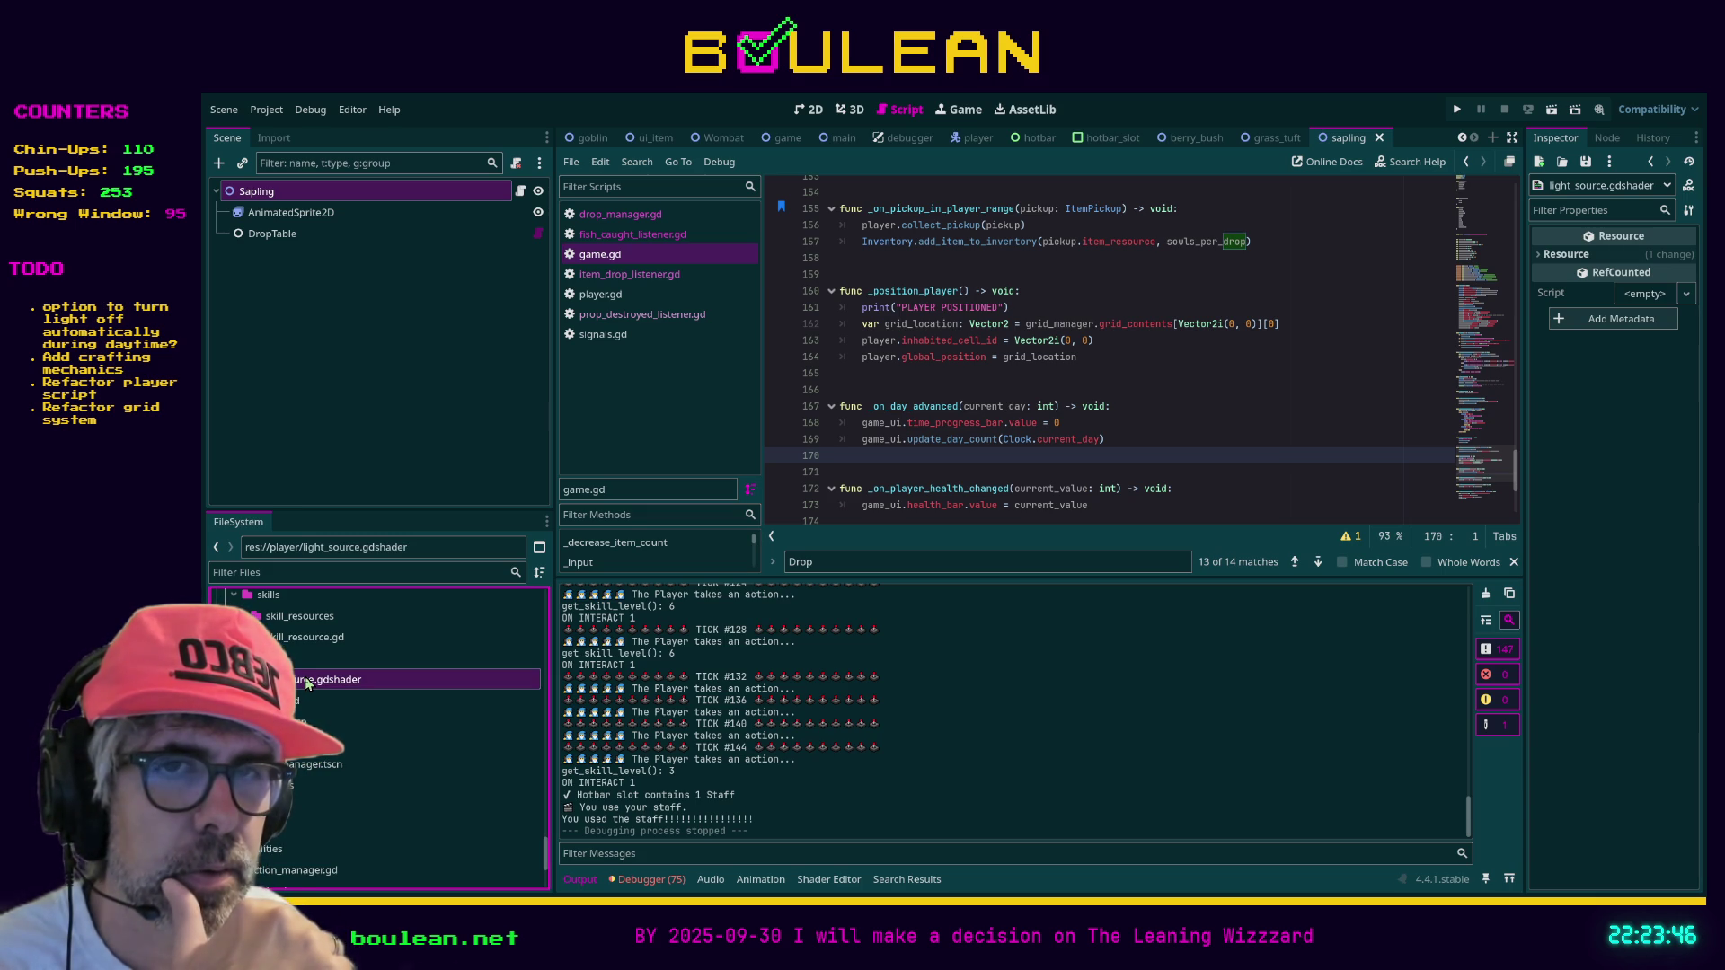
Open light_source.gdshader in the shader editor, which shows error 14: Constants cannot be modified
double_click(307, 683)
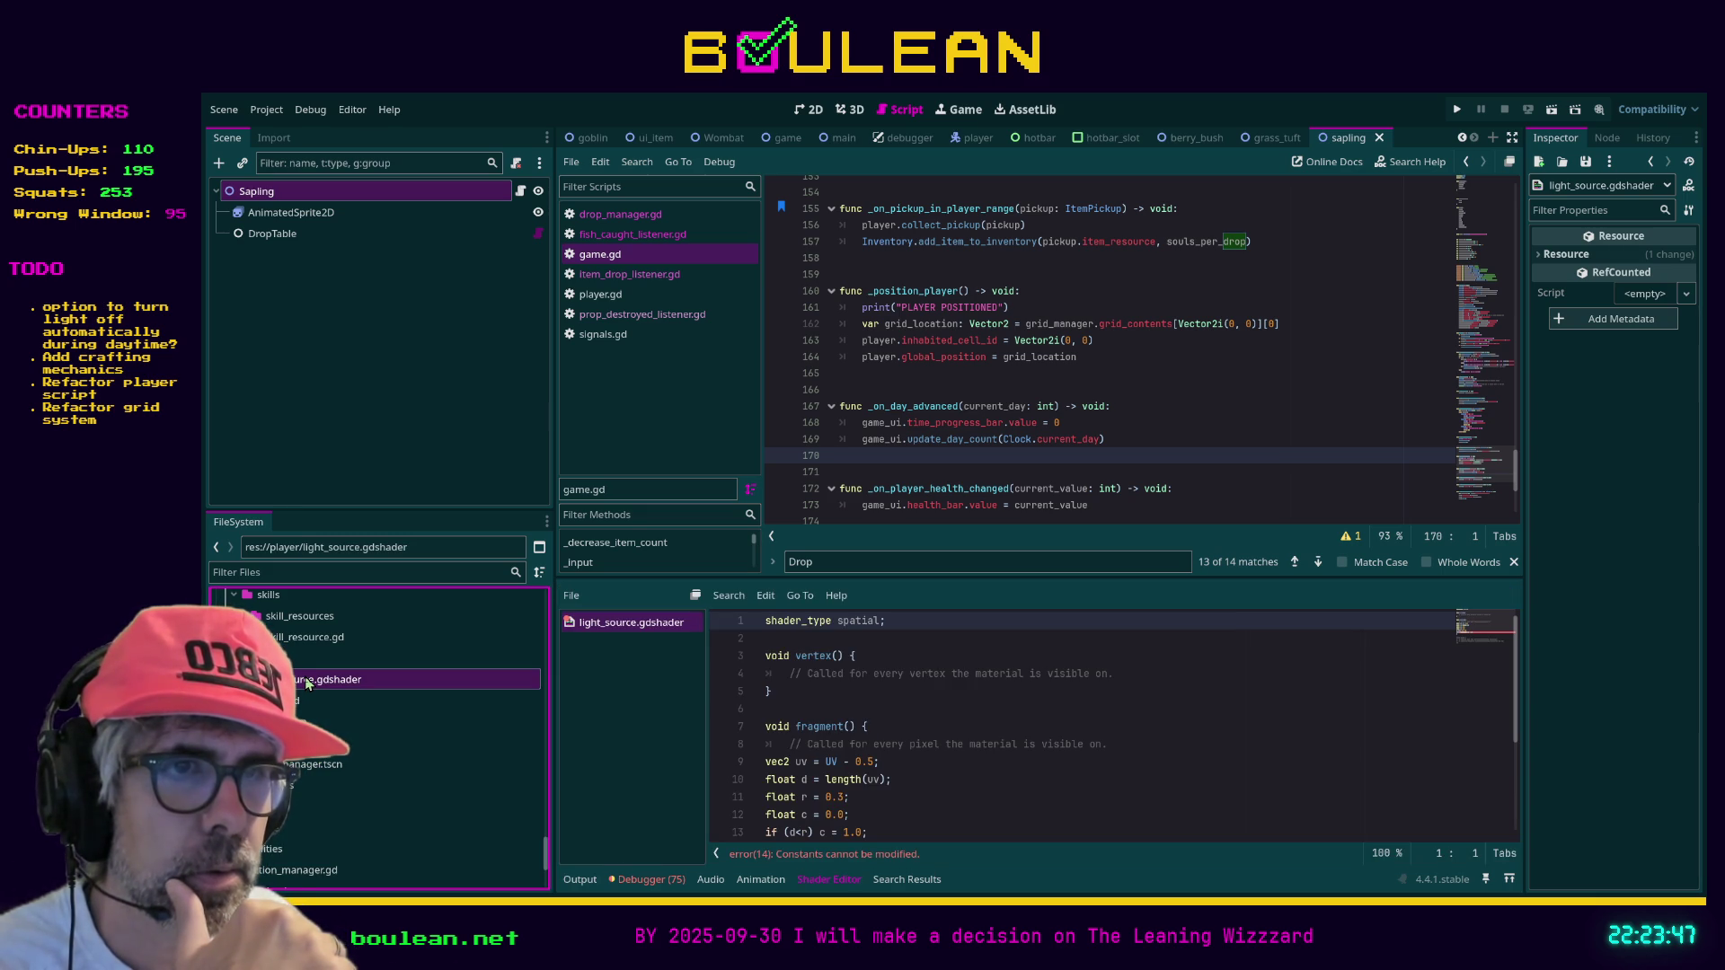
scroll(880, 750, "down", 2)
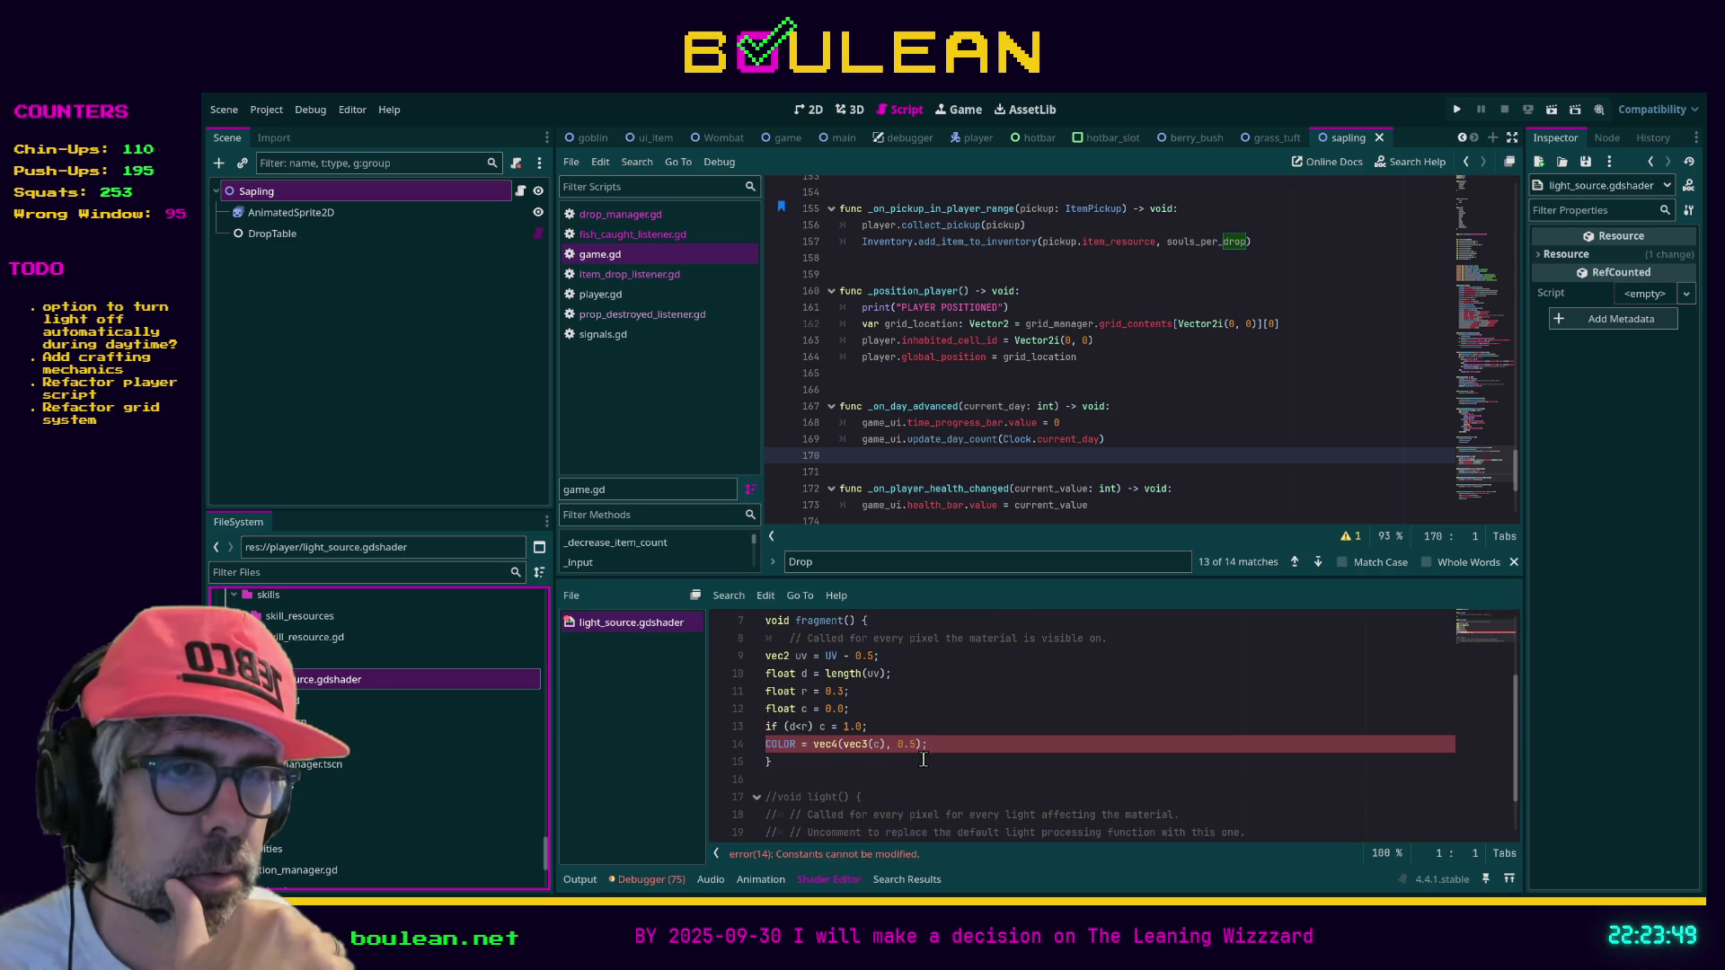
scroll(923, 760, "down", 1)
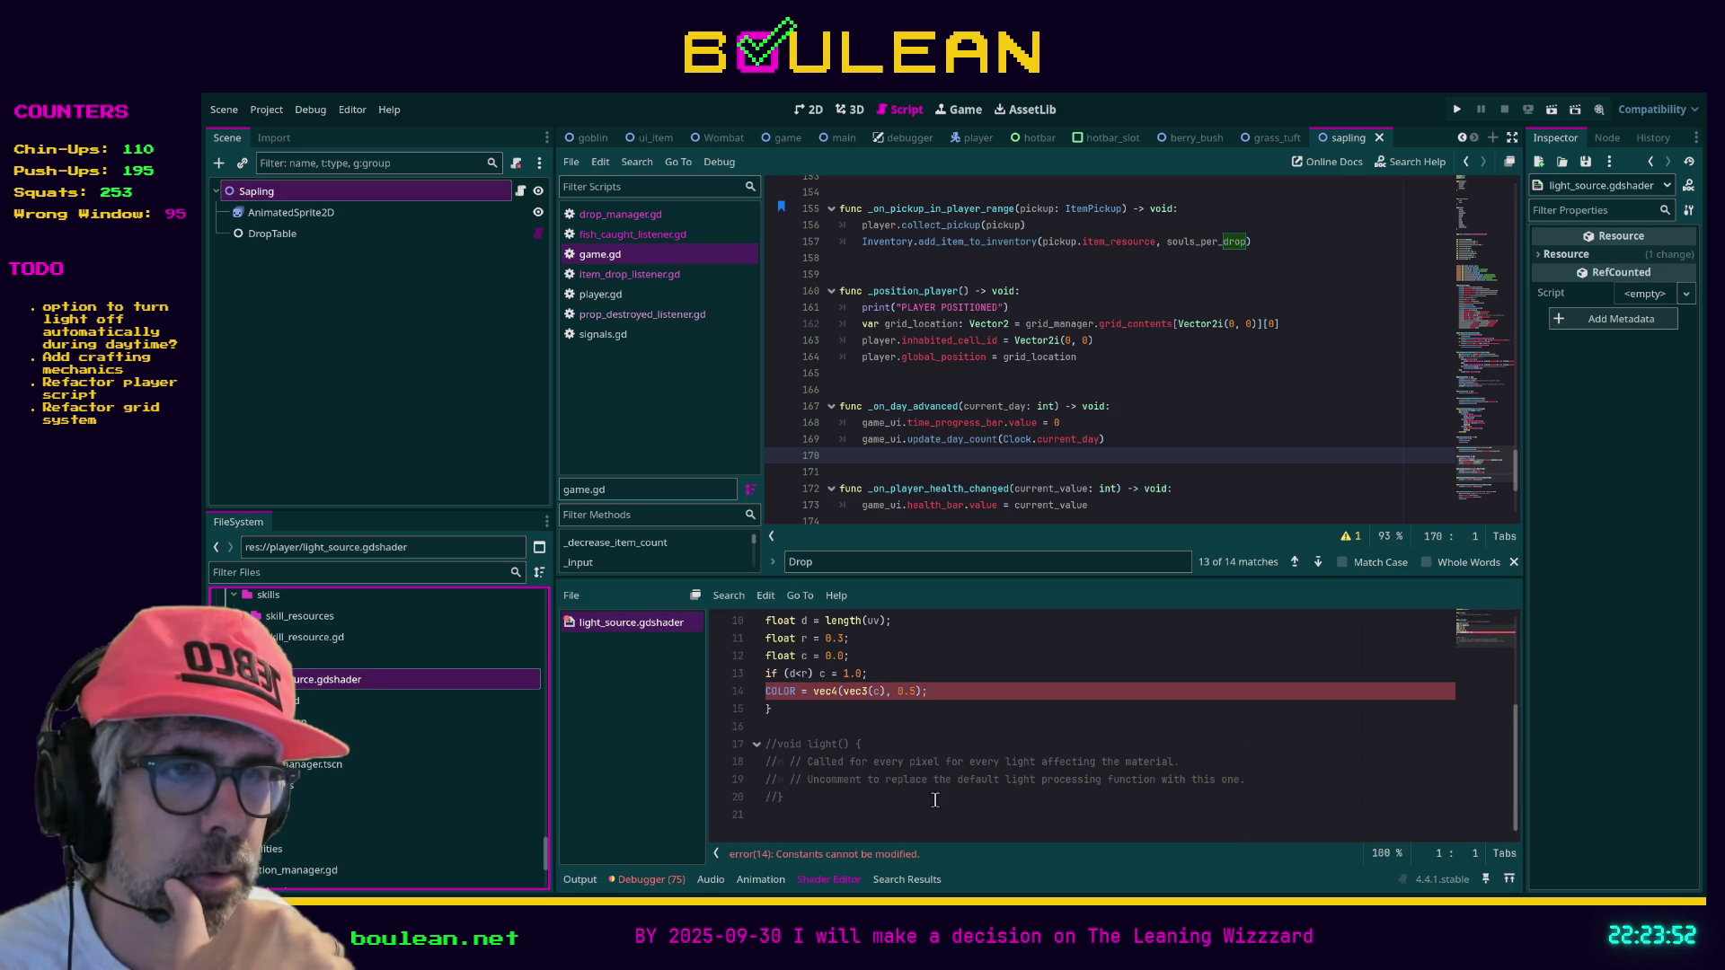
scroll(929, 811, "up", 3)
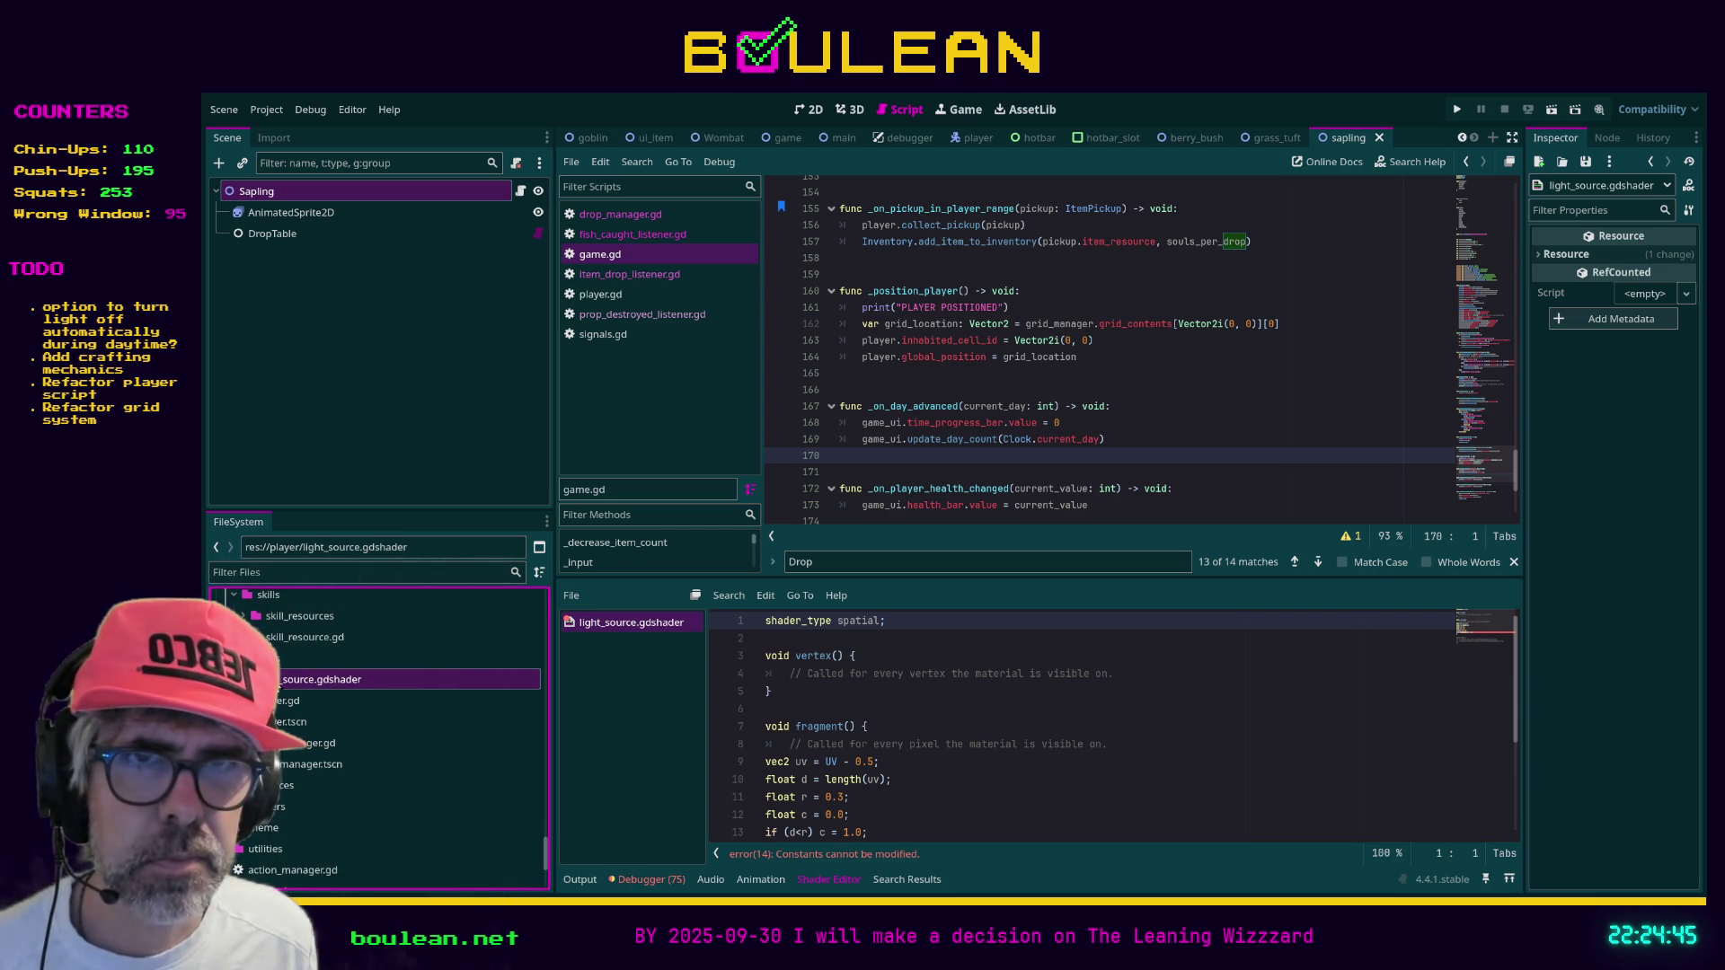
Collapse a folder in the FileSystem project tree
scroll(276, 688, "up", 2)
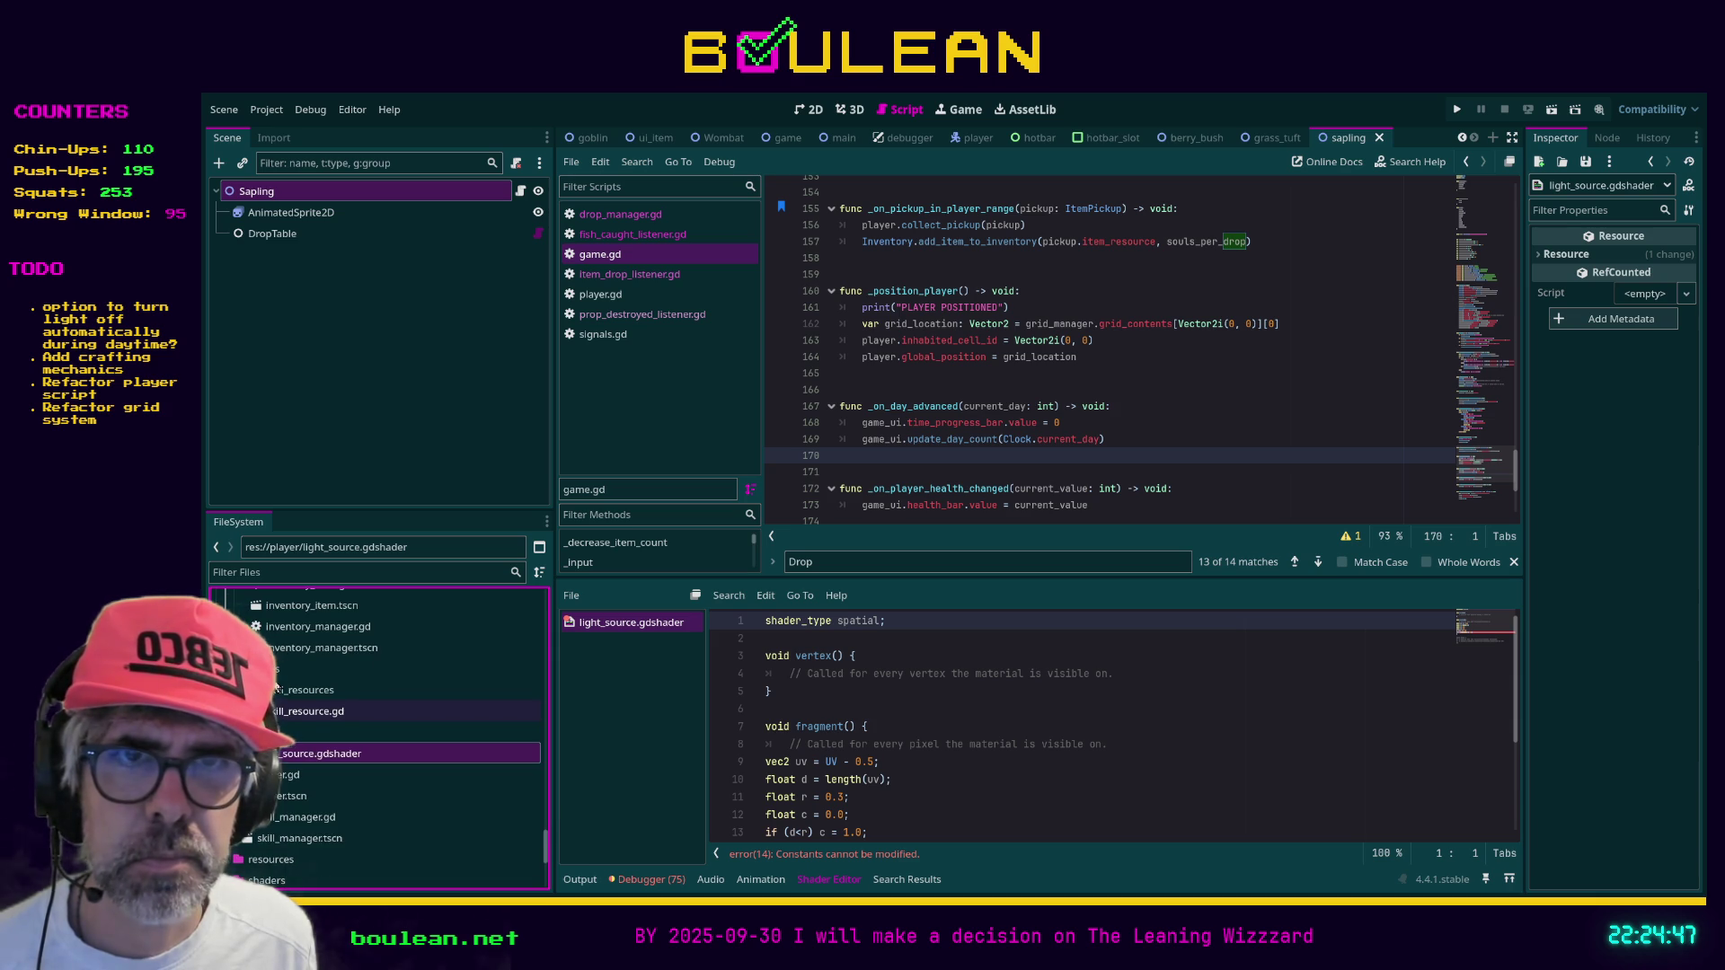
scroll(276, 687, "up", 2)
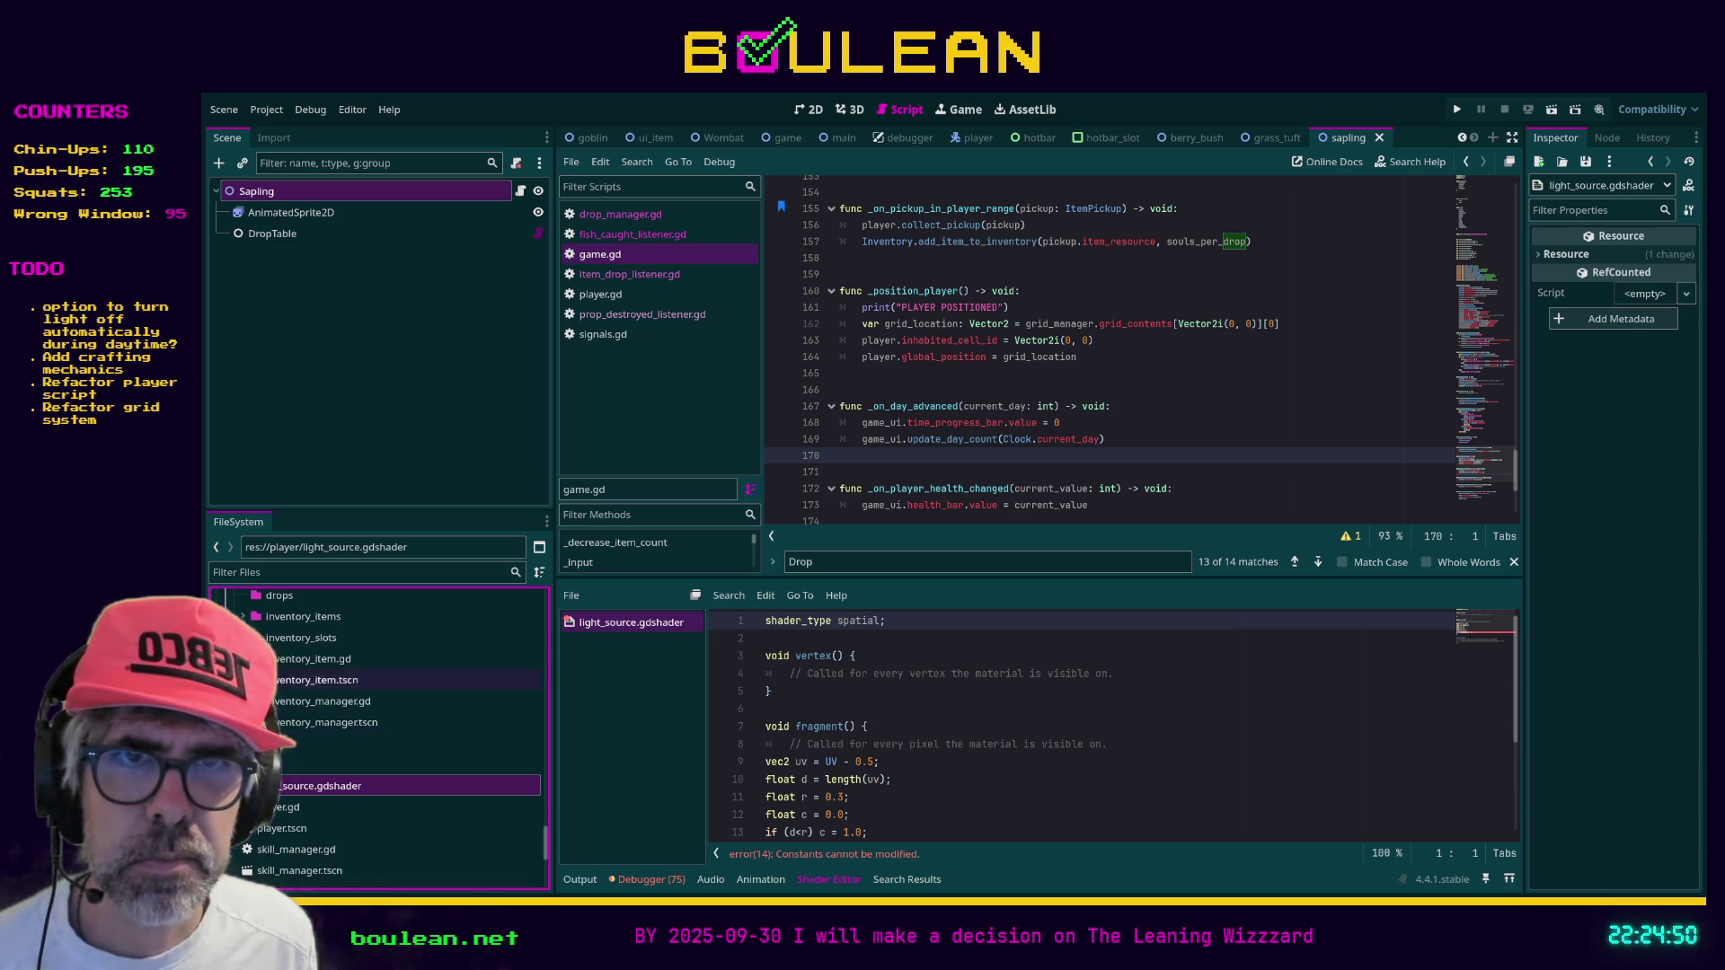
scroll(297, 735, "up", 3)
left_click(243, 664)
scroll(275, 709, "up", 1)
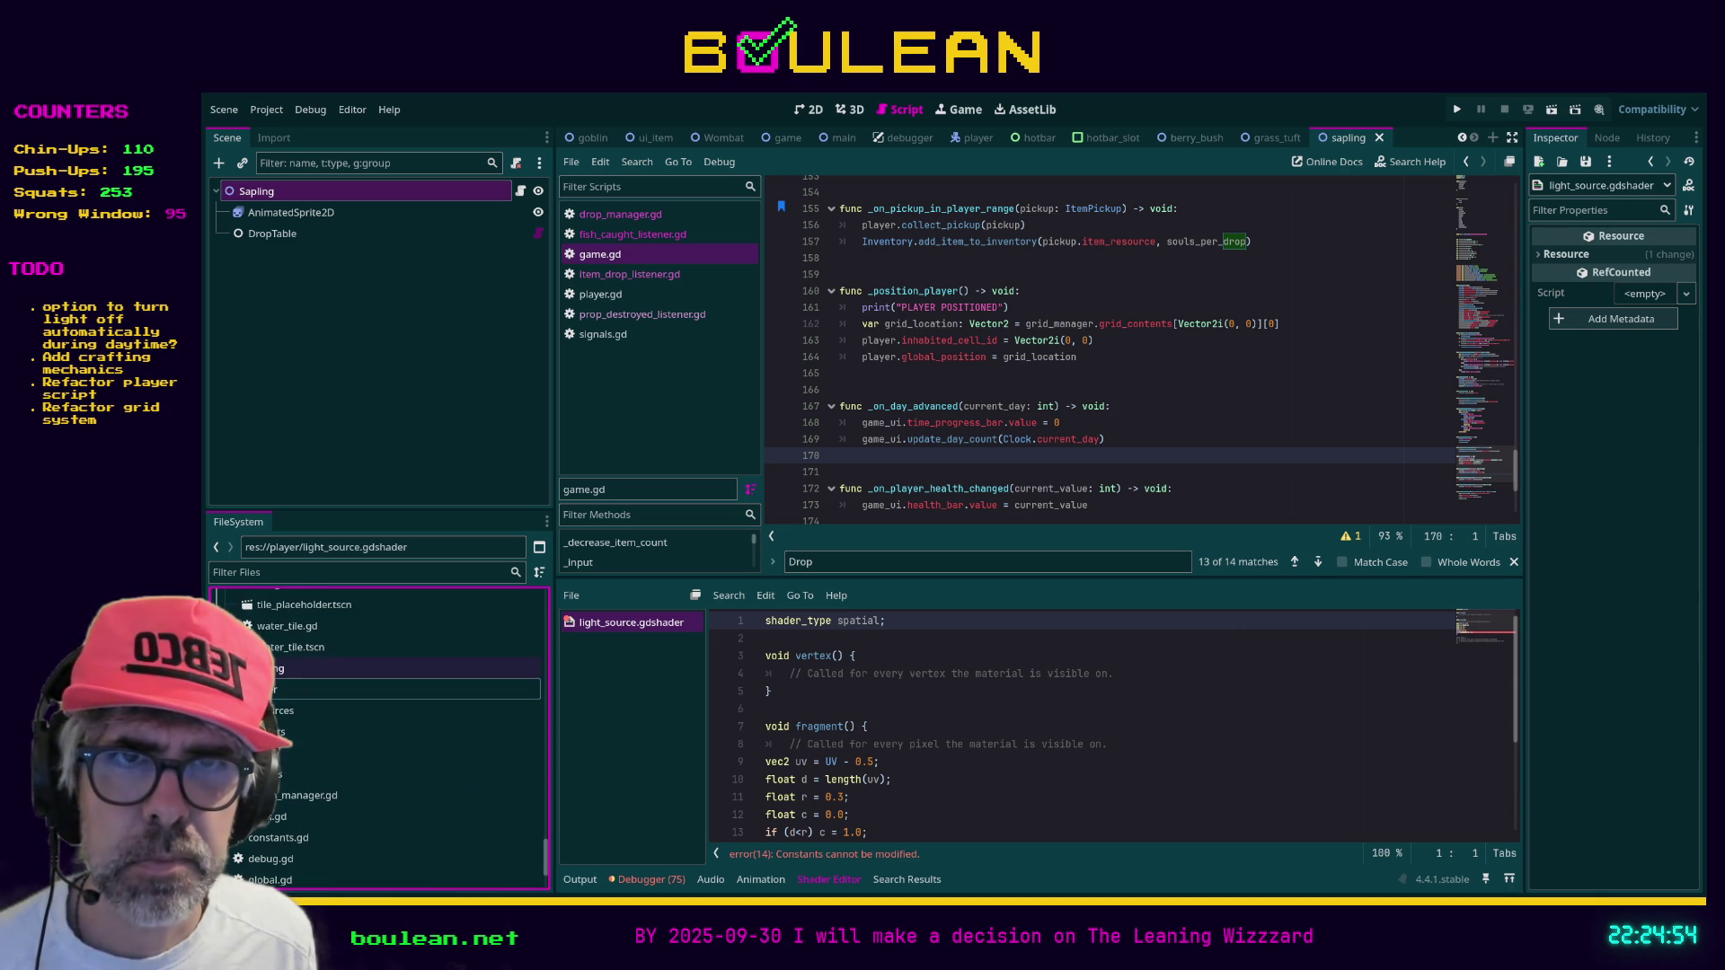
scroll(317, 697, "down", 3)
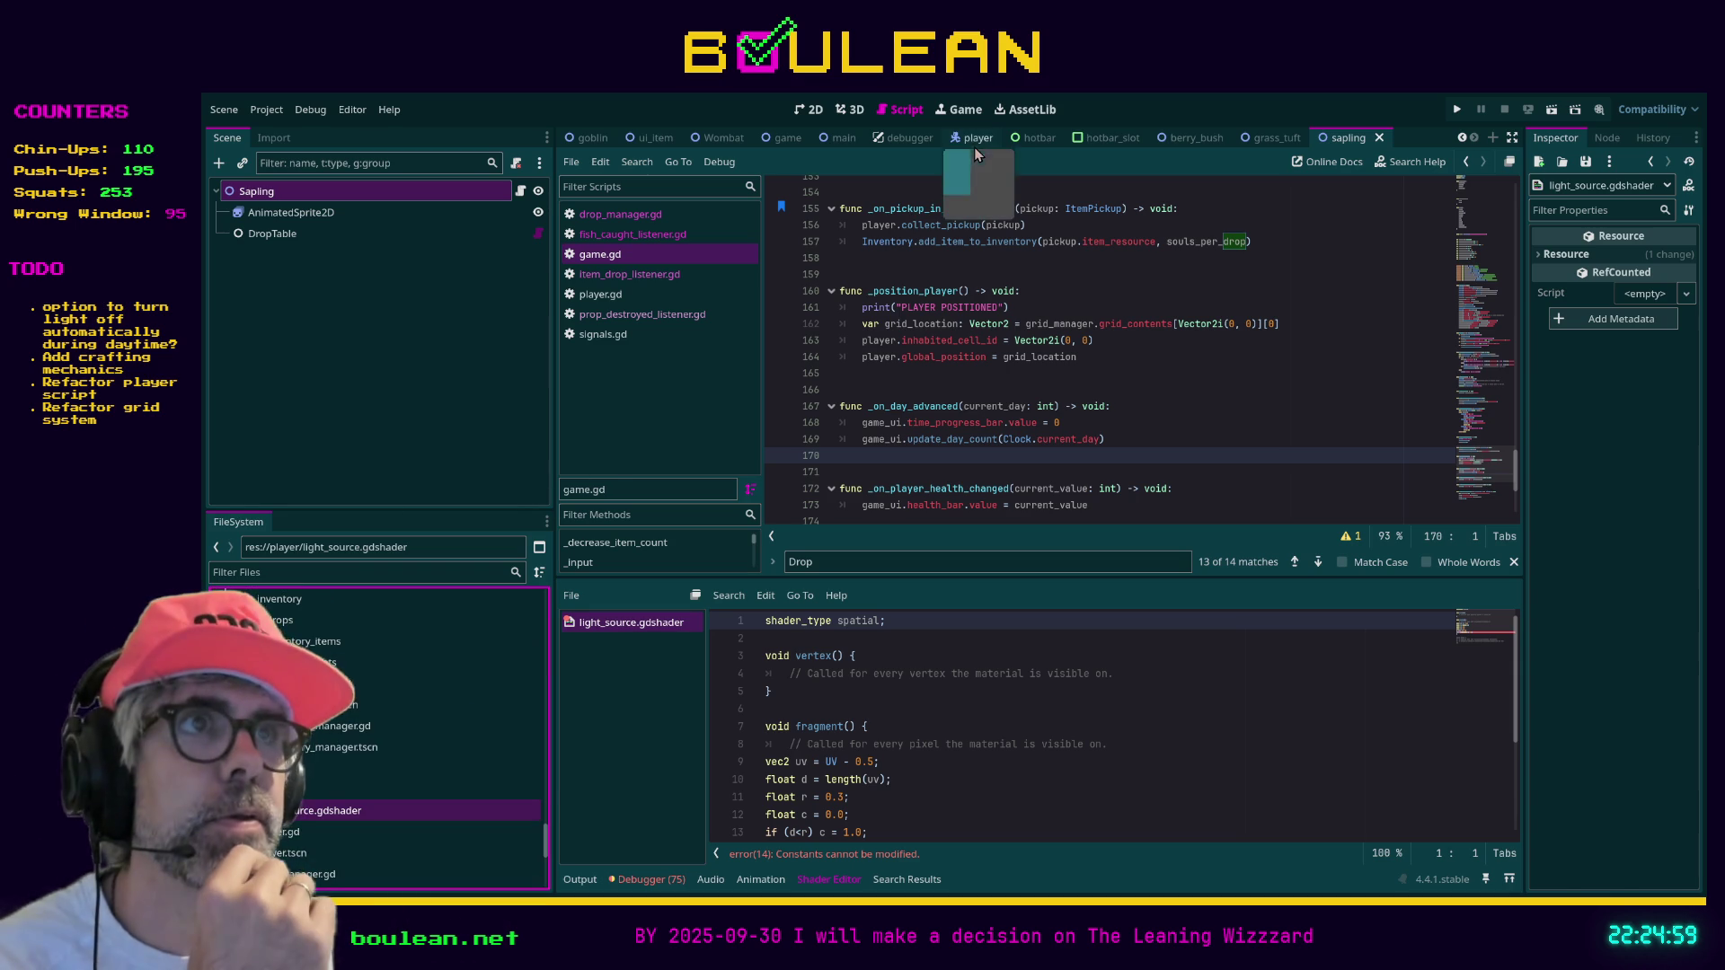
Switch to the Player scene and inspect the FogOfWarPointLight2D and StaffPointLight2D light properties
left_click(974, 143)
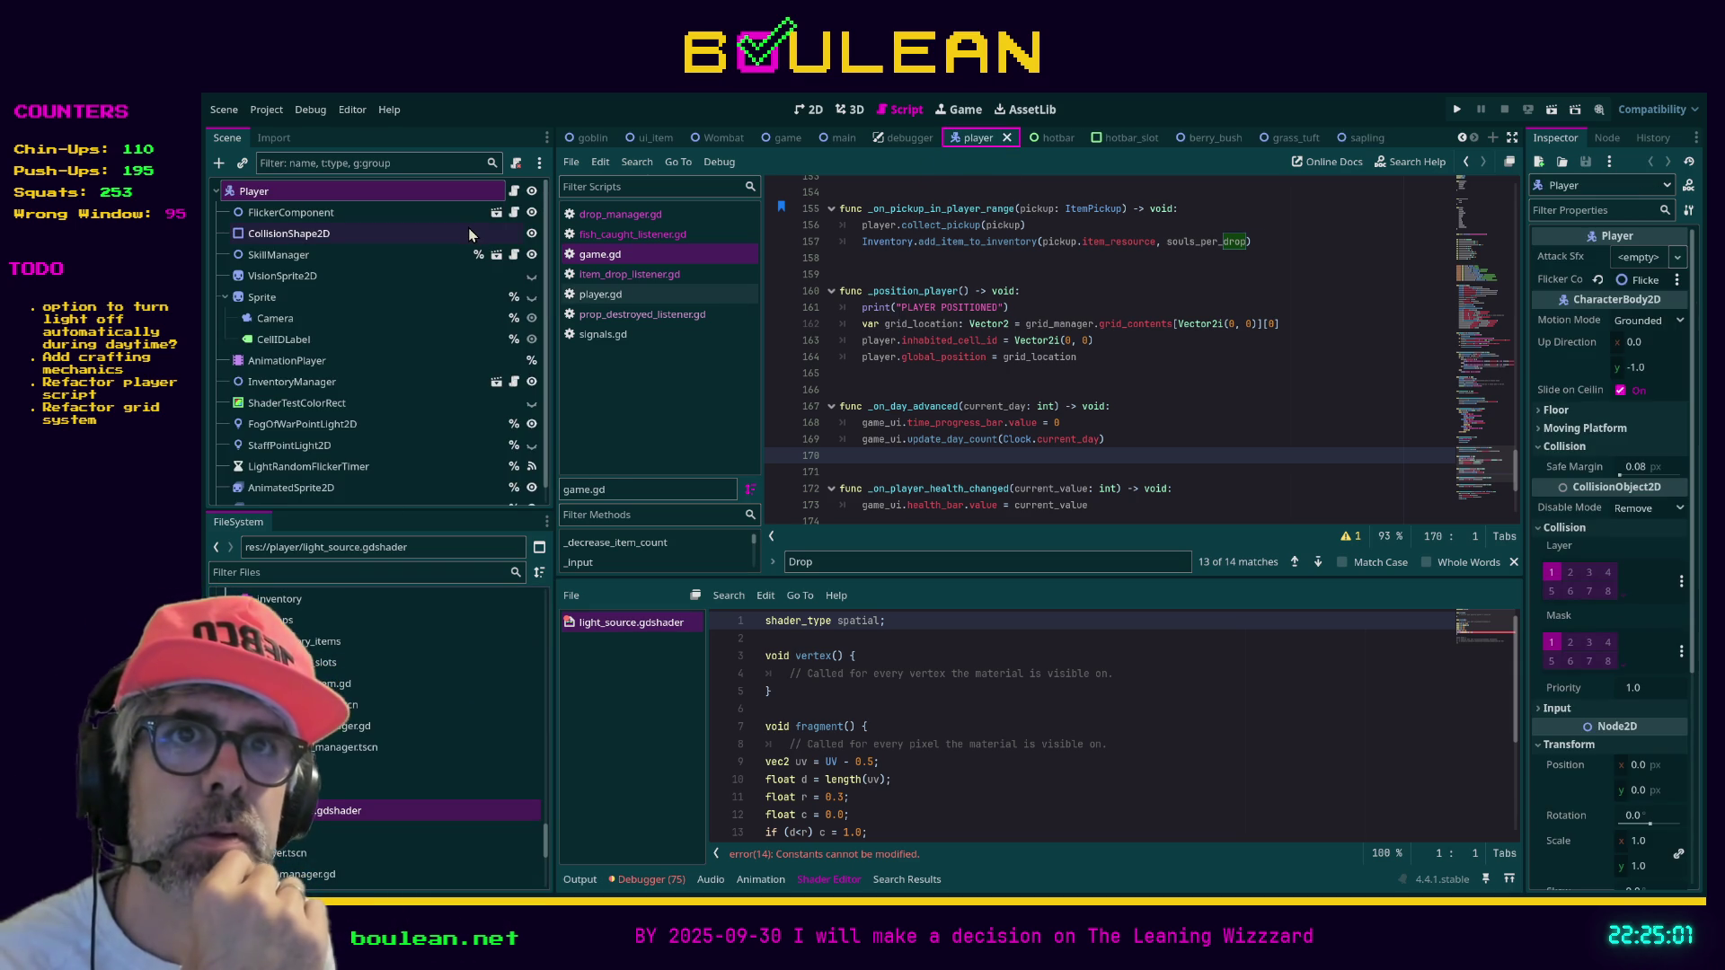
left_click(321, 427)
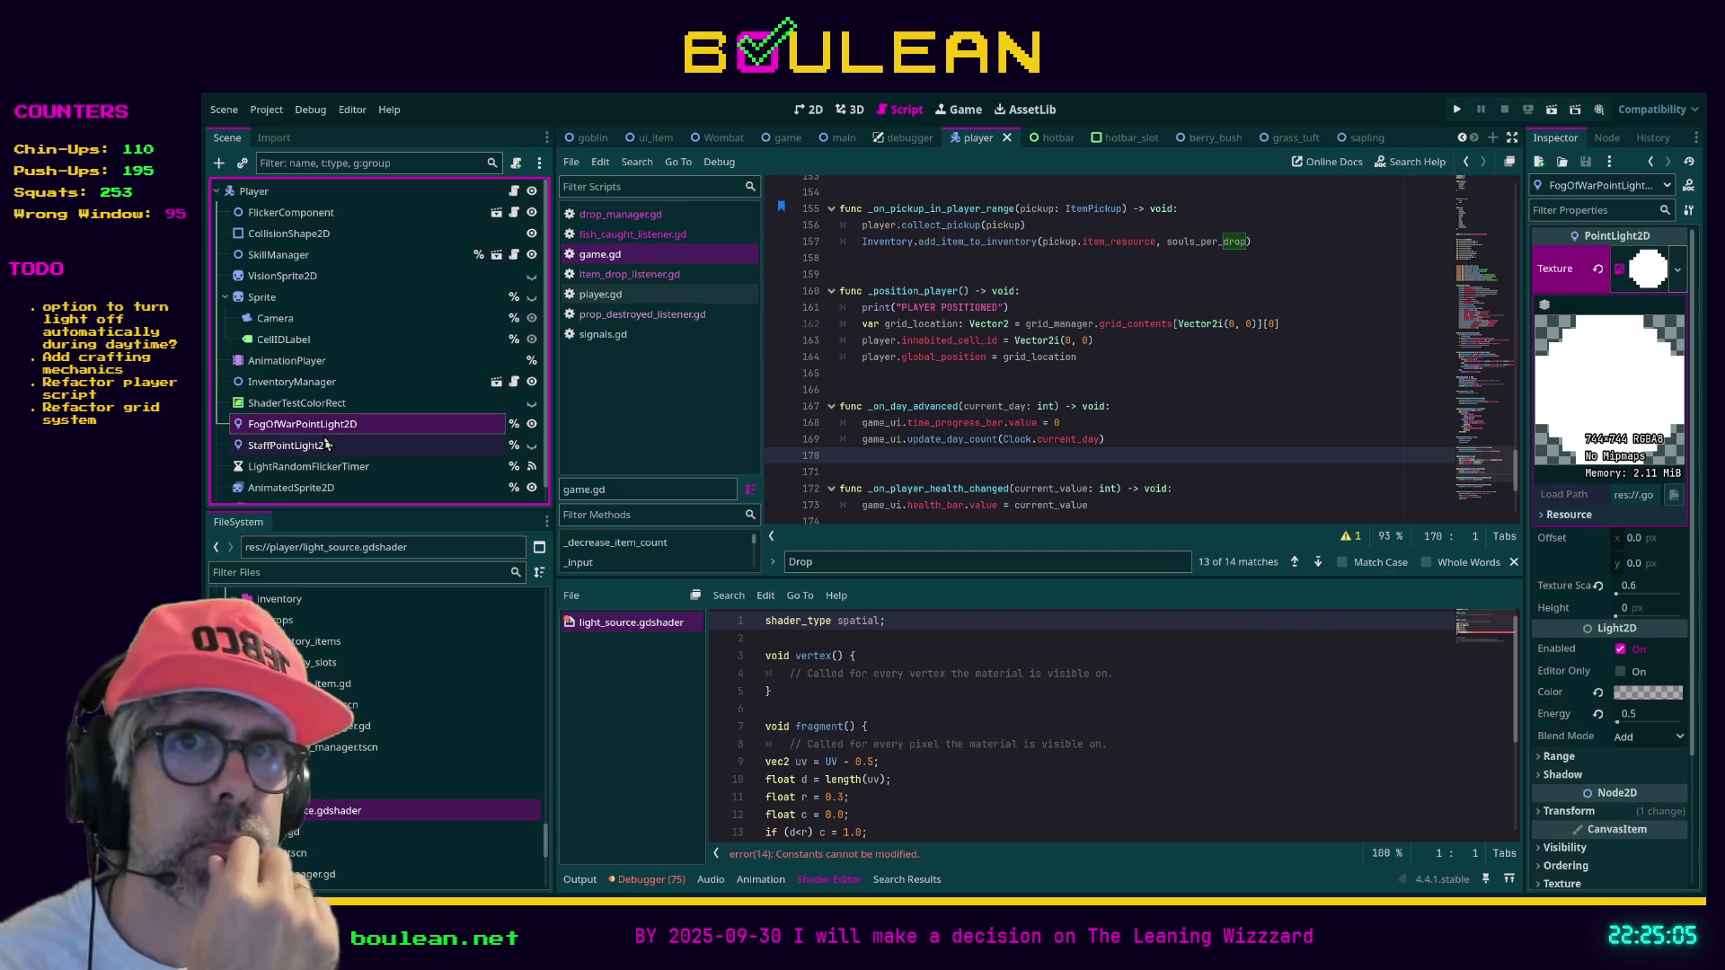
scroll(382, 457, "down", 1)
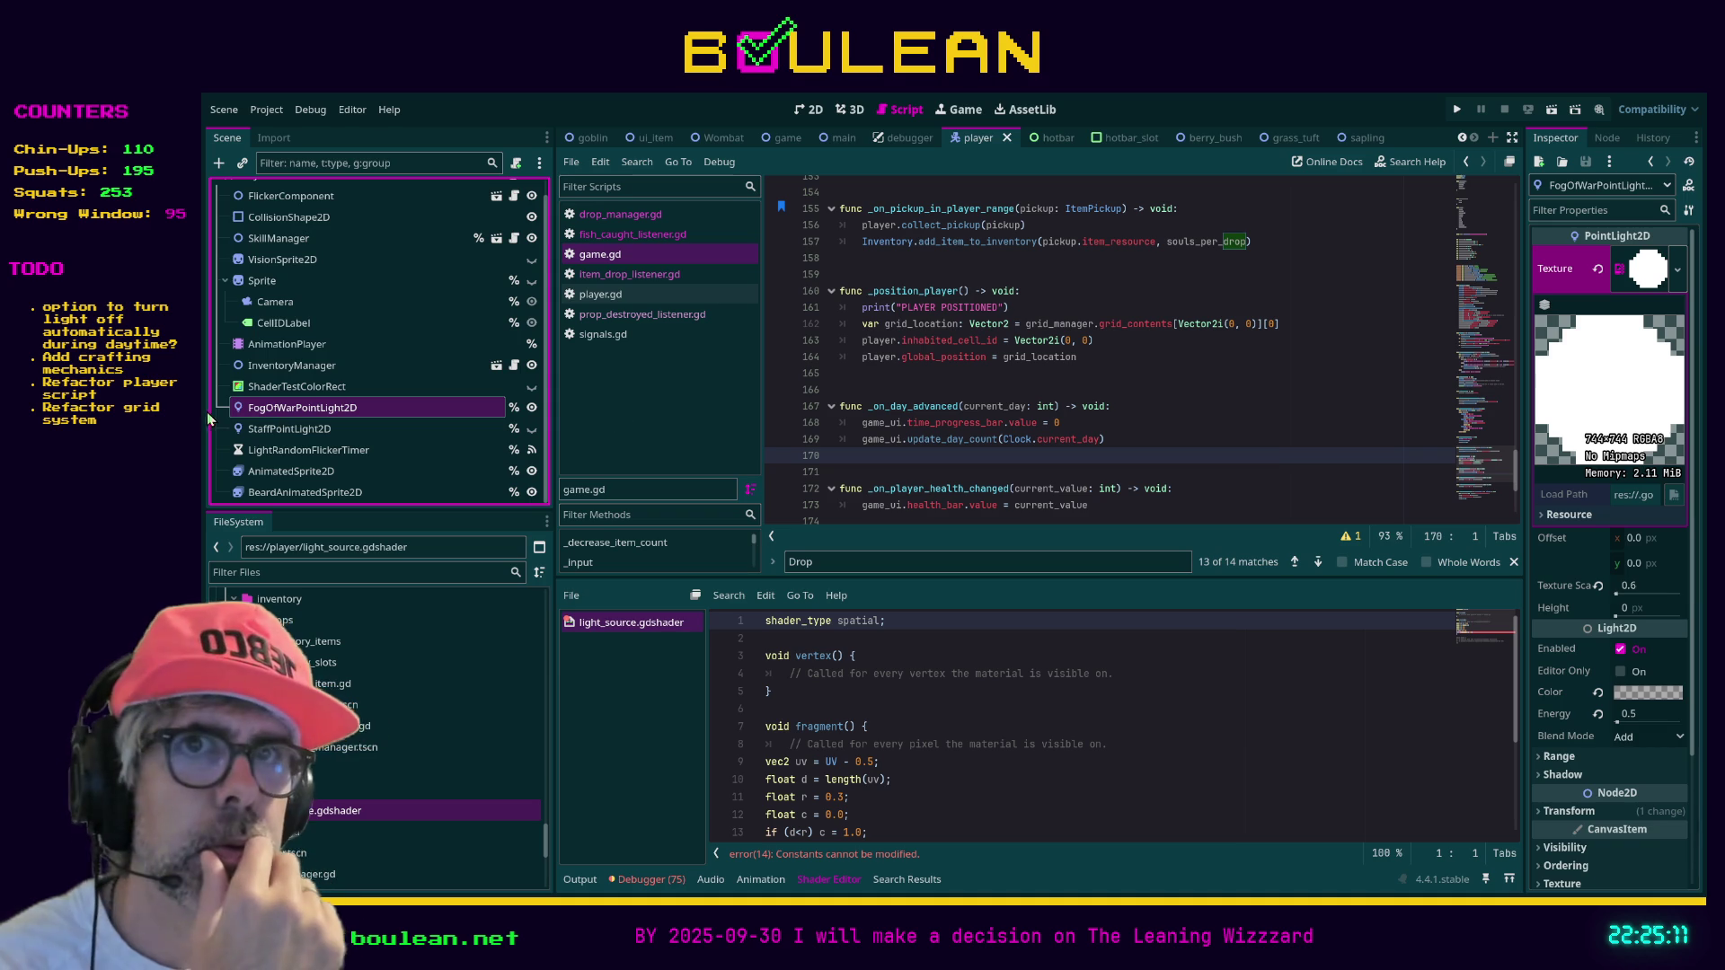
left_click(260, 428)
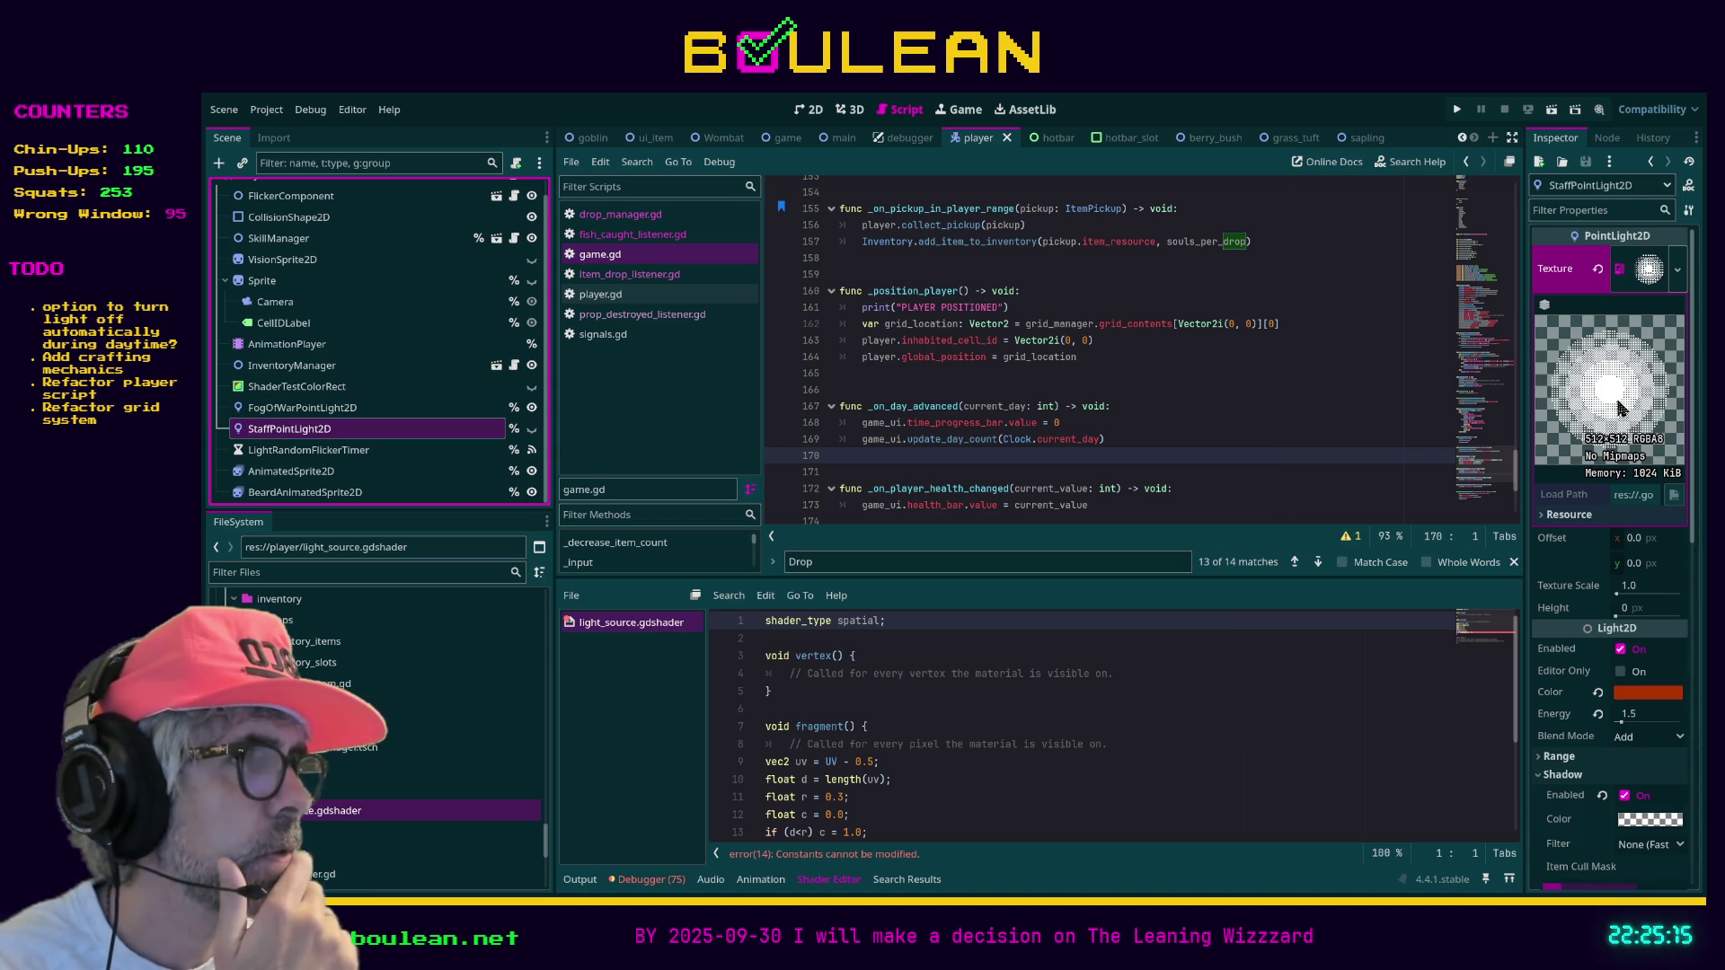
scroll(1651, 481, "down", 5)
scroll(1651, 476, "down", 8)
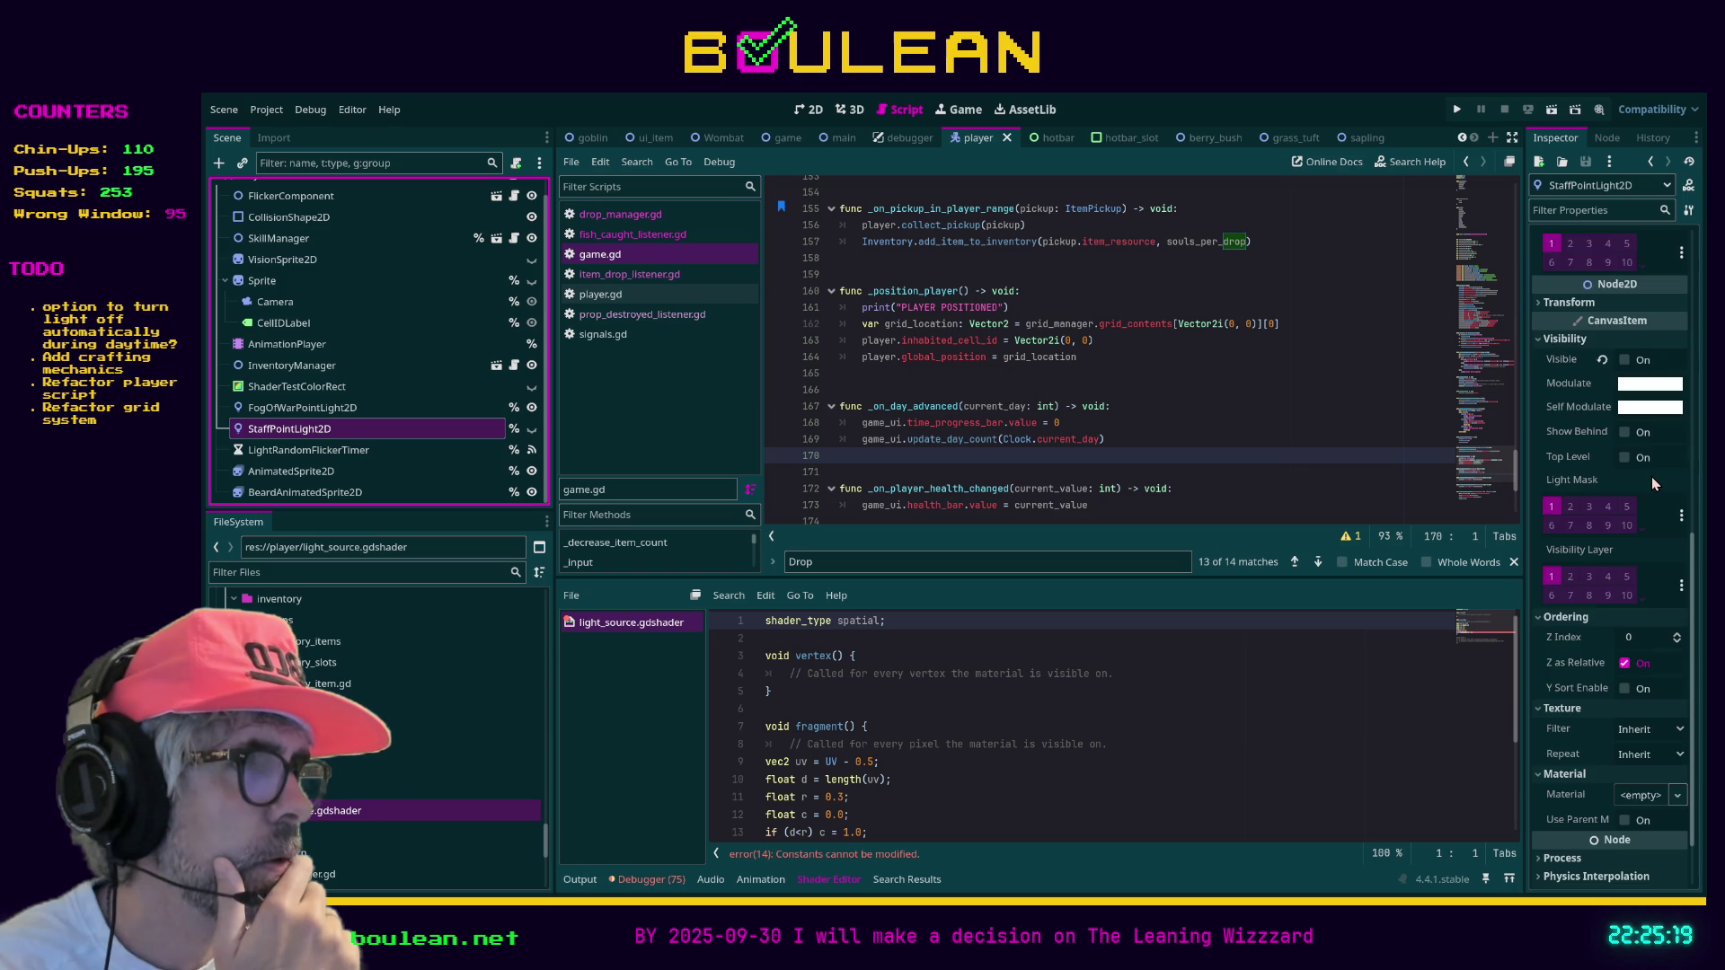
scroll(1651, 480, "up", 11)
scroll(1651, 476, "up", 2)
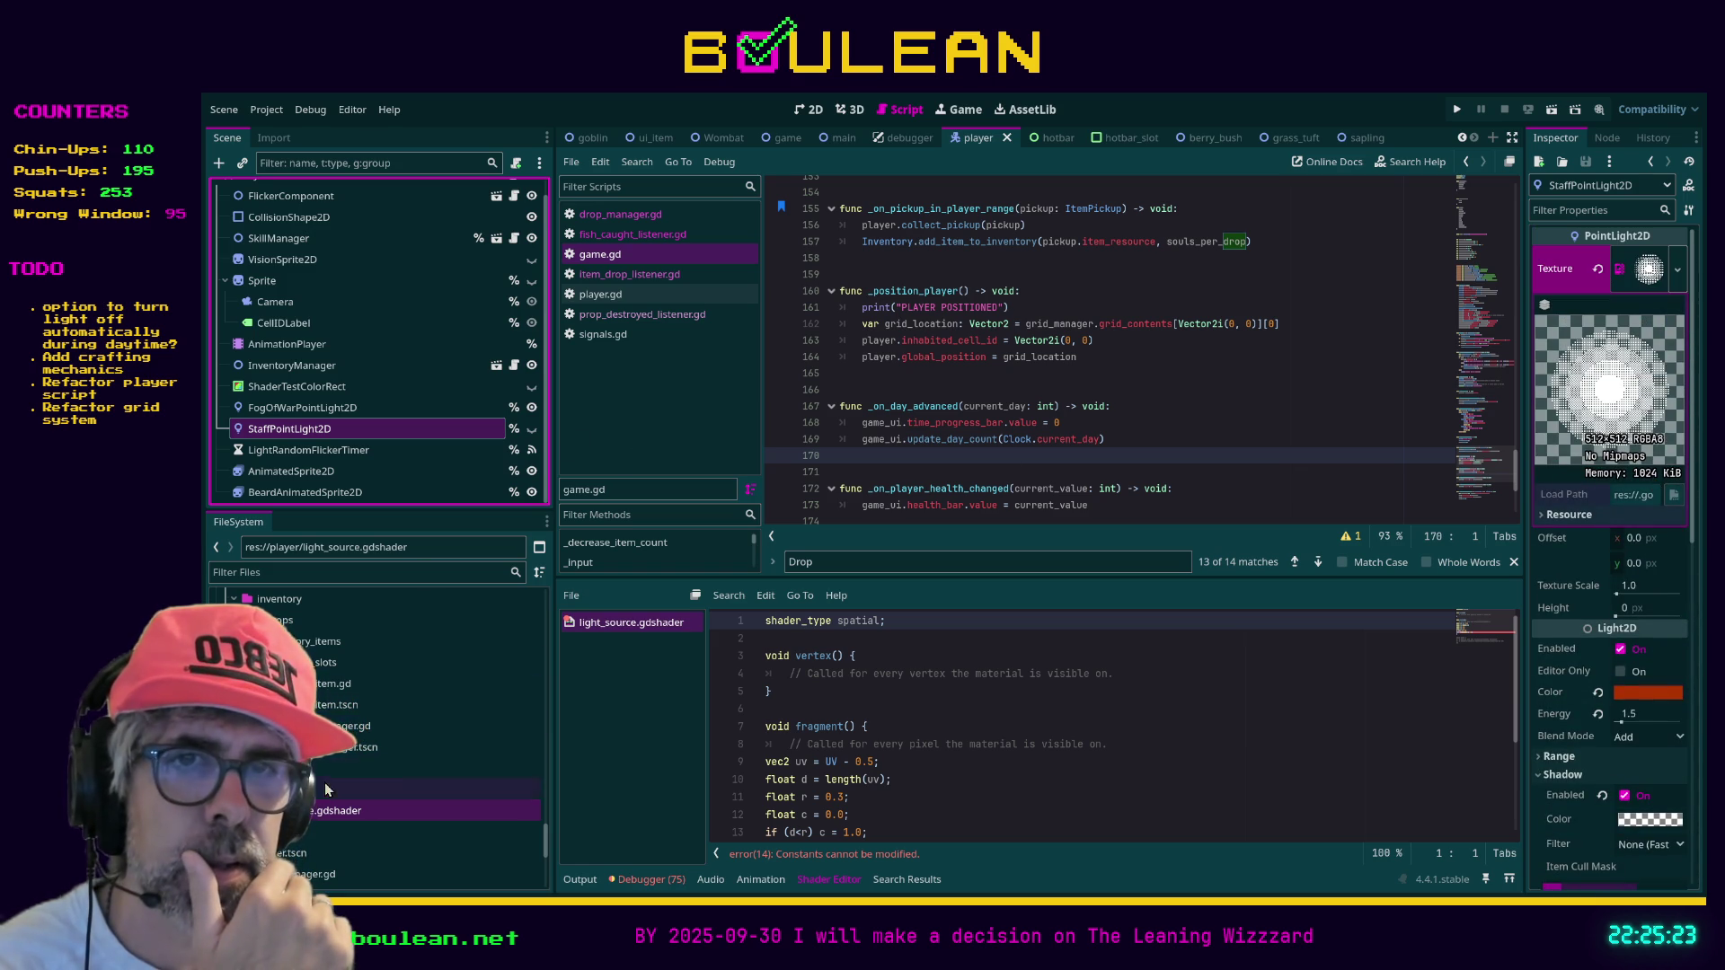
Select inventory_manager.tscn, show the Output log, and reselect light_source.gdshader
left_click(334, 810)
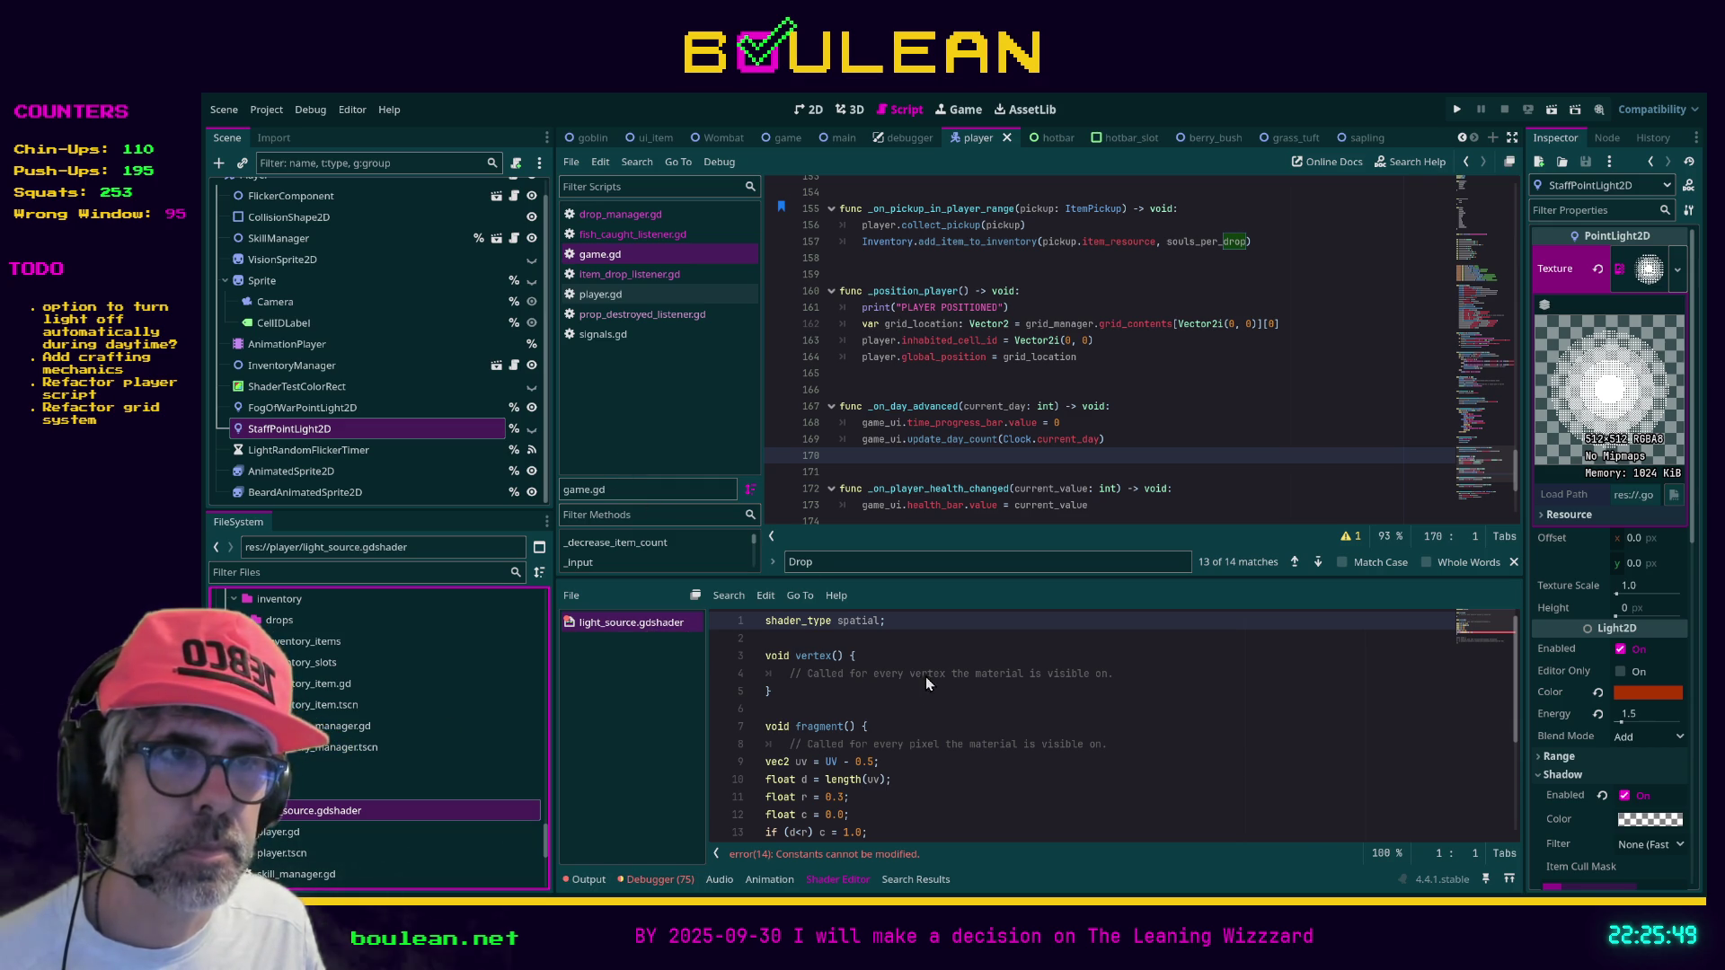
left_click(476, 747)
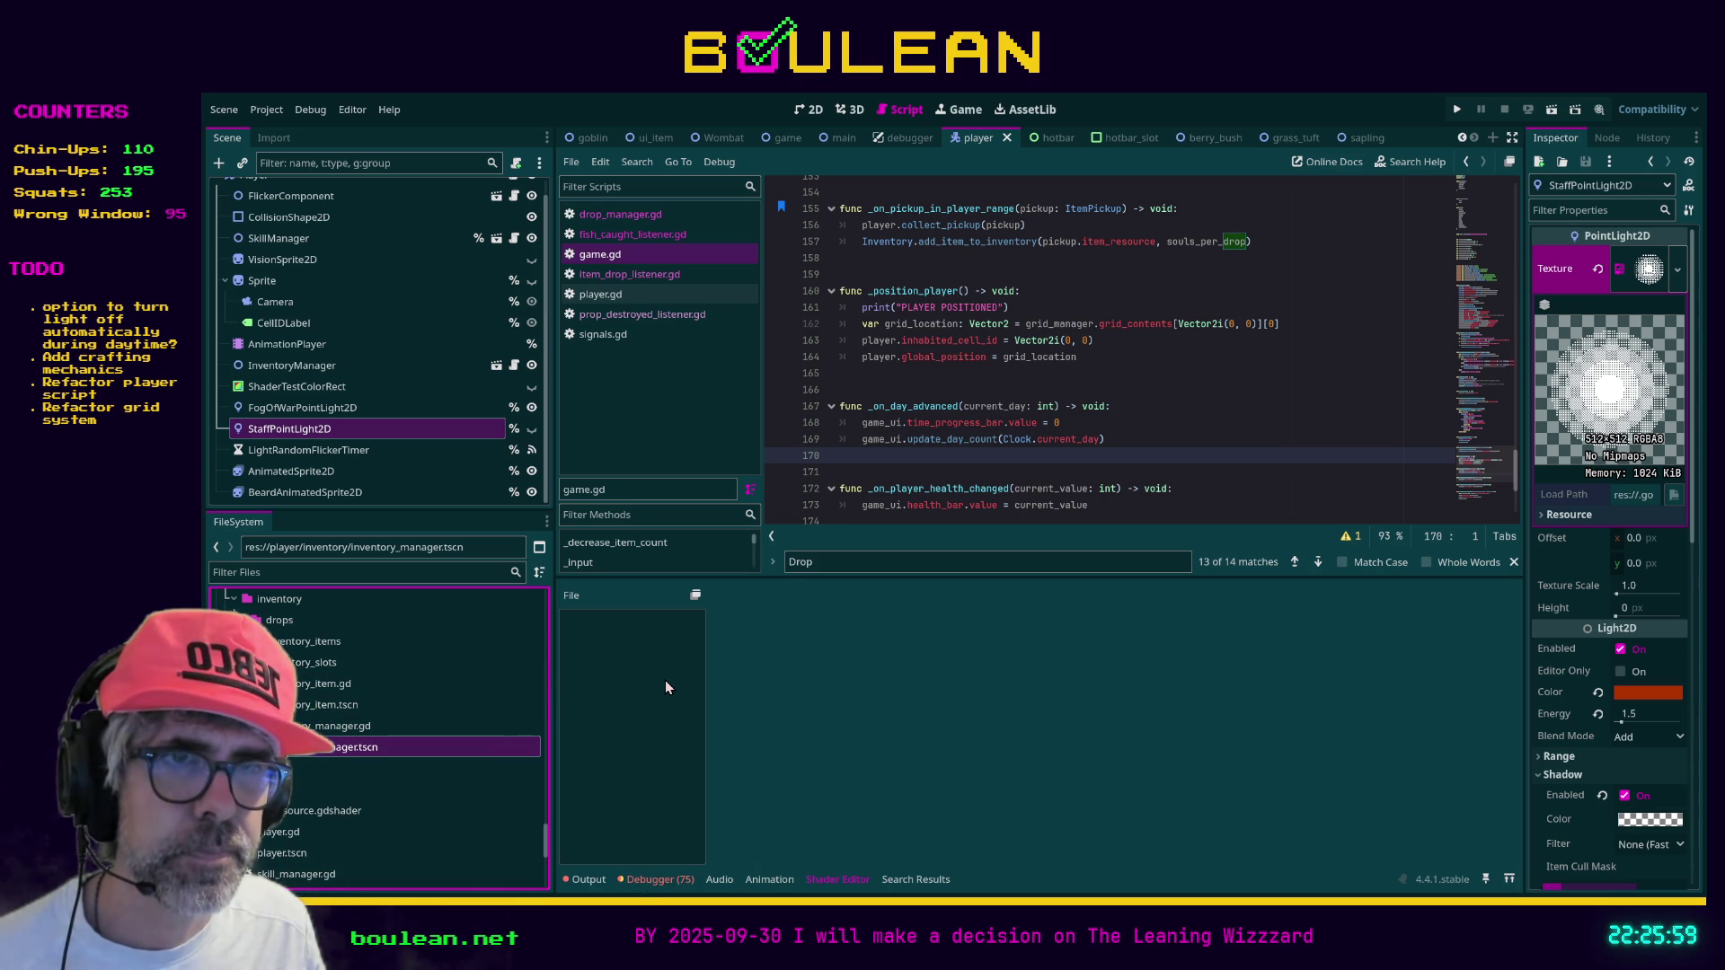
left_click(583, 880)
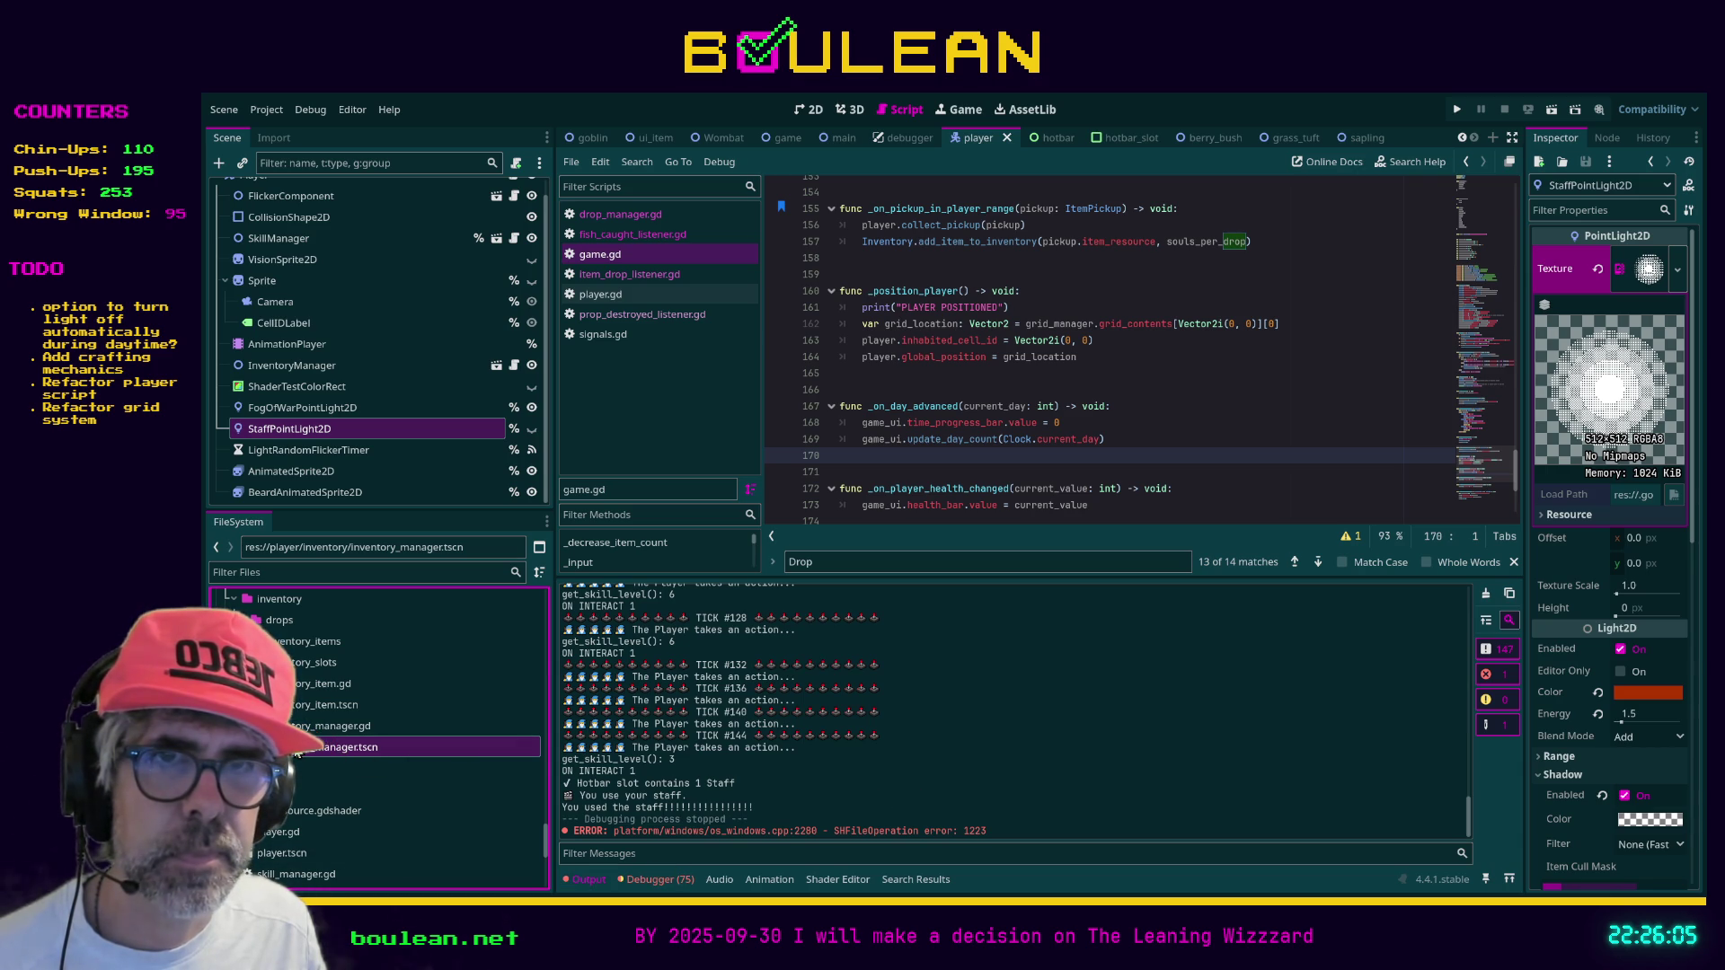
left_click(318, 813)
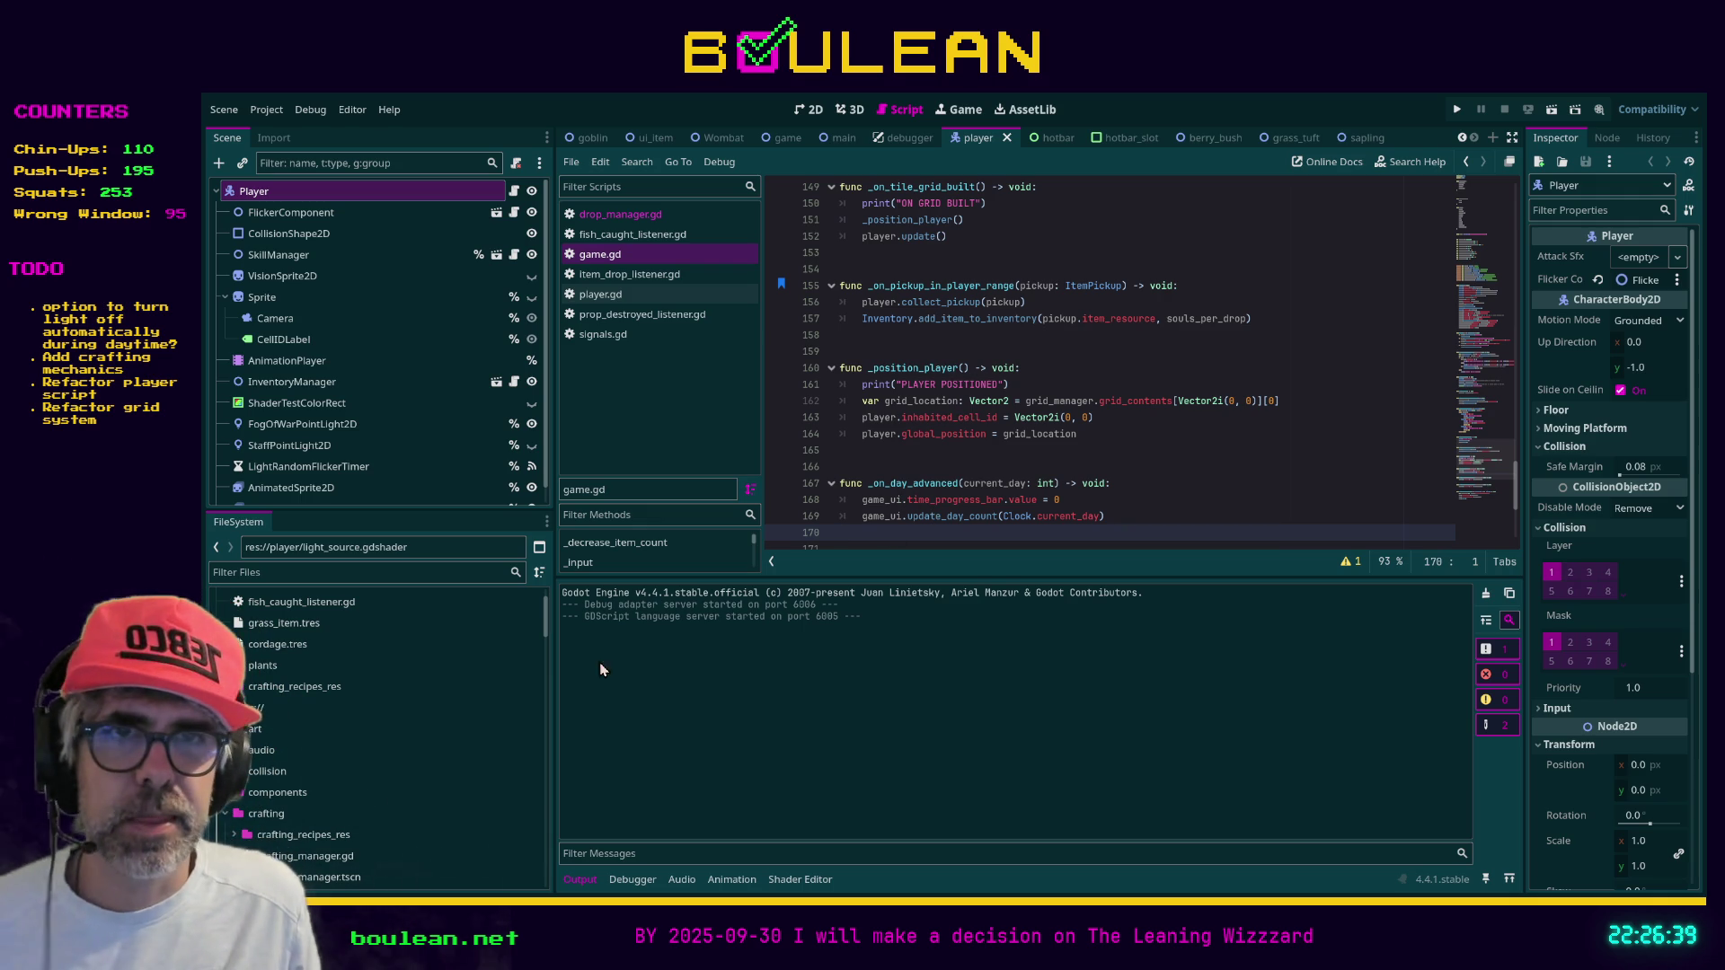
Collapse the crafting, grid and inventory folders in the FileSystem dock
scroll(413, 763, "down", 1)
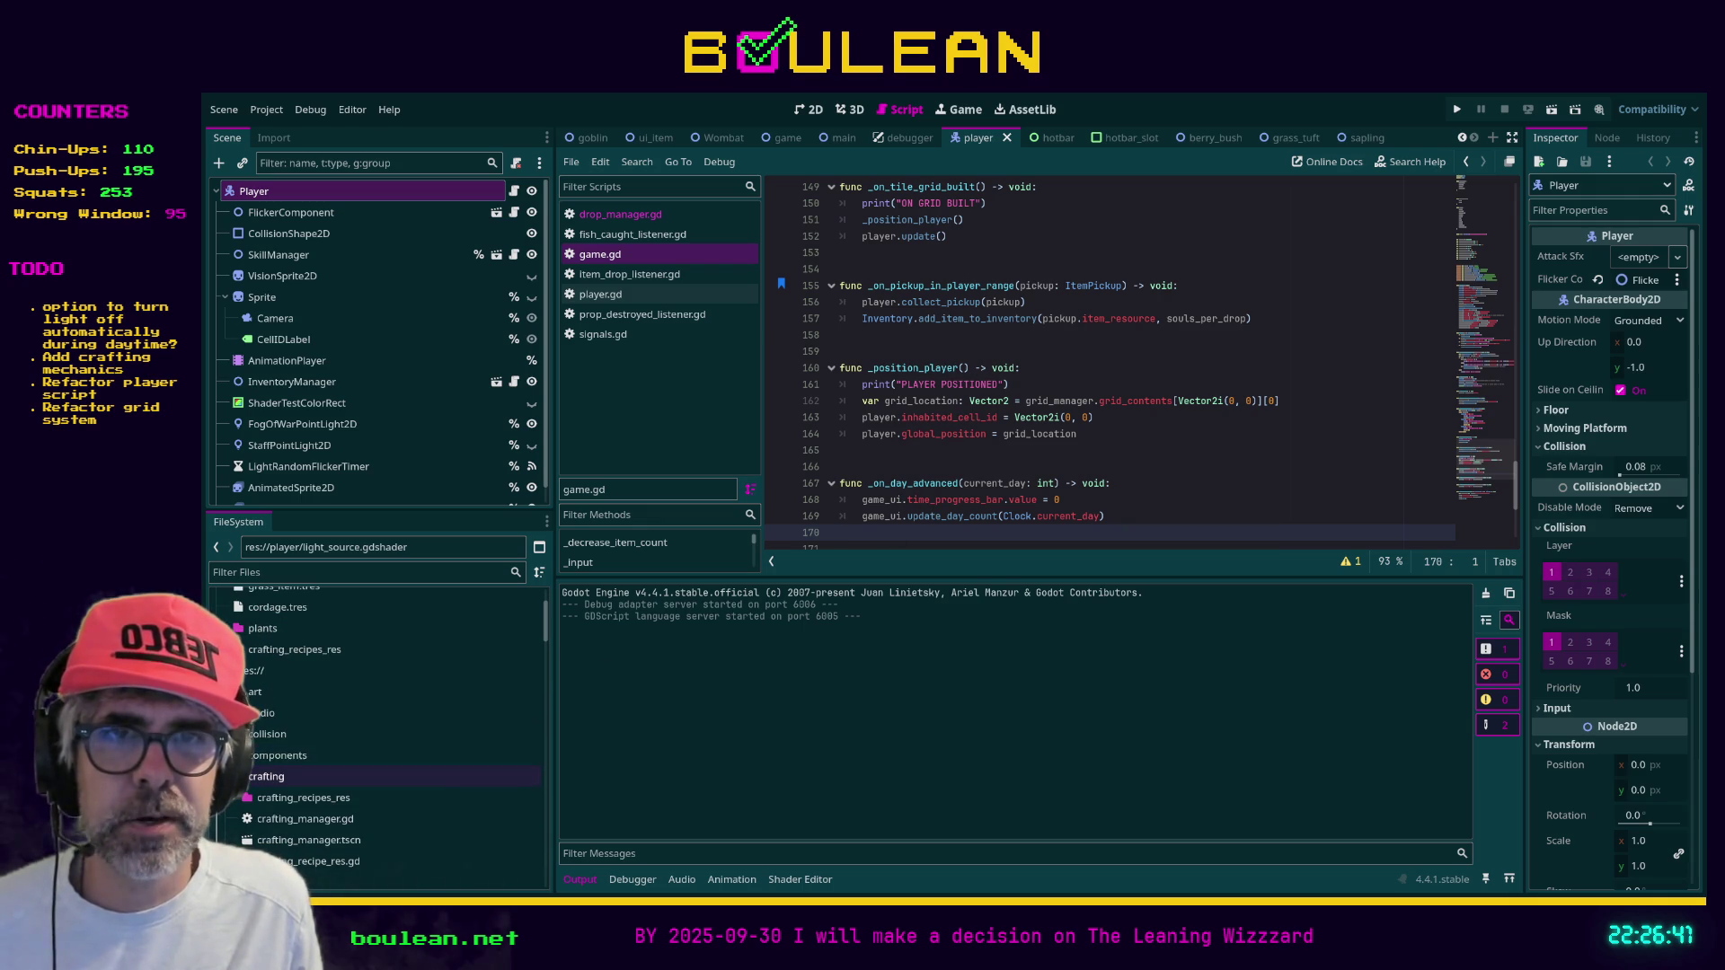
double_click(269, 776)
scroll(326, 805, "down", 1)
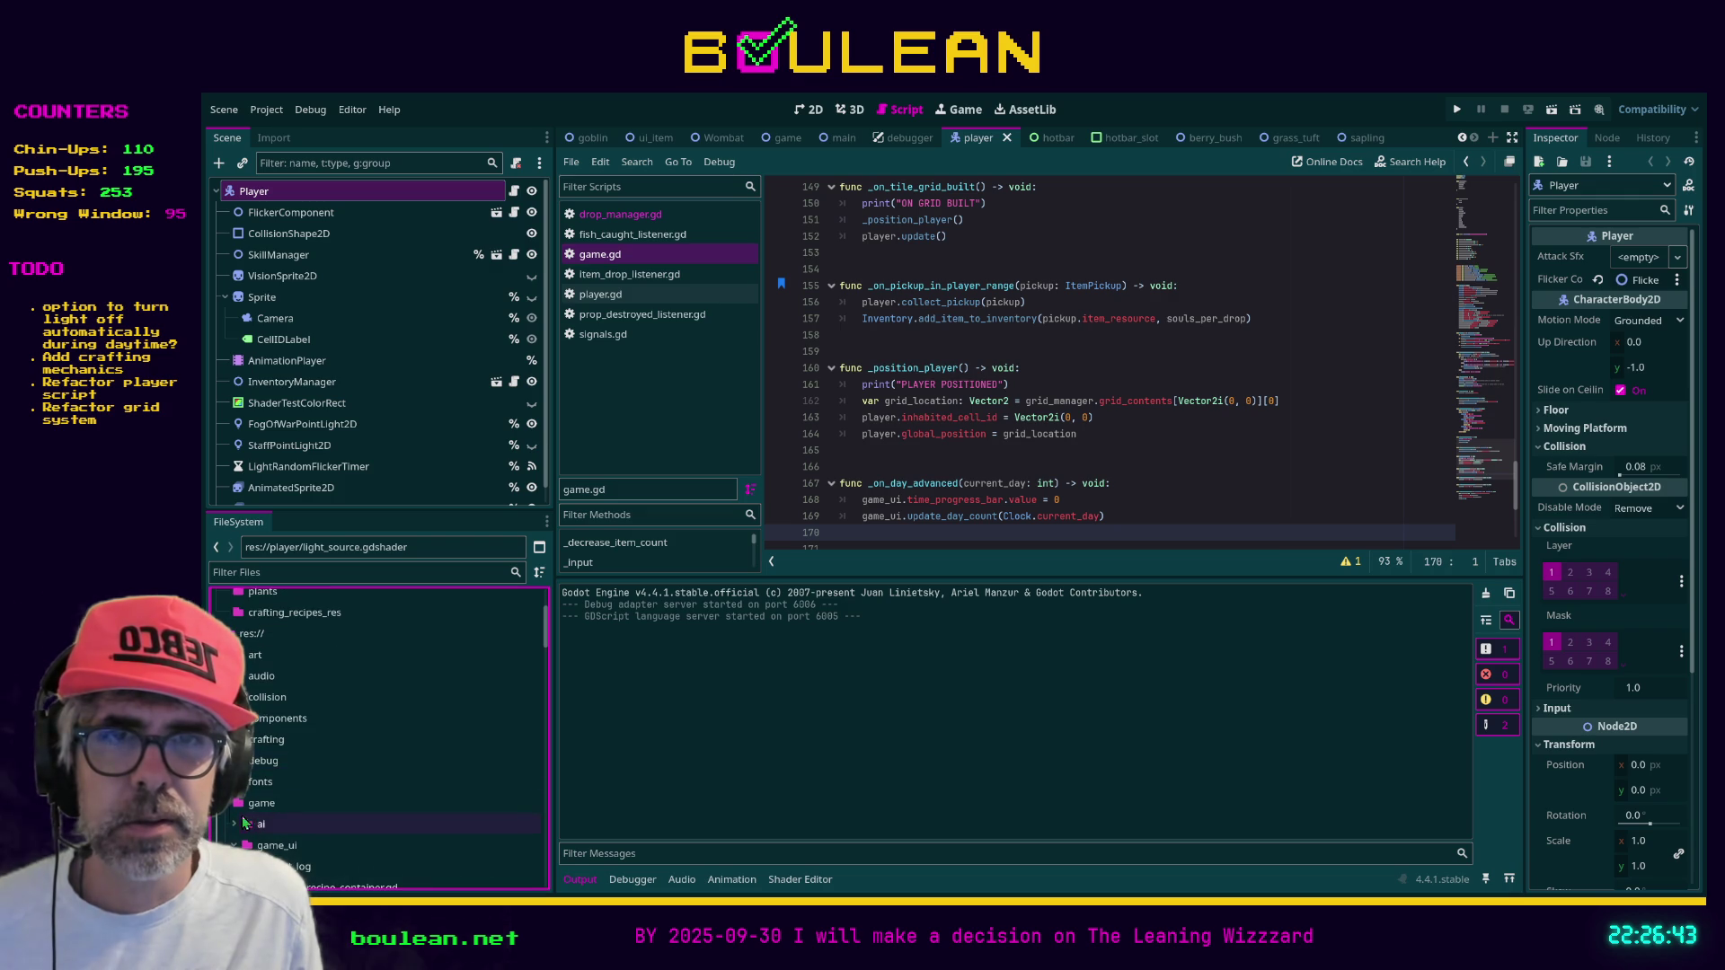
left_click(226, 825)
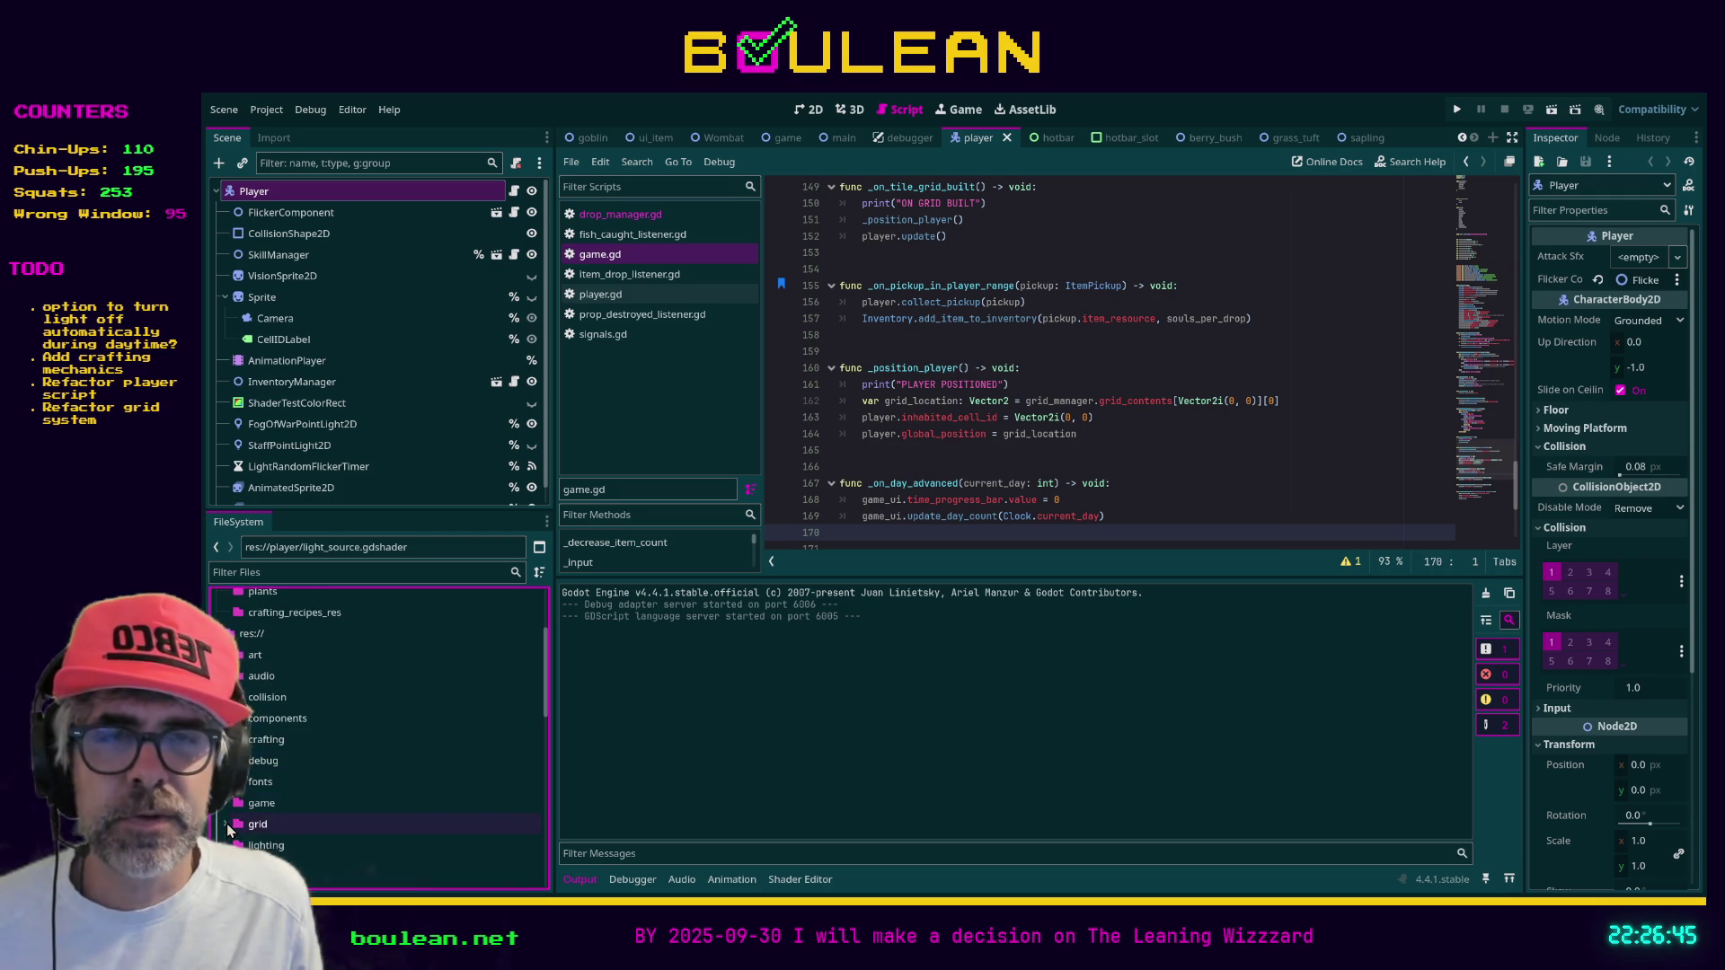
scroll(274, 828, "down", 2)
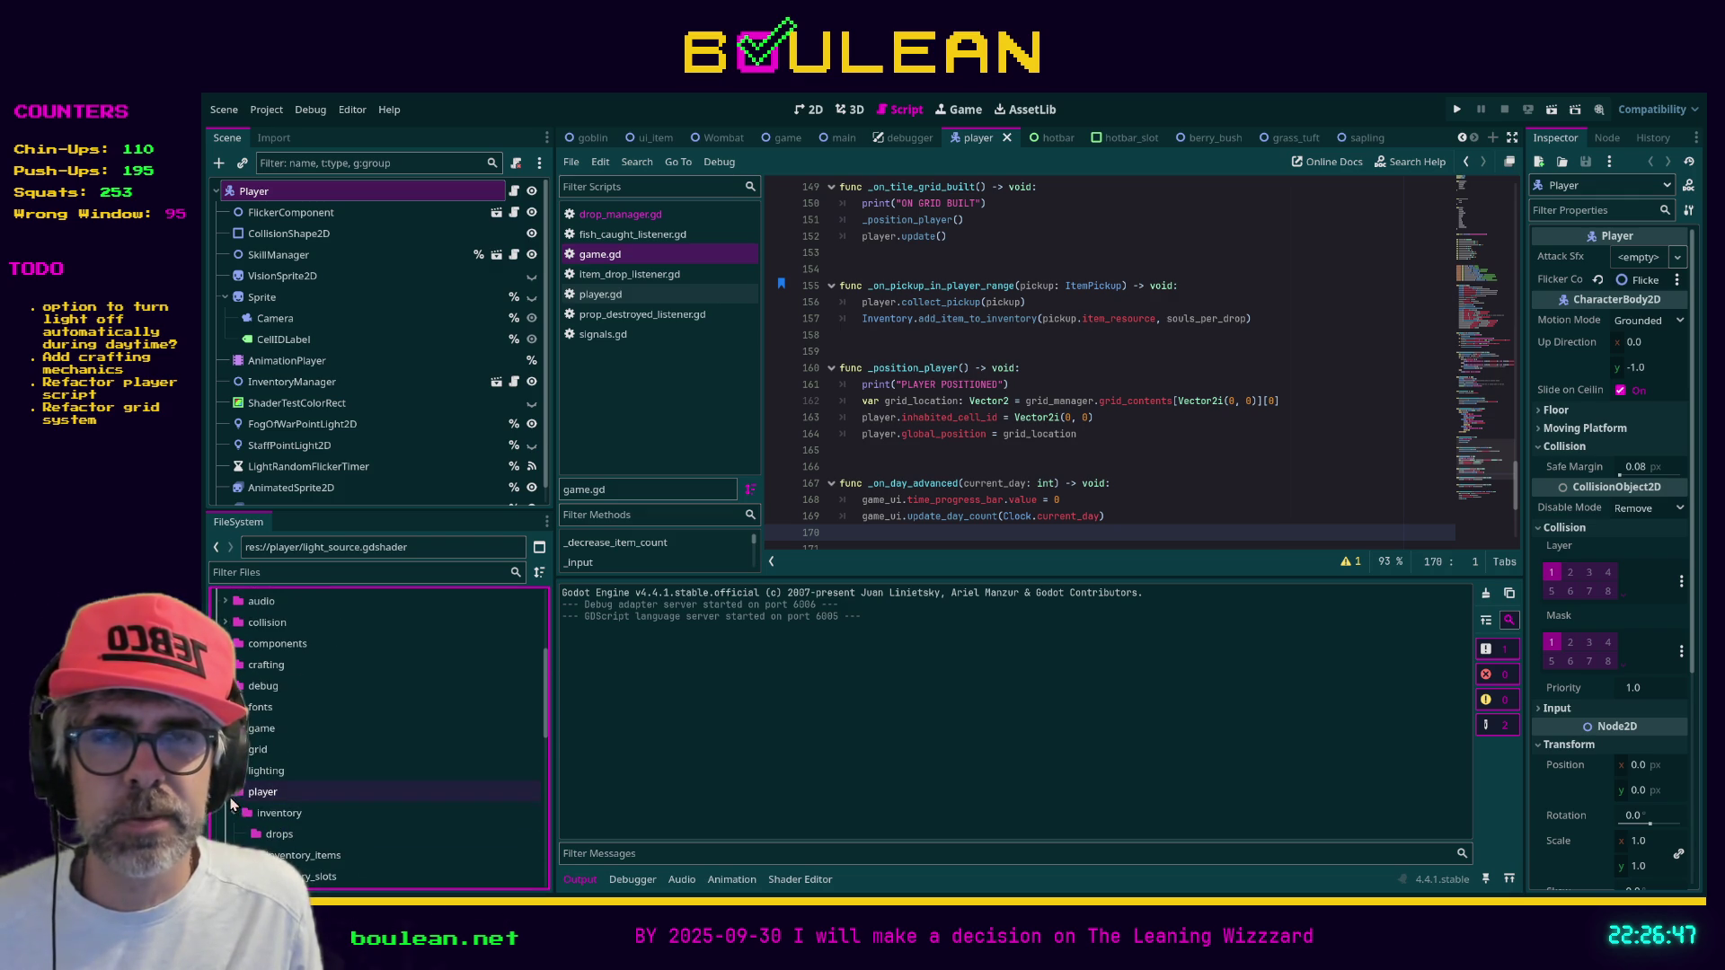
scroll(348, 802, "down", 2)
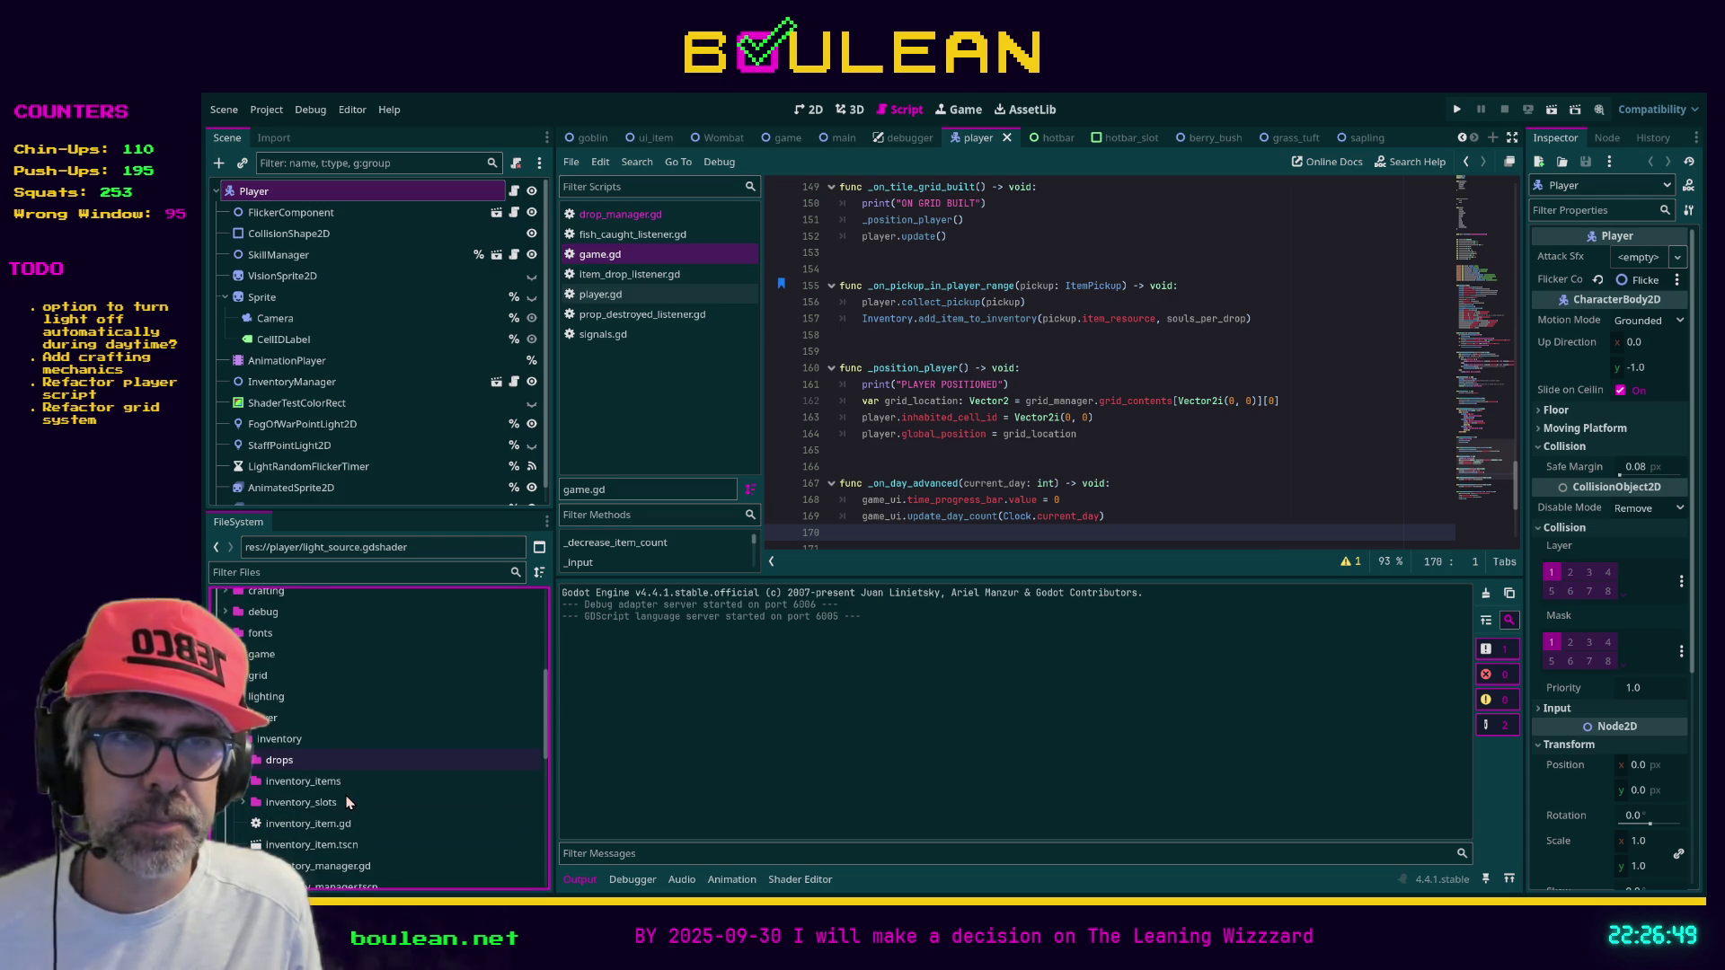
scroll(348, 802, "down", 1)
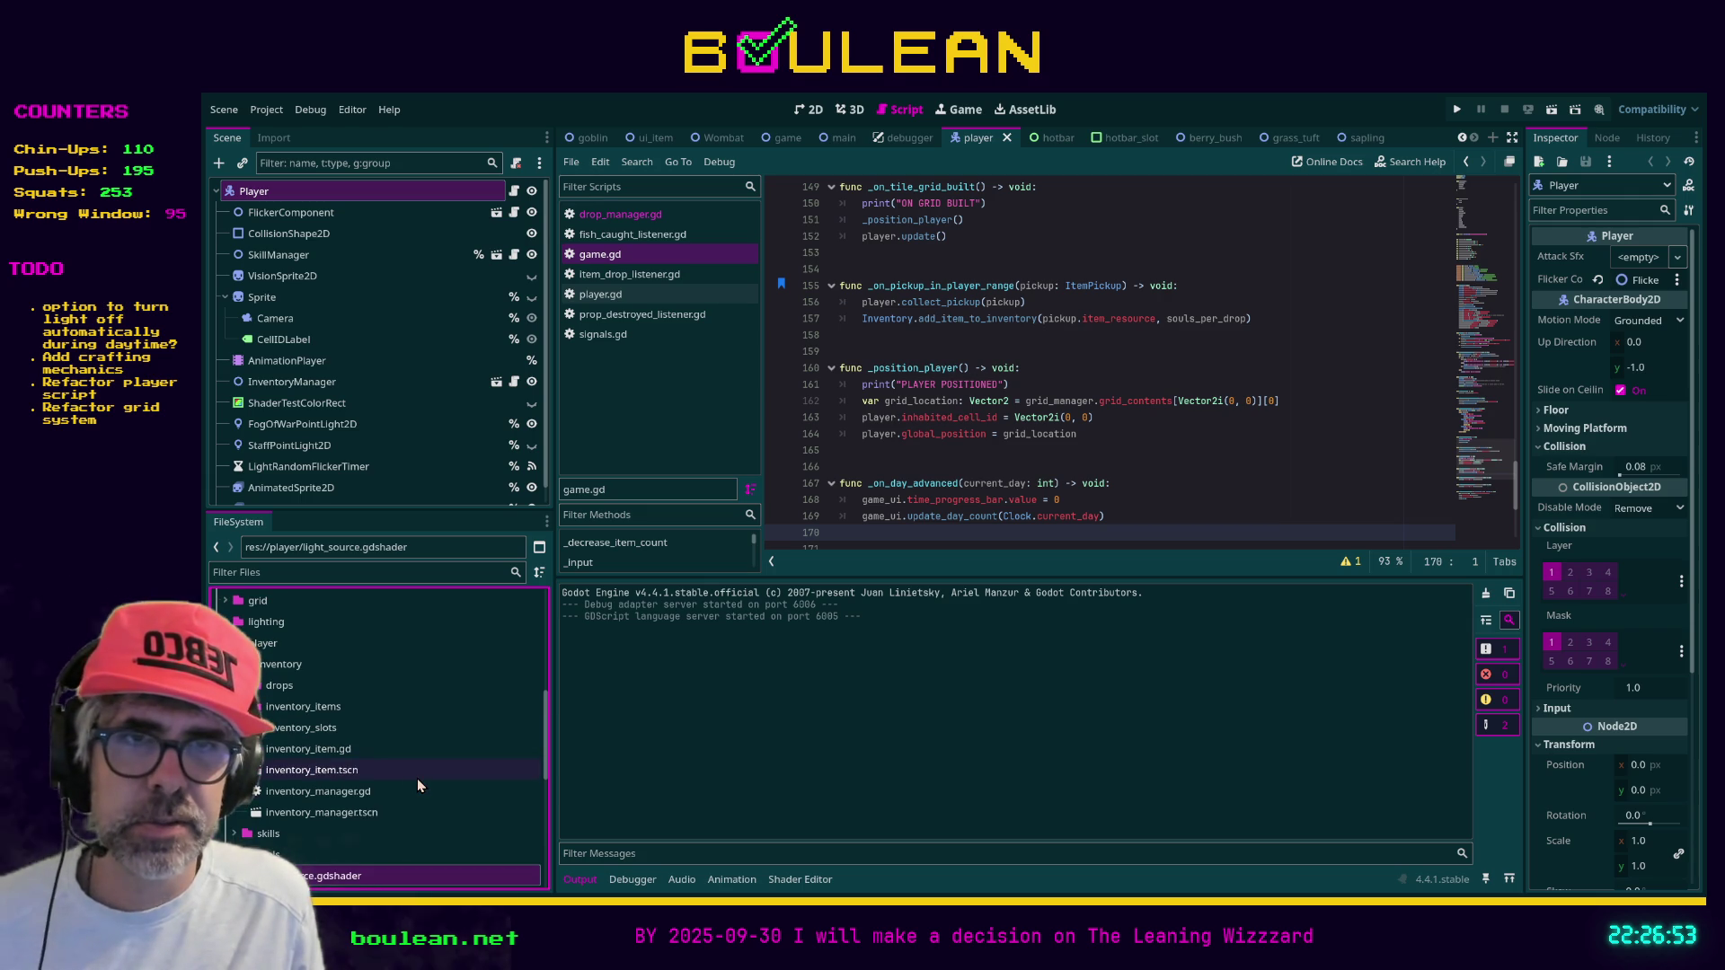
scroll(417, 778, "down", 2)
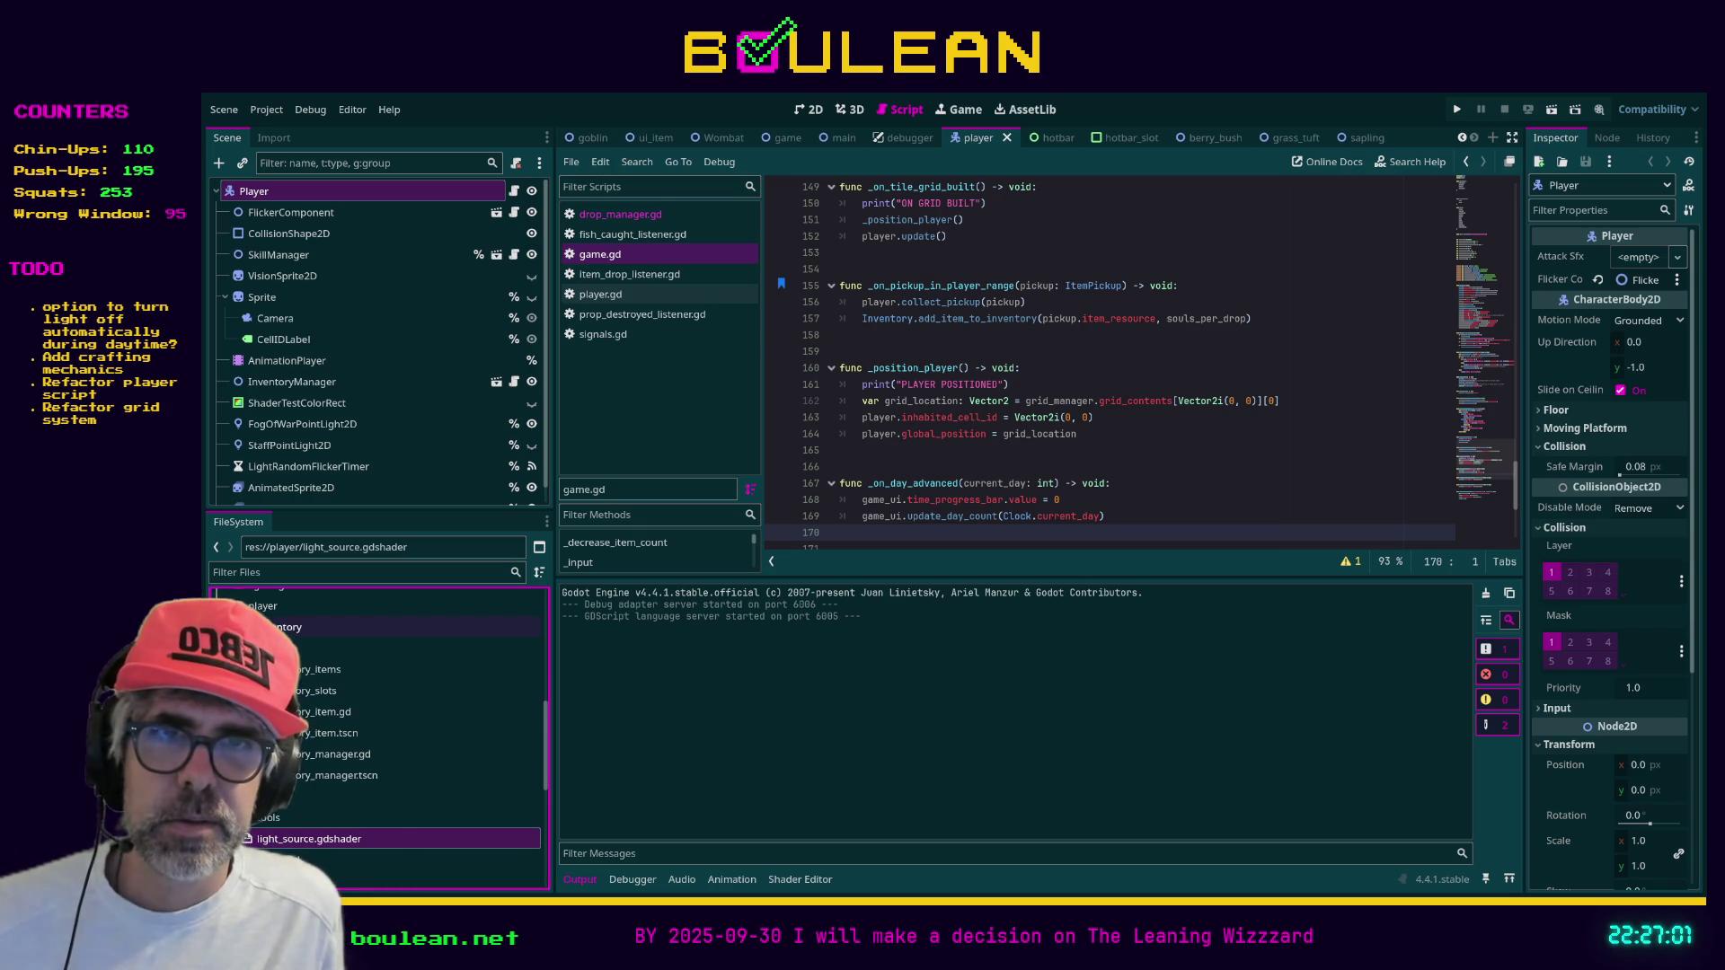
left_click(241, 627)
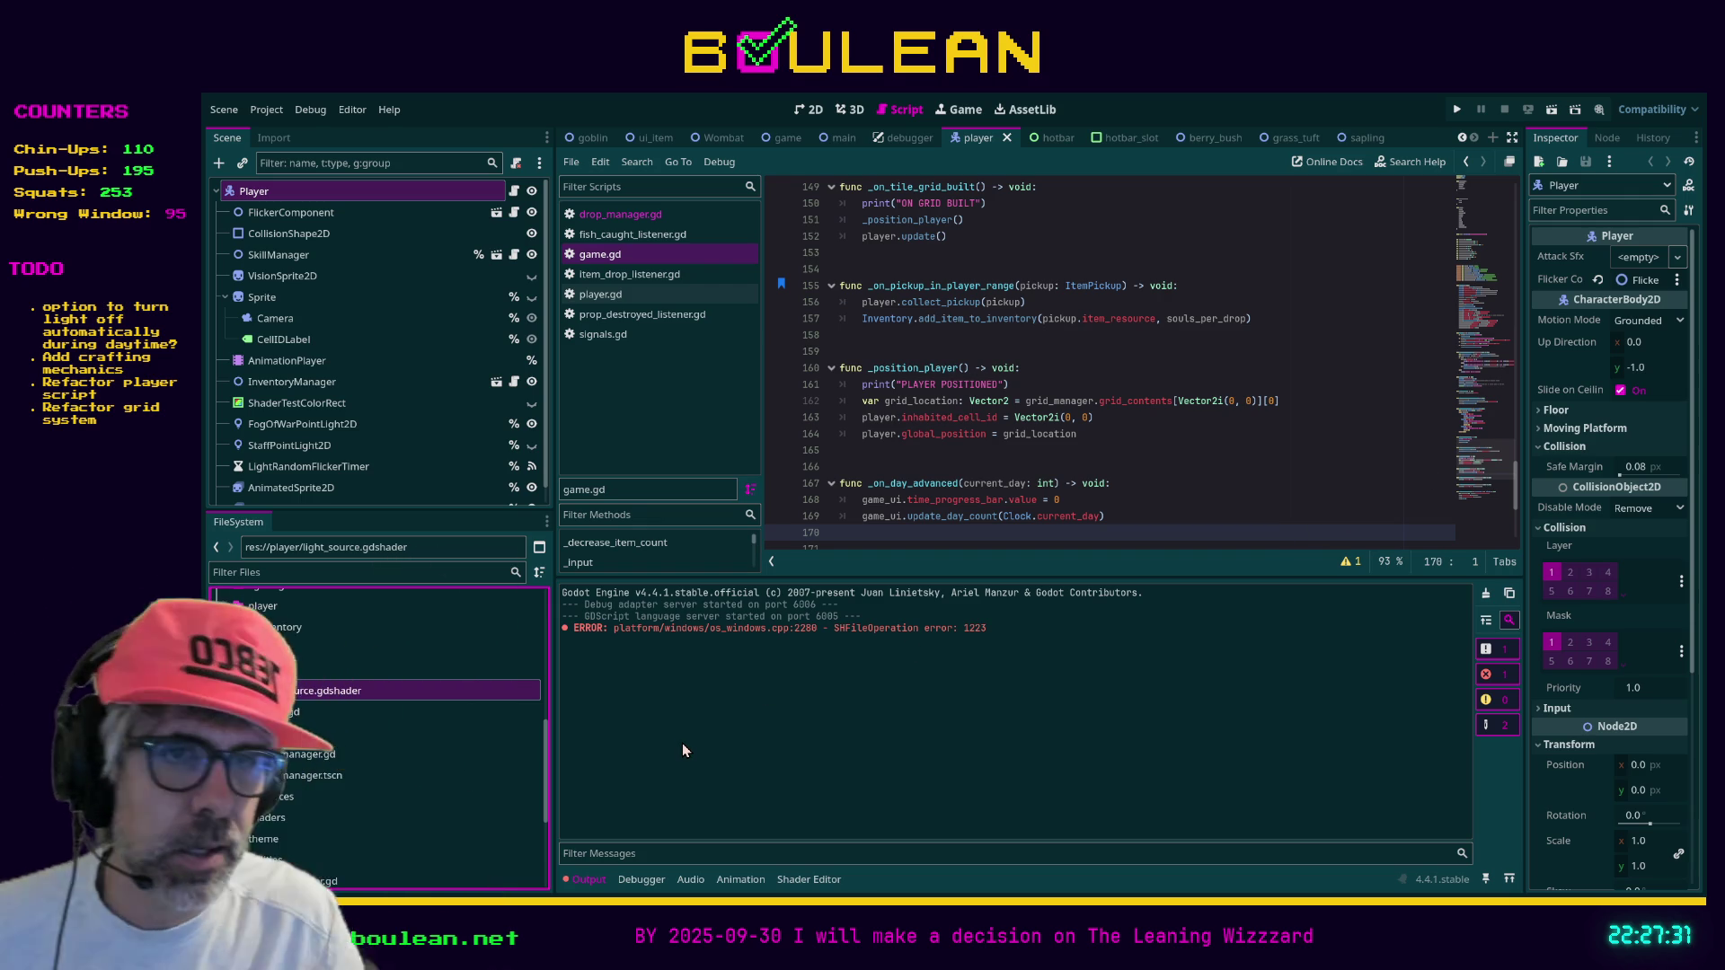
Select skill_manager.gd and player.gd, then open light_source.gdshader in the shader editor
left_click(326, 756)
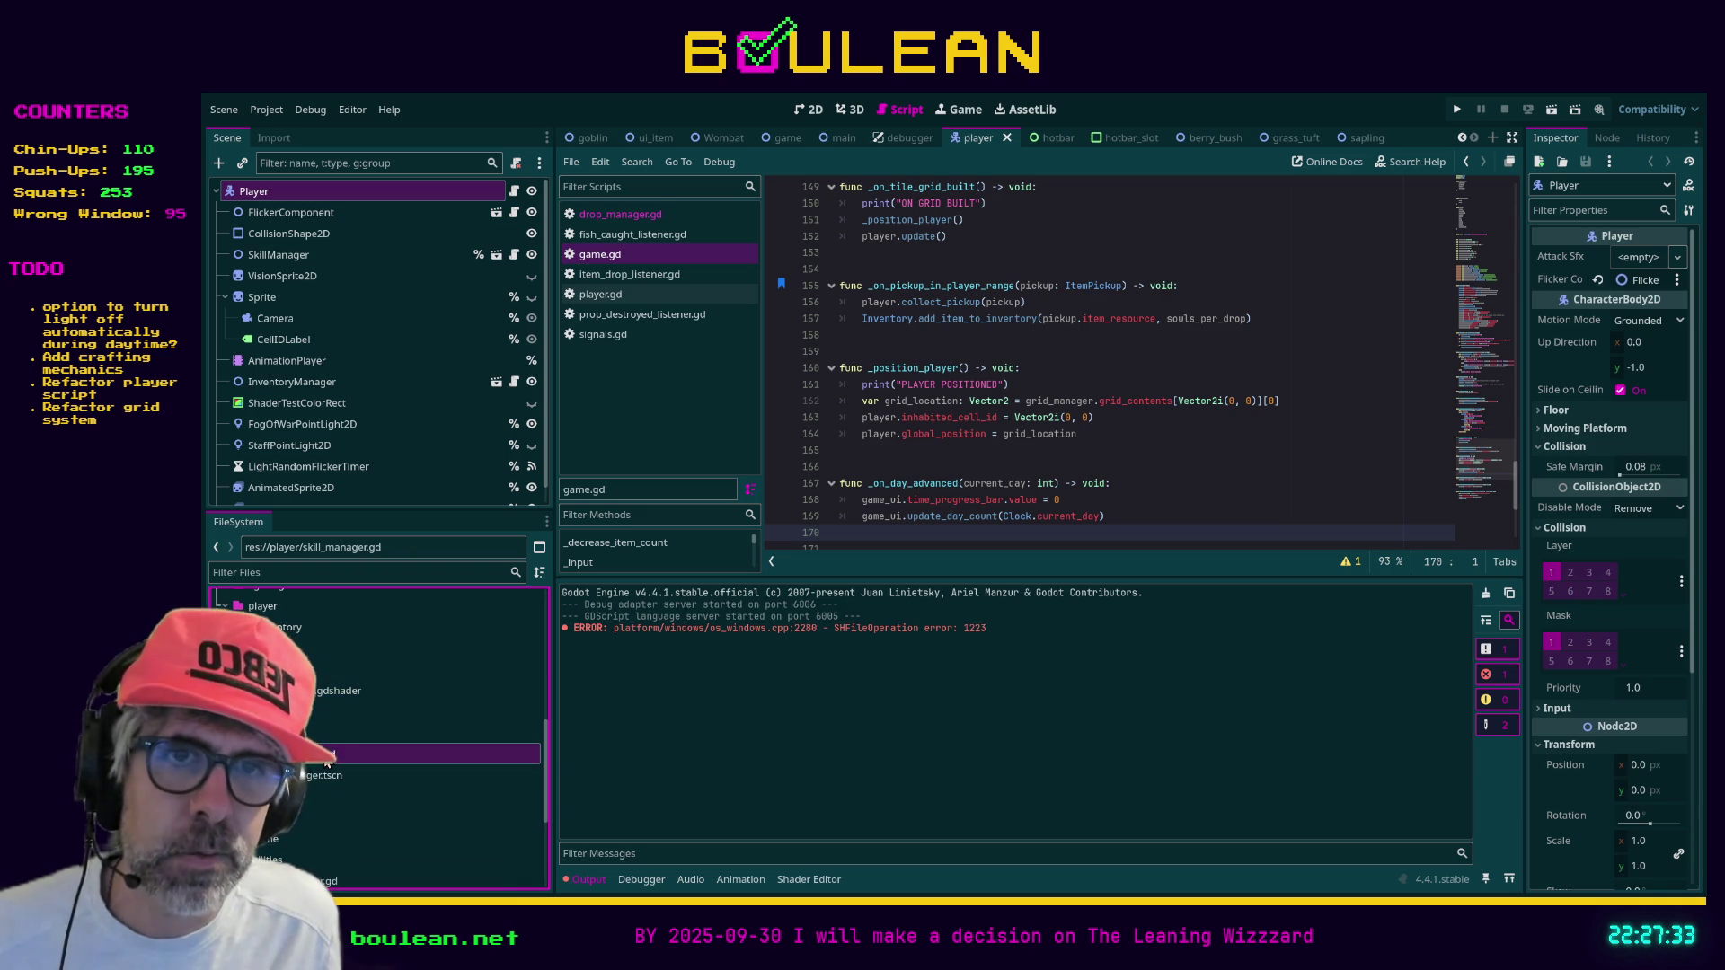
left_click(310, 711)
left_click(306, 690)
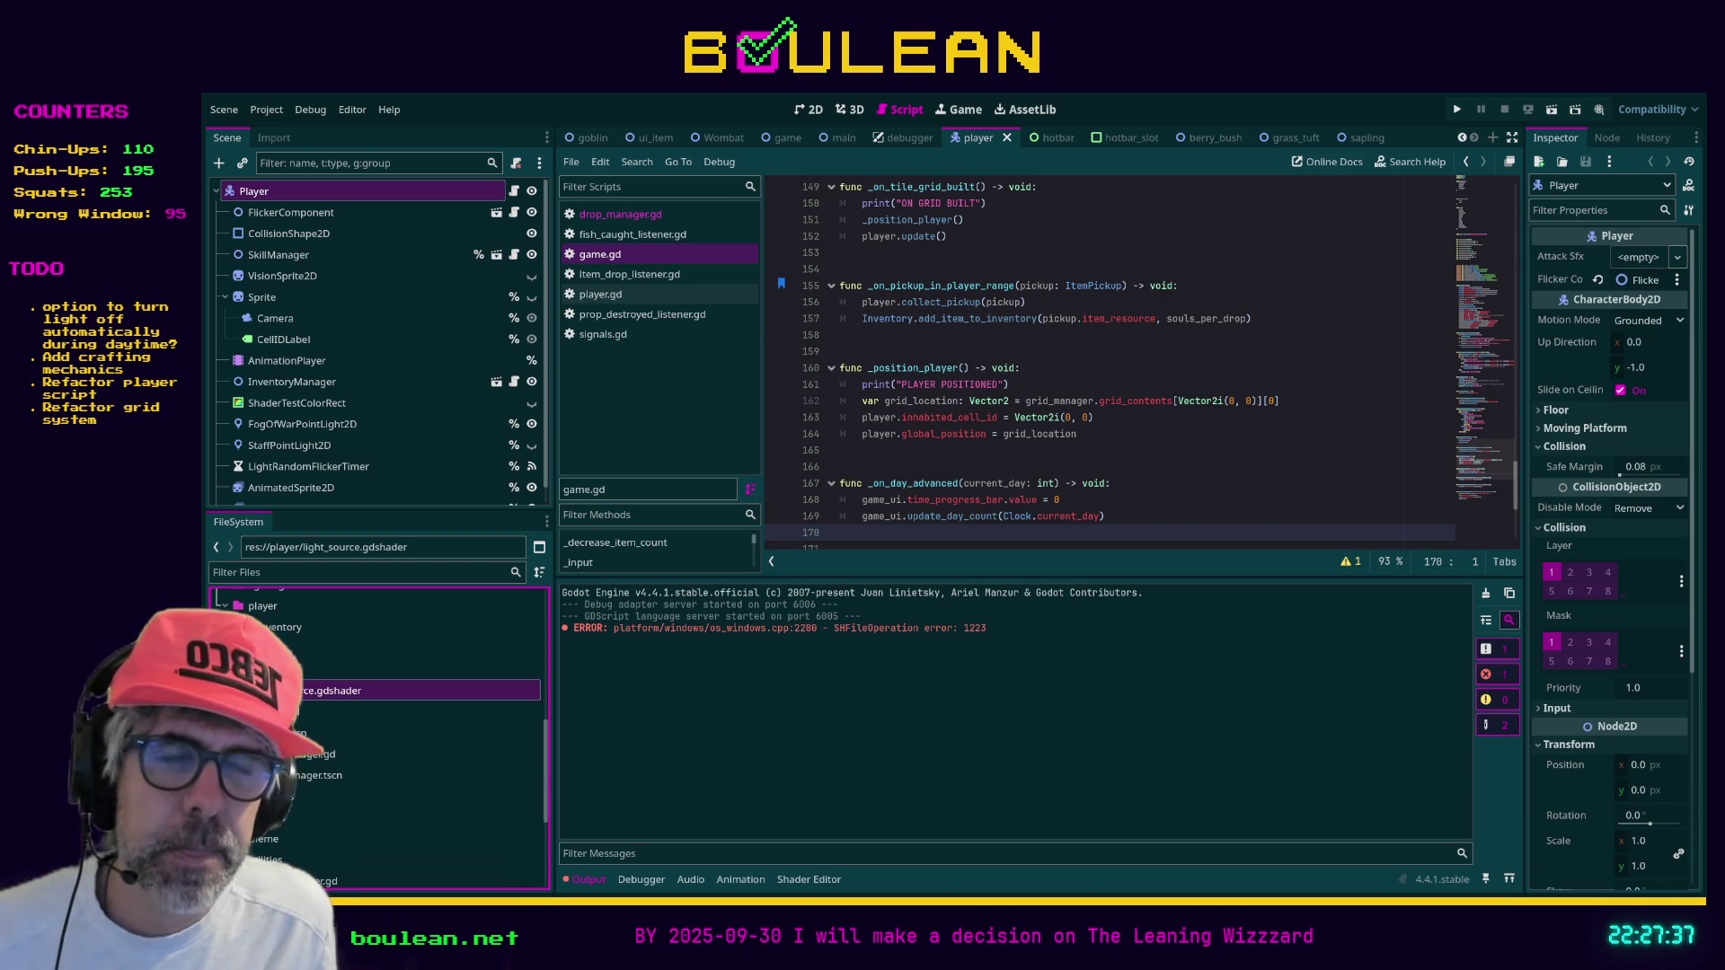
double_click(323, 690)
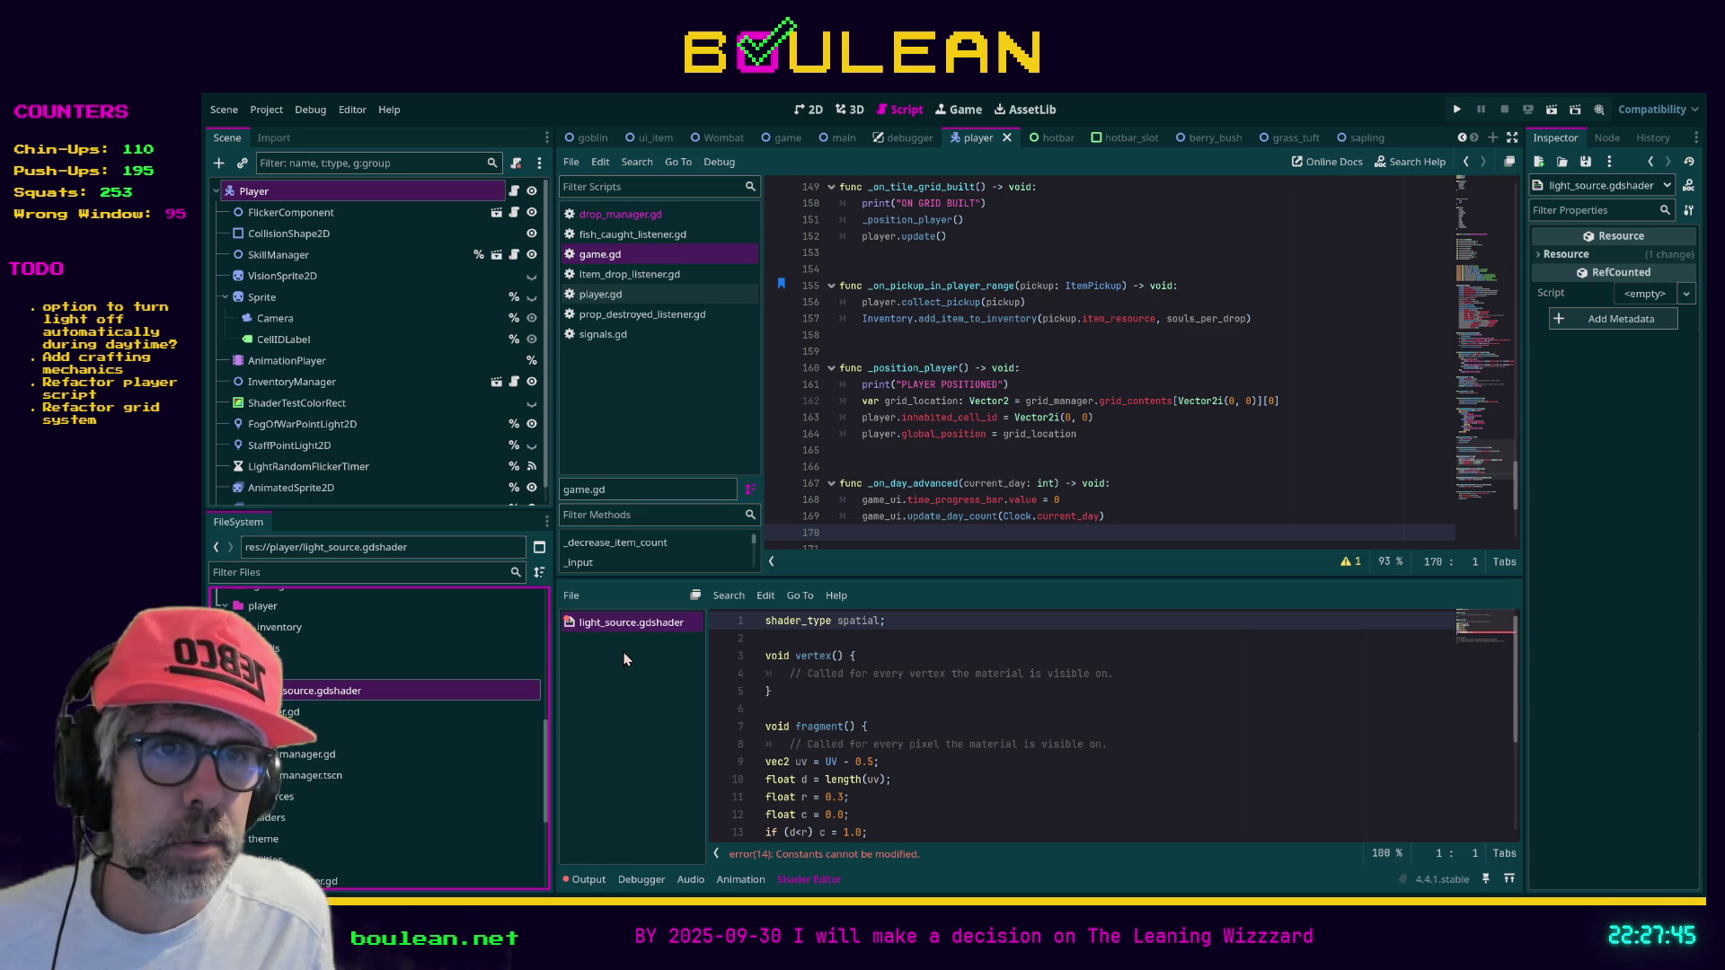
Close light_source.gdshader and select AnimatedSprite2D to view its raise_arms animation frames
key("ctrl+w")
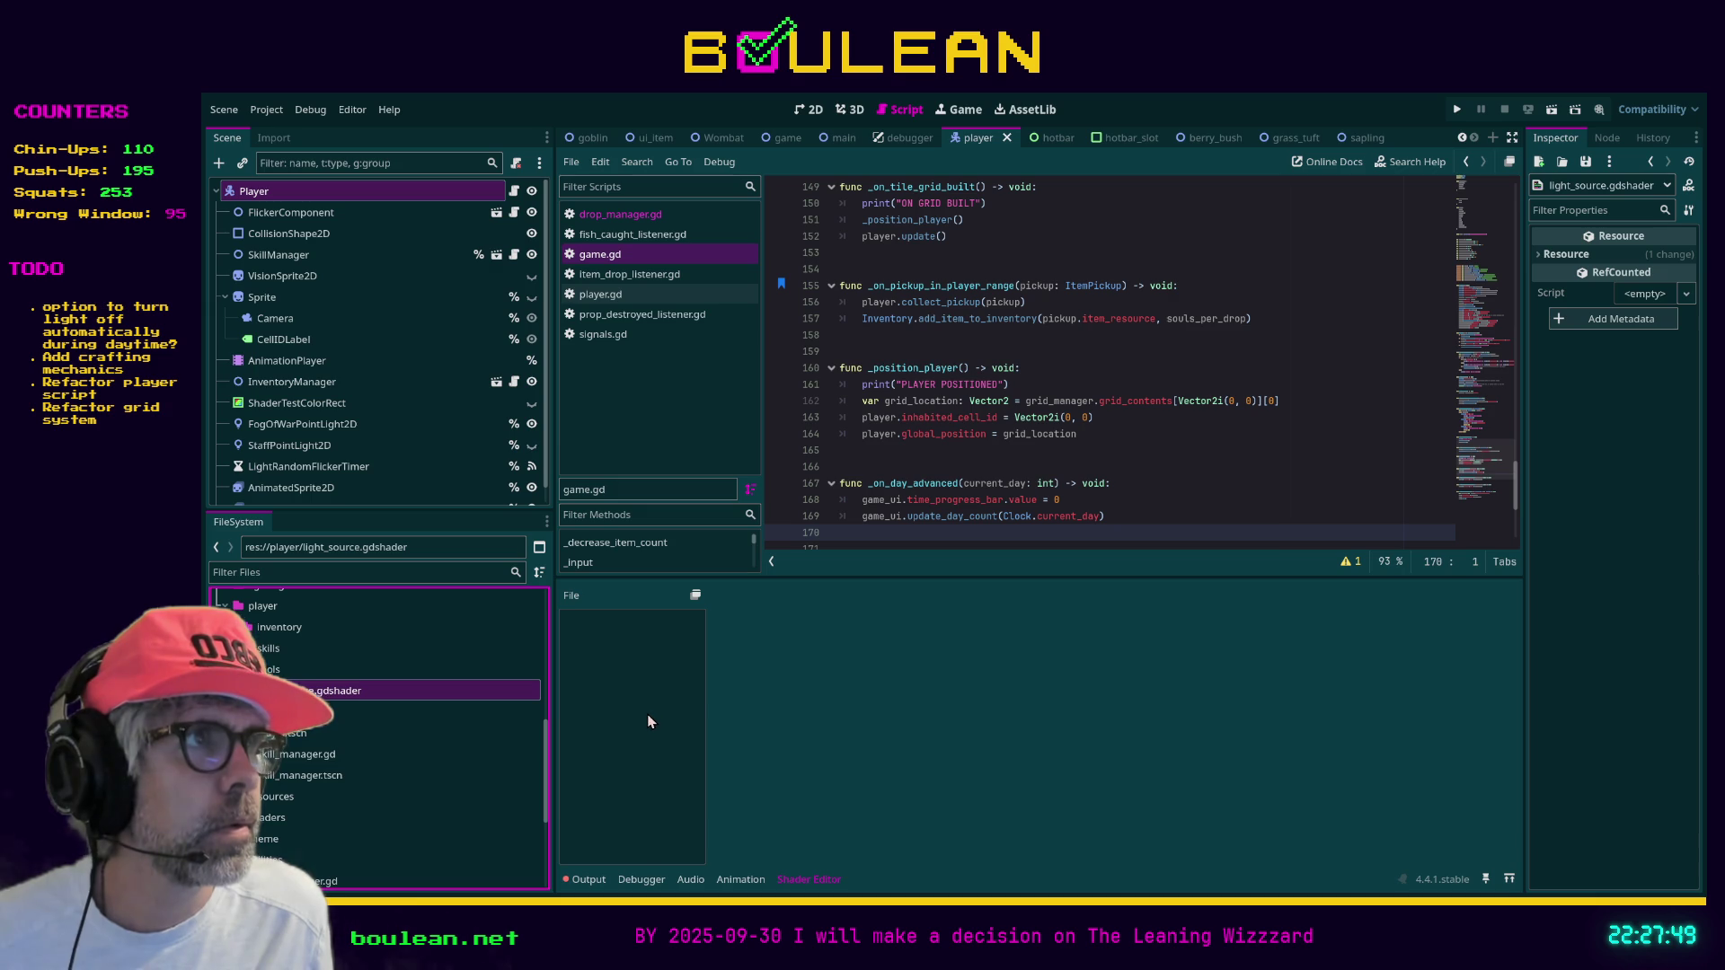
left_click(305, 487)
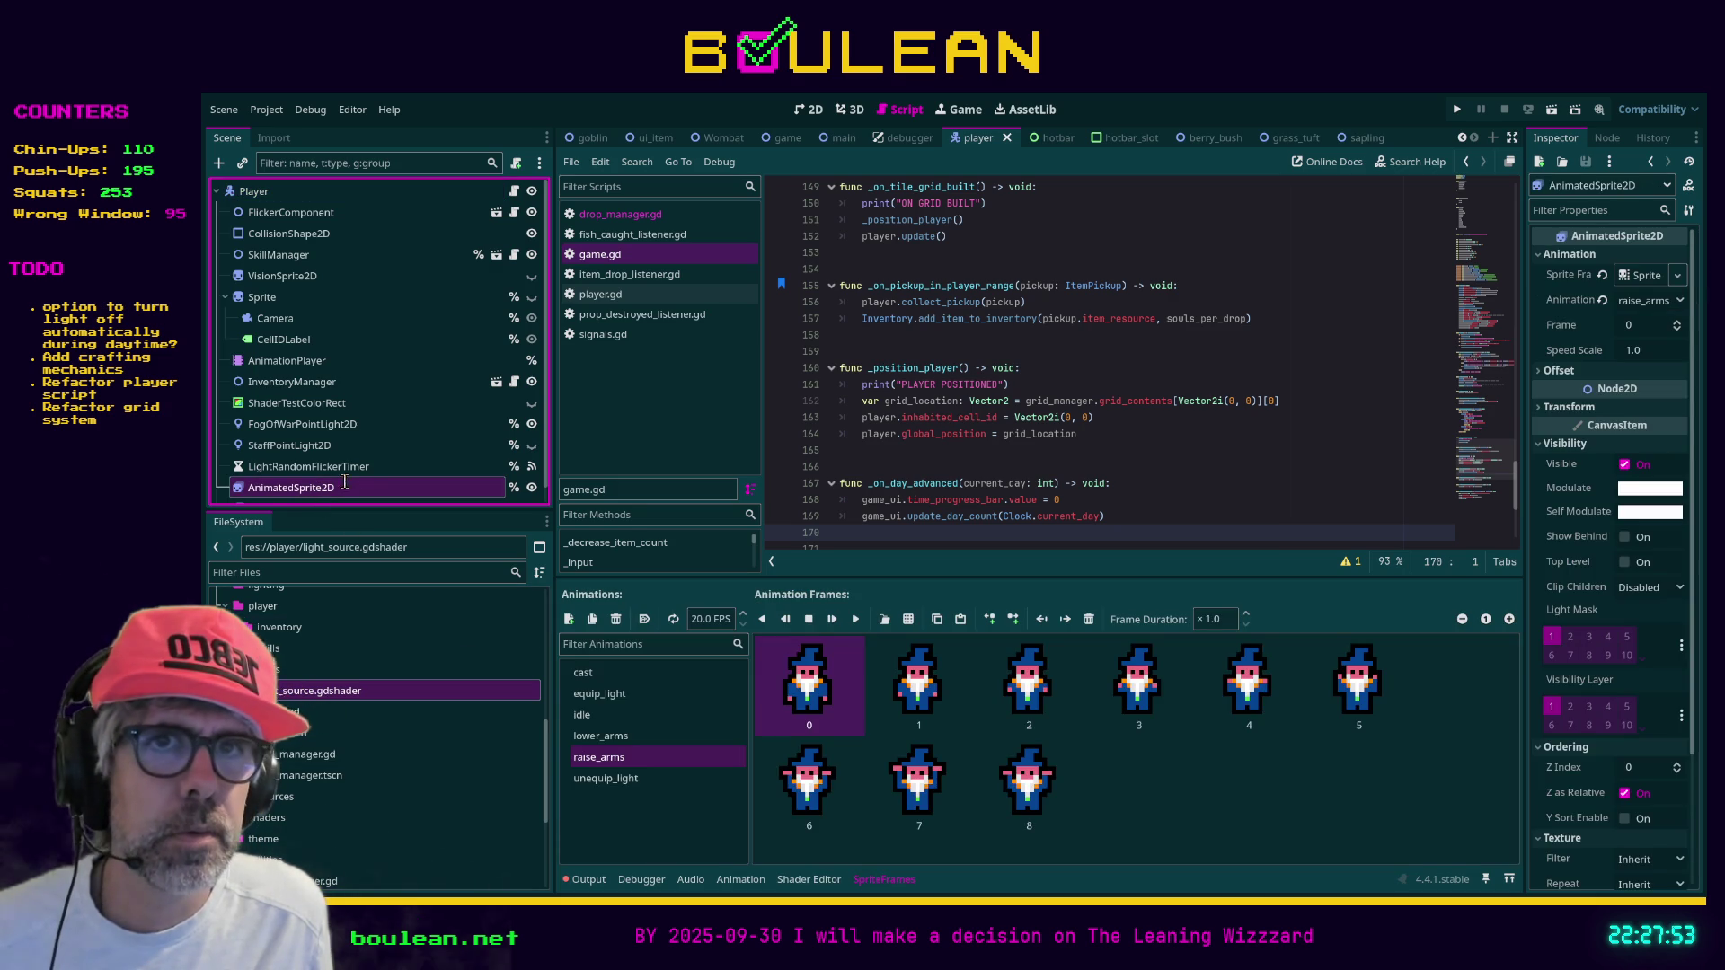
Show StaffPointLight2D's settings (energy 1.5, shadows enabled) and collapse its texture preview
left_click(338, 466)
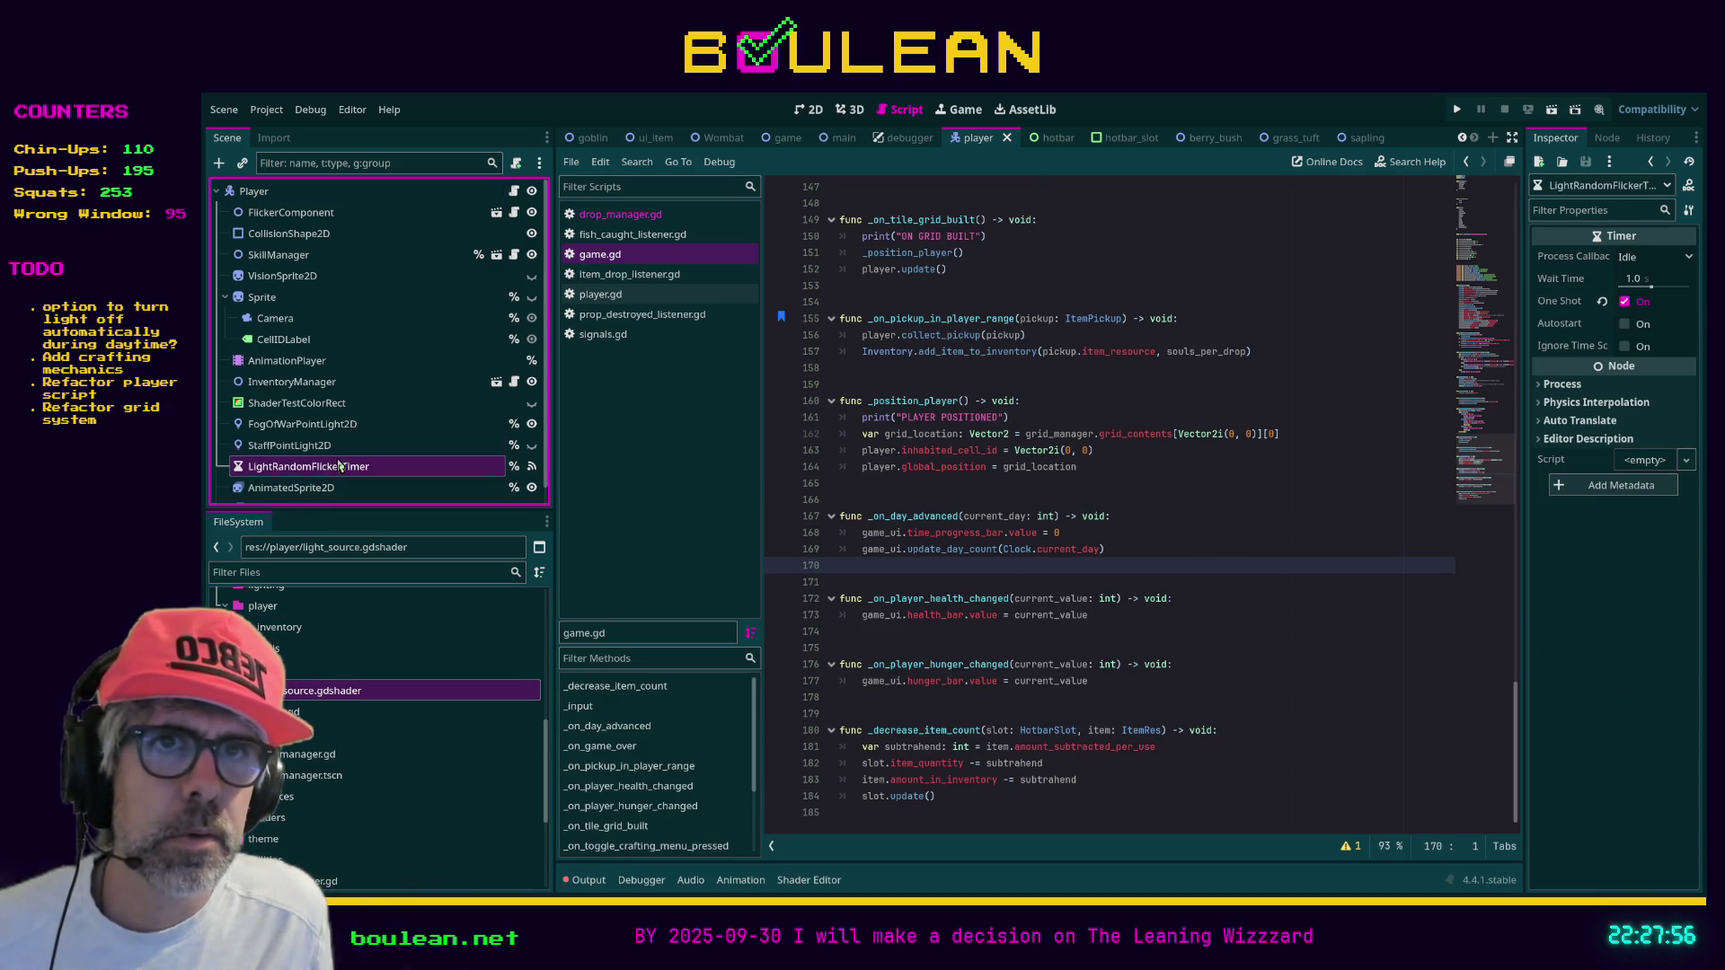
left_click(329, 449)
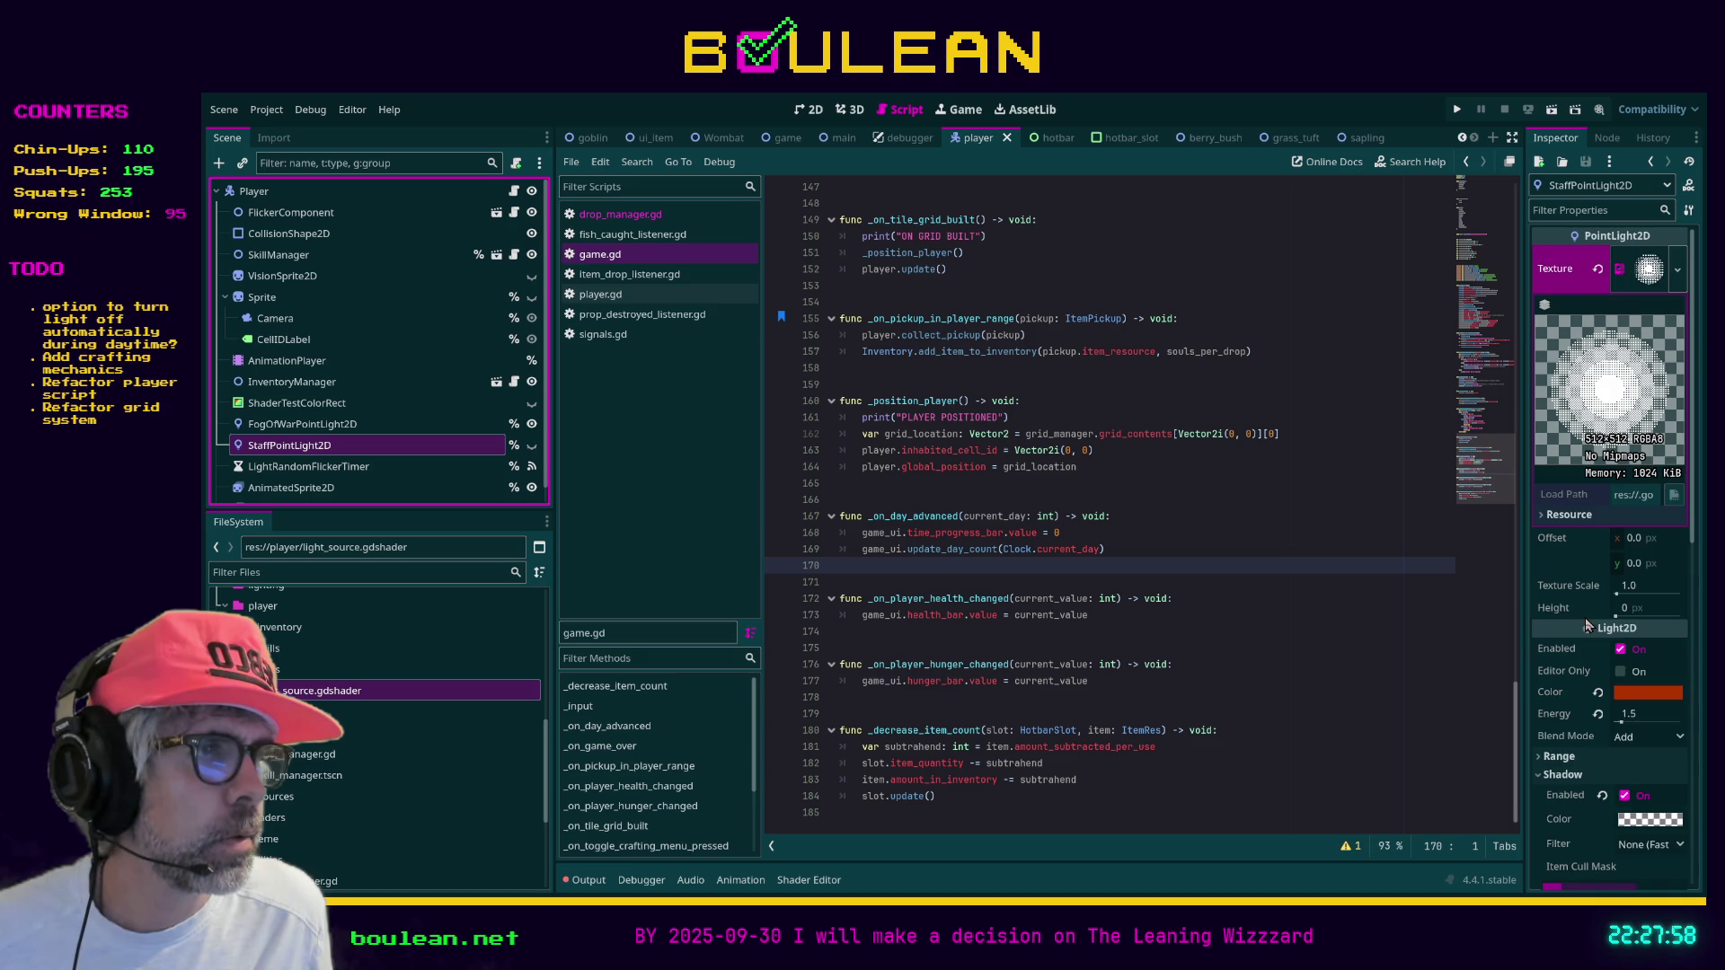
scroll(1621, 637, "down", 3)
scroll(1621, 638, "up", 3)
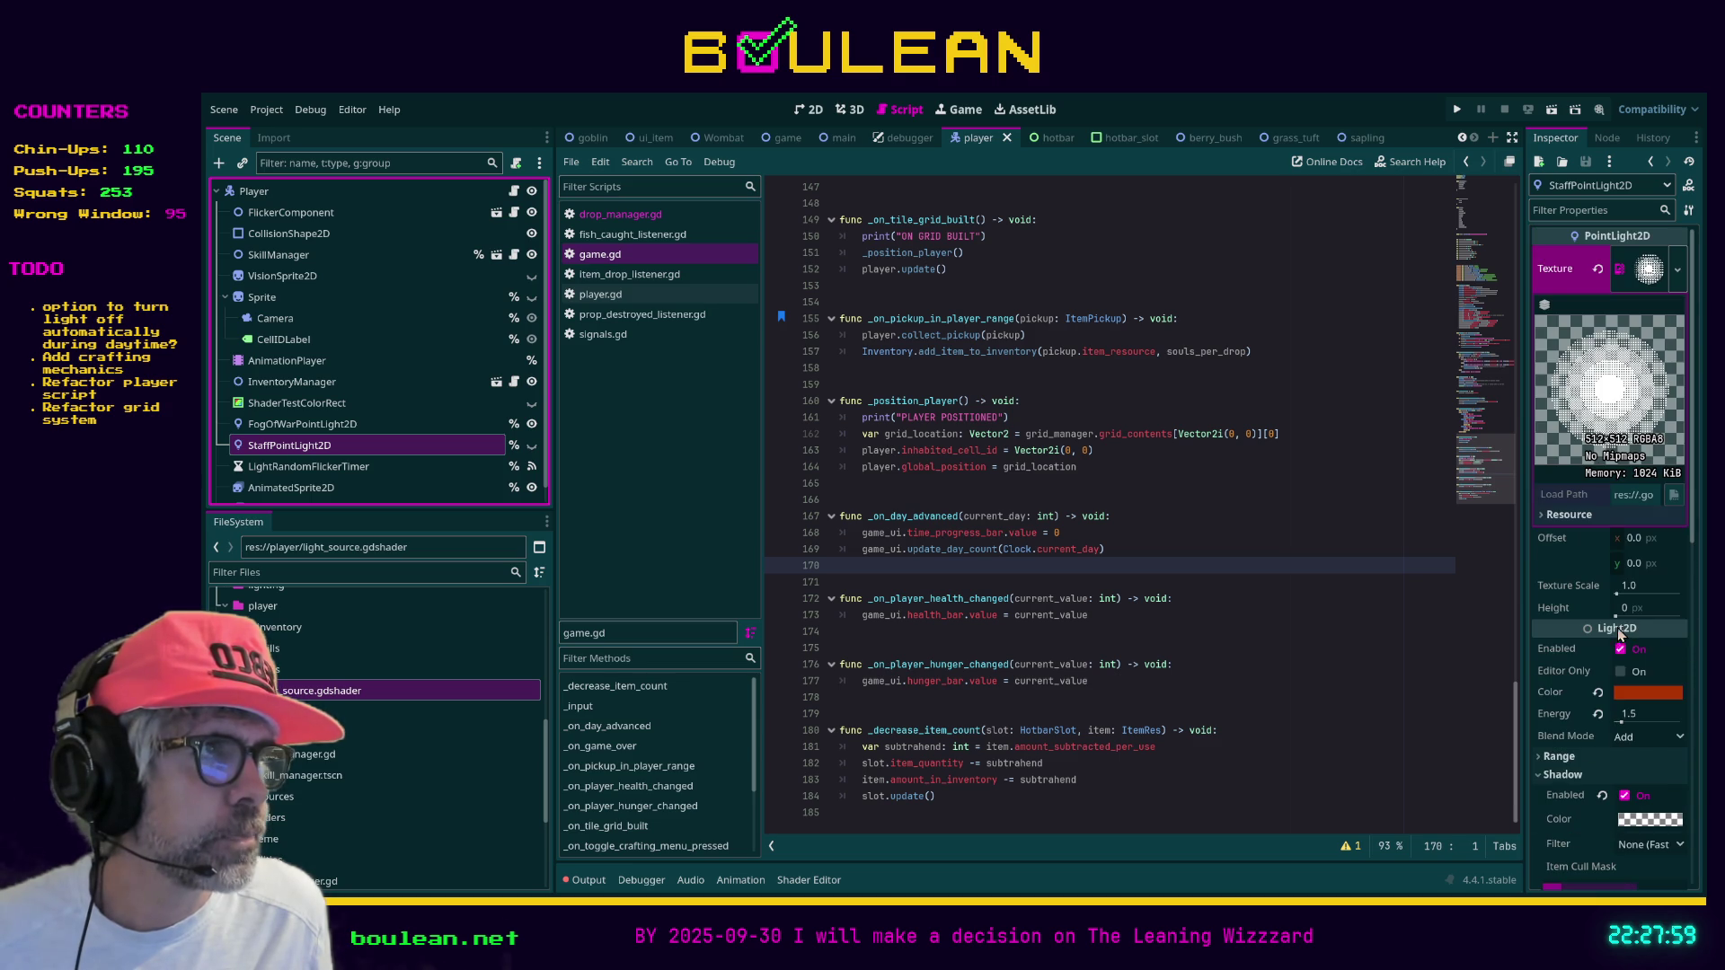
left_click(1637, 283)
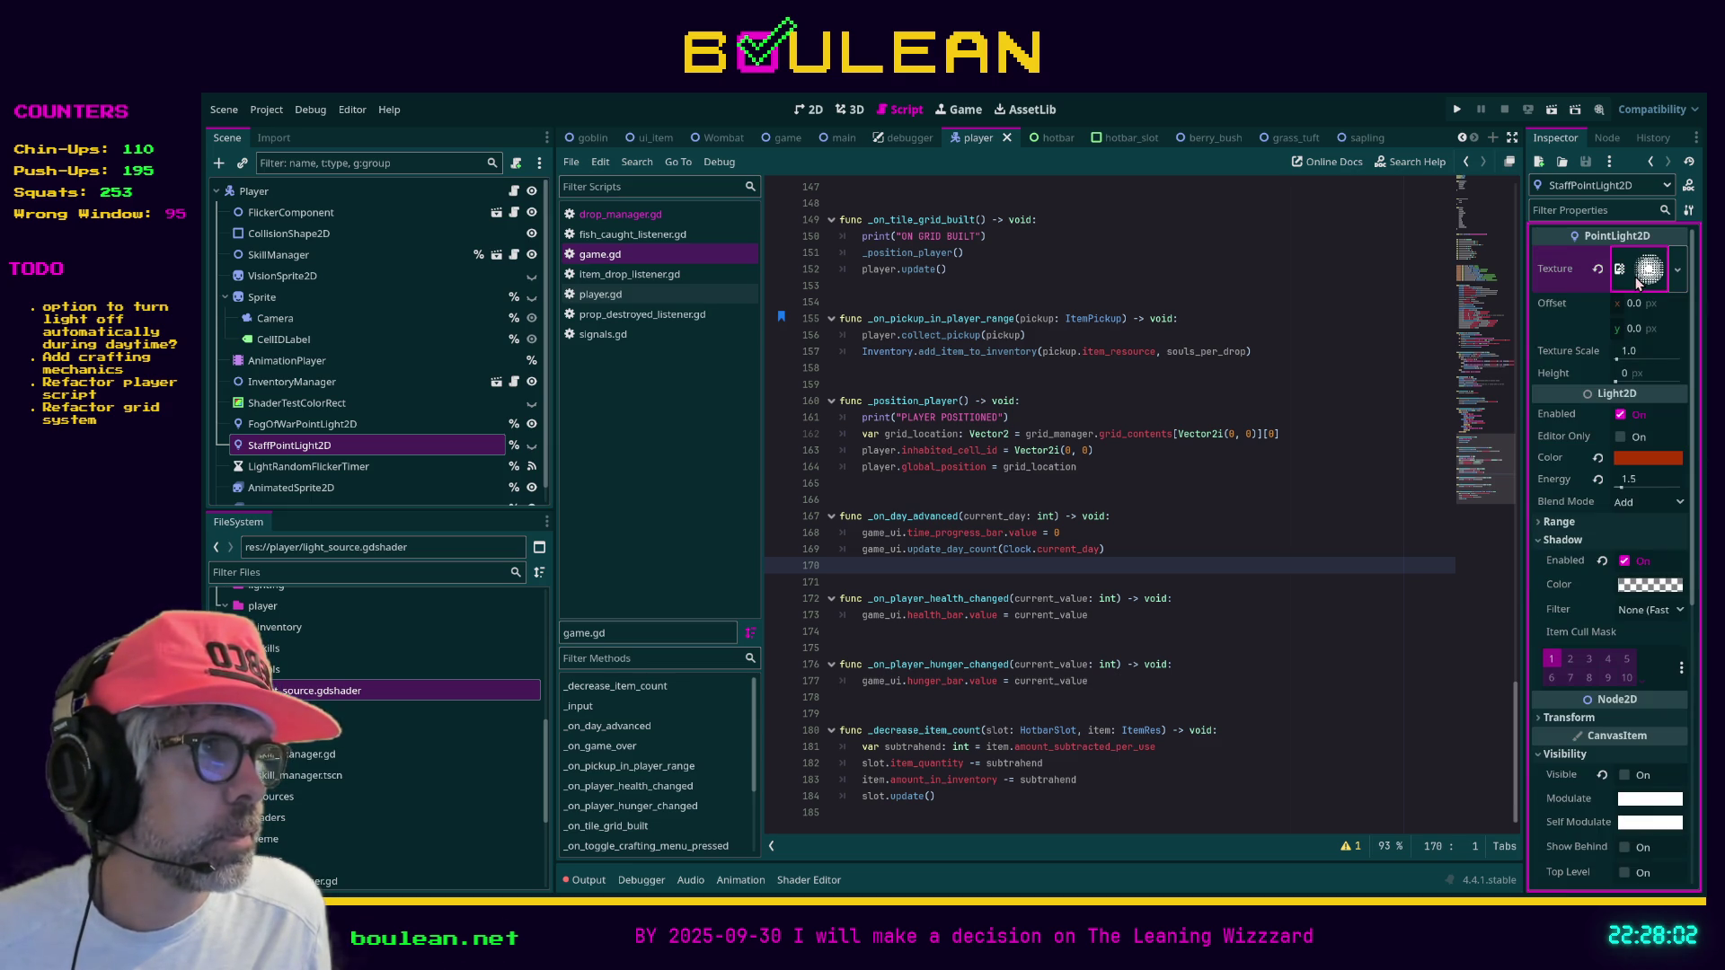
scroll(1651, 486, "down", 5)
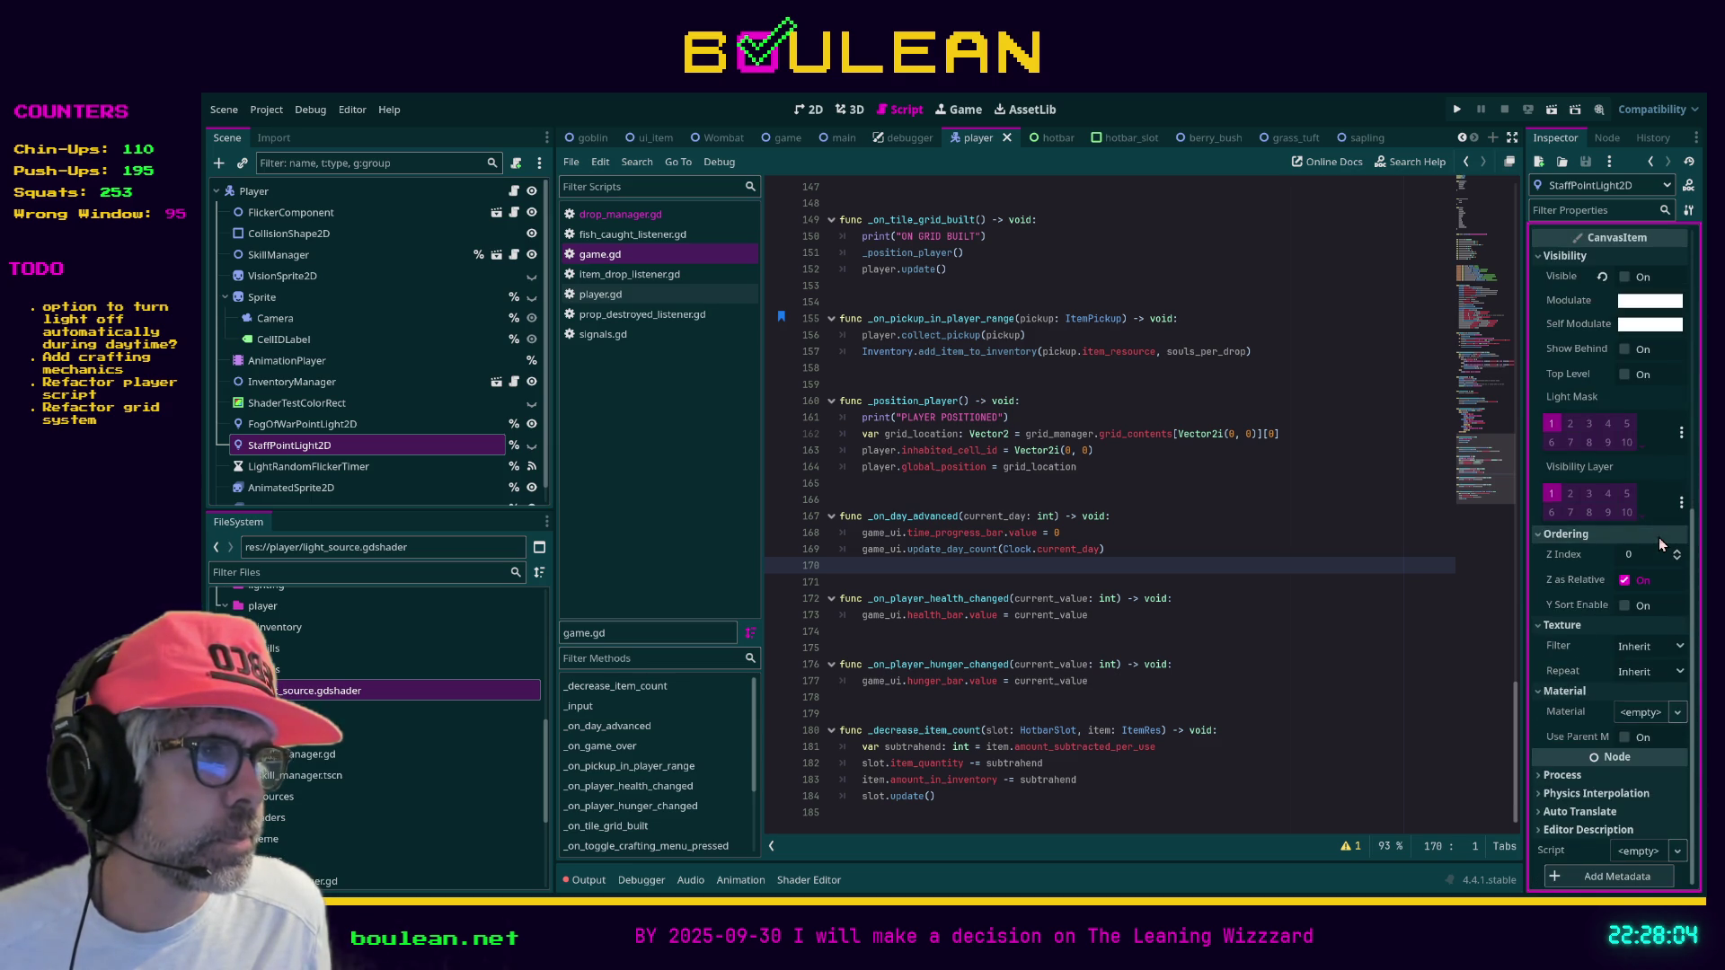
scroll(1660, 544, "up", 5)
left_click(400, 690)
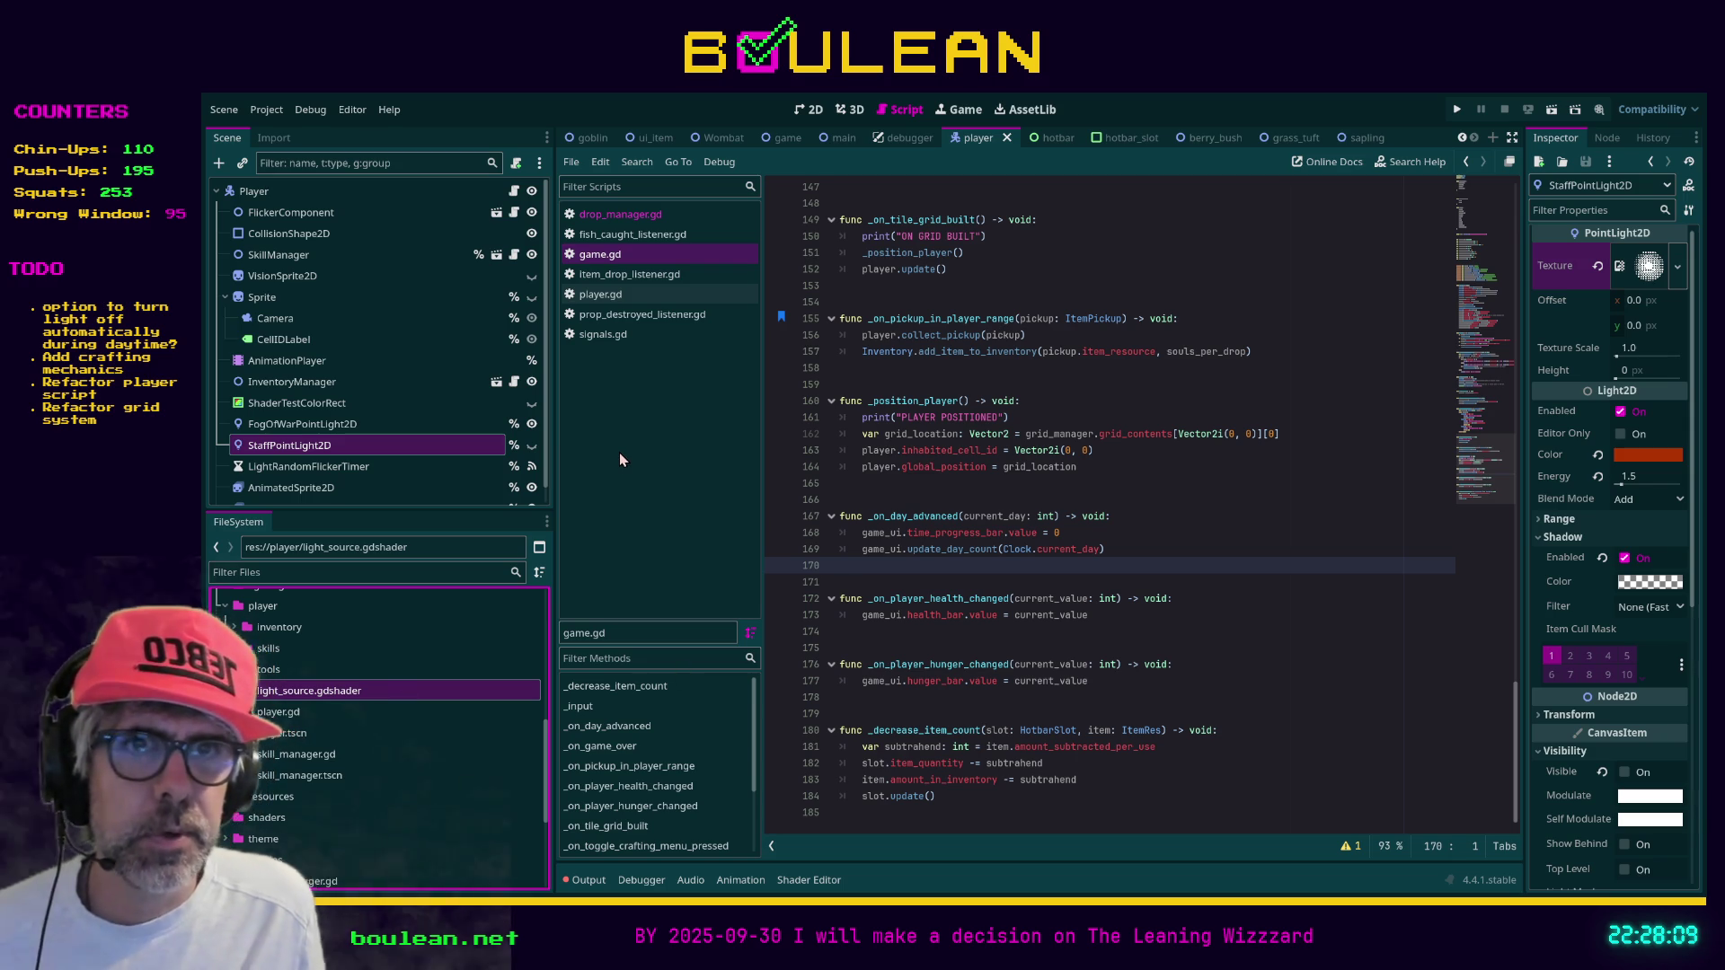
left_click(1149, 598)
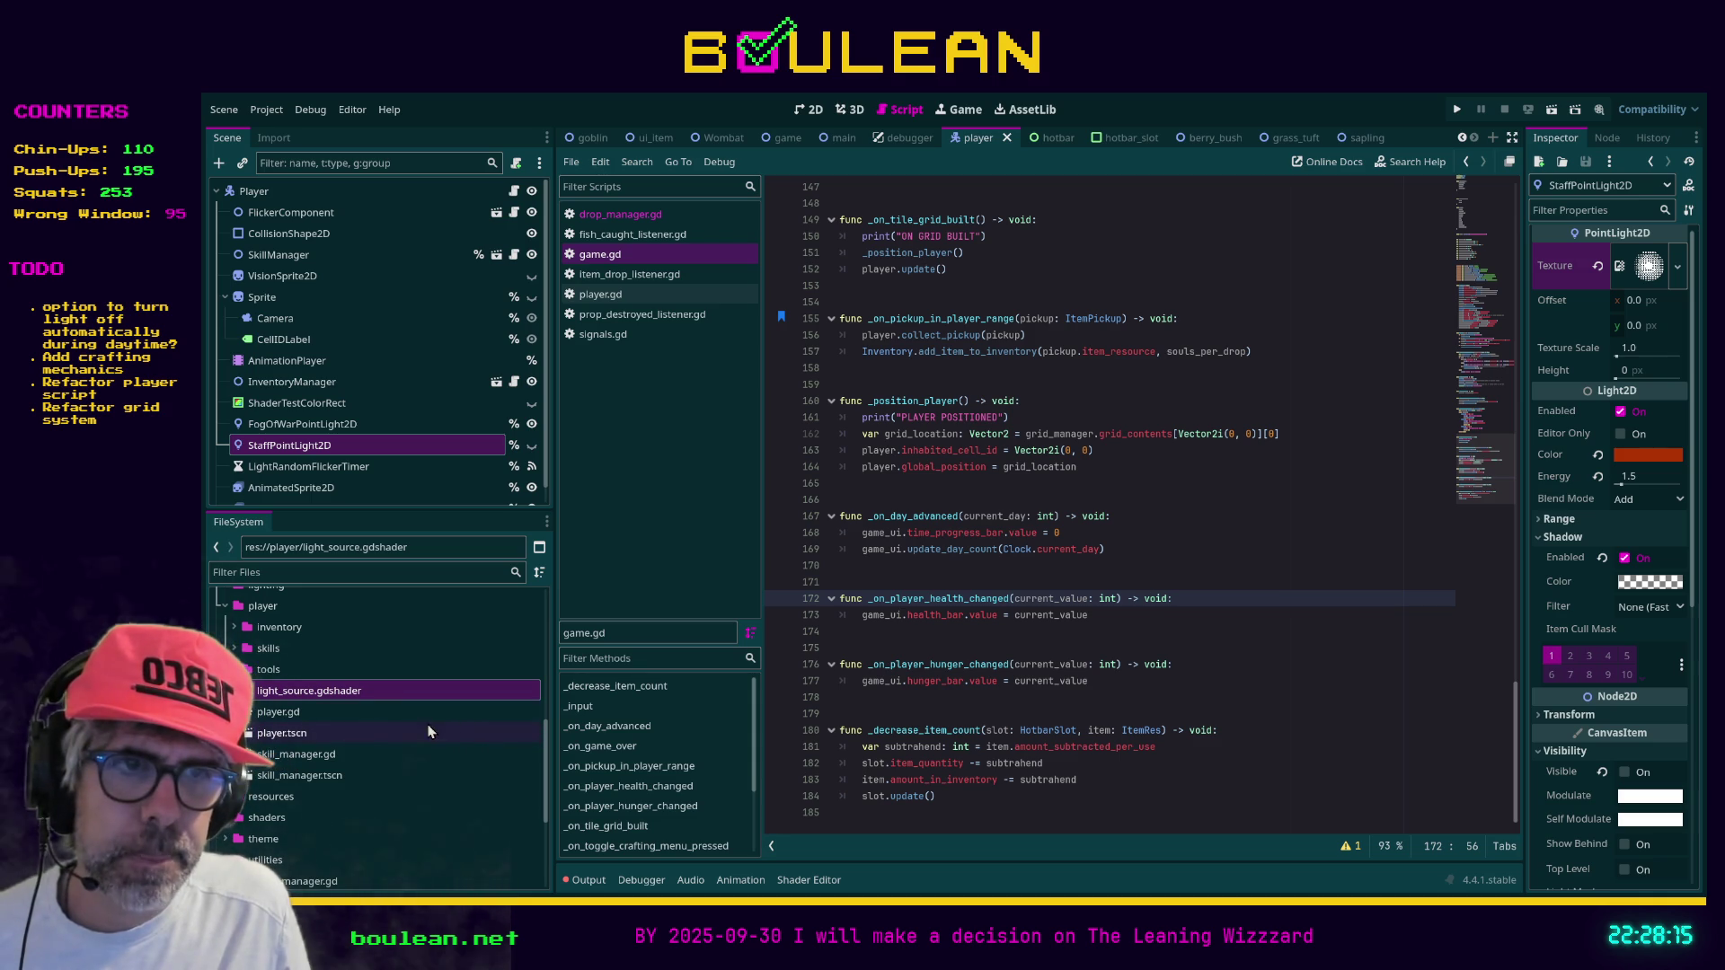
Collapse the player folder and select the log_1_a_outlined_16x16_x2.png favorite to move it
scroll(352, 751, "down", 3)
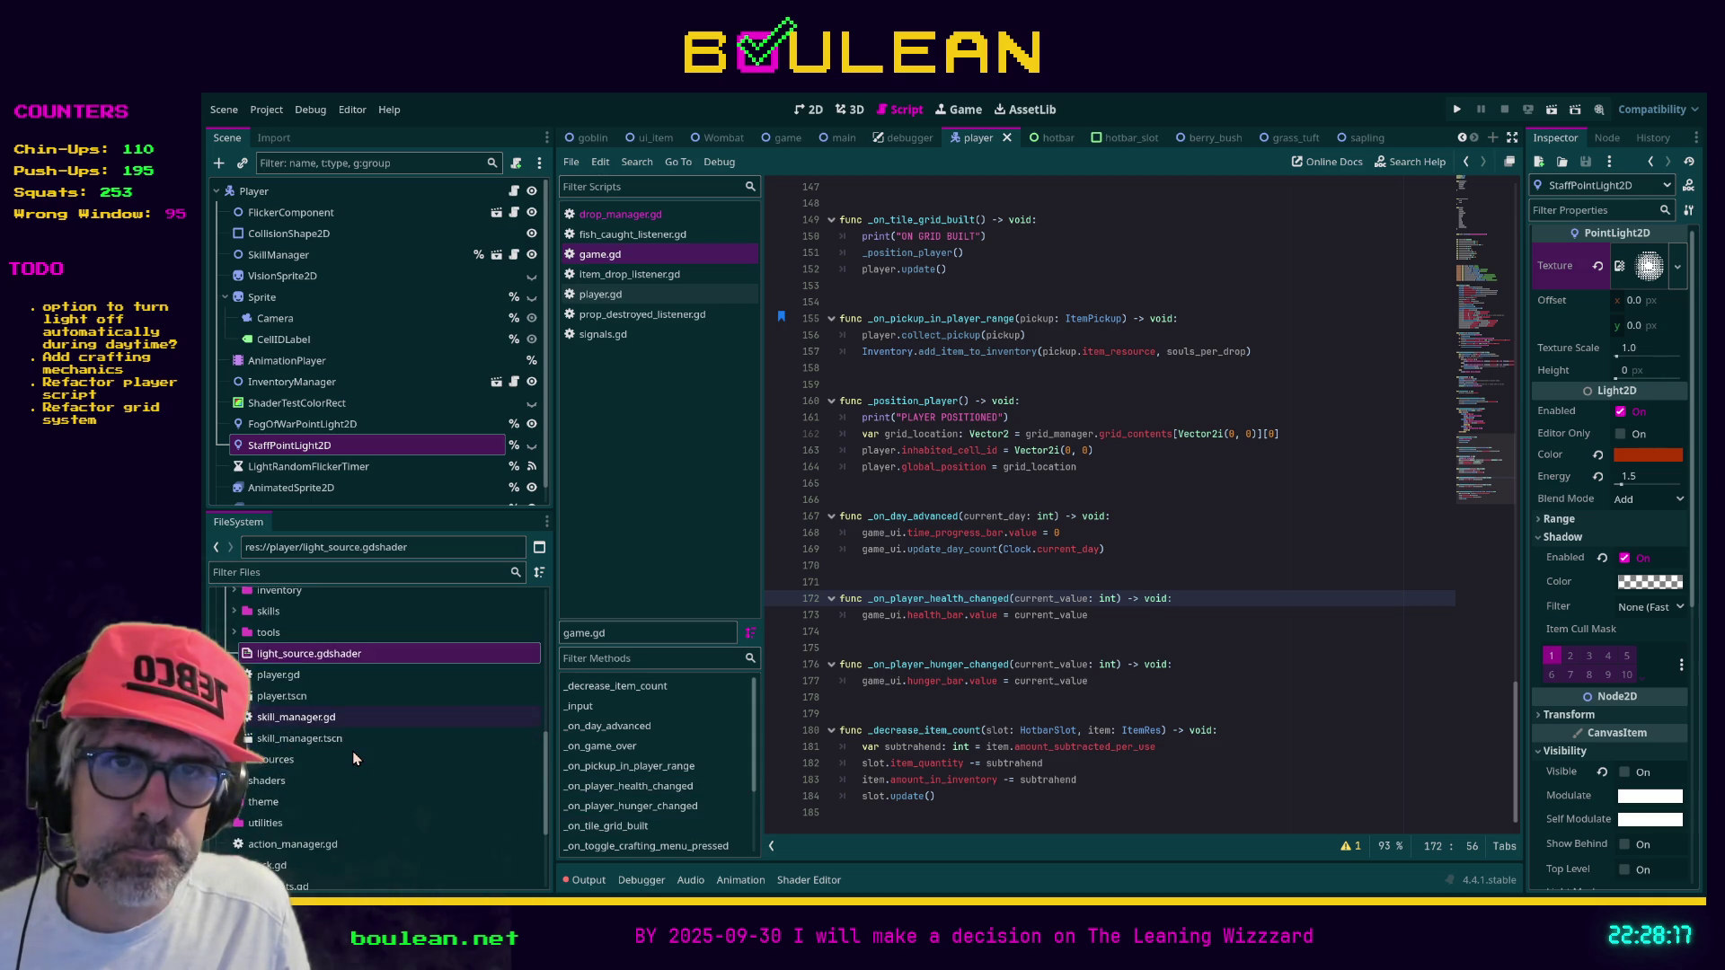
scroll(352, 753, "down", 1)
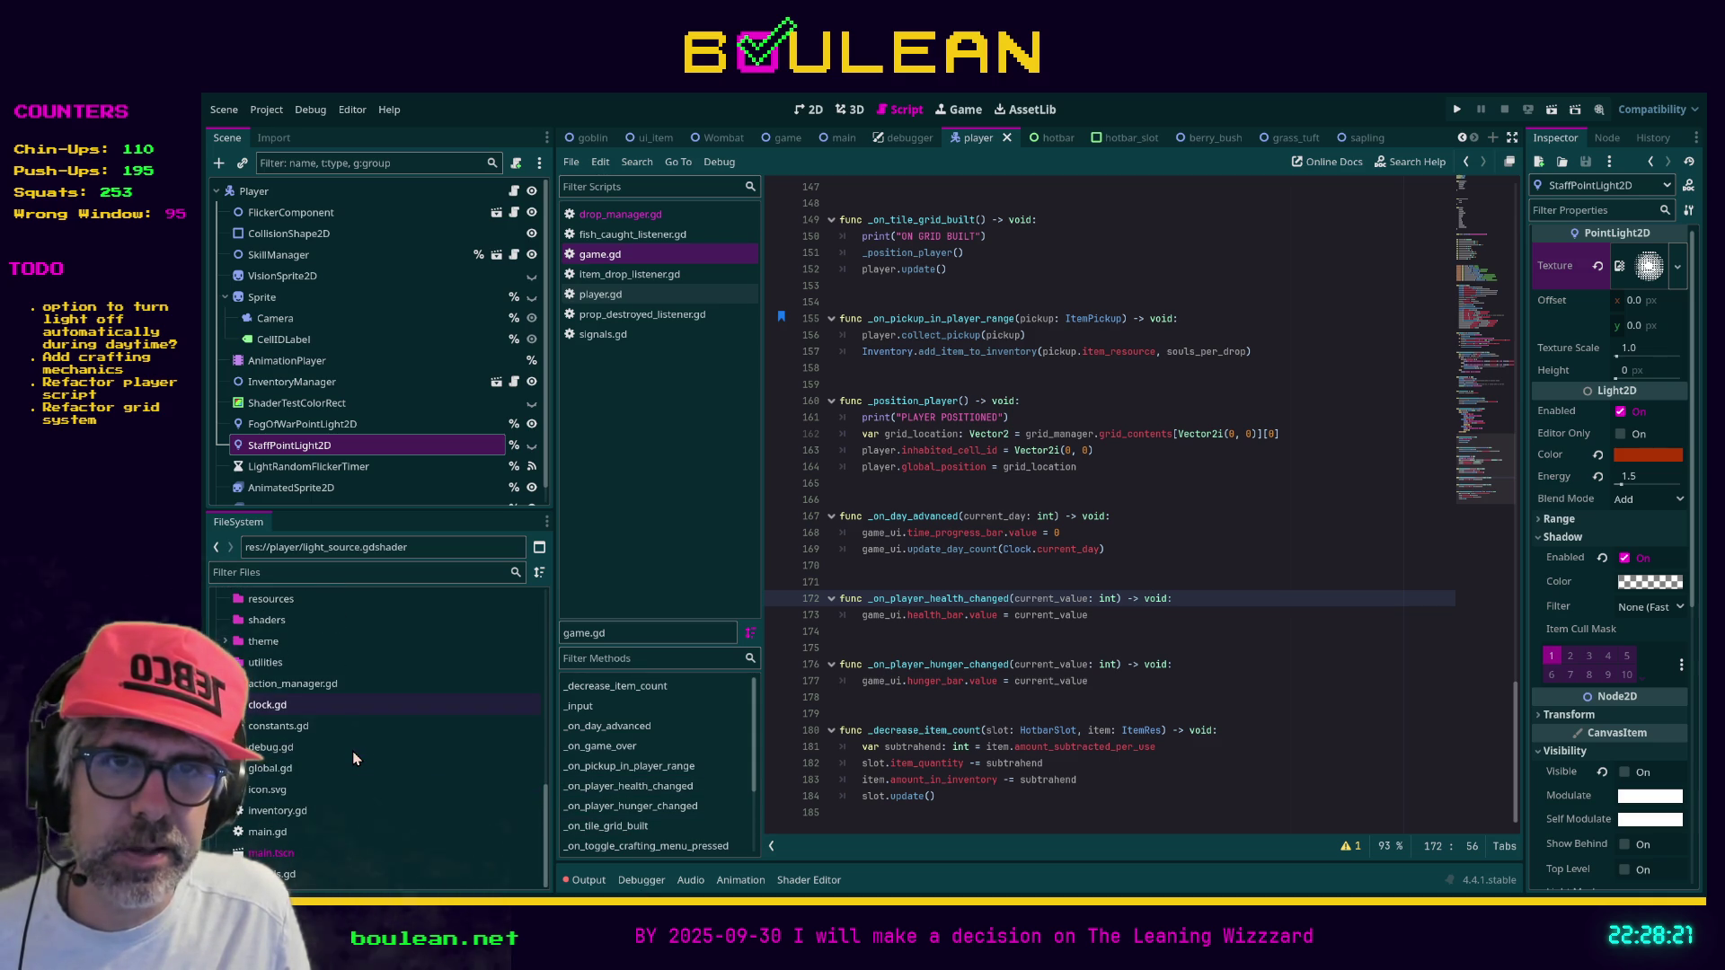
scroll(352, 754, "up", 3)
scroll(353, 755, "up", 5)
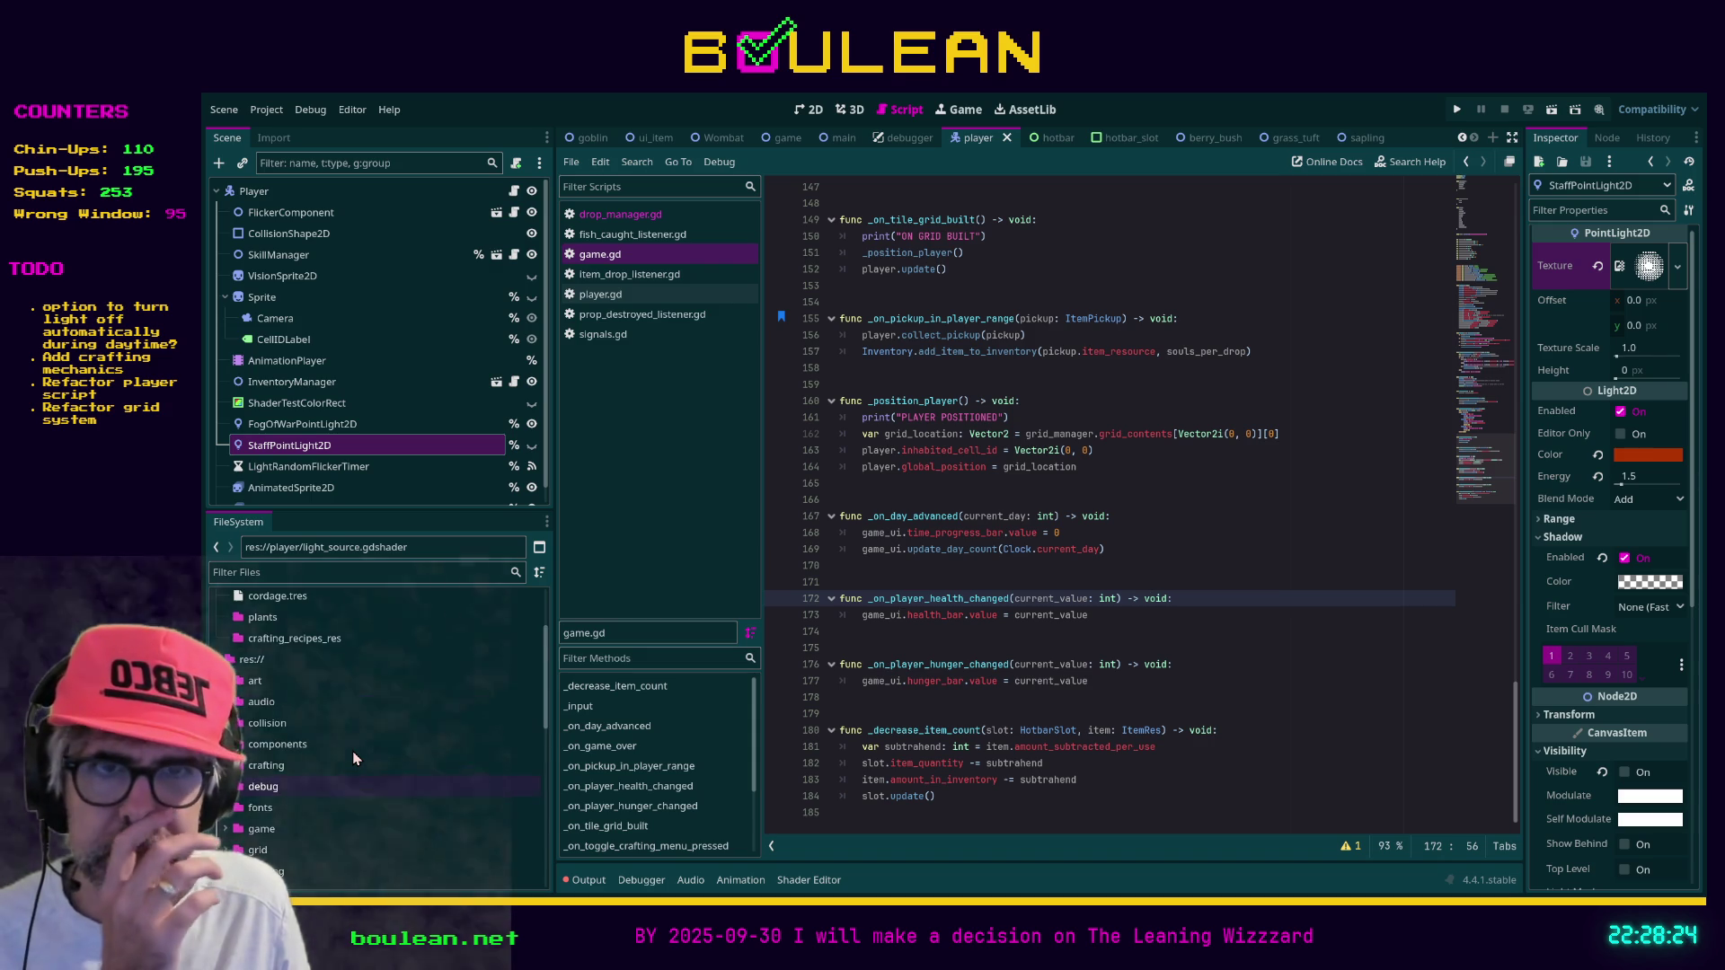
left_click(230, 819)
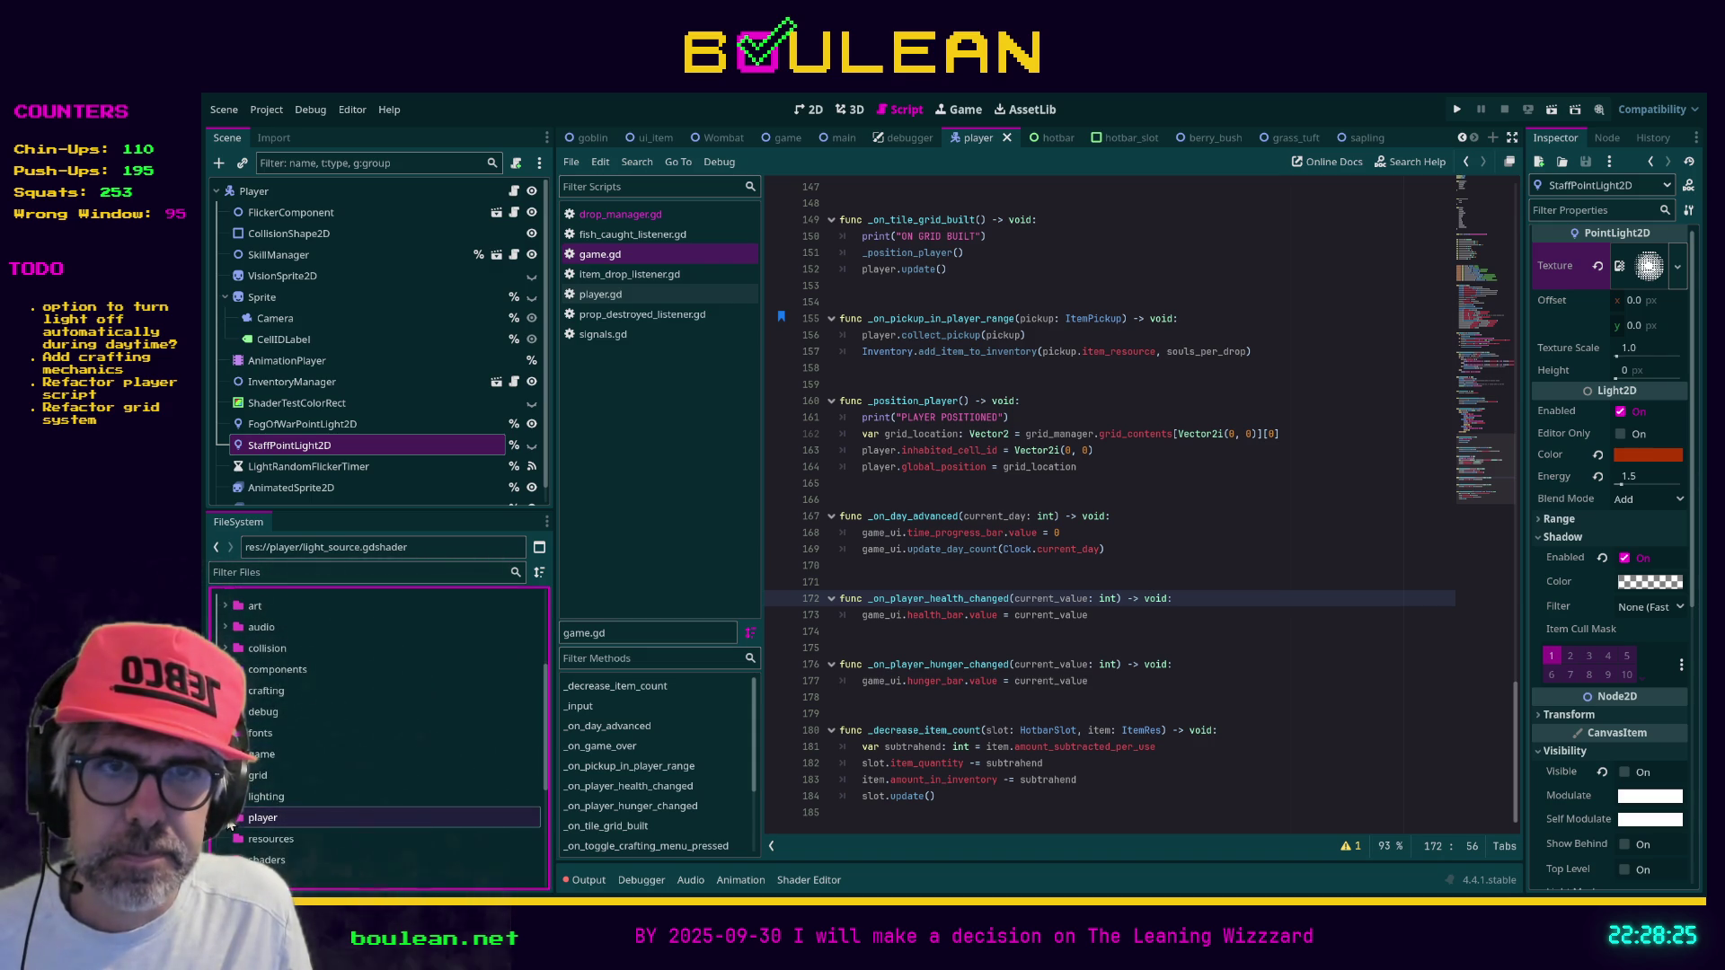
scroll(331, 764, "up", 3)
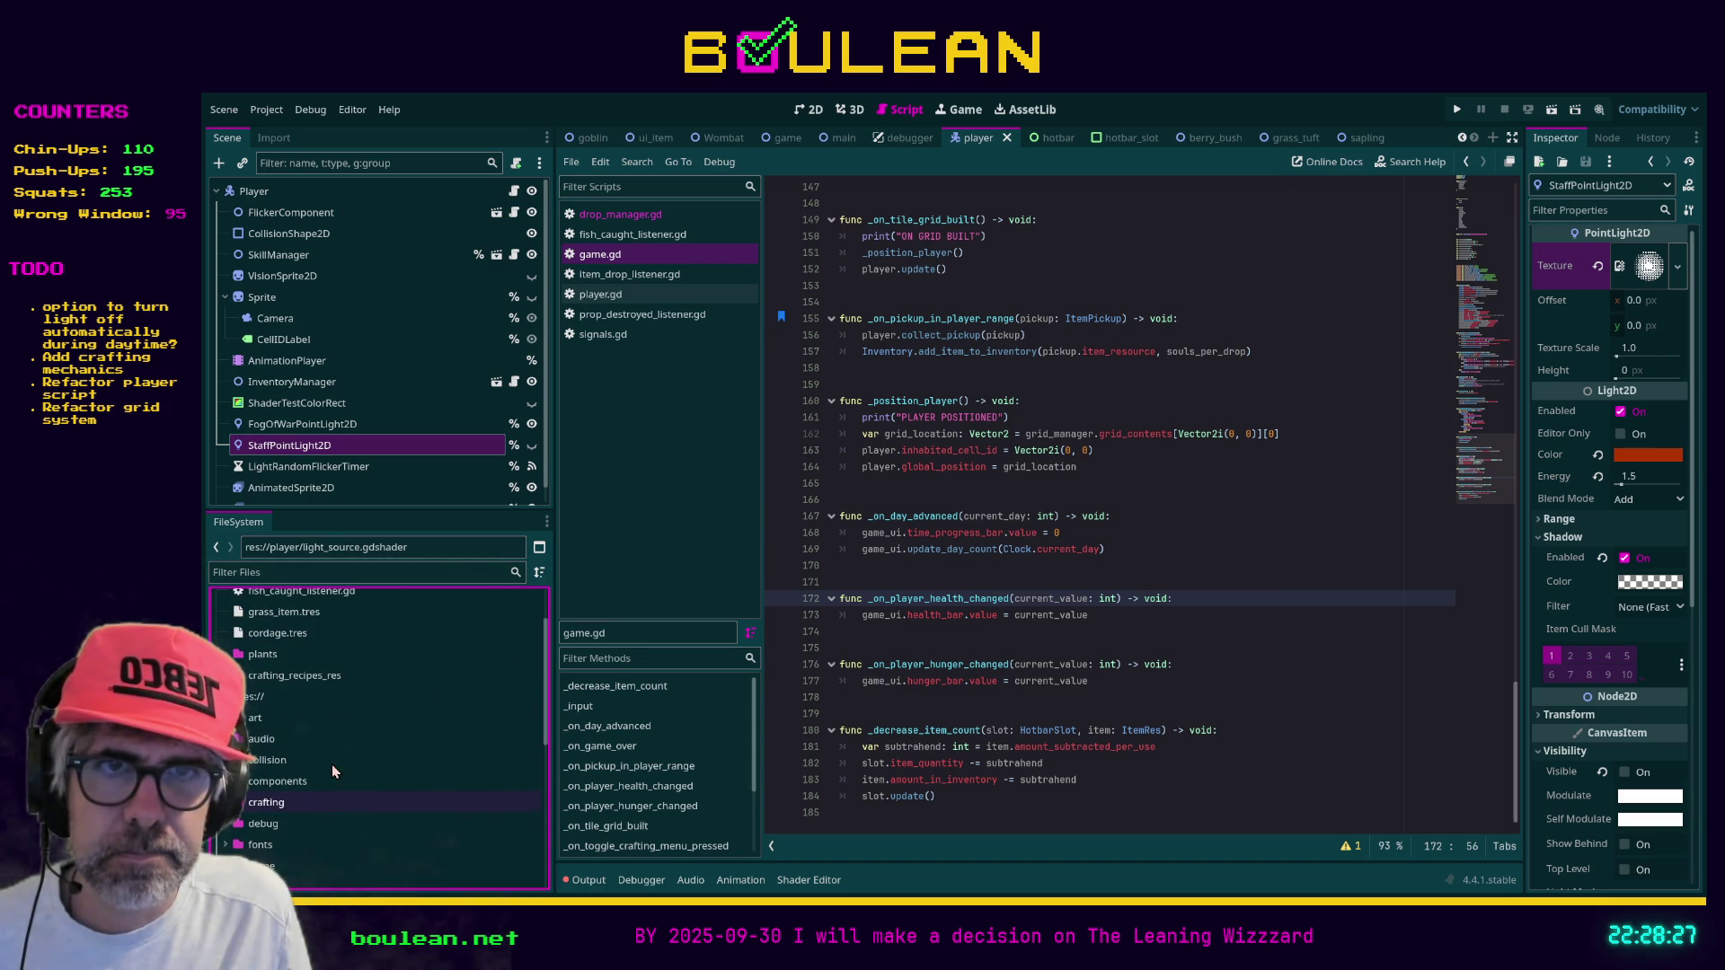
scroll(359, 706, "up", 1)
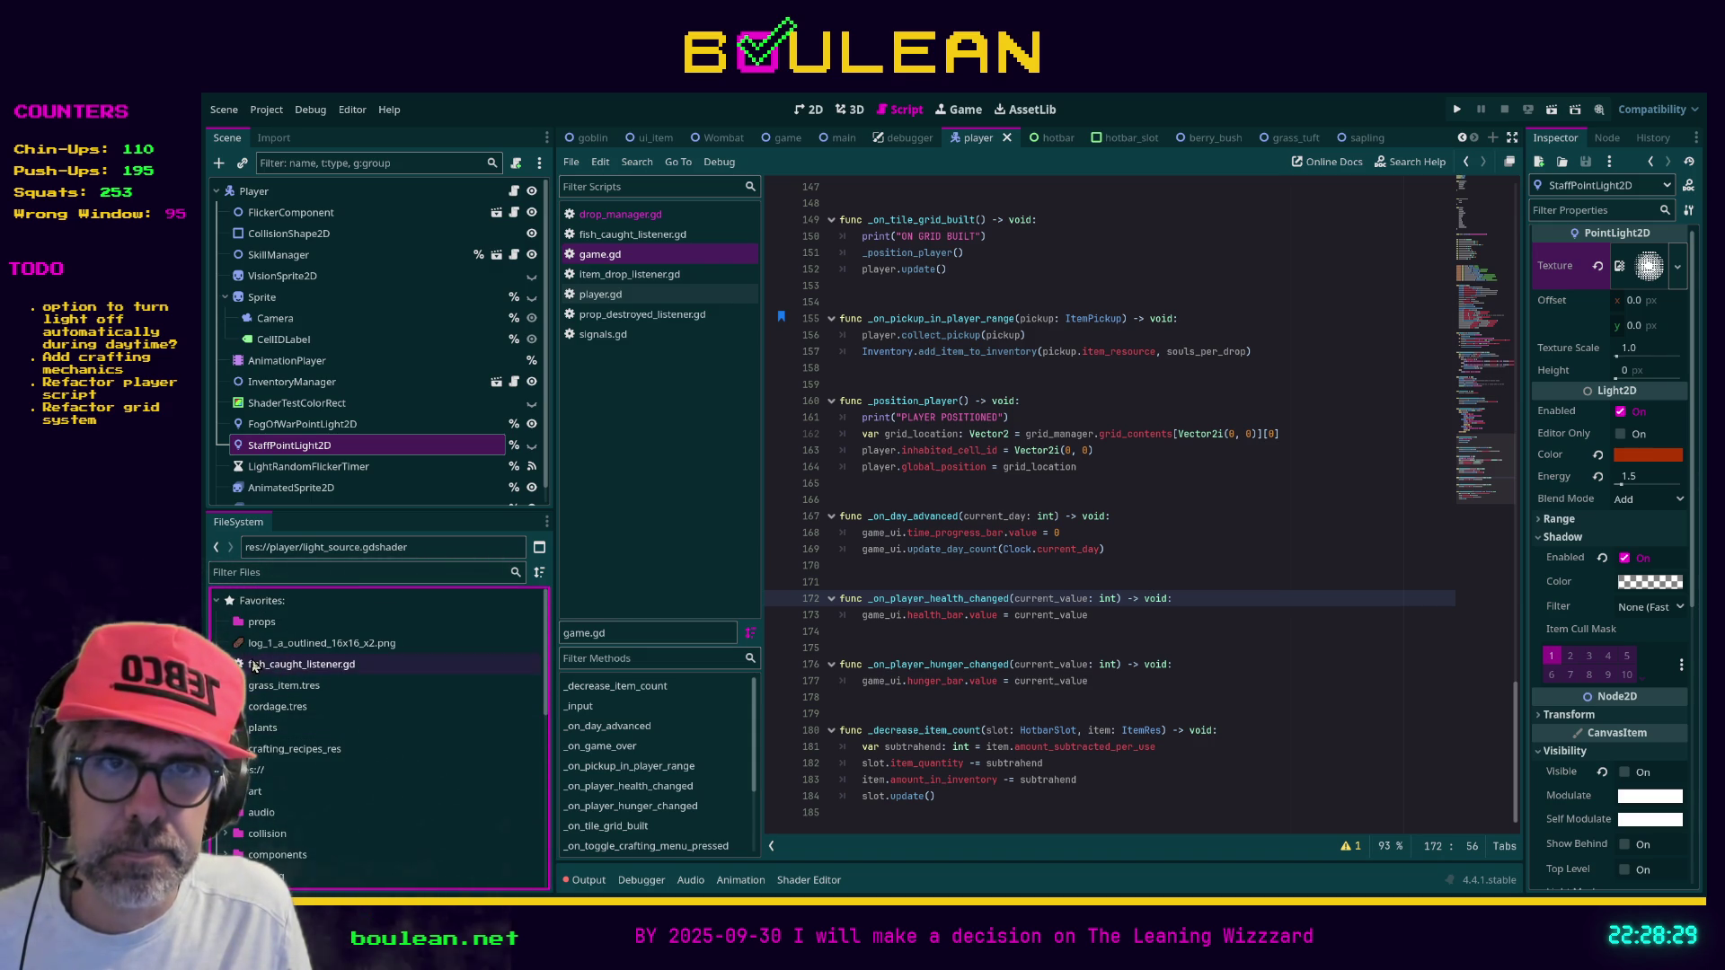
left_click(281, 645)
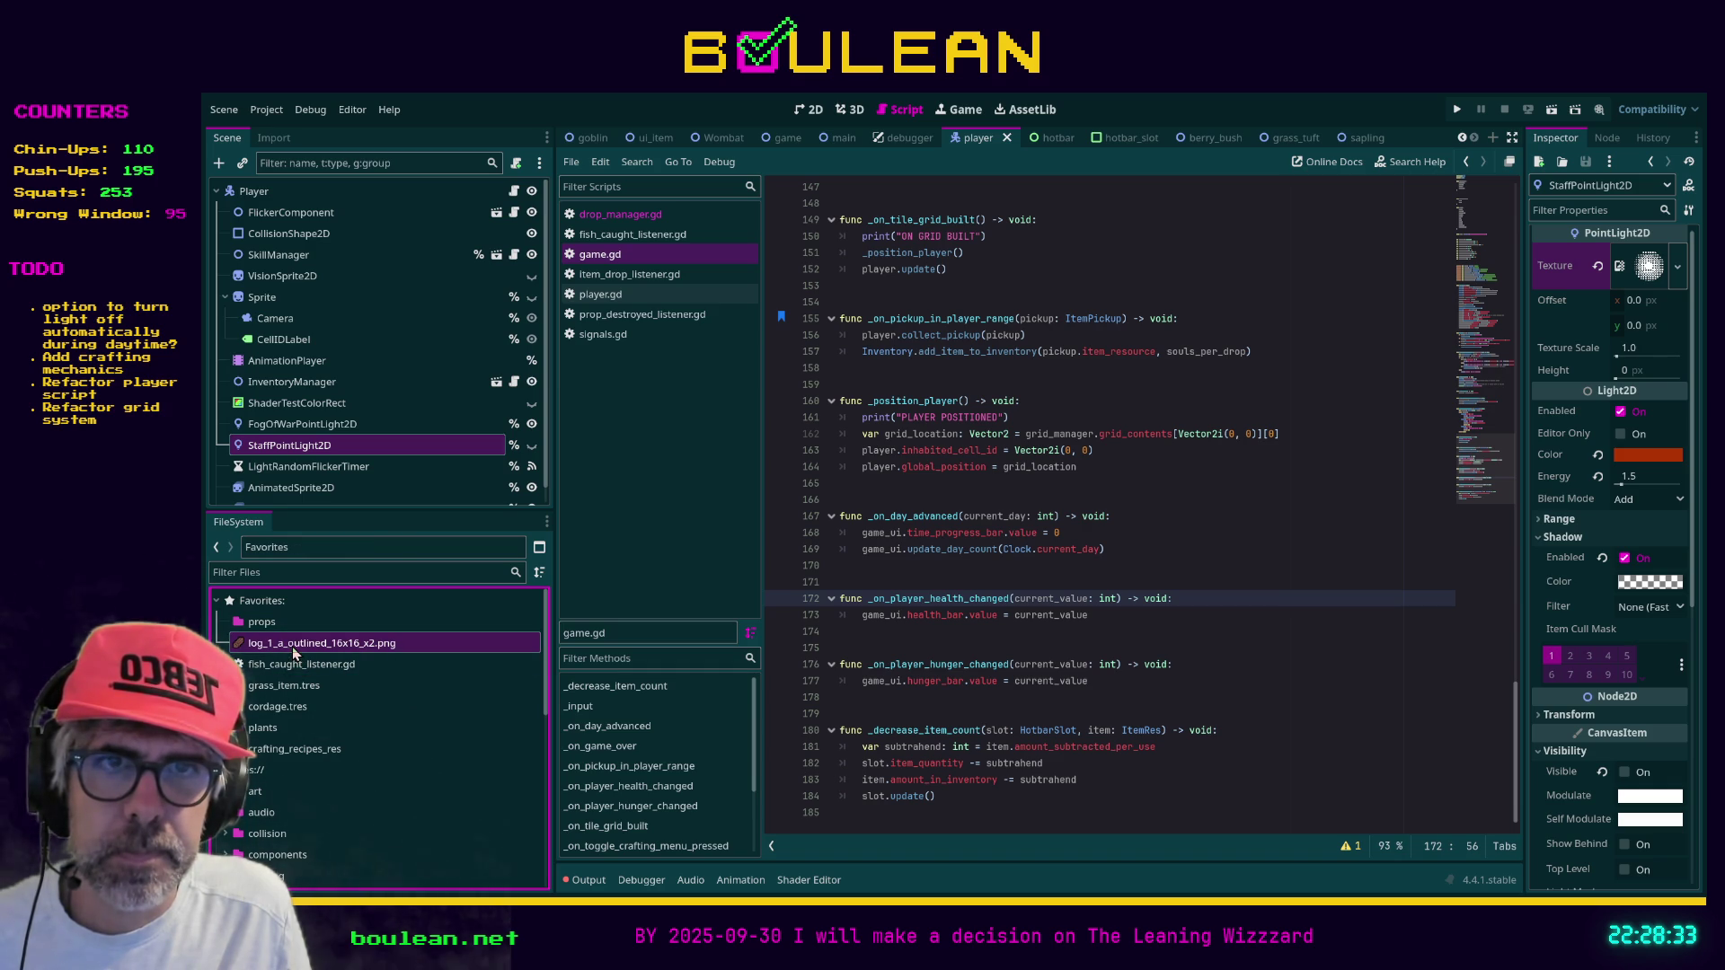
mouse_move(291, 665)
left_mouse_down()
mouse_move(254, 795)
mouse_move(256, 654)
left_mouse_up()
Expand the art folder and drag log_1_a_outlined_16x16_x2.png into art/textures
left_click(226, 791)
left_click(254, 646)
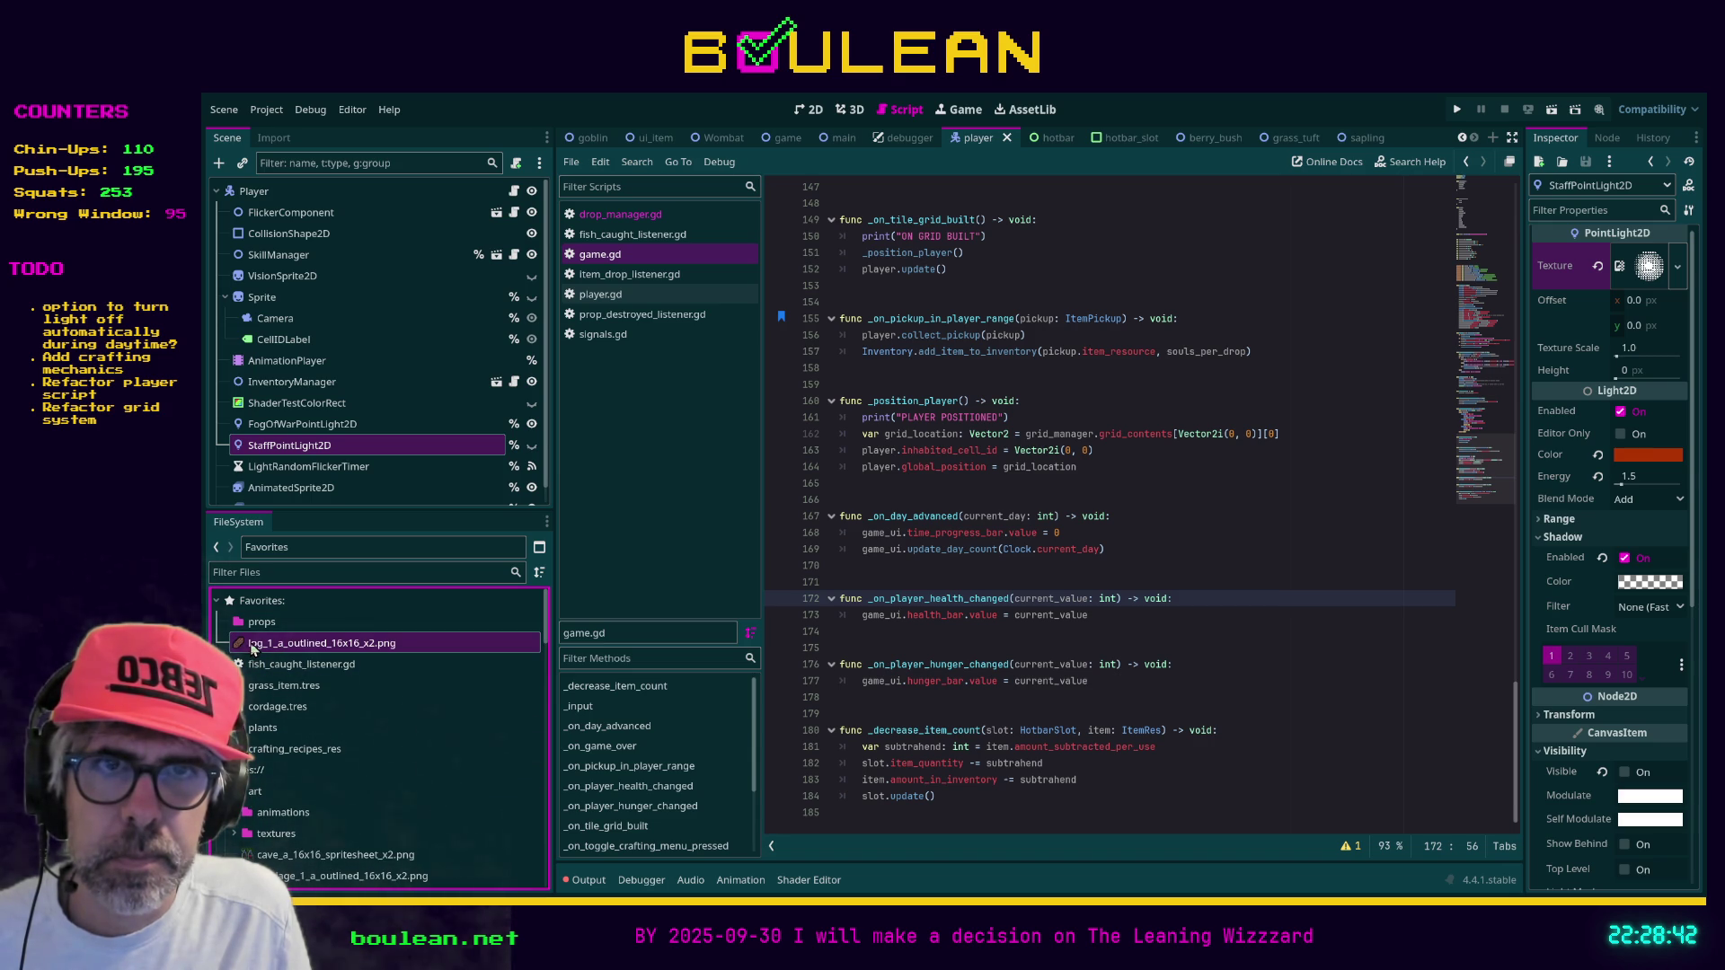
left_click_drag(251, 654, 270, 849)
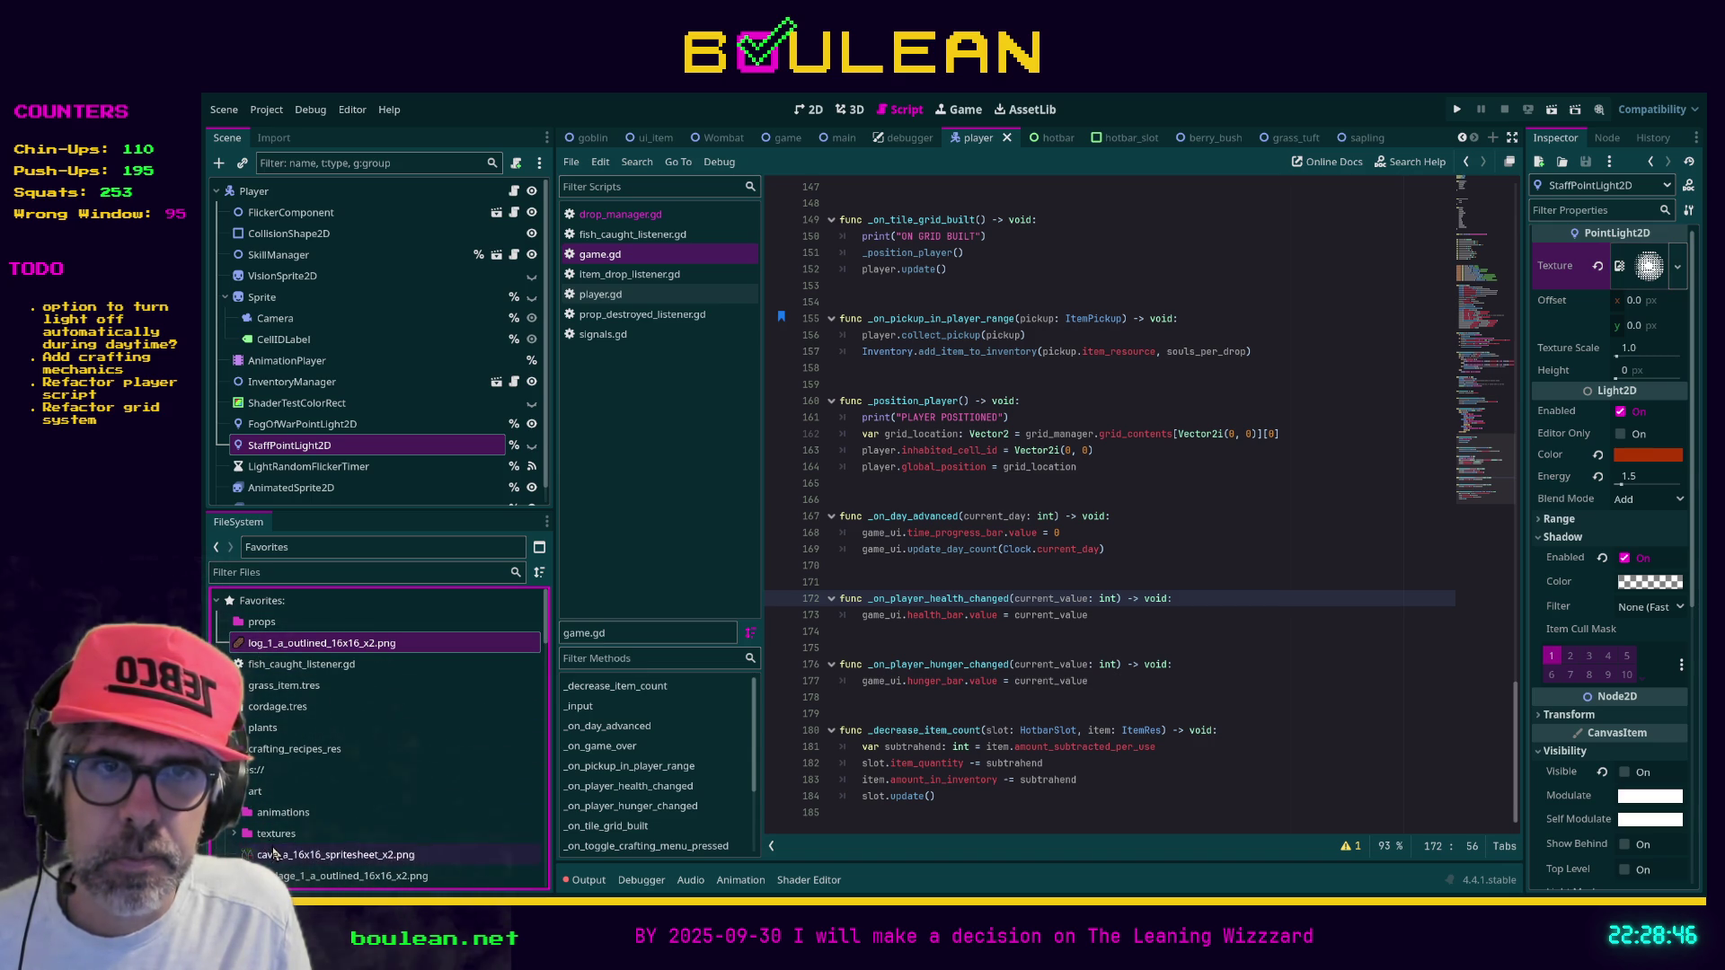
scroll(393, 742, "down", 1)
left_click_drag(320, 617, 297, 837)
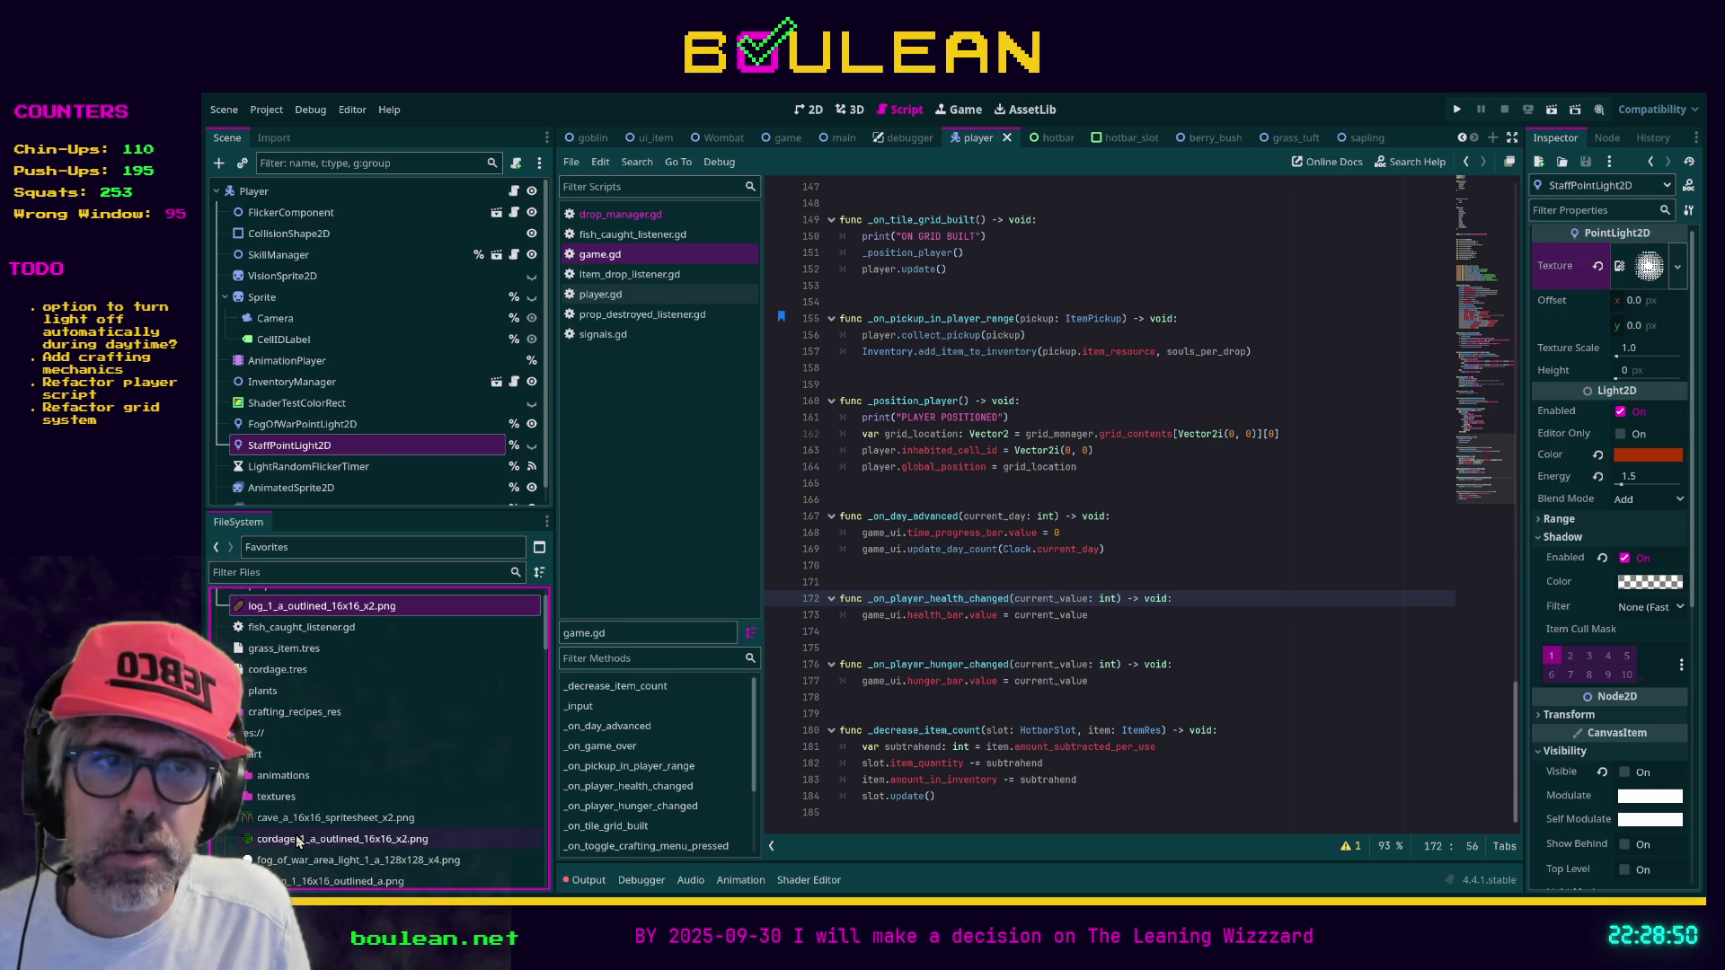
left_click(590, 881)
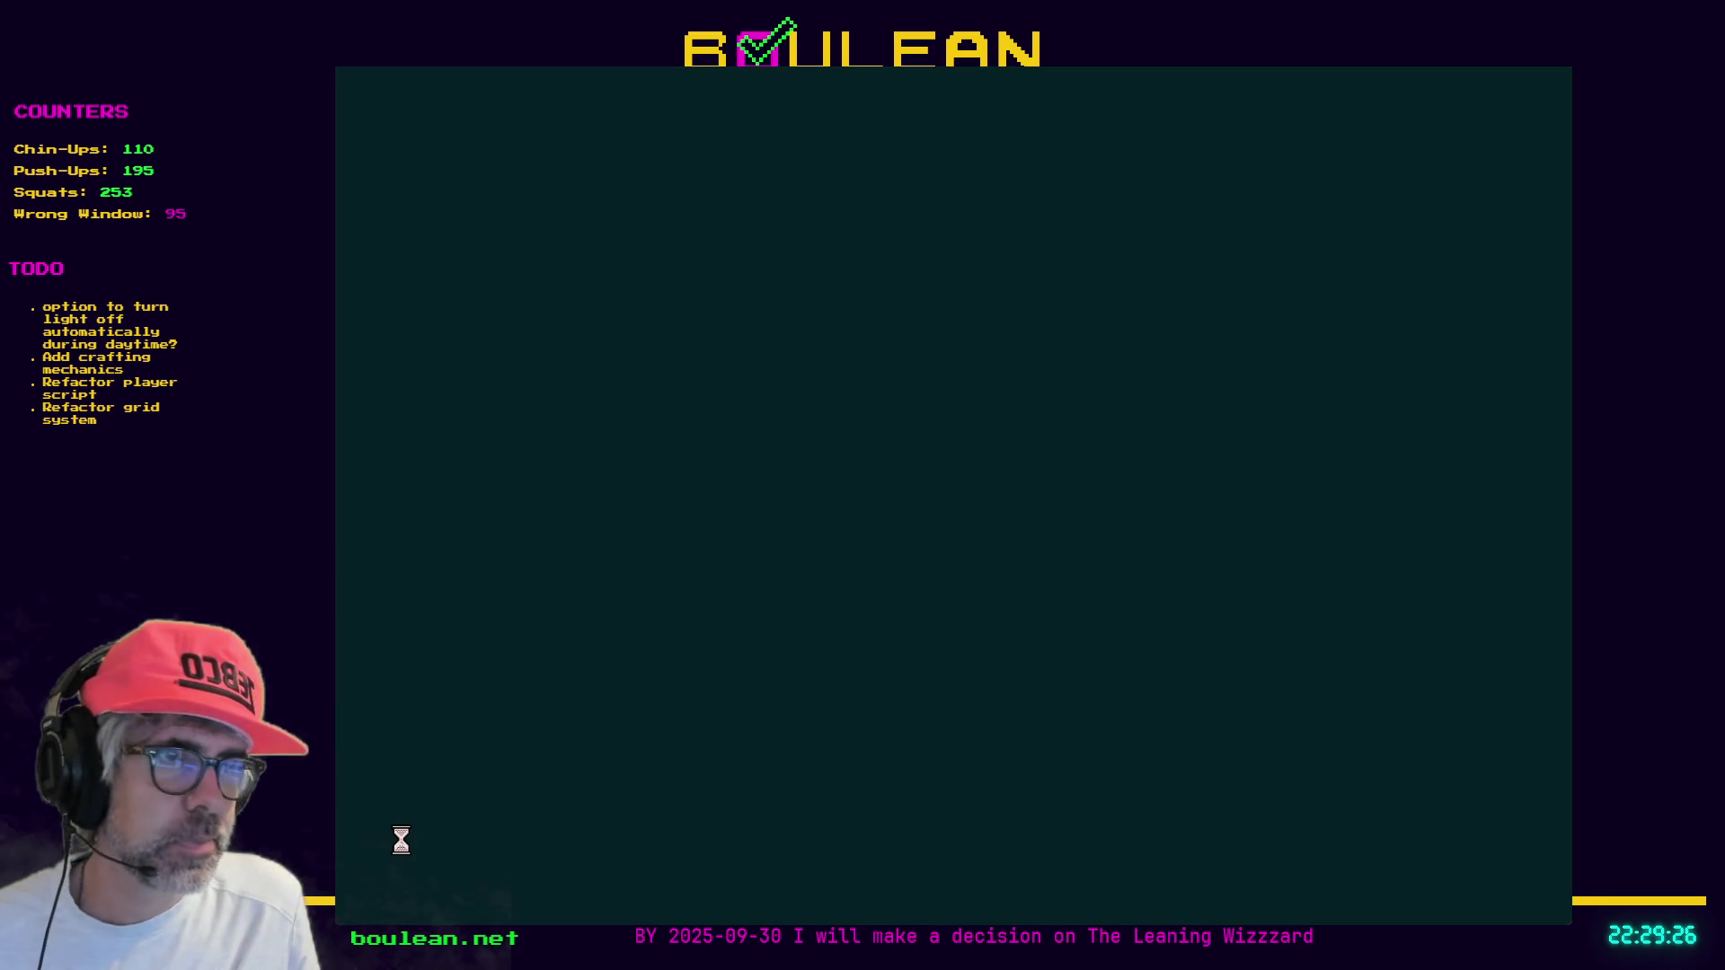
Reopen the game project from the Project Manager, then drag the log PNG out of Favorites
double_click(509, 206)
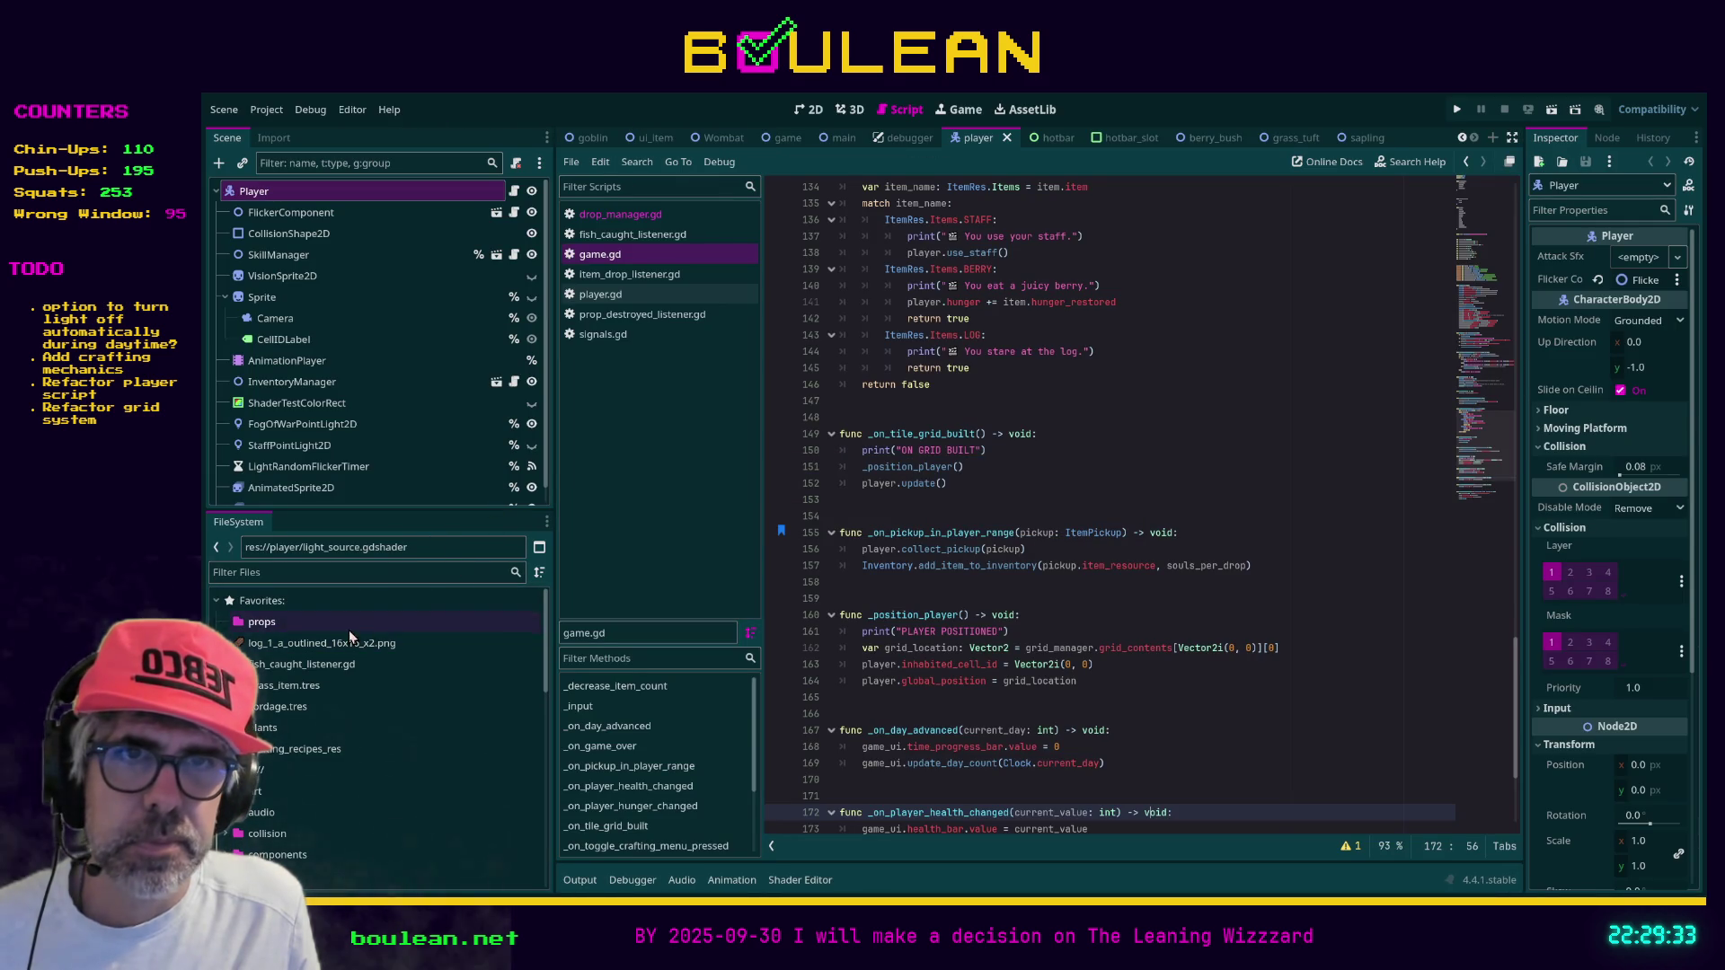
left_click_drag(304, 645, 257, 788)
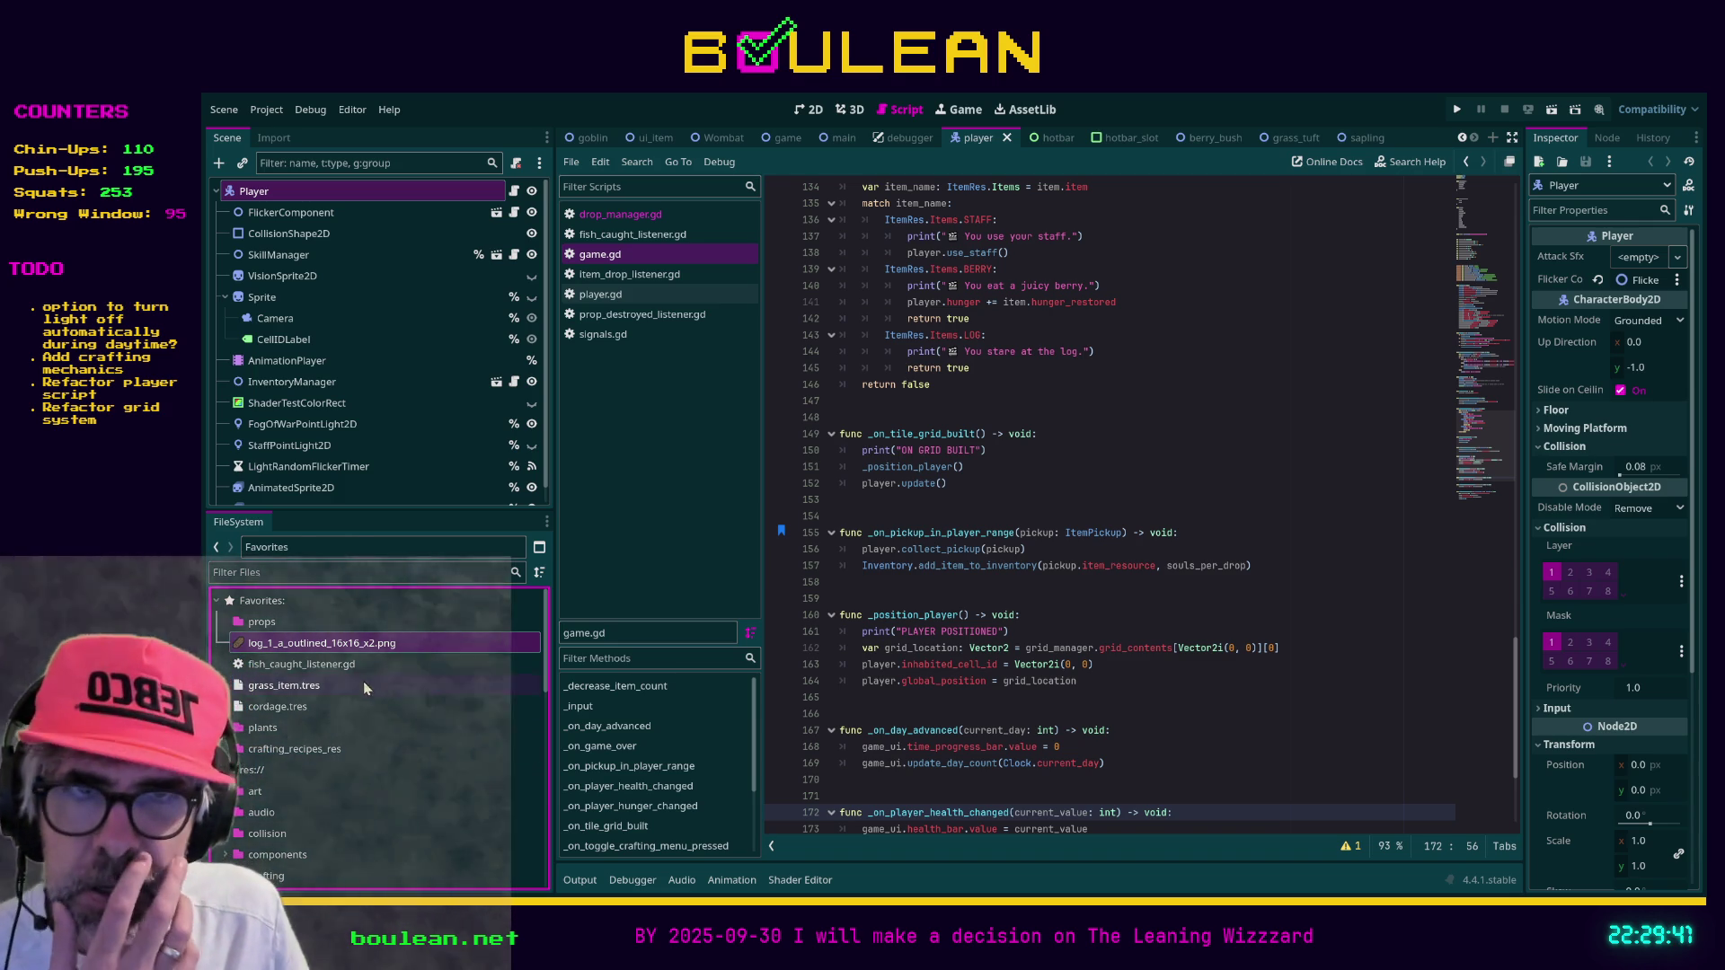
Accidentally paste a node into the Player scene, then undo the paste
left_click(258, 628)
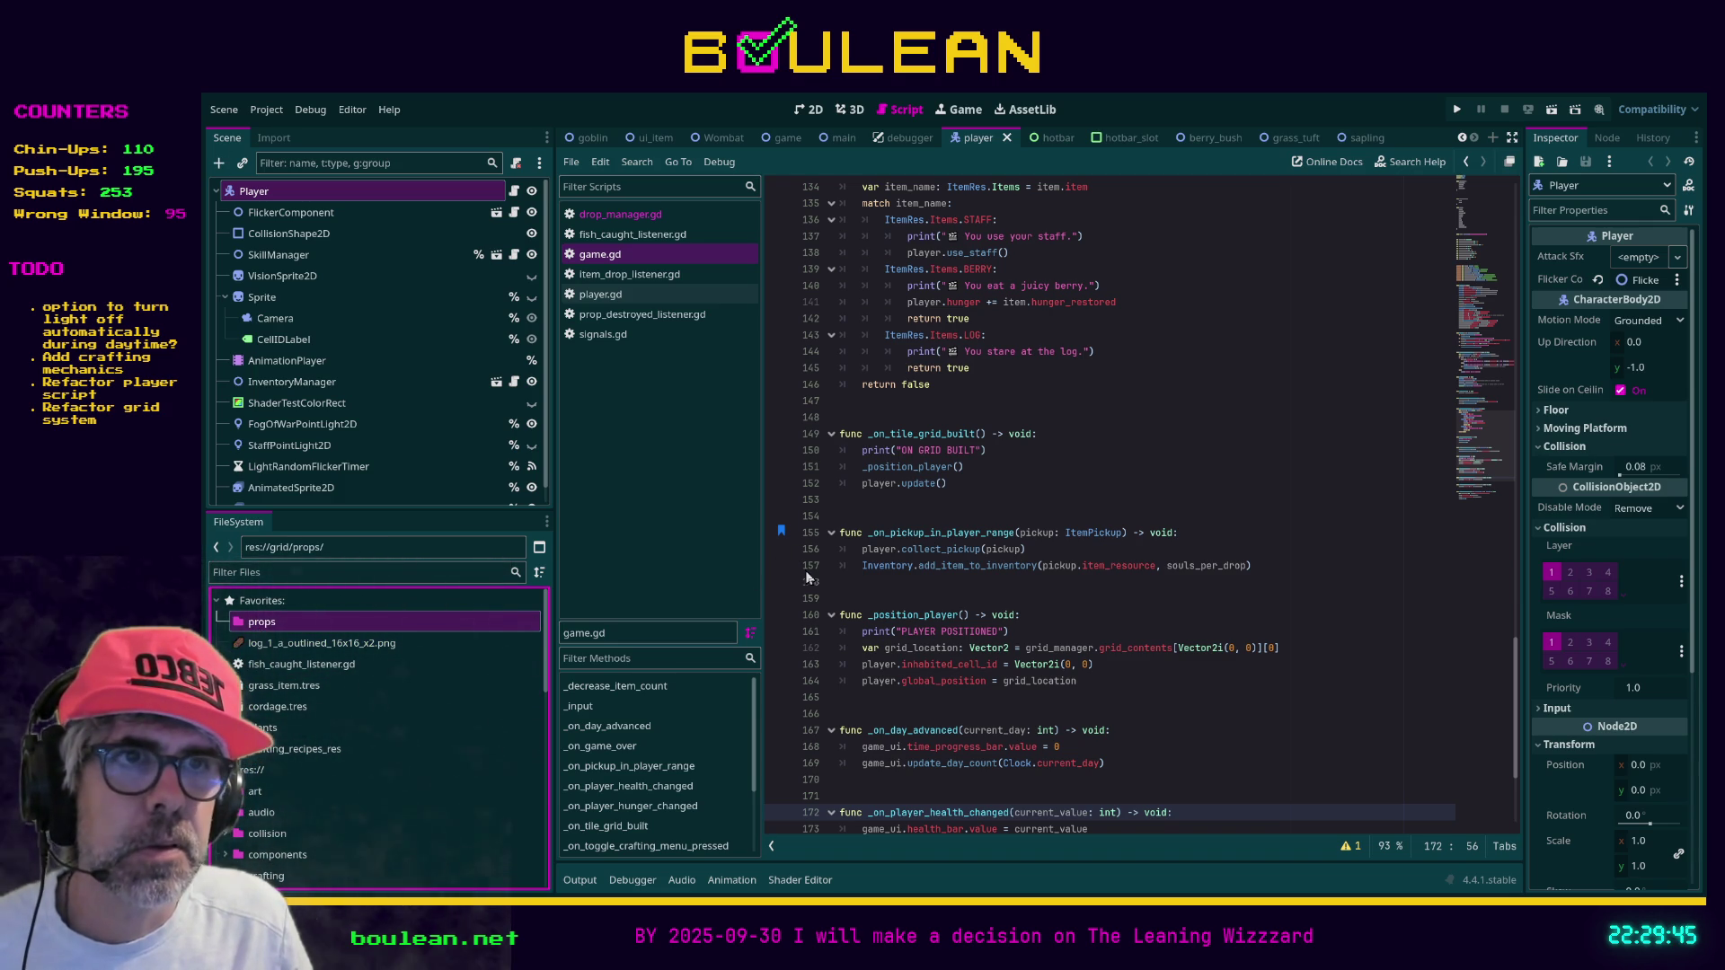
key("ctrl+v")
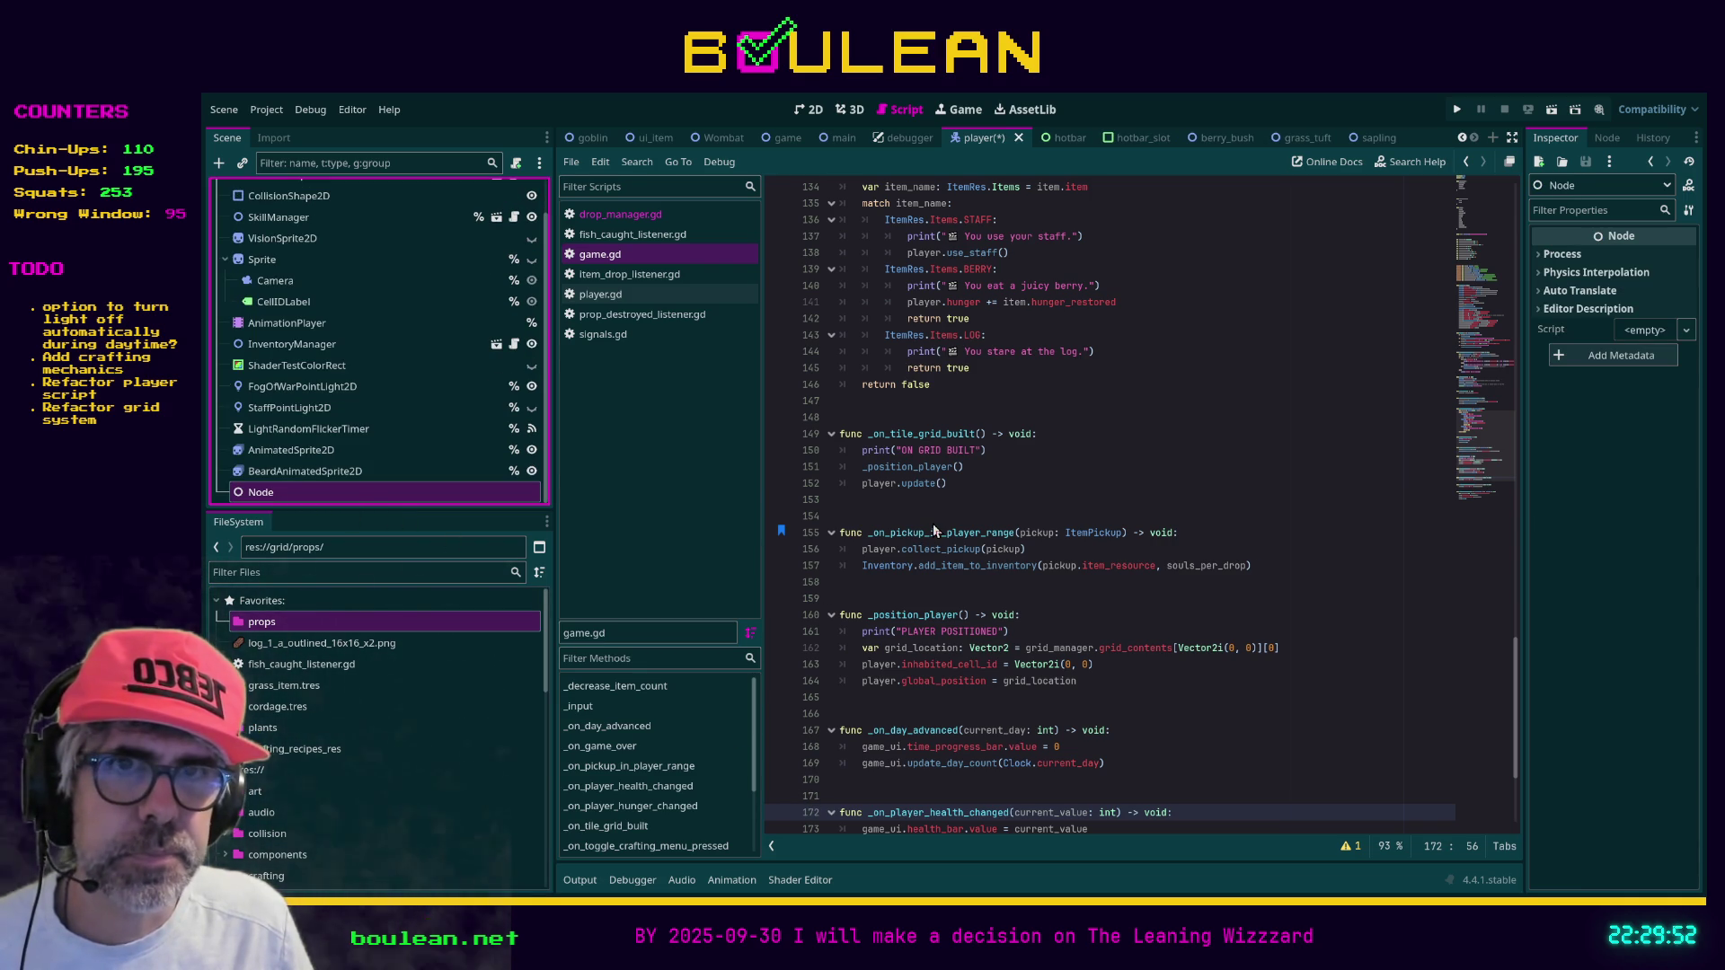
key("ctrl+z")
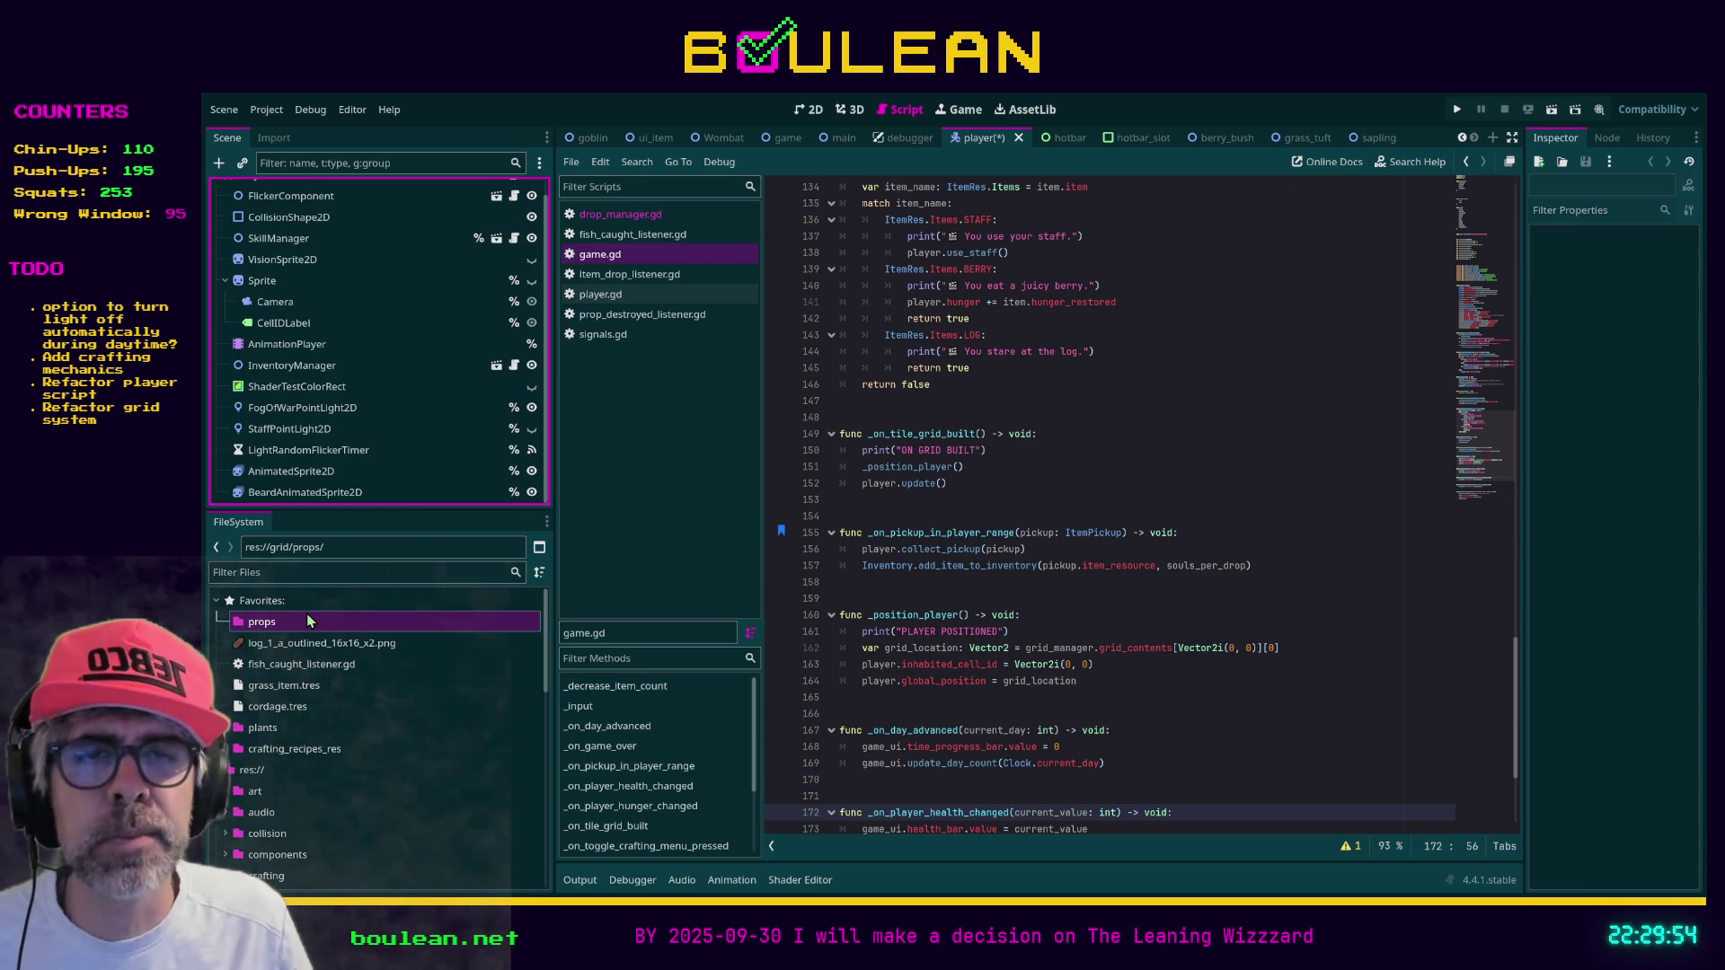
Drag the log PNG, the props folder and the five remaining entries out of Favorites
left_click(326, 645)
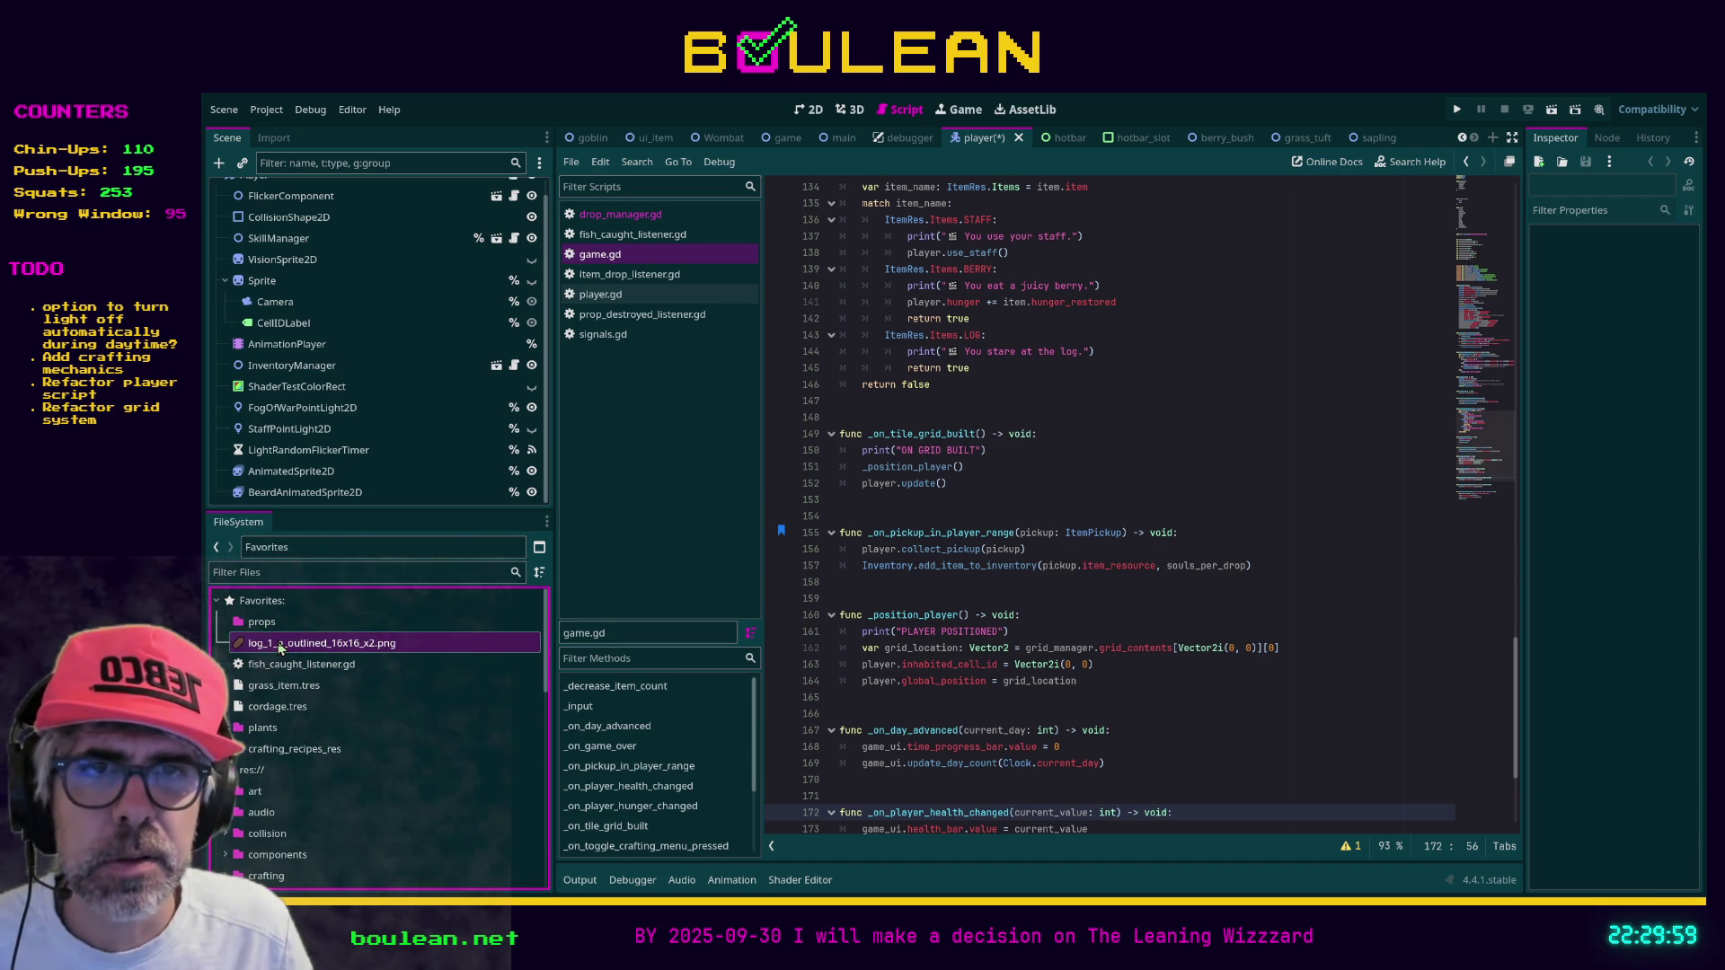
left_click_drag(279, 649, 346, 789)
left_click(260, 623)
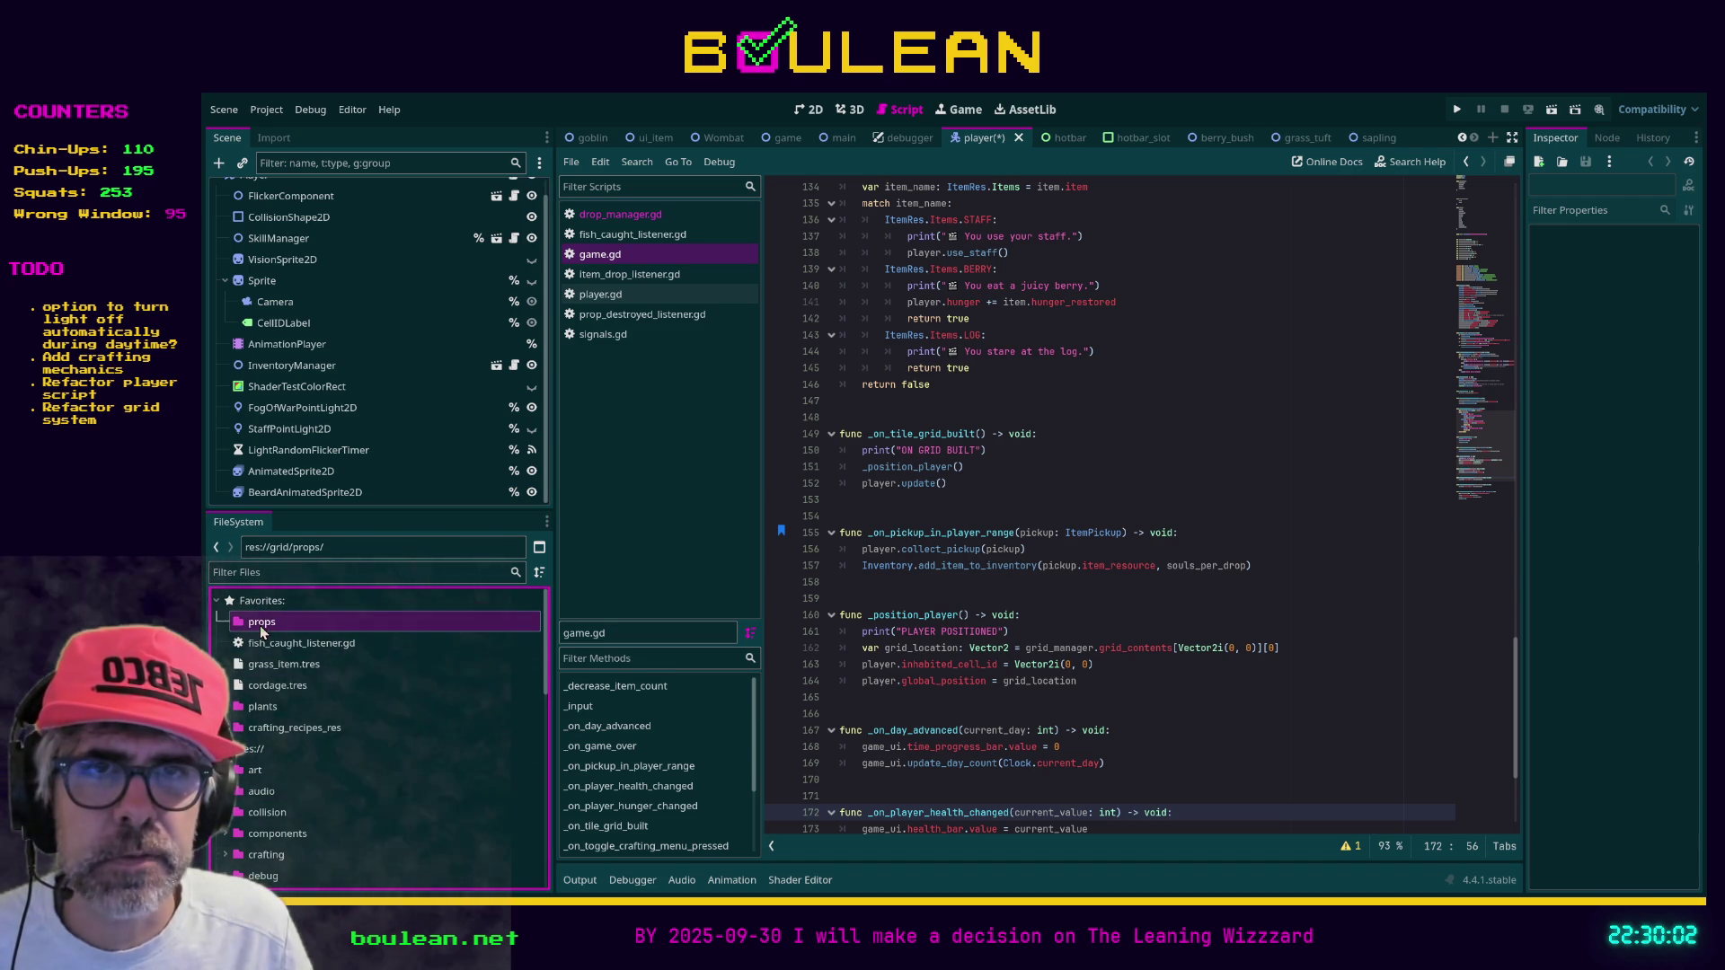
mouse_move(261, 622)
left_mouse_down()
mouse_move(327, 805)
mouse_move(326, 791)
left_mouse_up()
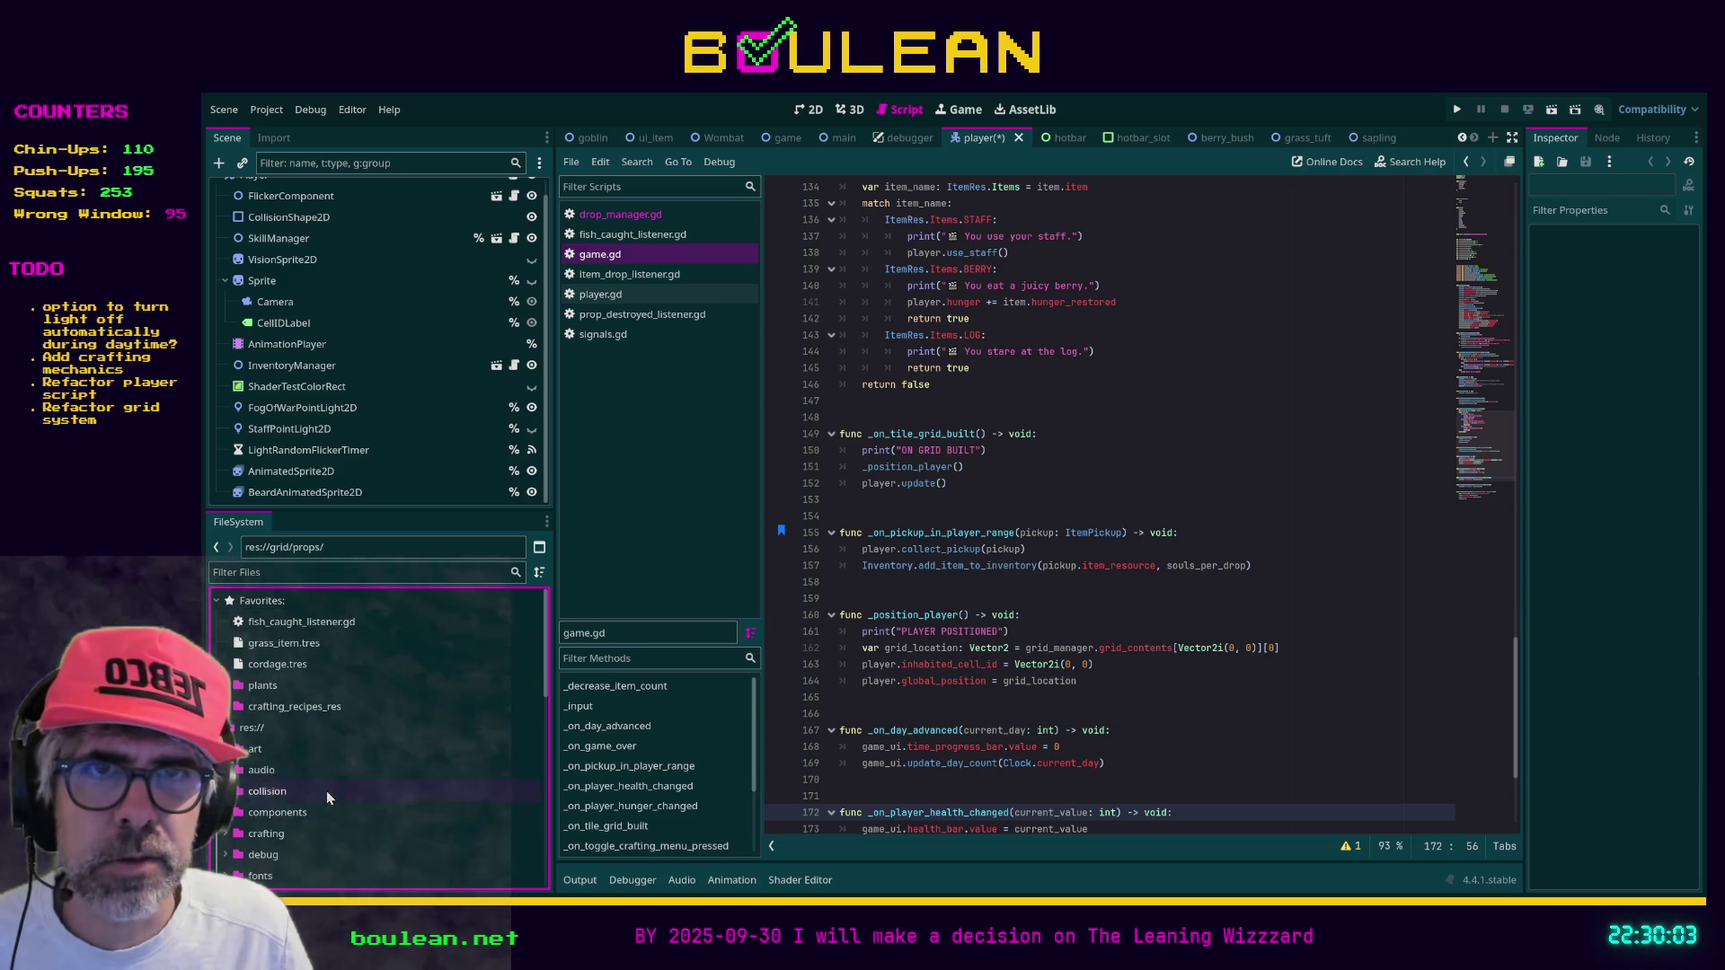
left_click(296, 706, "shift")
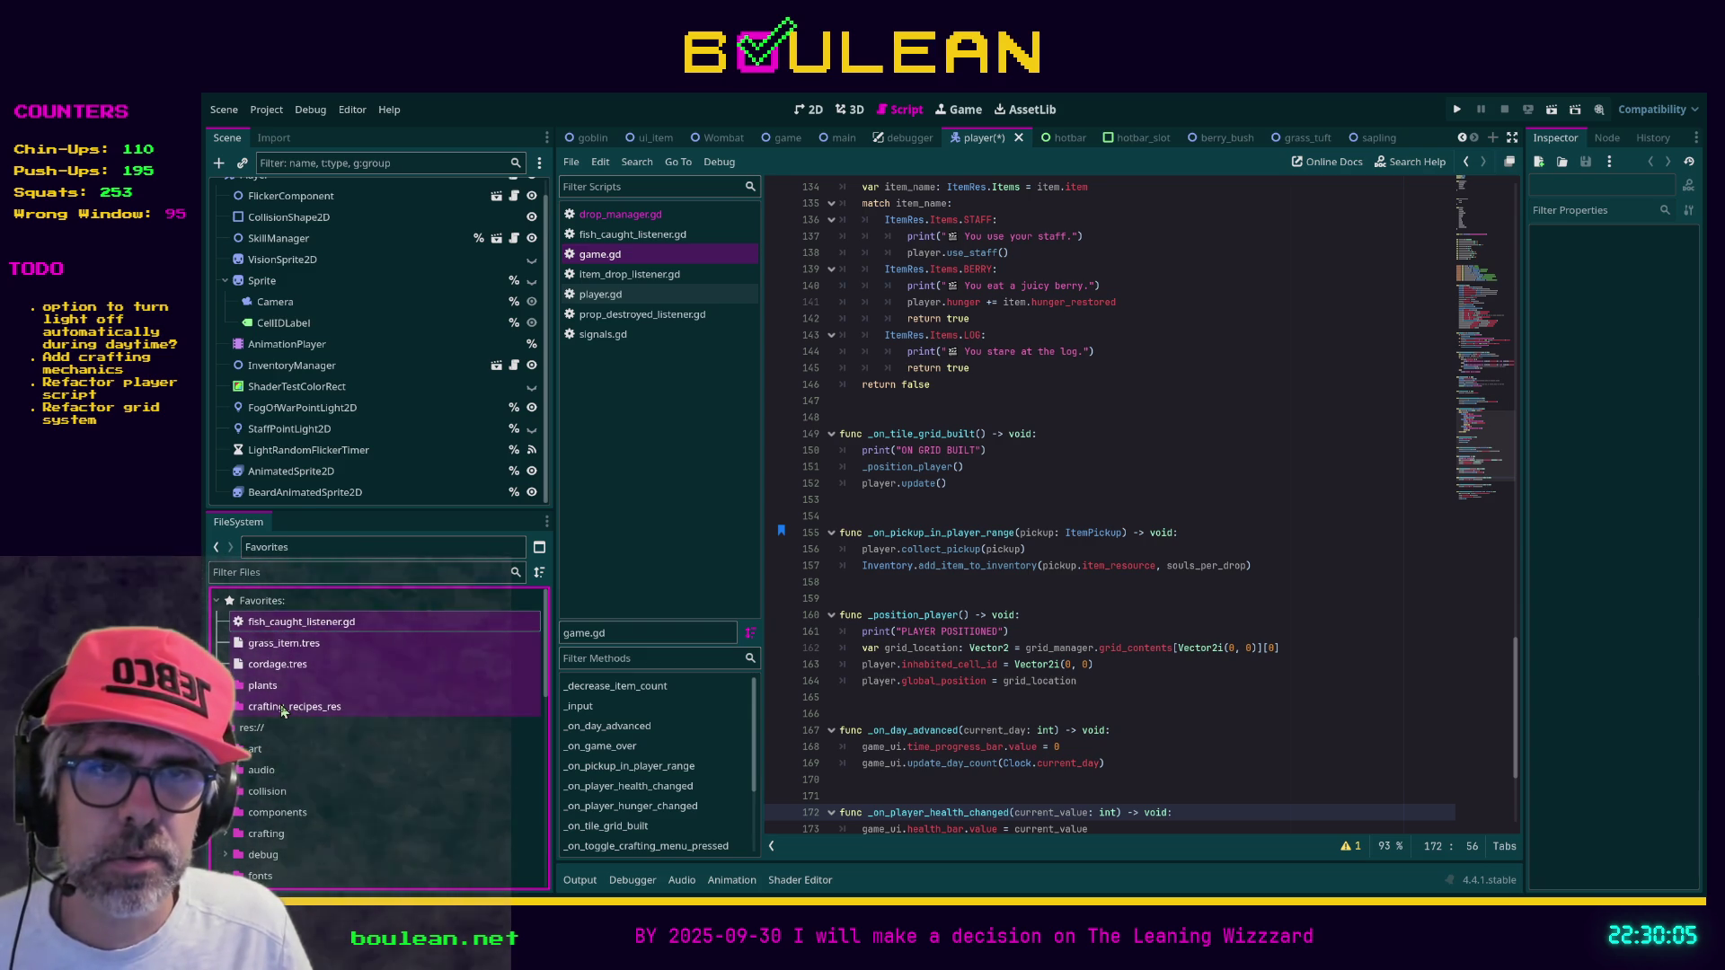
left_click_drag(338, 763, 338, 763)
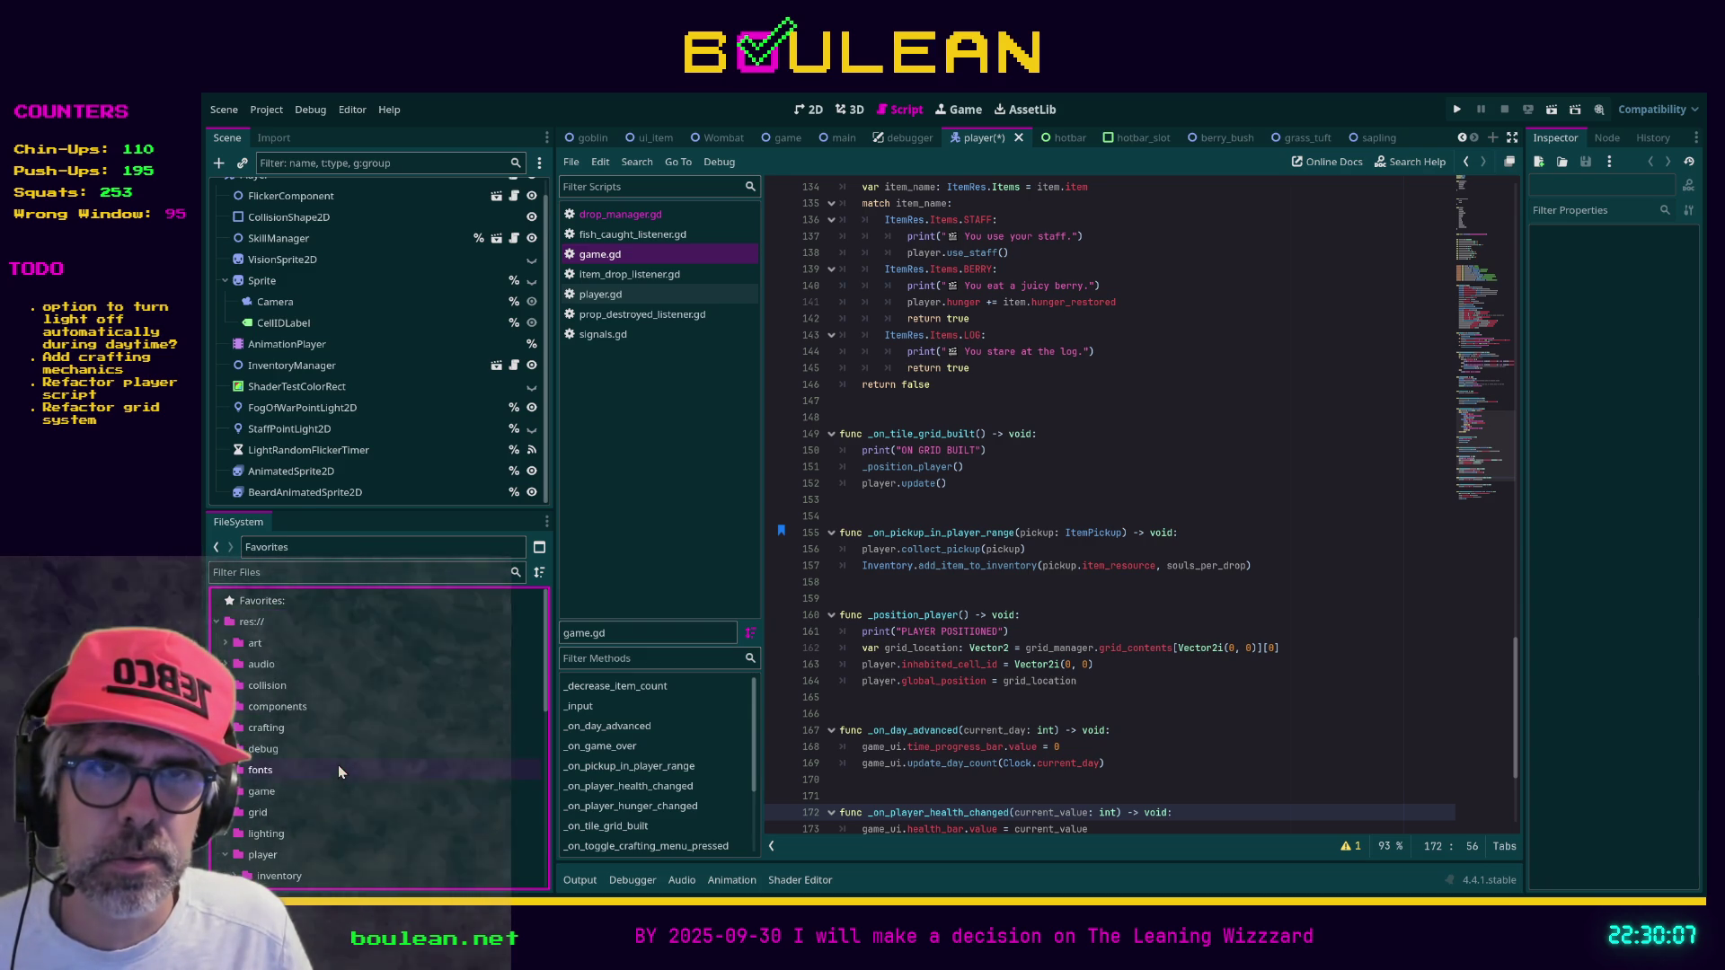
left_click(1350, 563)
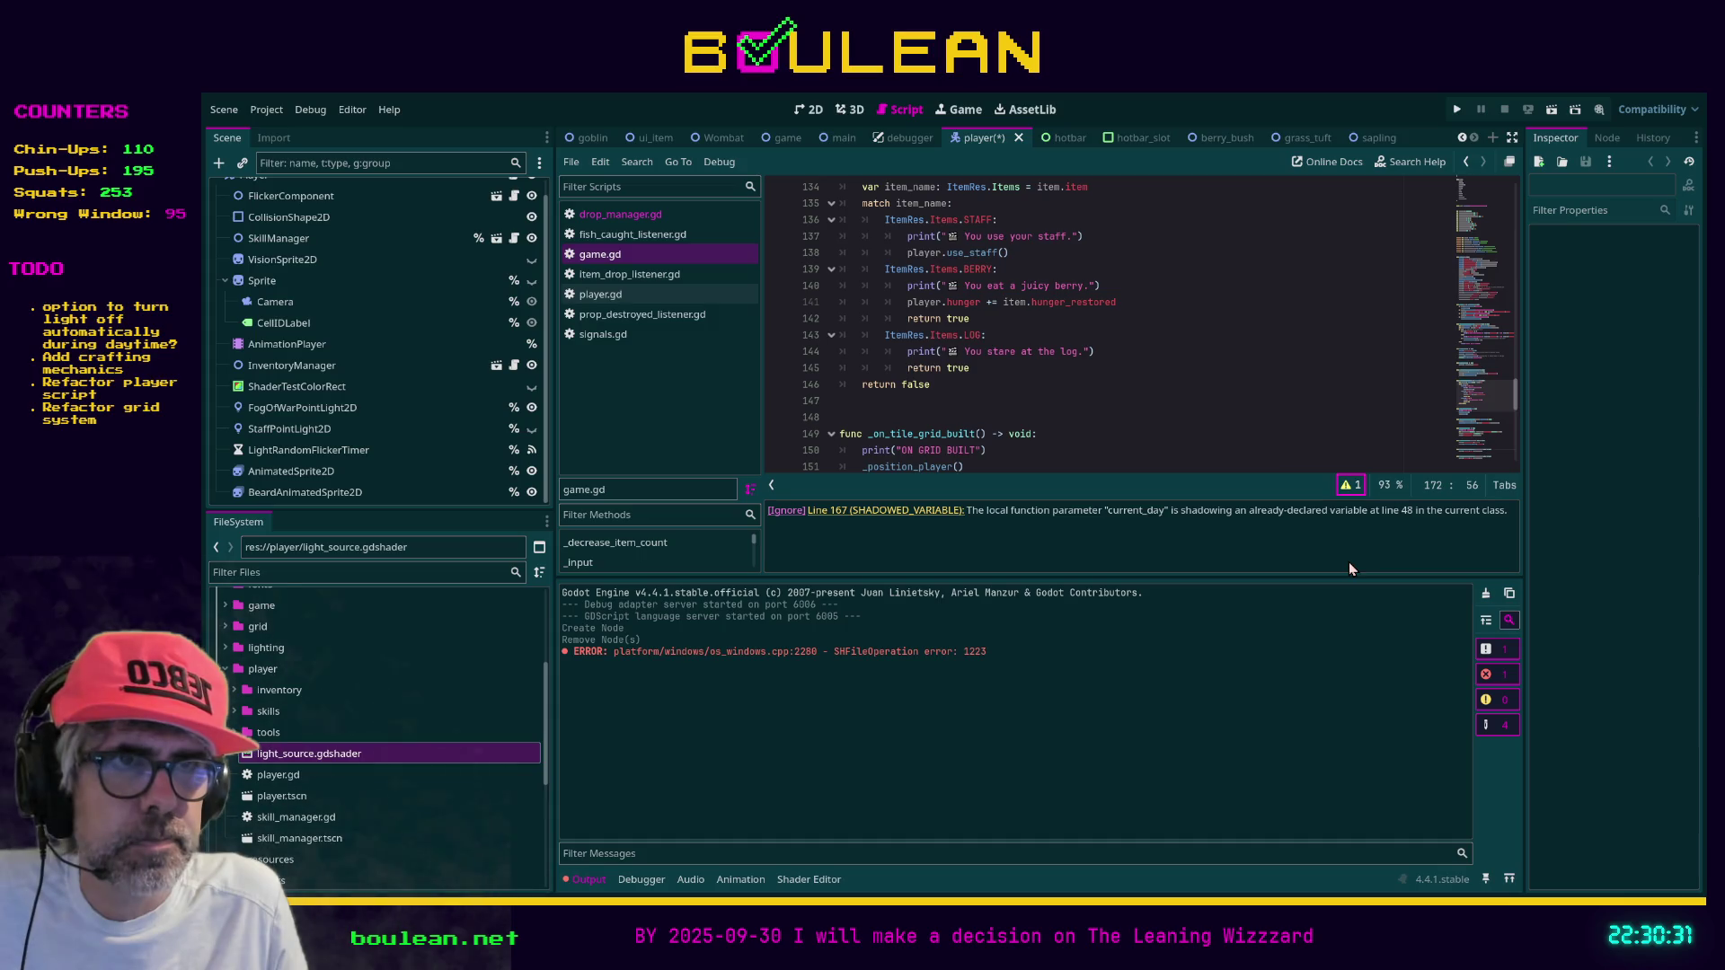
Remove the current_day parameter from _on_day_advanced on line 167 and save game.gd
left_click(904, 511)
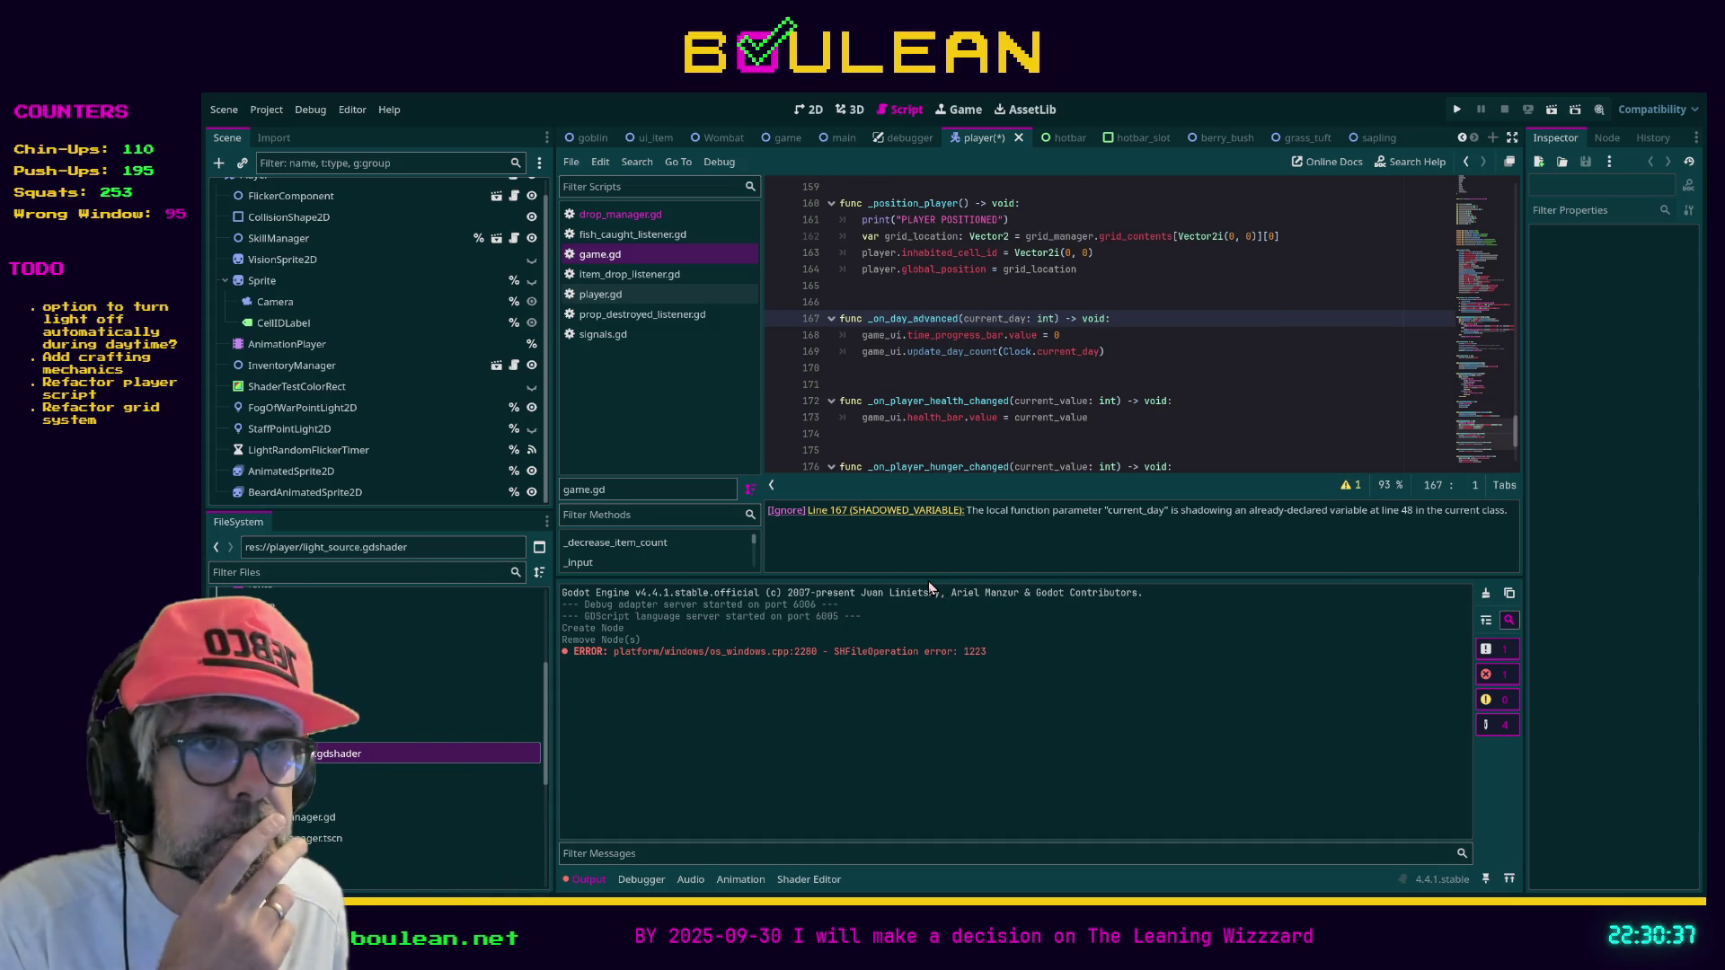
left_click_drag(930, 585, 921, 753)
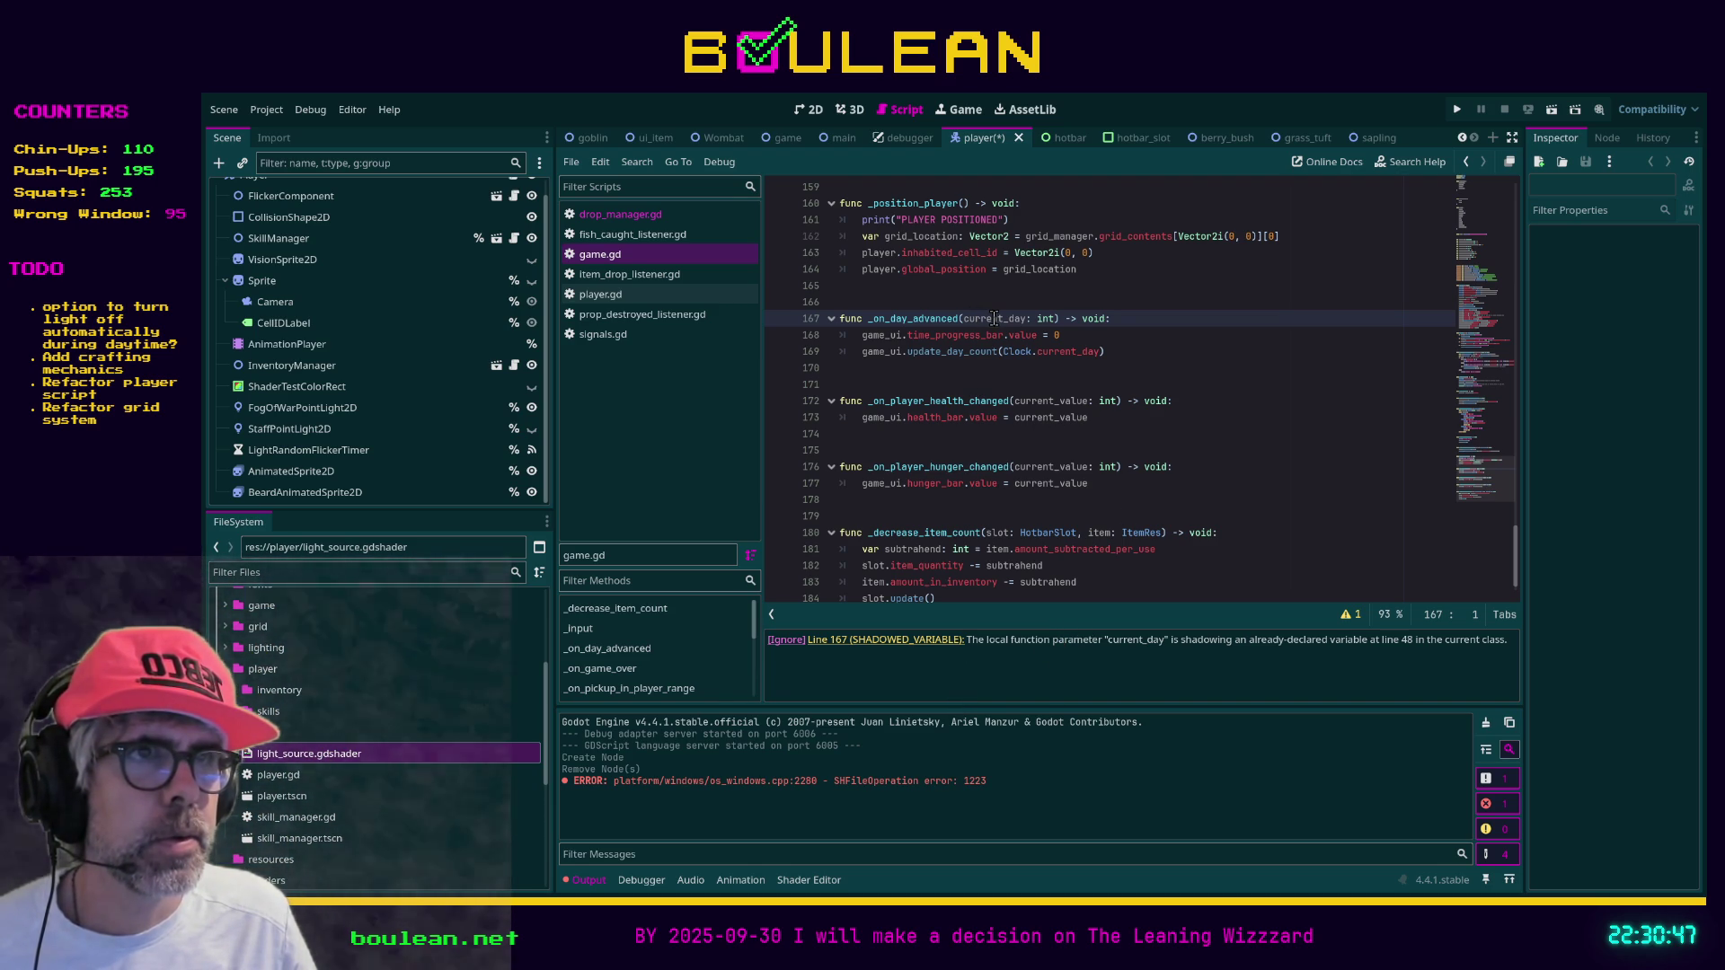
scroll(1035, 349, "up", 2)
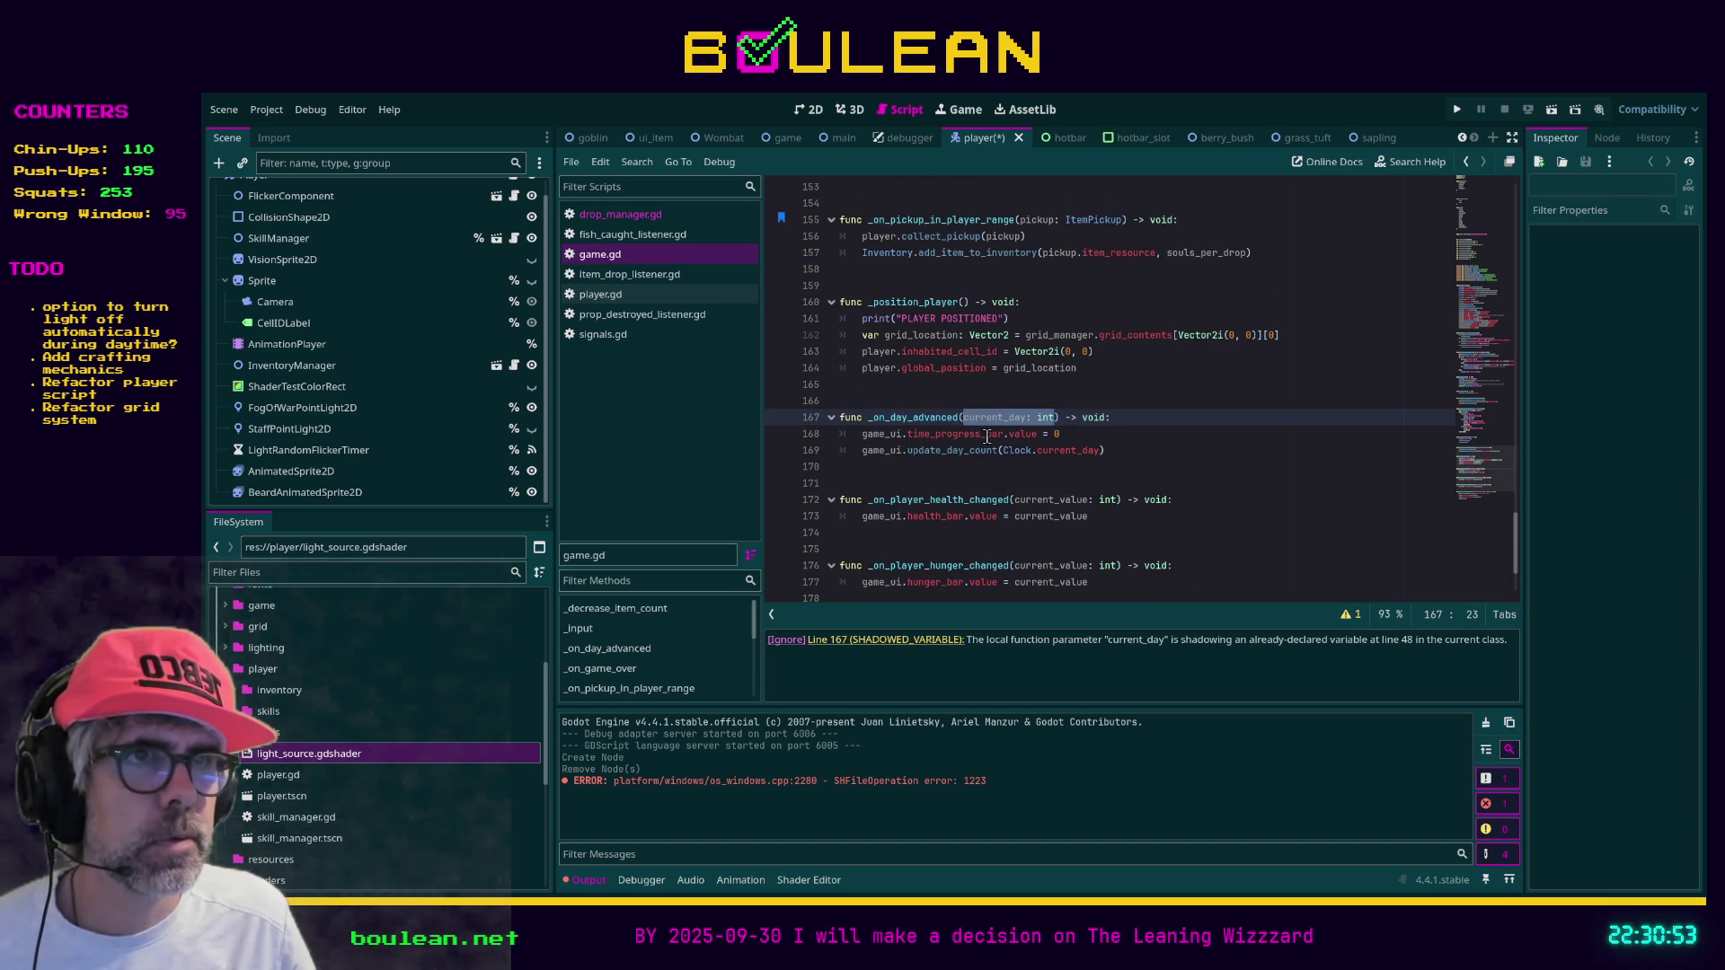
key("BackSpace")
left_click(1028, 487)
key("ctrl+s")
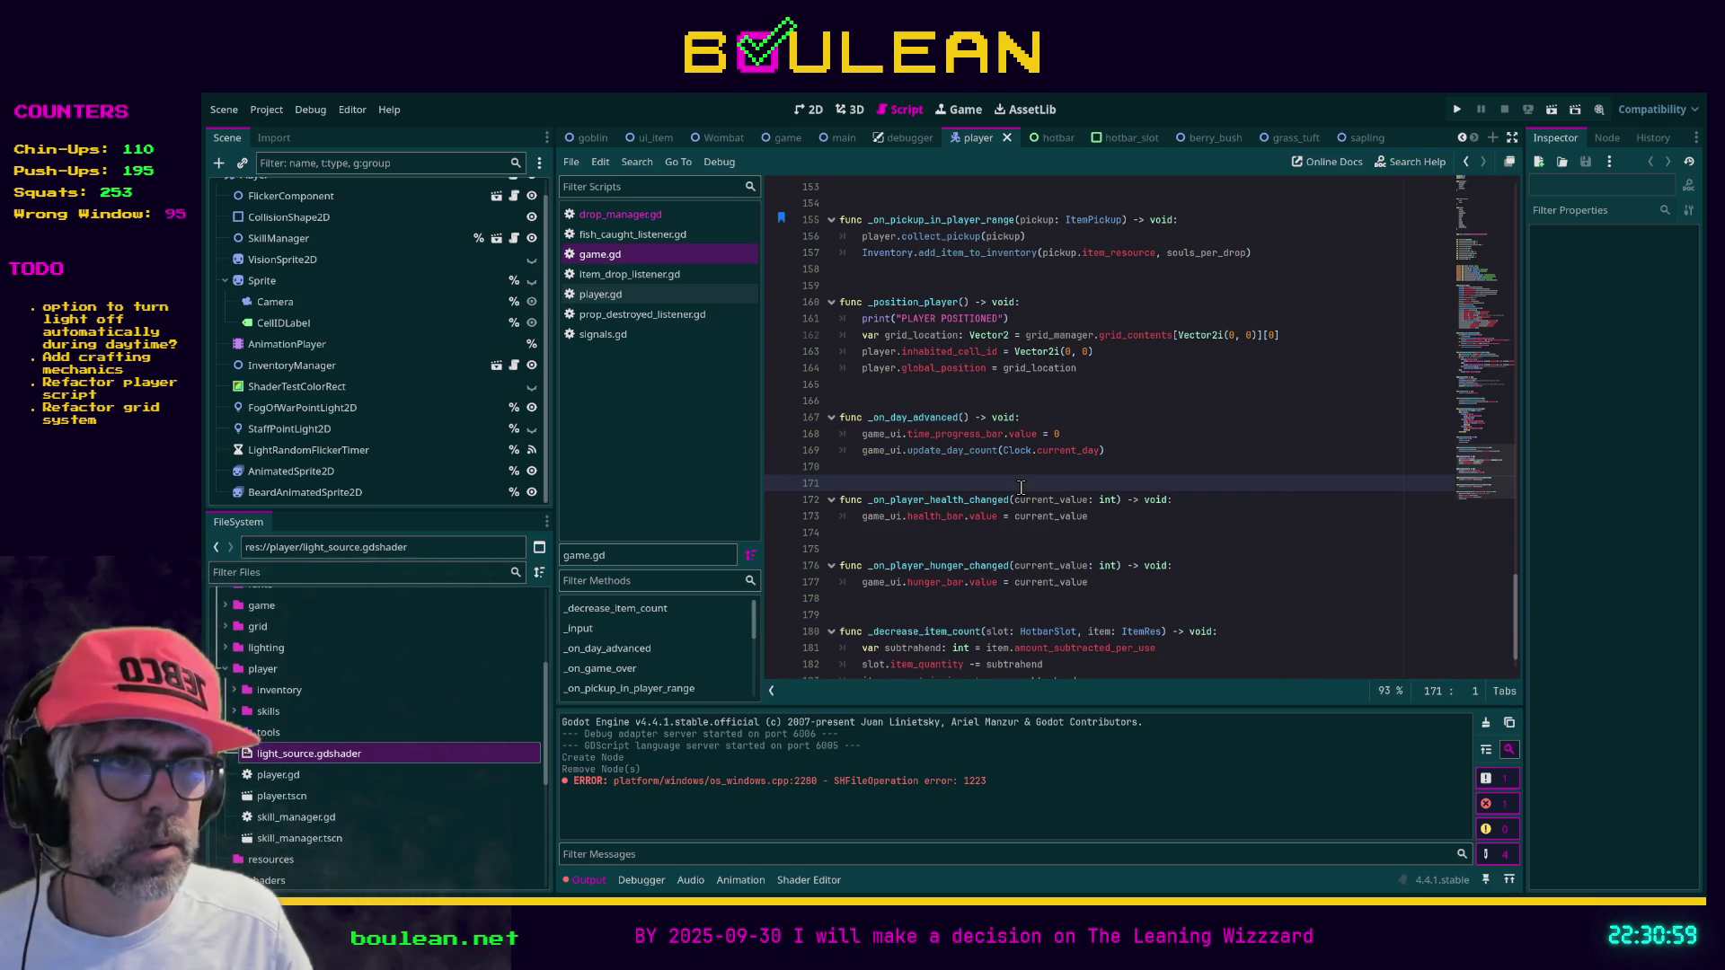
Search for '_on_day_advanced' and open signals.gd to check the day_advanced signal
key("ctrl+f")
type("_on_day_advanced")
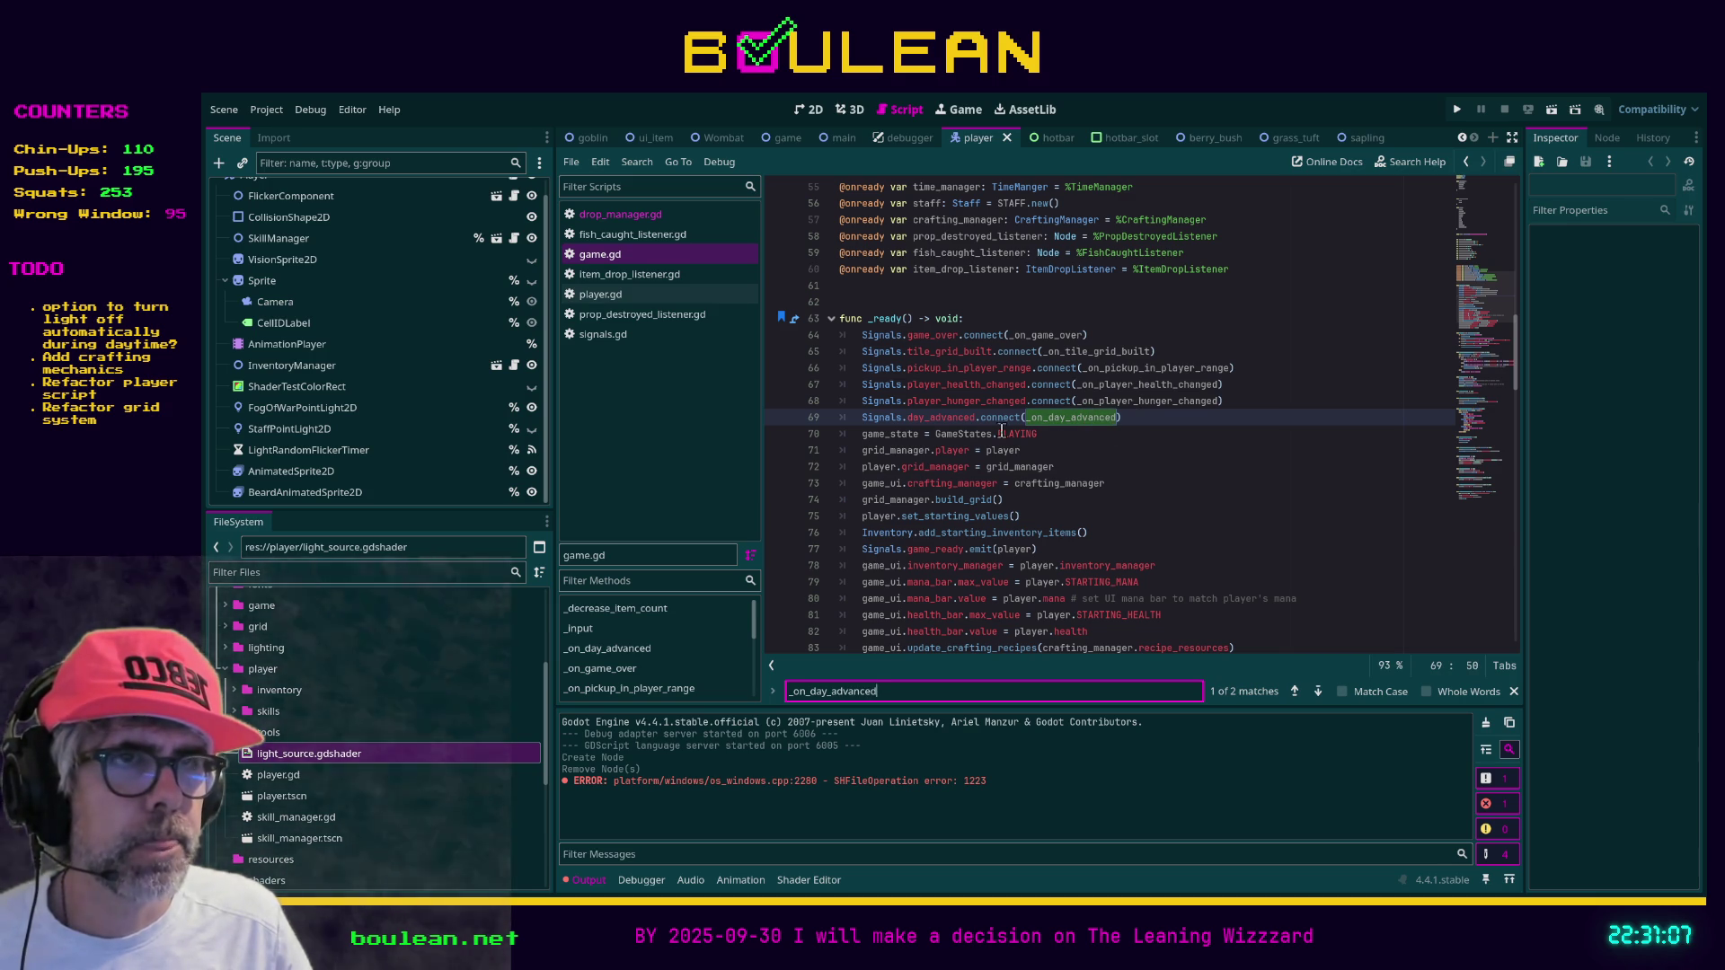
left_click(941, 419, "ctrl")
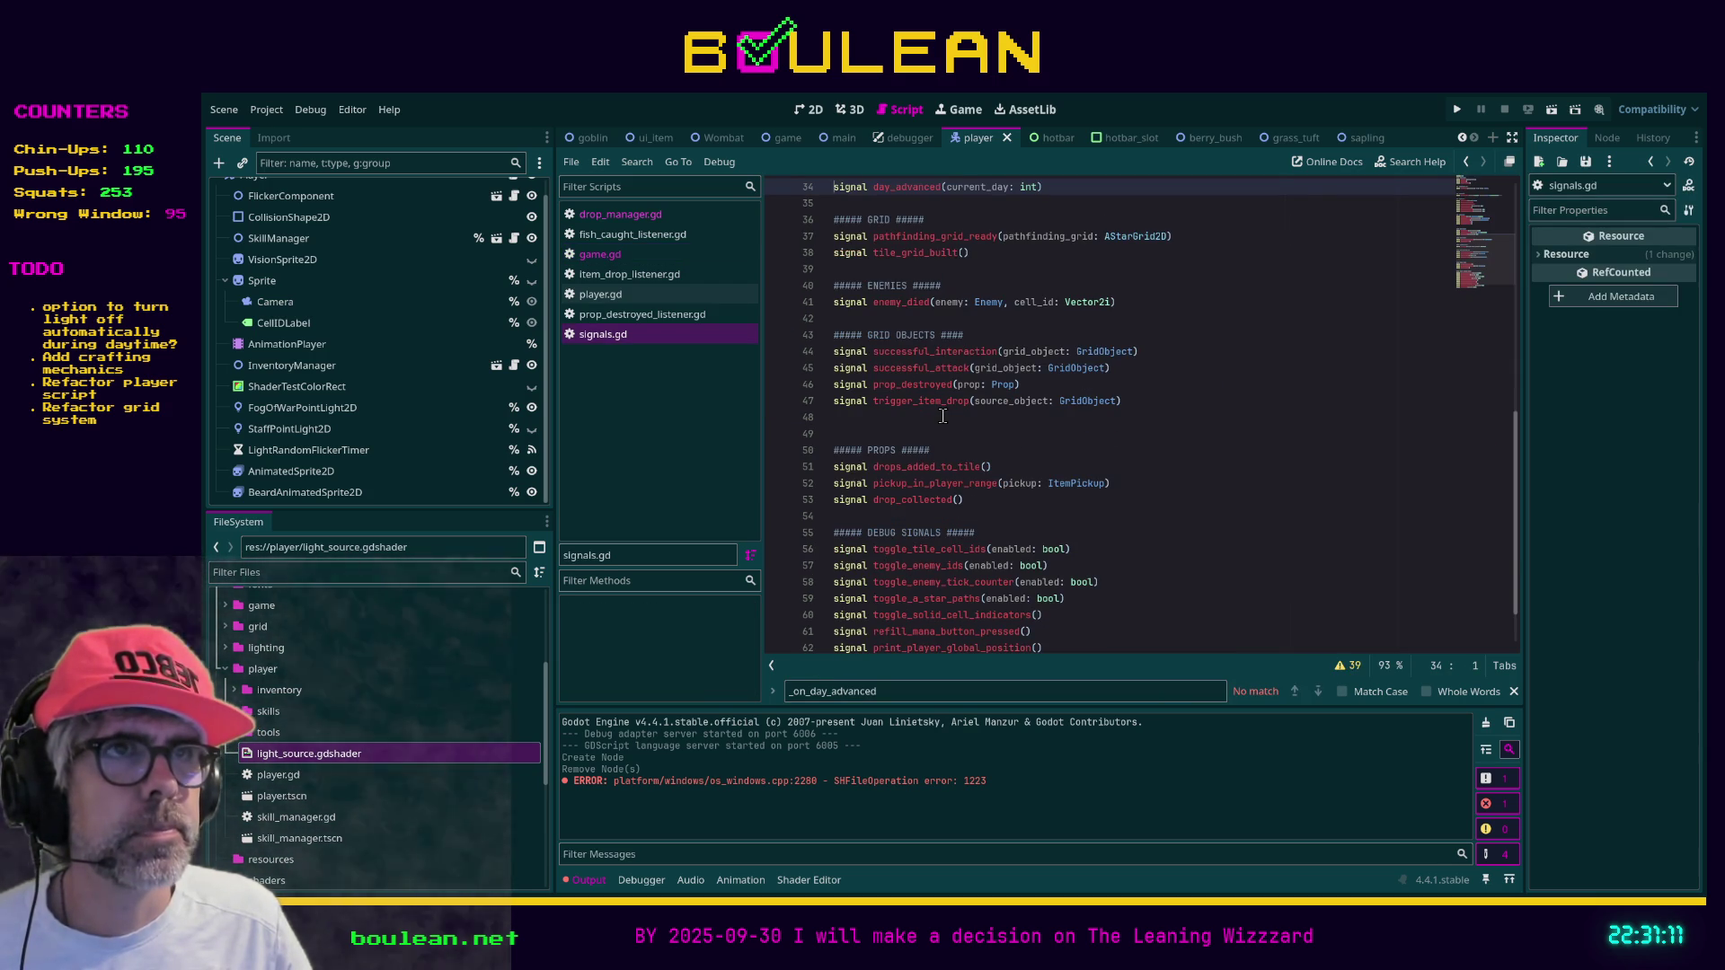
Back in game.gd, restore the parameter as _current_day: int and save the file
left_click(616, 258)
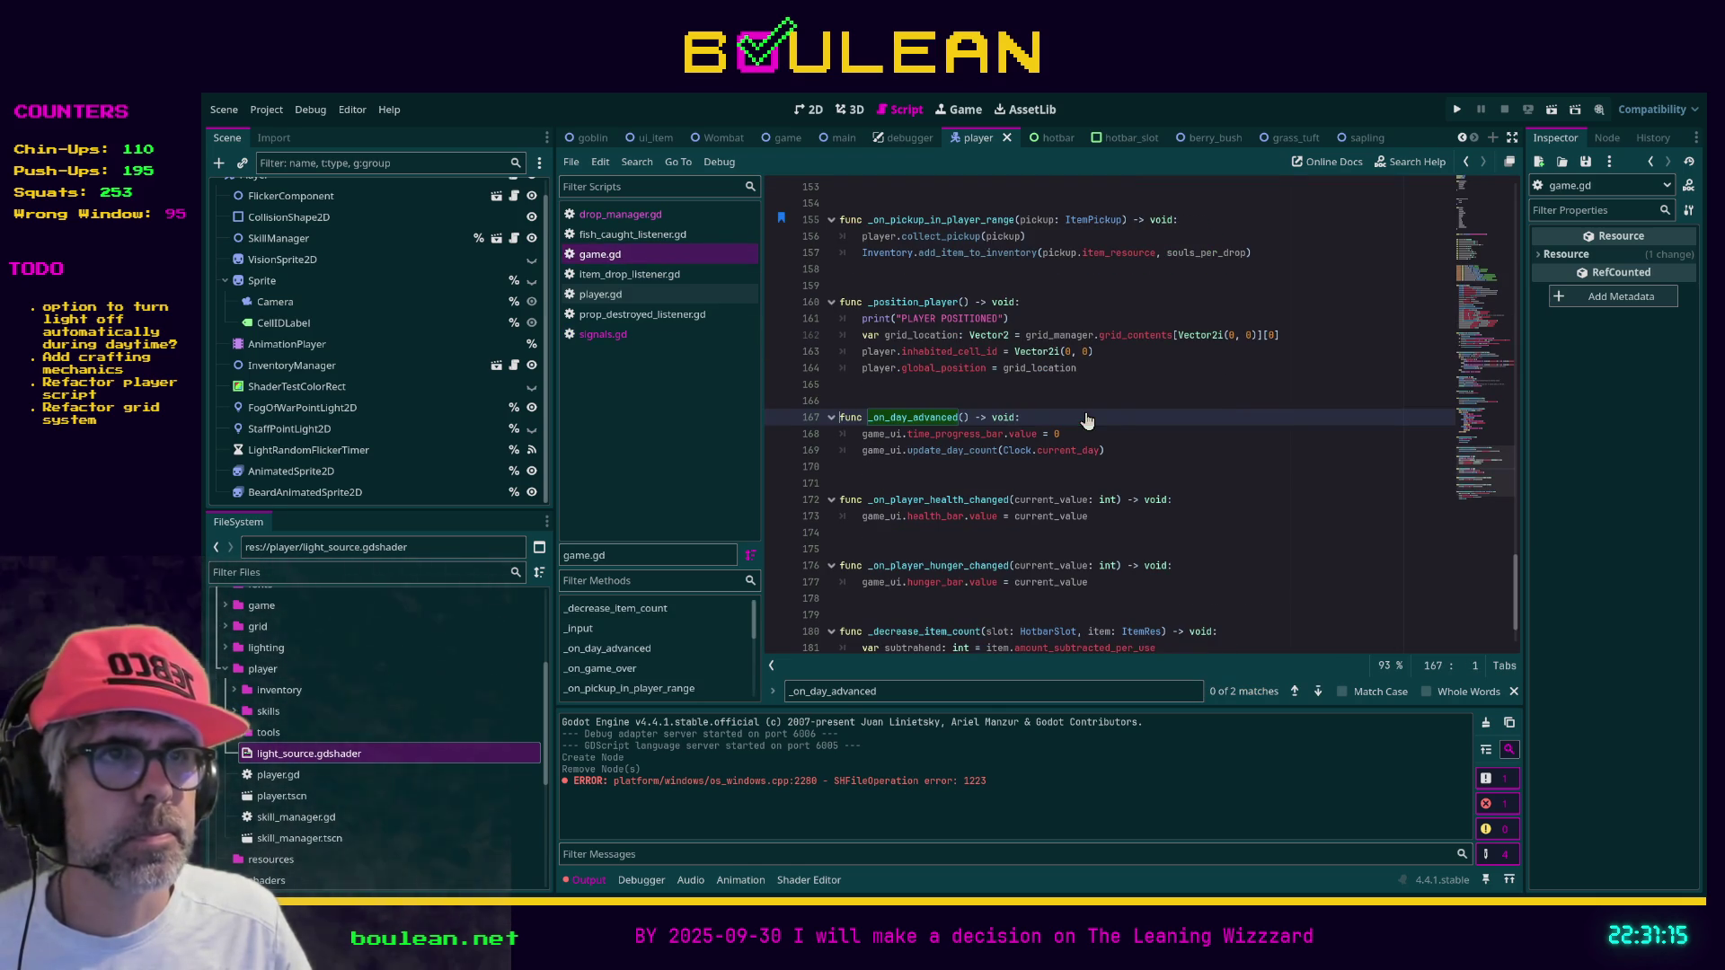
key("ctrl+z")
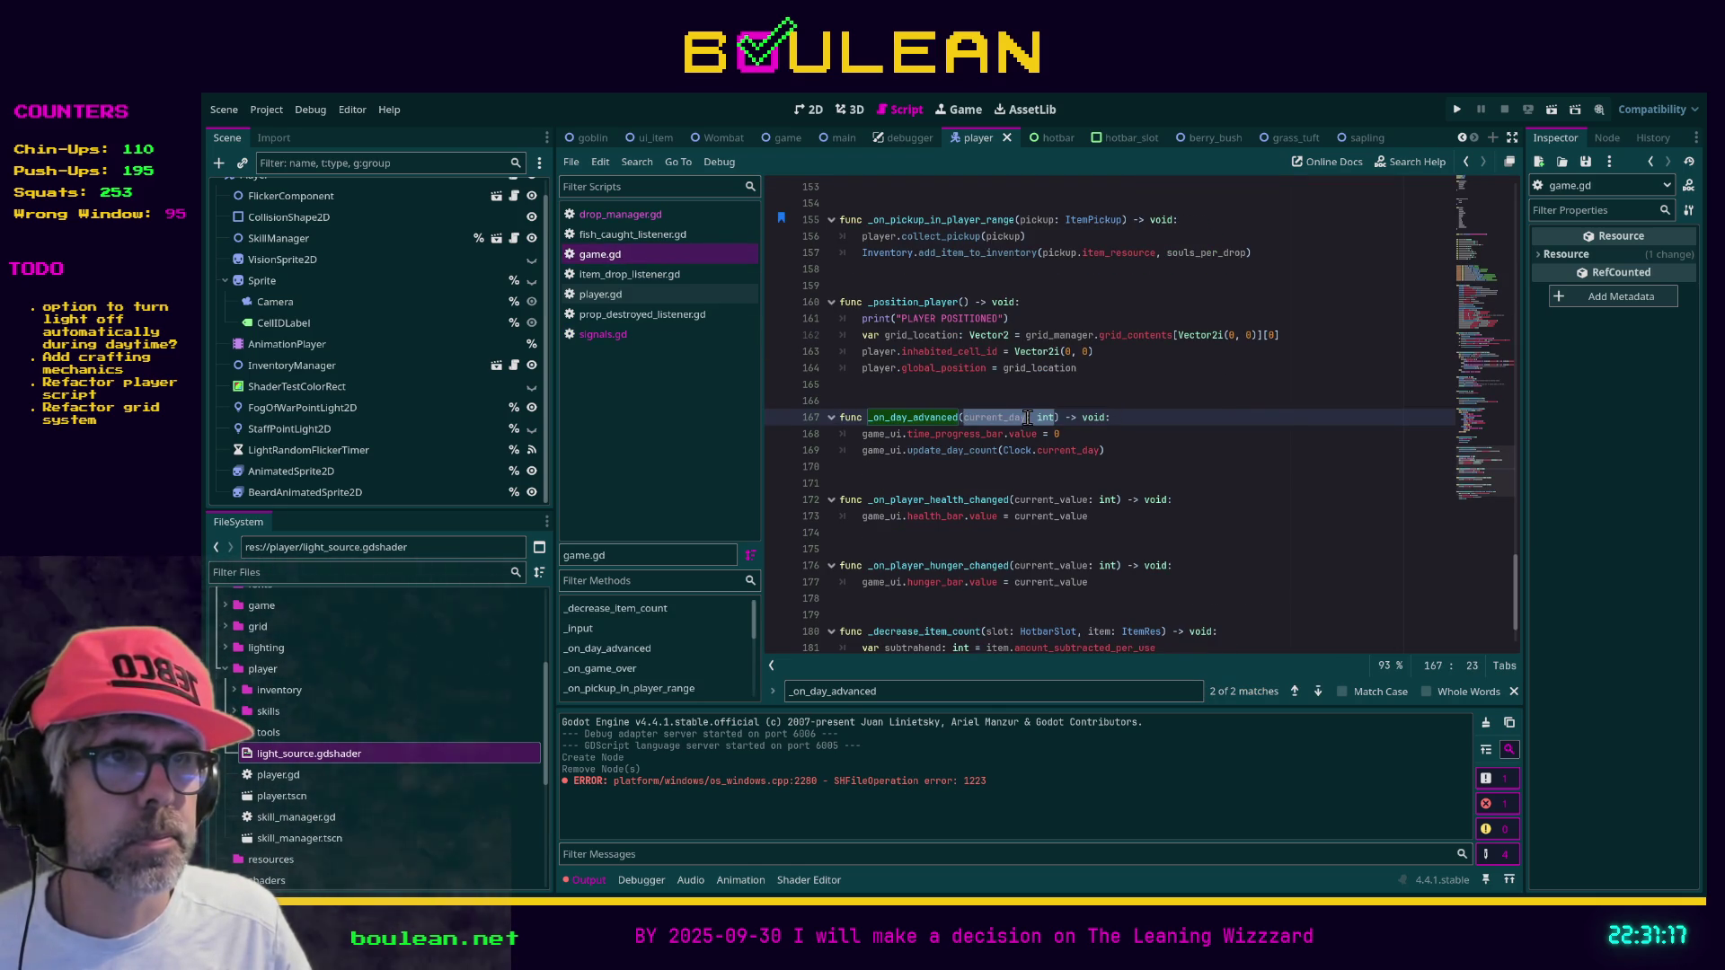
key("Left")
type("_")
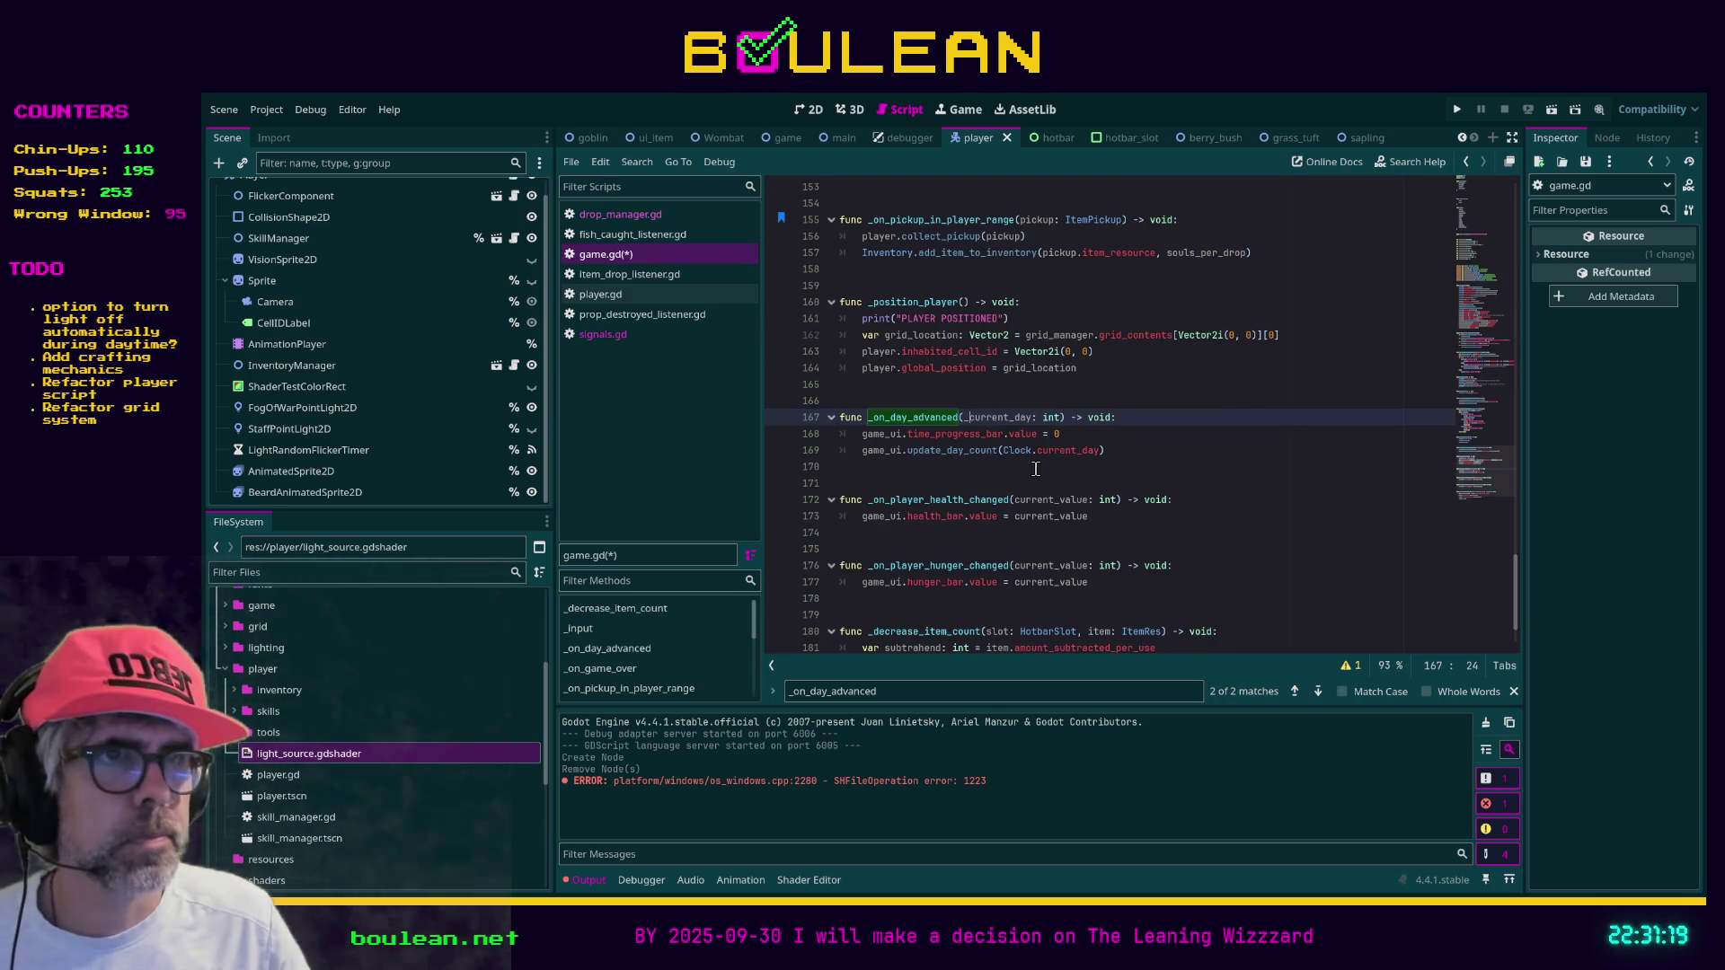
left_click(1203, 467)
key("ctrl+s")
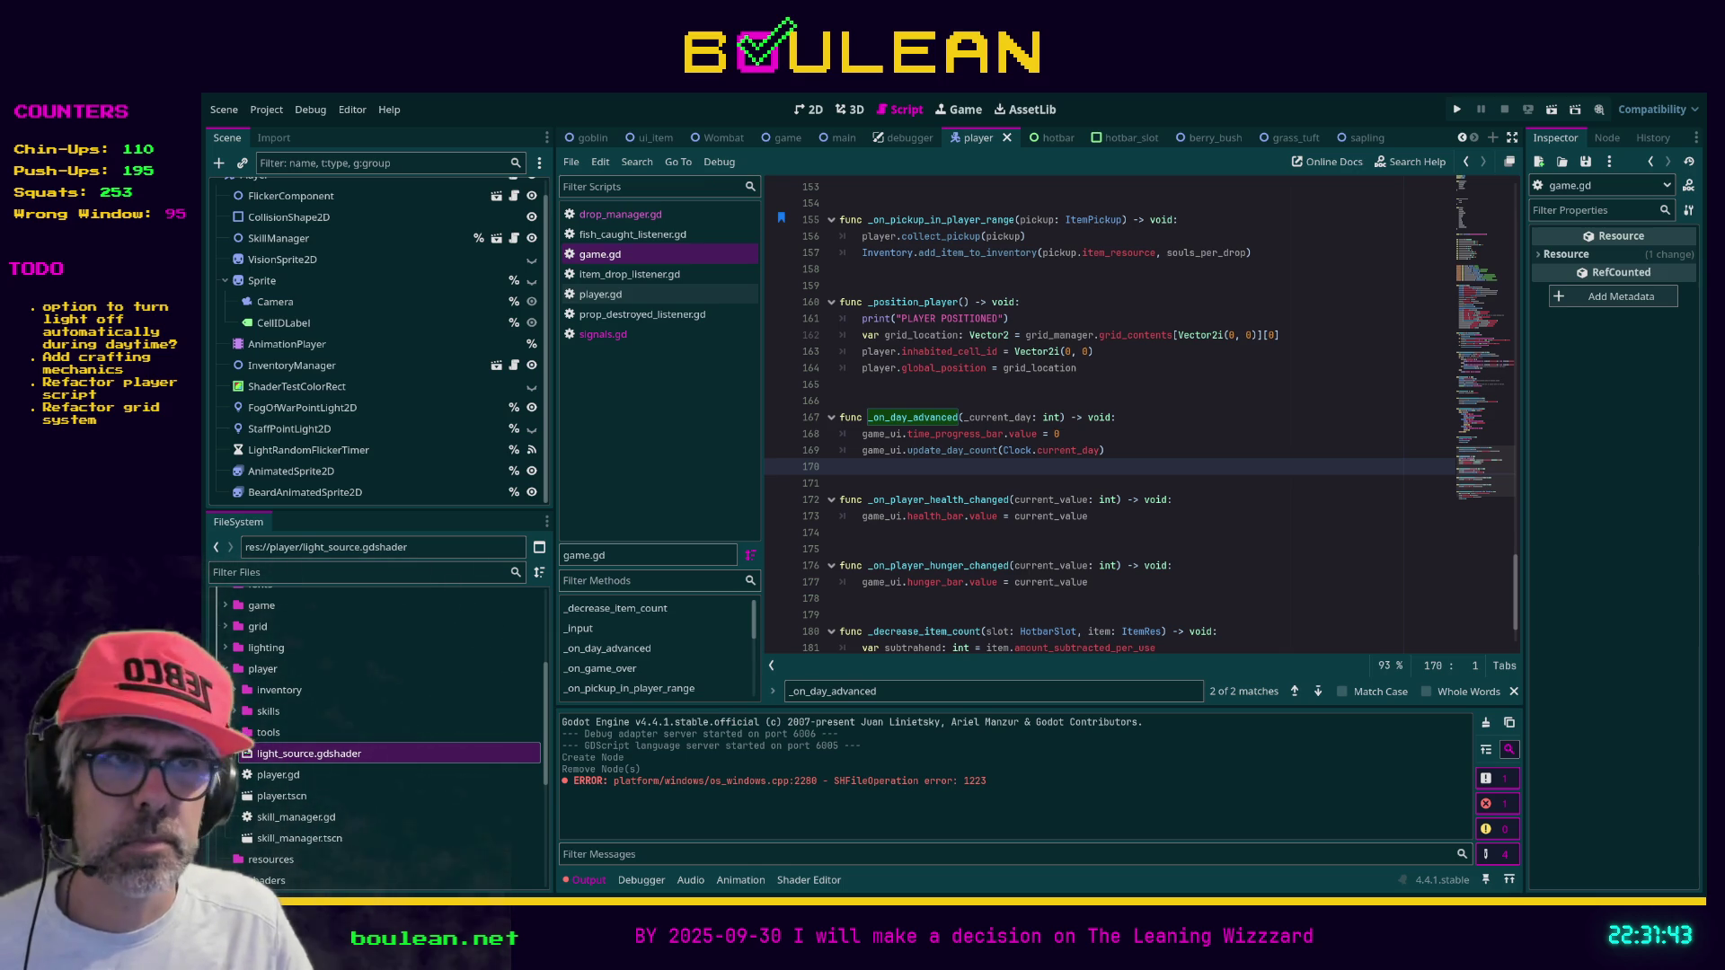
Expand player/tools, open staff.gd, and select the tools folder for deletion
left_click(899, 545)
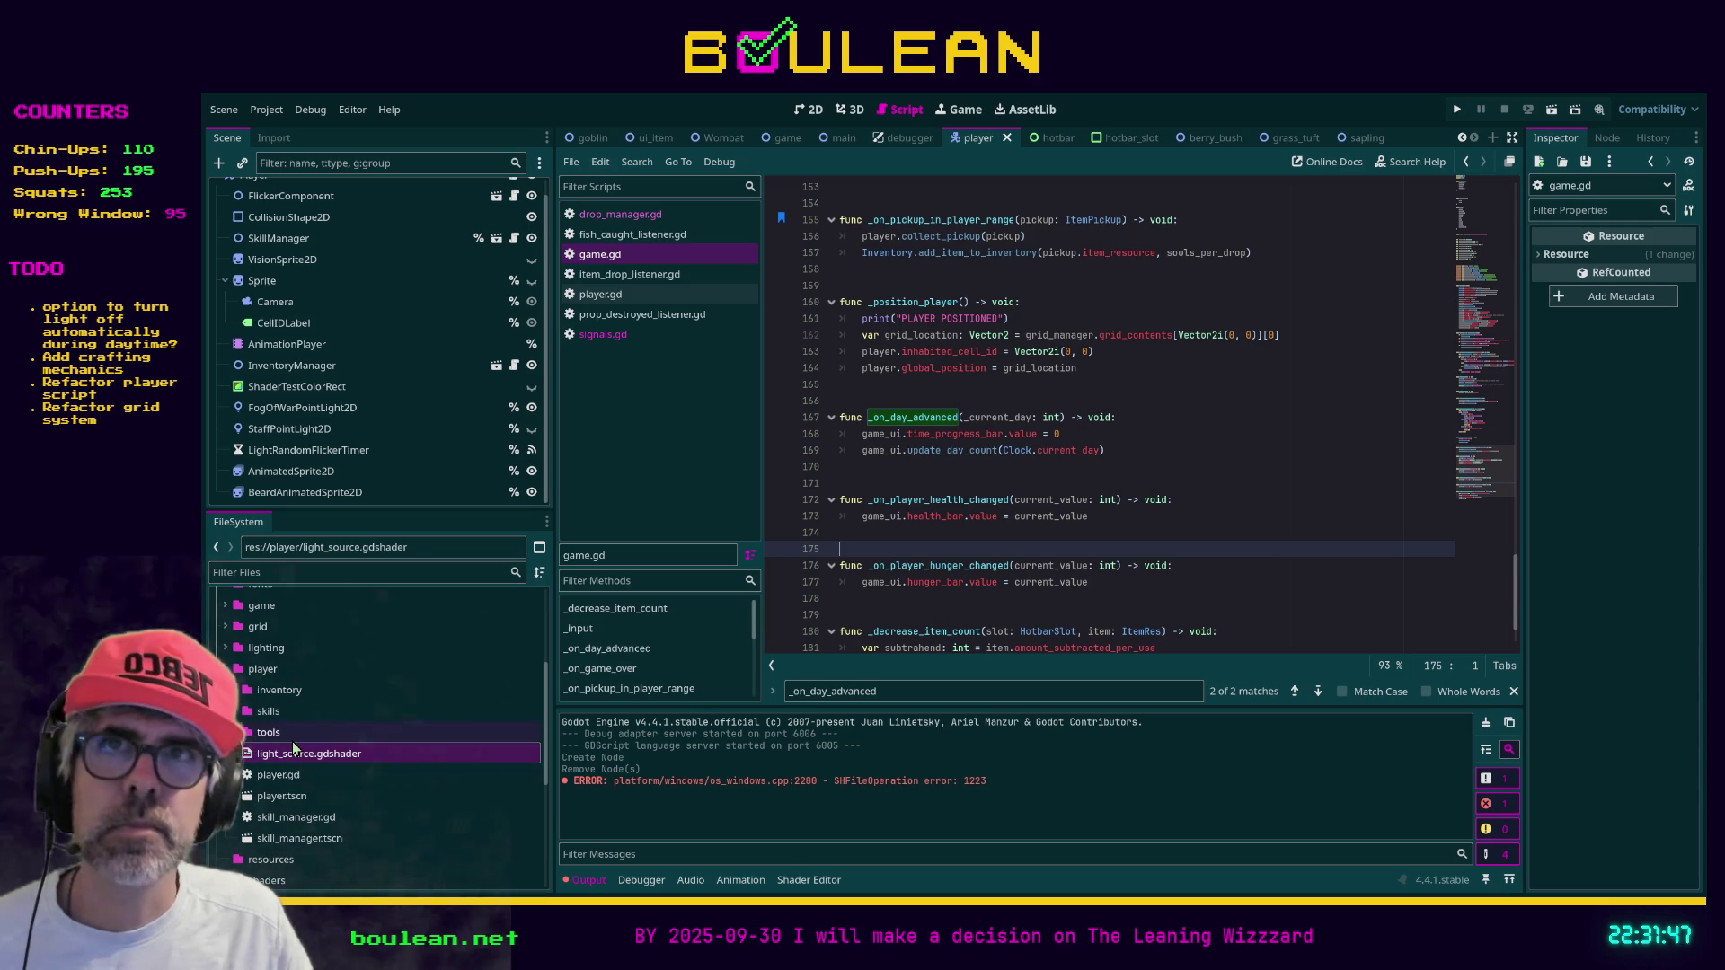
left_click(236, 732)
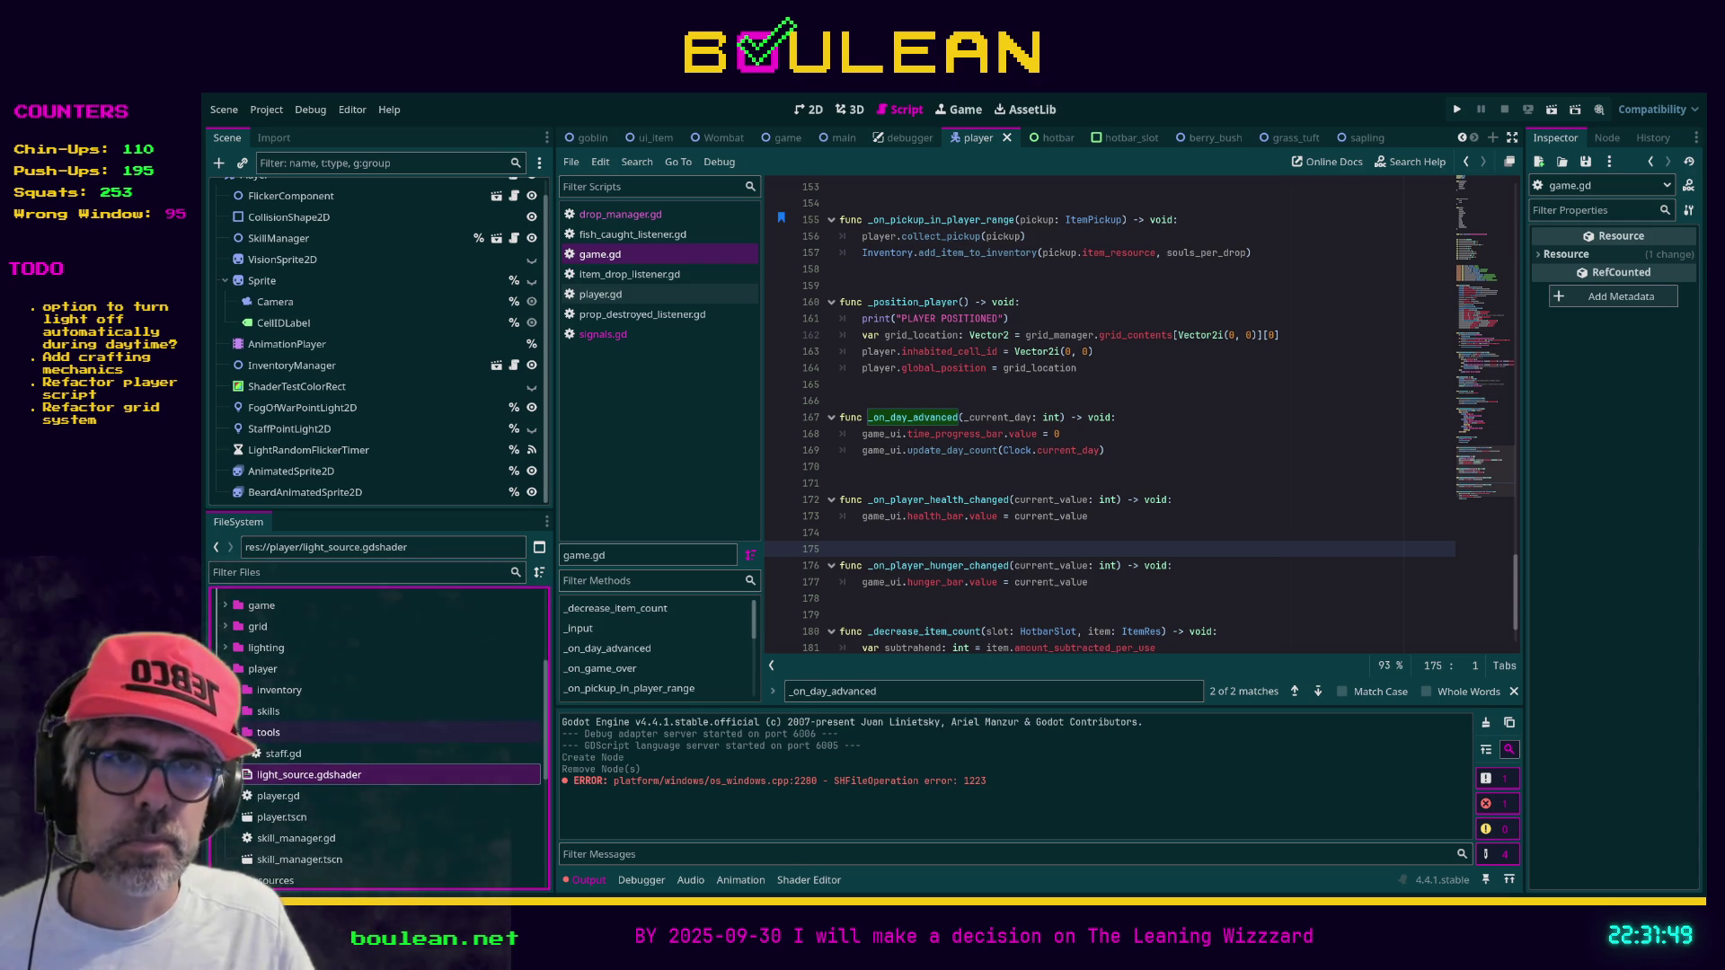
left_click(236, 732)
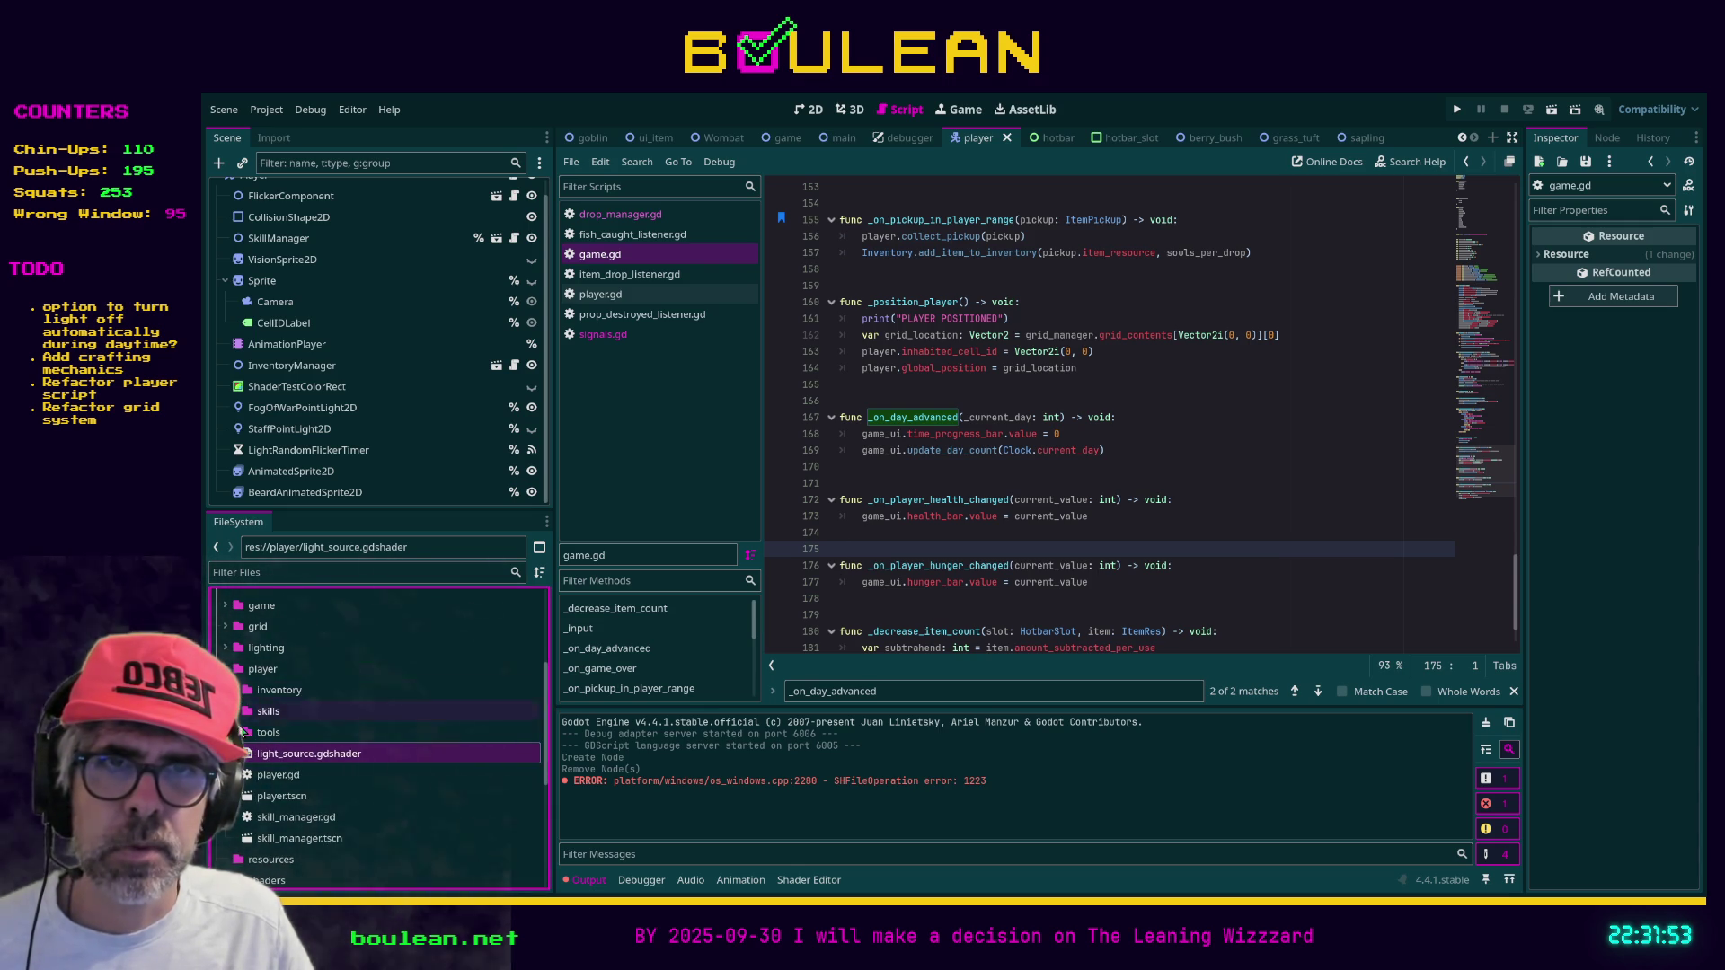
left_click(240, 732)
left_click(285, 759)
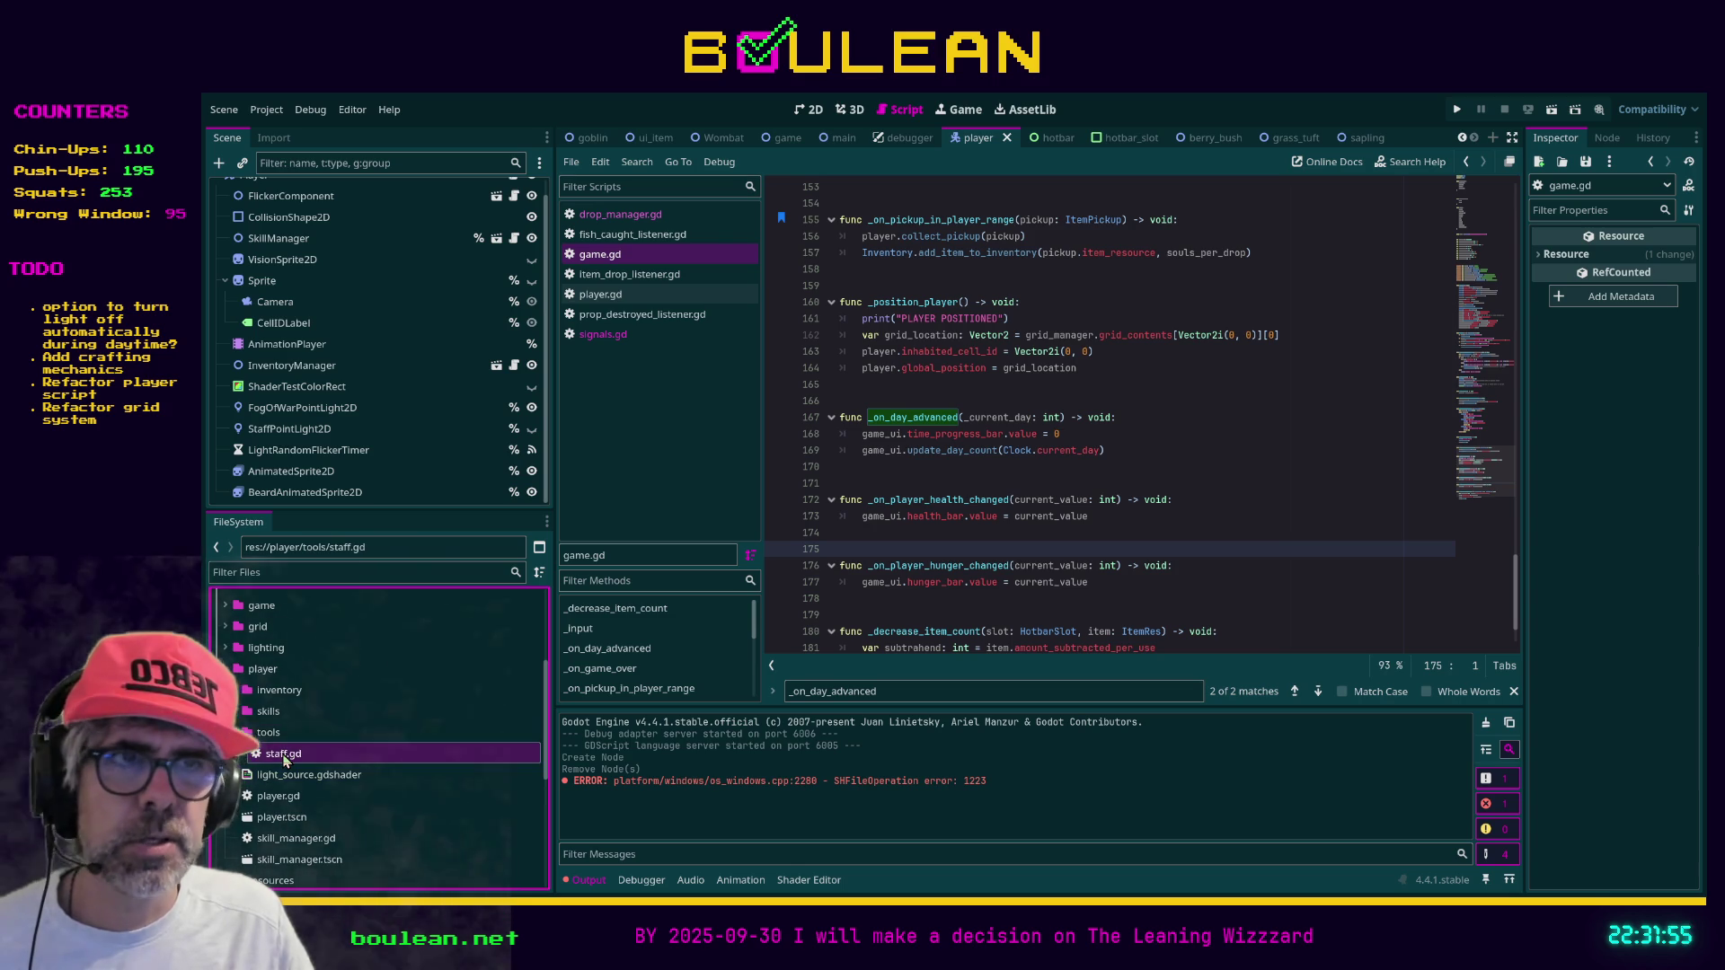
double_click(274, 759)
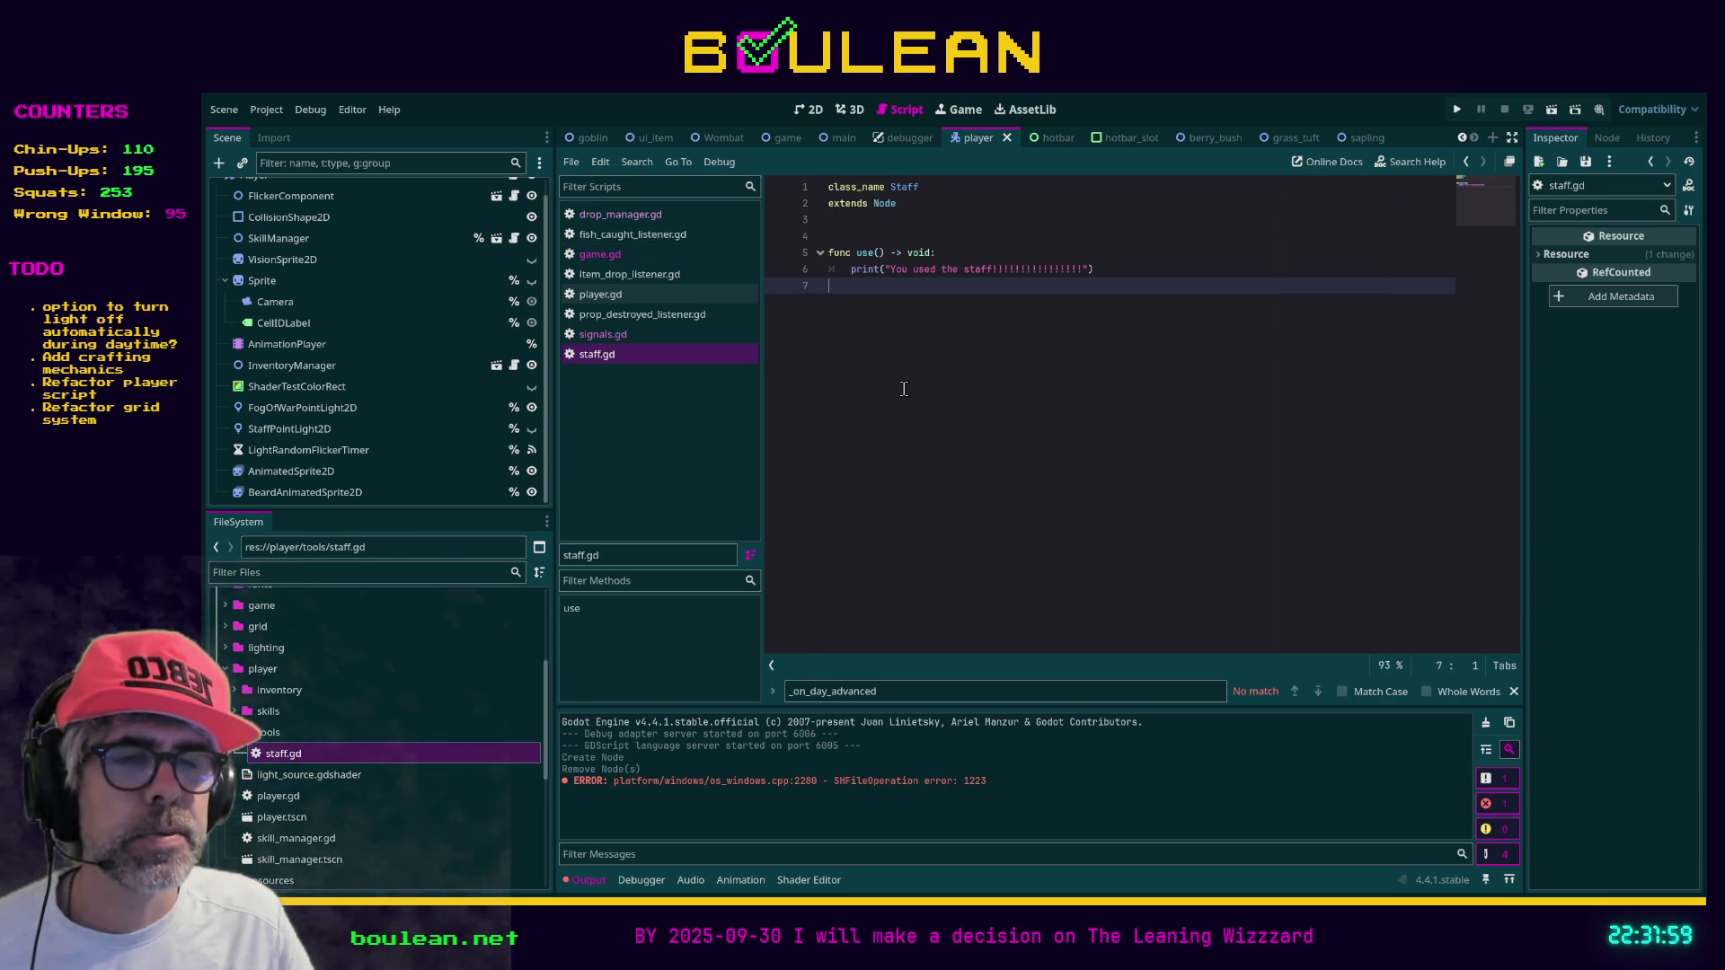
left_click(262, 733)
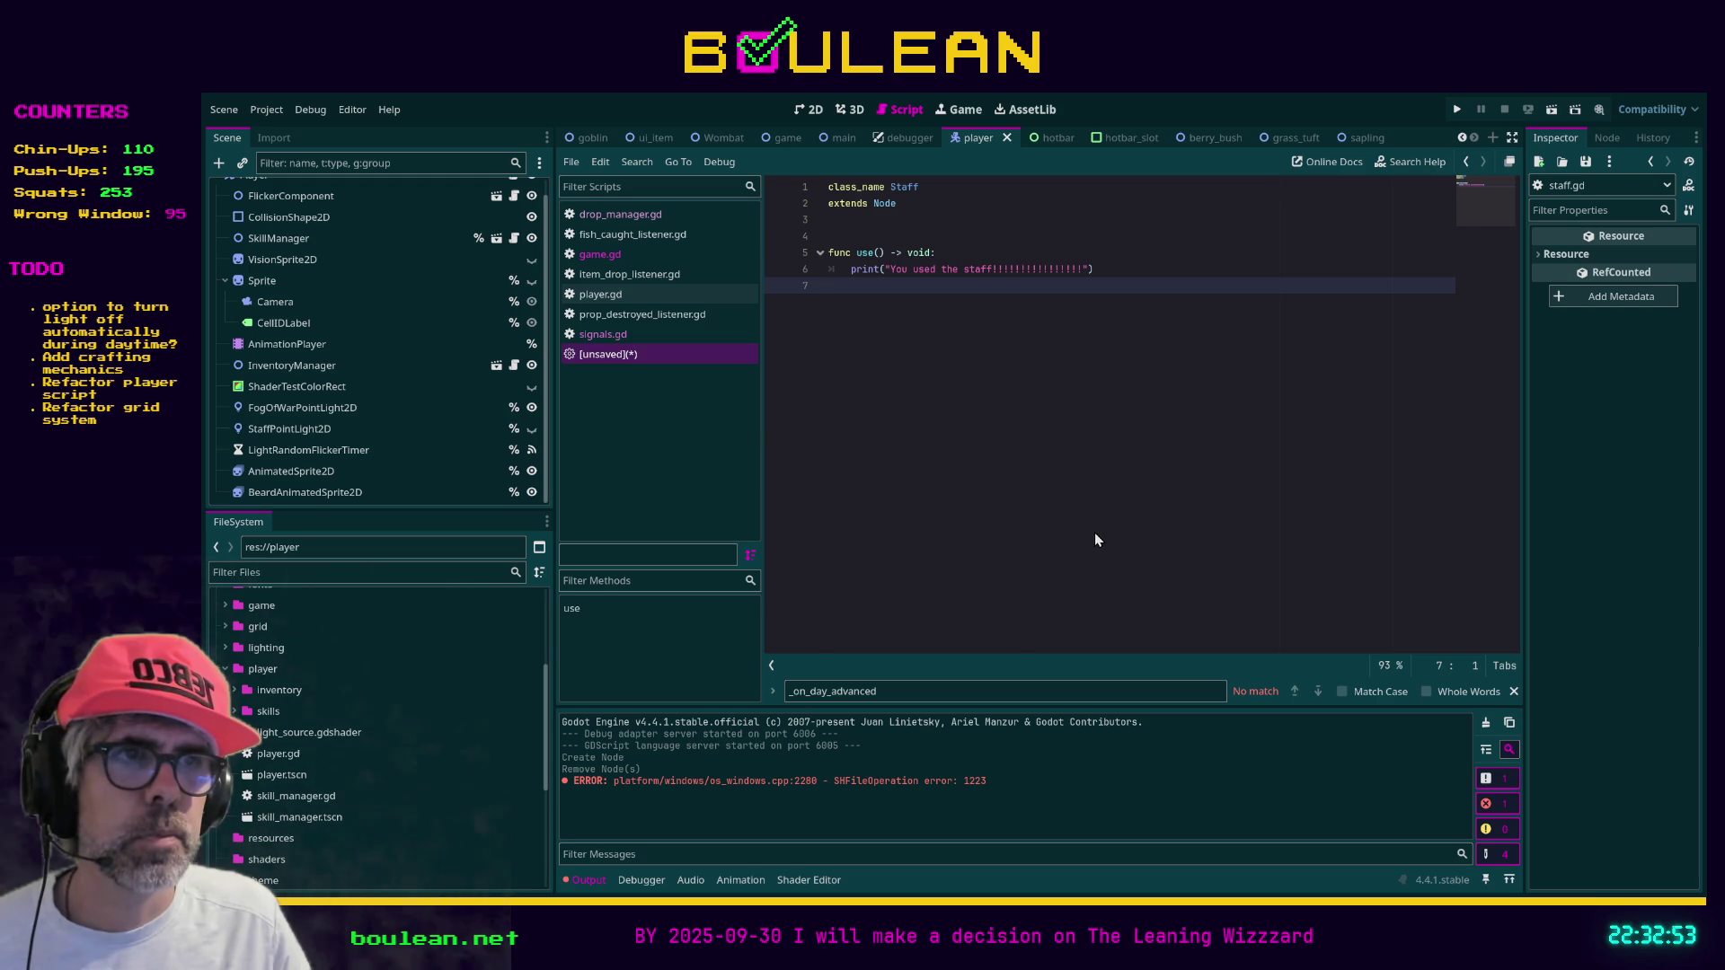
Close the unsaved Staff script, then comment out the STAFF preload on line 34 and save
key("ctrl+w")
left_click(1252, 450)
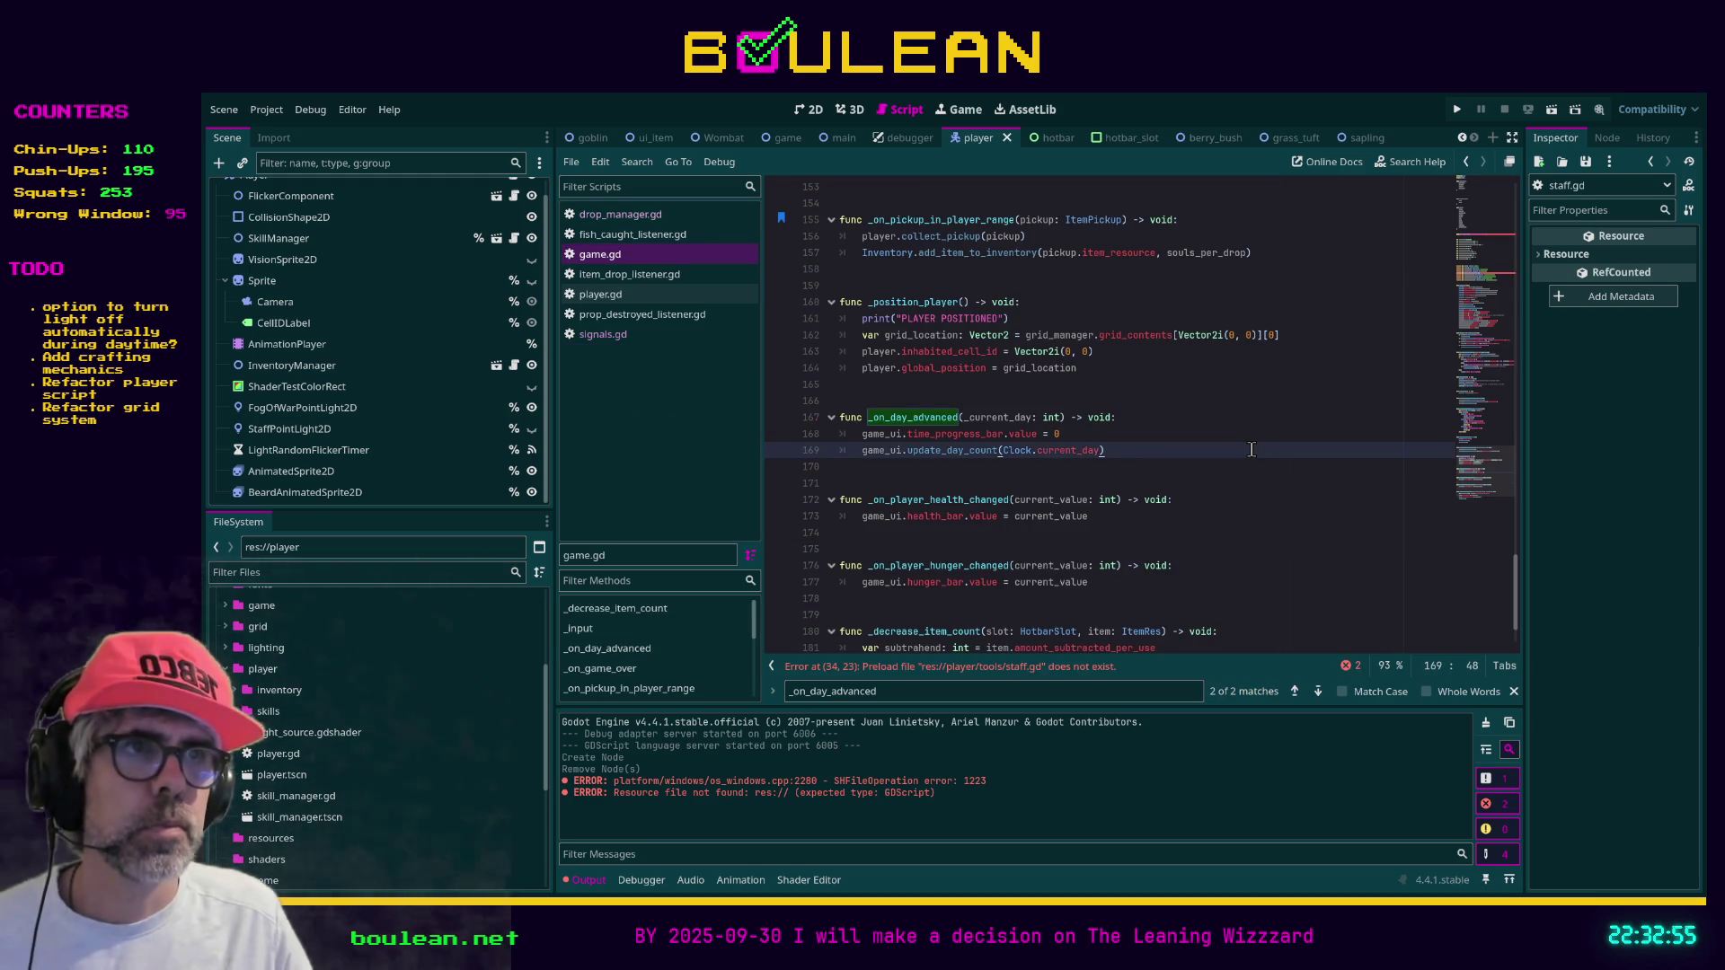
left_click(970, 666)
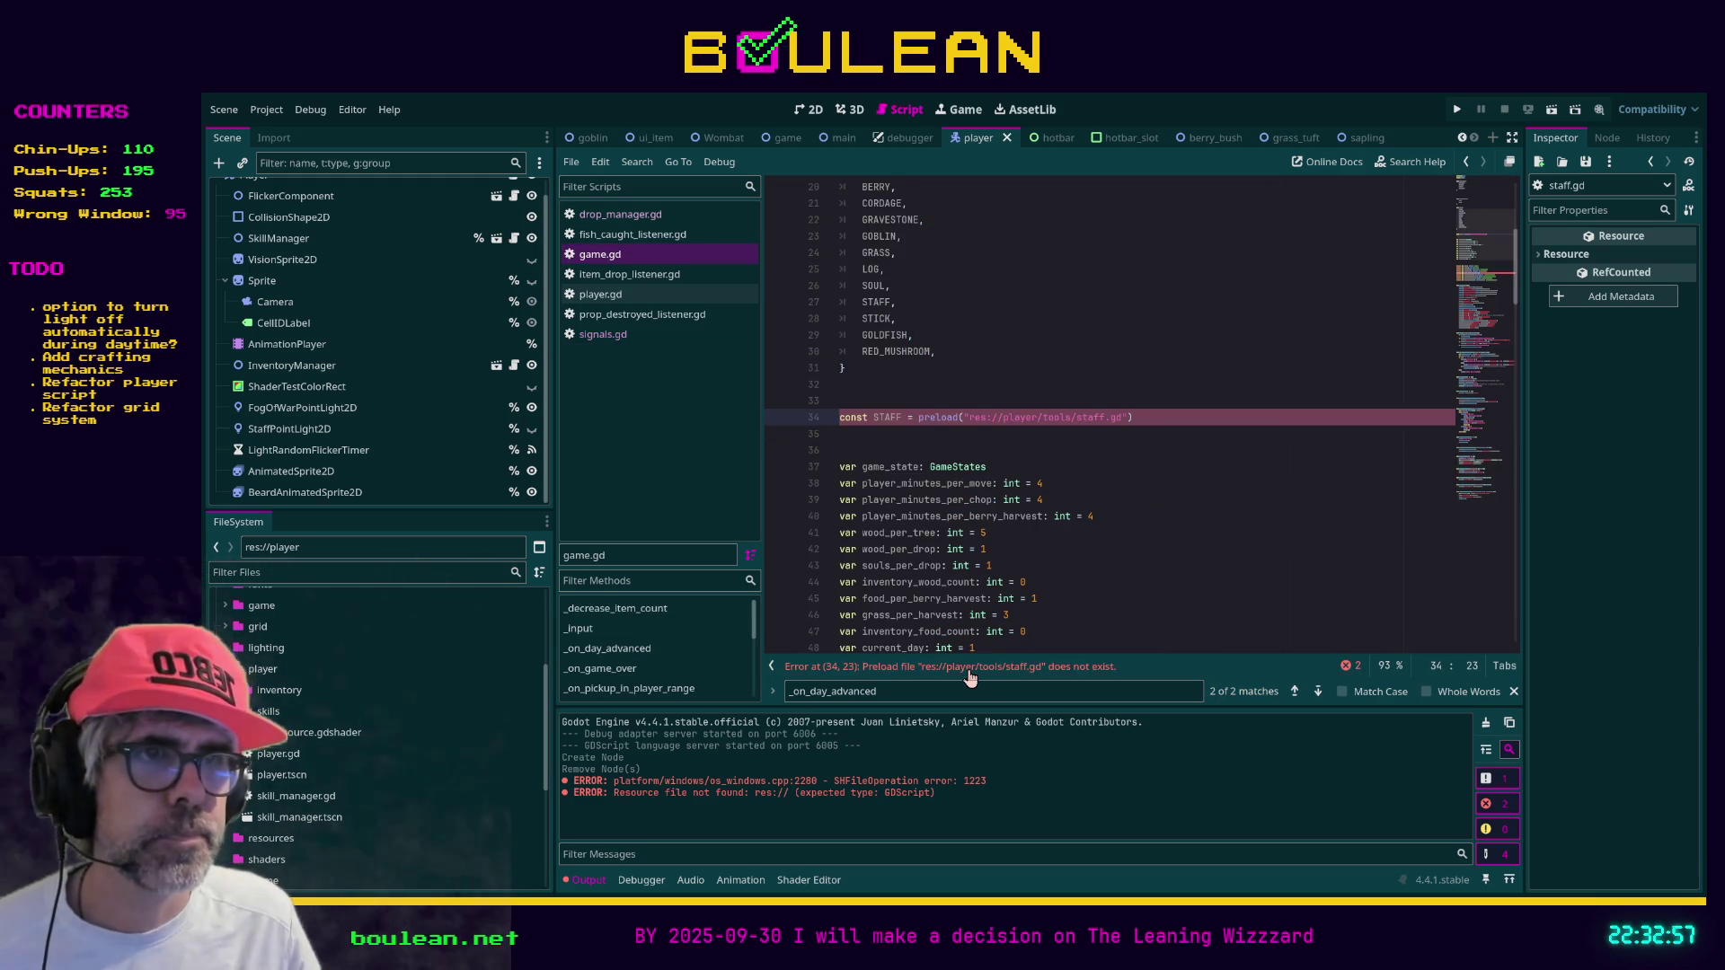
left_click(1144, 415)
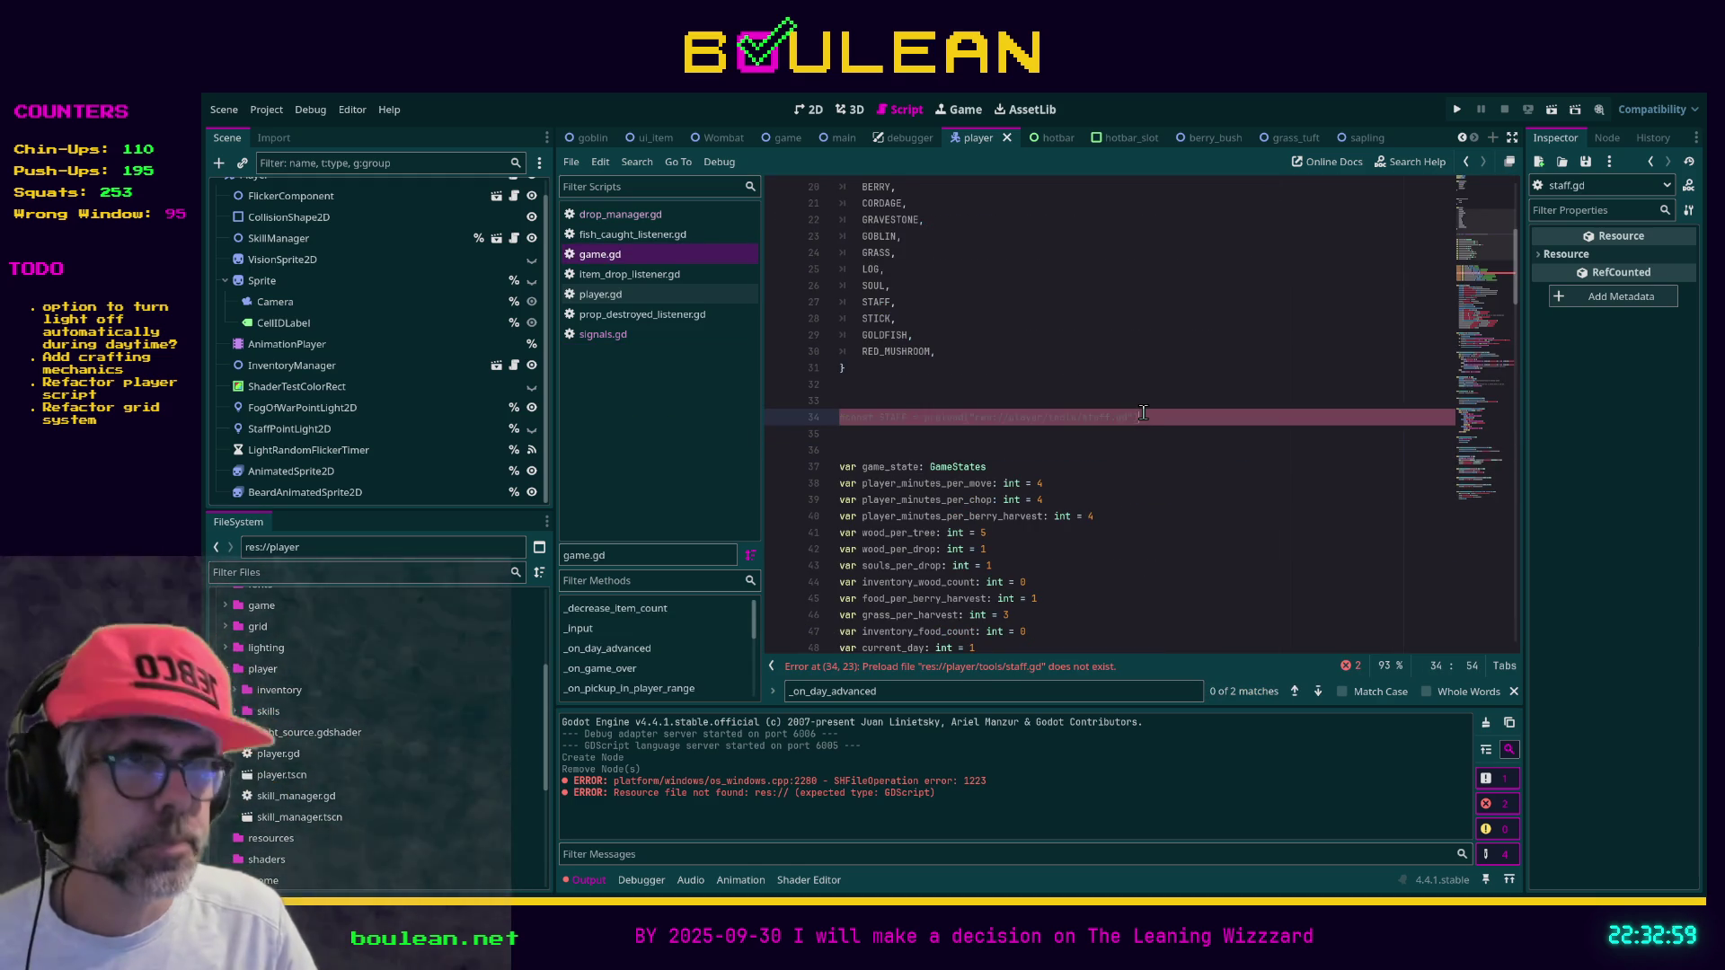
key("ctrl+k")
key("ctrl+s")
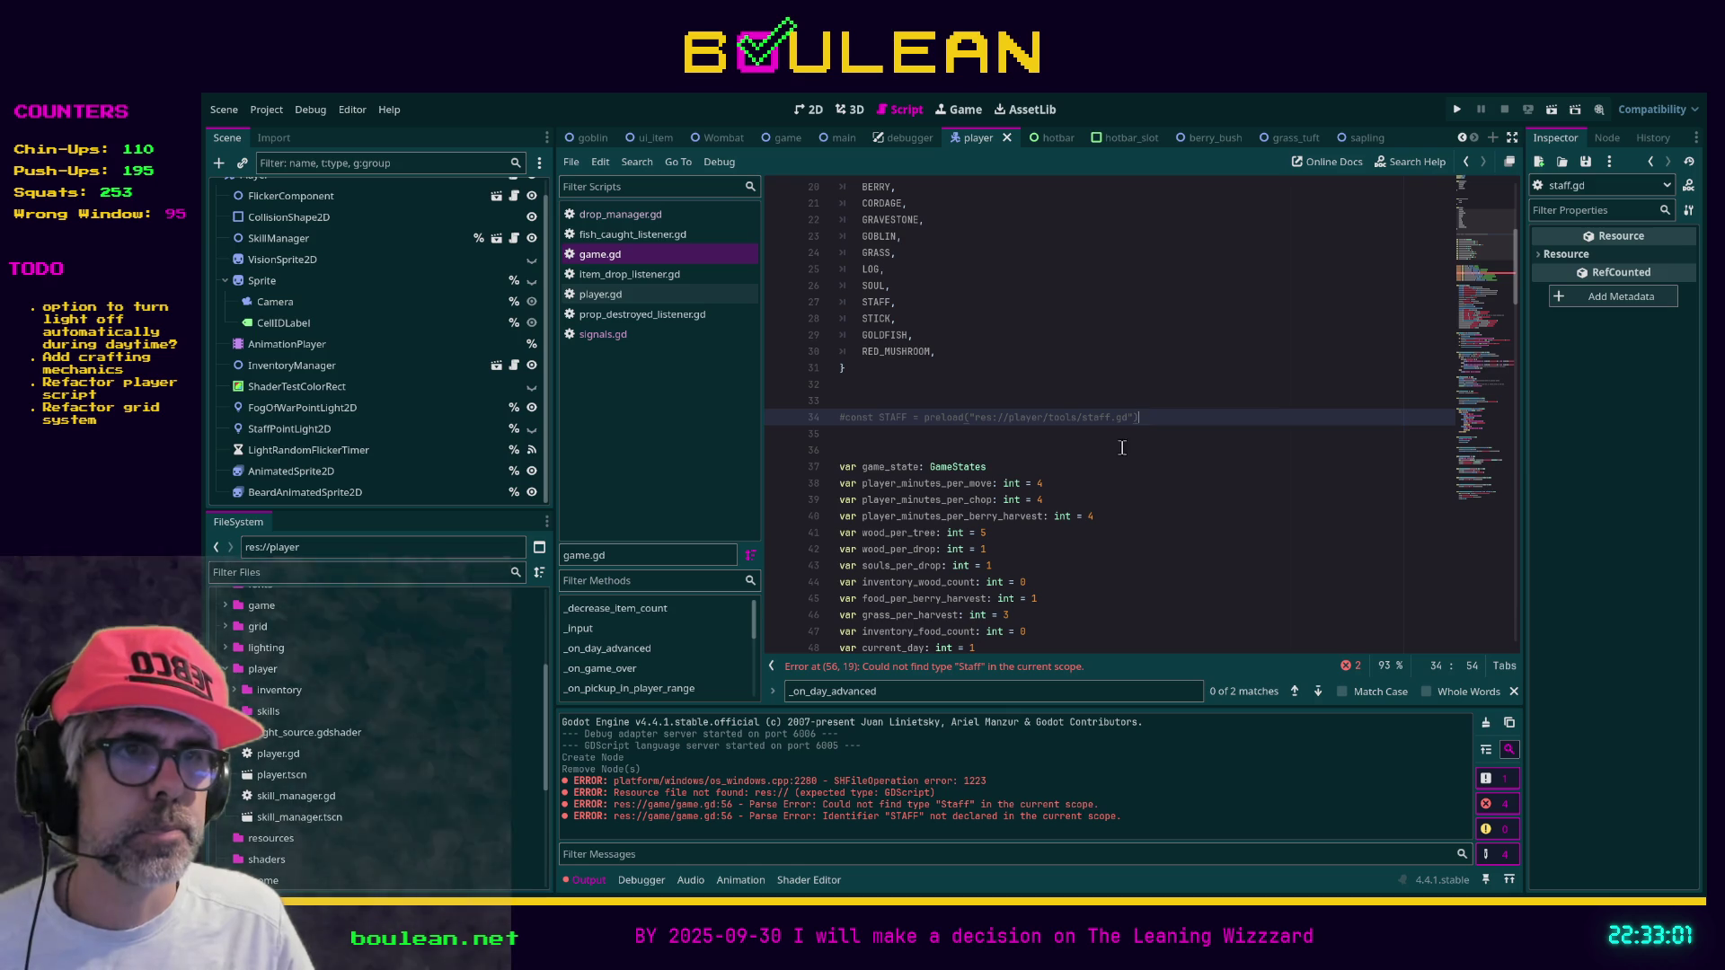
Comment out the staff variable on line 56, save, and run the game with F5
left_click(1006, 669)
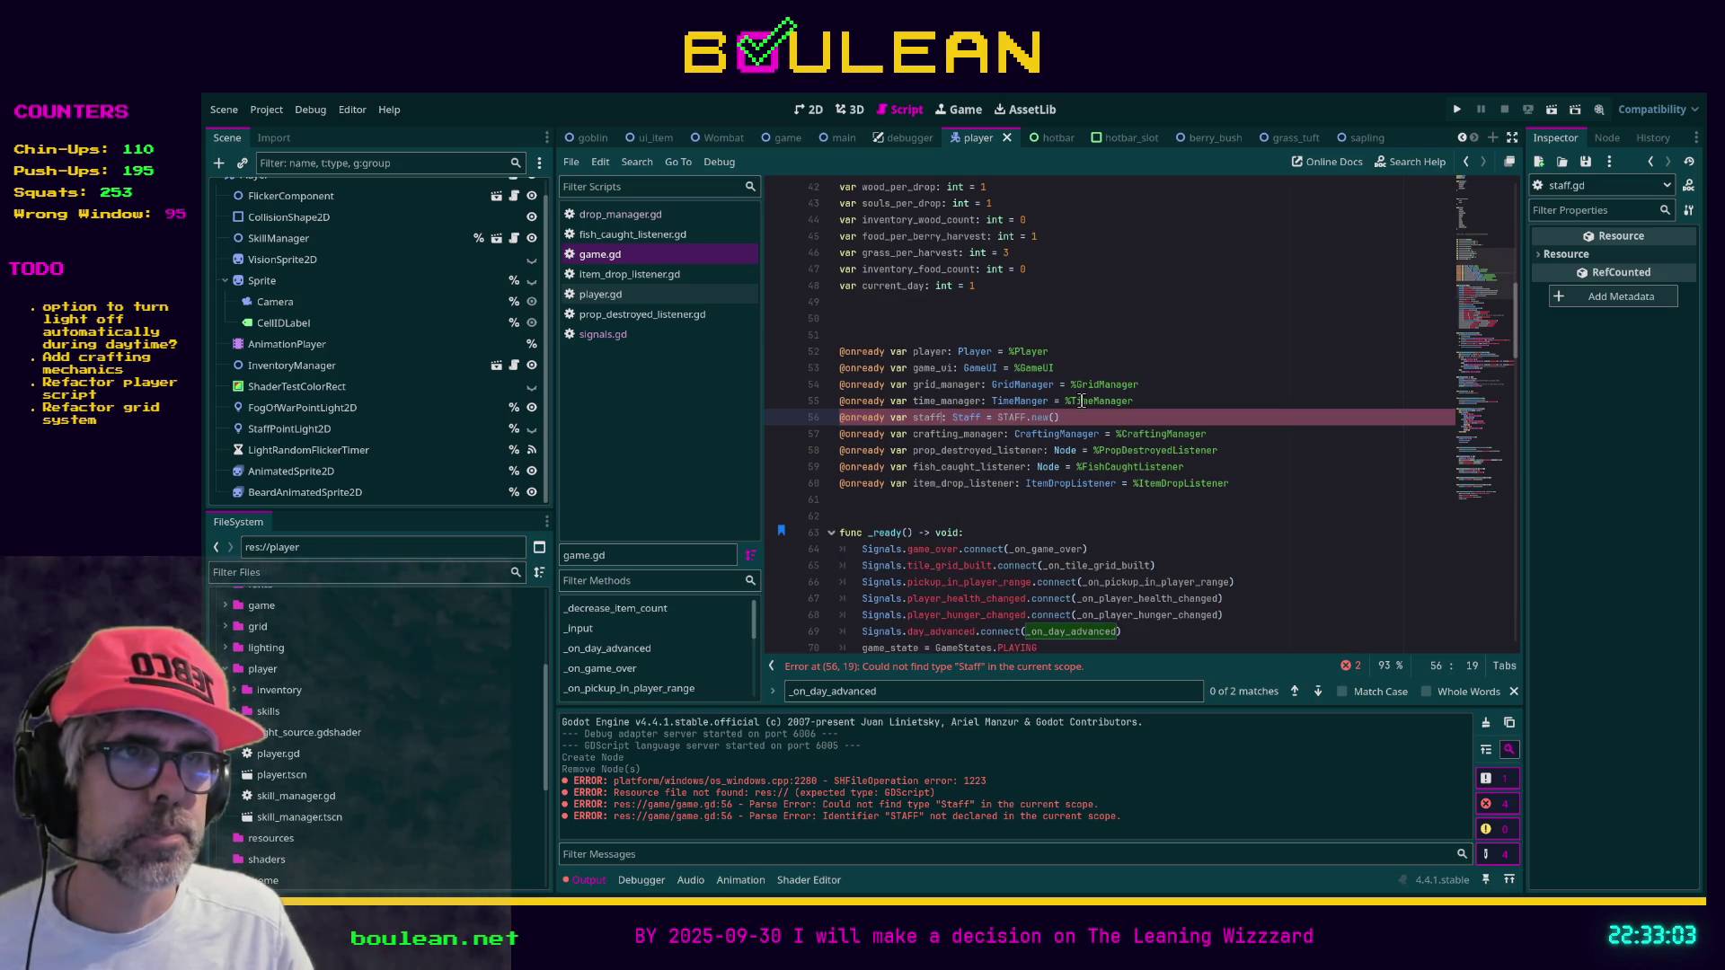
left_click(1074, 417)
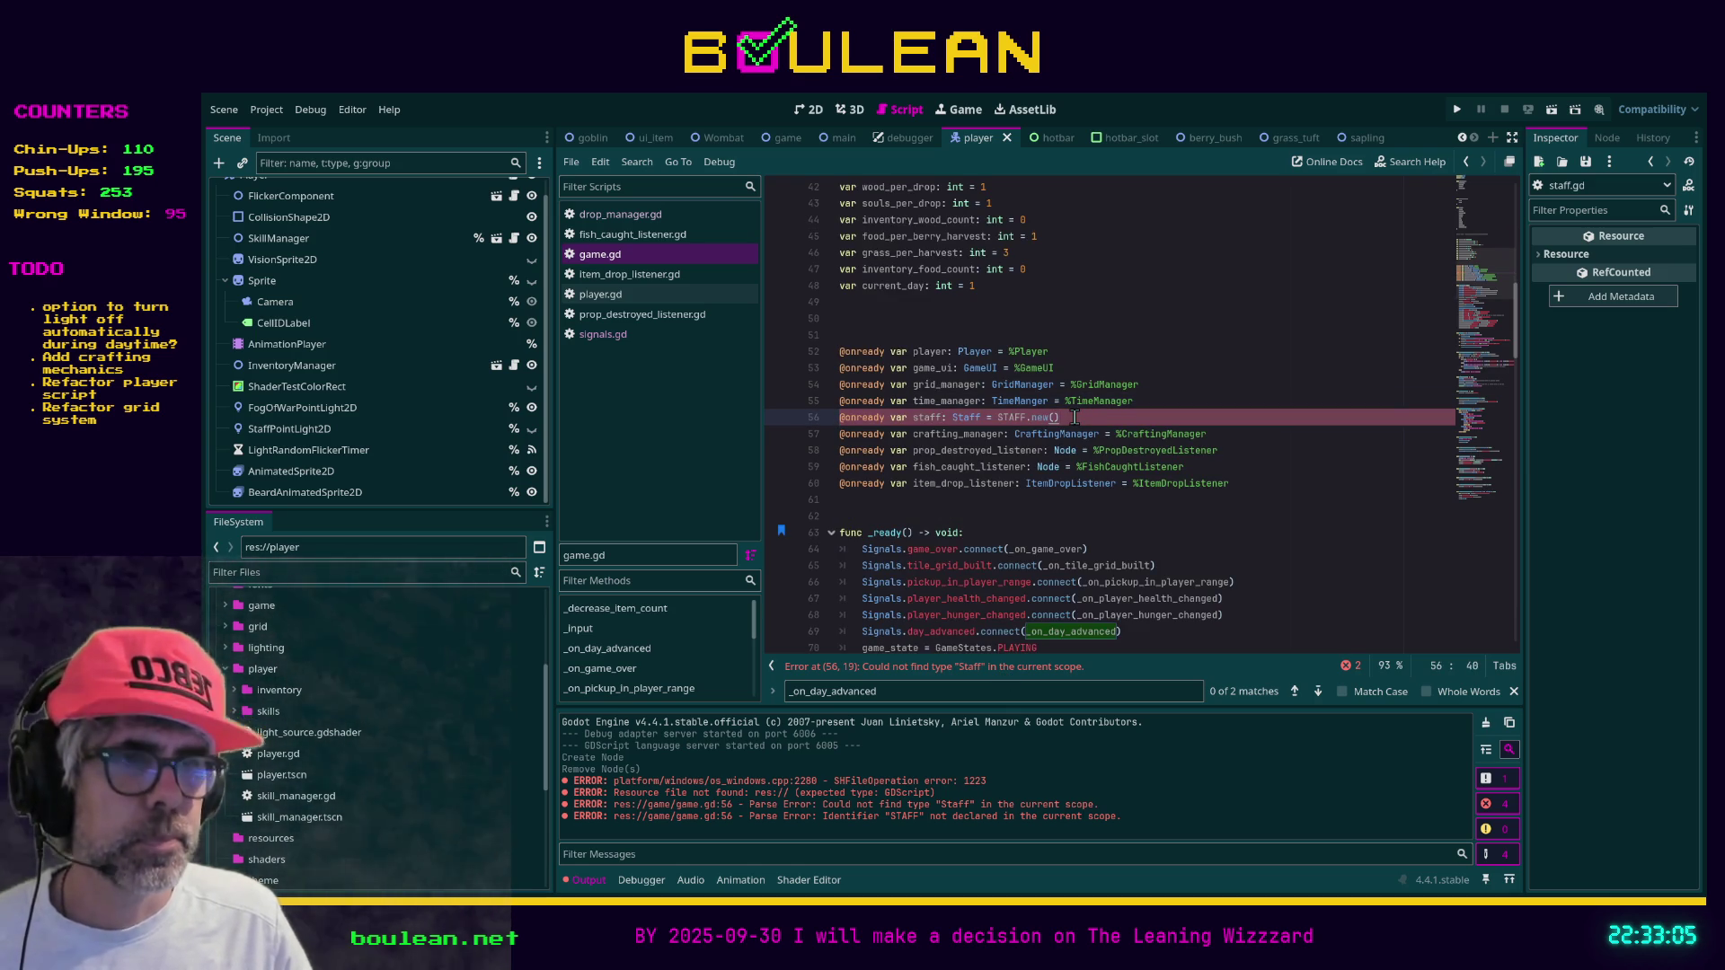
key("ctrl+k")
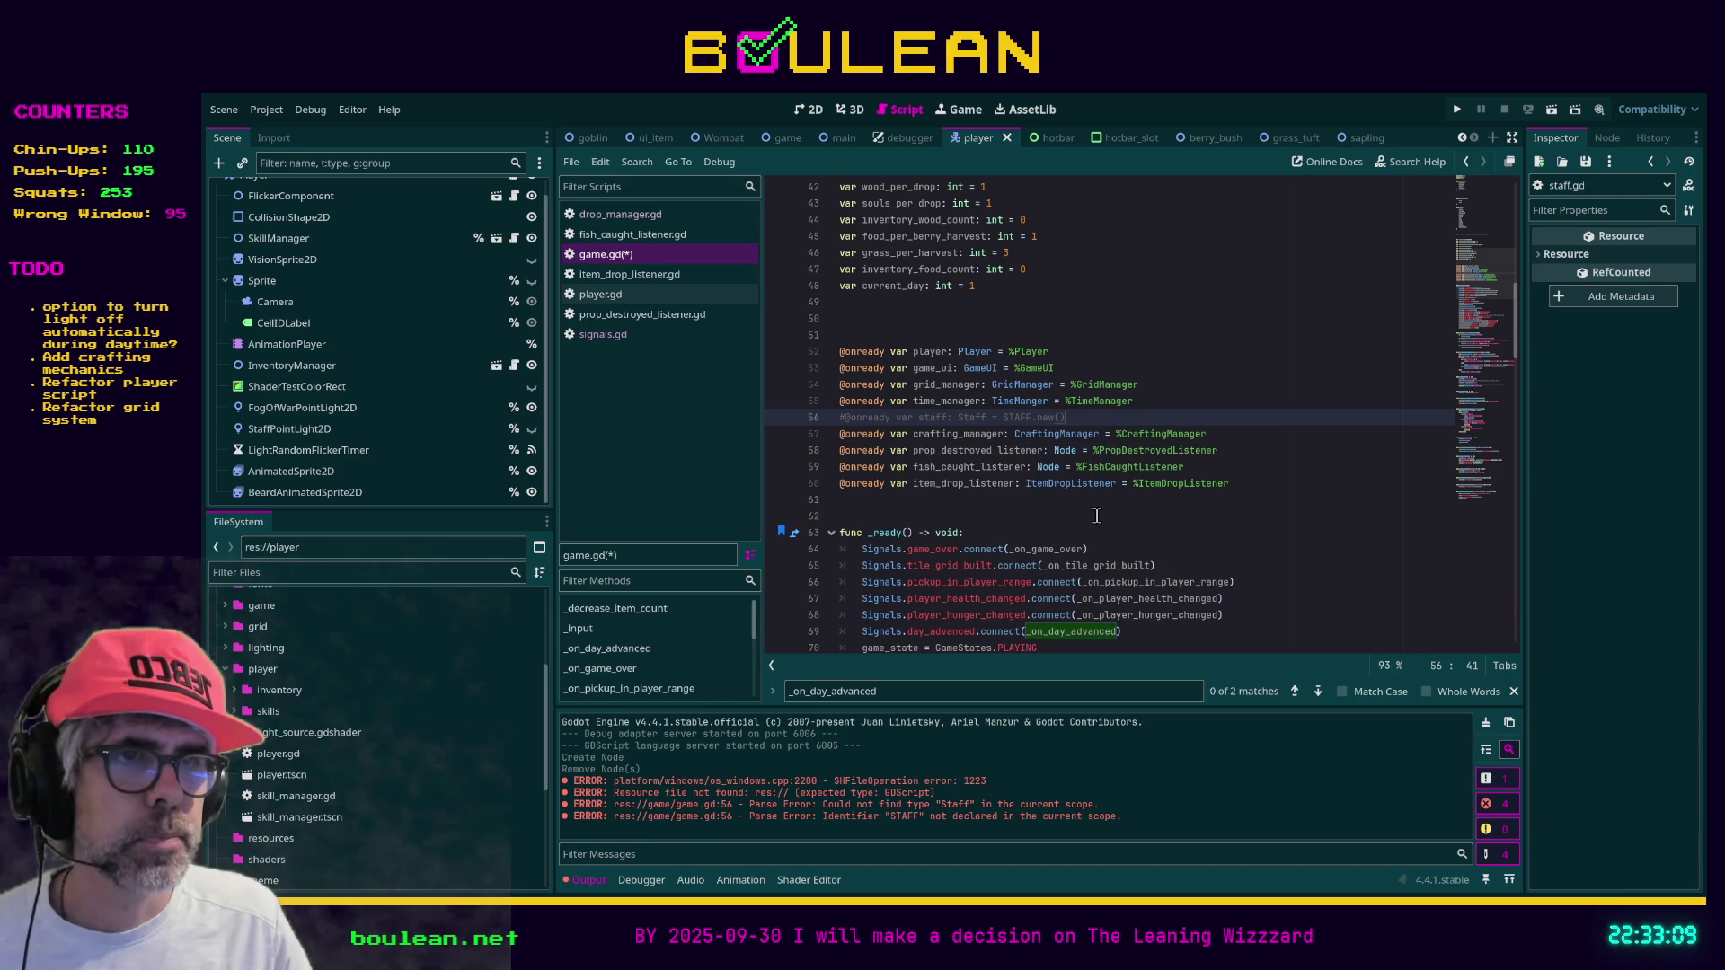
key("ctrl+s")
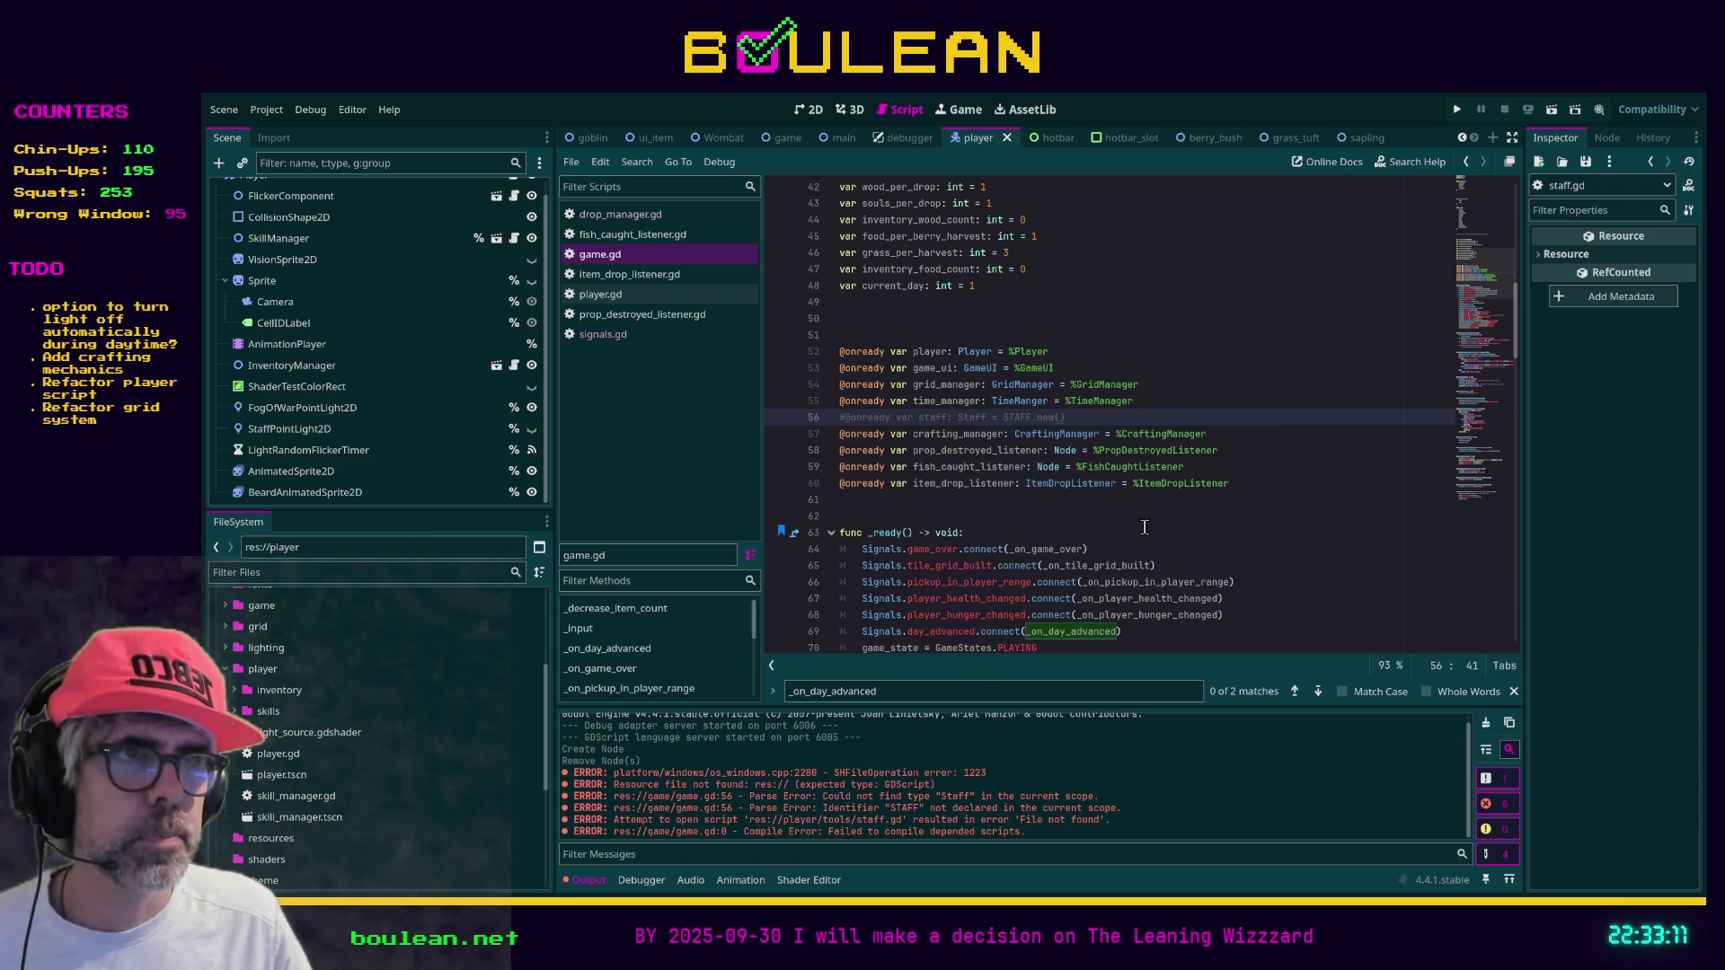
left_click(1145, 526)
key("F5")
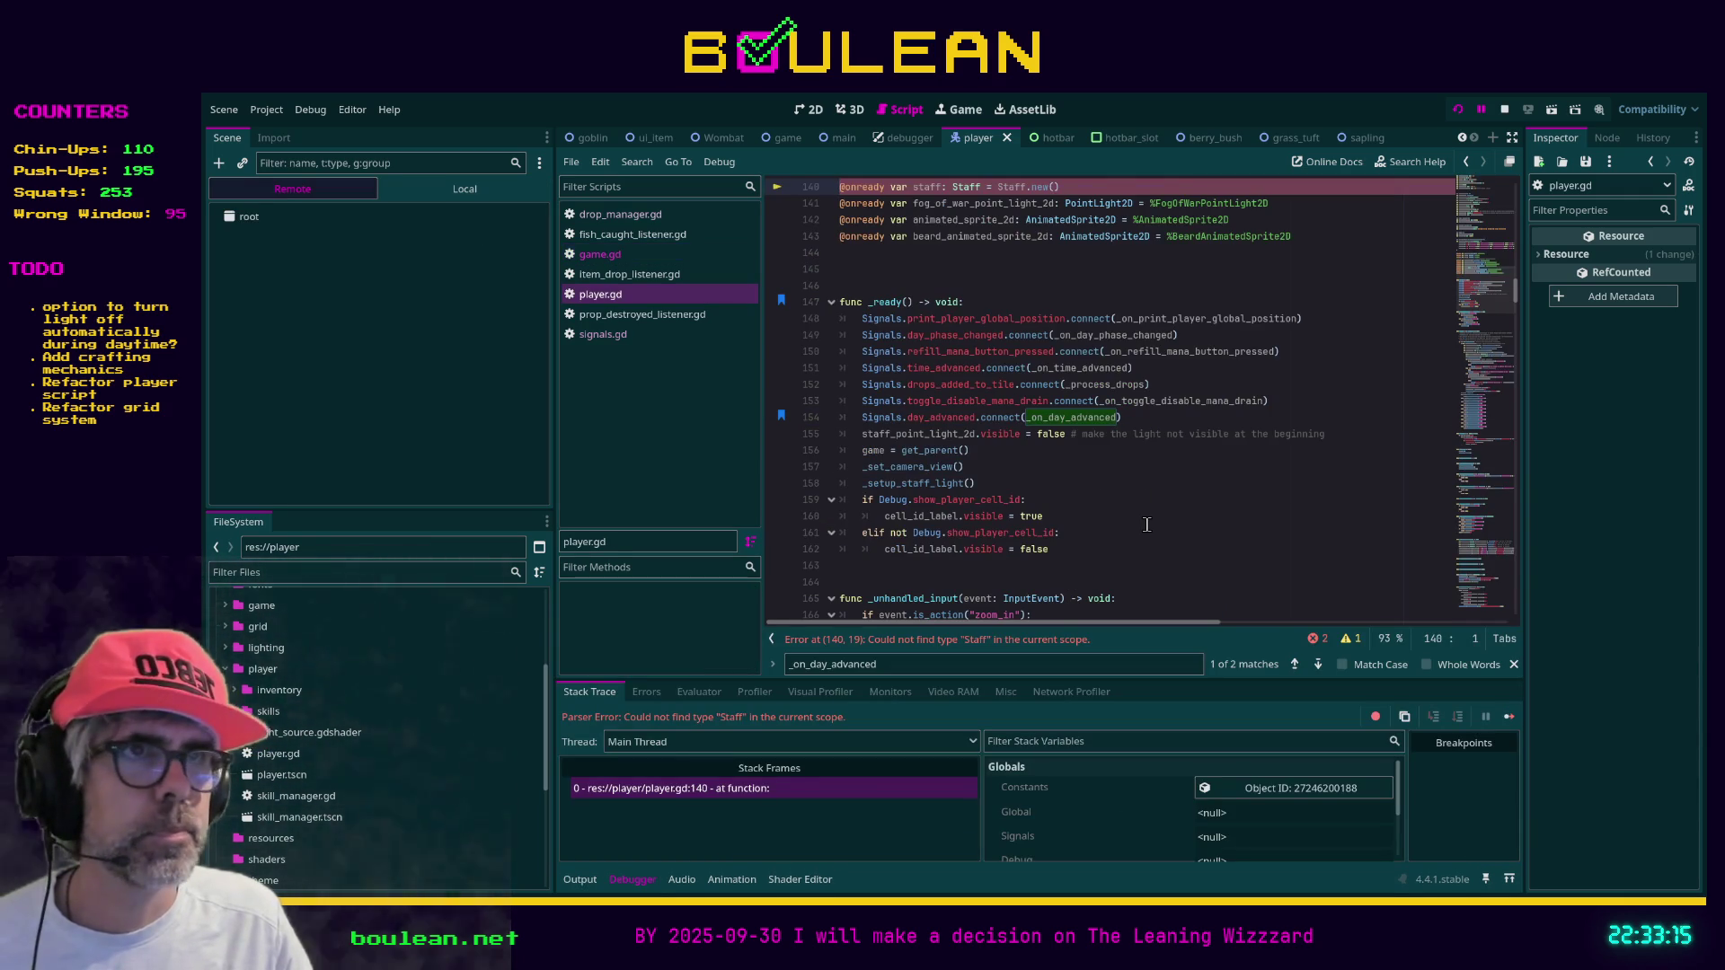
scroll(1143, 467, "up", 2)
left_click(1098, 284)
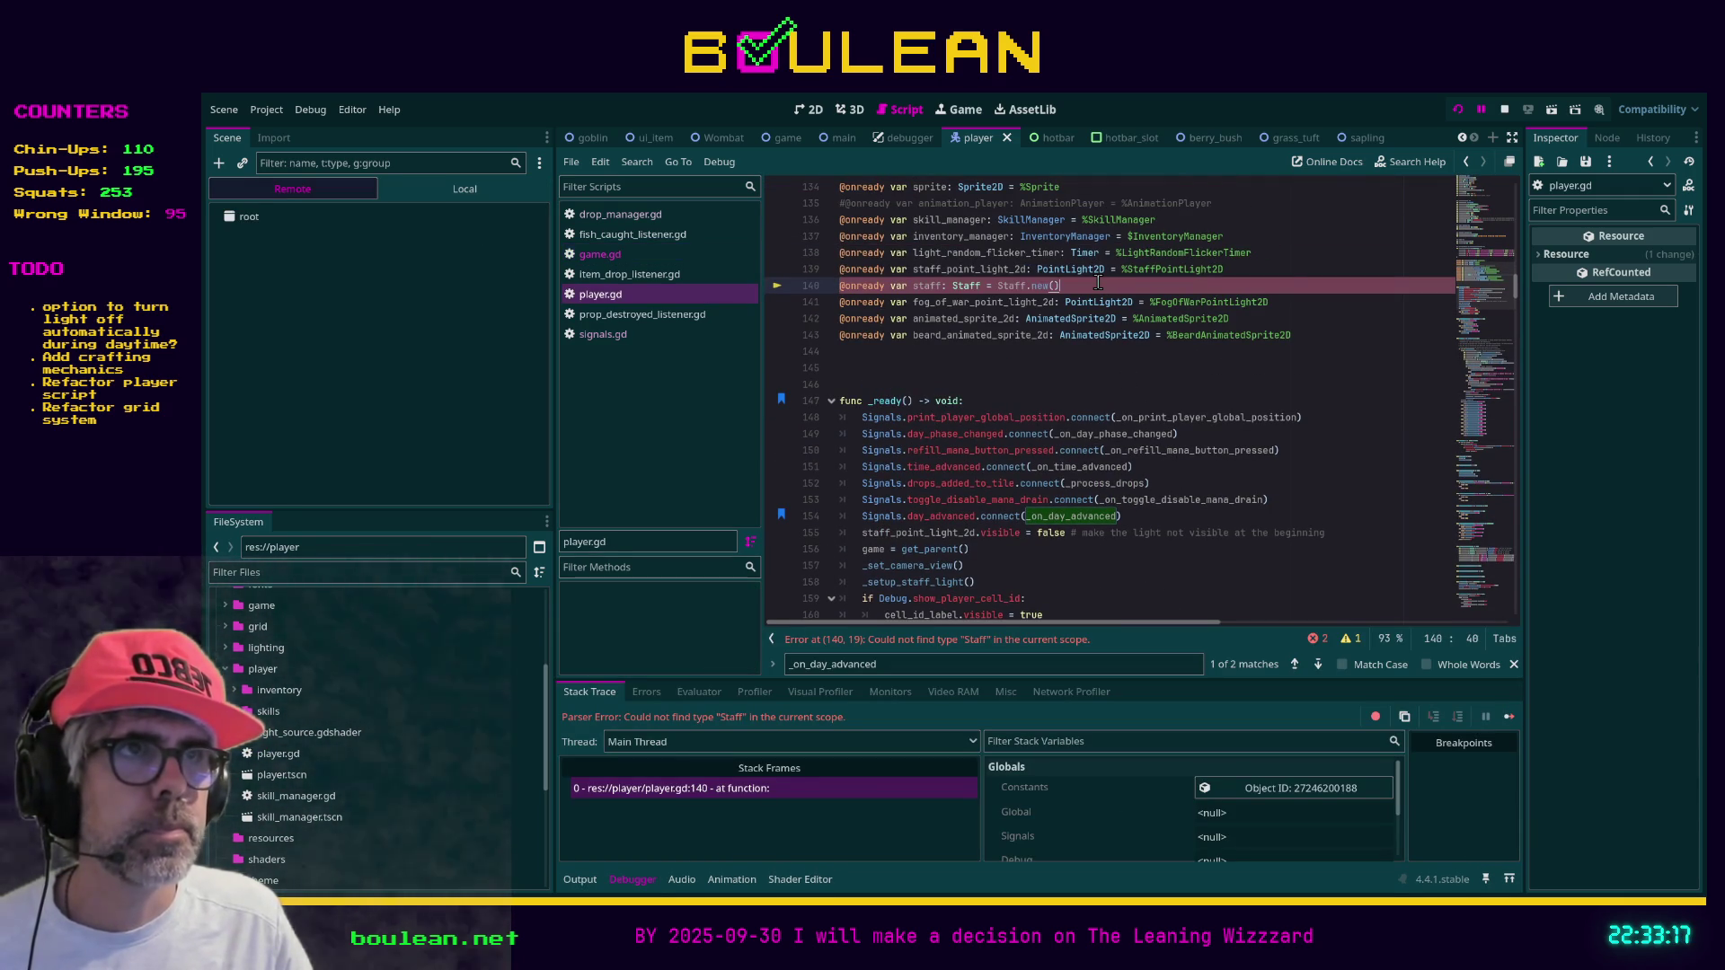
key("ctrl+k")
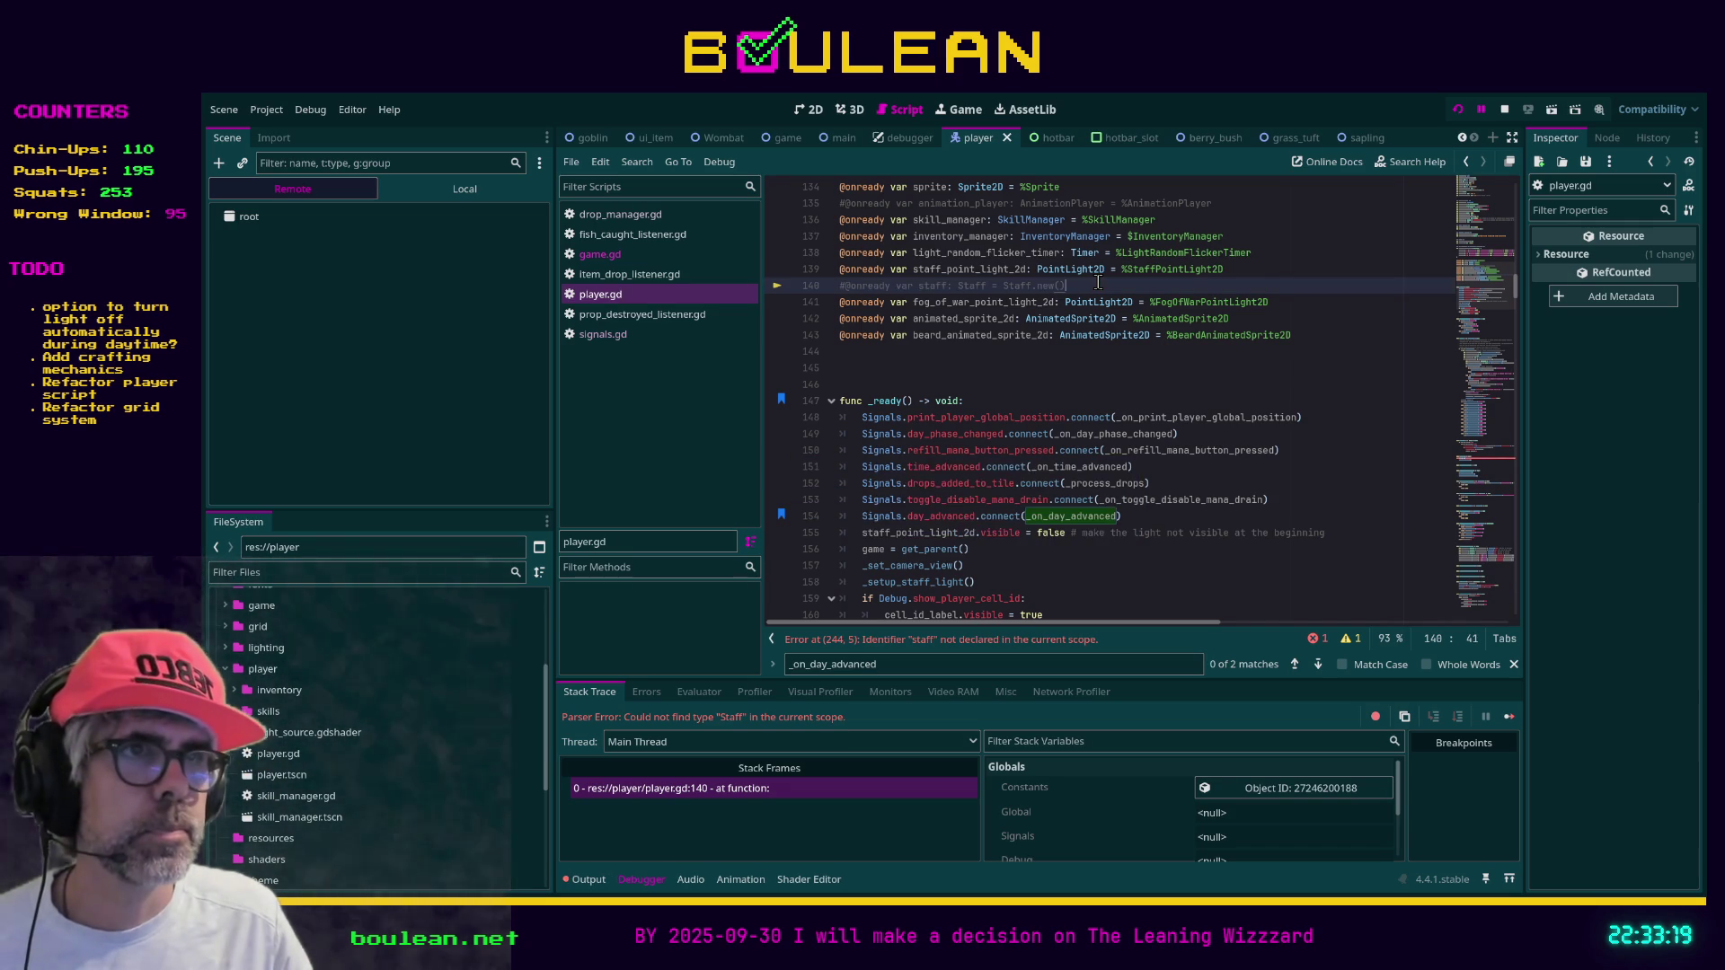
key("F5")
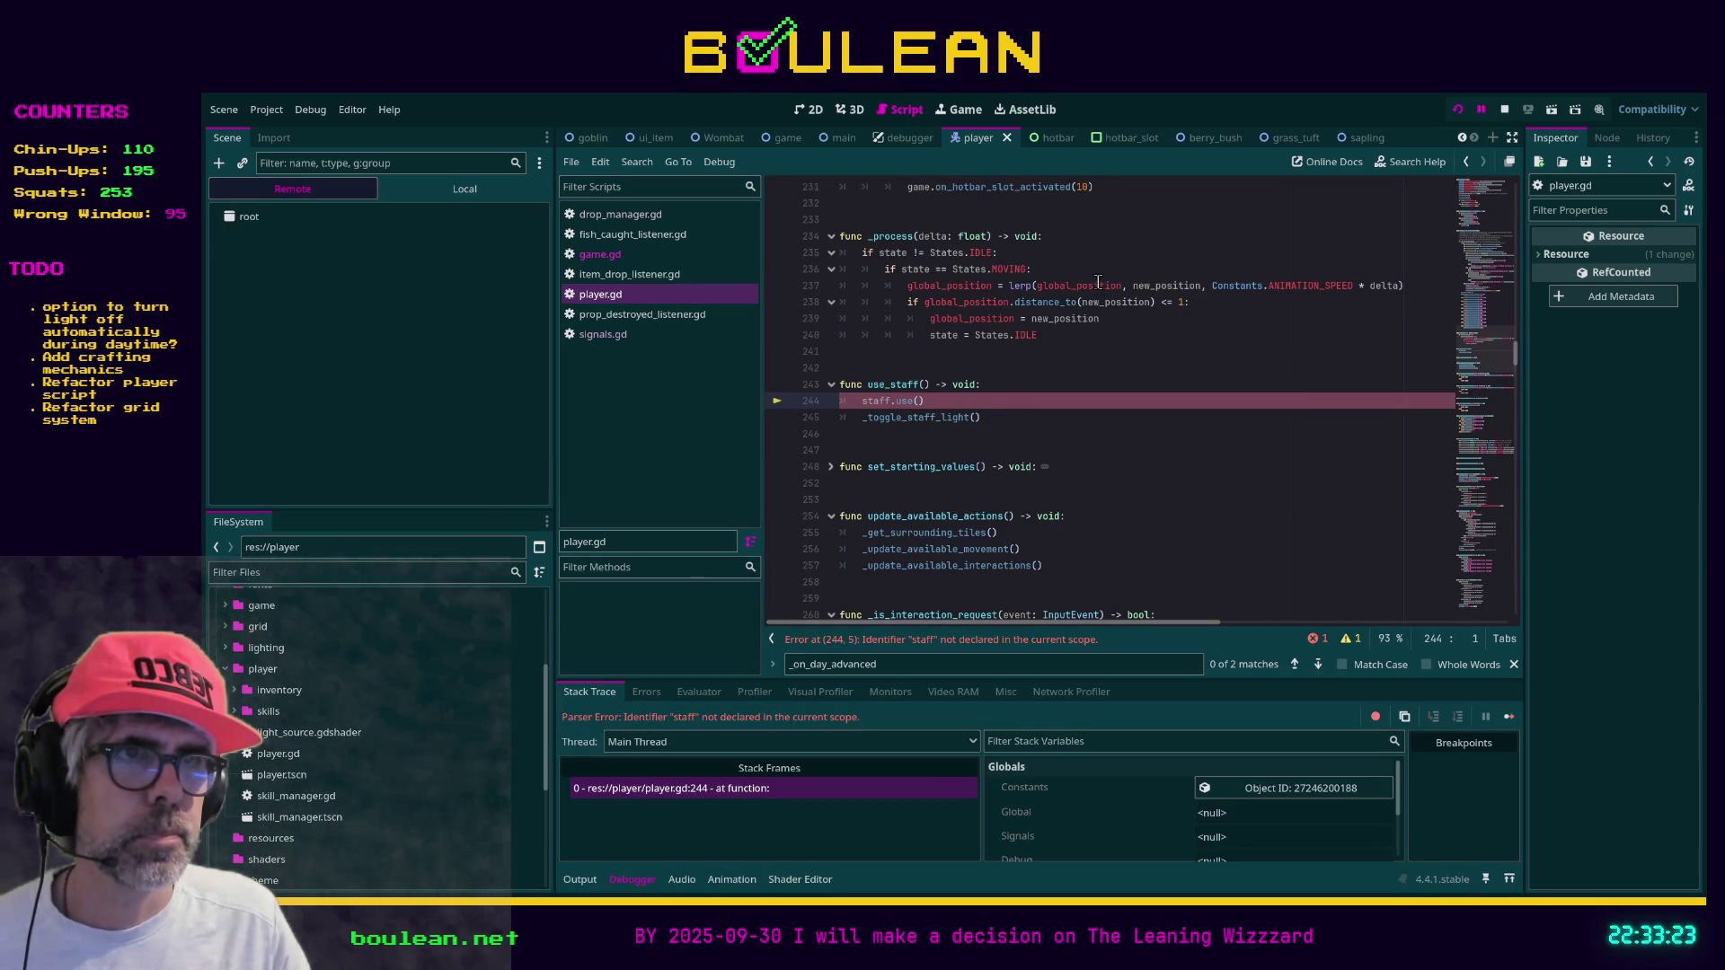
left_click(933, 404)
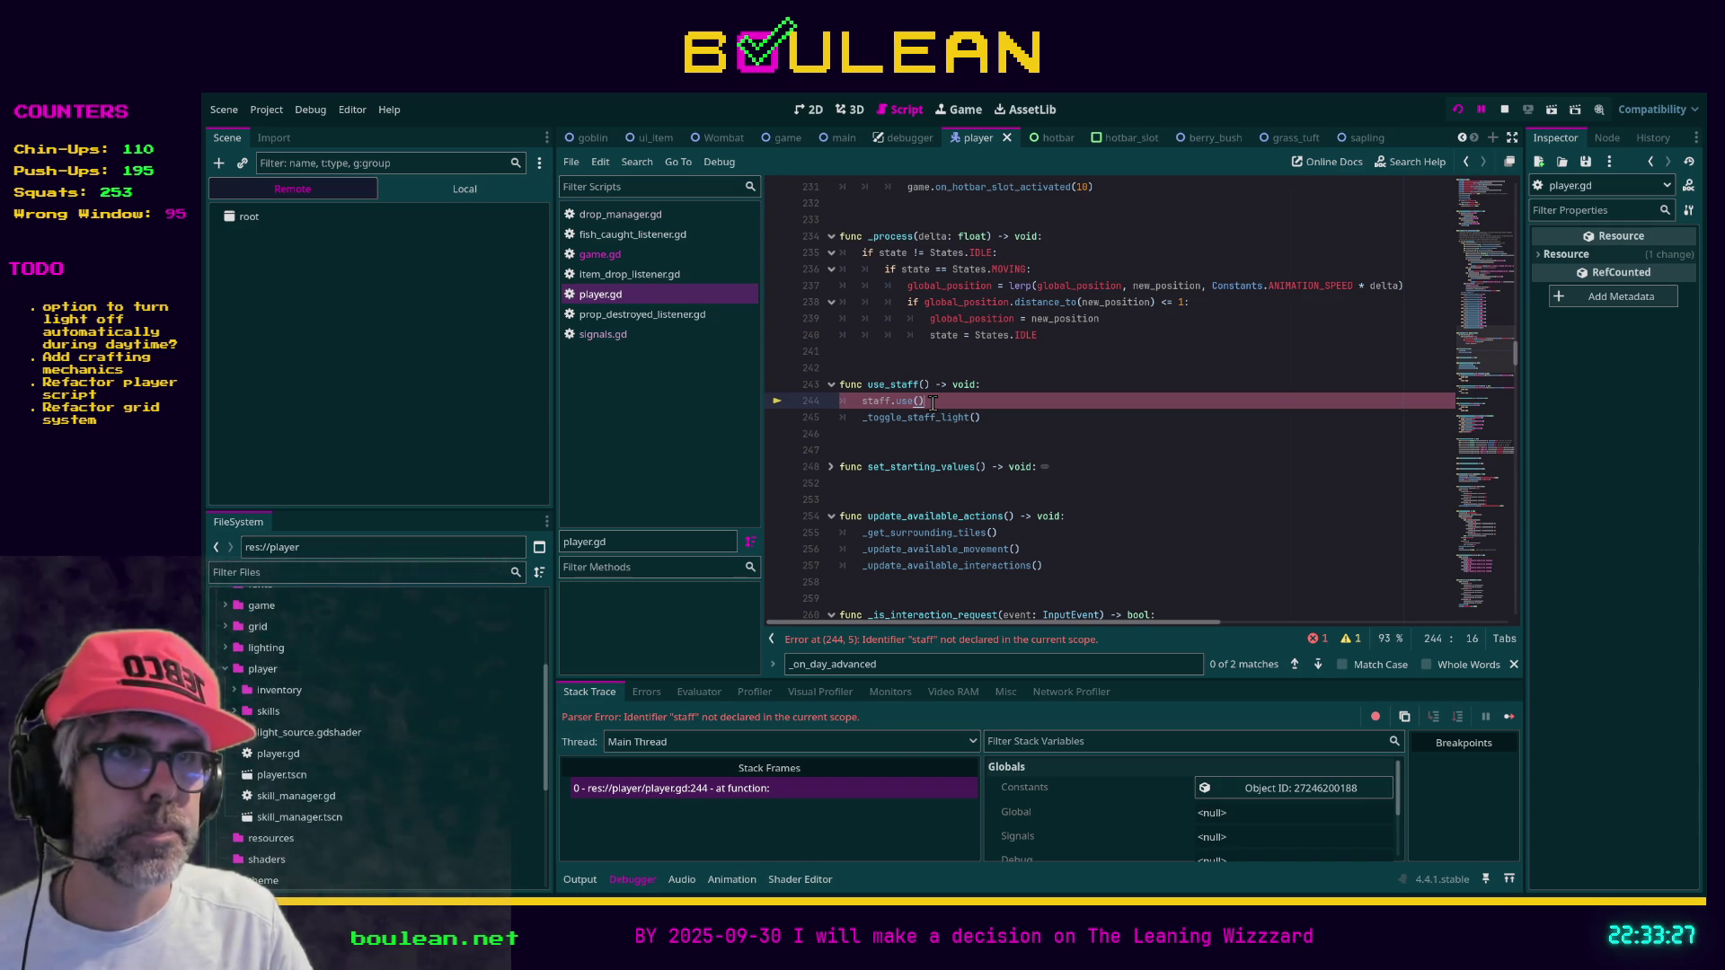
key("ctrl+k")
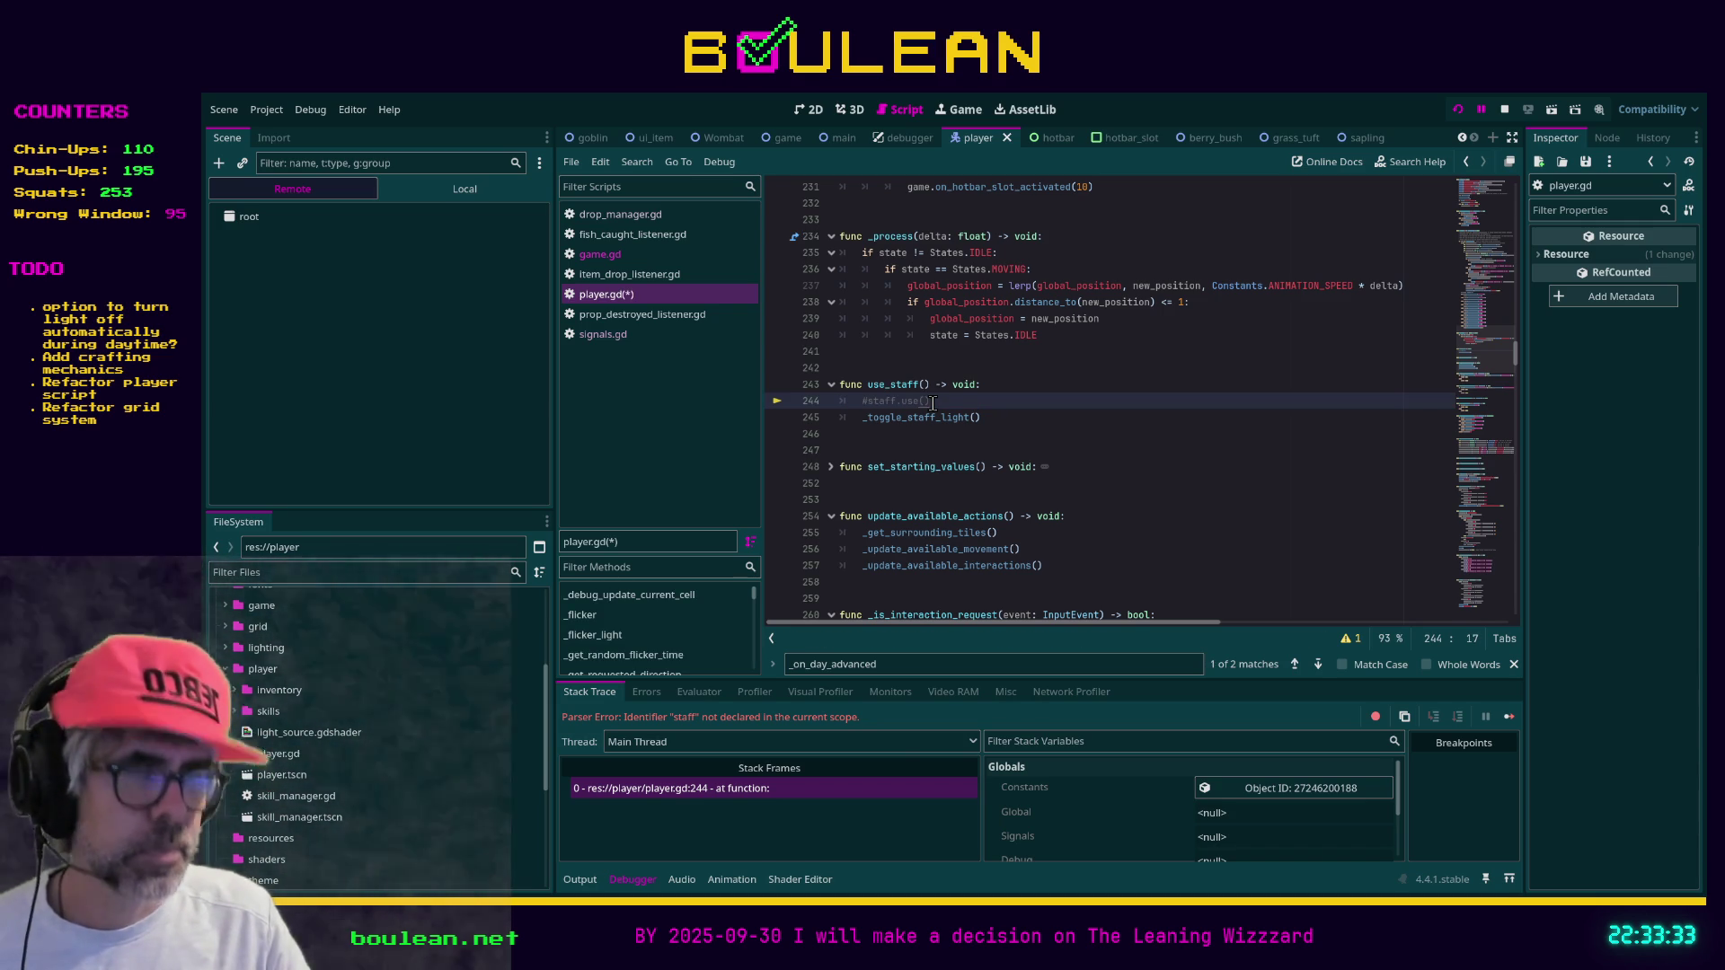
key("ctrl+k")
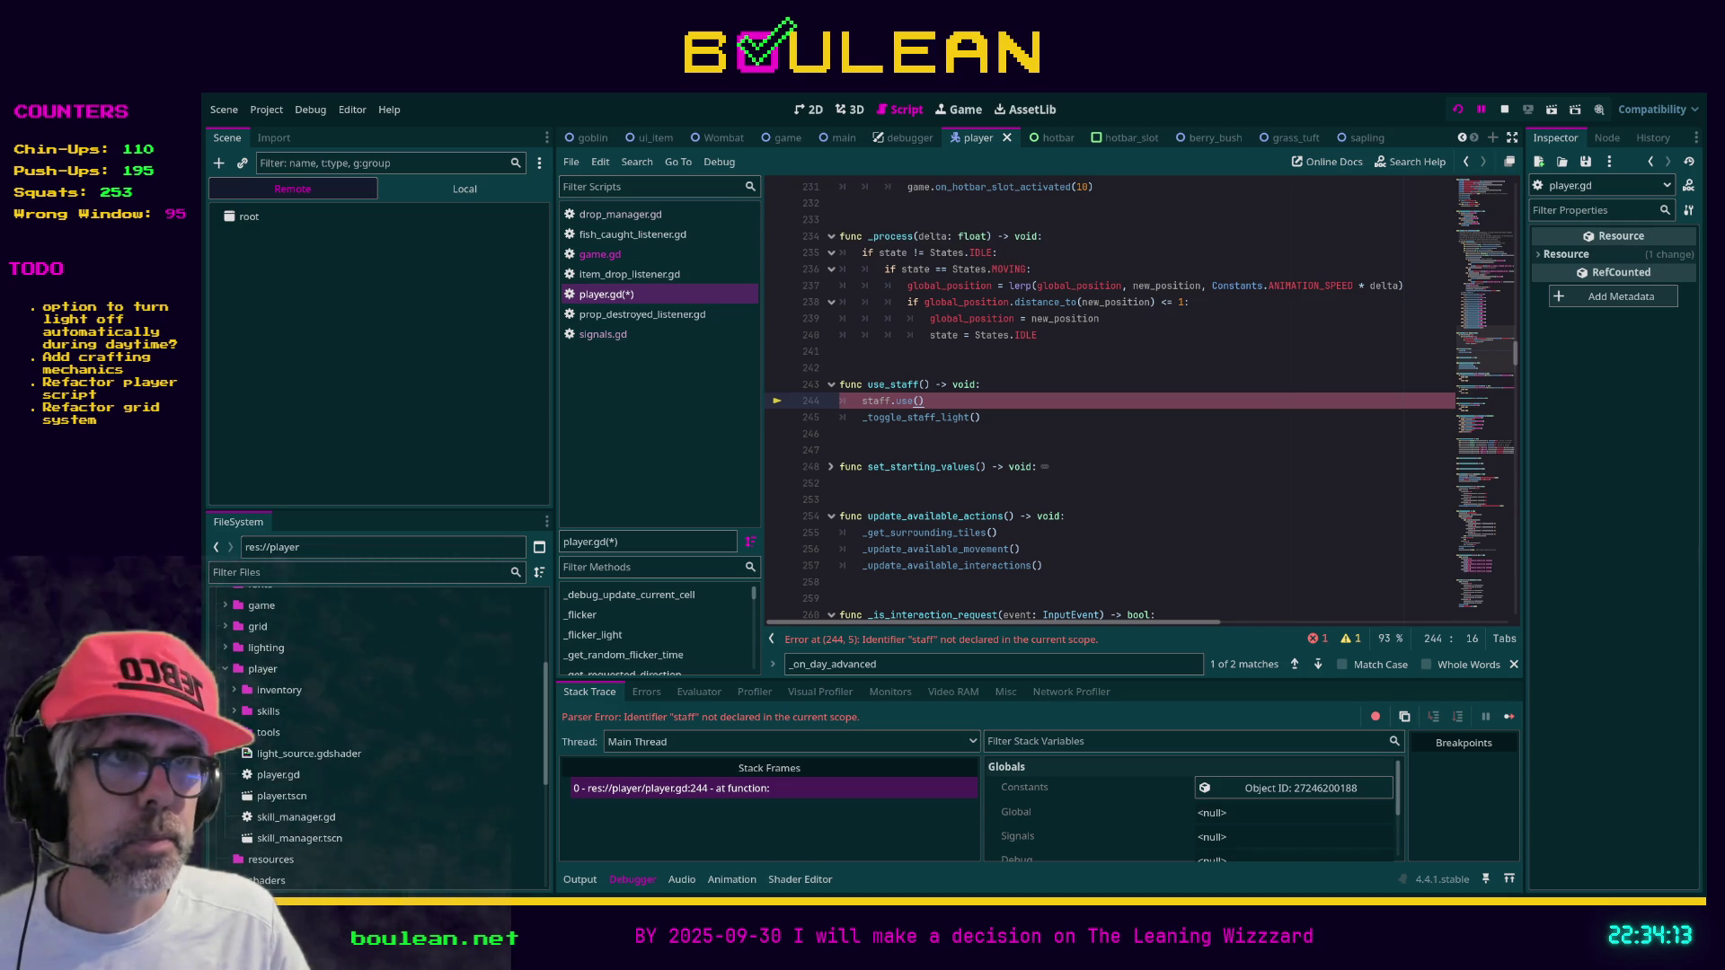
Undo the last edit below use_staff in player.gd and save
left_click(1035, 432)
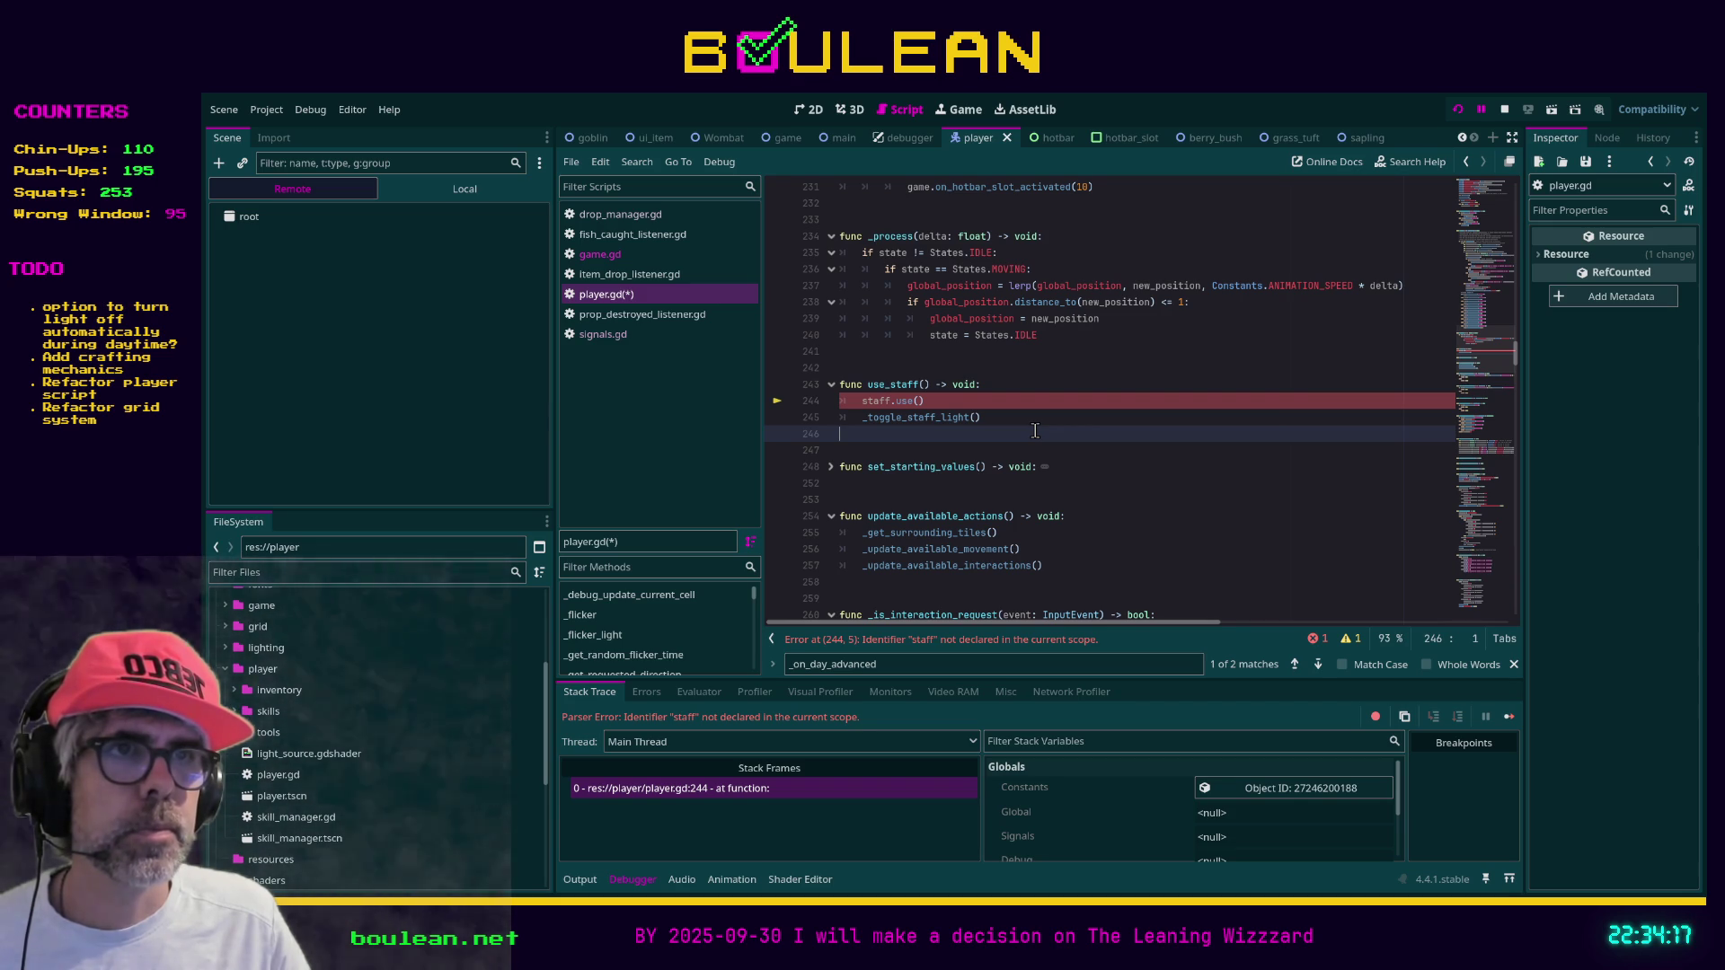
scroll(1035, 430, "up", 1)
scroll(1035, 430, "up", 20)
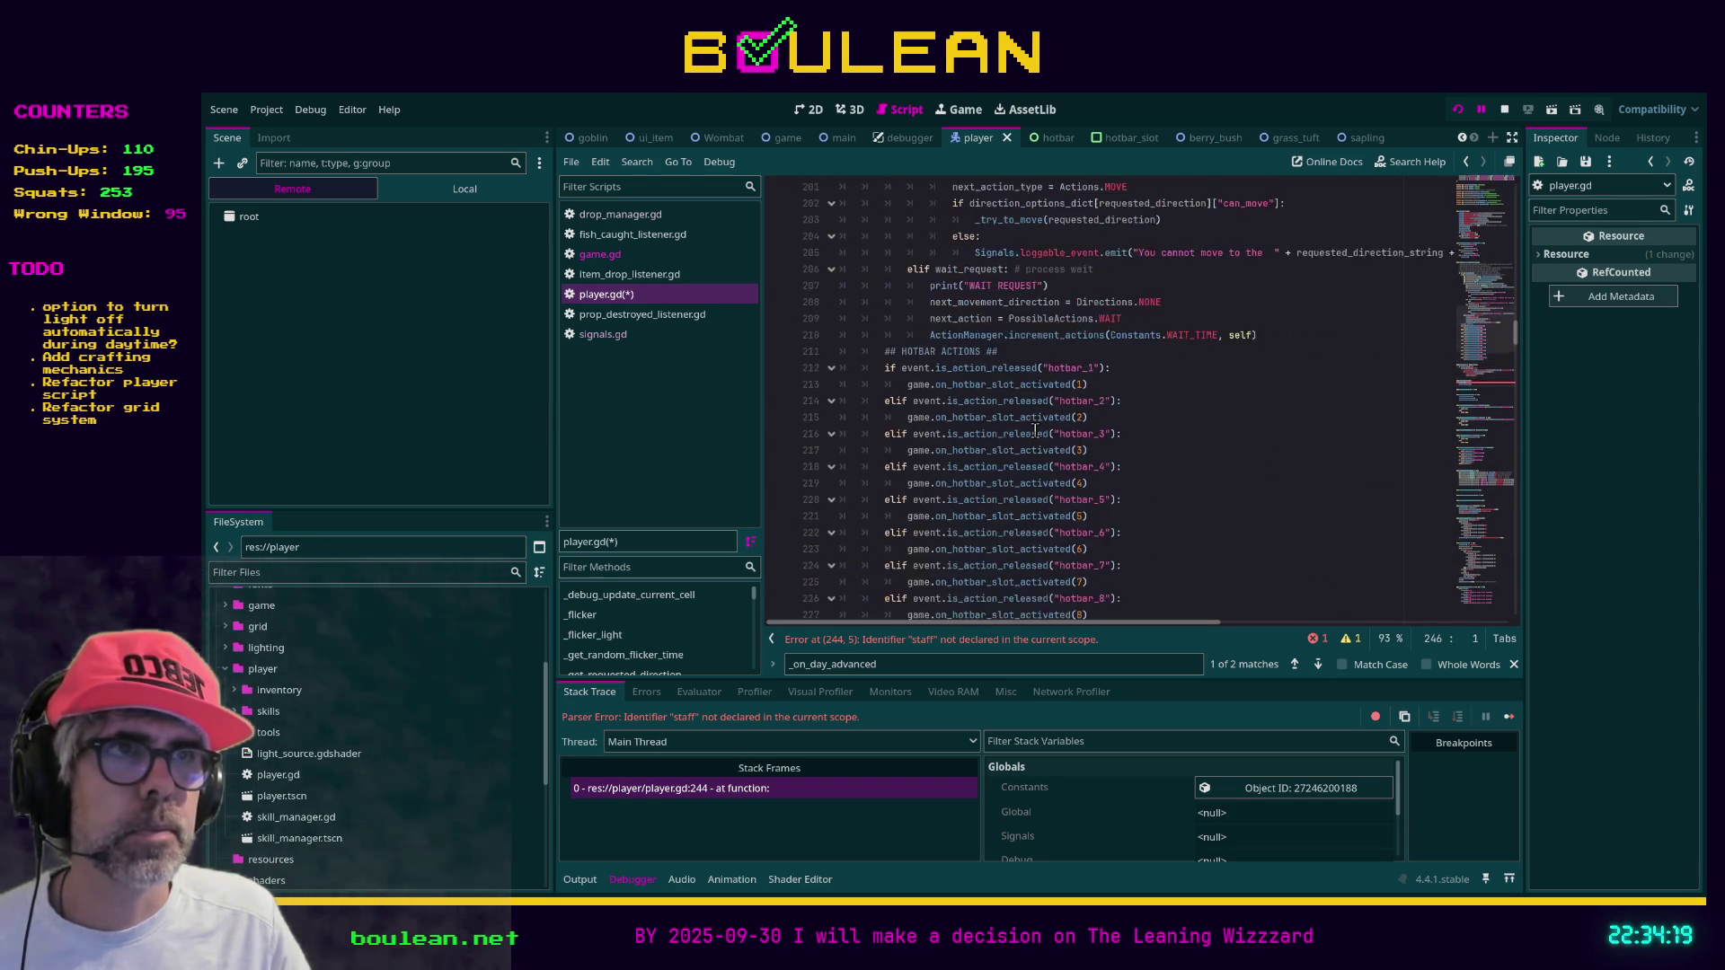
scroll(1035, 431, "down", 20)
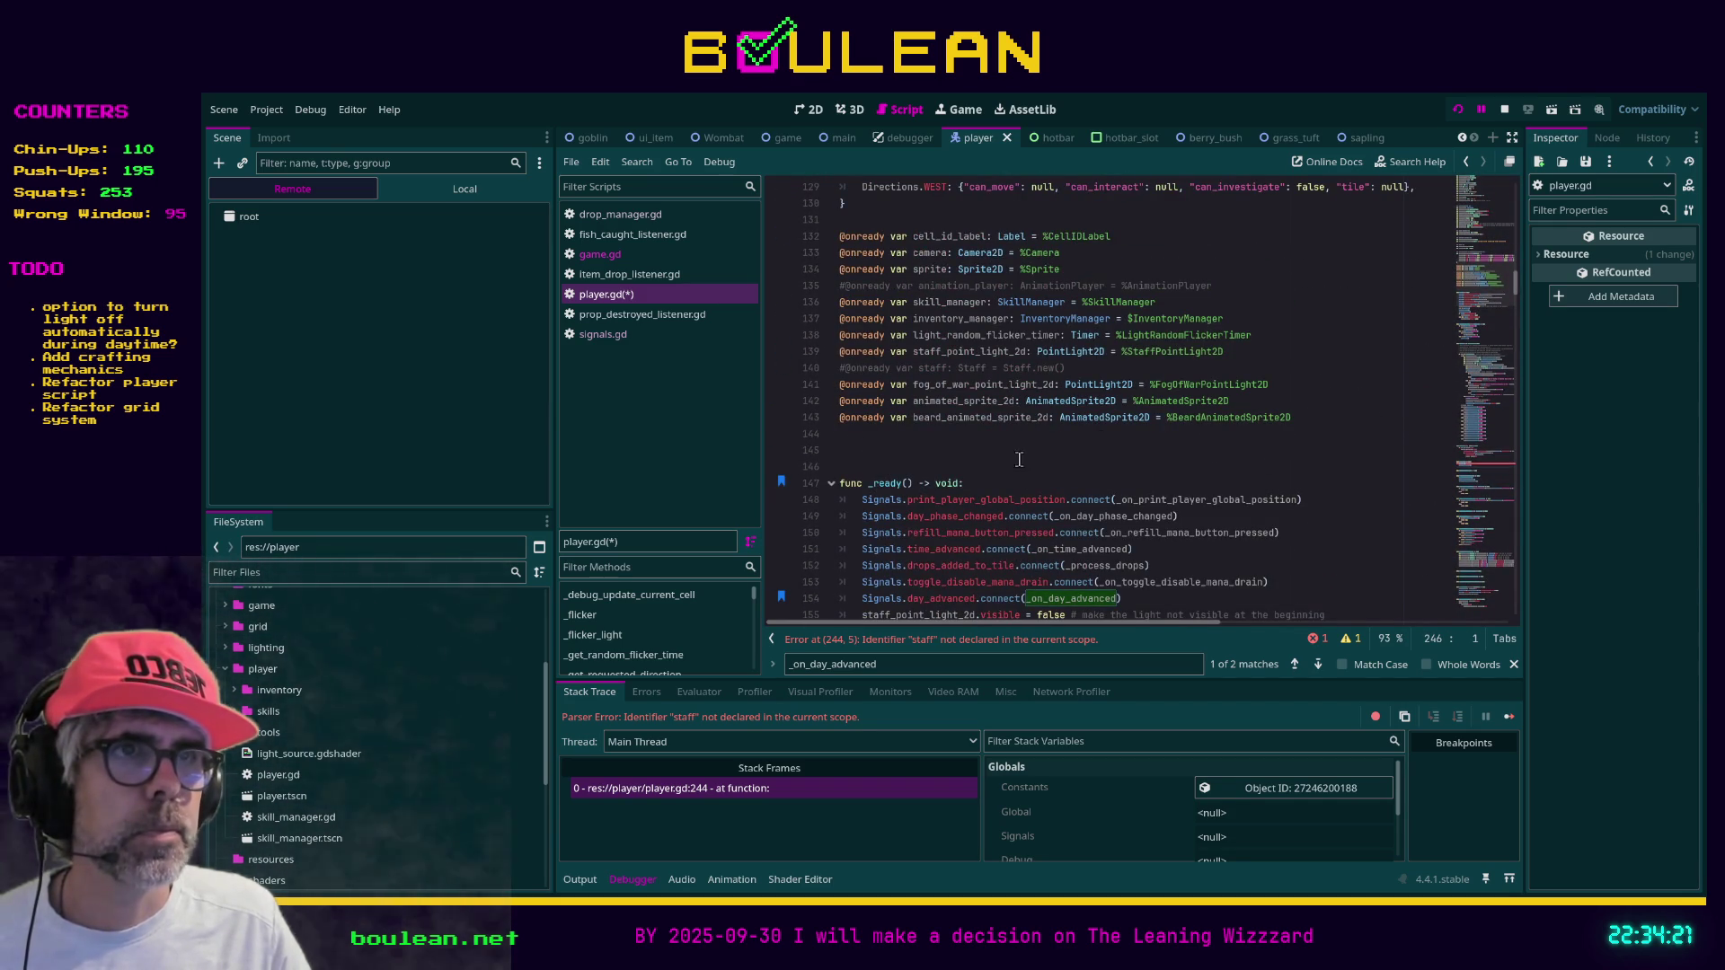
key("ctrl+z")
key("ctrl+z")
key("ctrl+z")
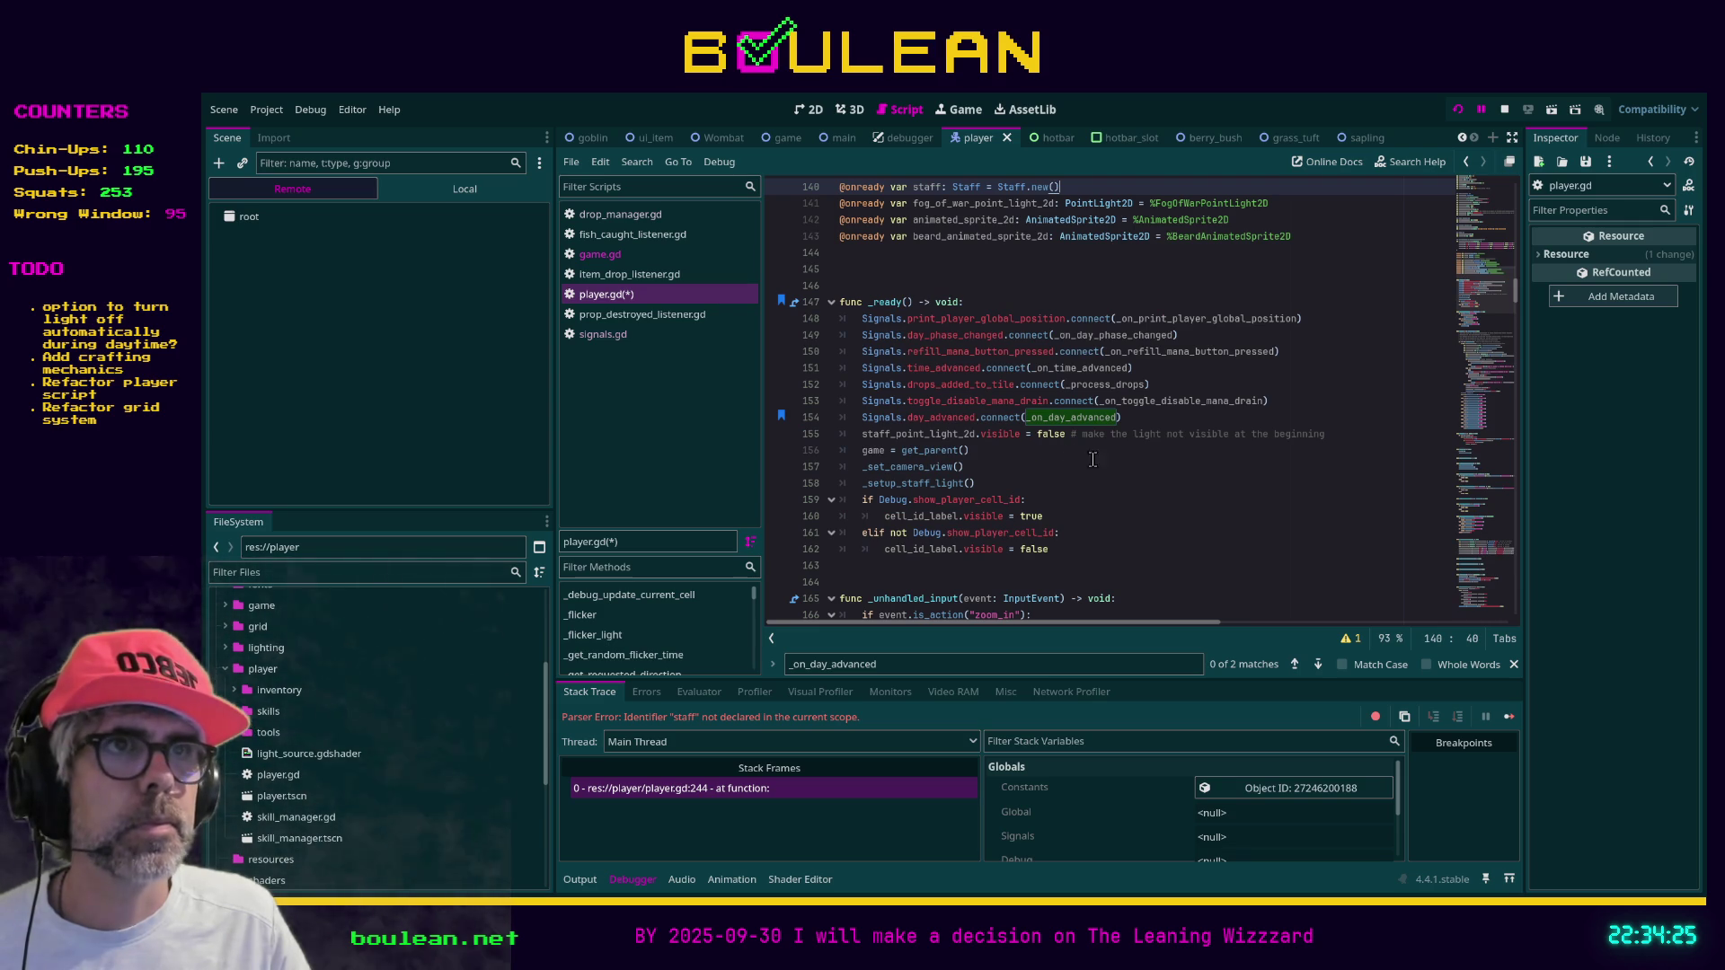
key("ctrl+s")
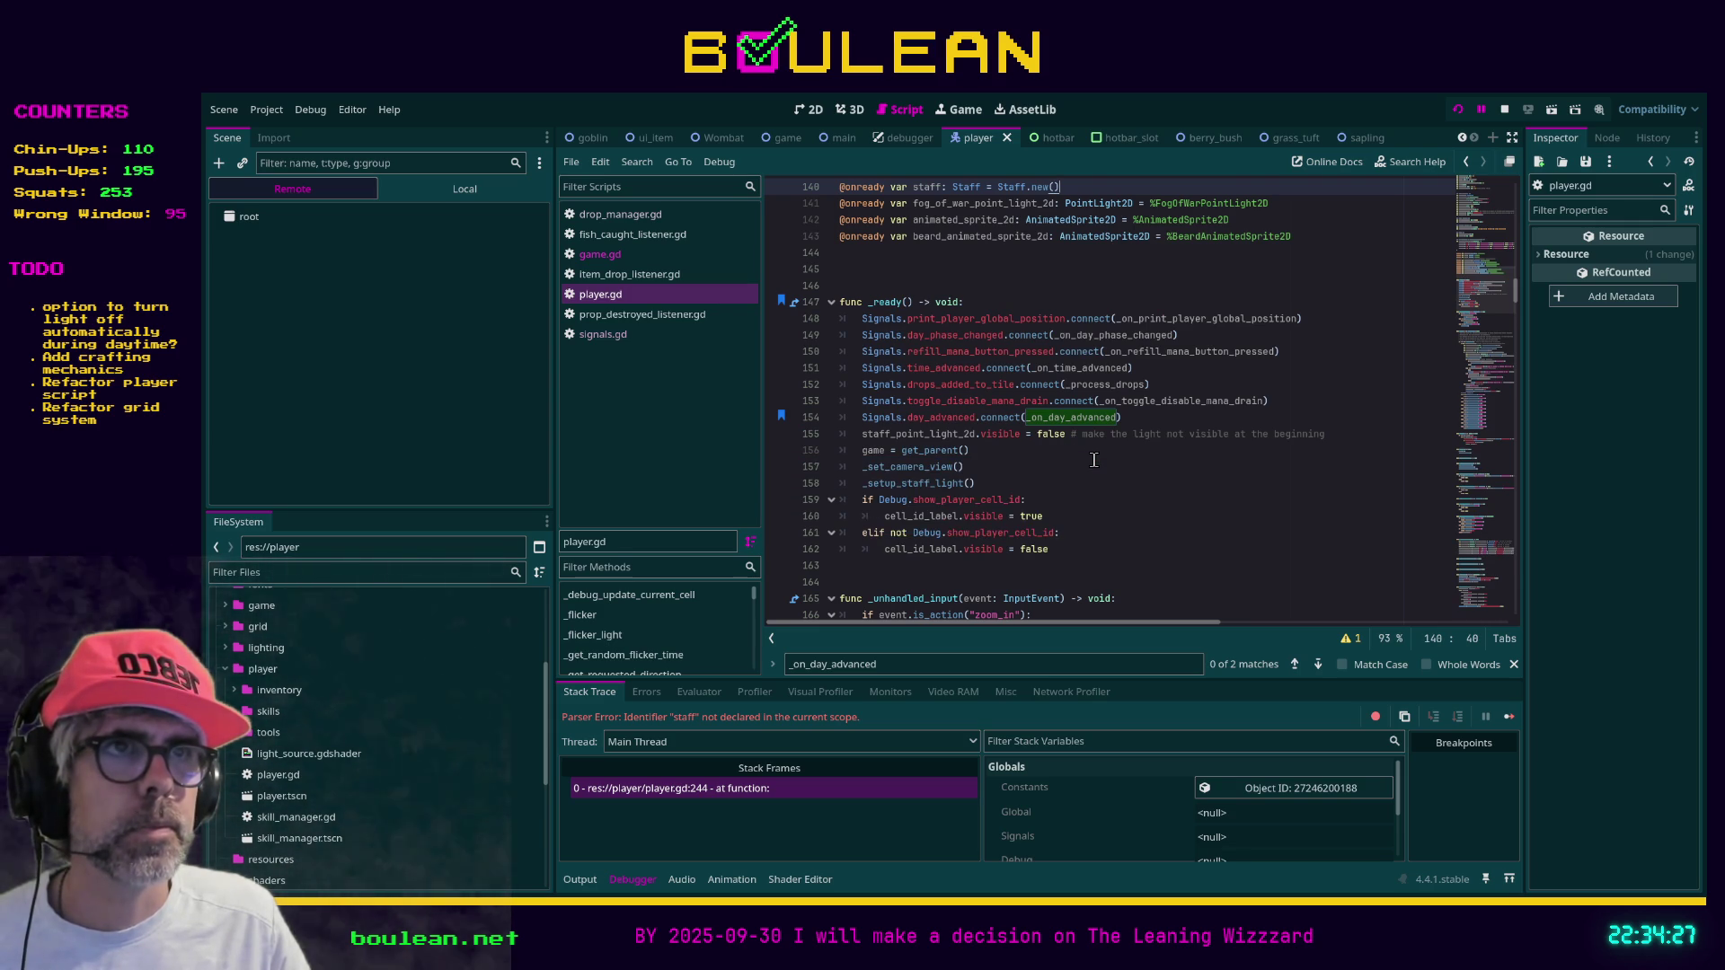
Delete the commented animation_player line from player.gd and save
scroll(1094, 460, "up", 4)
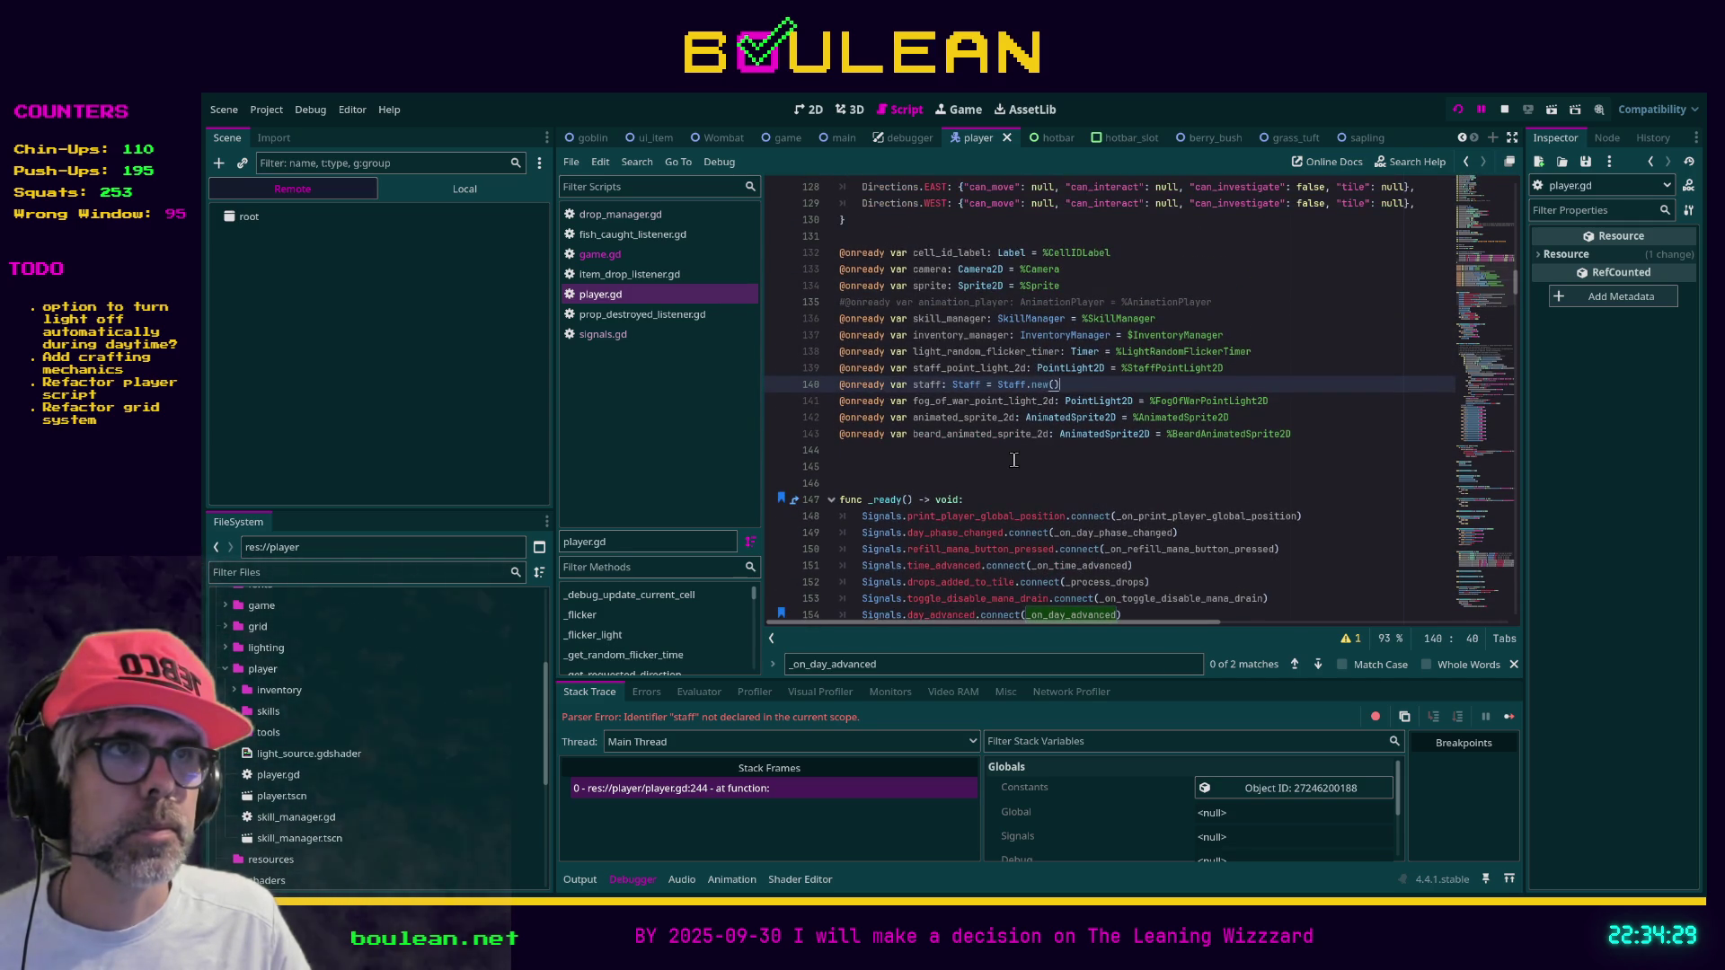
scroll(1013, 460, "up", 5)
left_click(1225, 549)
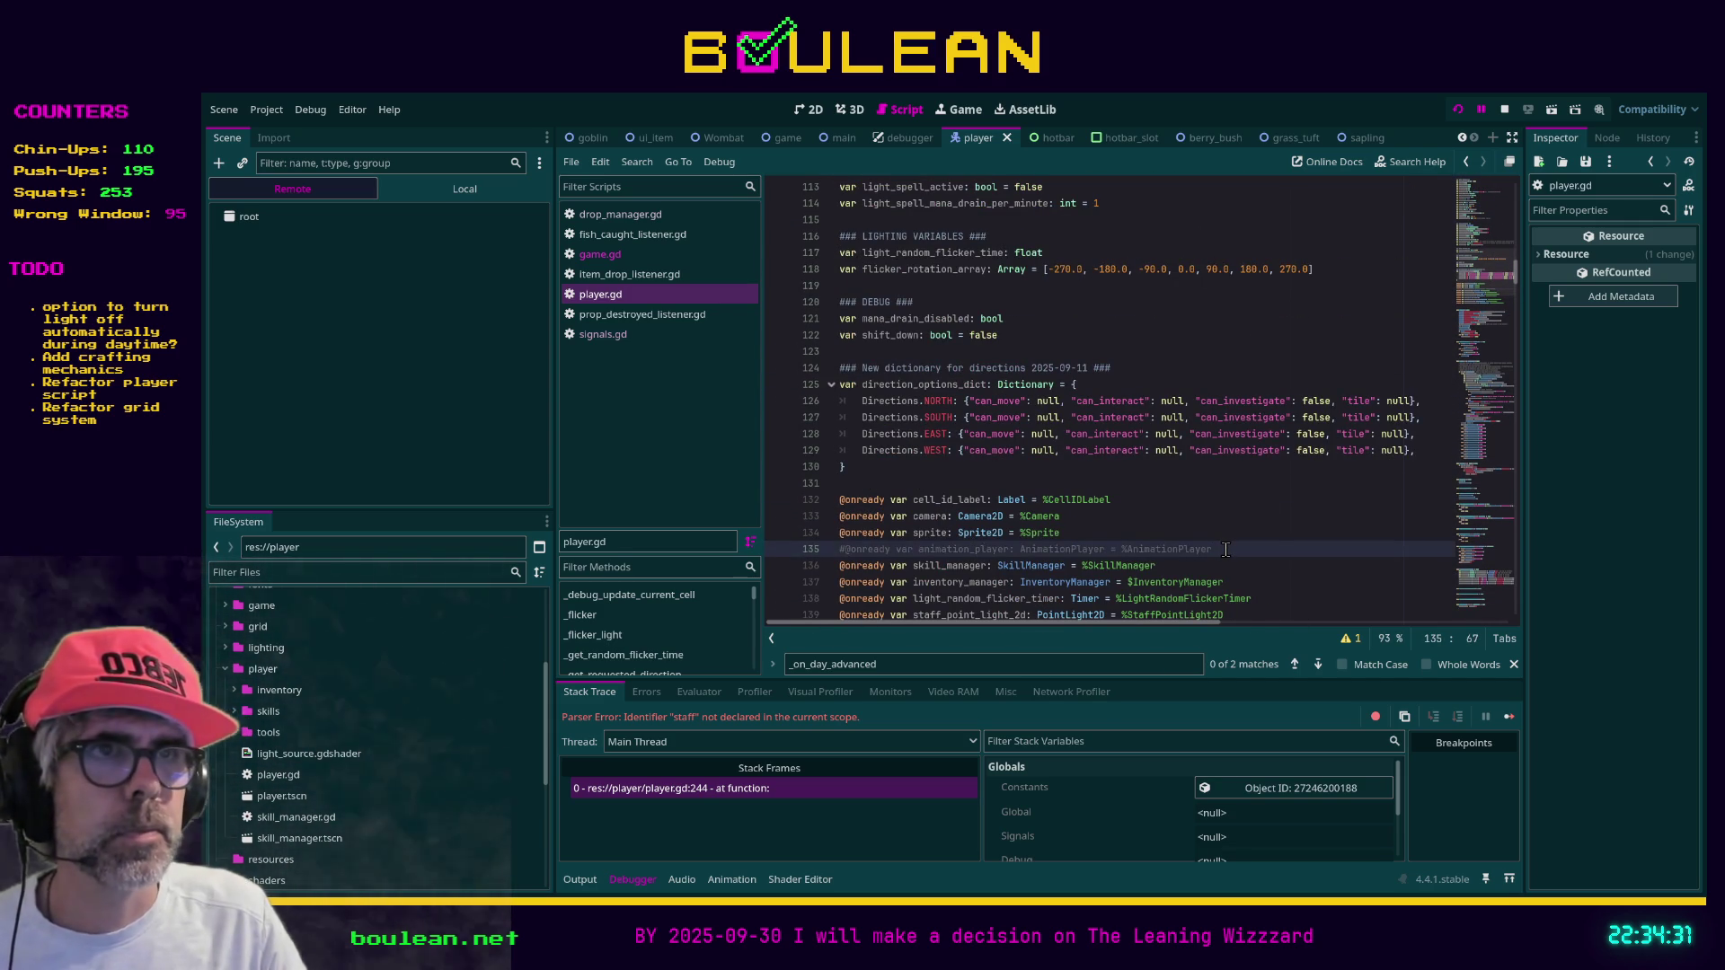
key("shift+Home")
key("BackSpace")
key("BackSpace")
scroll(1224, 549, "up", 20)
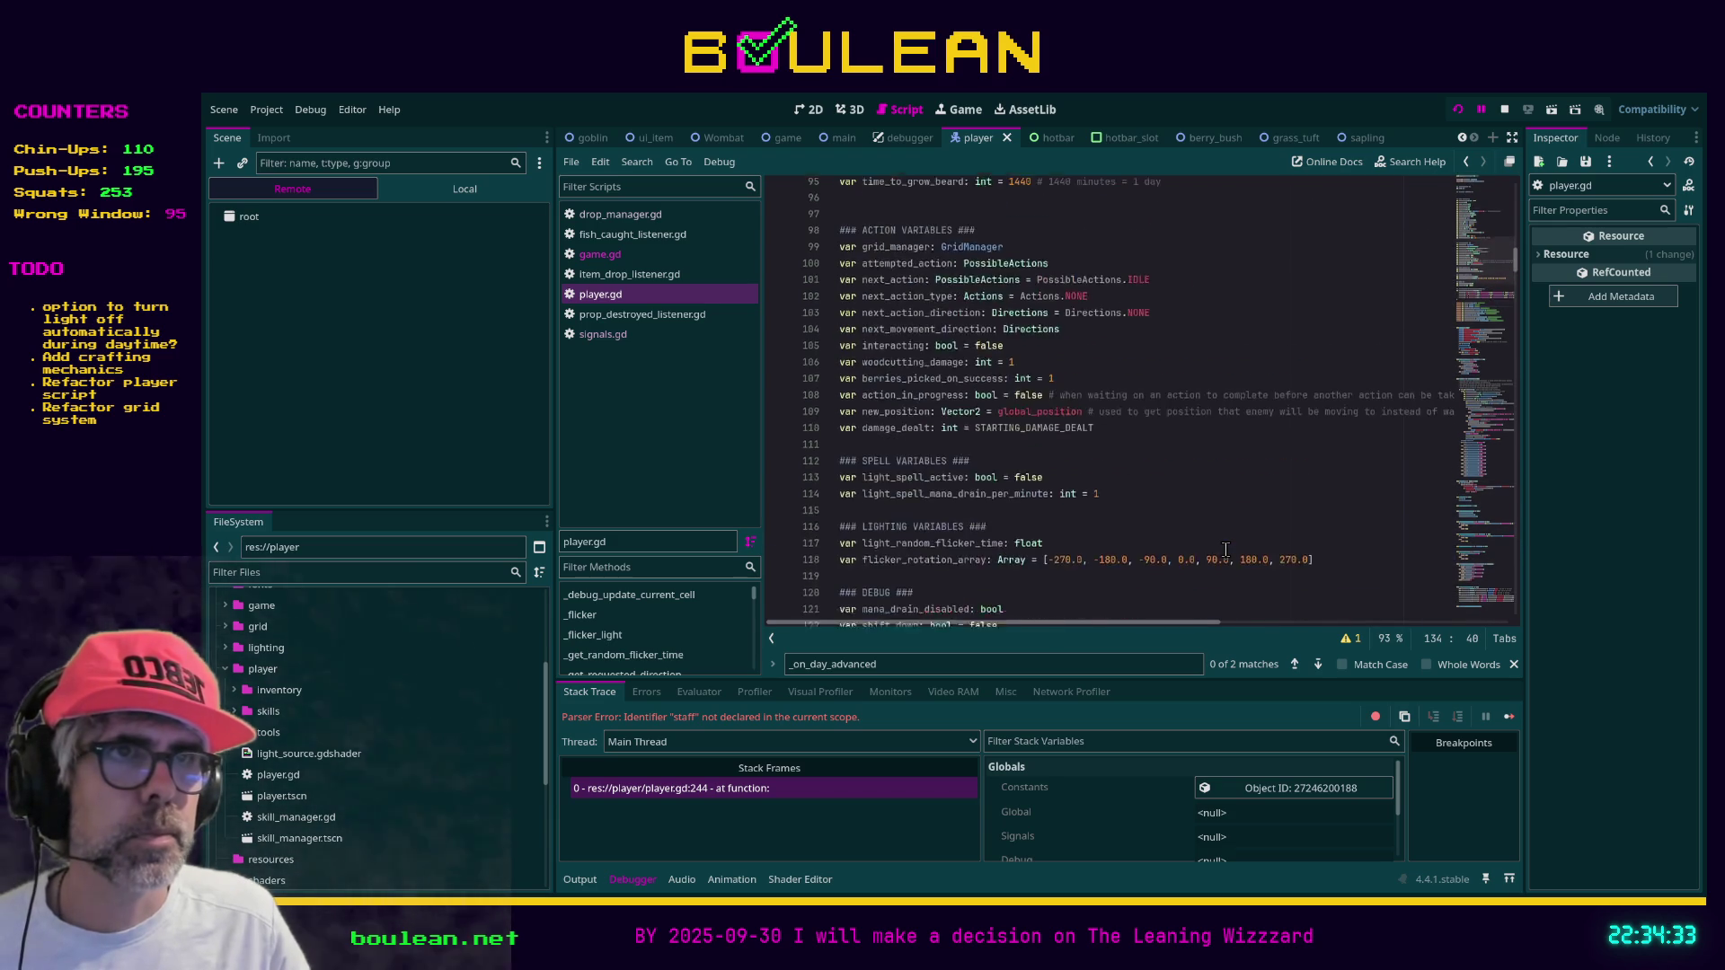
scroll(1225, 549, "up", 16)
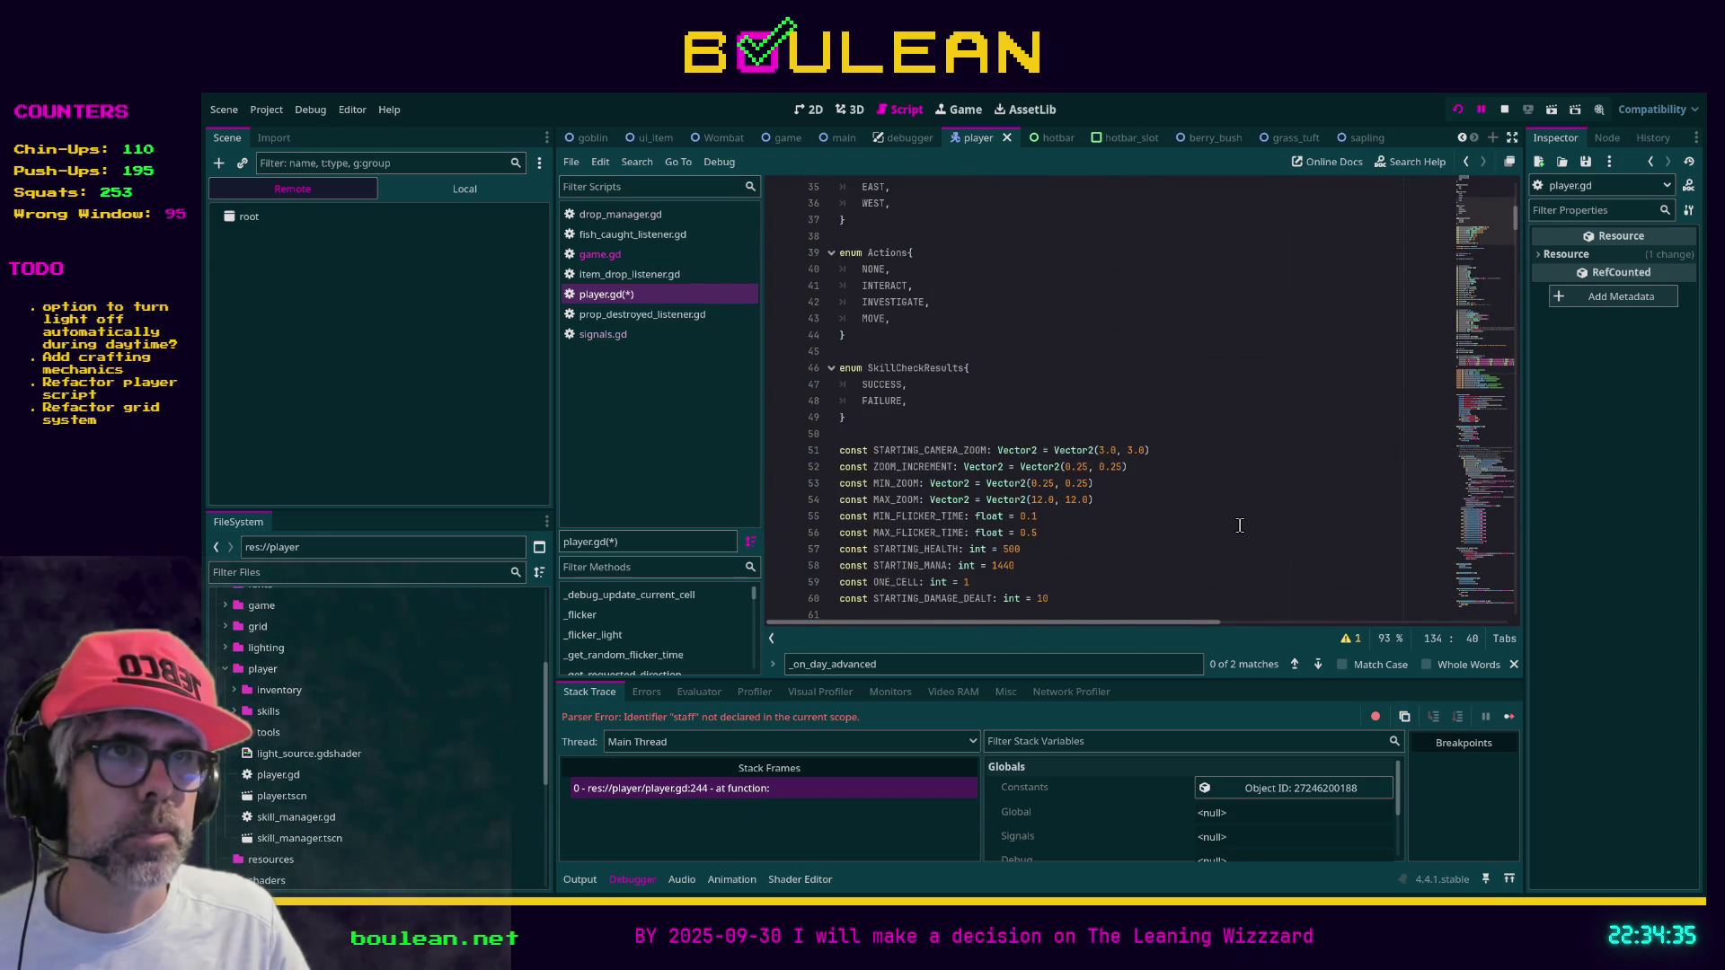
key("ctrl+s")
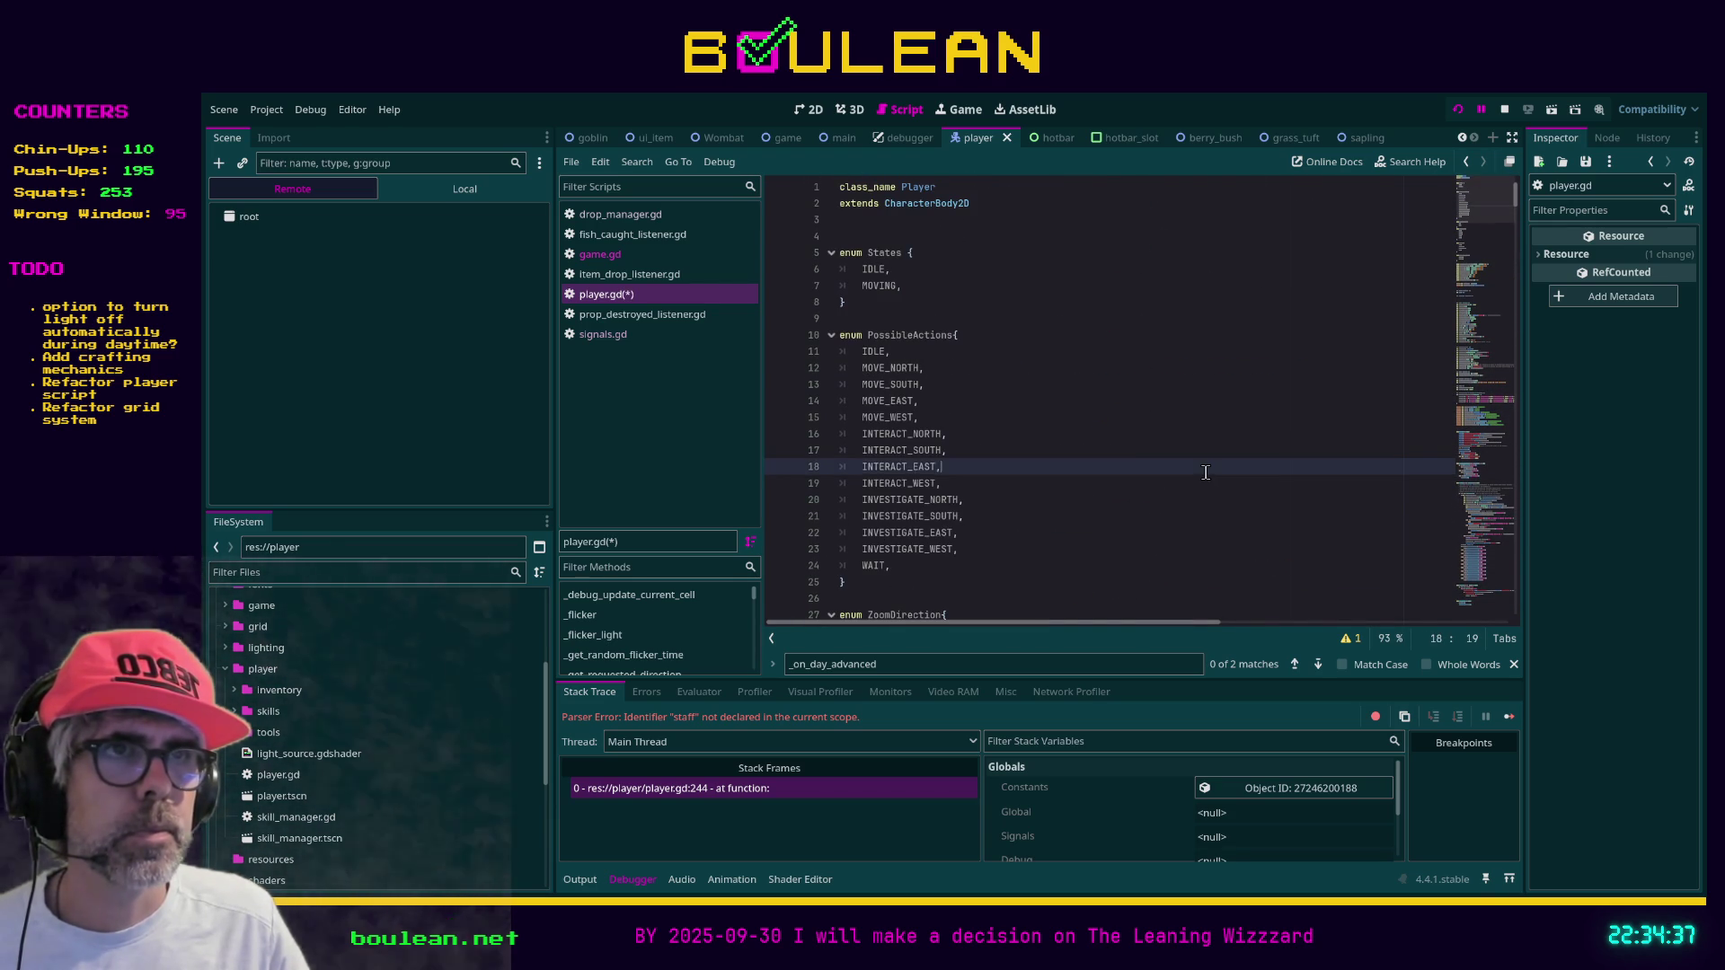
In game.gd, uncomment the STAFF preload and the staff variable, then save
left_click(600, 254)
scroll(1149, 426, "up", 5)
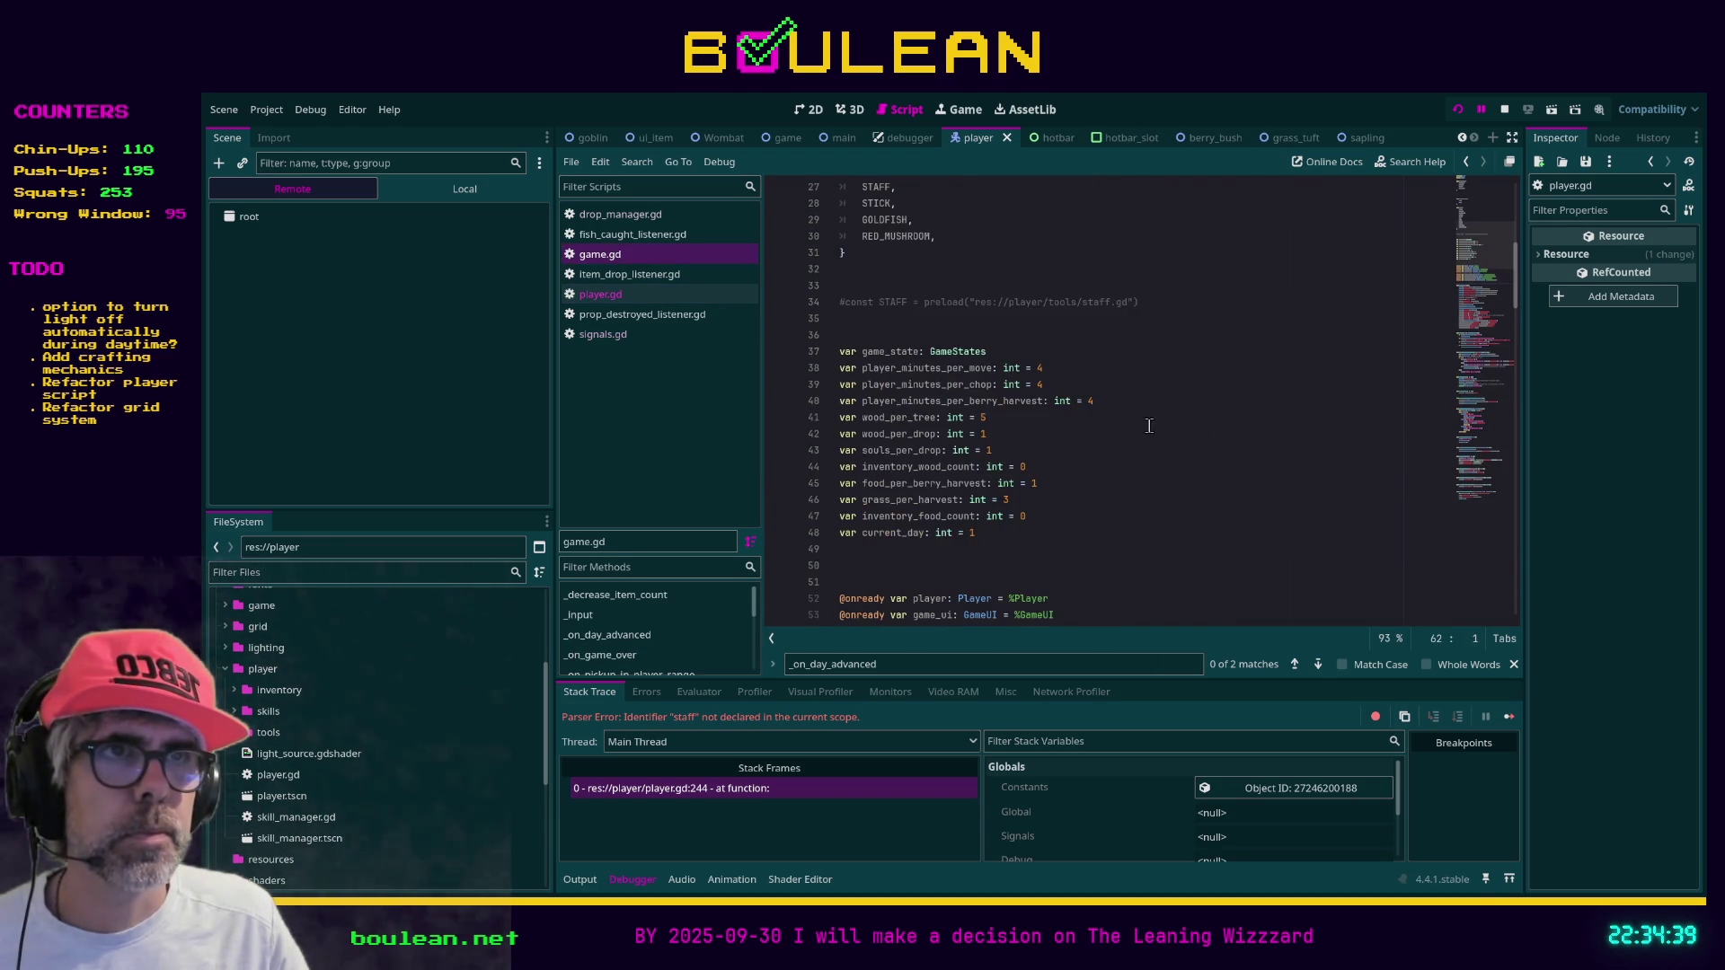
left_click(1006, 303)
key("ctrl+k")
scroll(1096, 412, "down", 6)
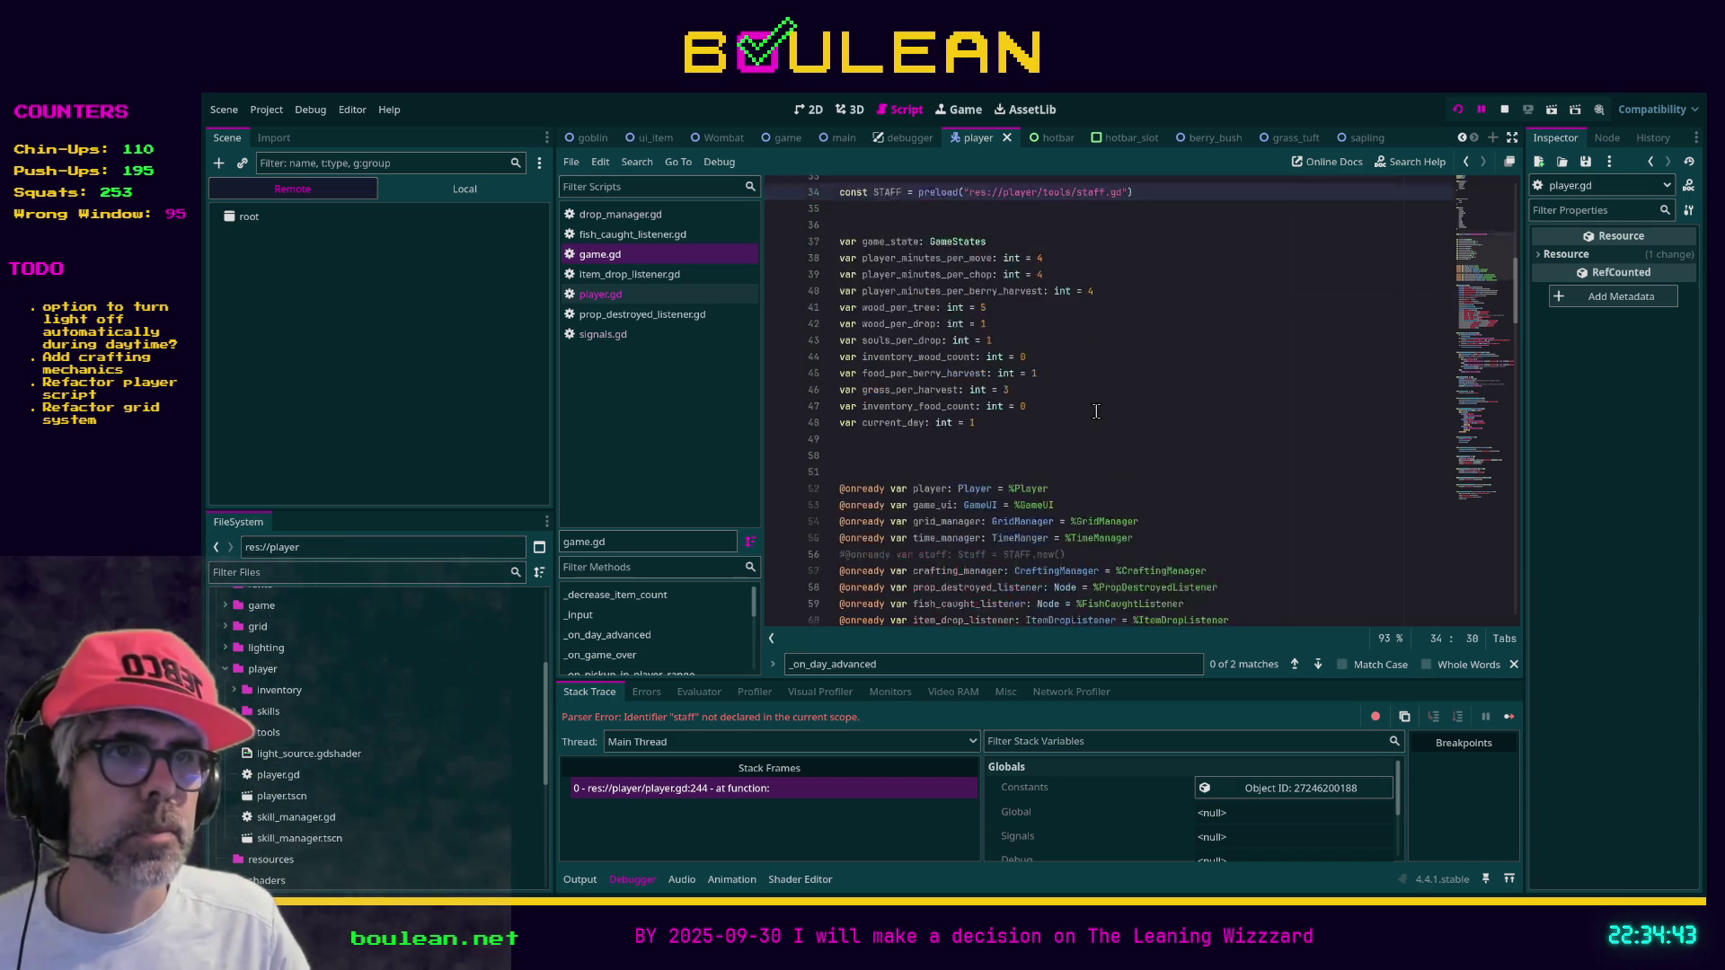
left_click(1107, 370)
key("ctrl+k")
key("ctrl+s")
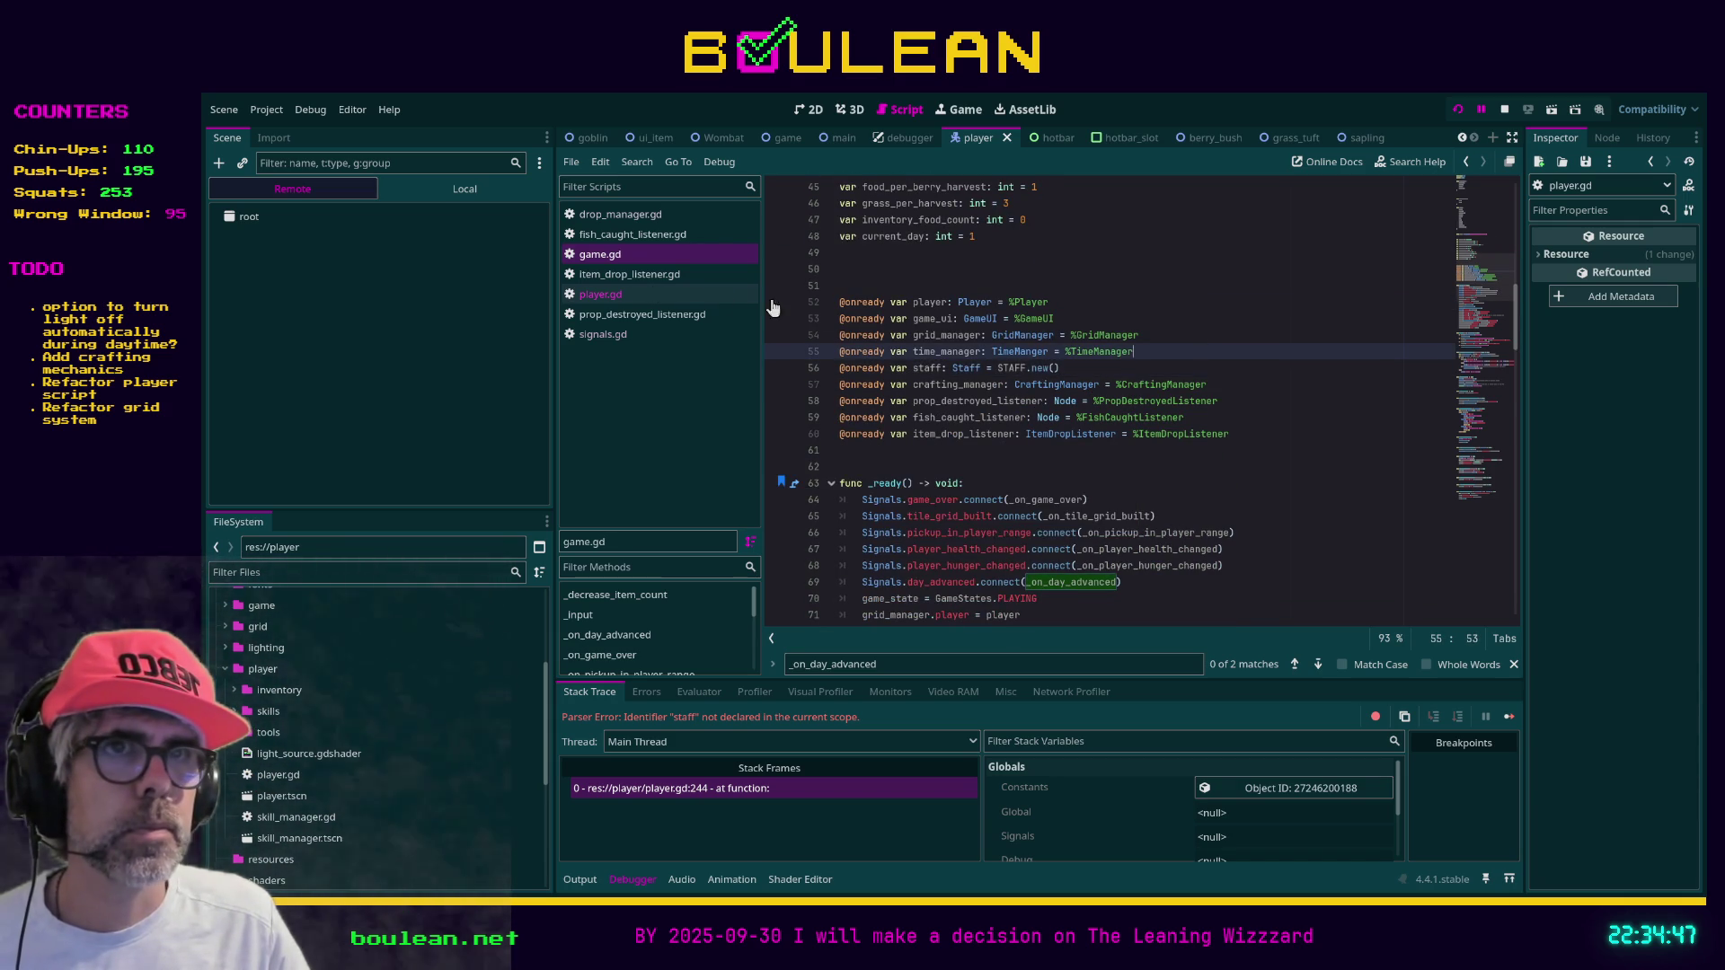
Return to player.gd, search for 'preload', and run the game with F5
left_click(595, 295)
key("ctrl+f")
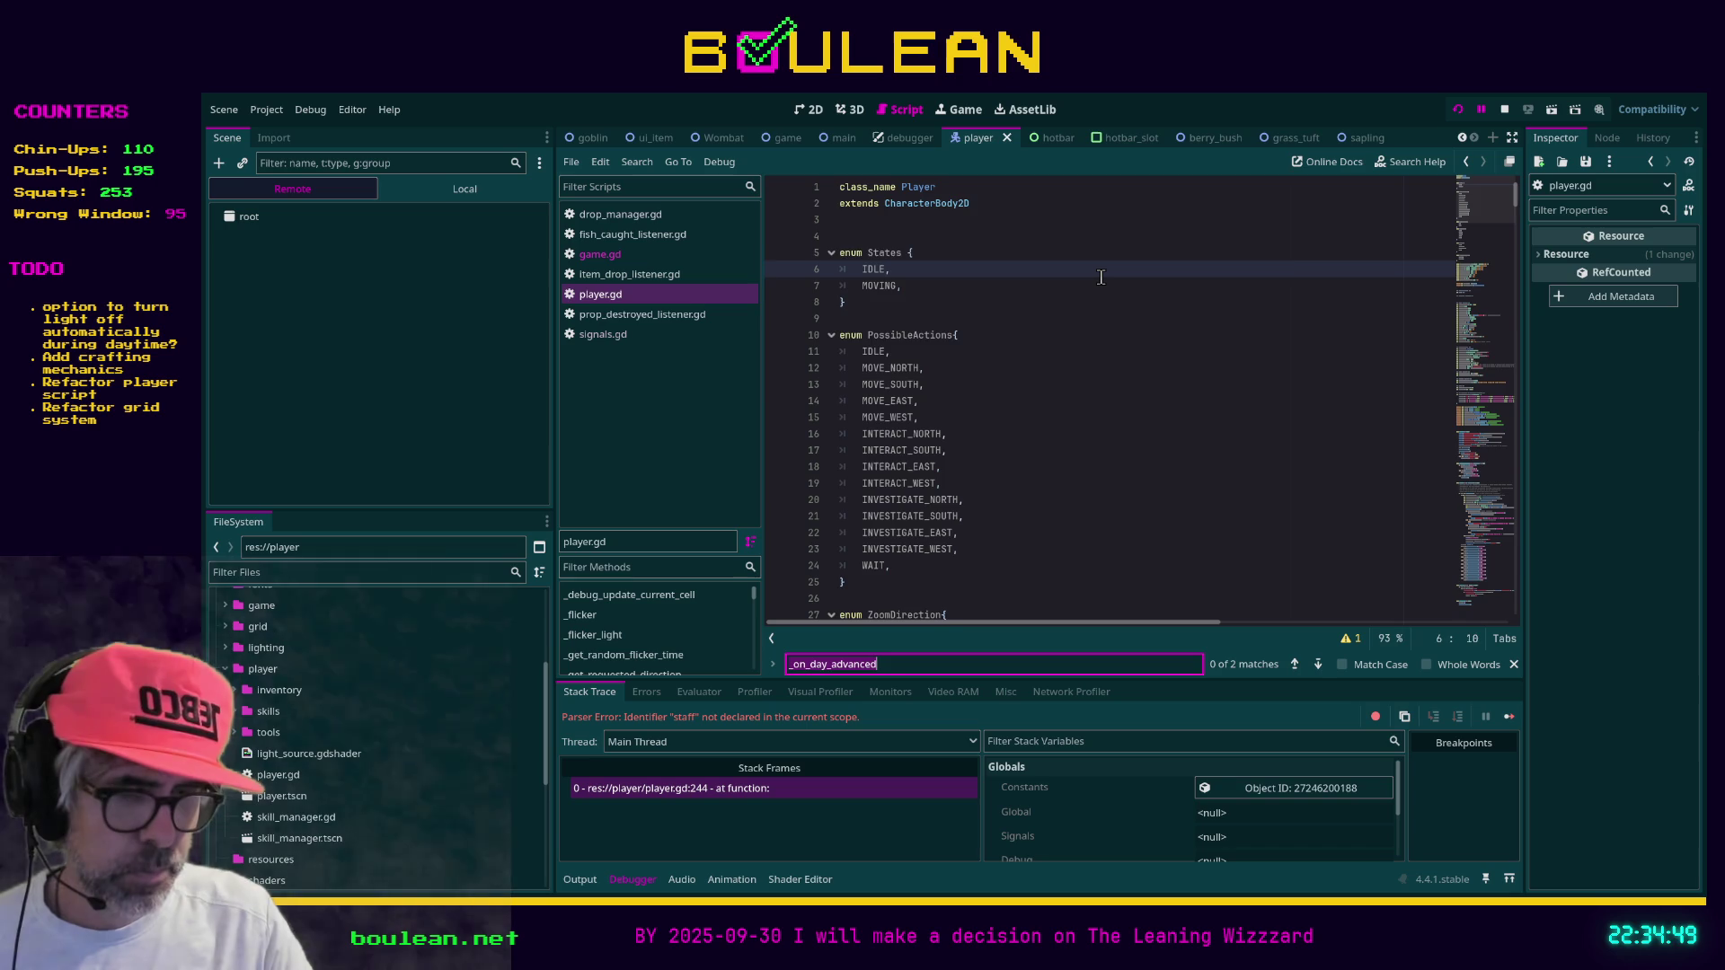
type("preload")
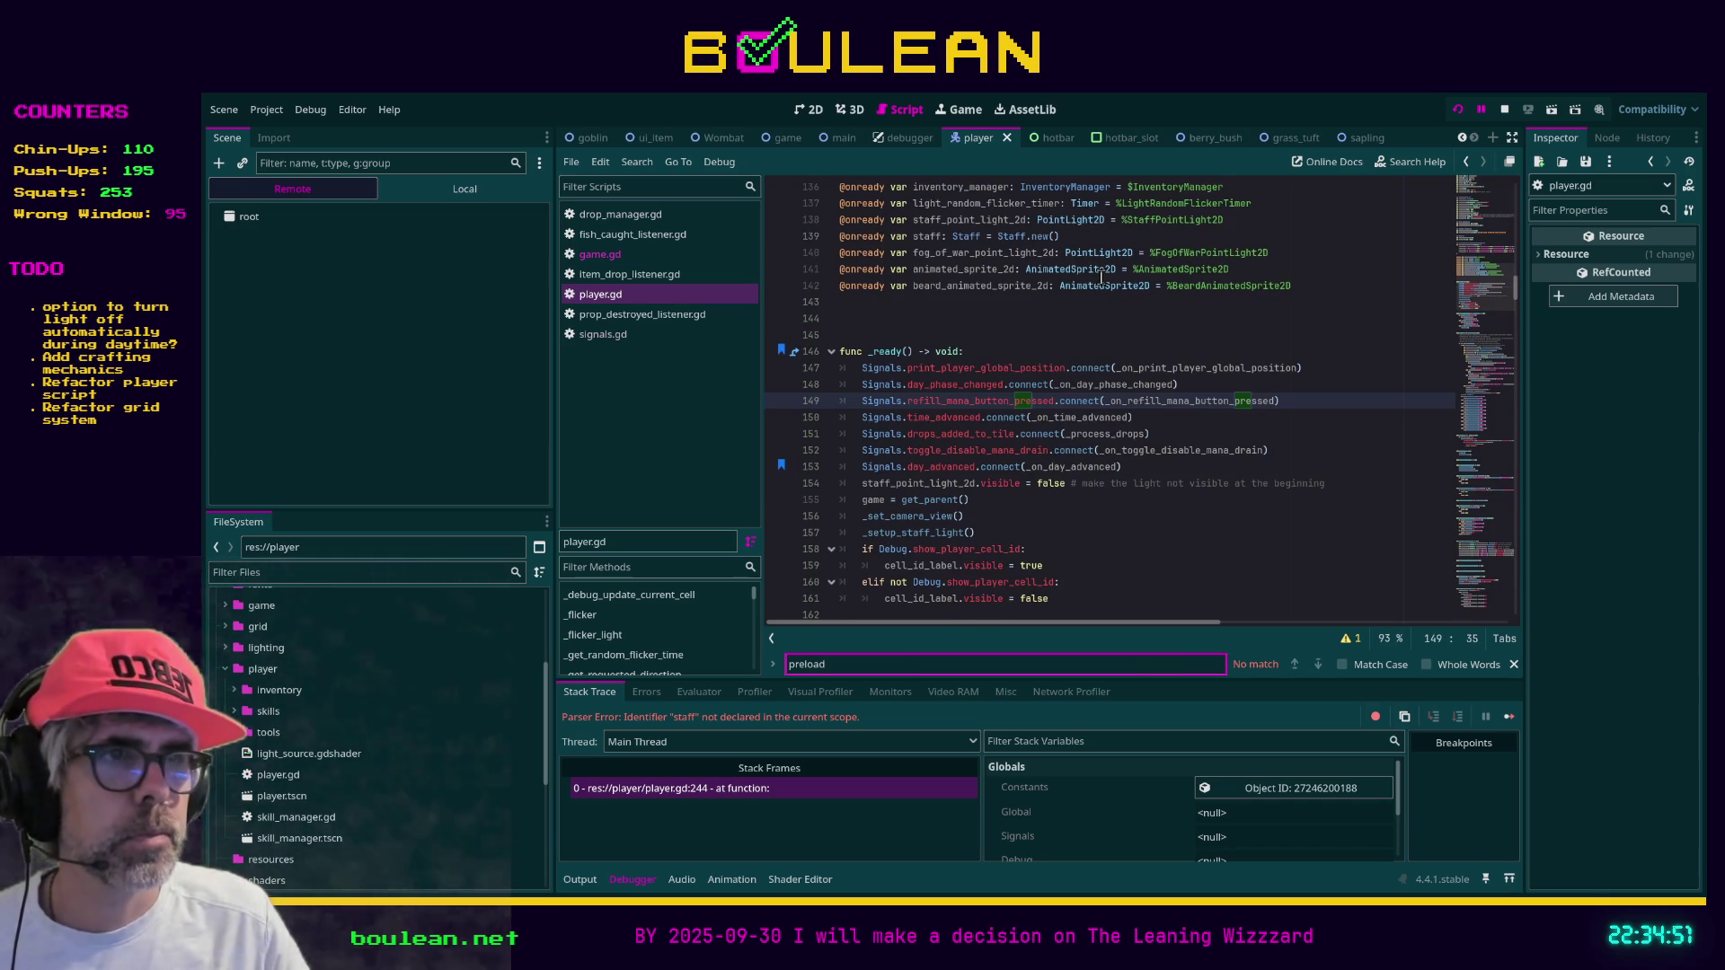
left_click(1194, 538)
key("F5")
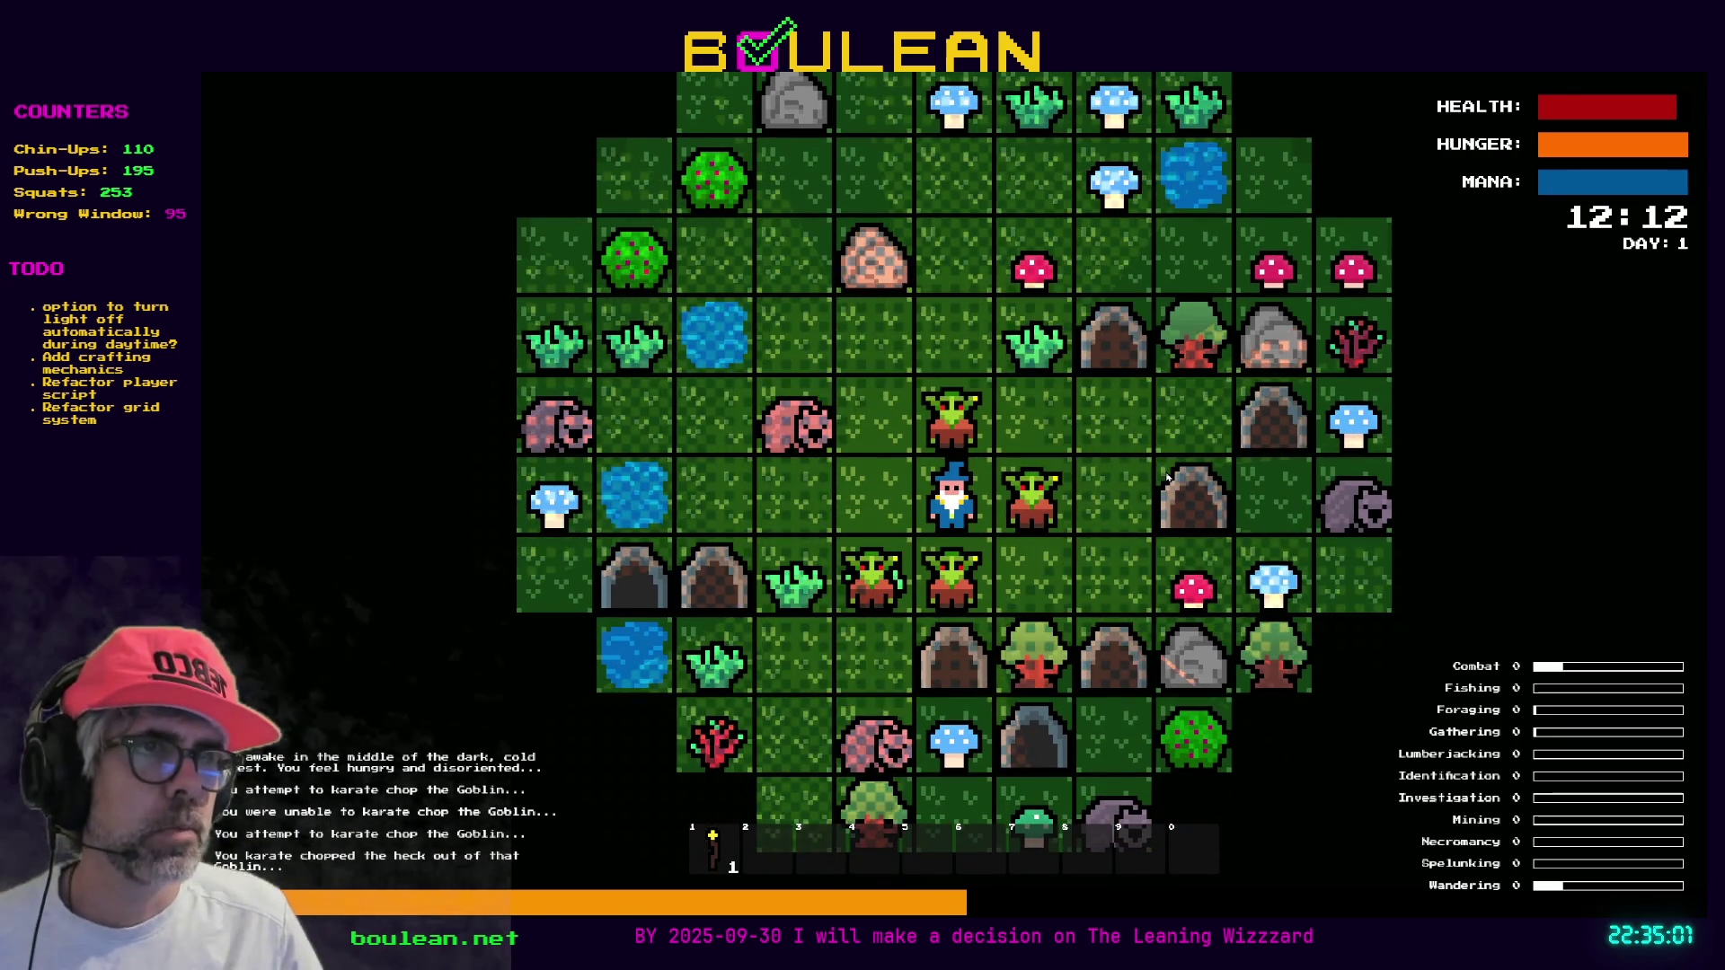
Stop the running game and search player.gd for 'staff.use'
key("Escape")
left_click(1083, 333)
key("ctrl+f")
type("staff.use")
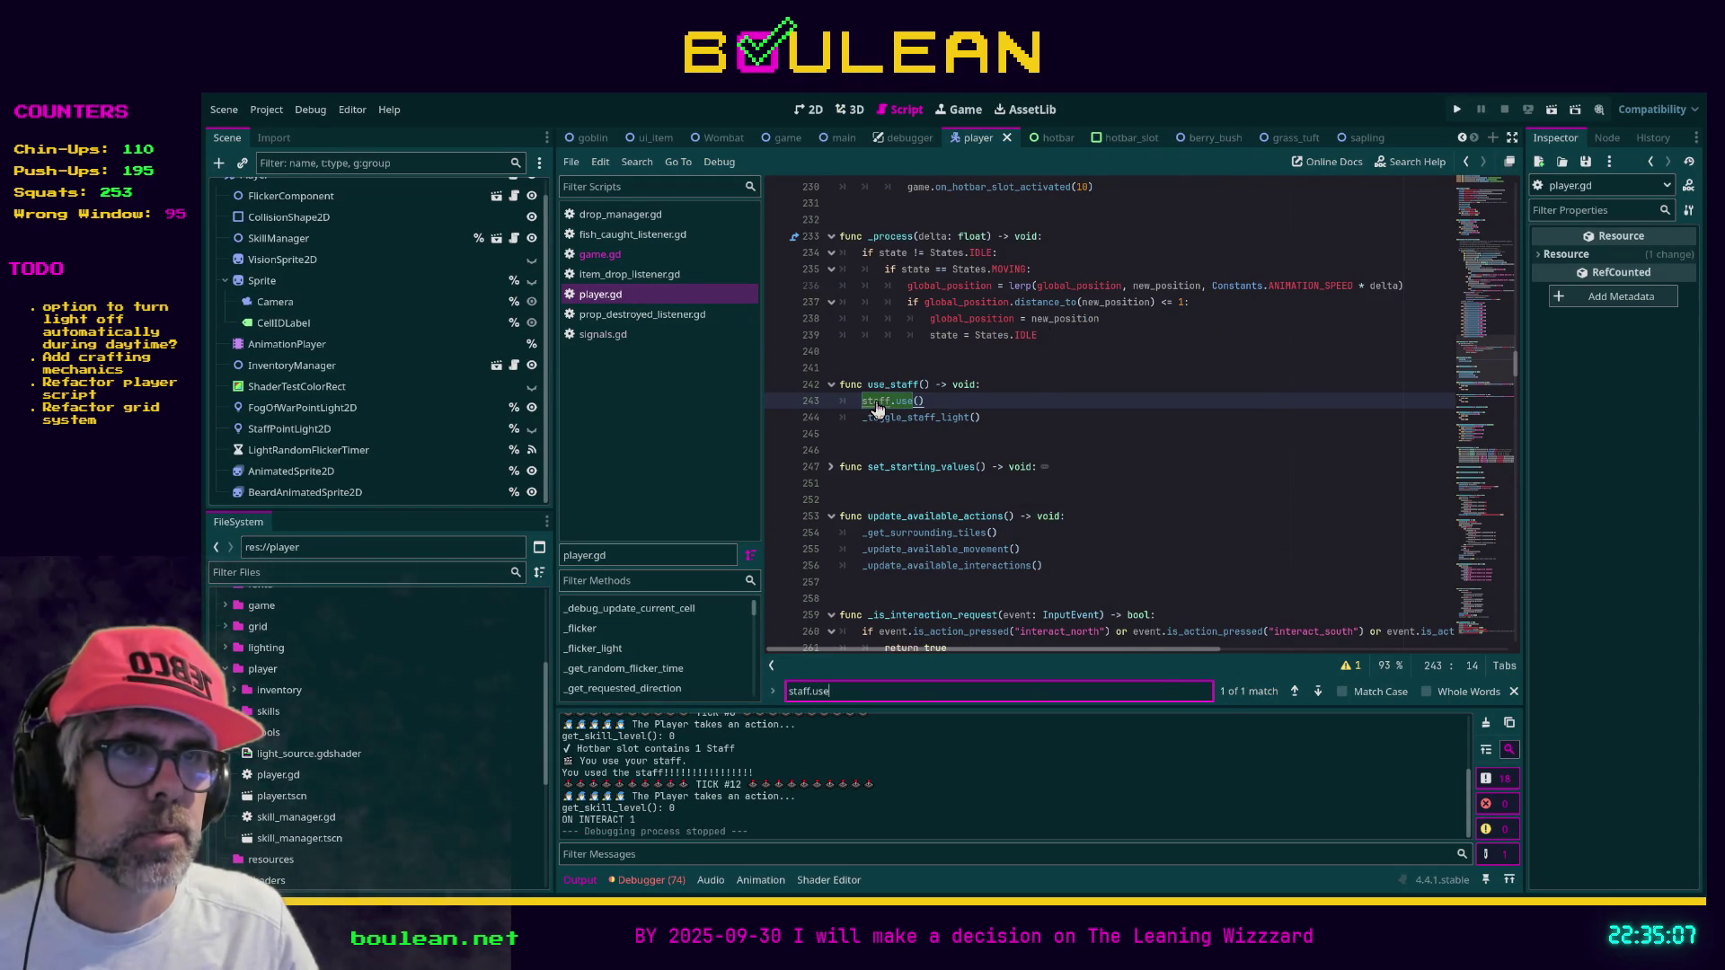
Jump to the staff declaration, then open staff.gd from res://player/tools
left_click(878, 403, "ctrl")
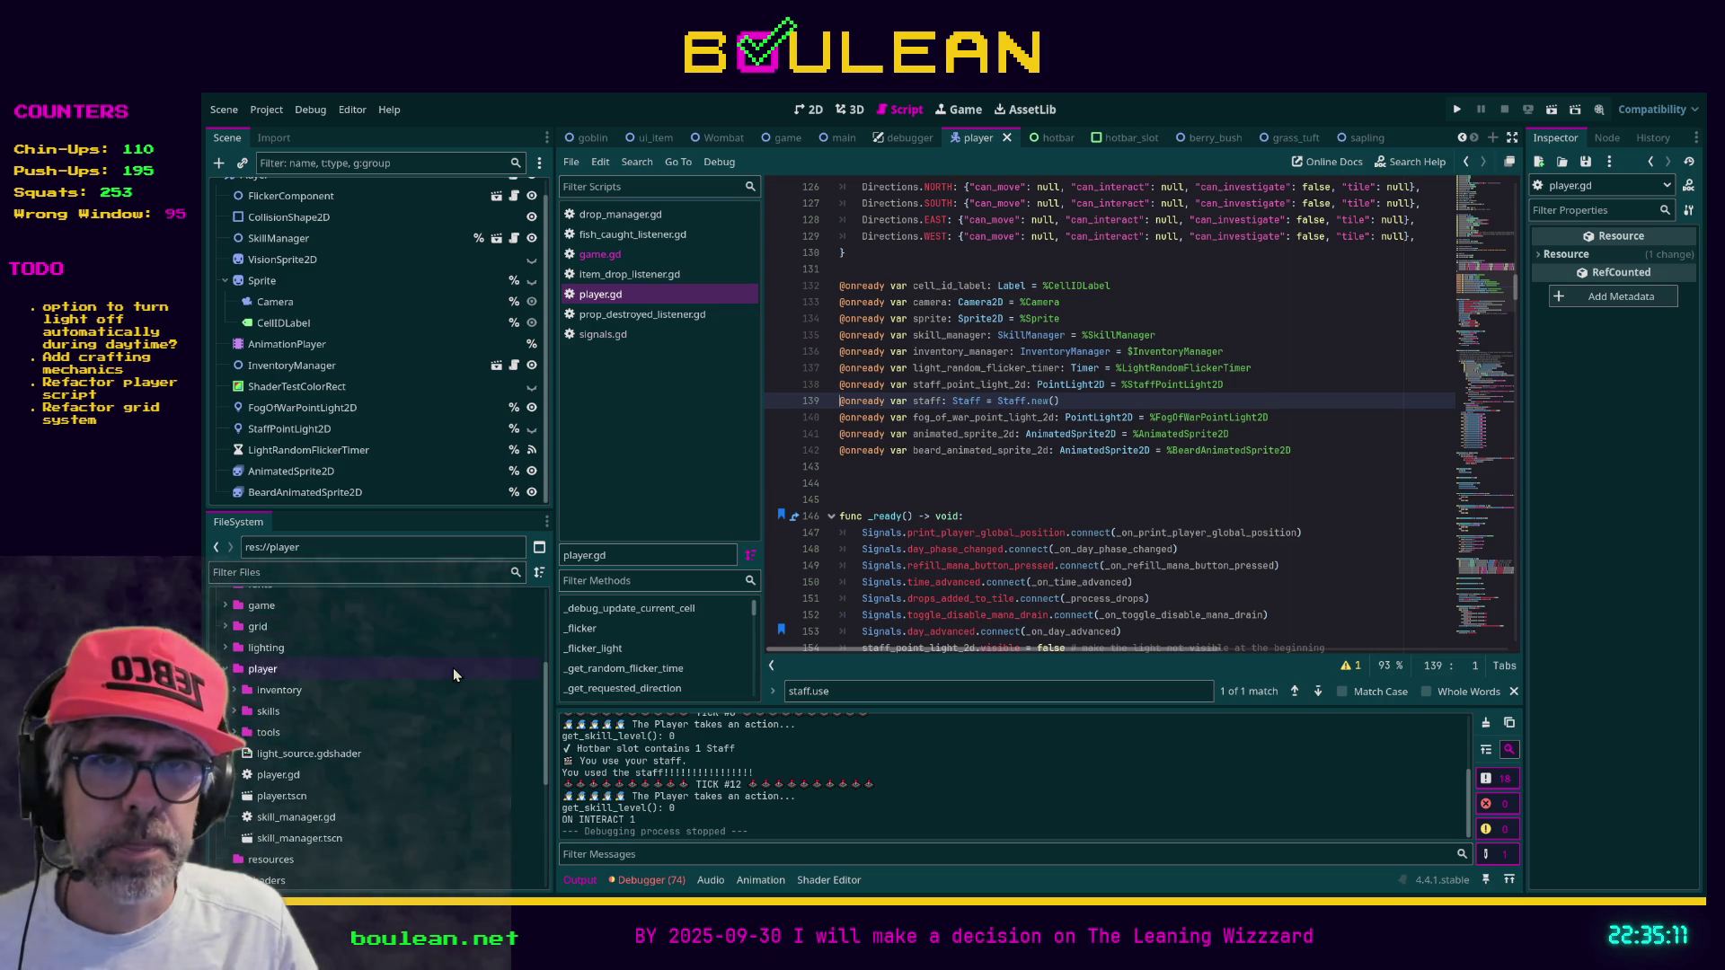
scroll(454, 675, "down", 1)
left_click(237, 696)
double_click(284, 717)
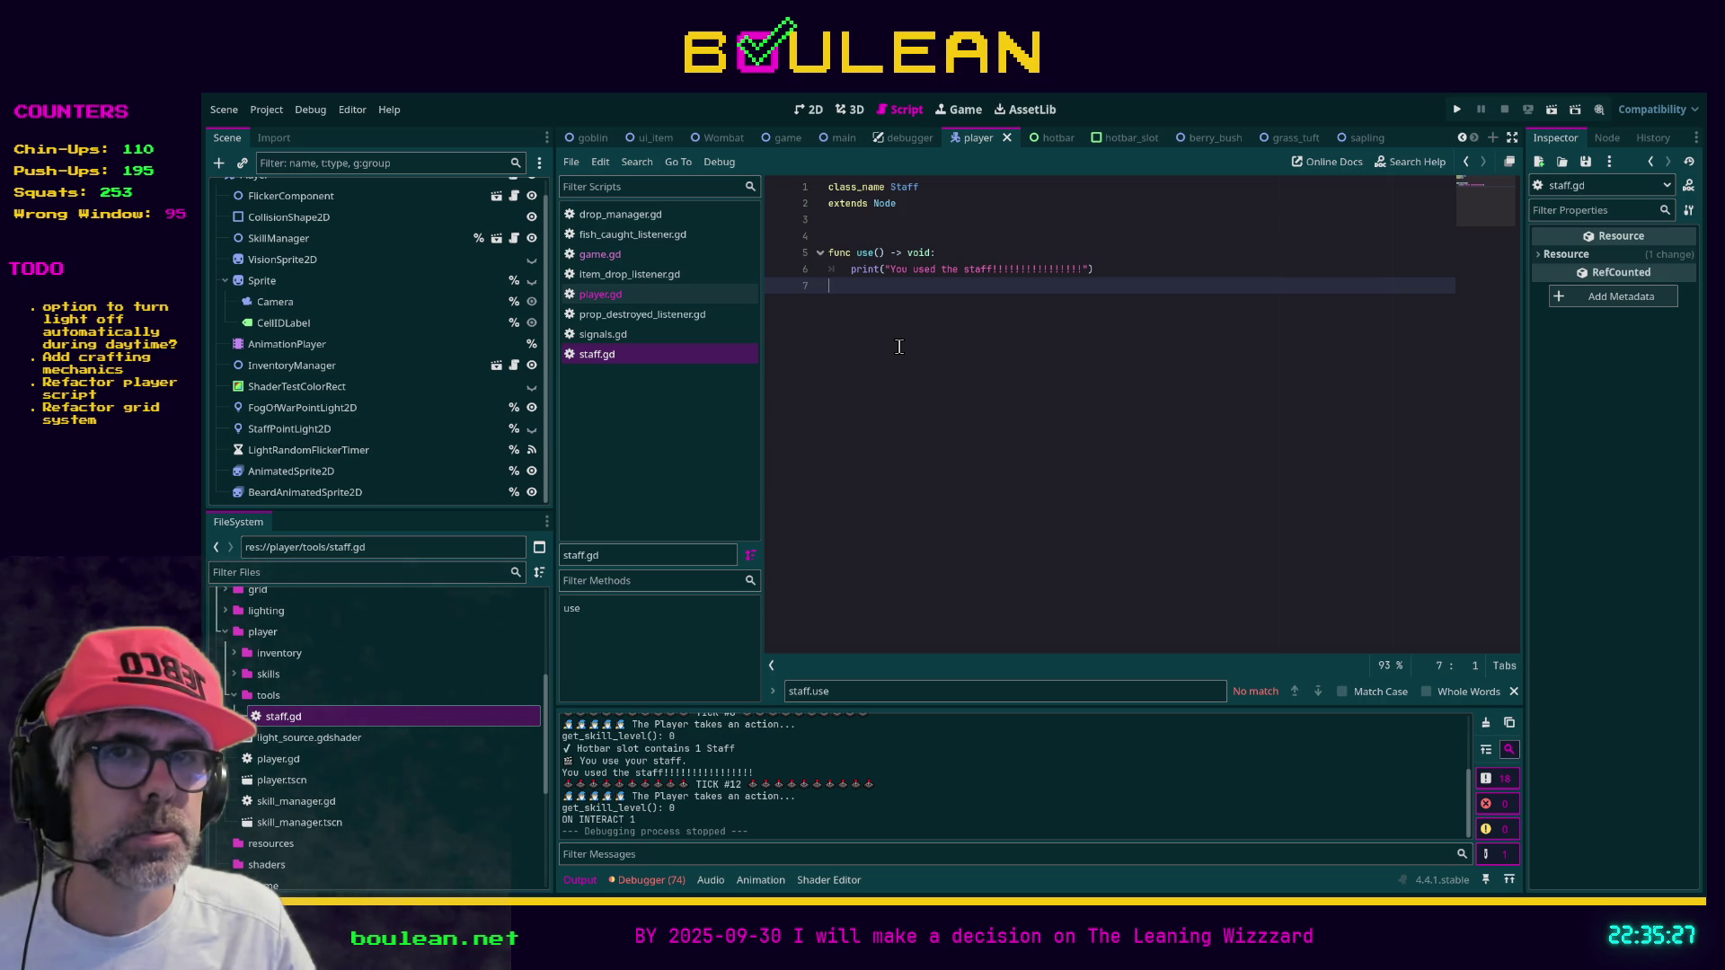
Delete the player tools folder and close the unsaved staff.gd tab
left_click(270, 695)
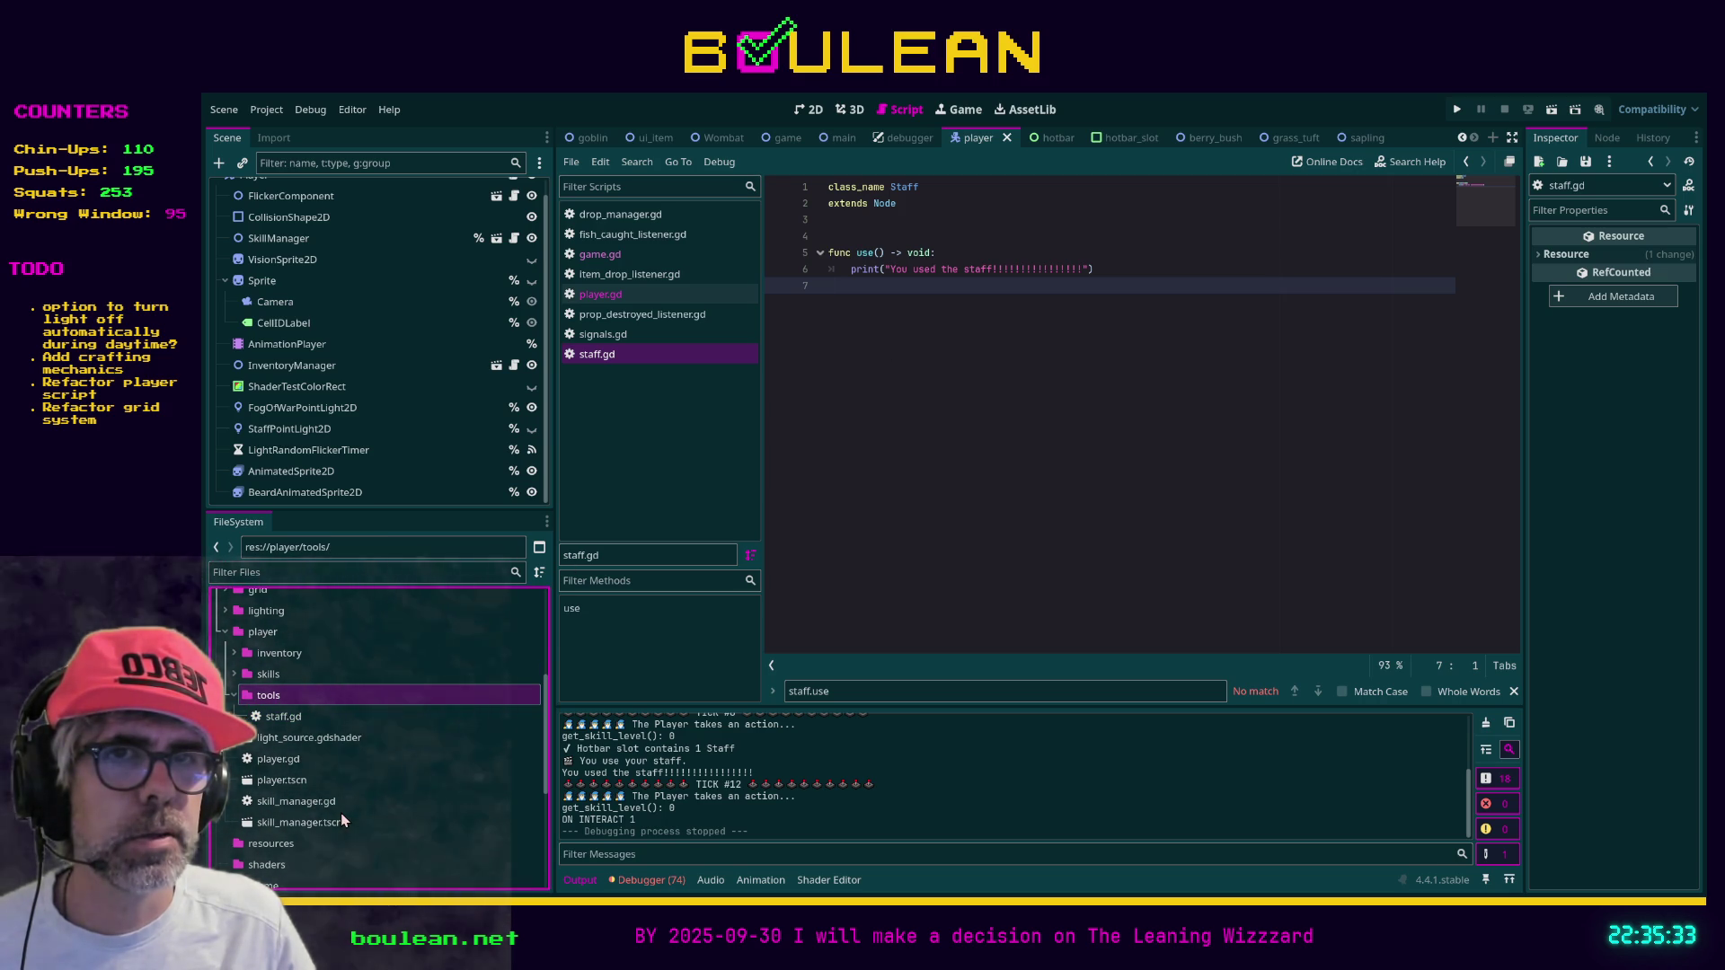
key("Delete")
key("Return")
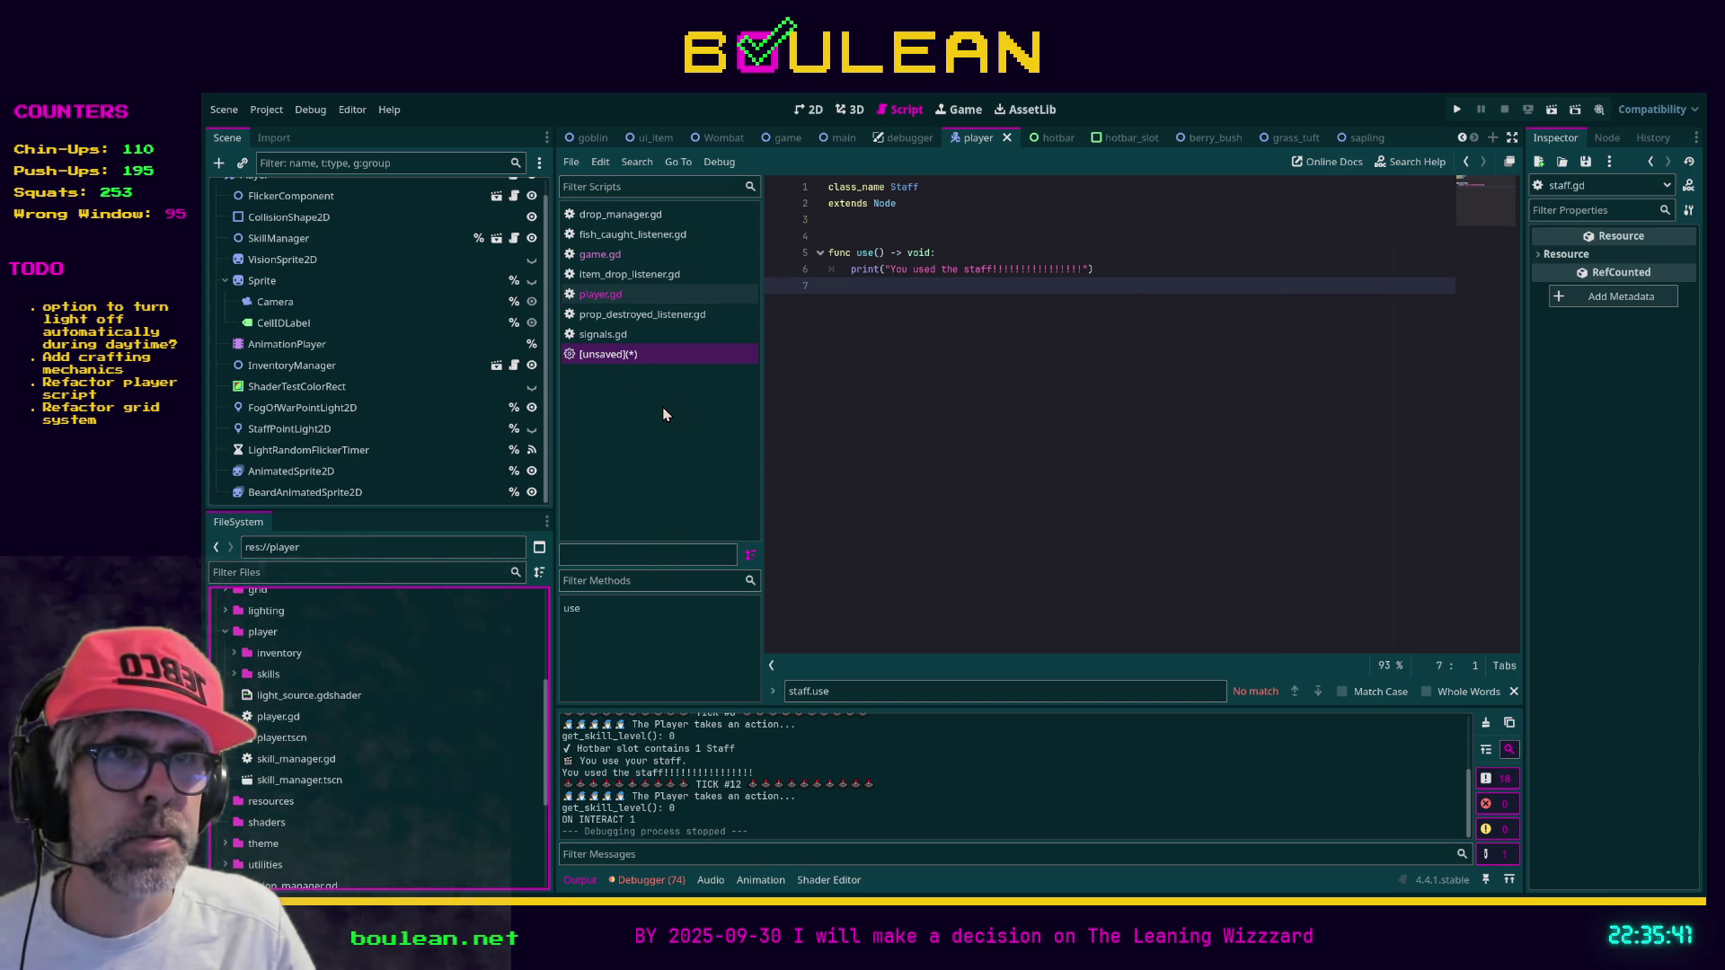
key("ctrl+w")
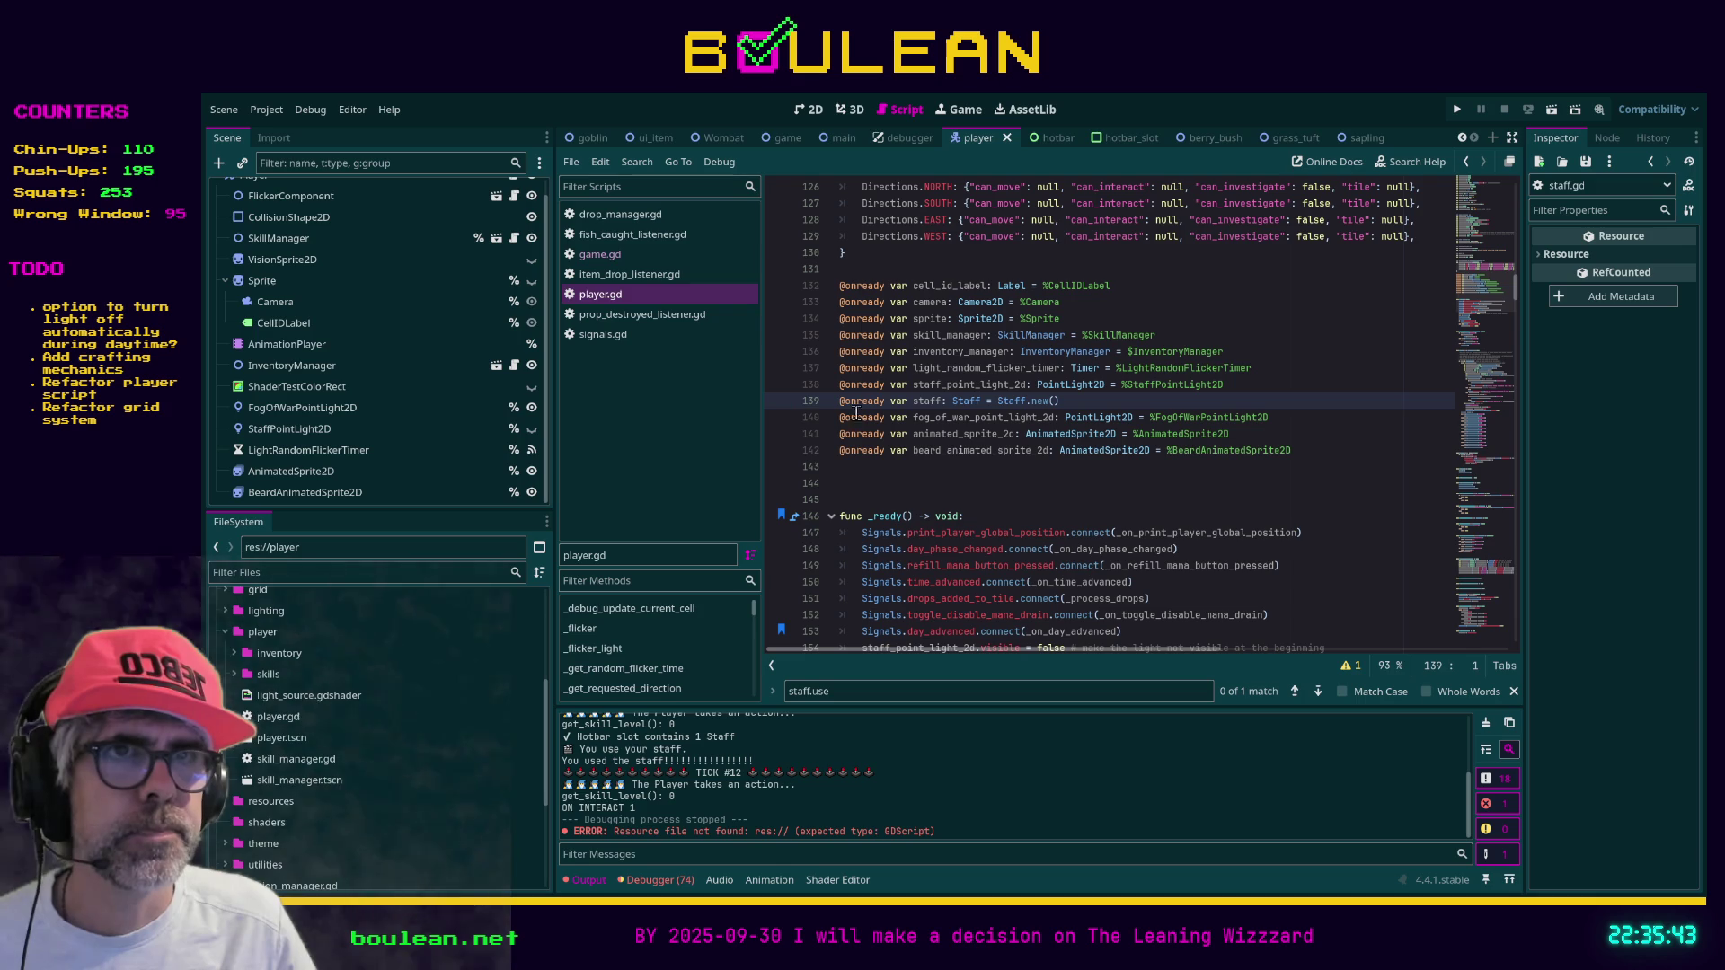
In player.gd, comment out the staff declaration and the staff.use() call, then save
key("ctrl+k")
key("ctrl+f")
type("staf")
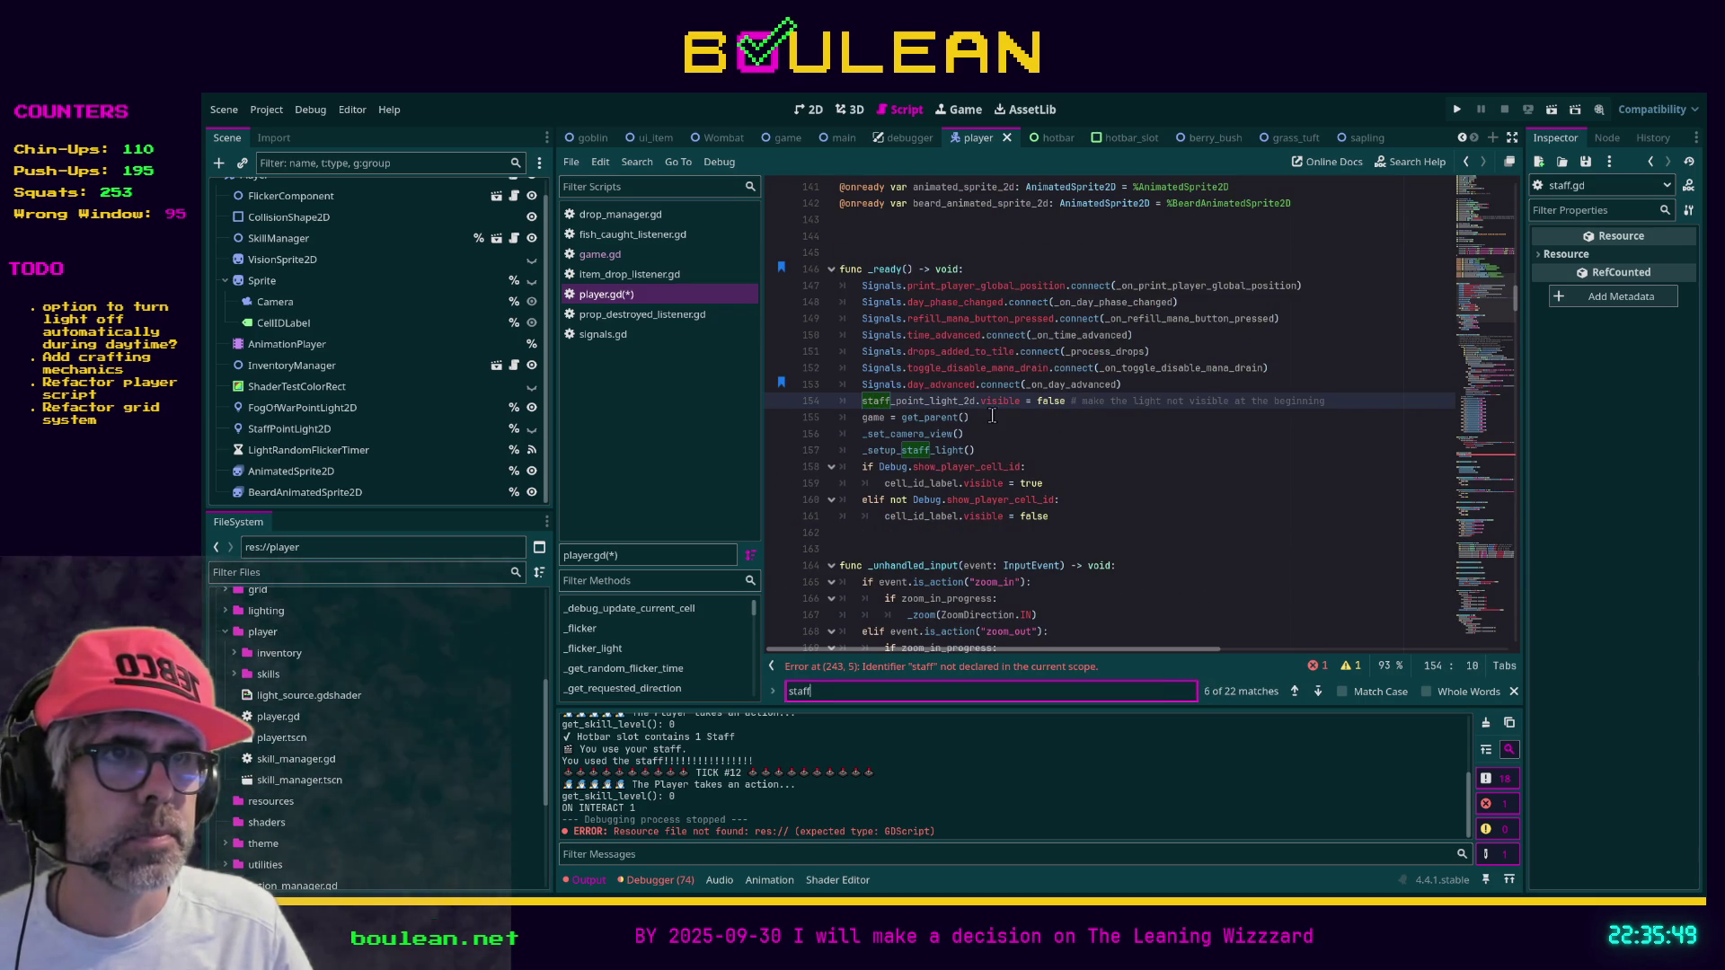
key("Return")
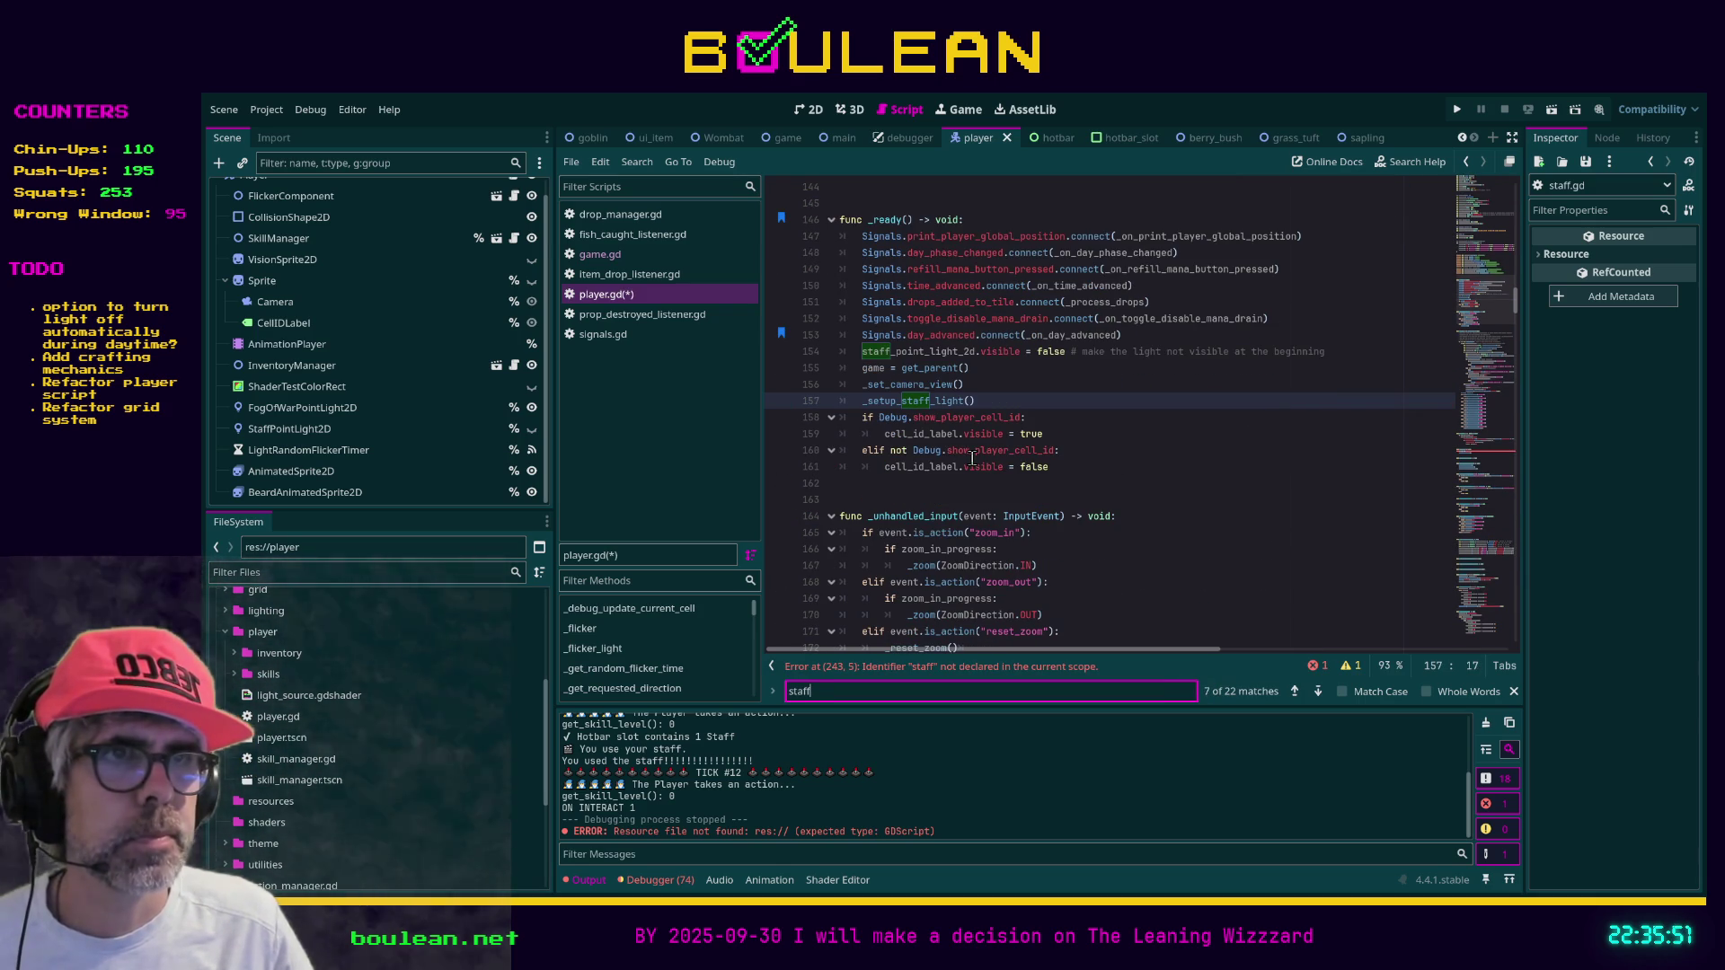
key("Return")
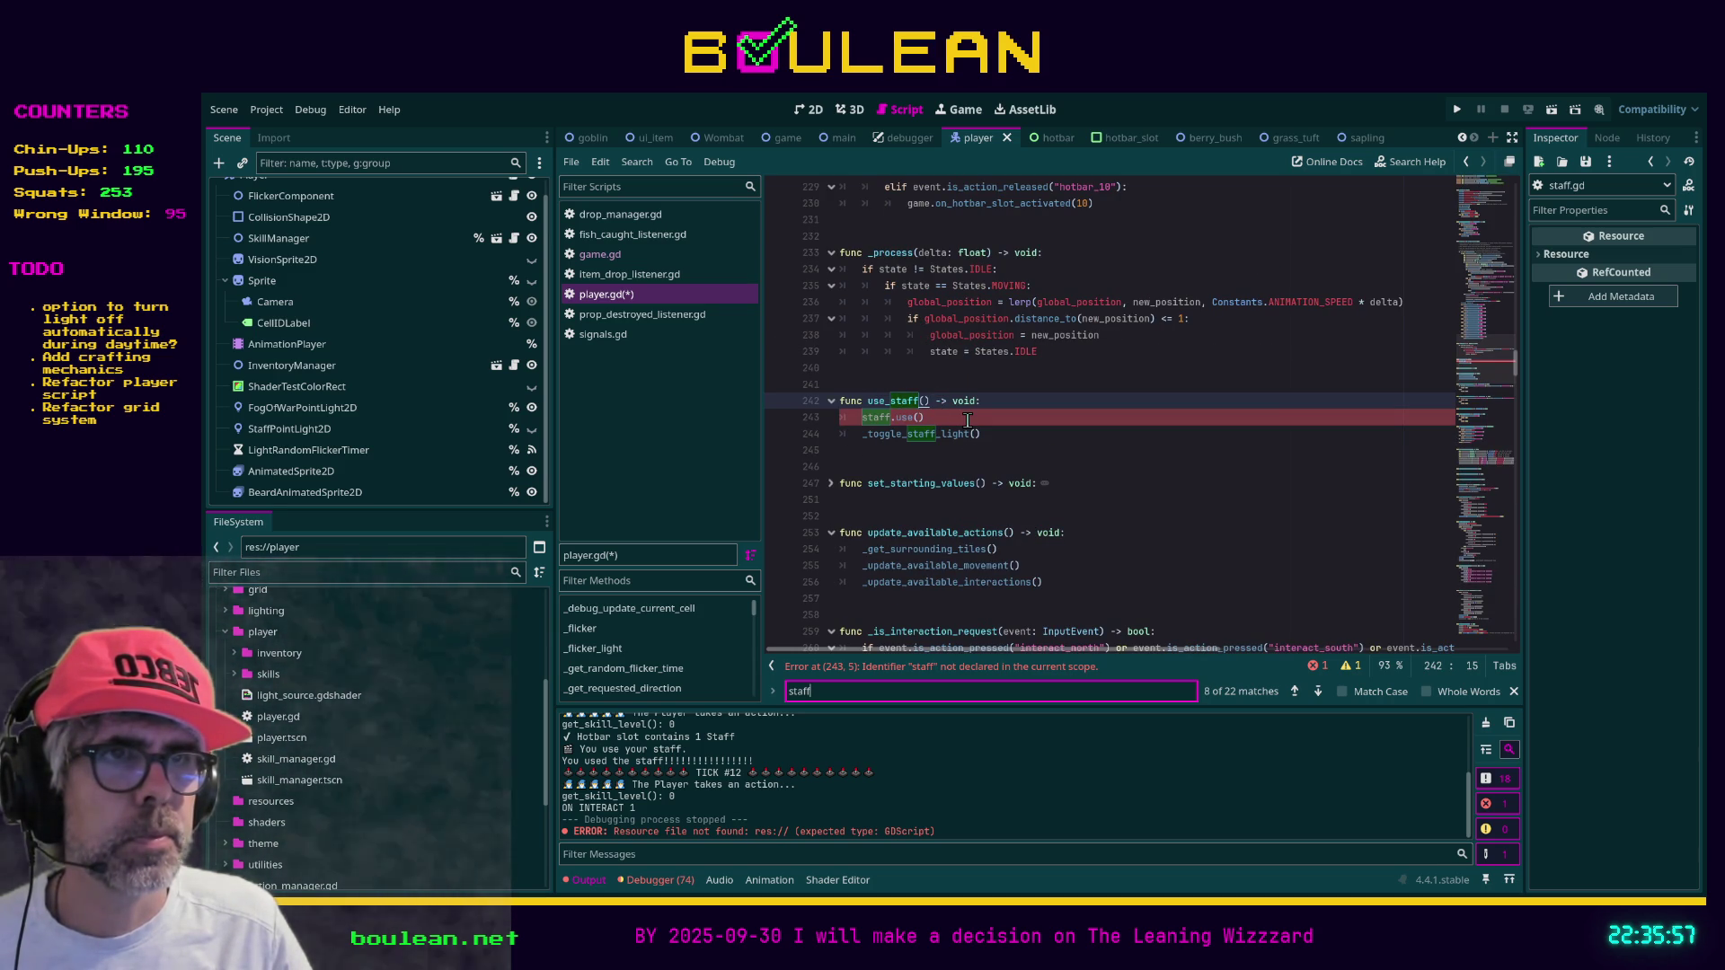
left_click(967, 419)
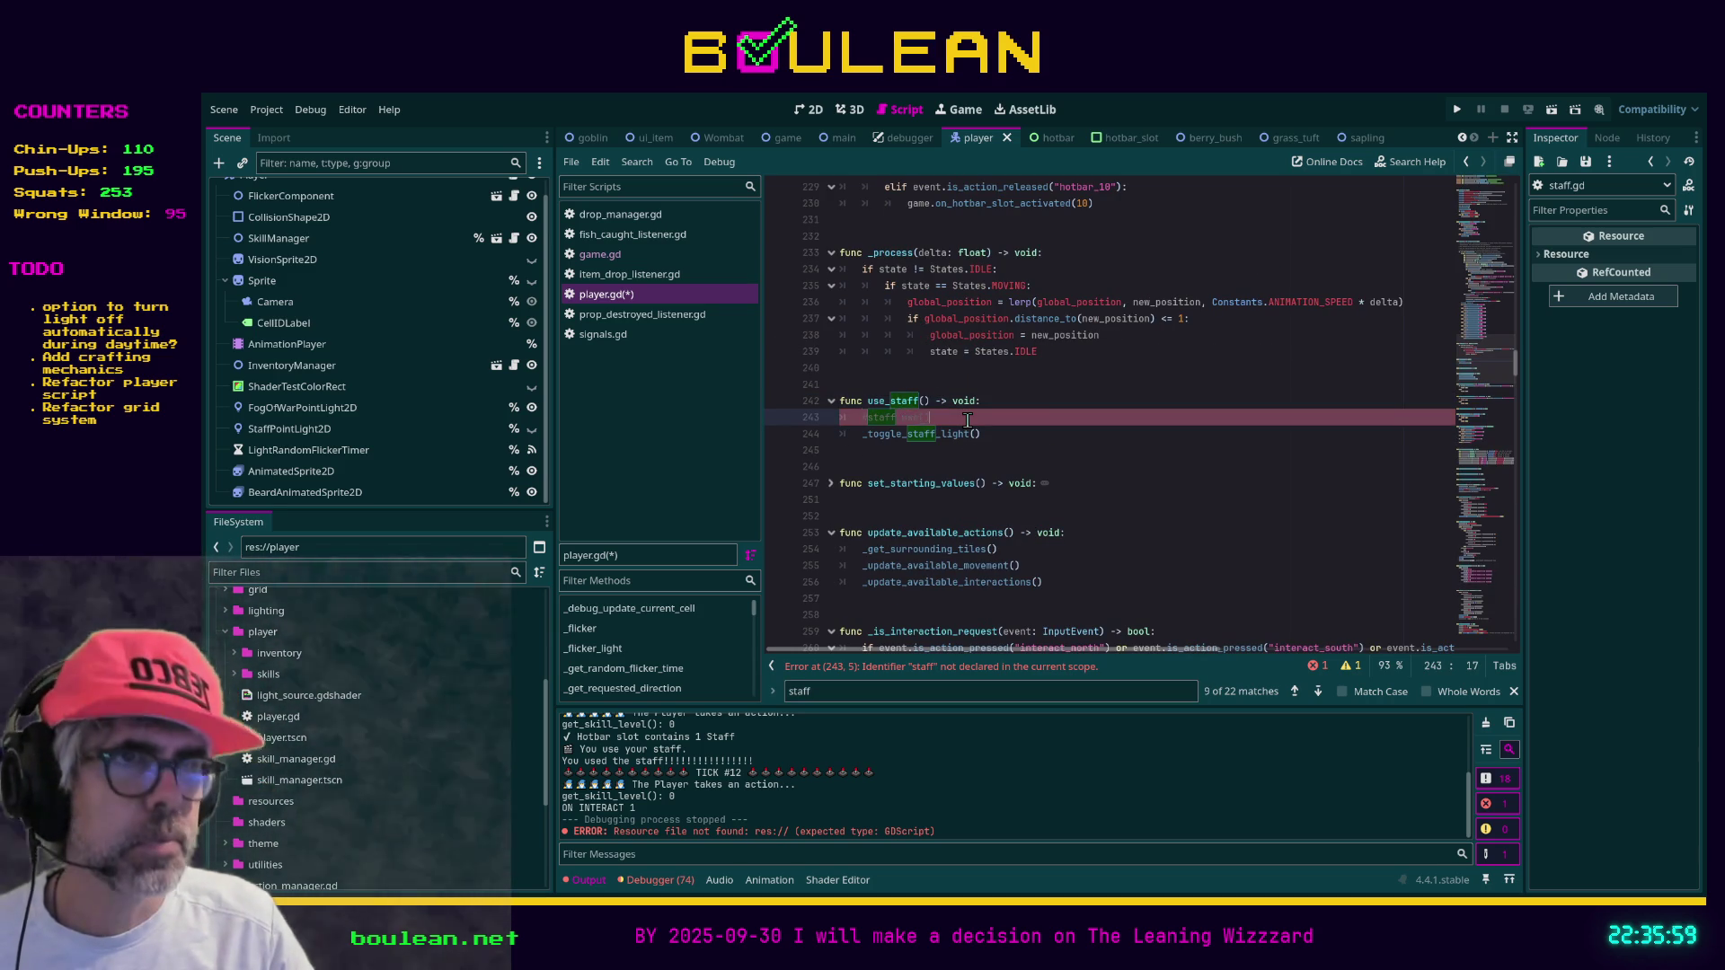
key("ctrl+k")
left_click(1034, 430)
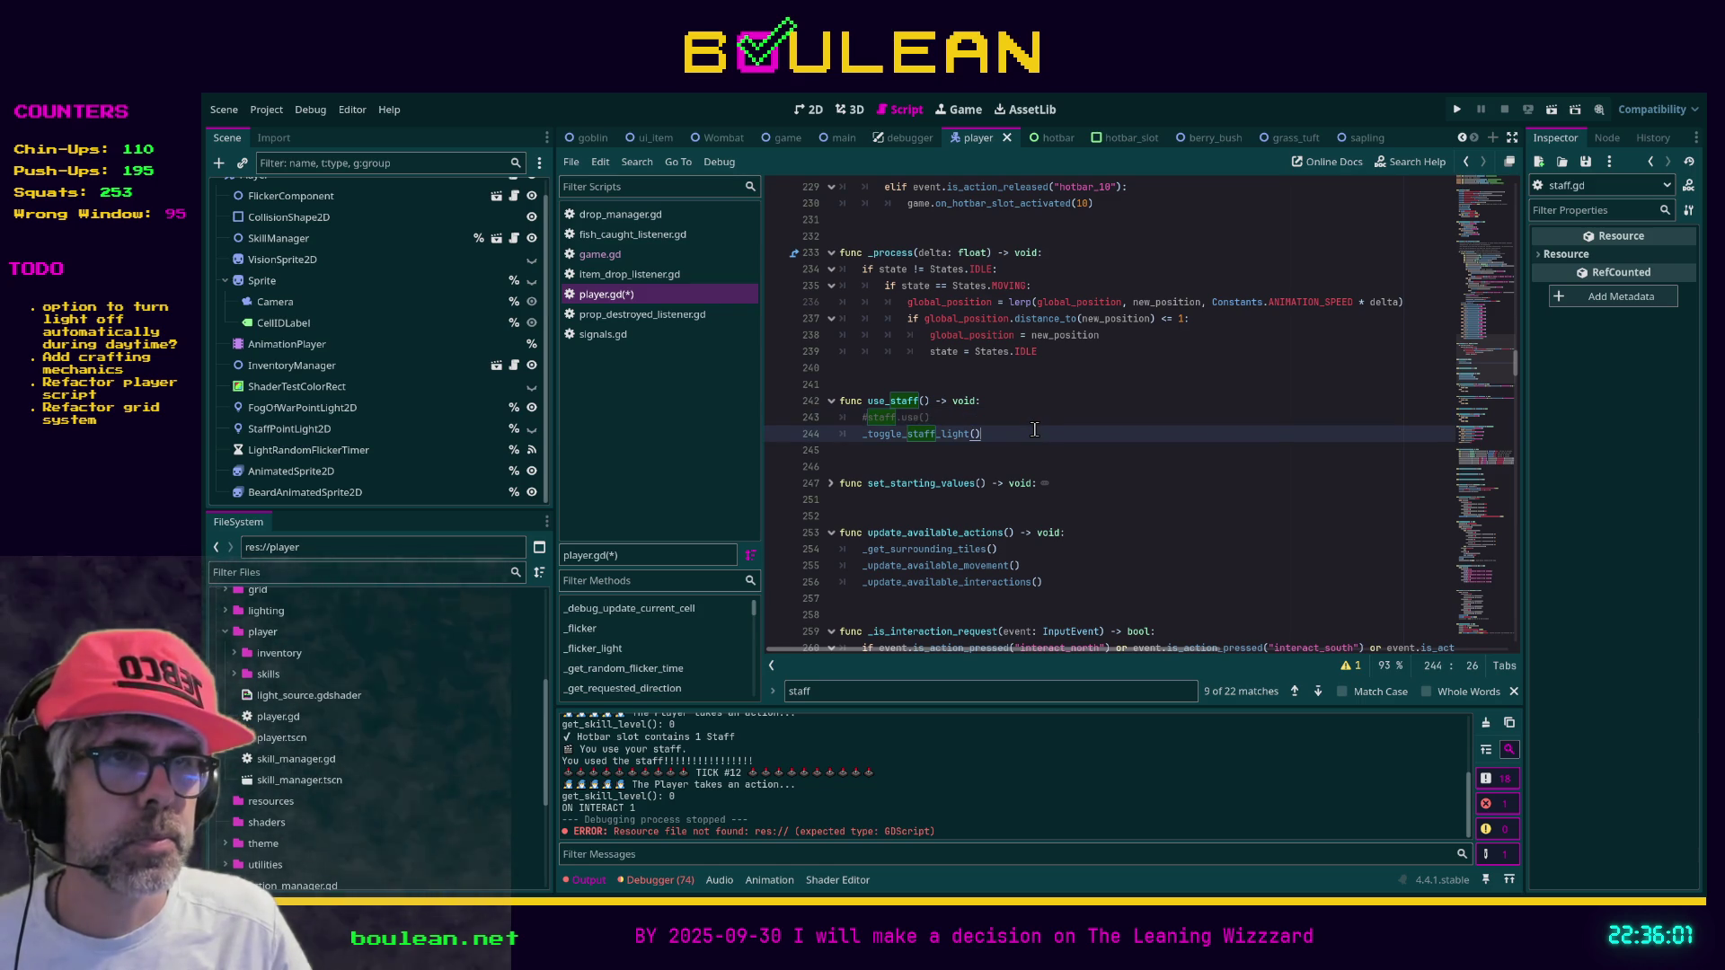
key("ctrl+s")
In game.gd, comment out the staff variable and STAFF preload, save, and run with F5
left_click(616, 256)
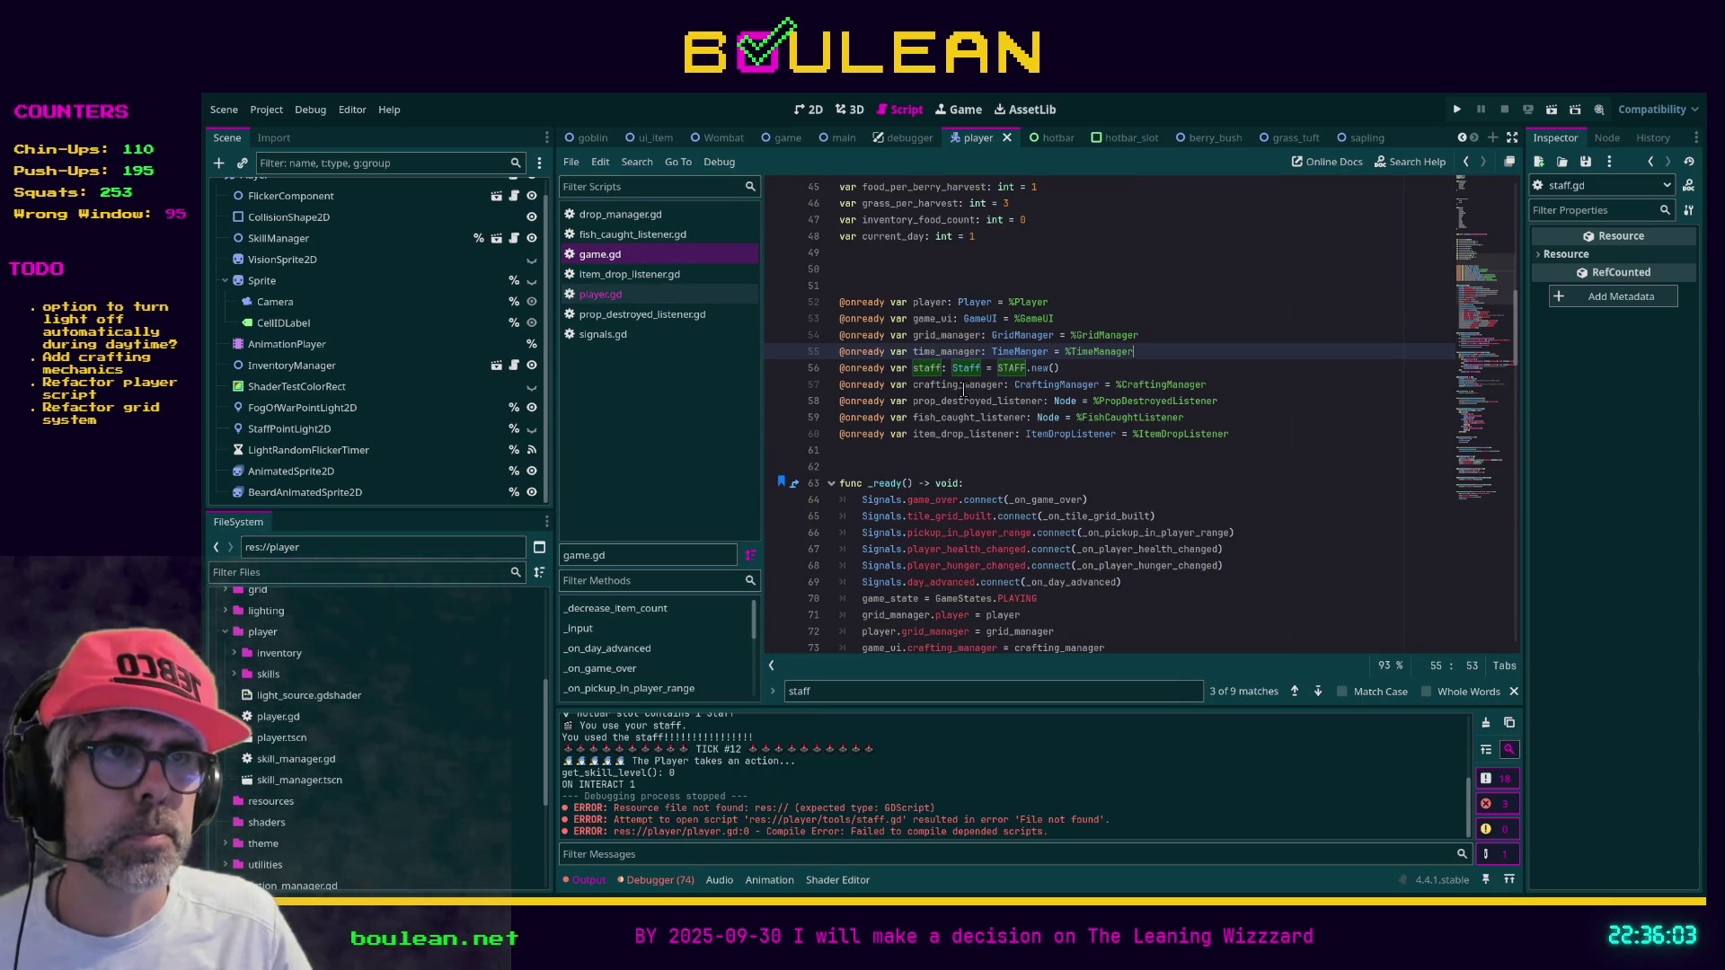
left_click(1069, 369)
key("ctrl+k")
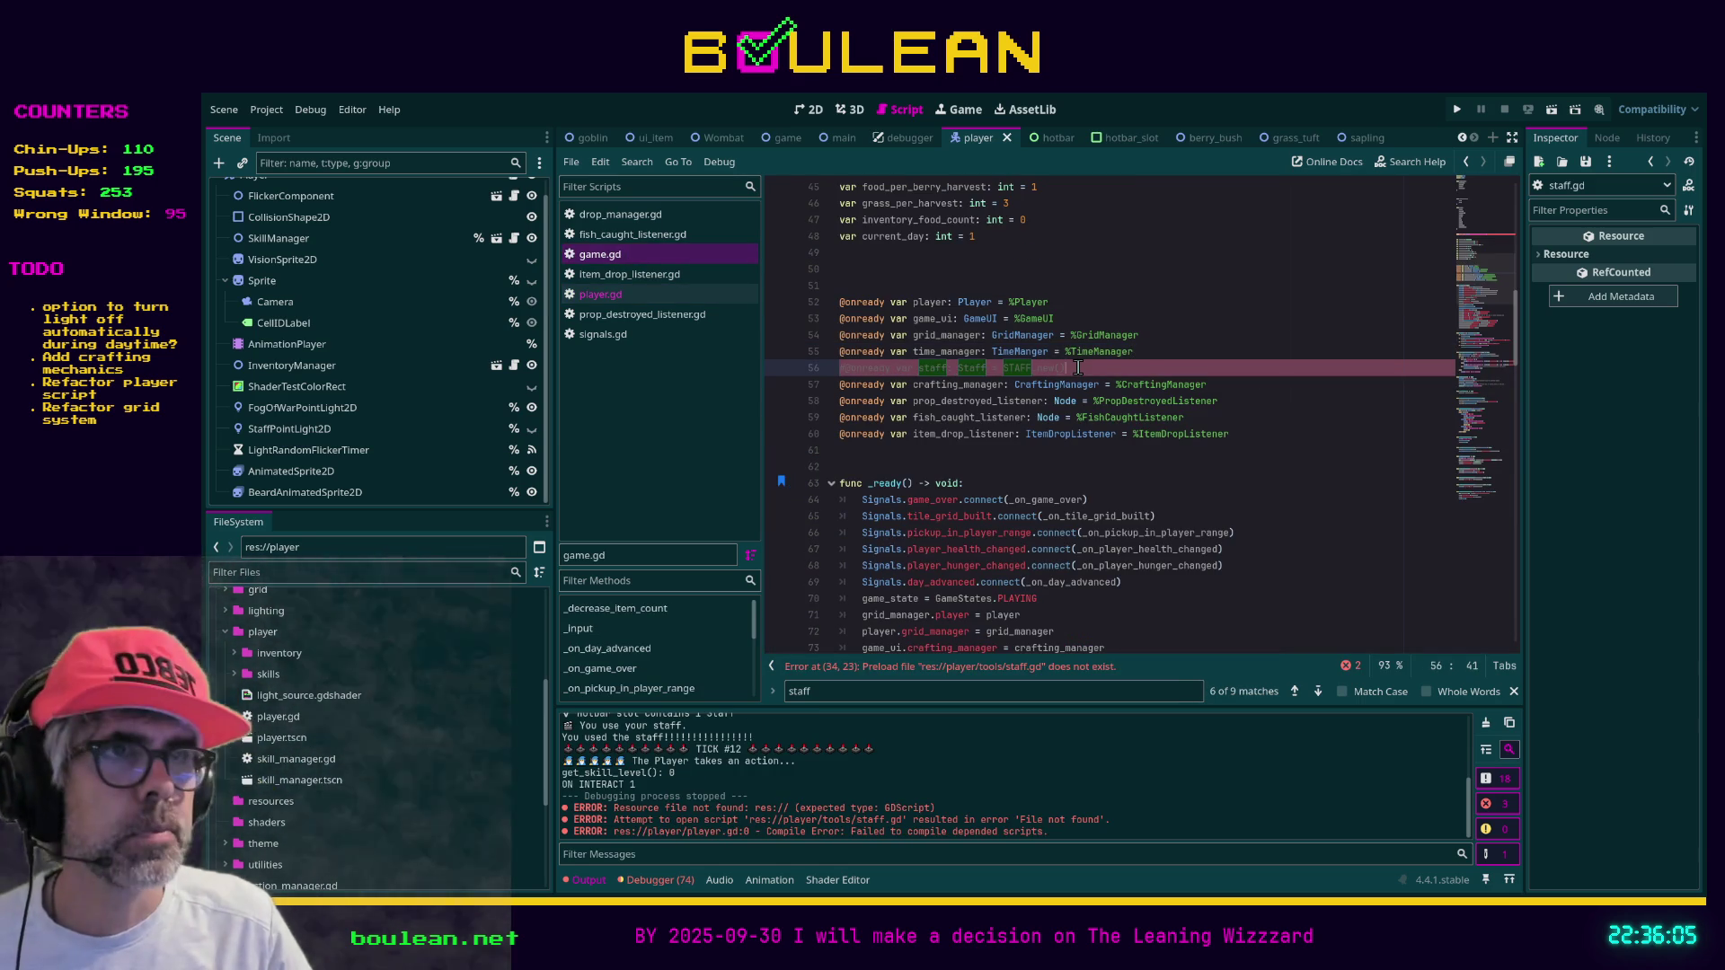
scroll(1078, 367, "up", 7)
left_click(1170, 351)
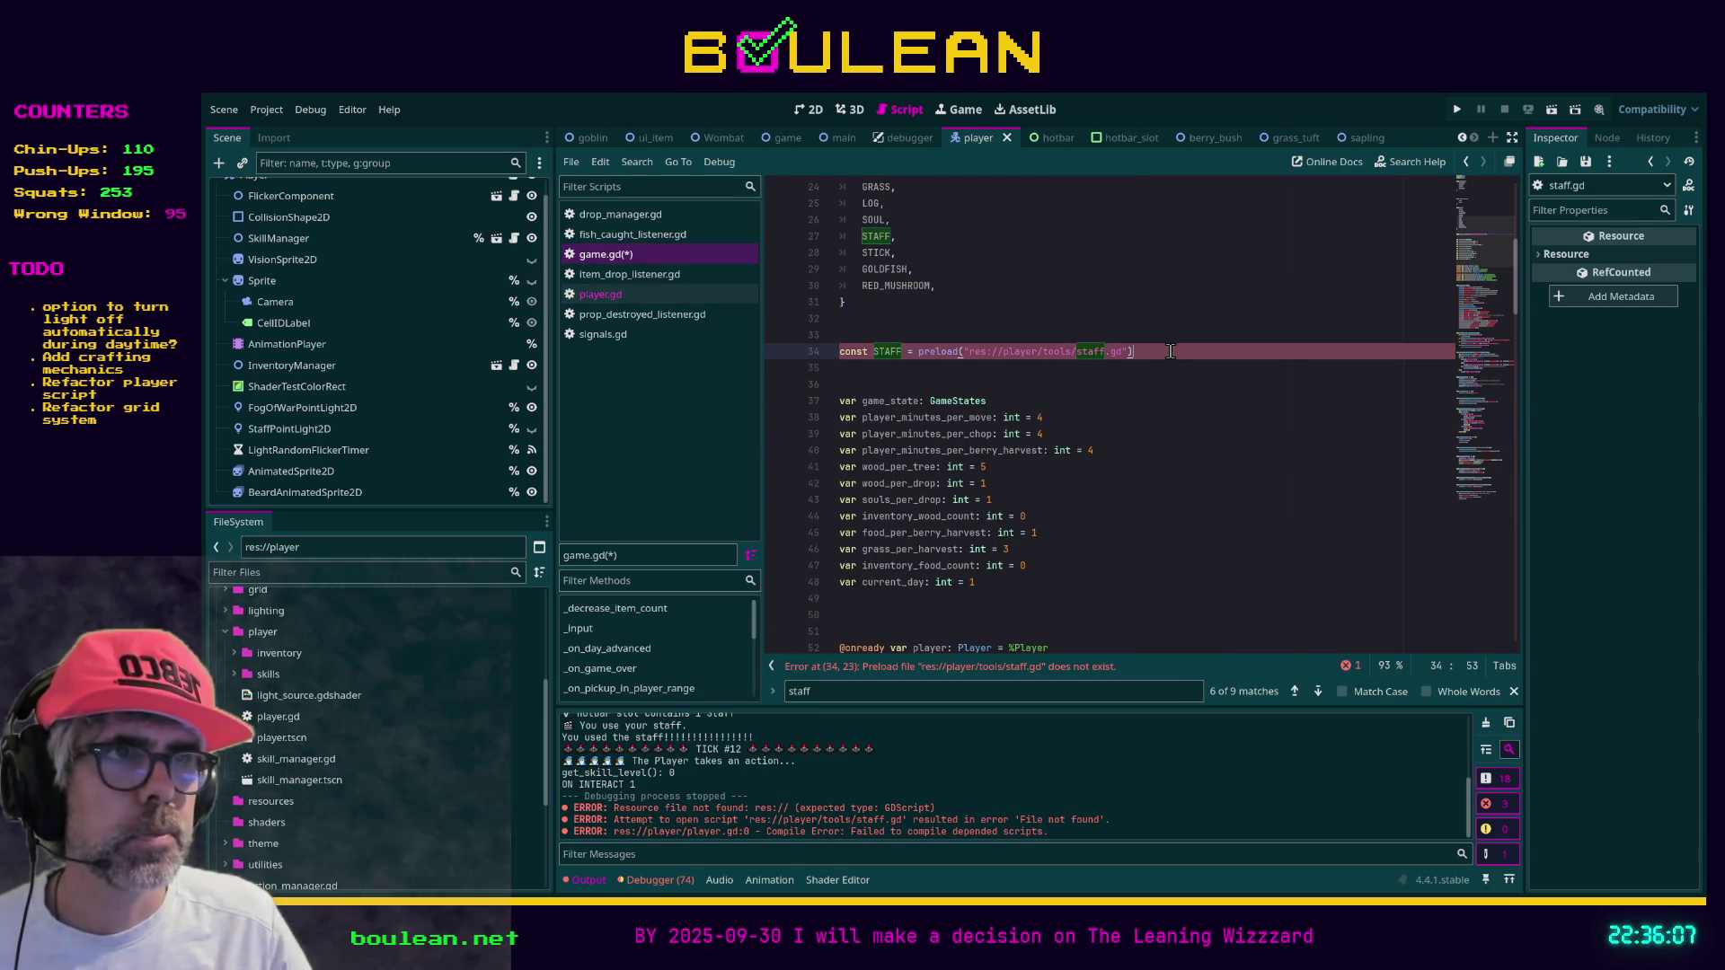
key("ctrl+k")
left_click(1200, 457)
key("ctrl+s")
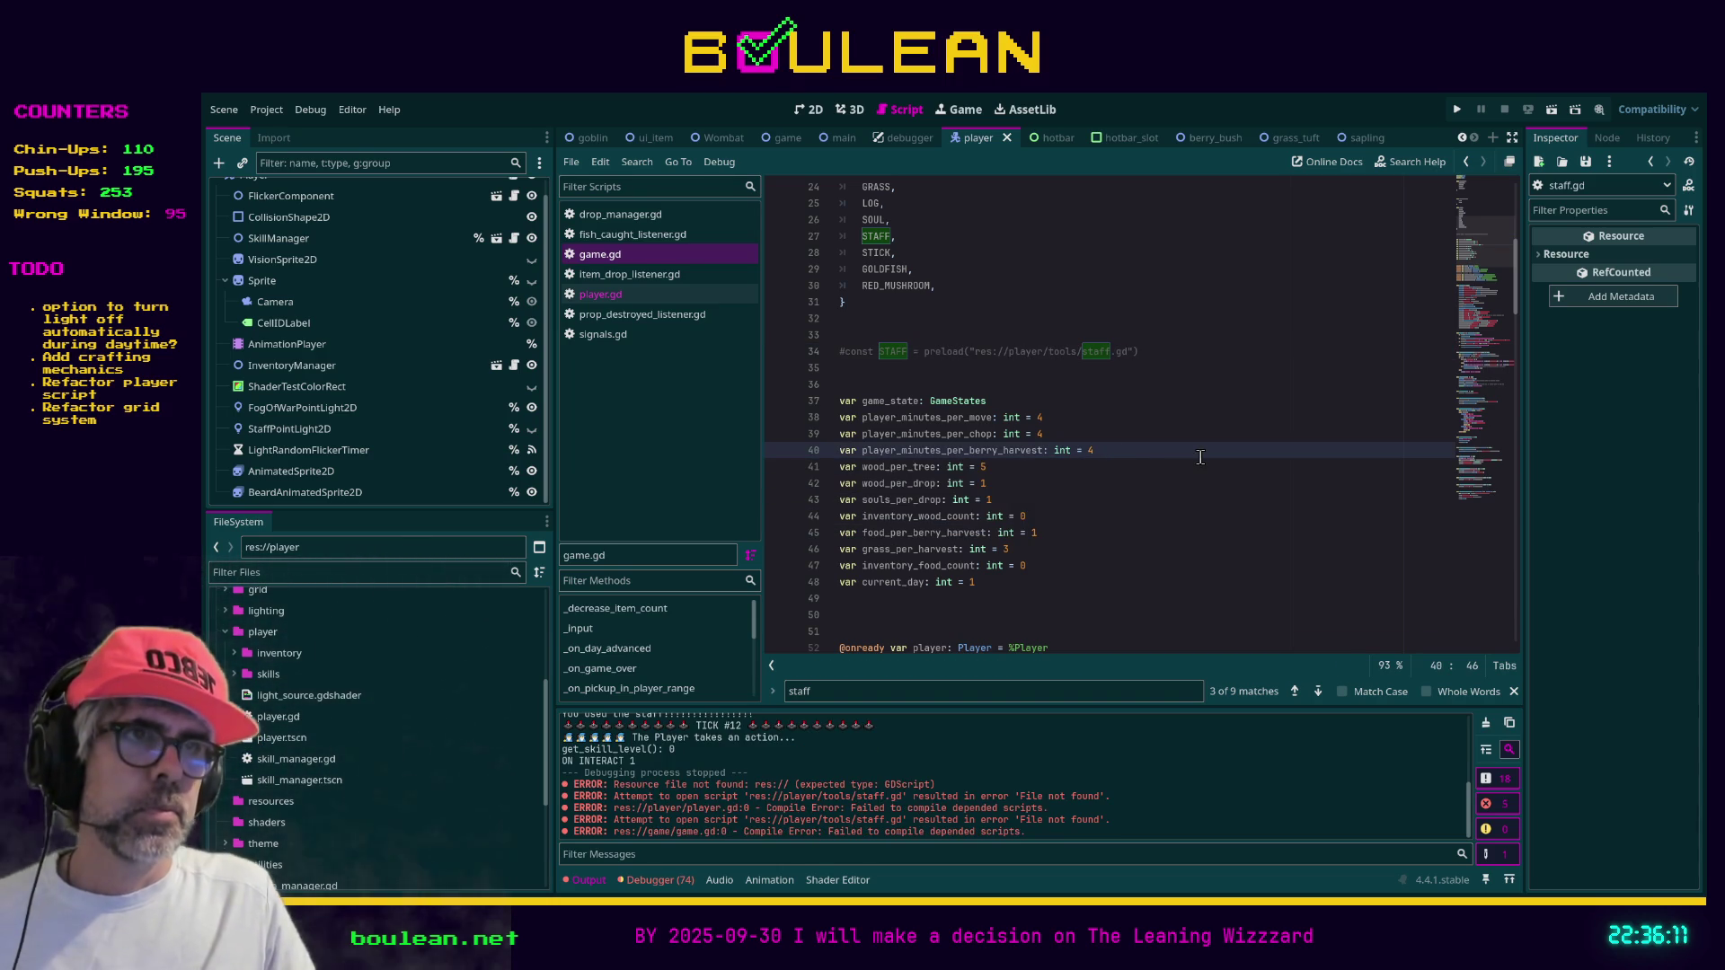
key("F5")
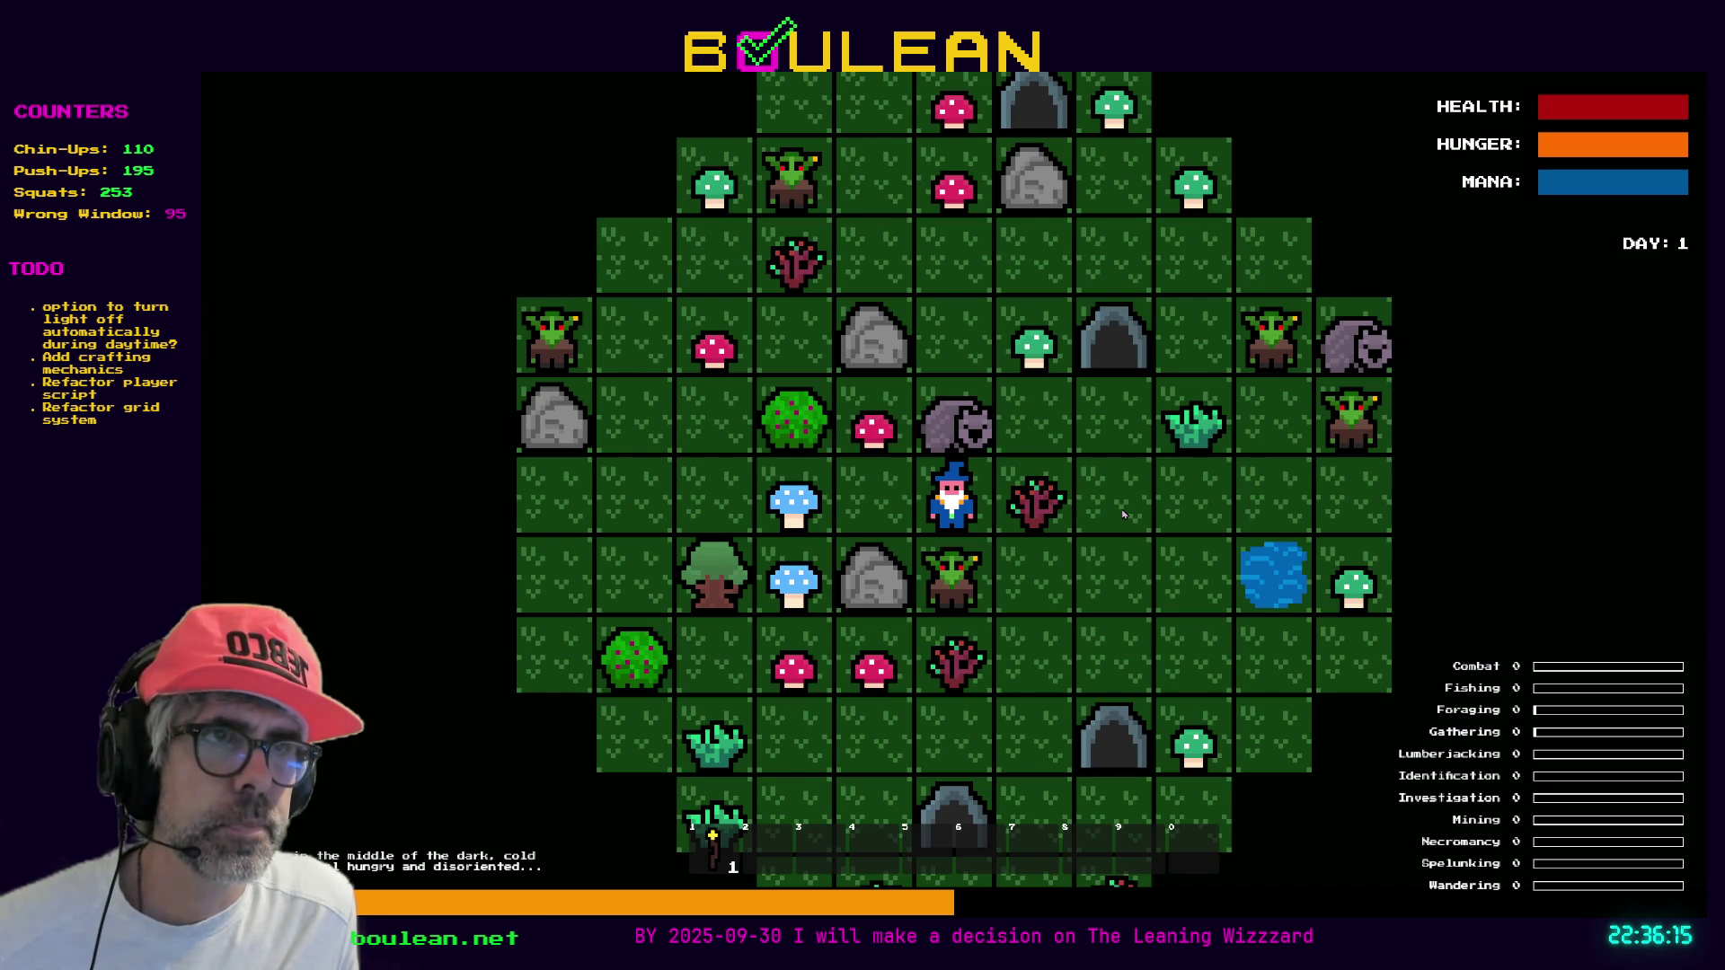
Attack the adjacent goblin, then remove all goblins from the map via the F1 debug menu
key("Right")
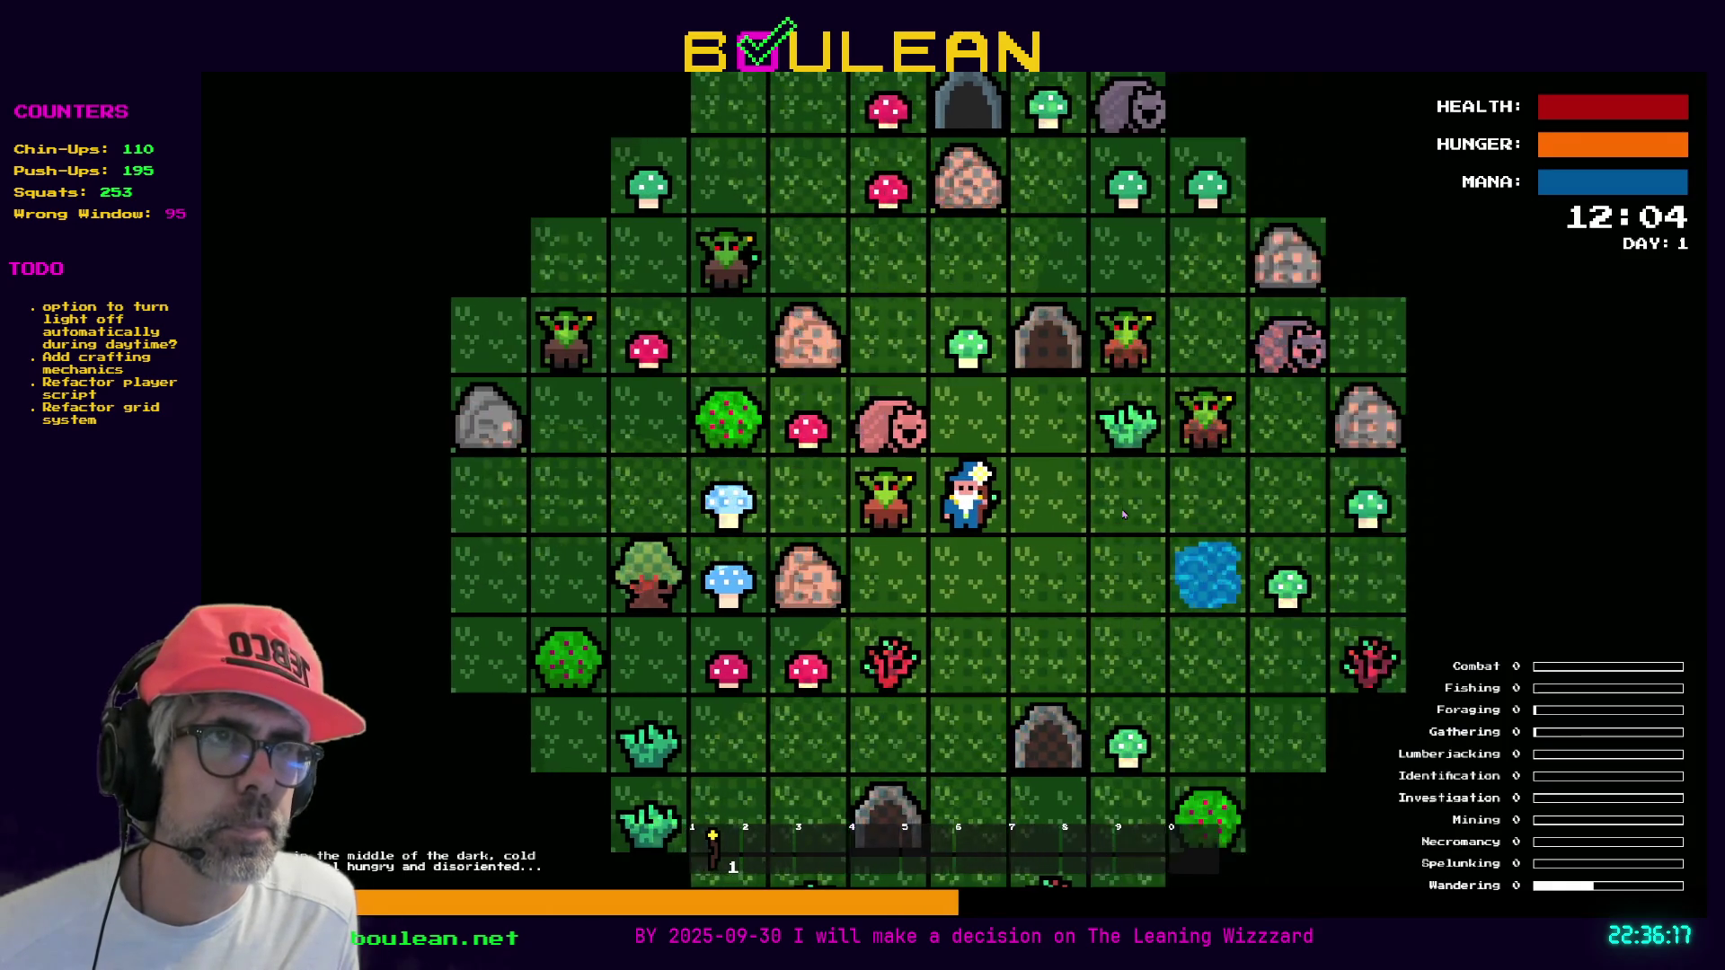
key("Right")
key("Right")
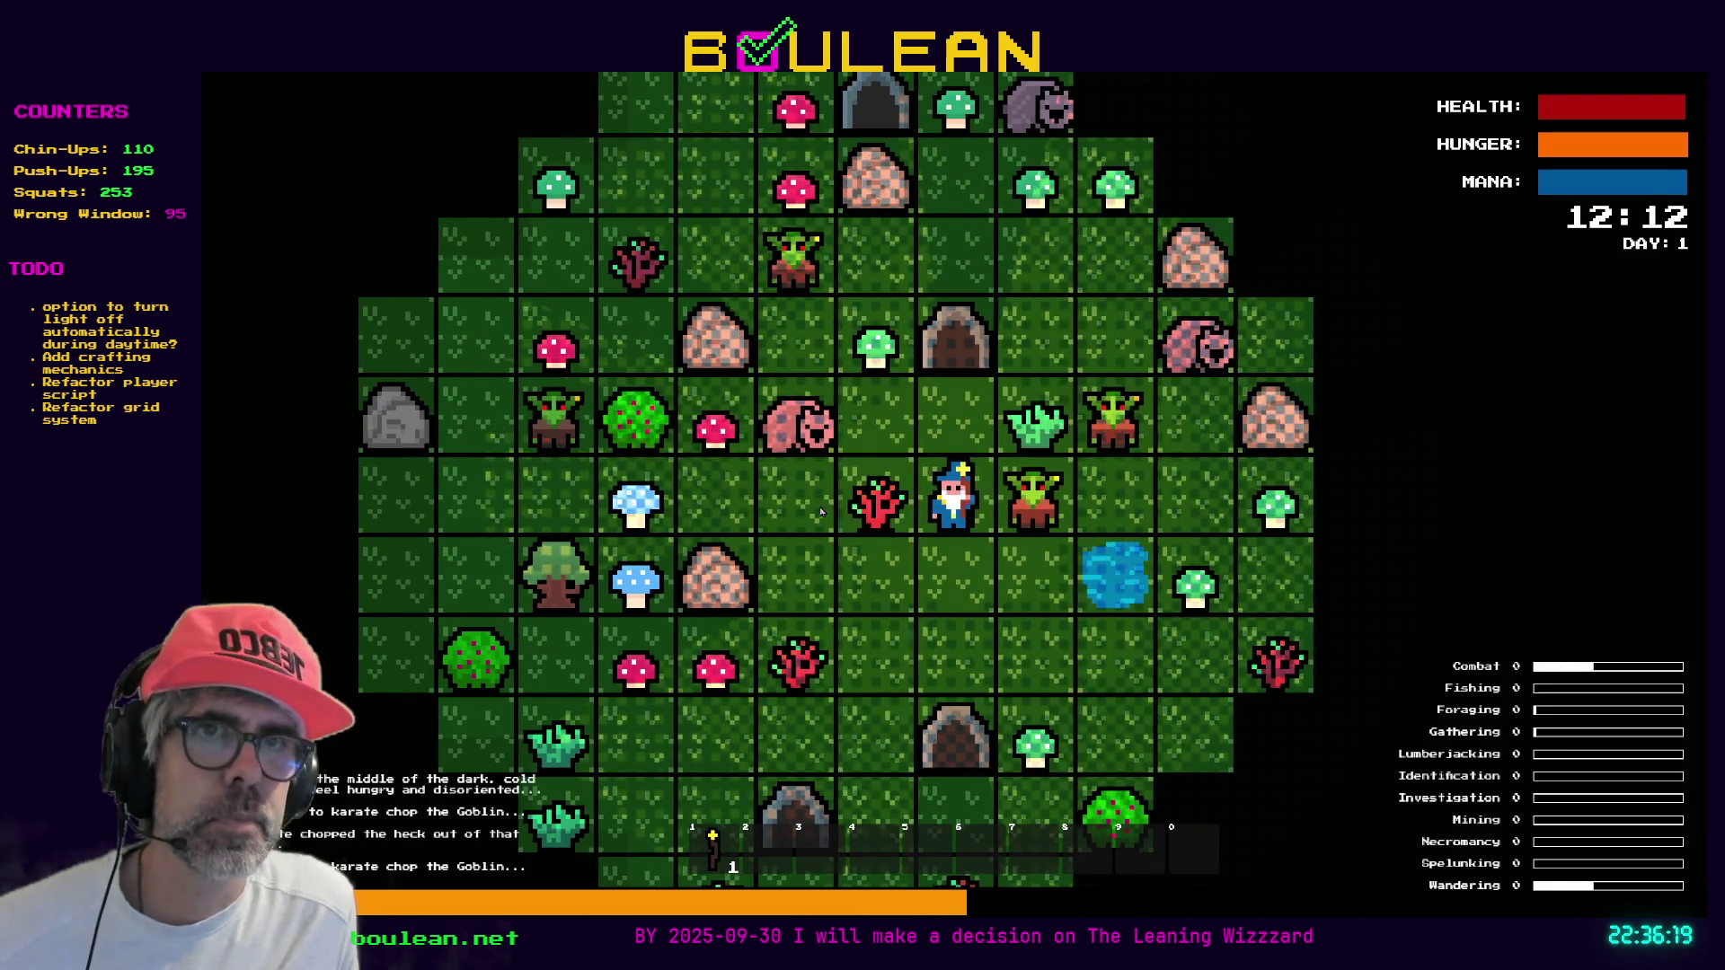
key("Left")
key("Left")
key("F1")
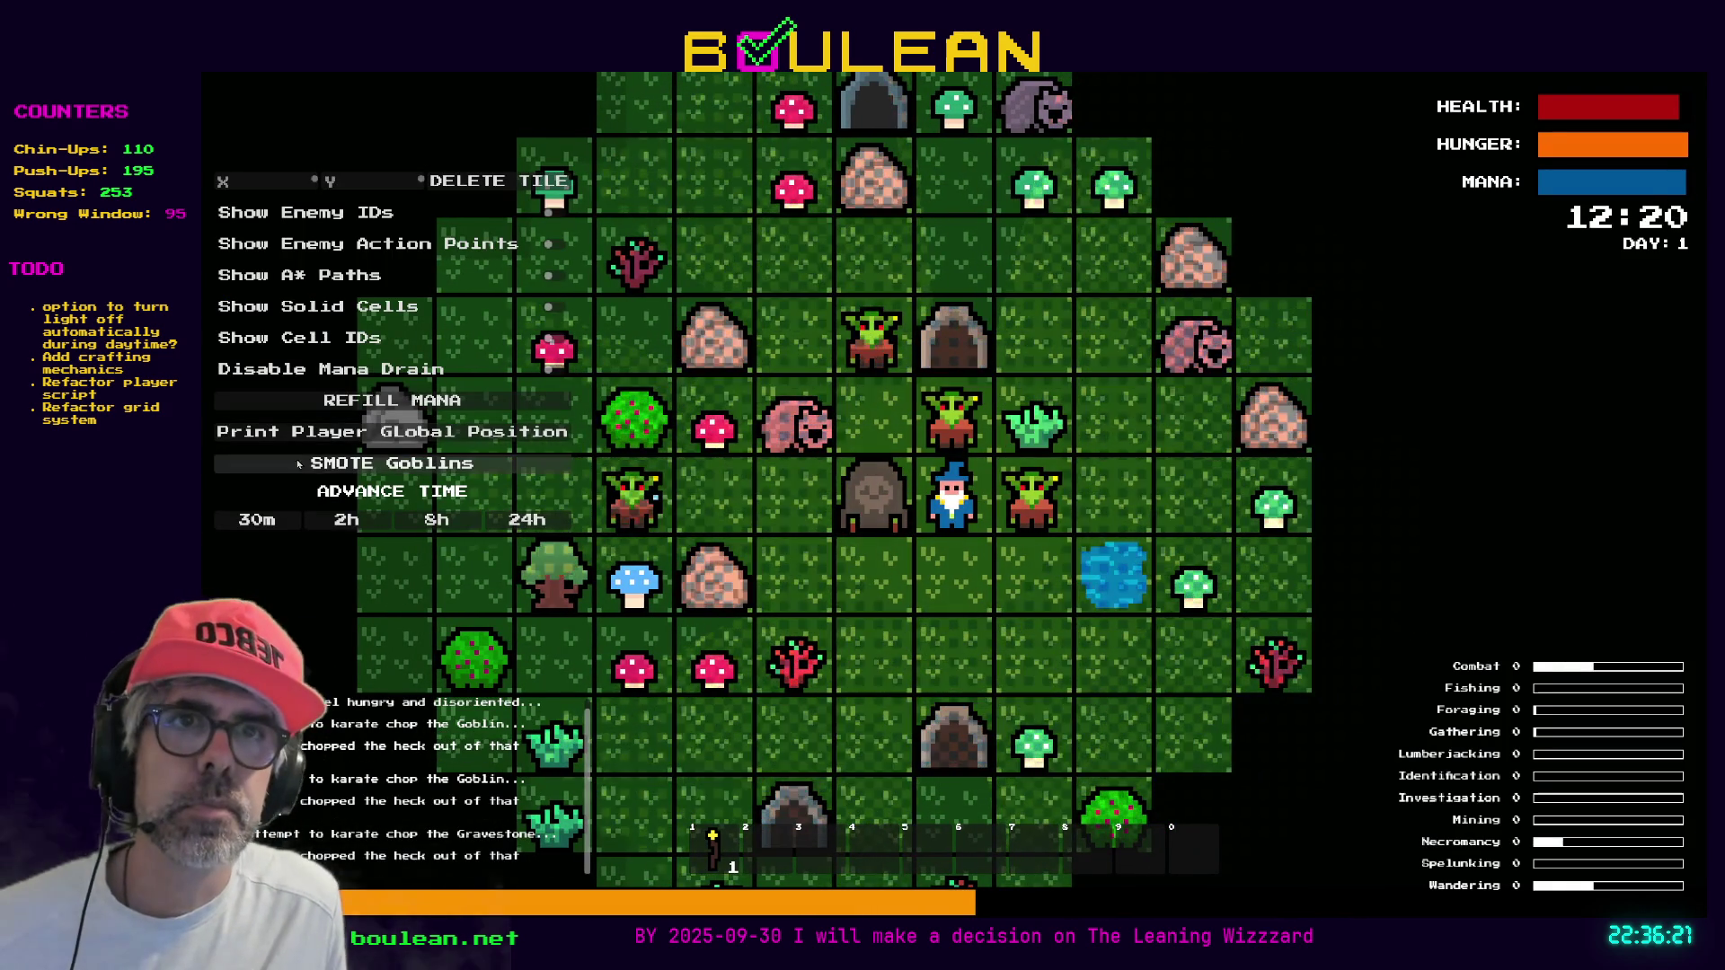
left_click(299, 465)
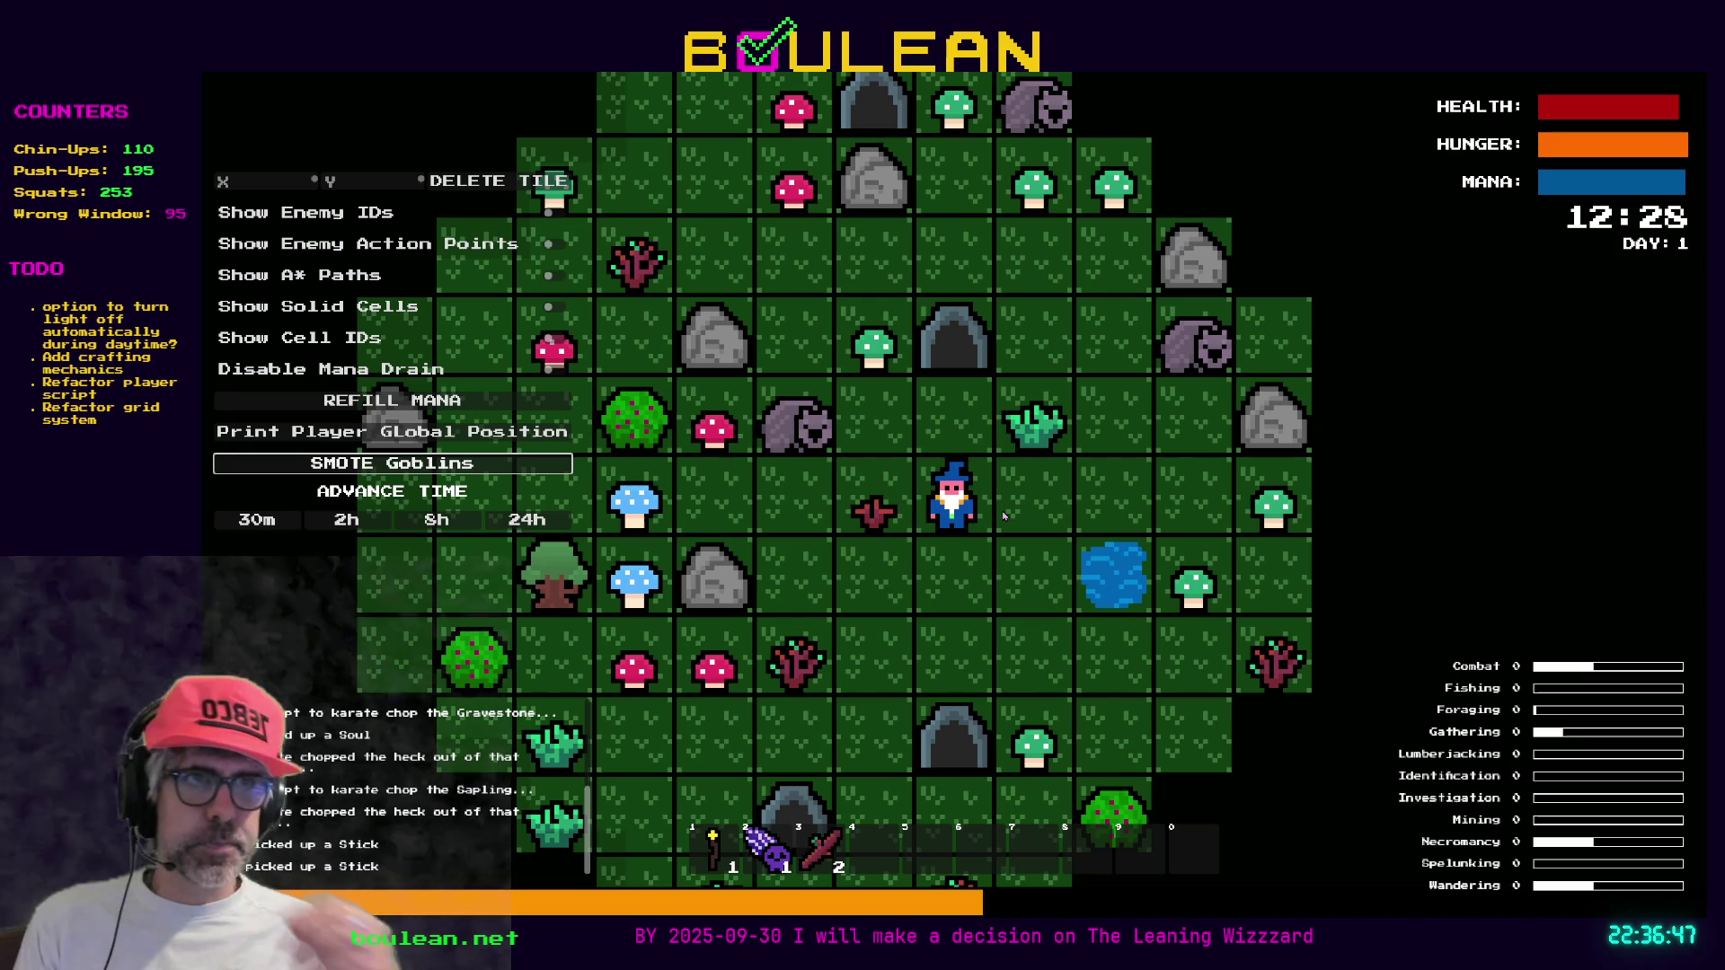
Chop the Grass Tuft, fish in the water and collect a Green Mushroom
key("w")
key("d")
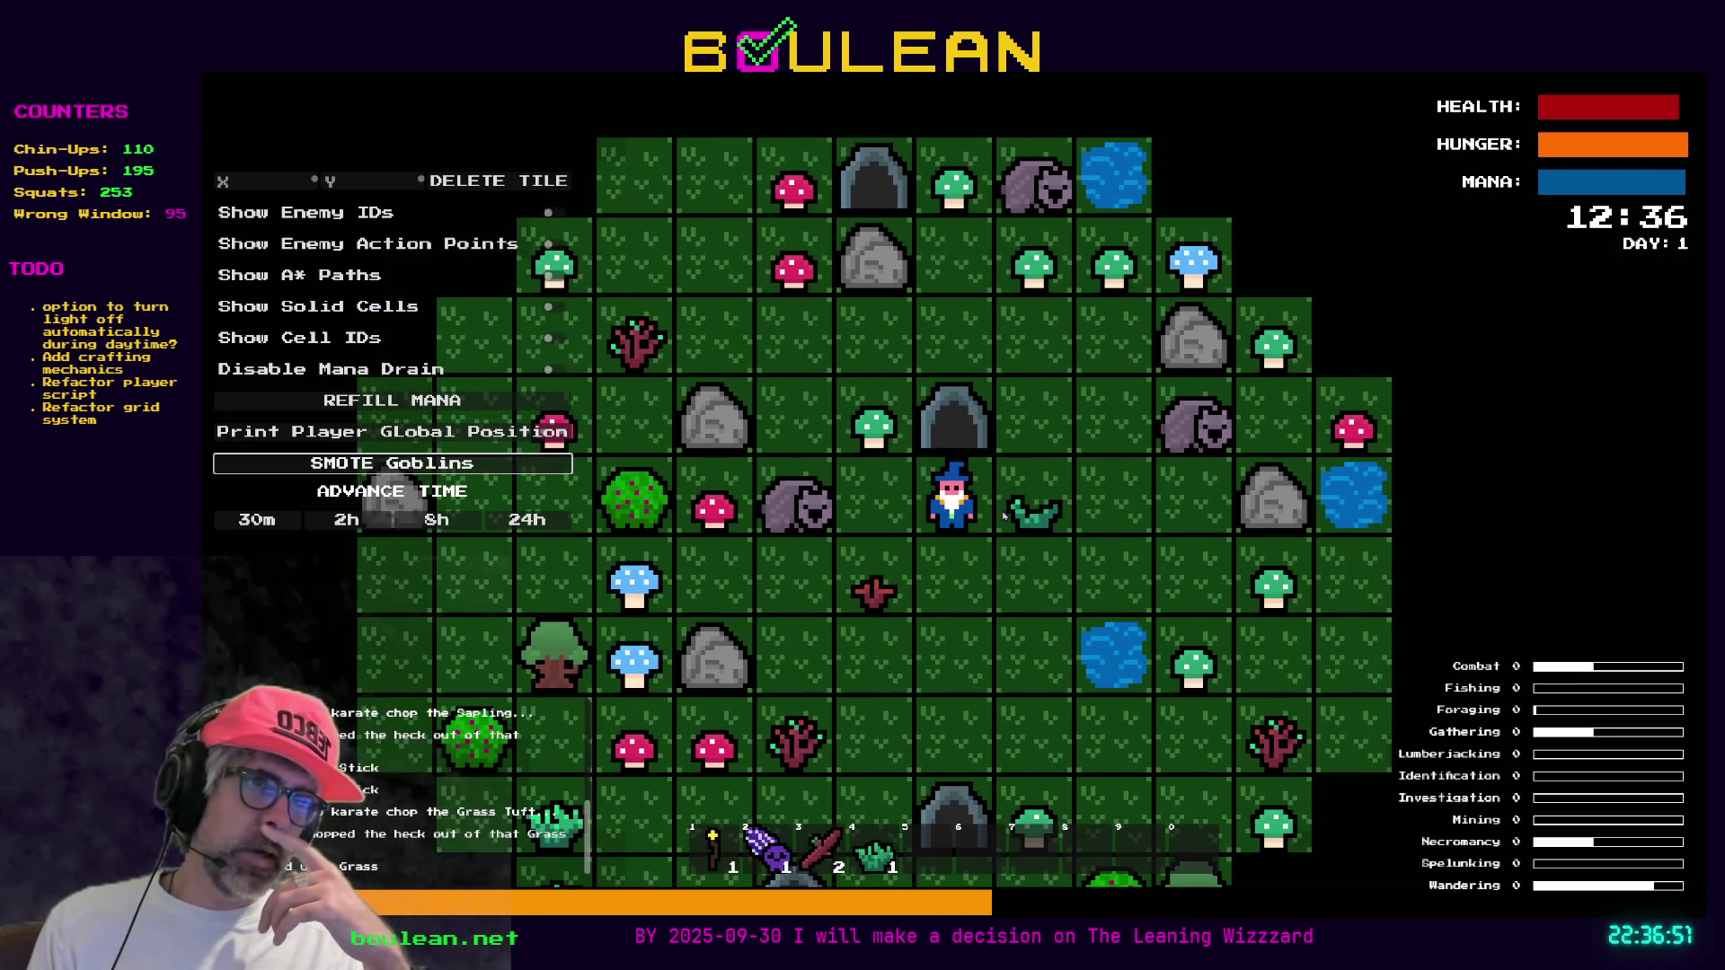
key("s")
key("s")
key("d")
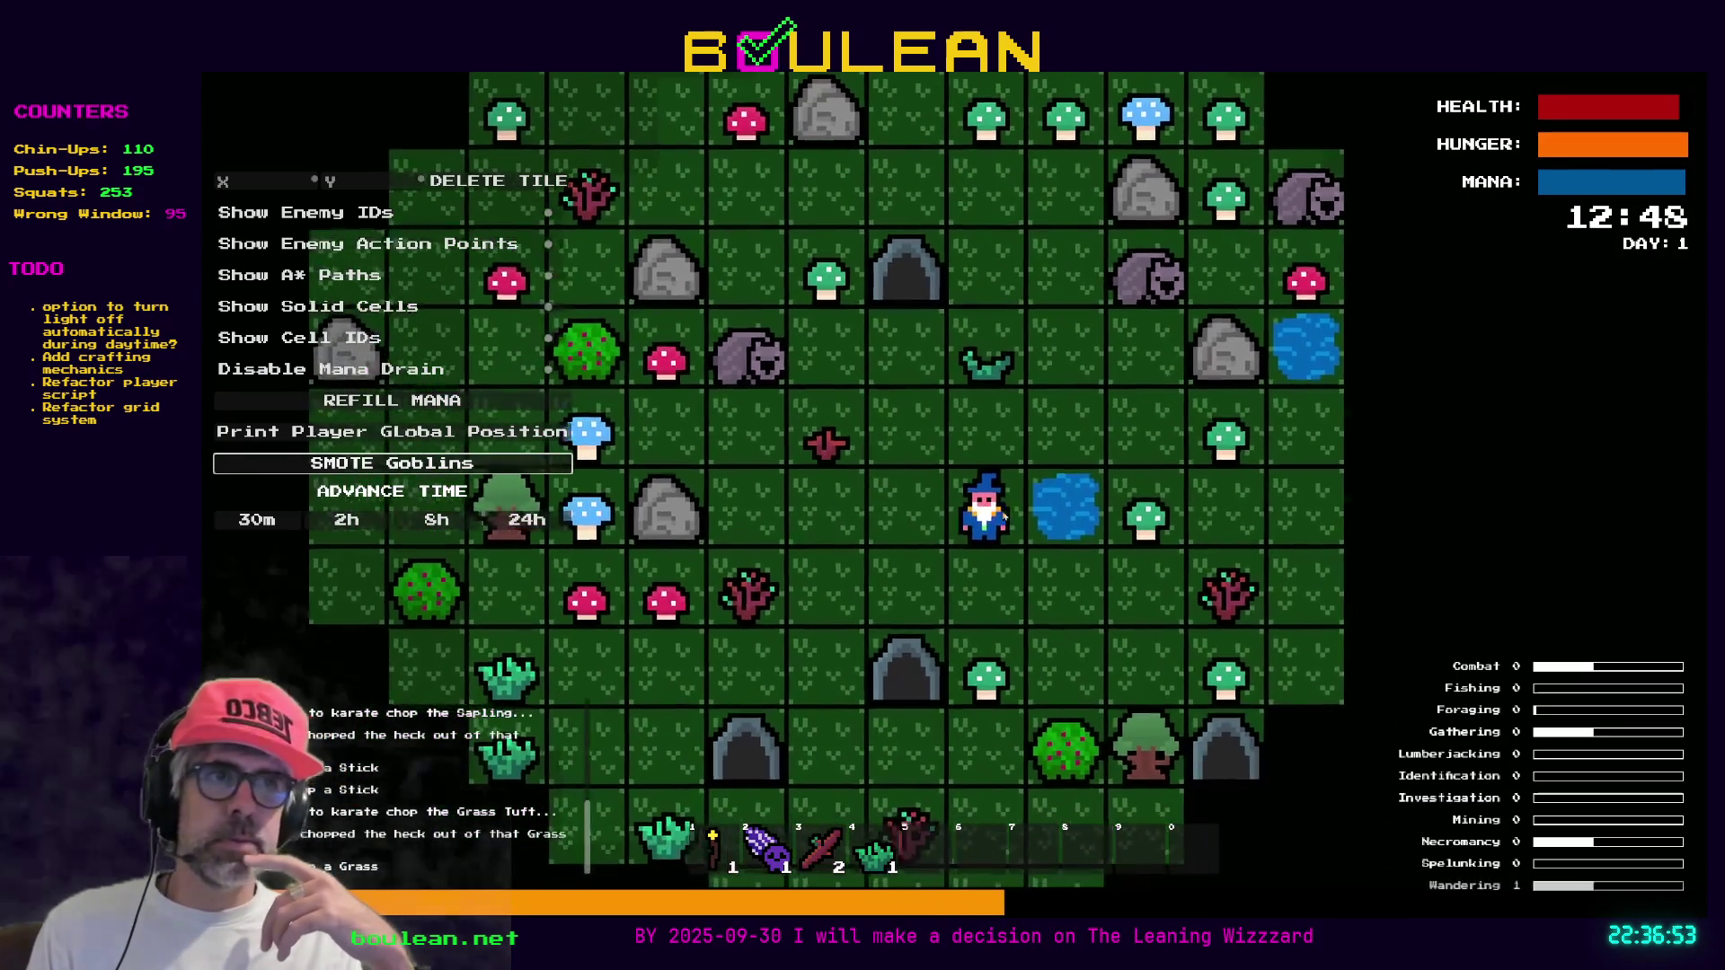
key("d")
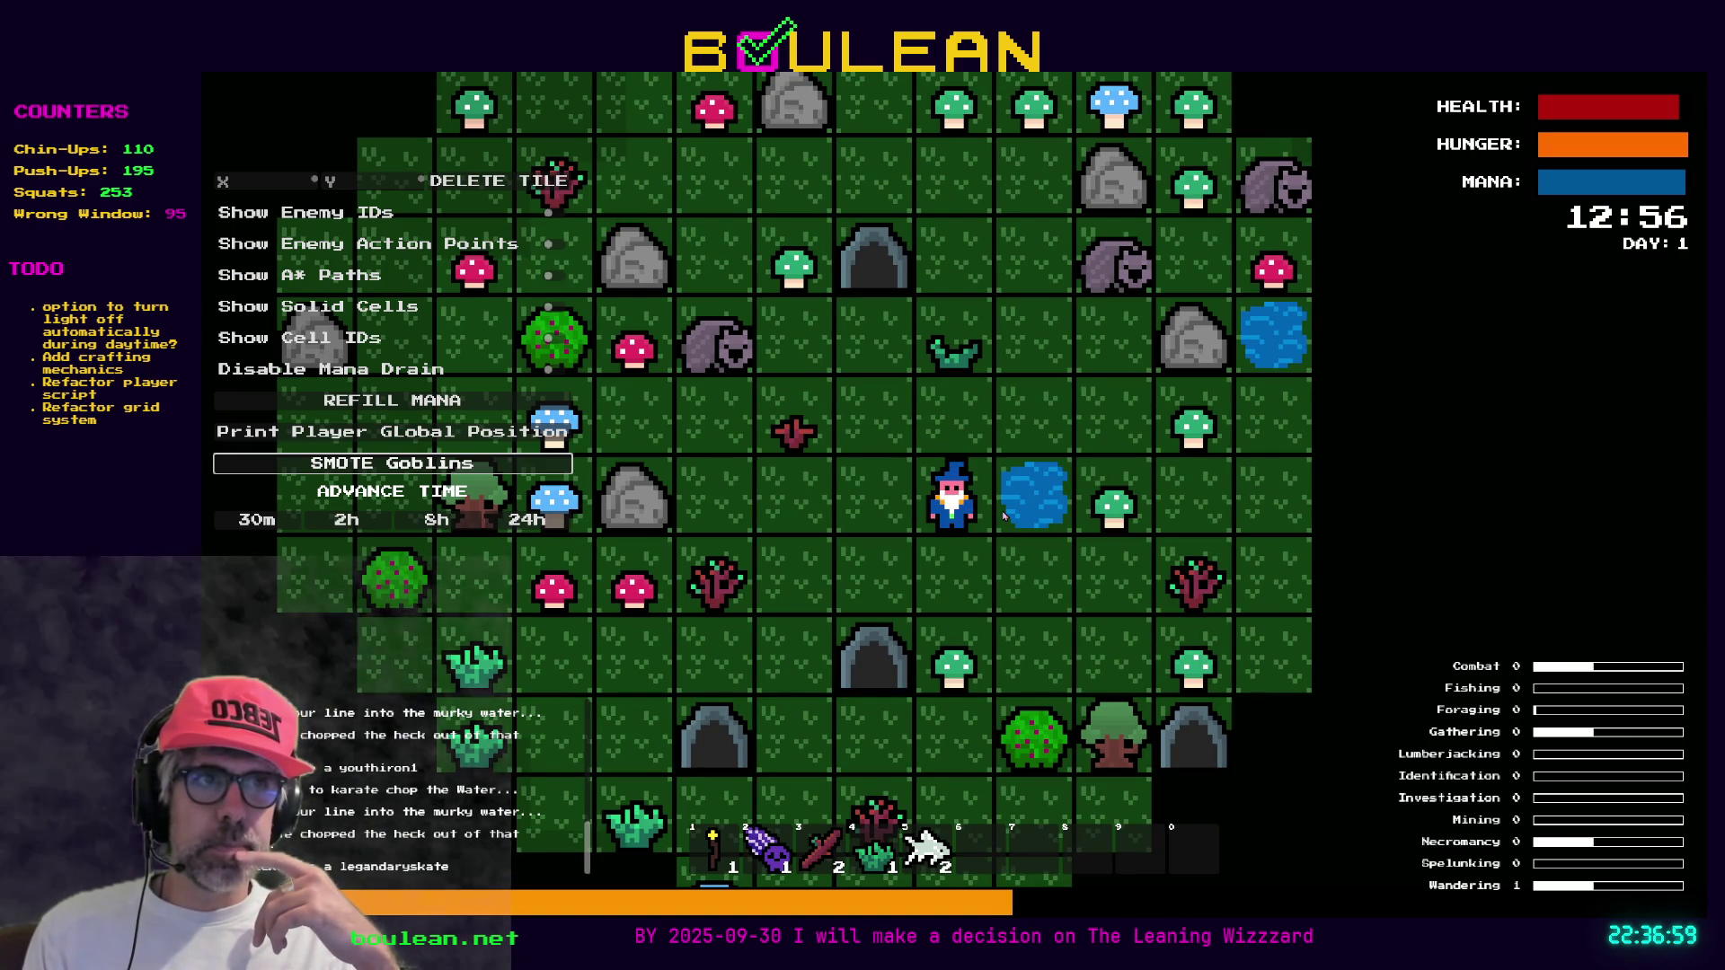
key("d")
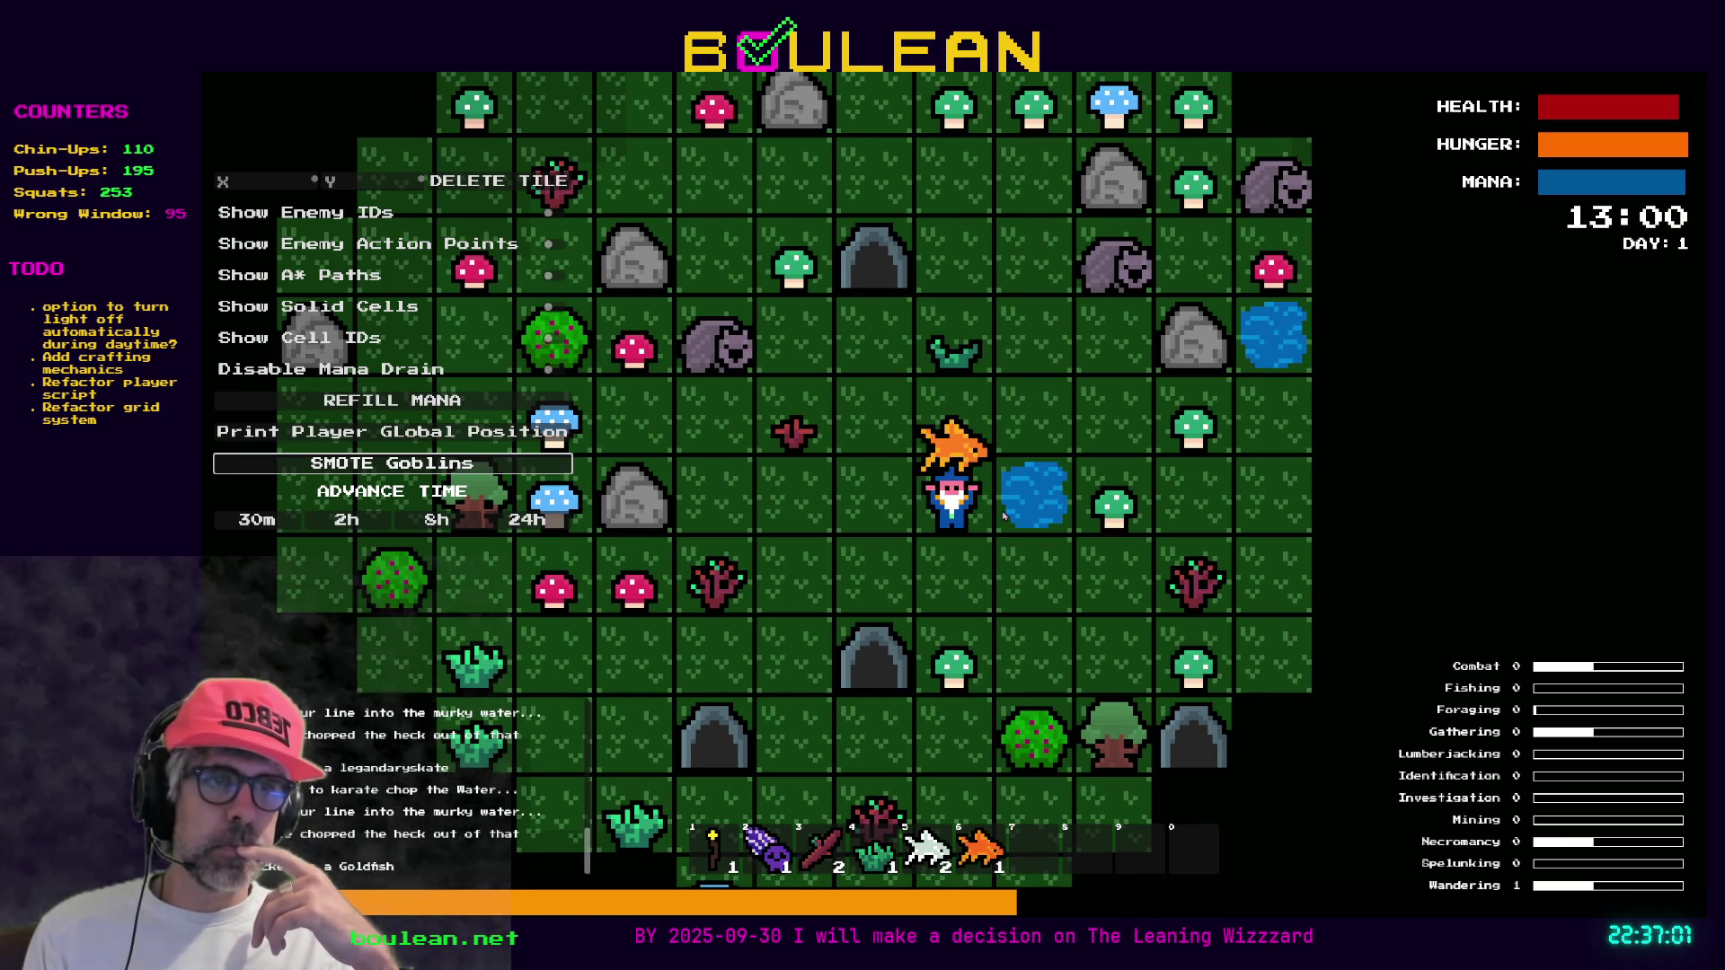
key("s")
key("s")
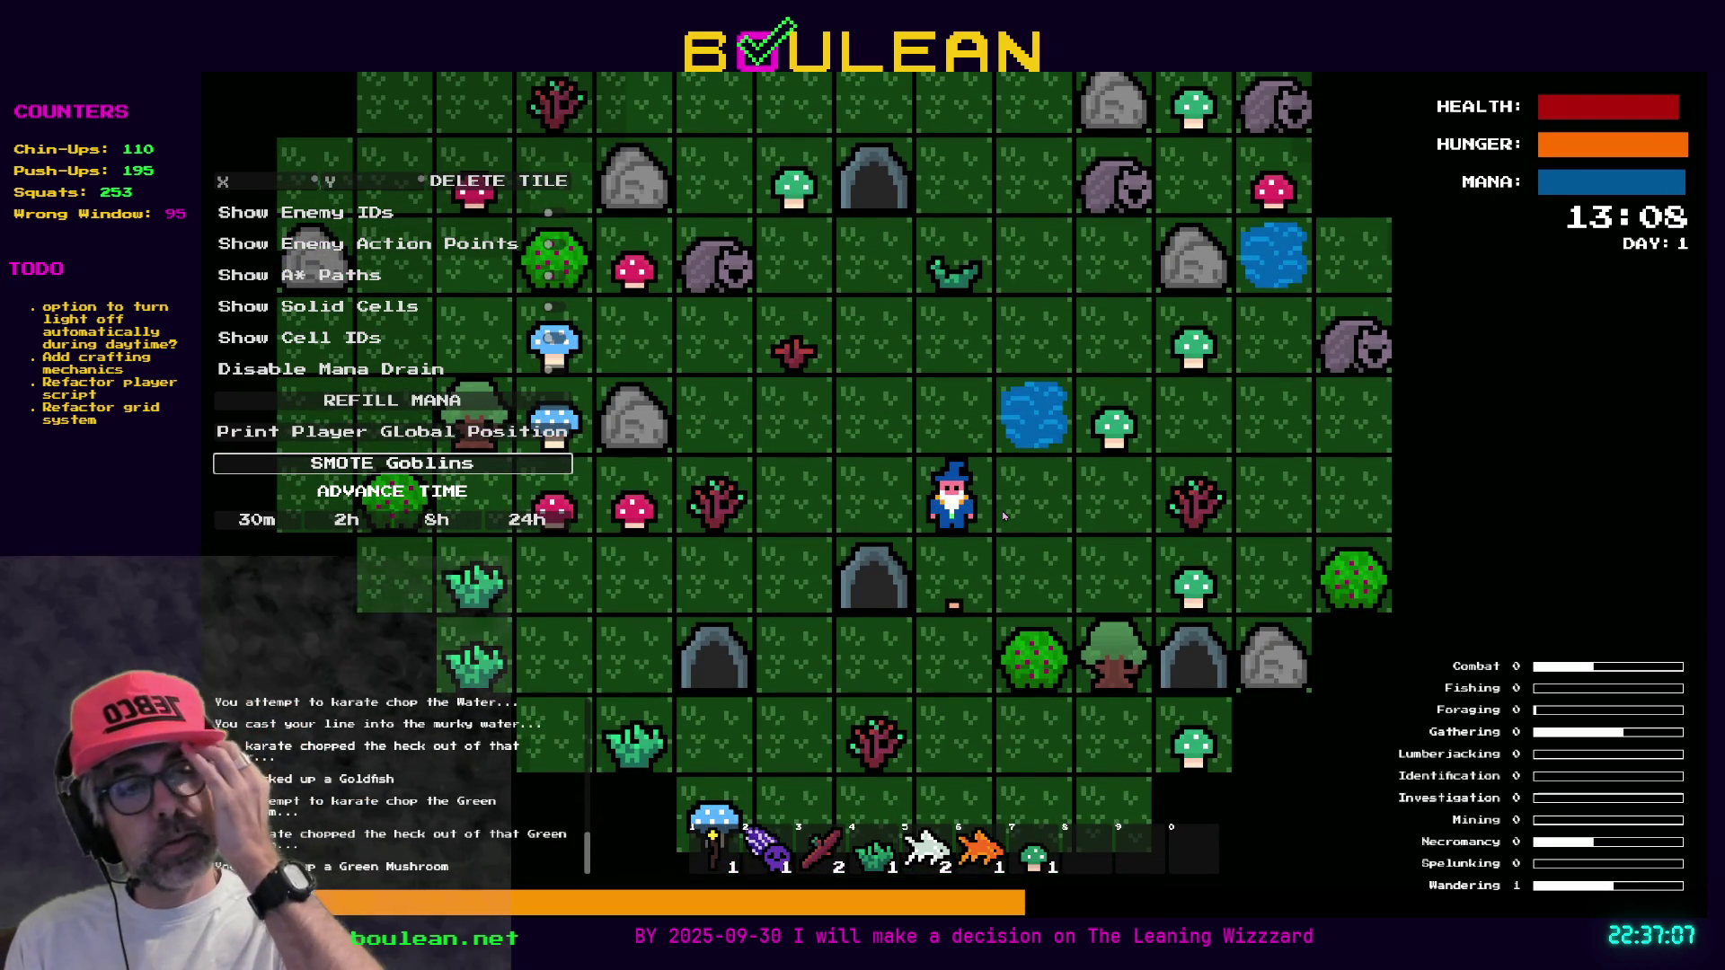
key("d")
key("d")
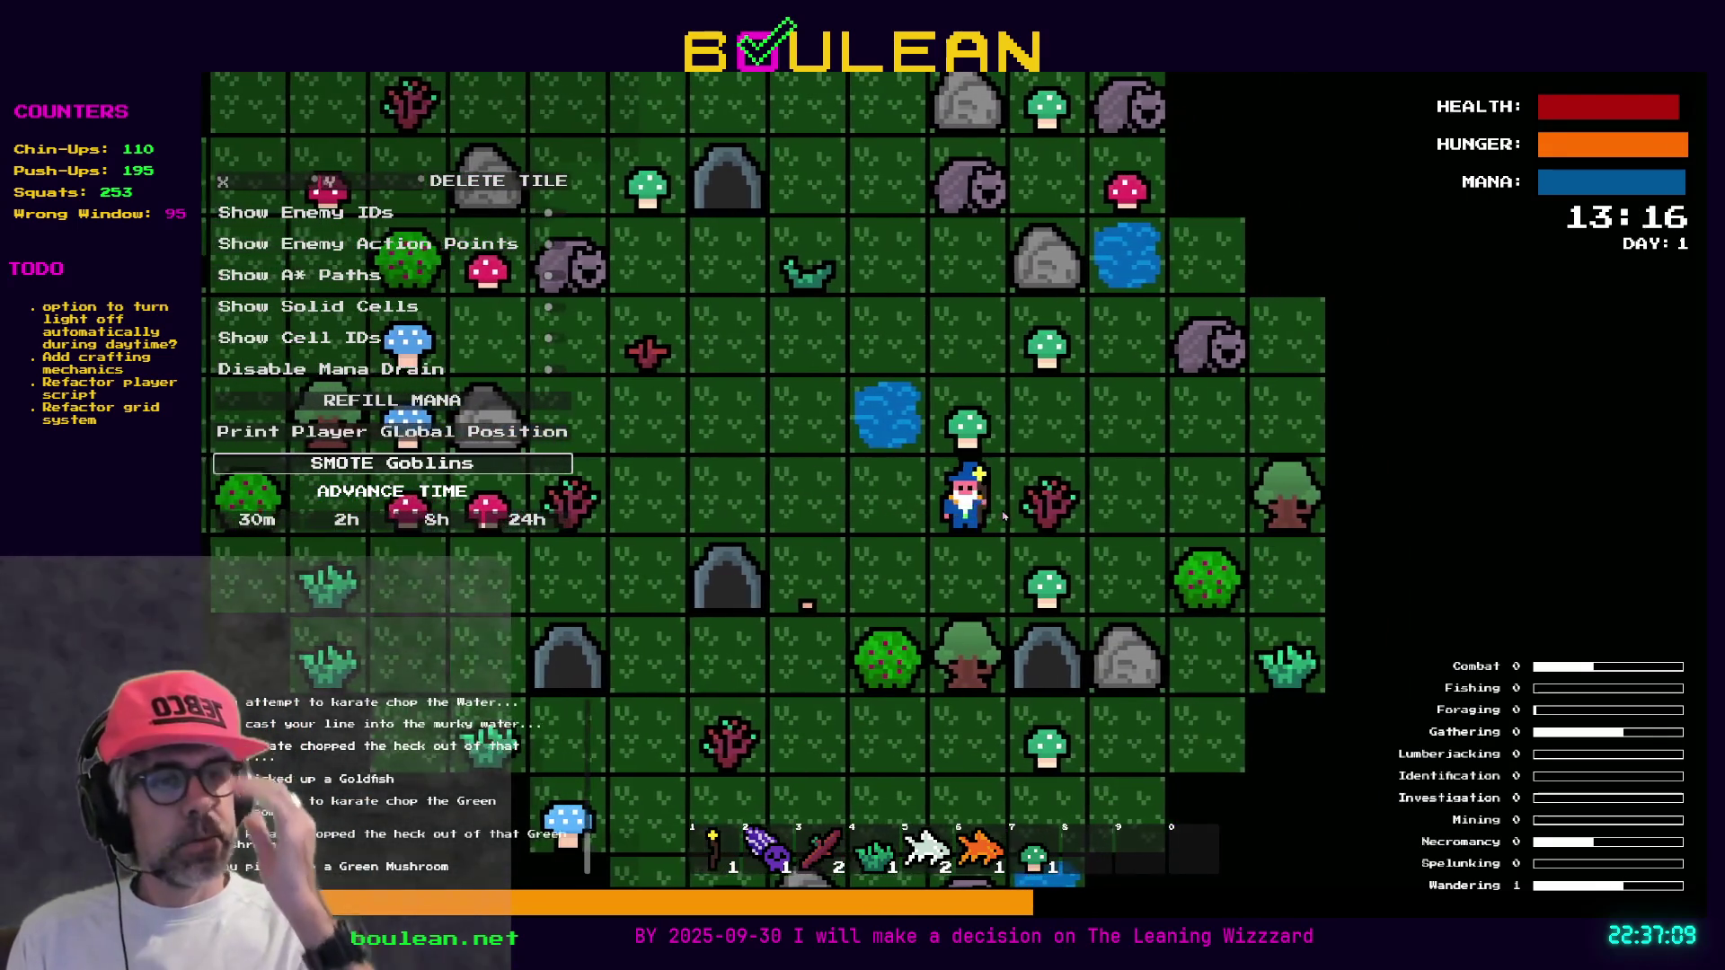
key("w")
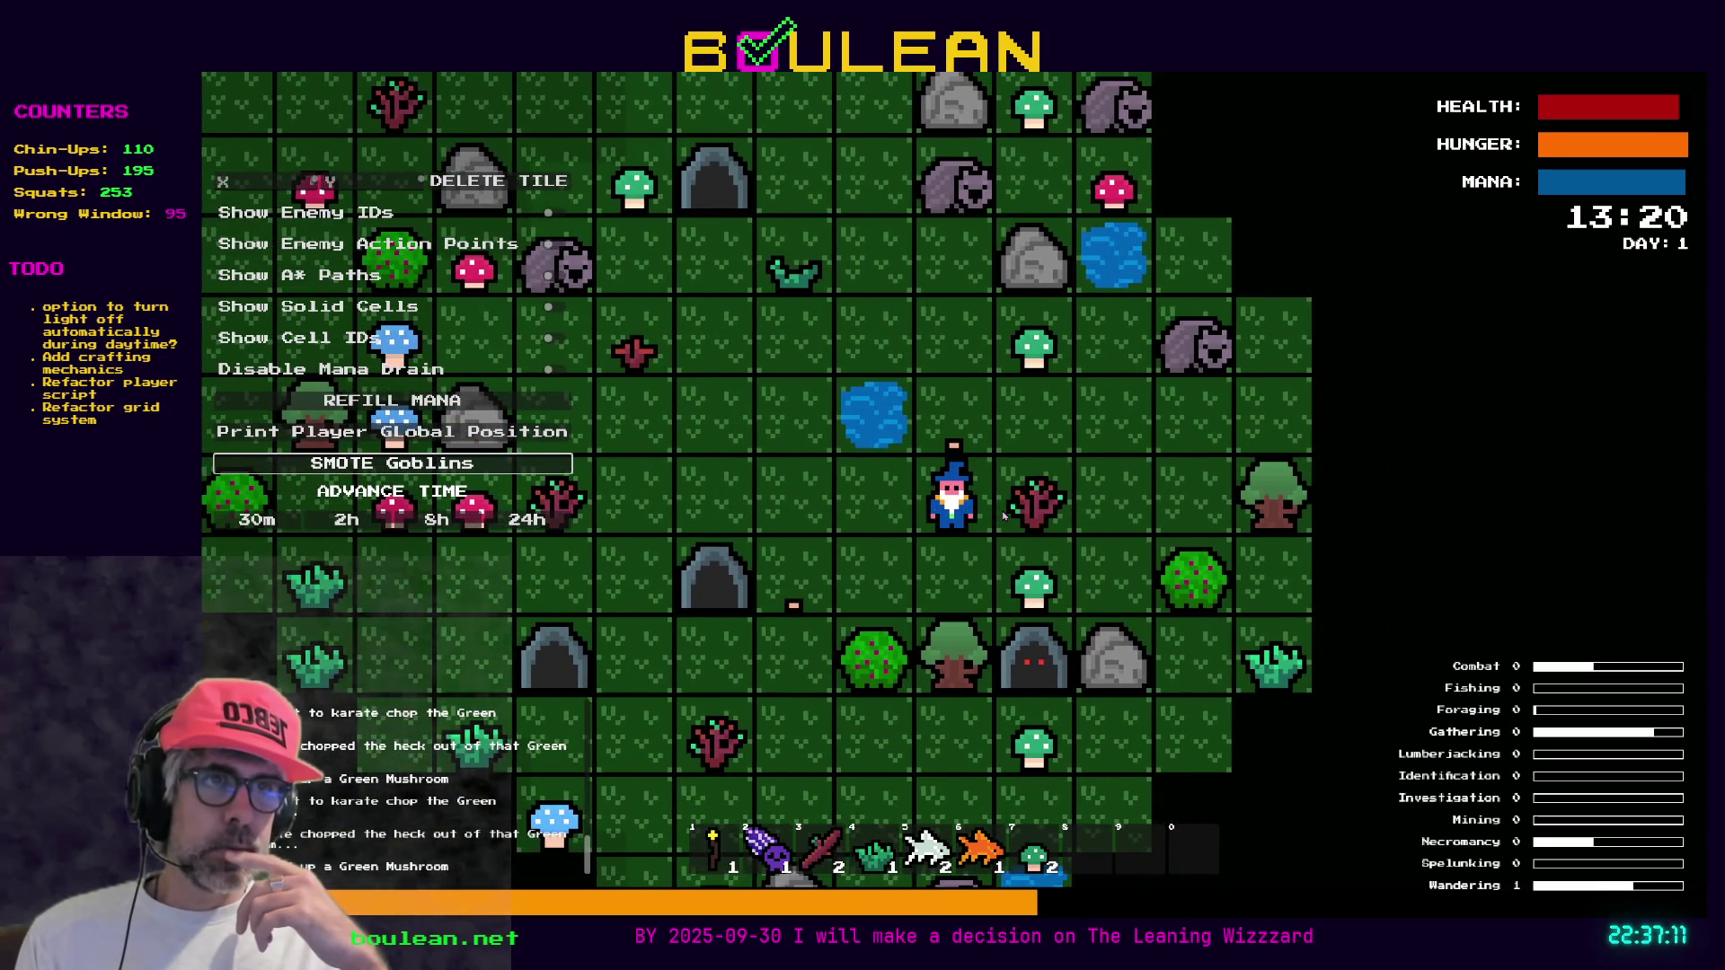
key("w")
key("w")
key("d")
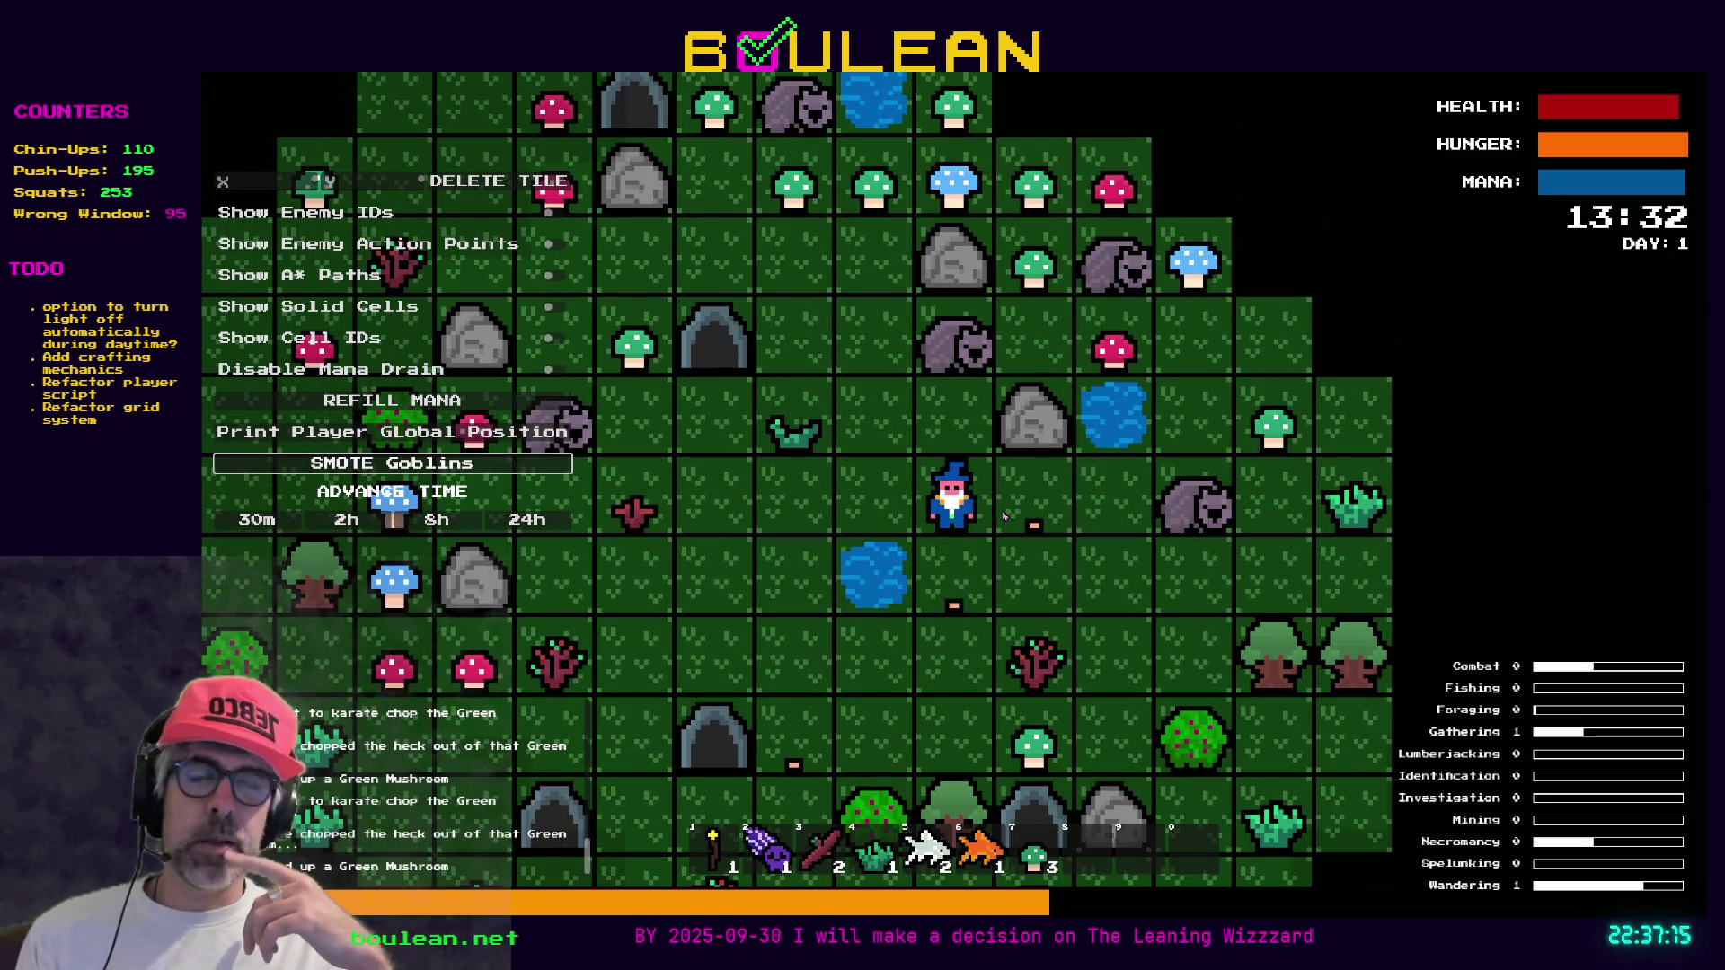
key("d")
key("d")
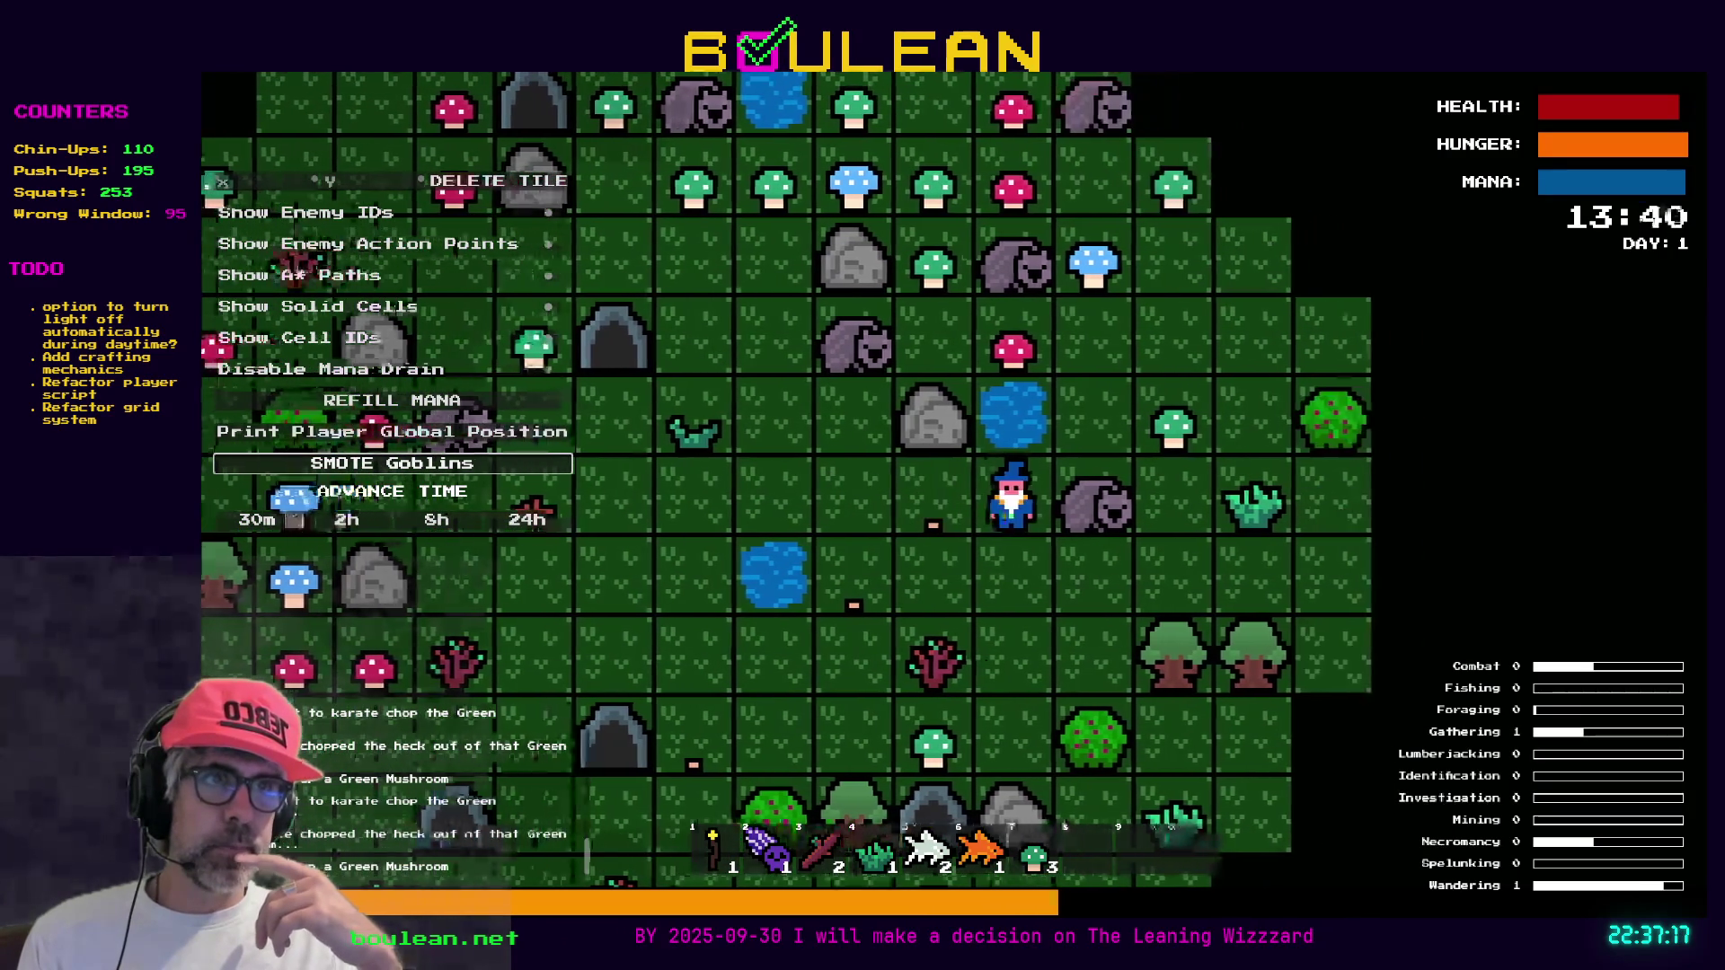
key("w")
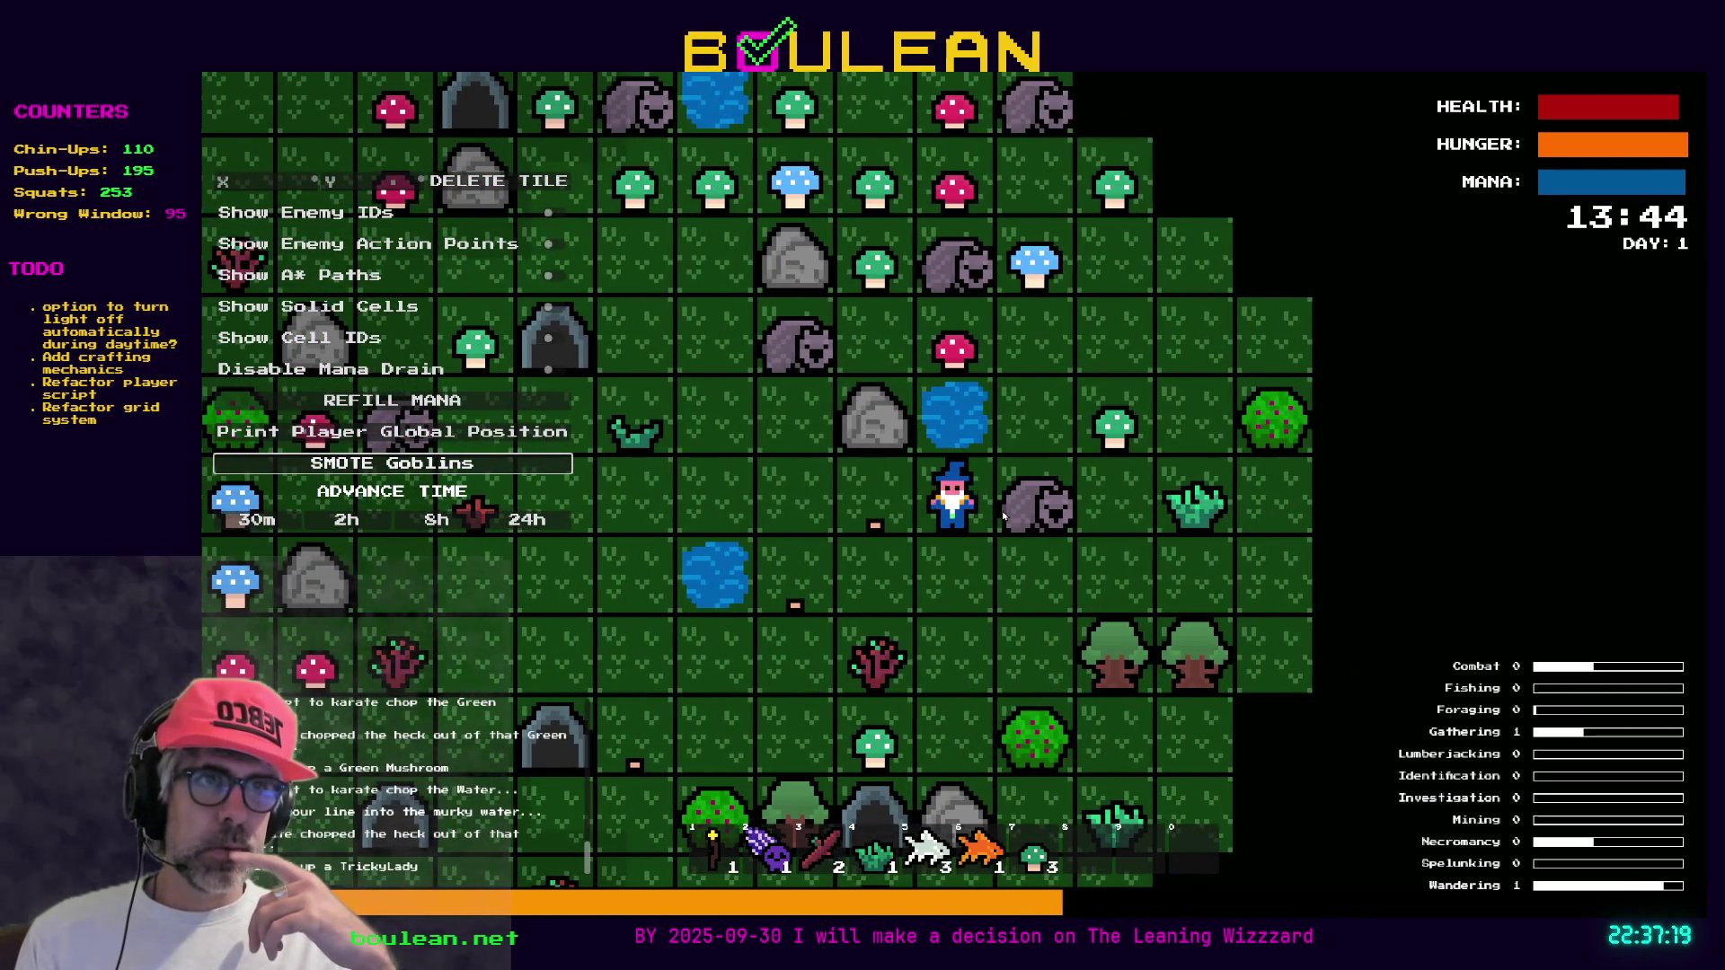
key("w")
Chop the red, blue and green mushrooms nearby and collect a Red Mushroom
key("w")
key("d")
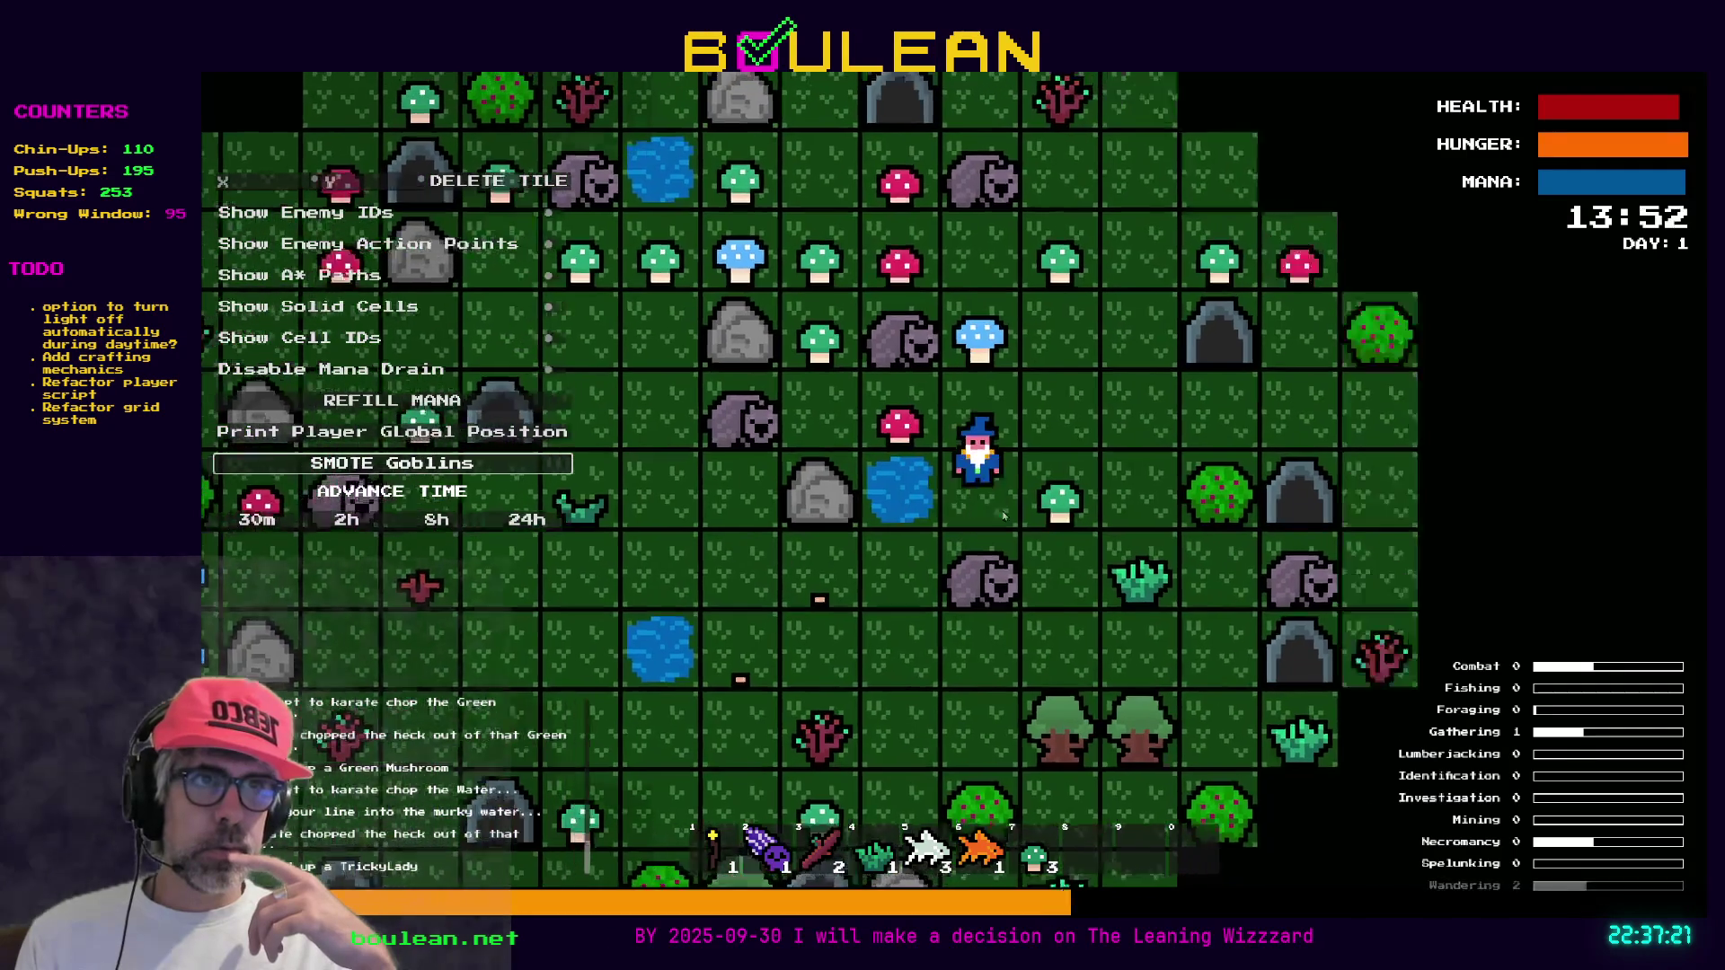
key("w")
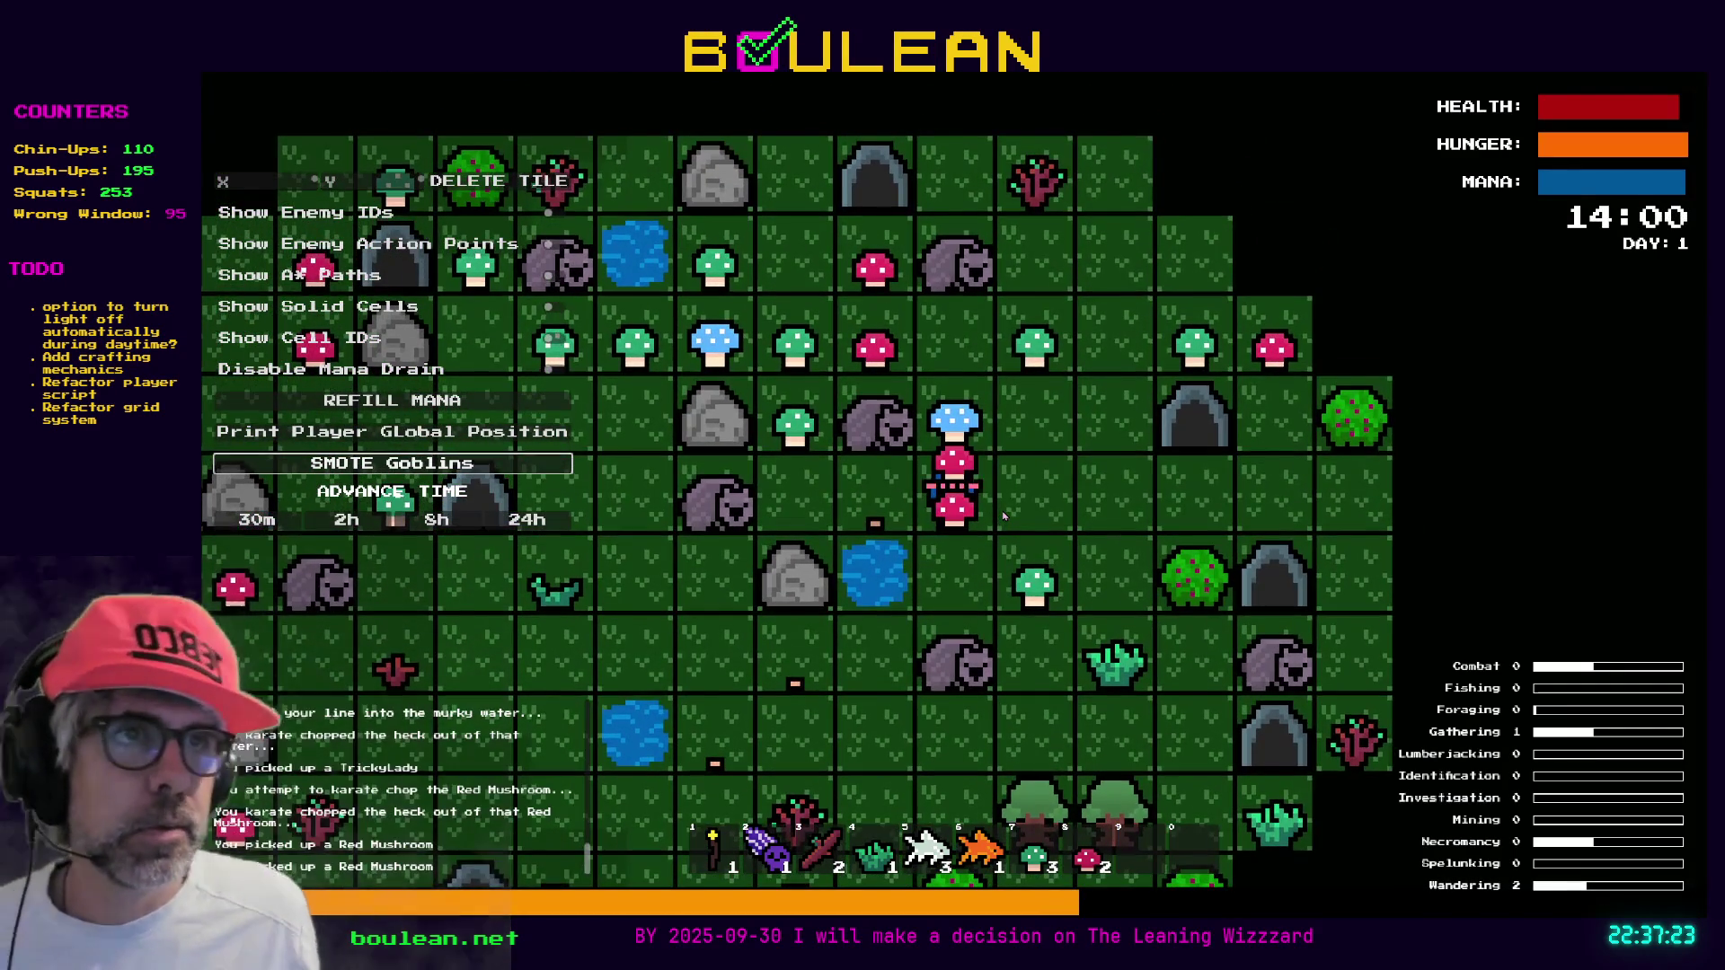
key("w")
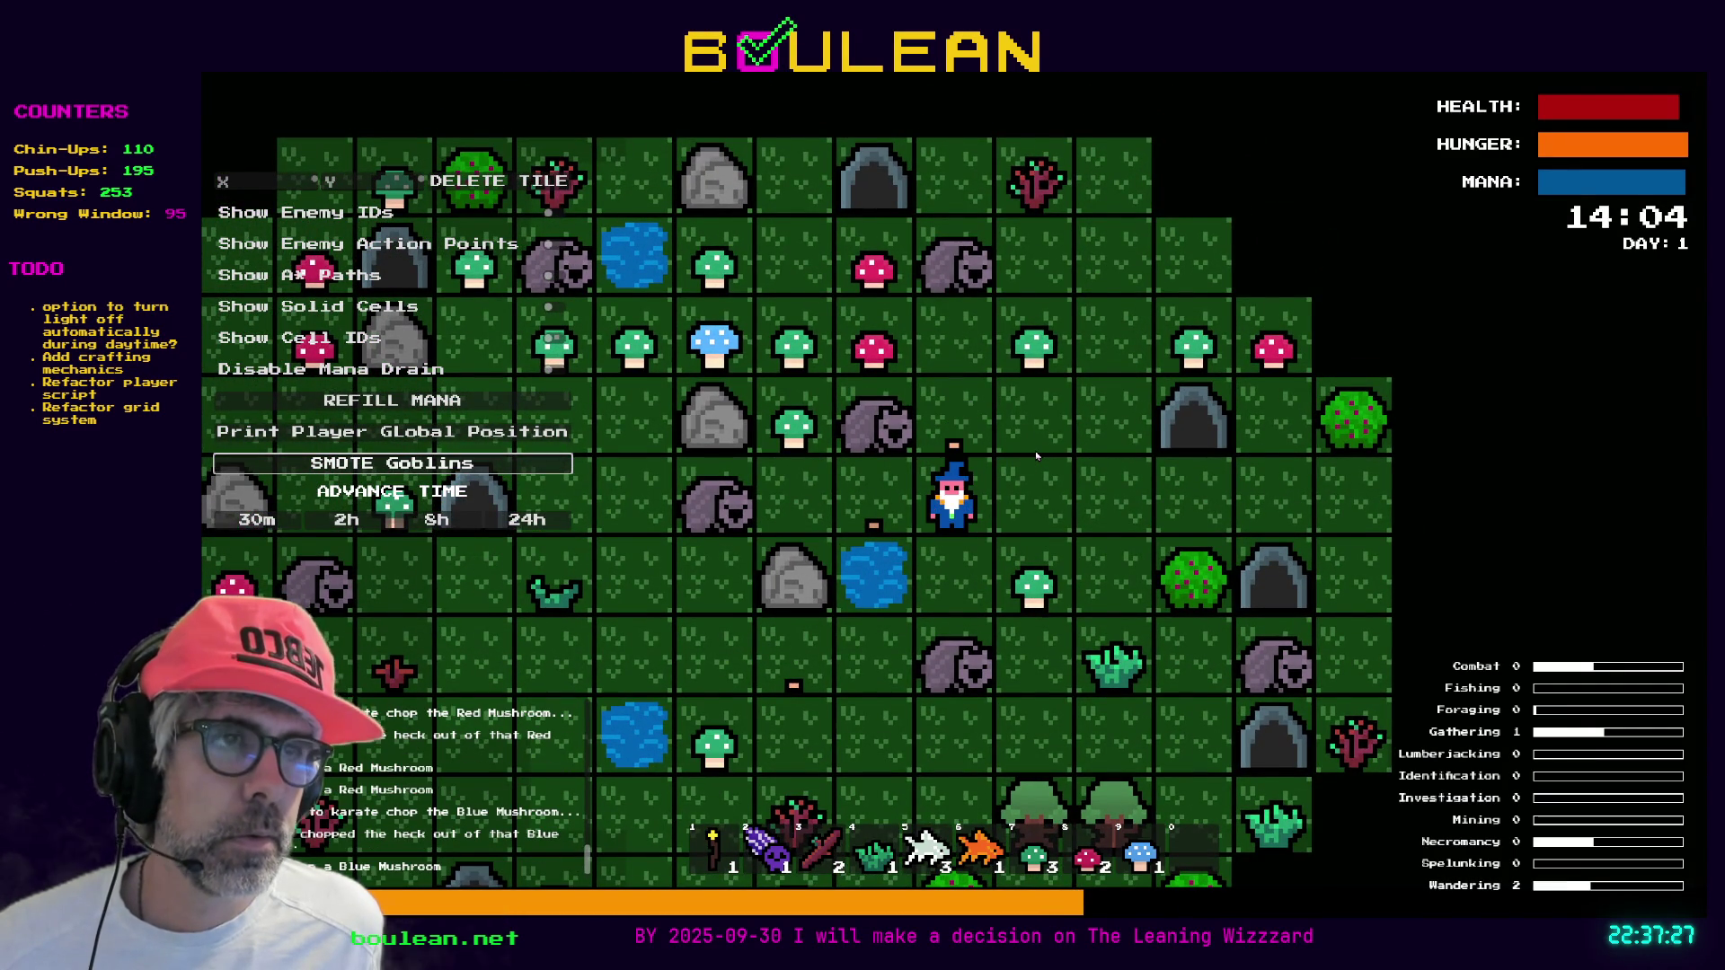
key("w")
key("w")
key("w")
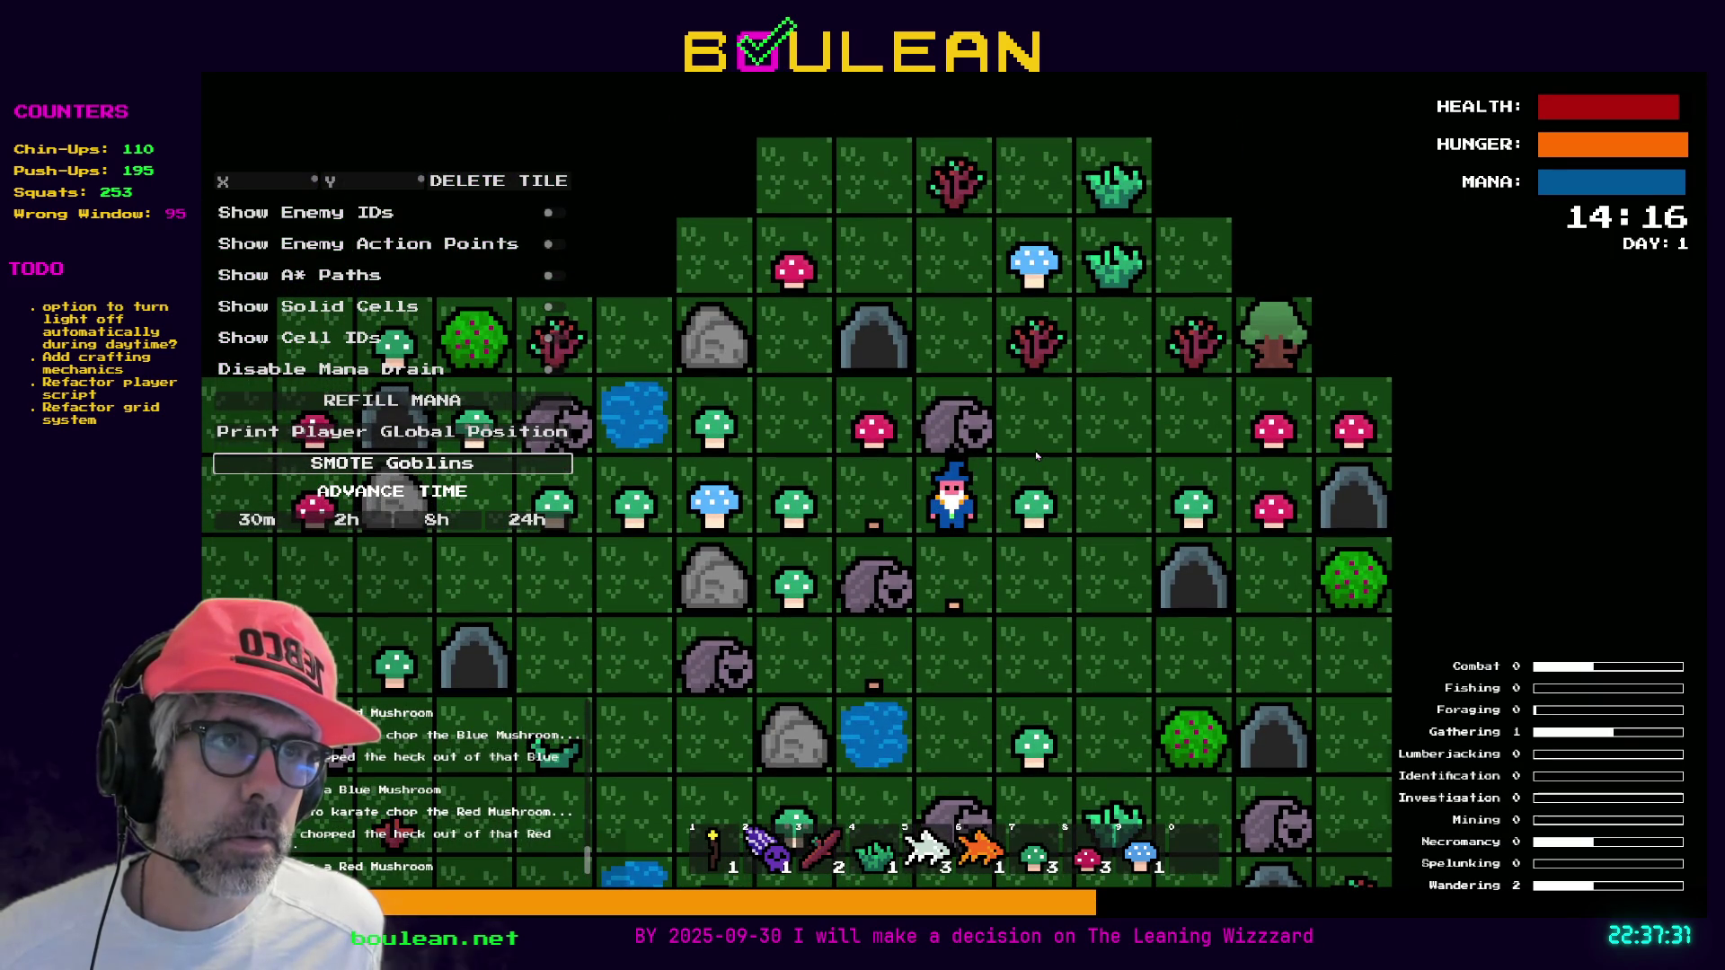
key("d")
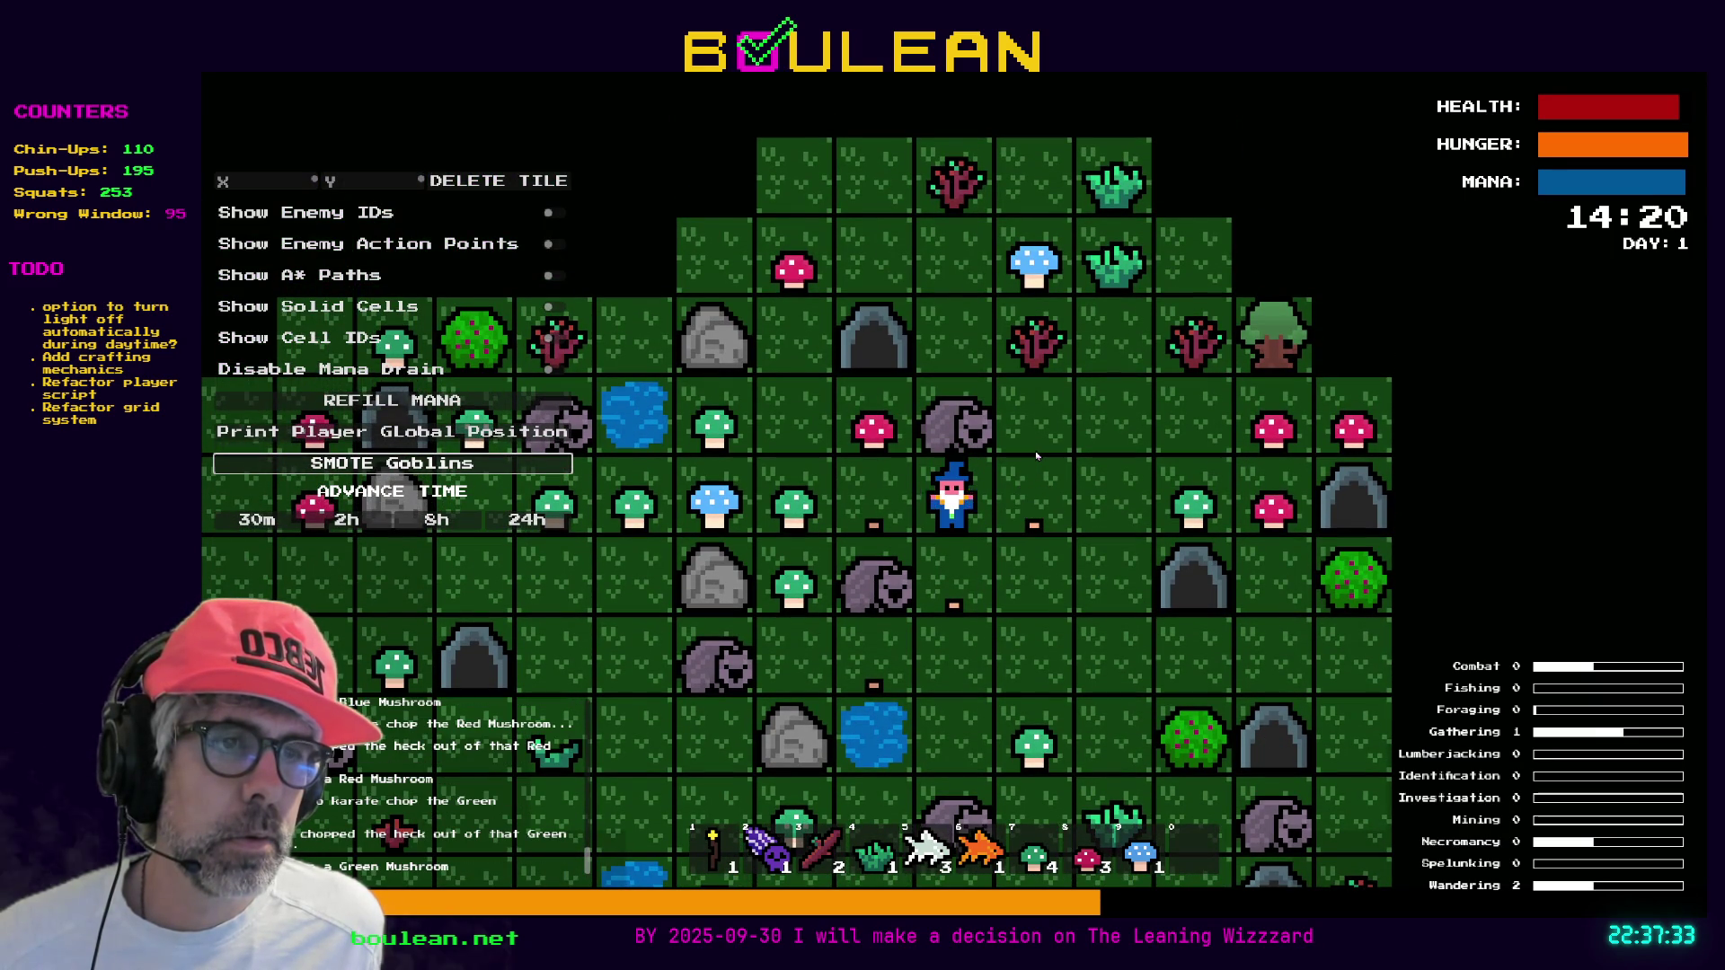
key("d")
key("d")
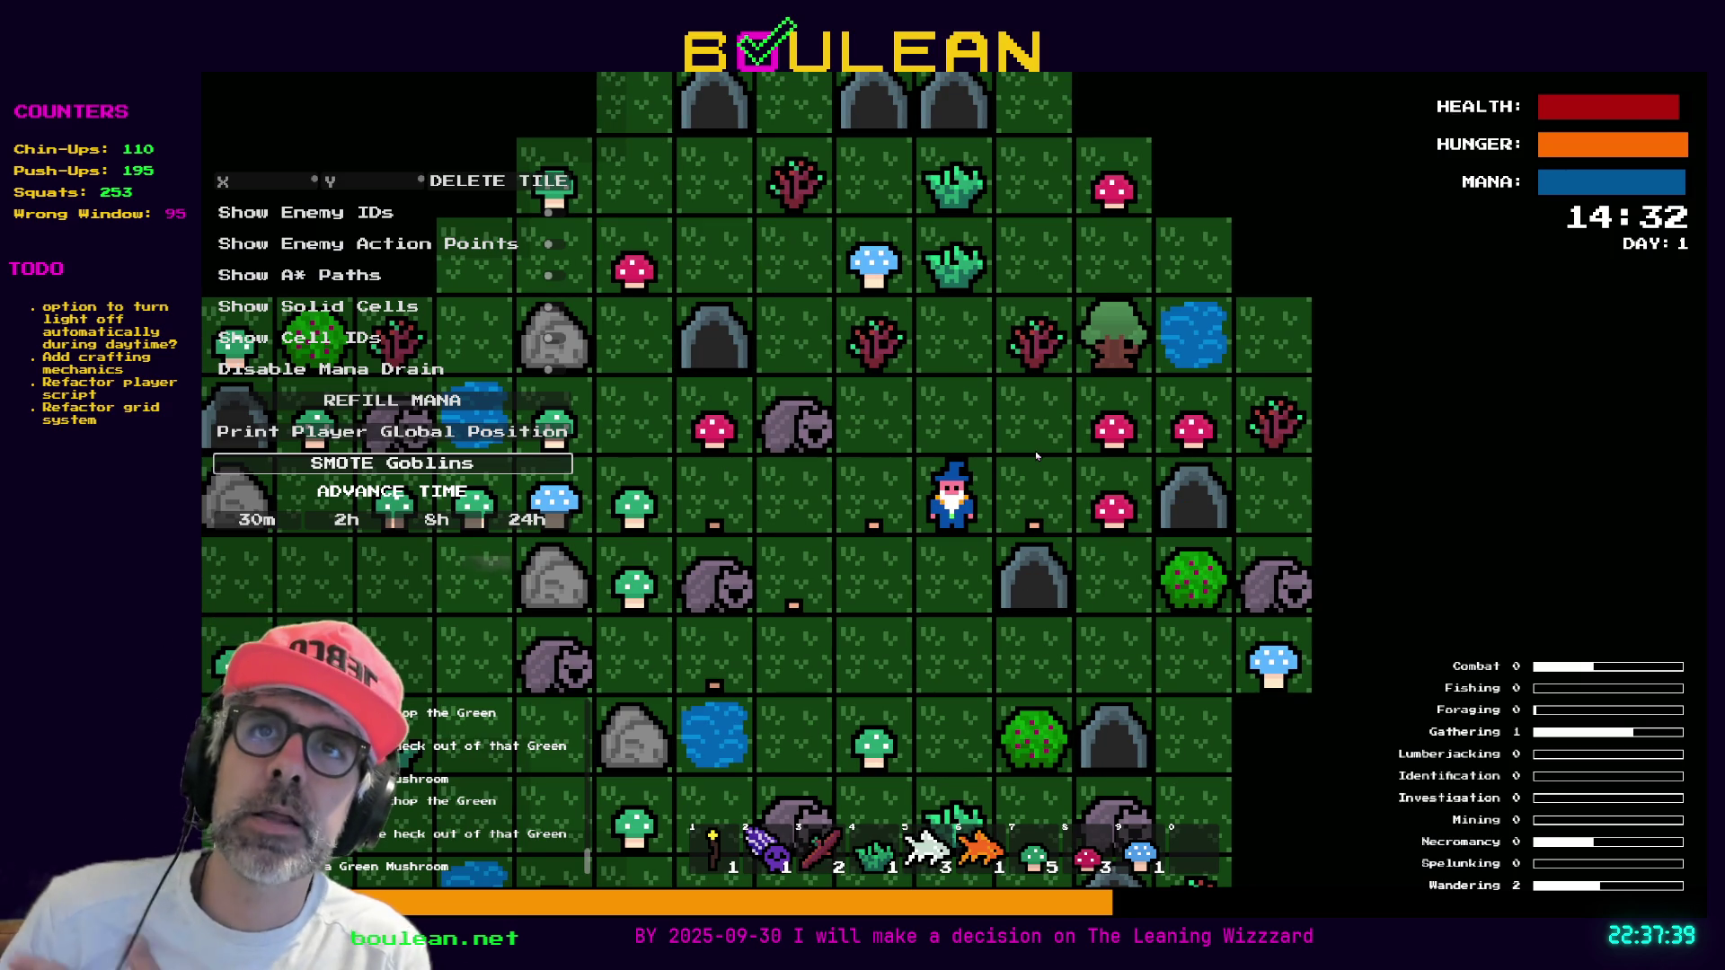
key("d")
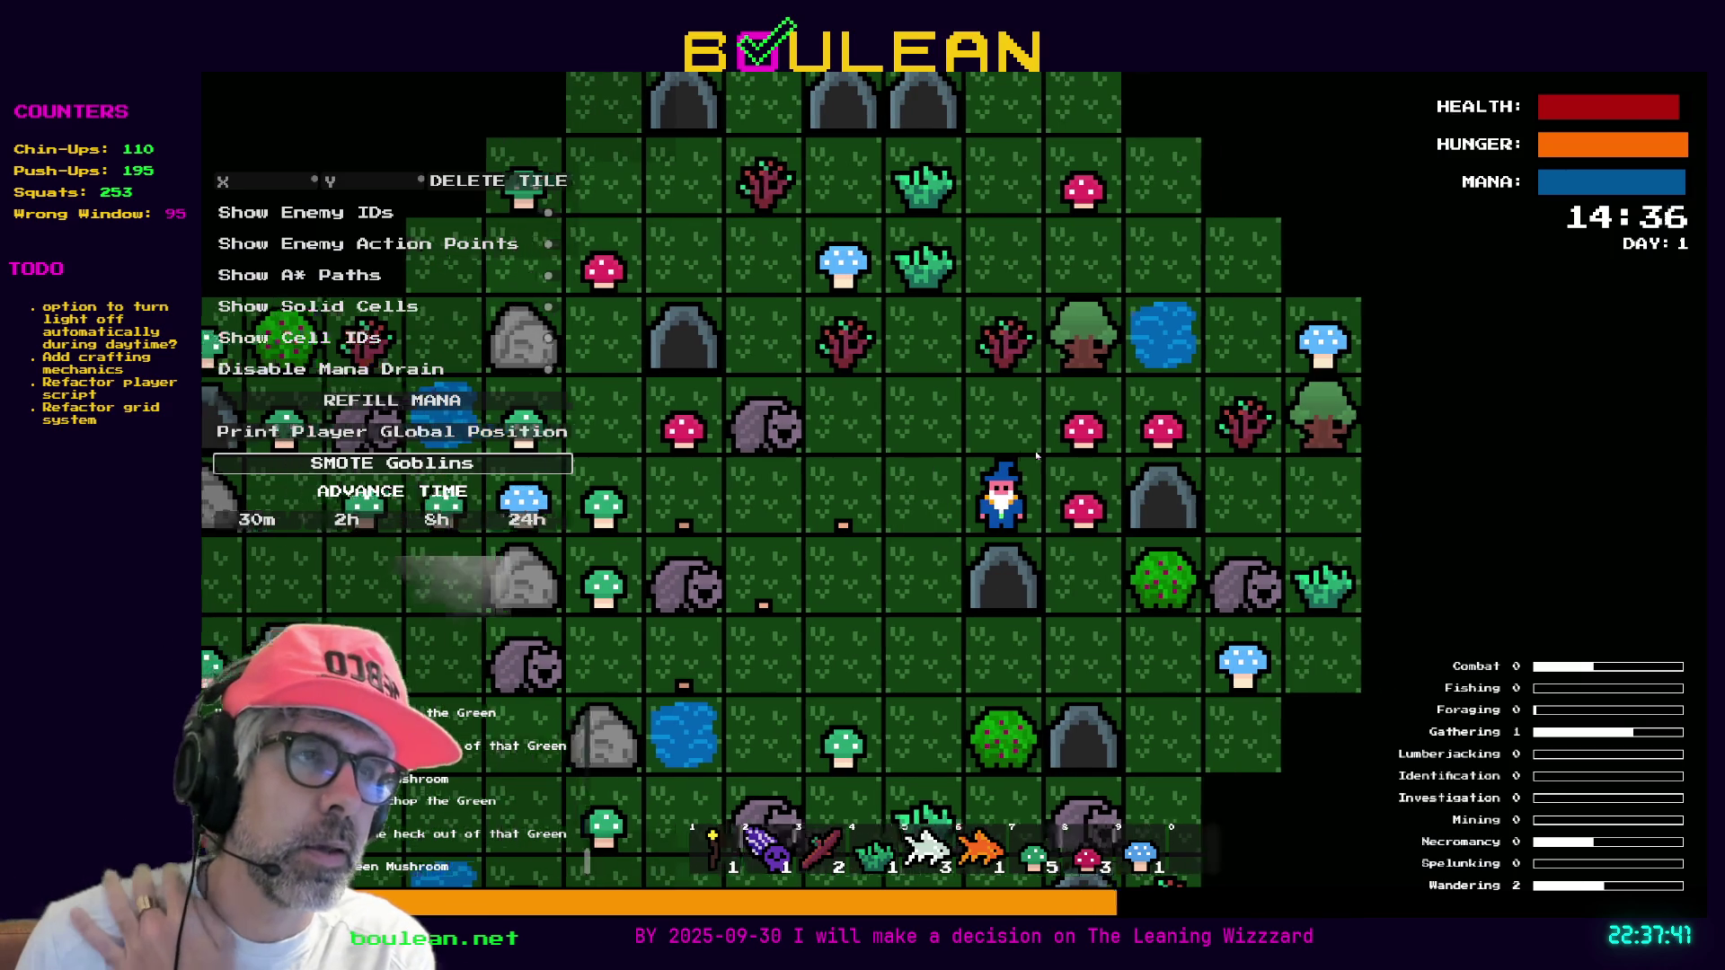
key("d")
key("w")
key("w")
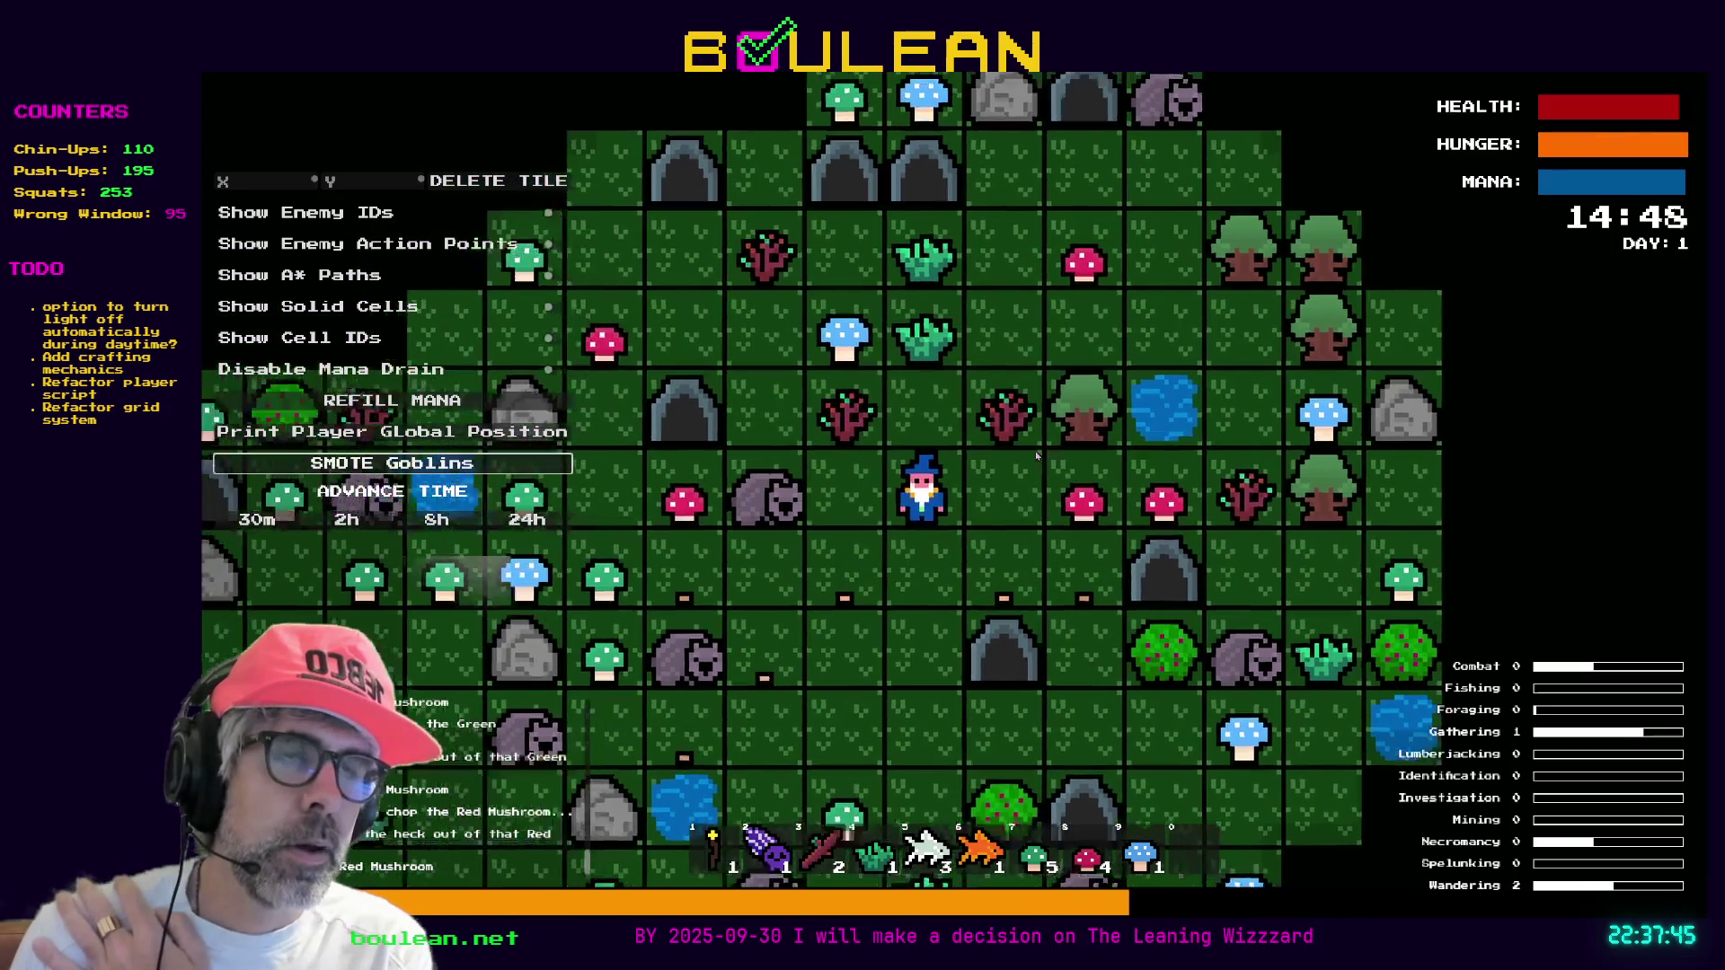
key("a")
key("a")
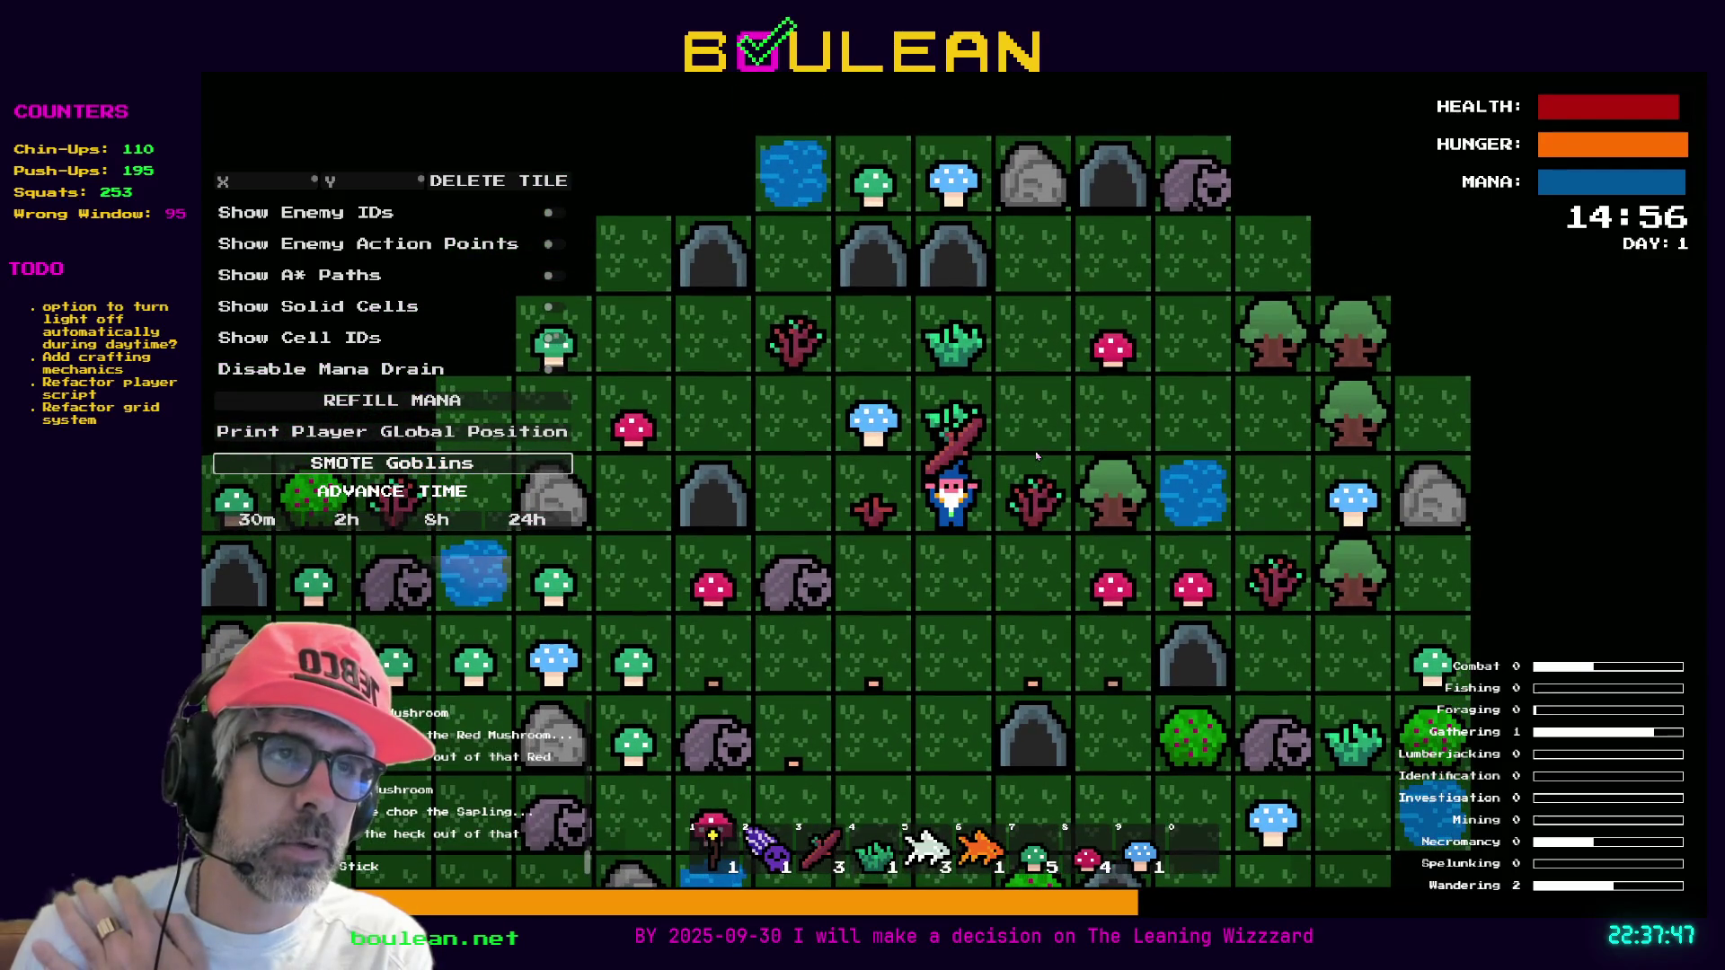
Chop the sapling for a stick, then the grass tuft and blue mushroom above
key("Right")
key("Right")
key("Right")
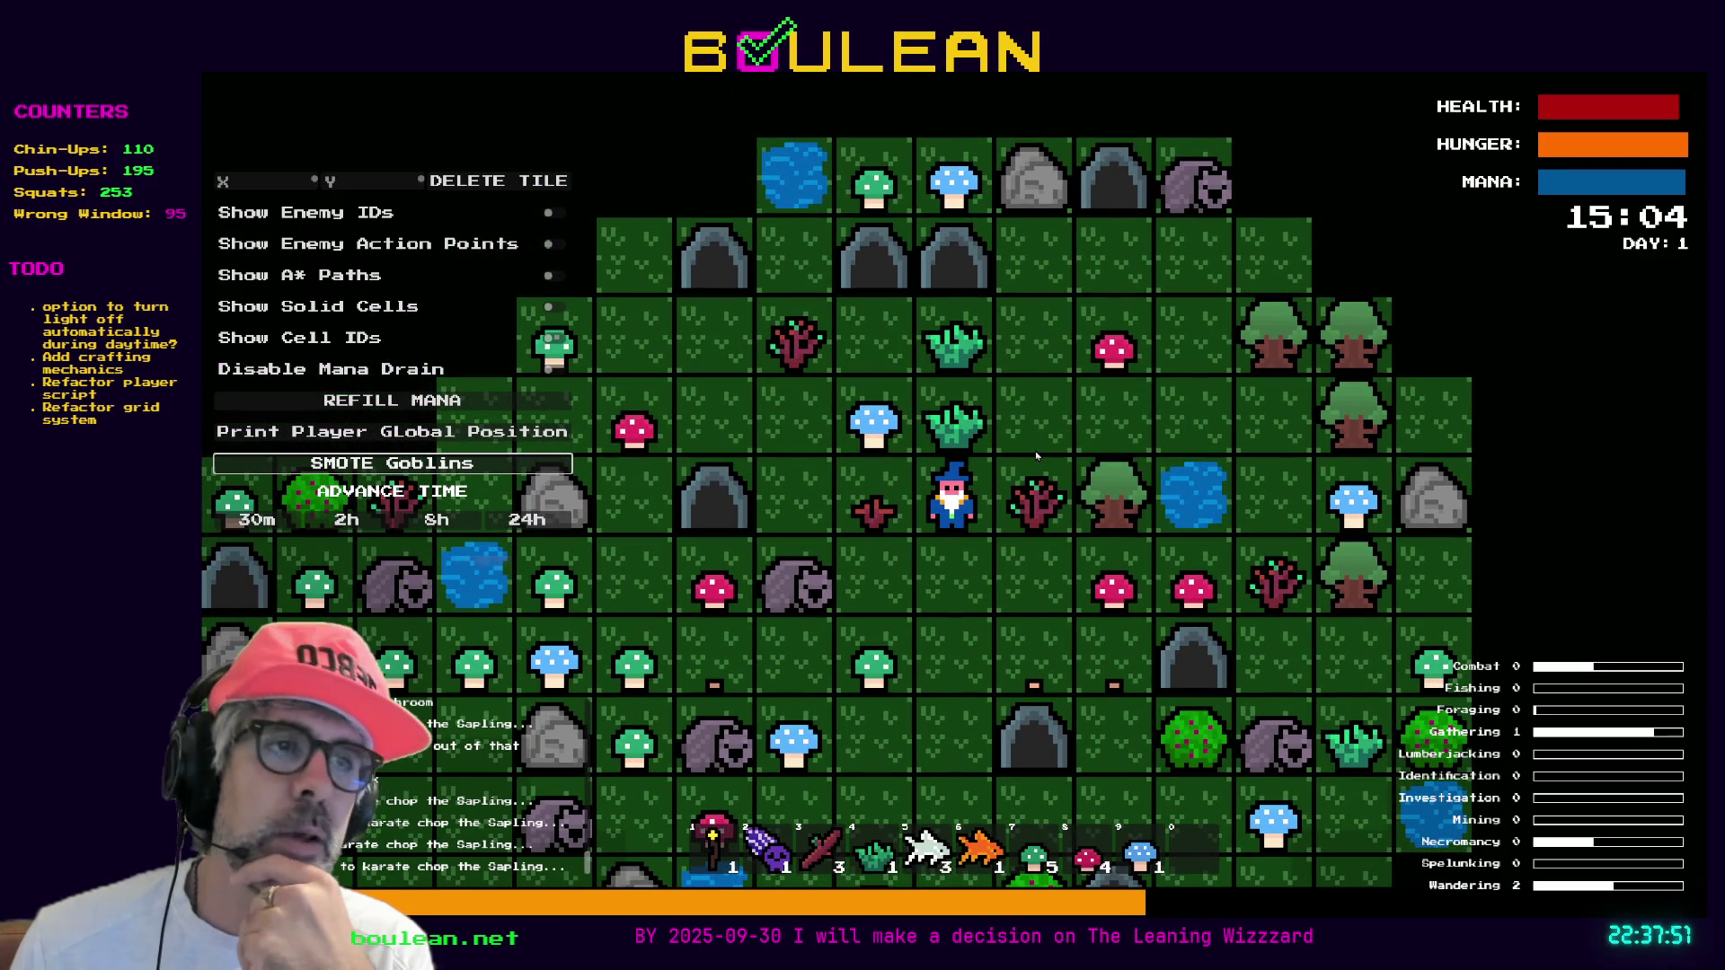
key("Right")
key("Right")
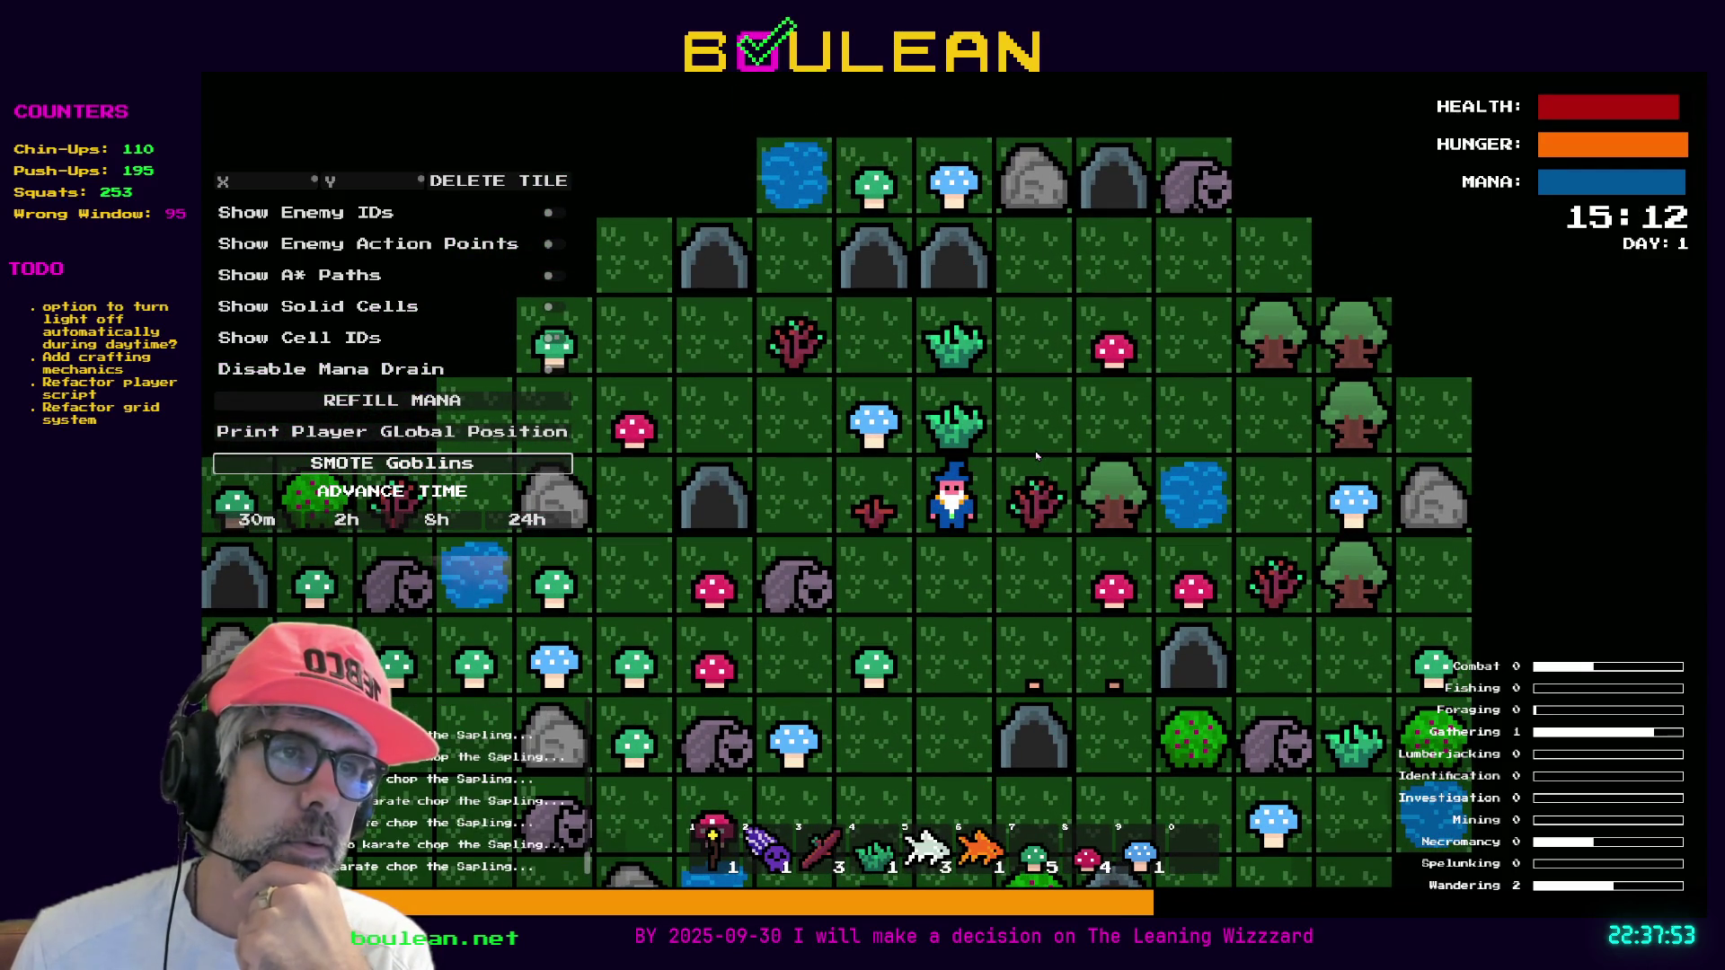
key("Right")
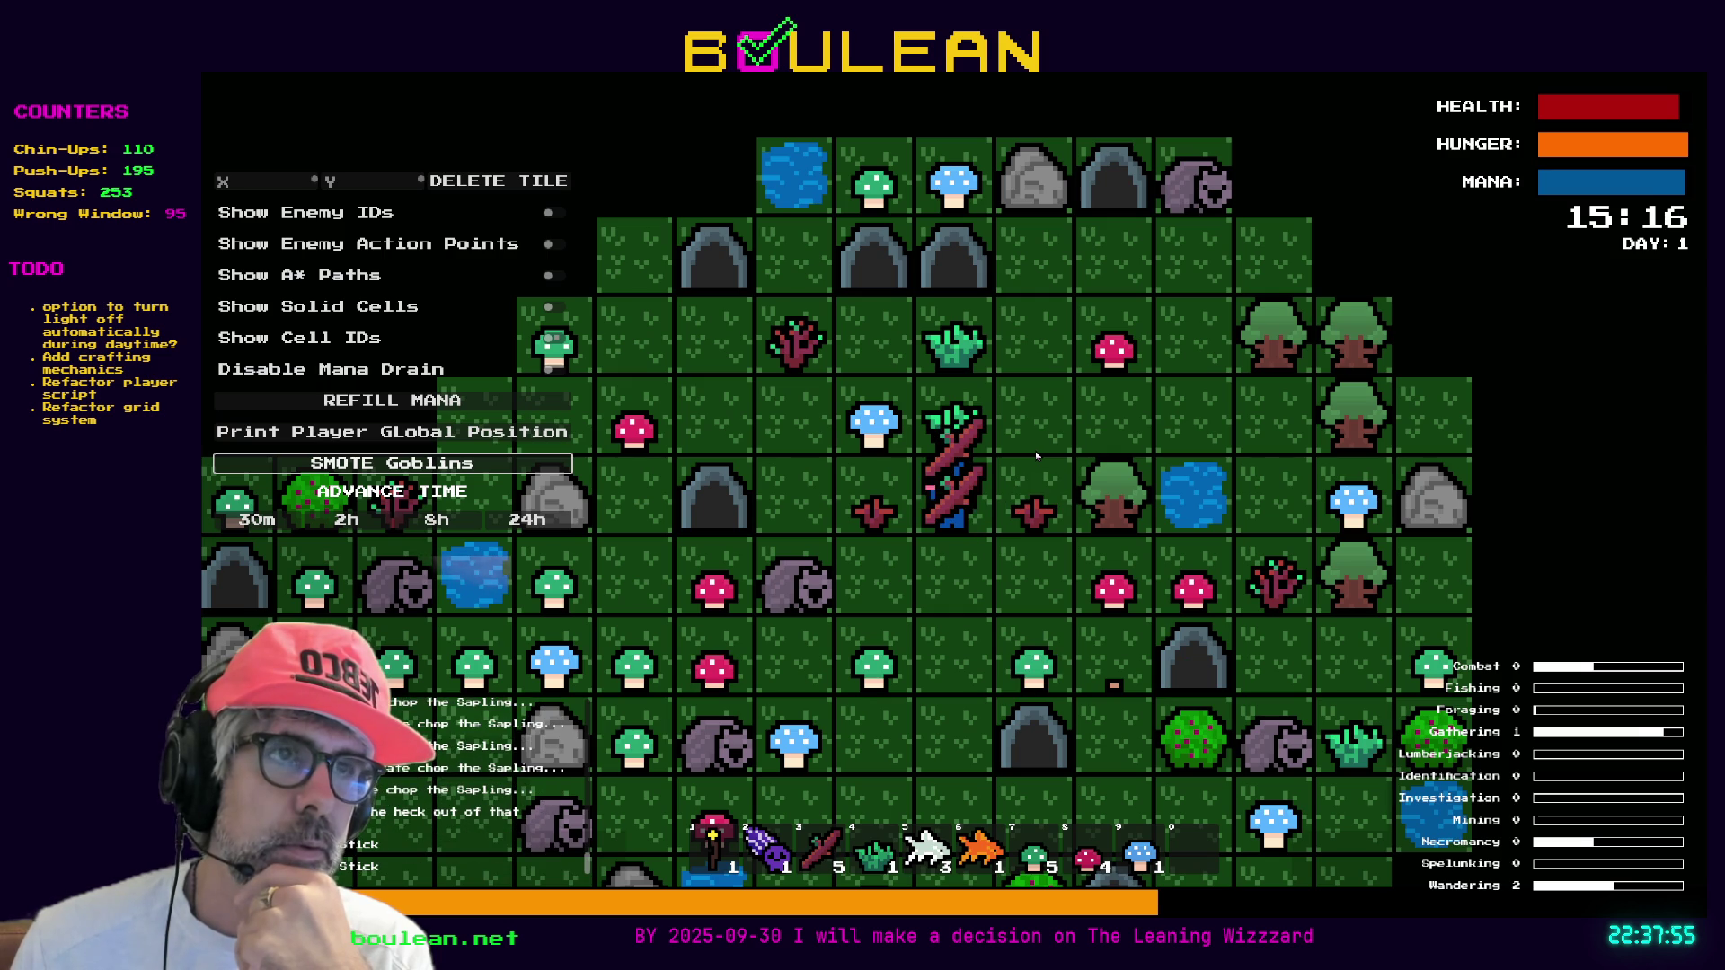
key("Up")
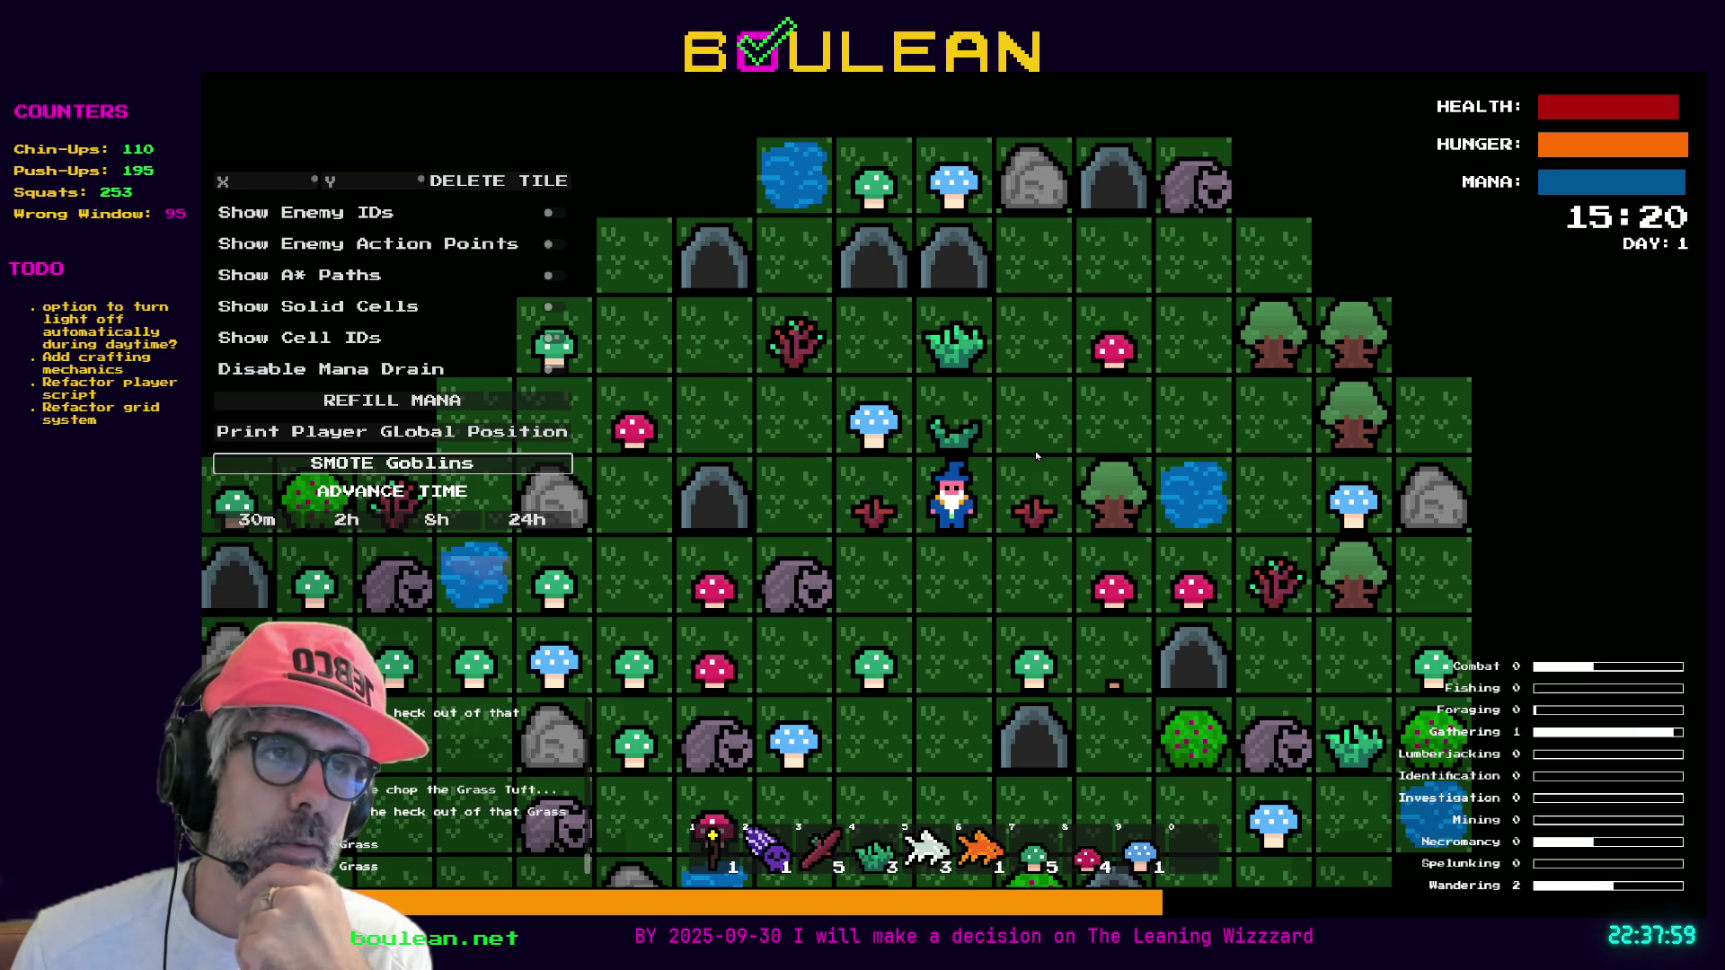
key("Up")
key("Left")
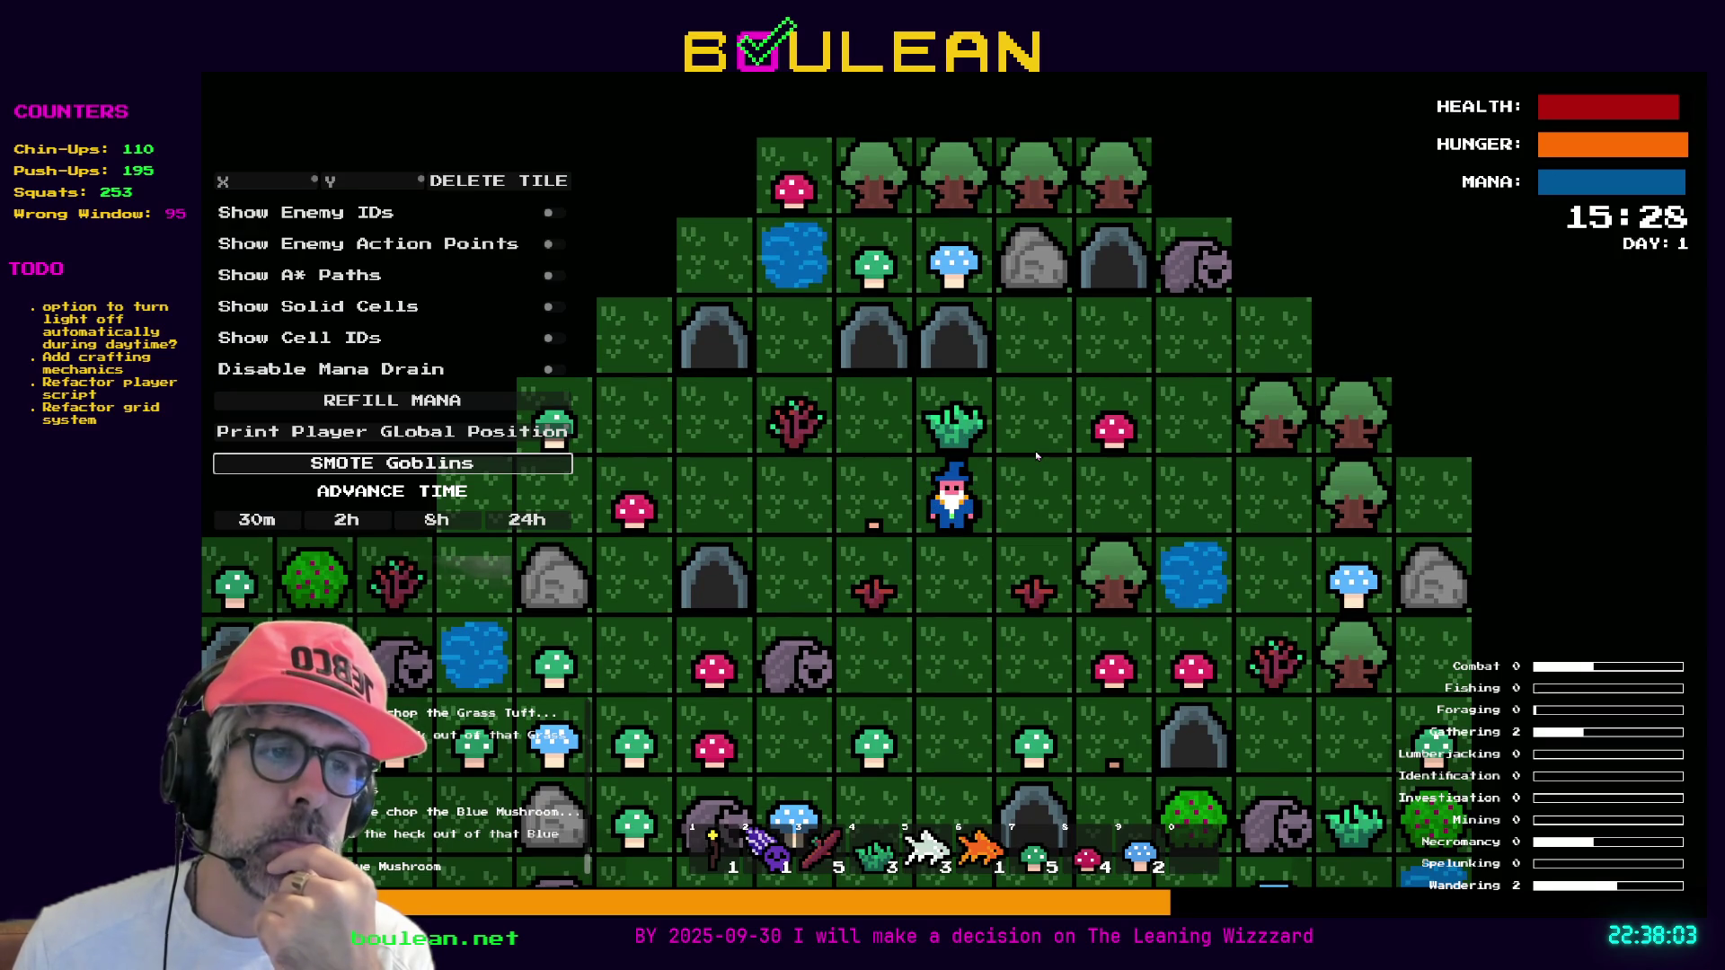
key("Up")
key("Left")
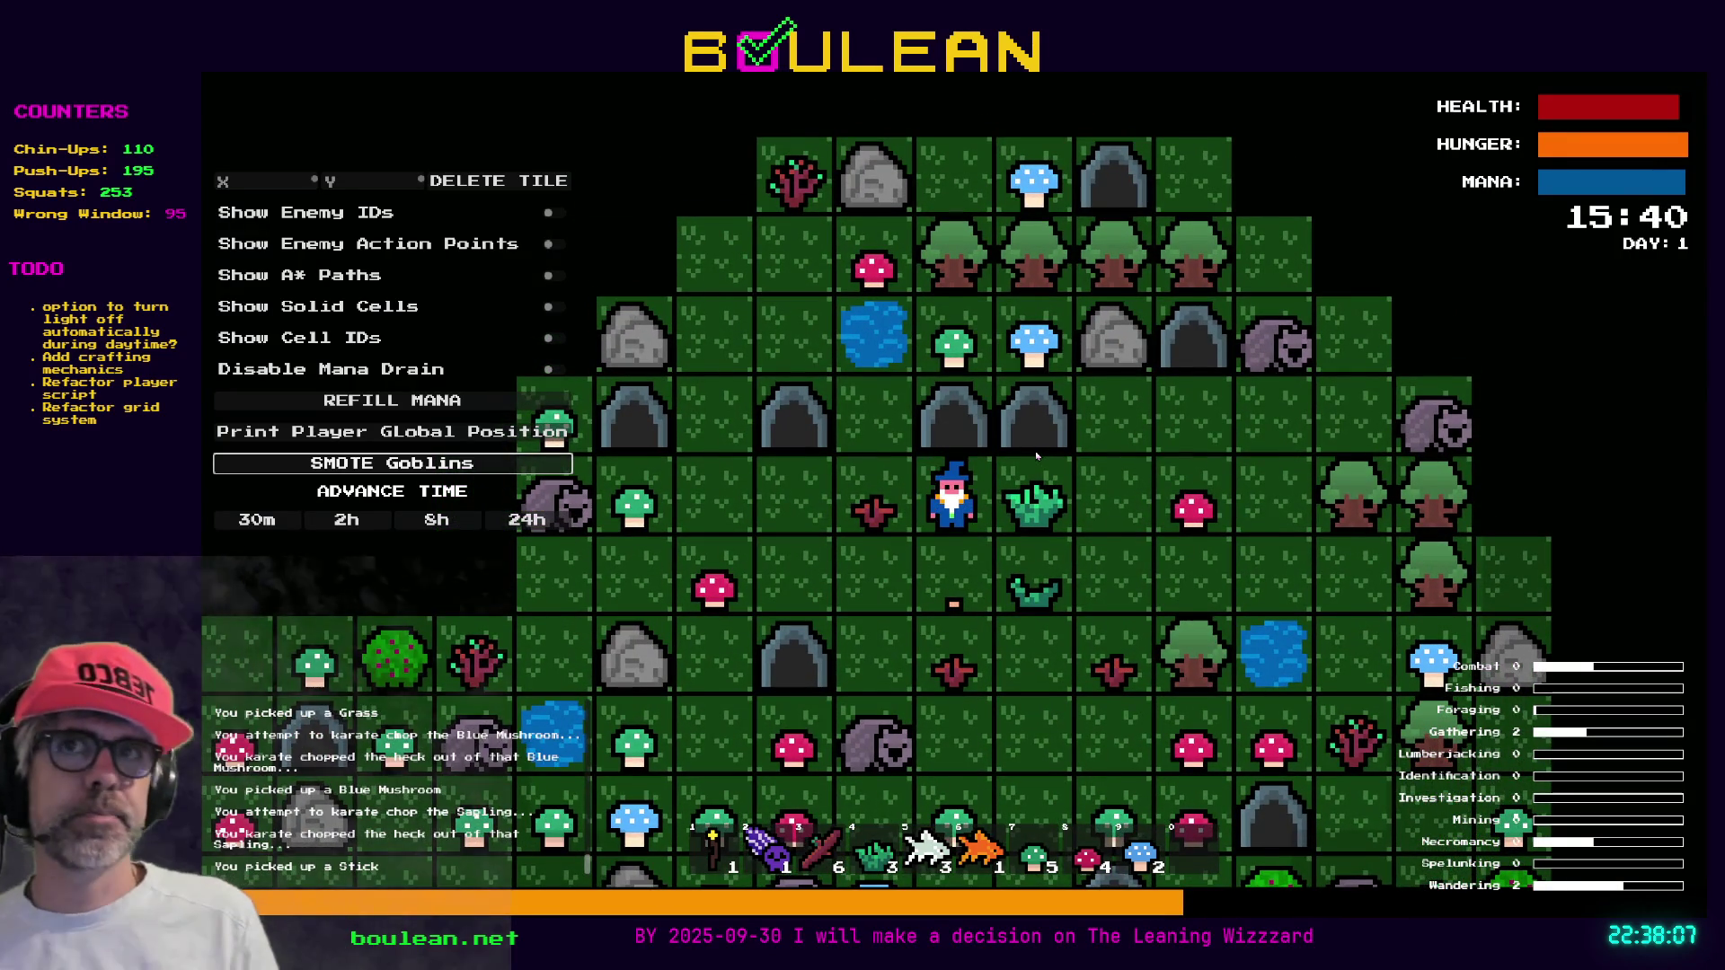
Chop a grass tuft and red mushroom, fell the tree for a log, and stop the game
key("Right")
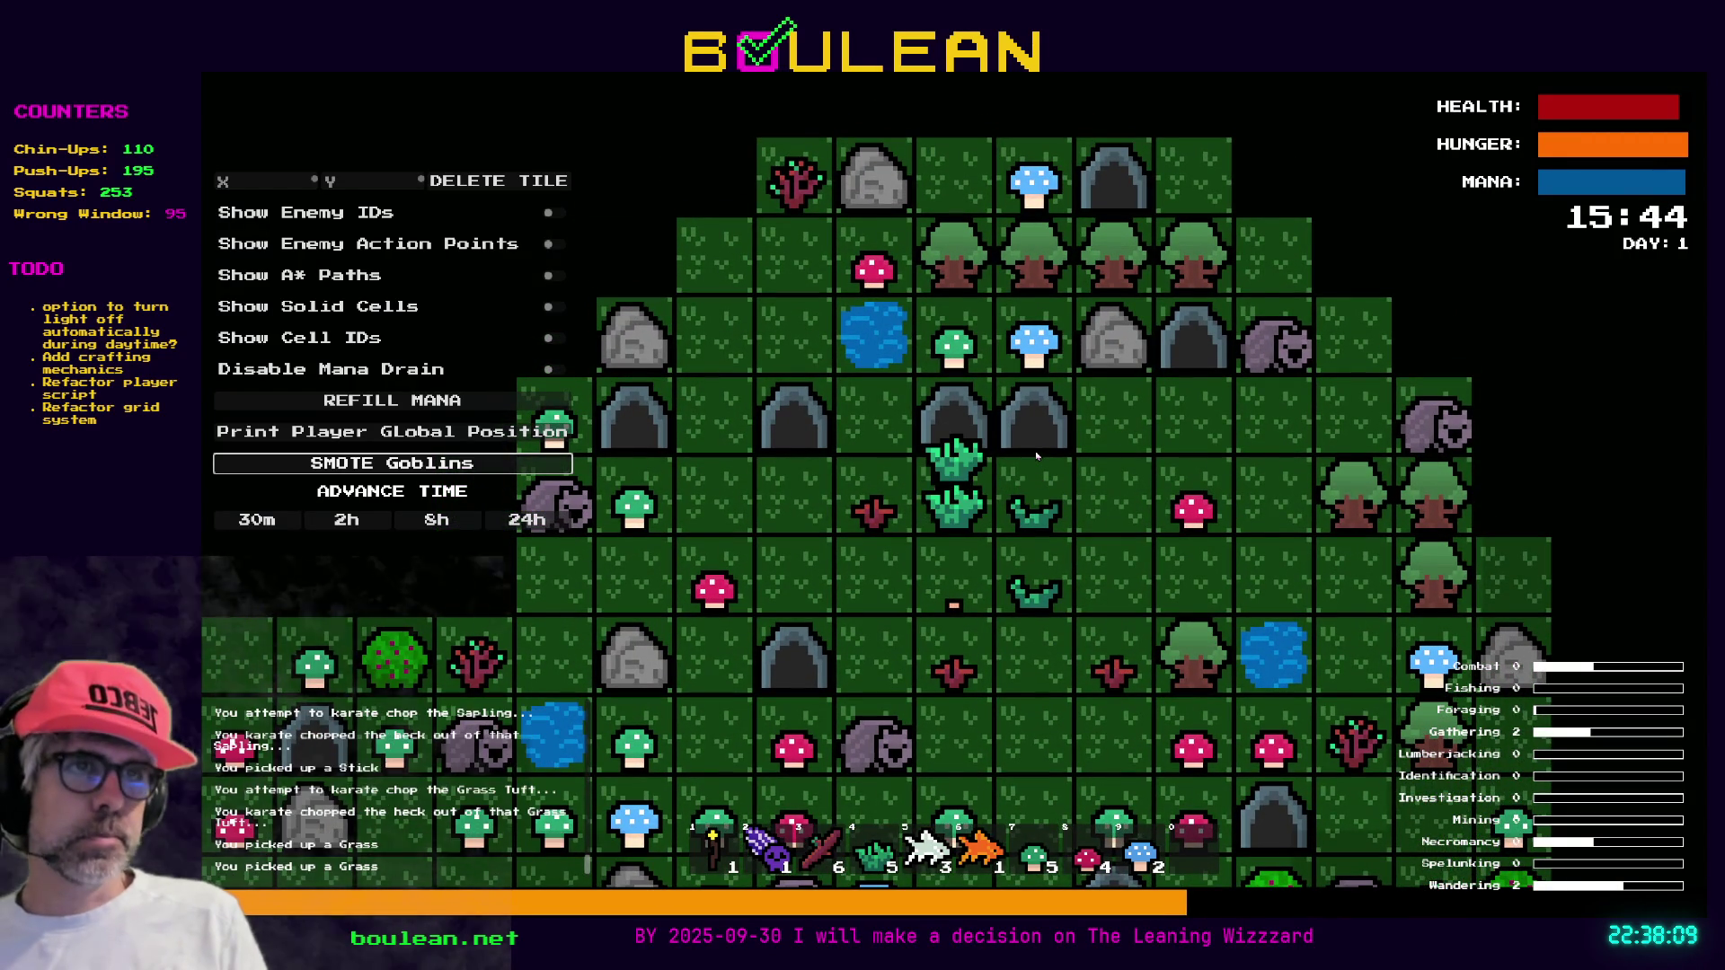
key("Right")
key("Right")
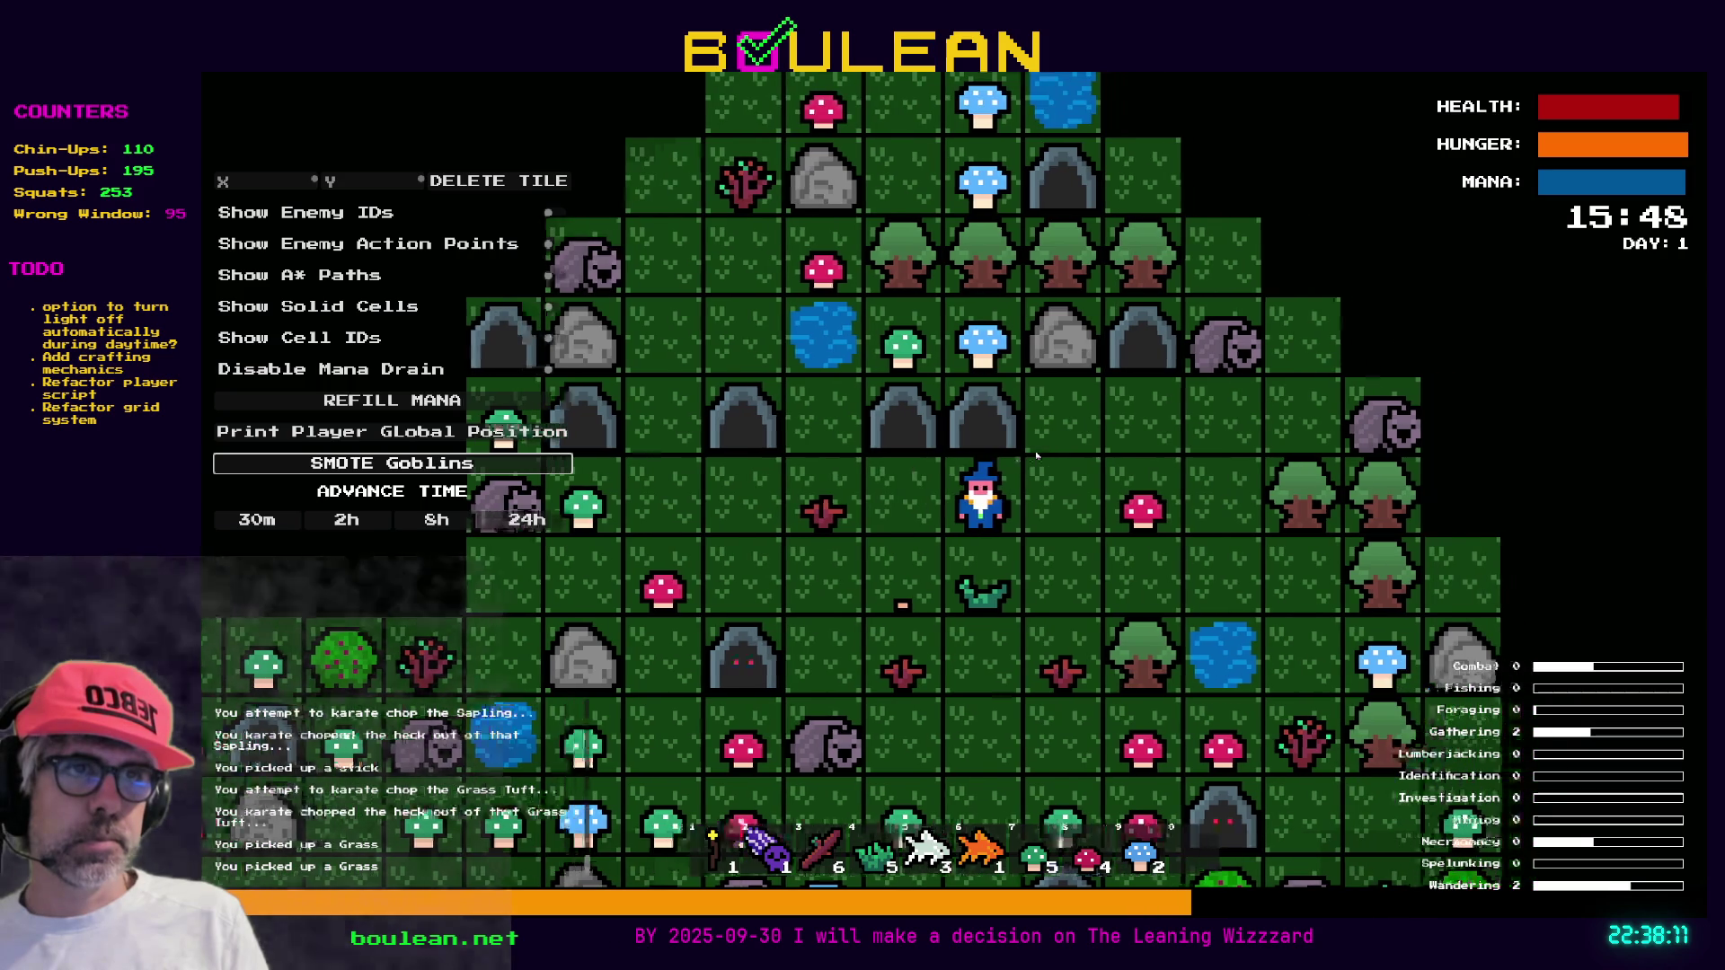
key("Right")
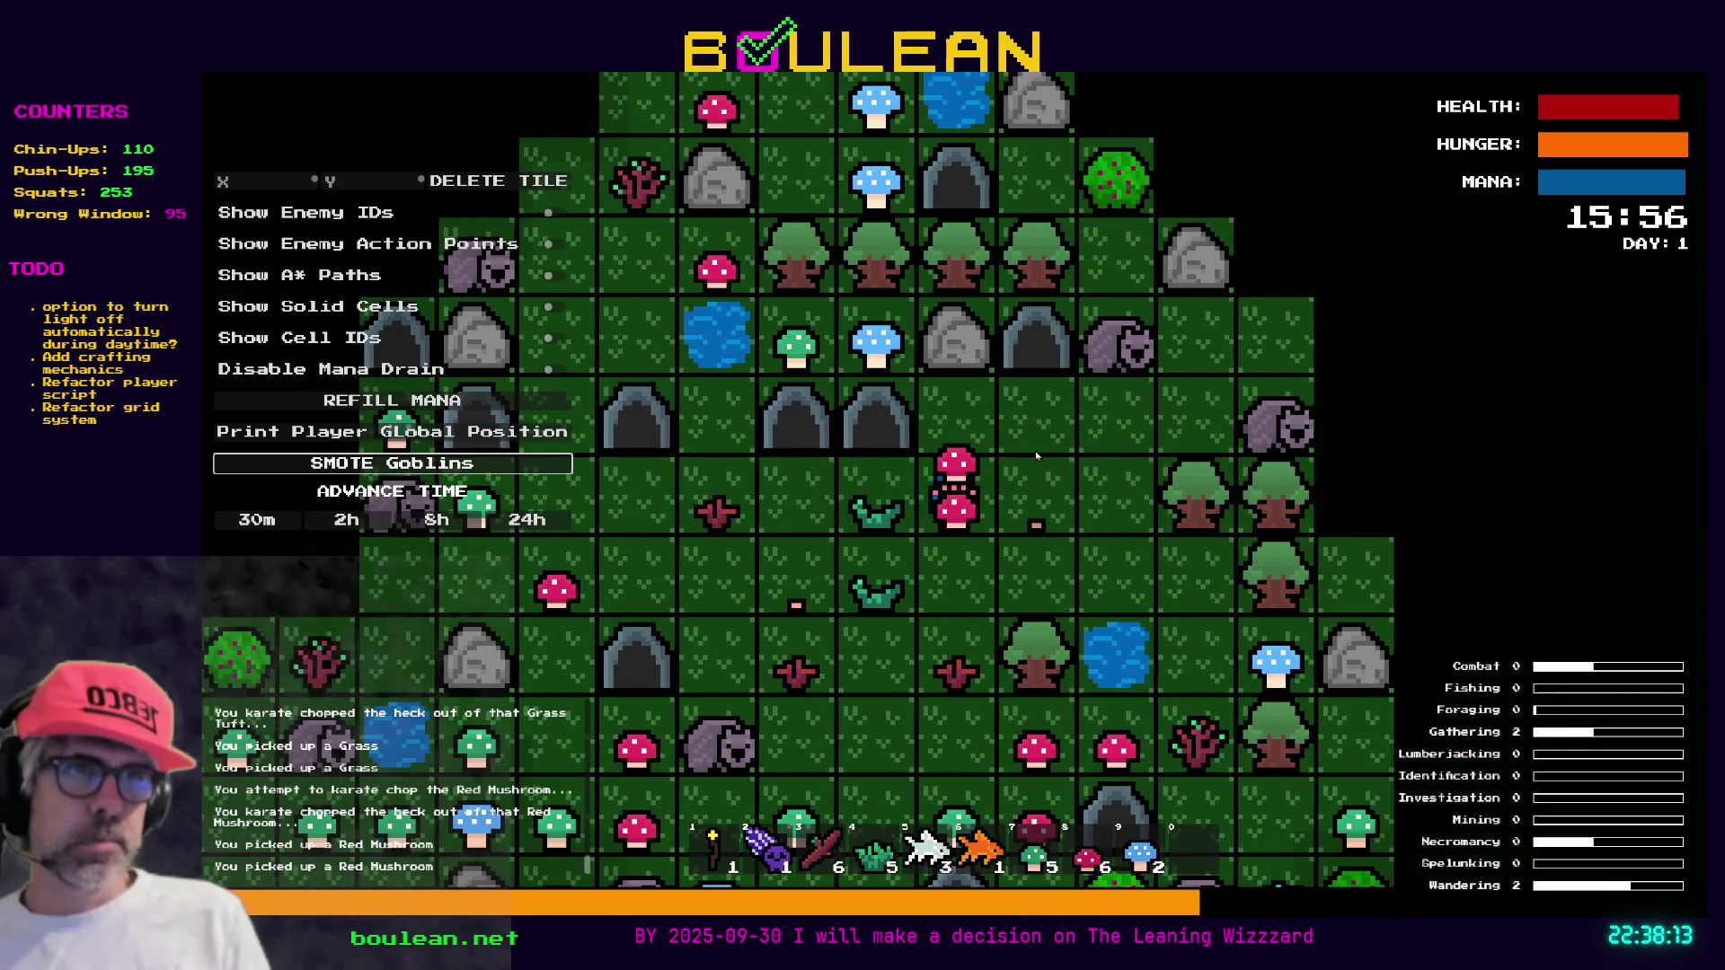
key("Right")
key("Right")
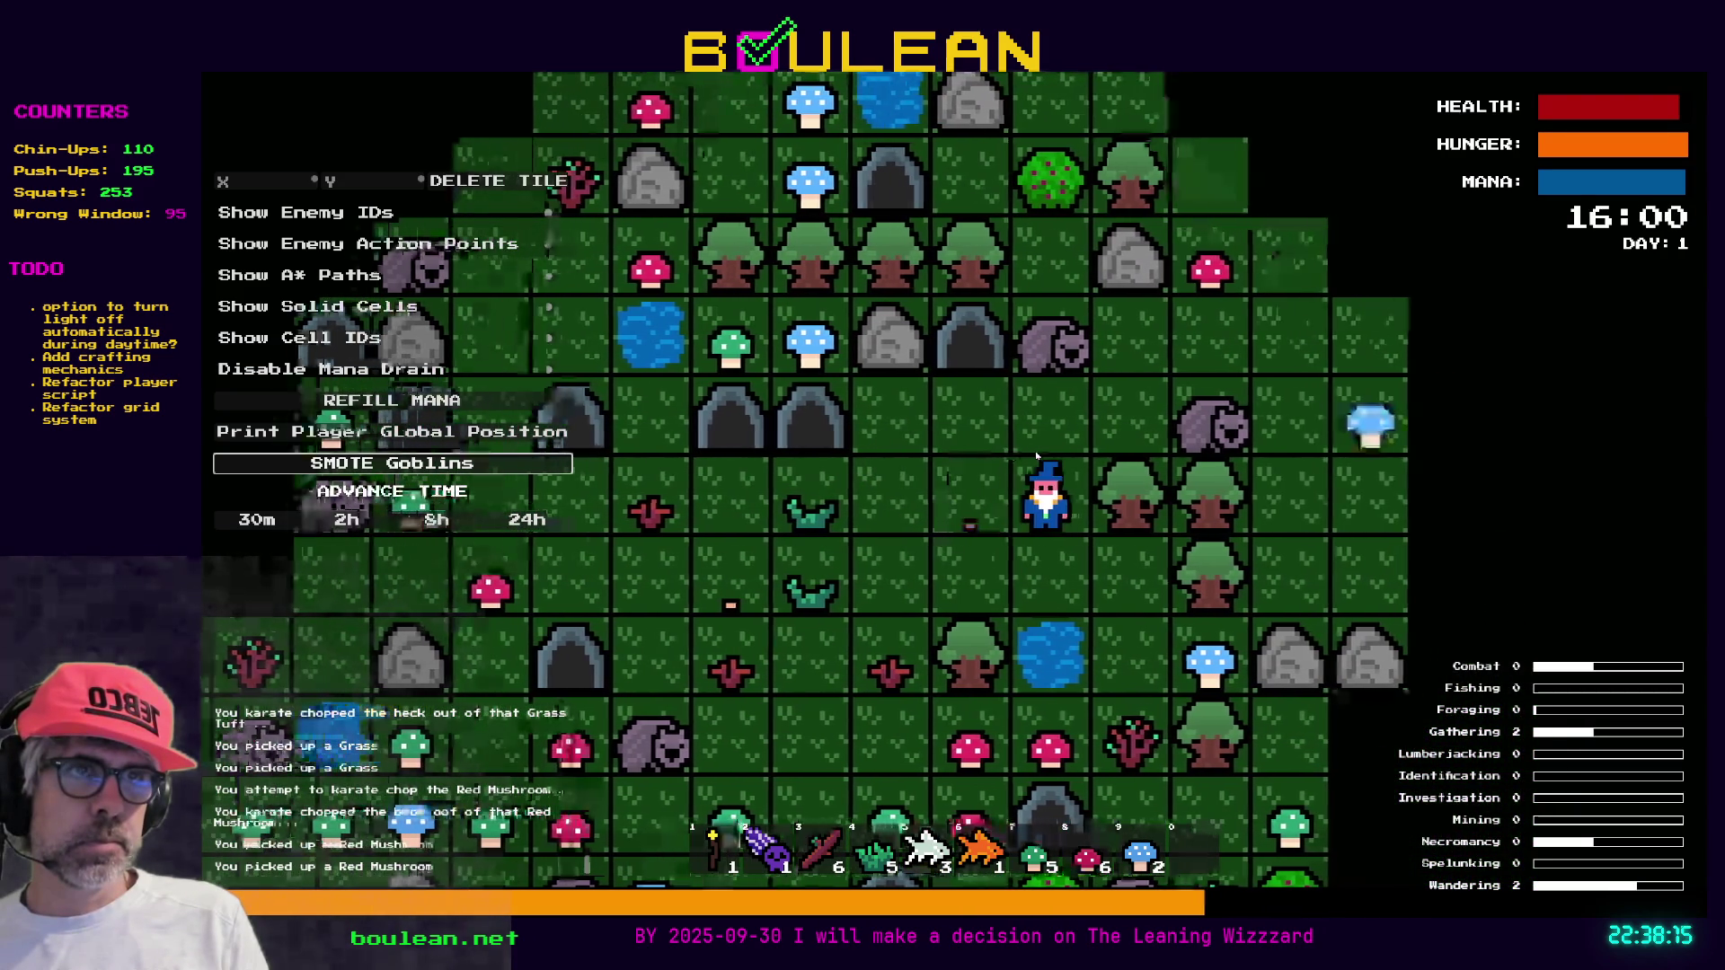
key("Right")
key("Right")
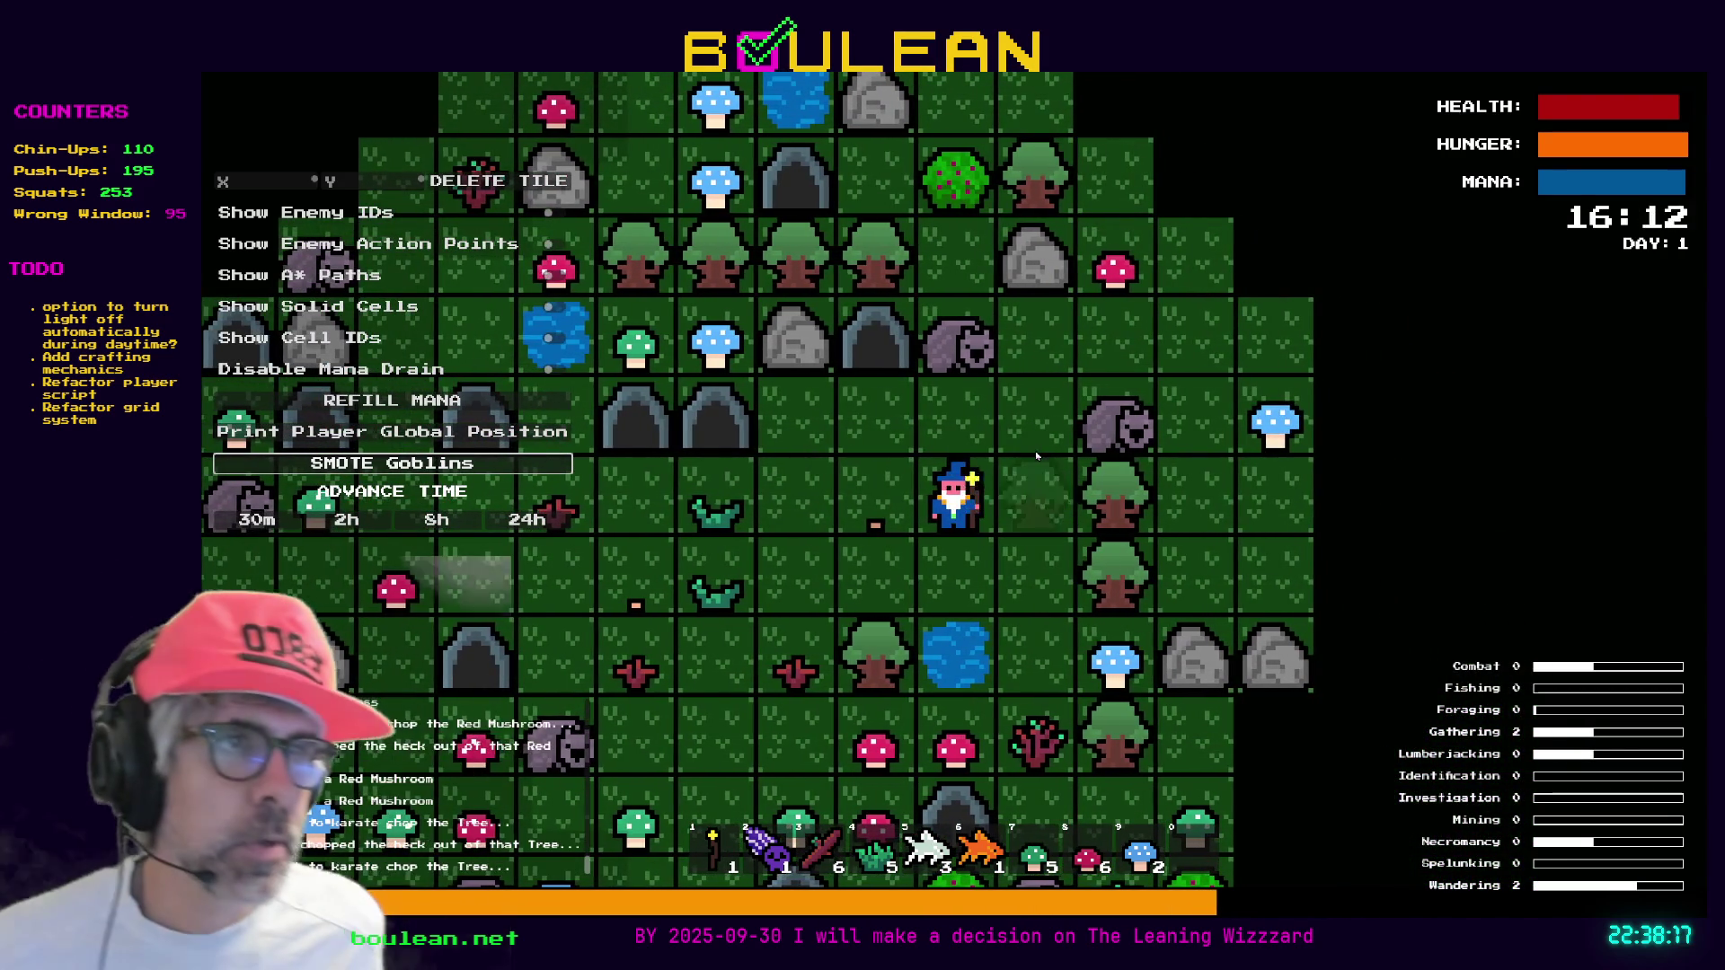
key("Right")
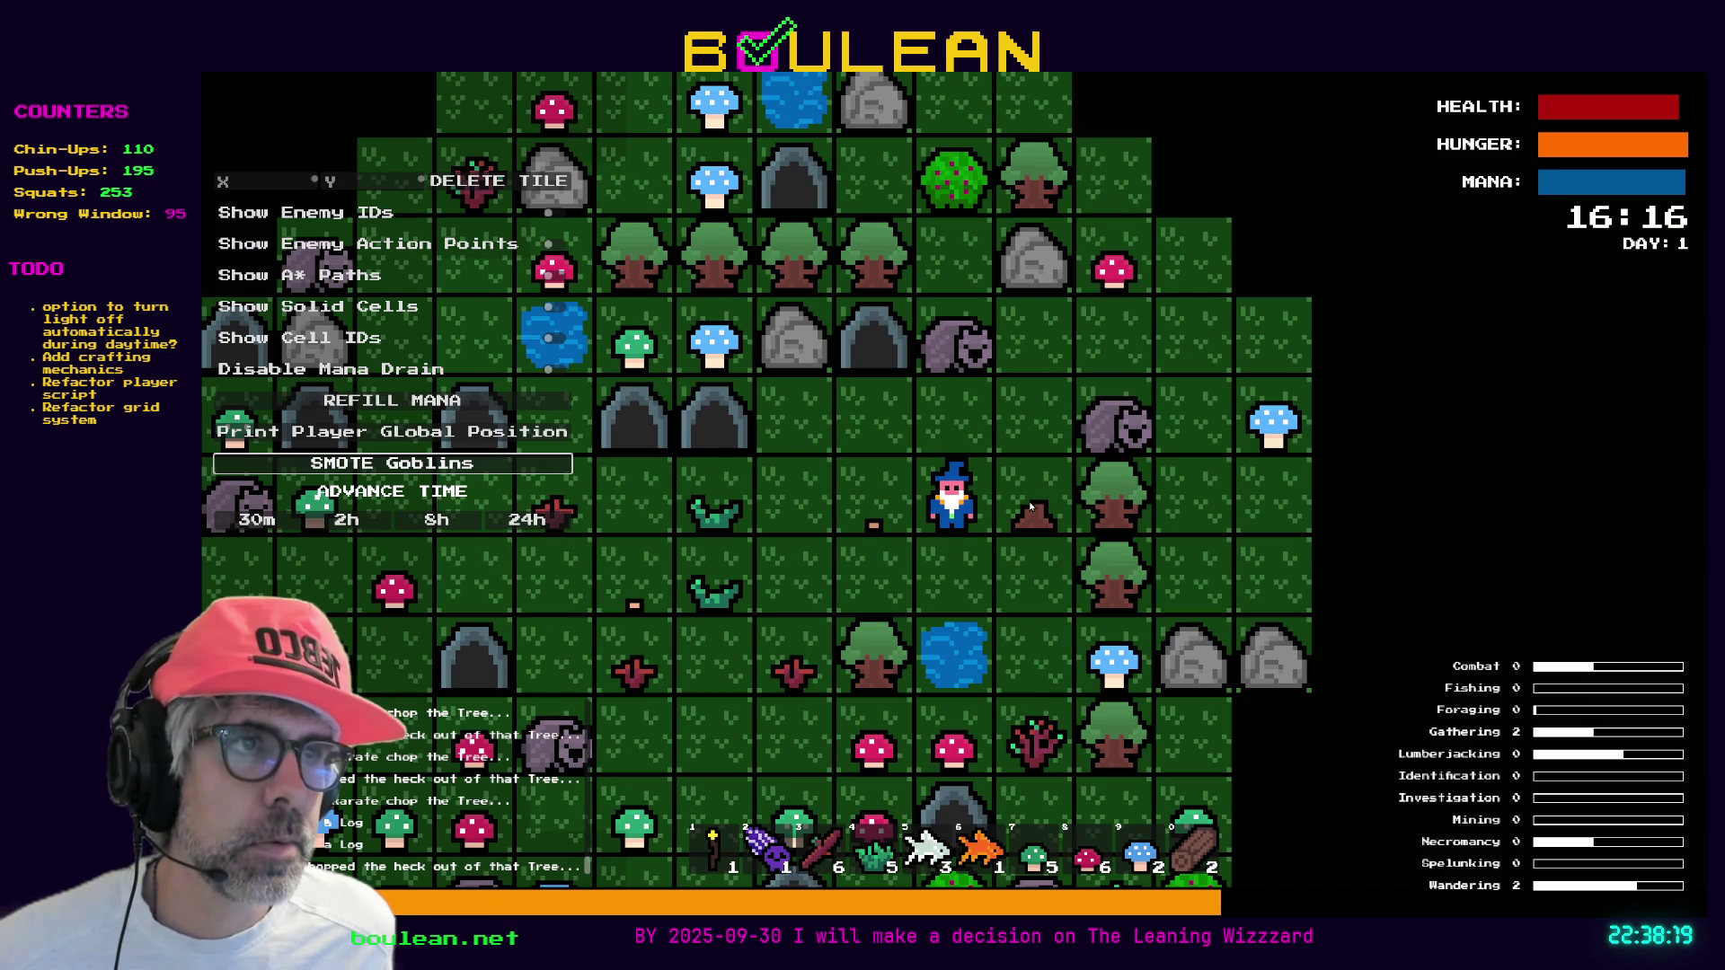
key("F8")
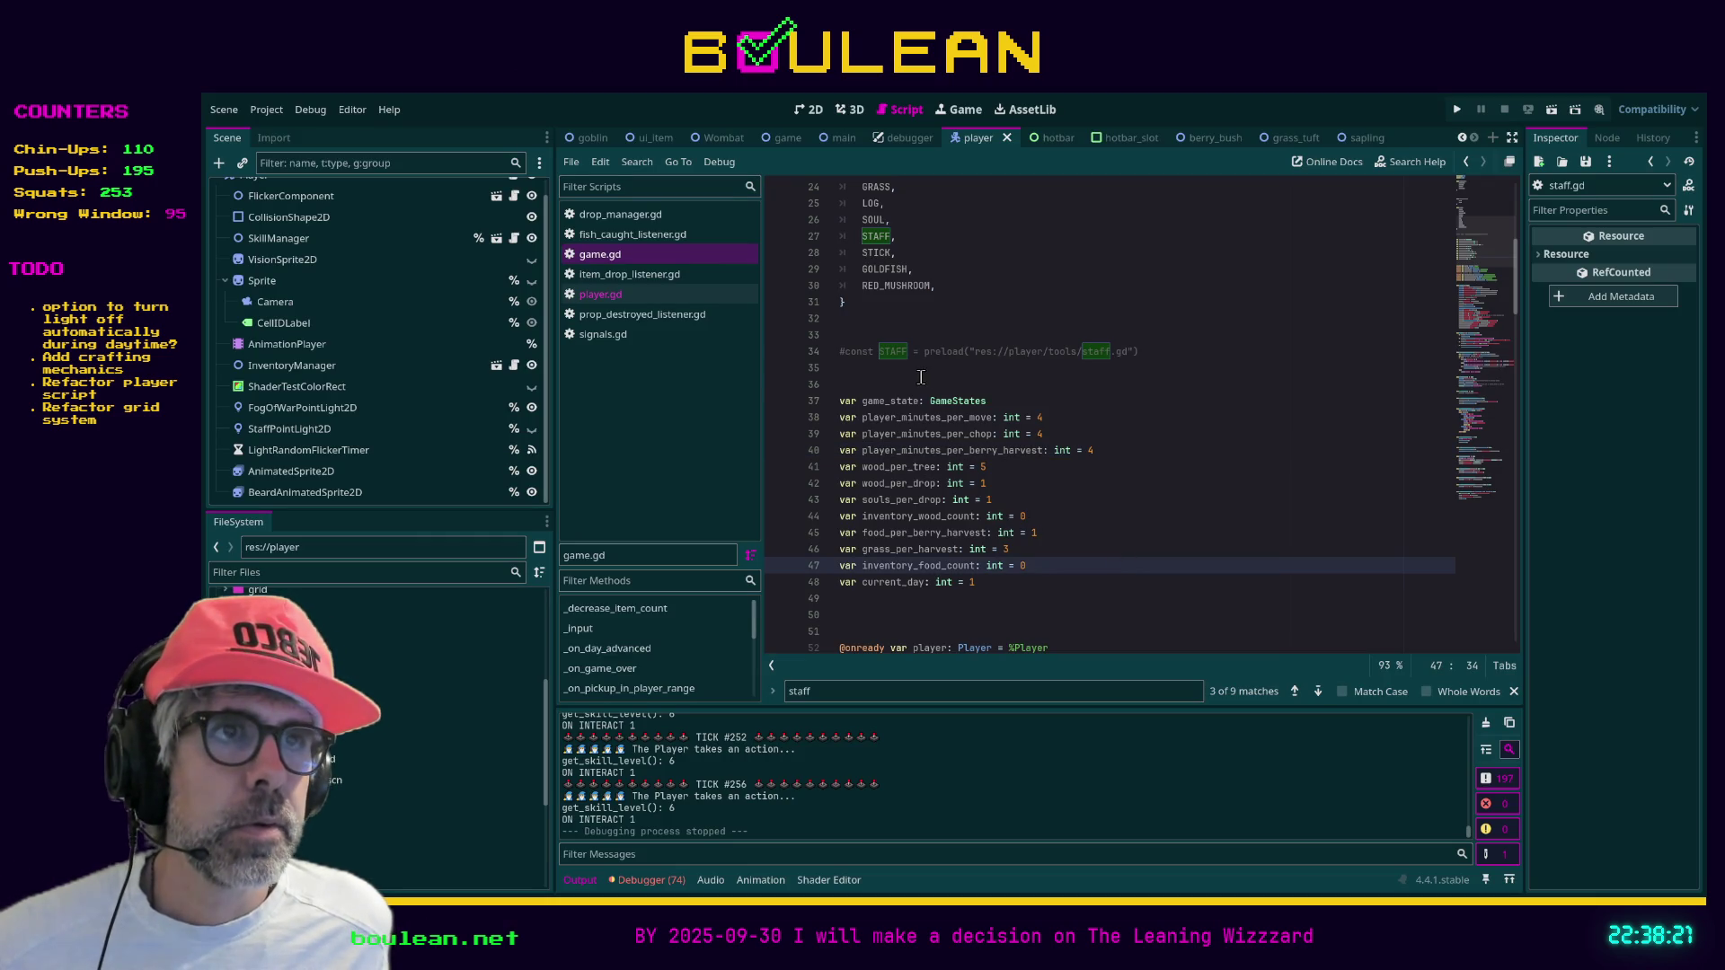
Delete the commented STAFF preload line and the commented staff onready line from game.gd
left_click(921, 375)
key("Up")
key("Up")
key("ctrl+shift+k")
key("ctrl+shift+k")
key("ctrl+shift+k")
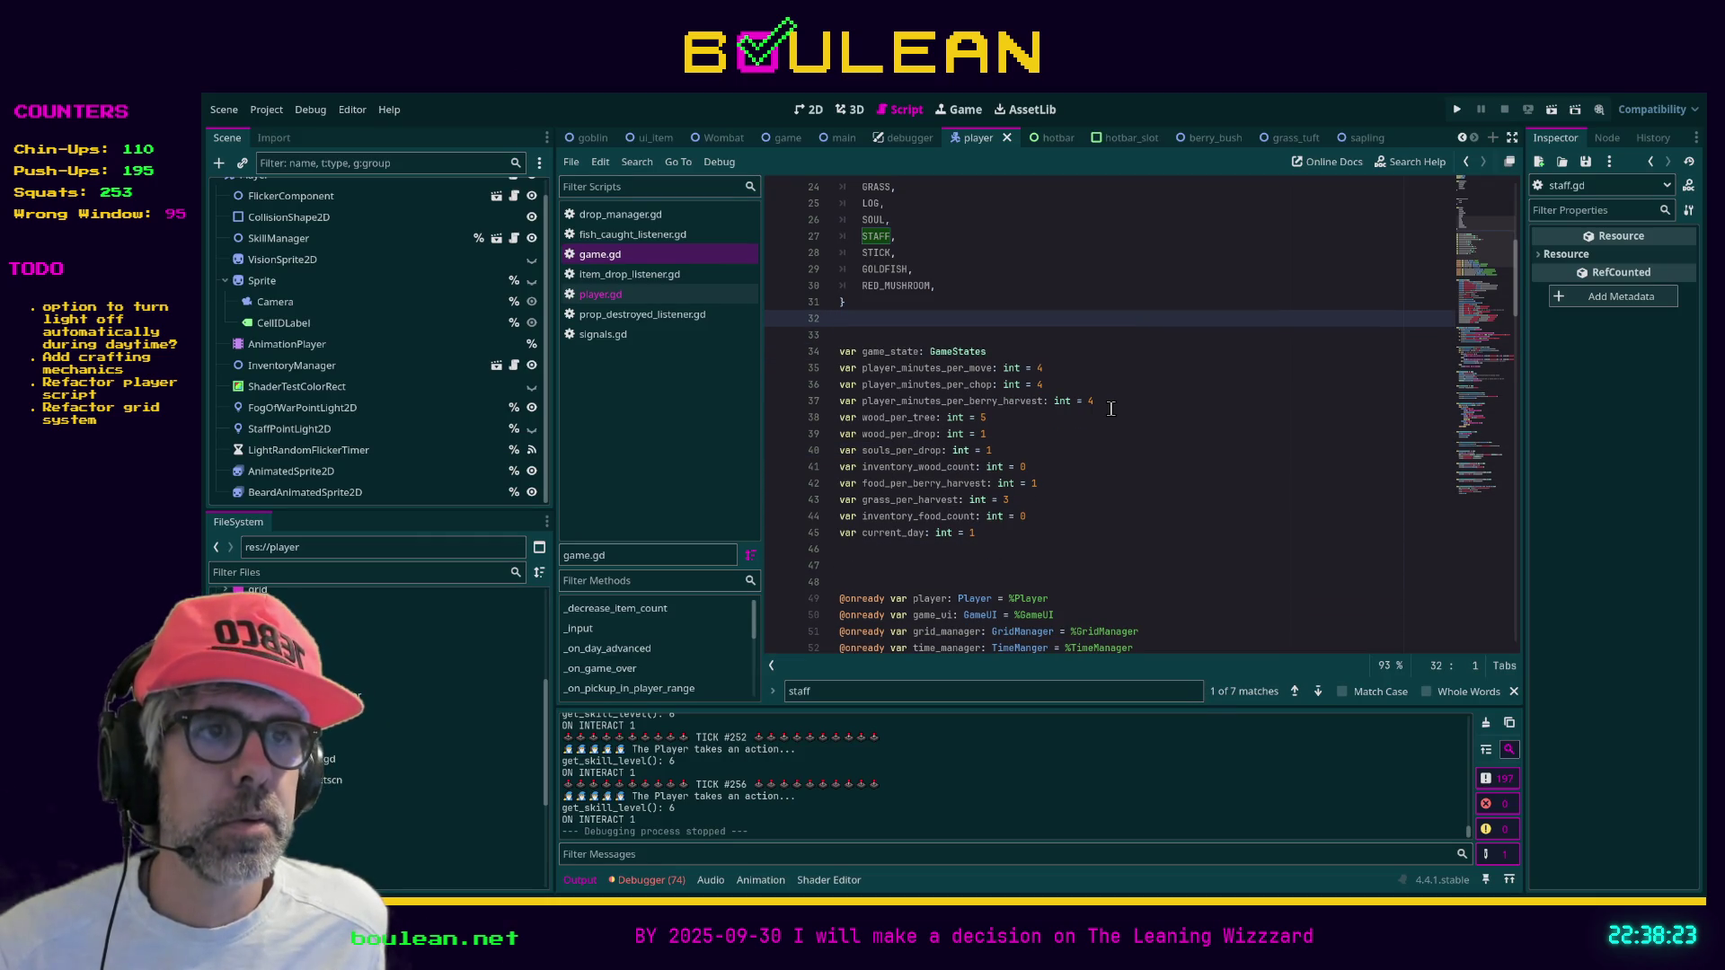
key("ctrl+shift+k")
scroll(1049, 457, "down", 5)
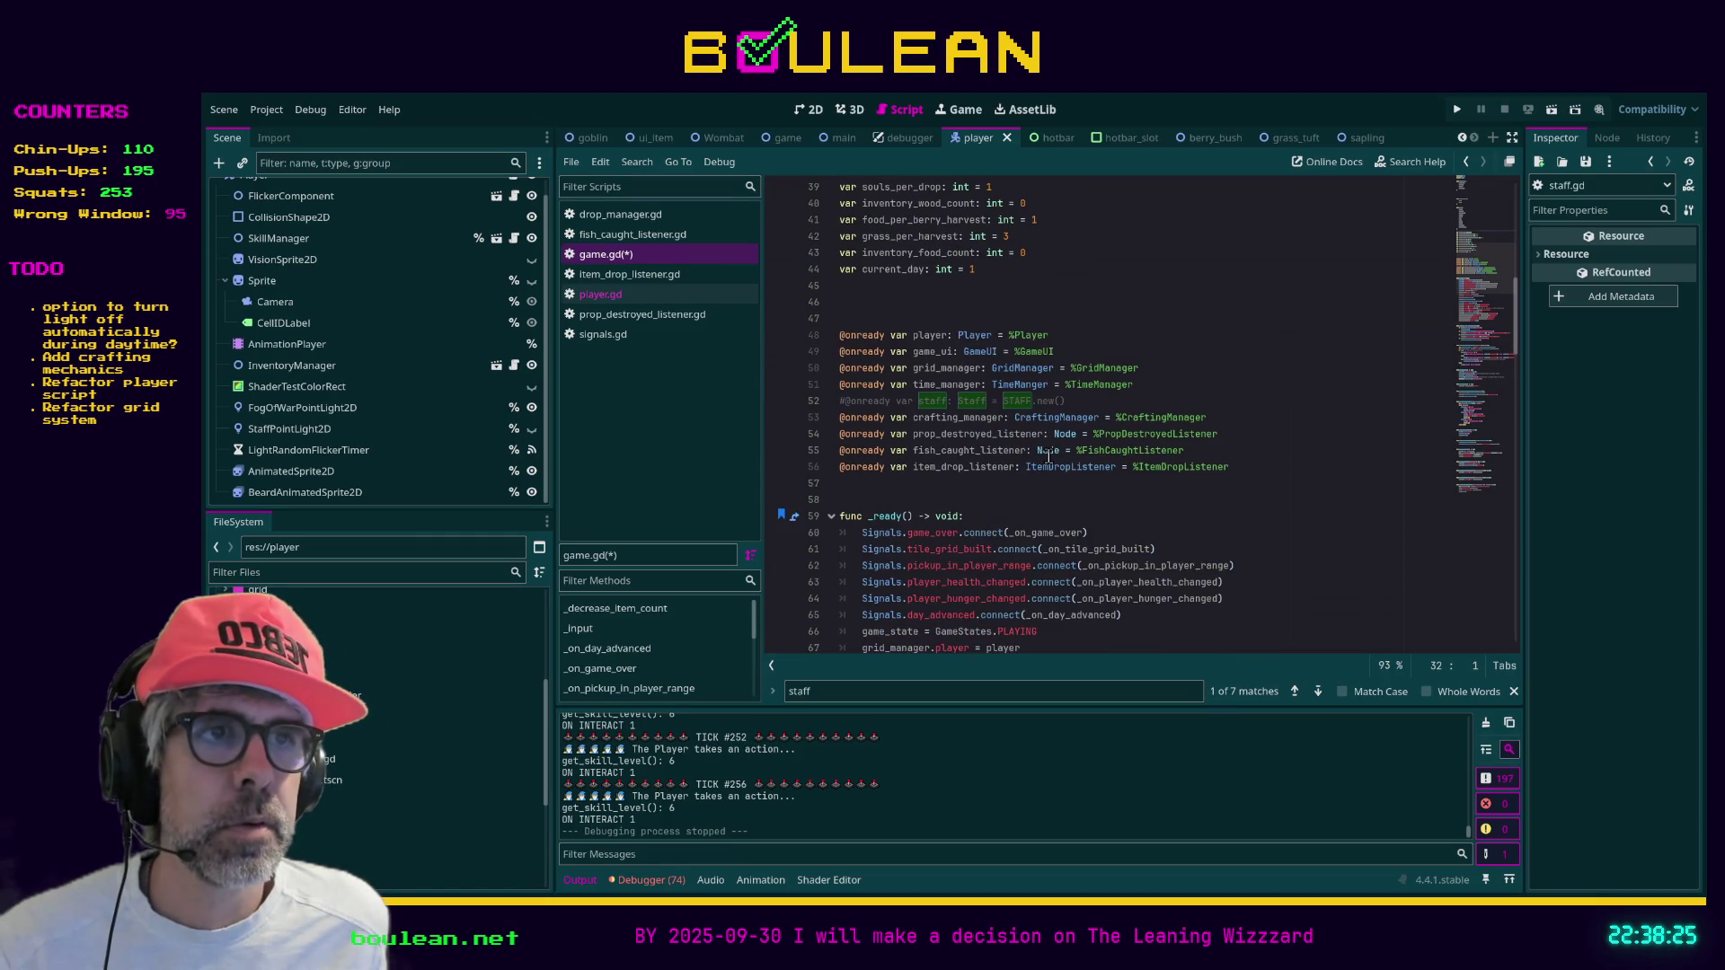
left_click(1099, 400)
key("shift+Home")
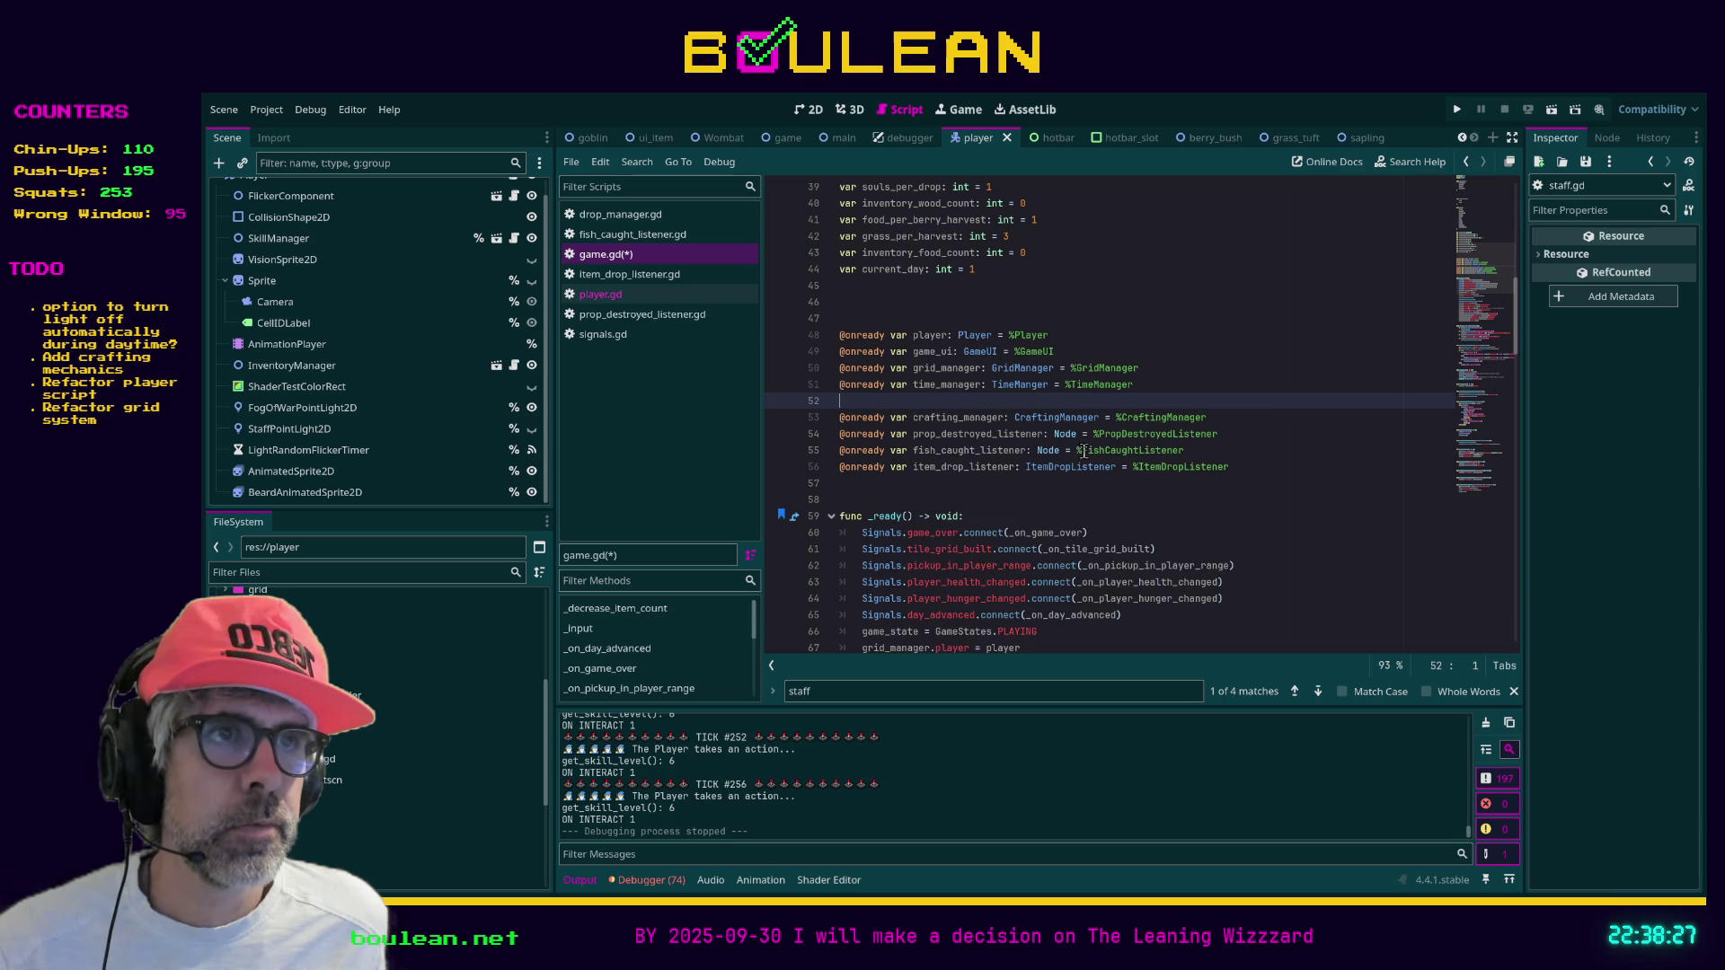
key("BackSpace")
key("BackSpace")
left_click(1023, 467)
Scroll to the end of game.gd and save the script
scroll(1010, 471, "down", 13)
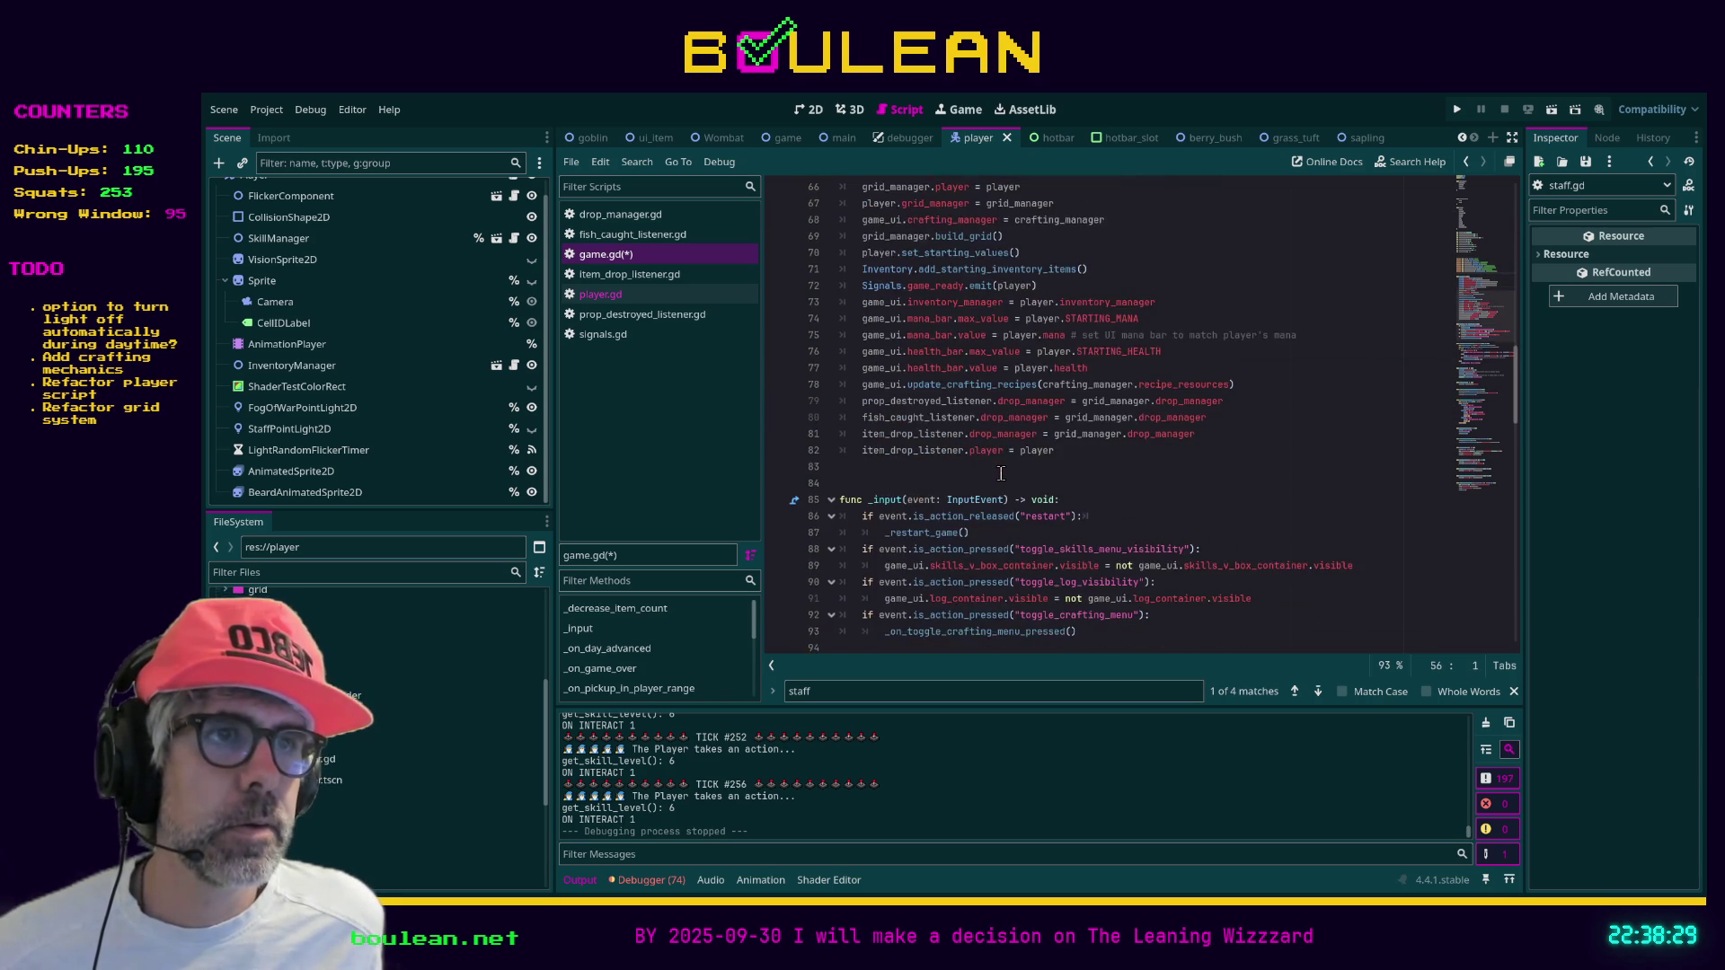
scroll(1001, 473, "down", 4)
scroll(1001, 474, "down", 3)
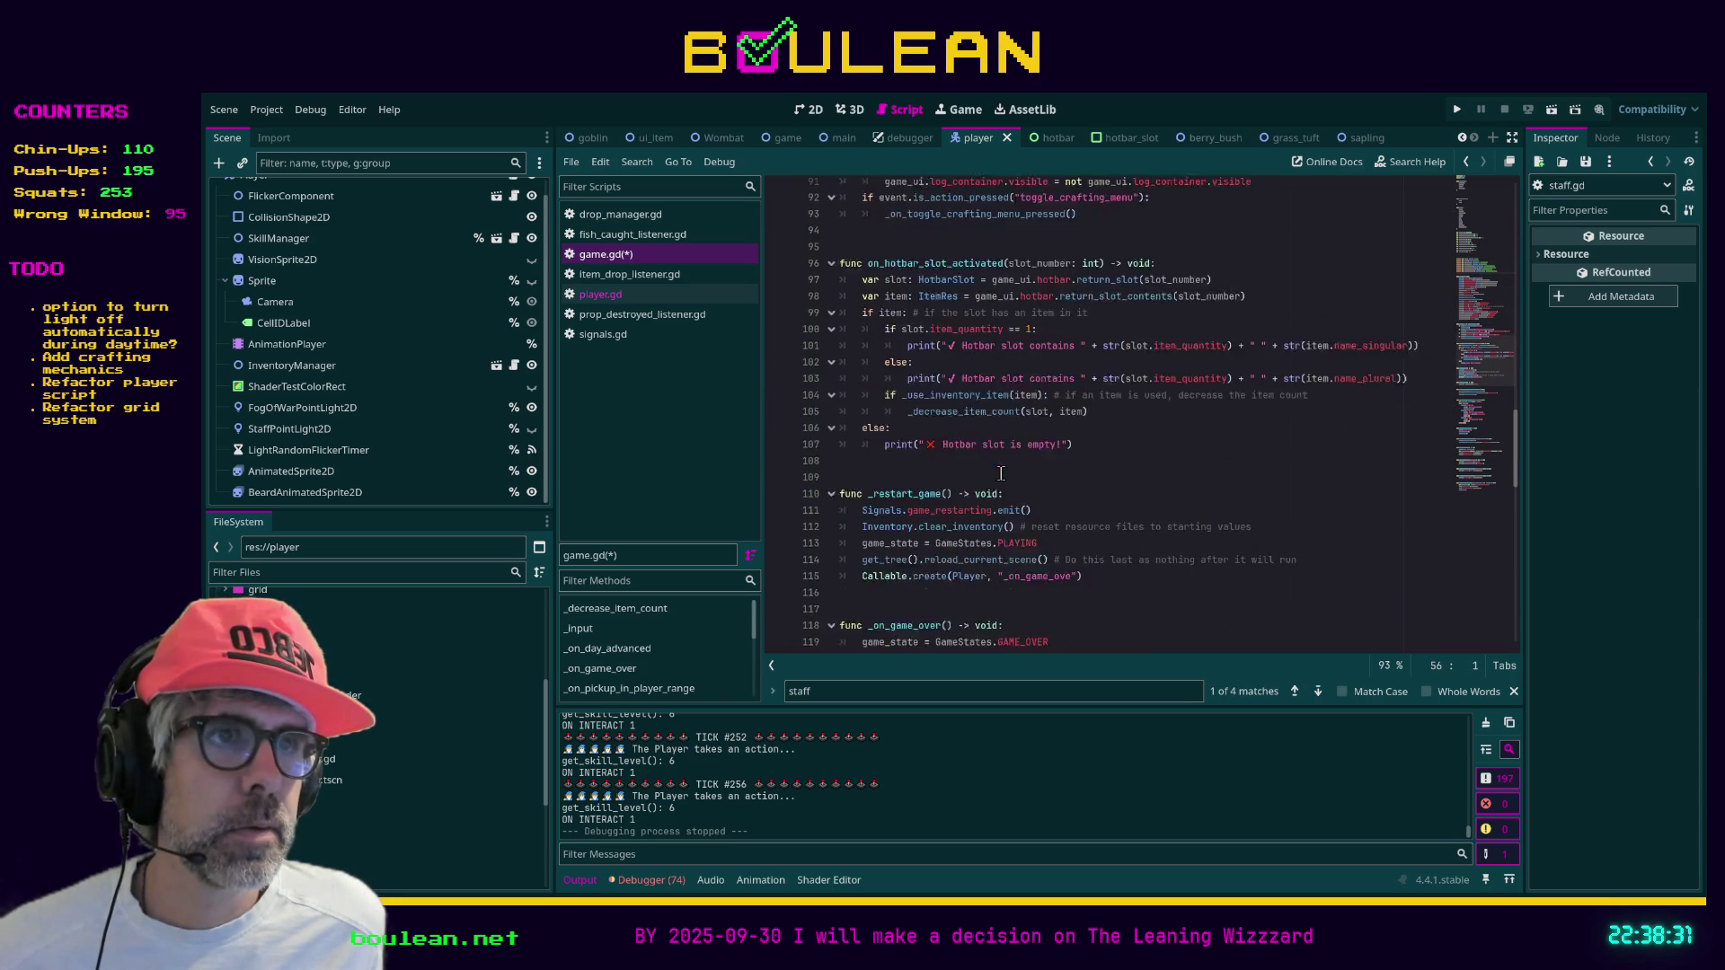
scroll(1001, 473, "down", 12)
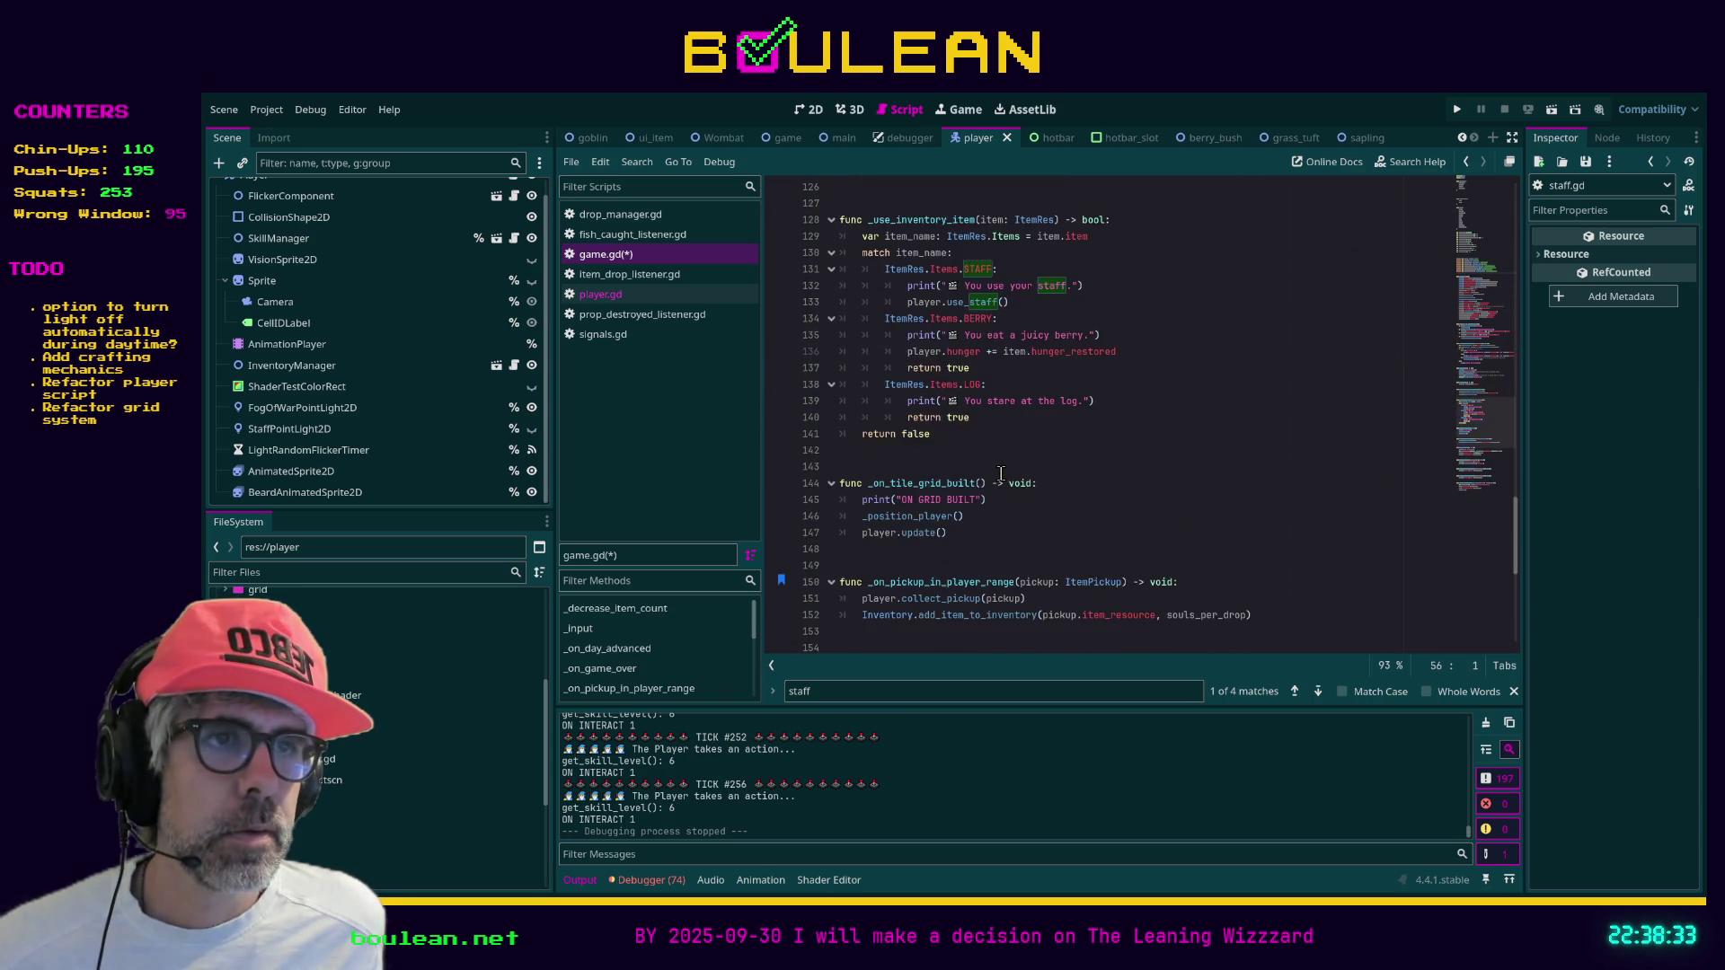
scroll(1000, 473, "down", 6)
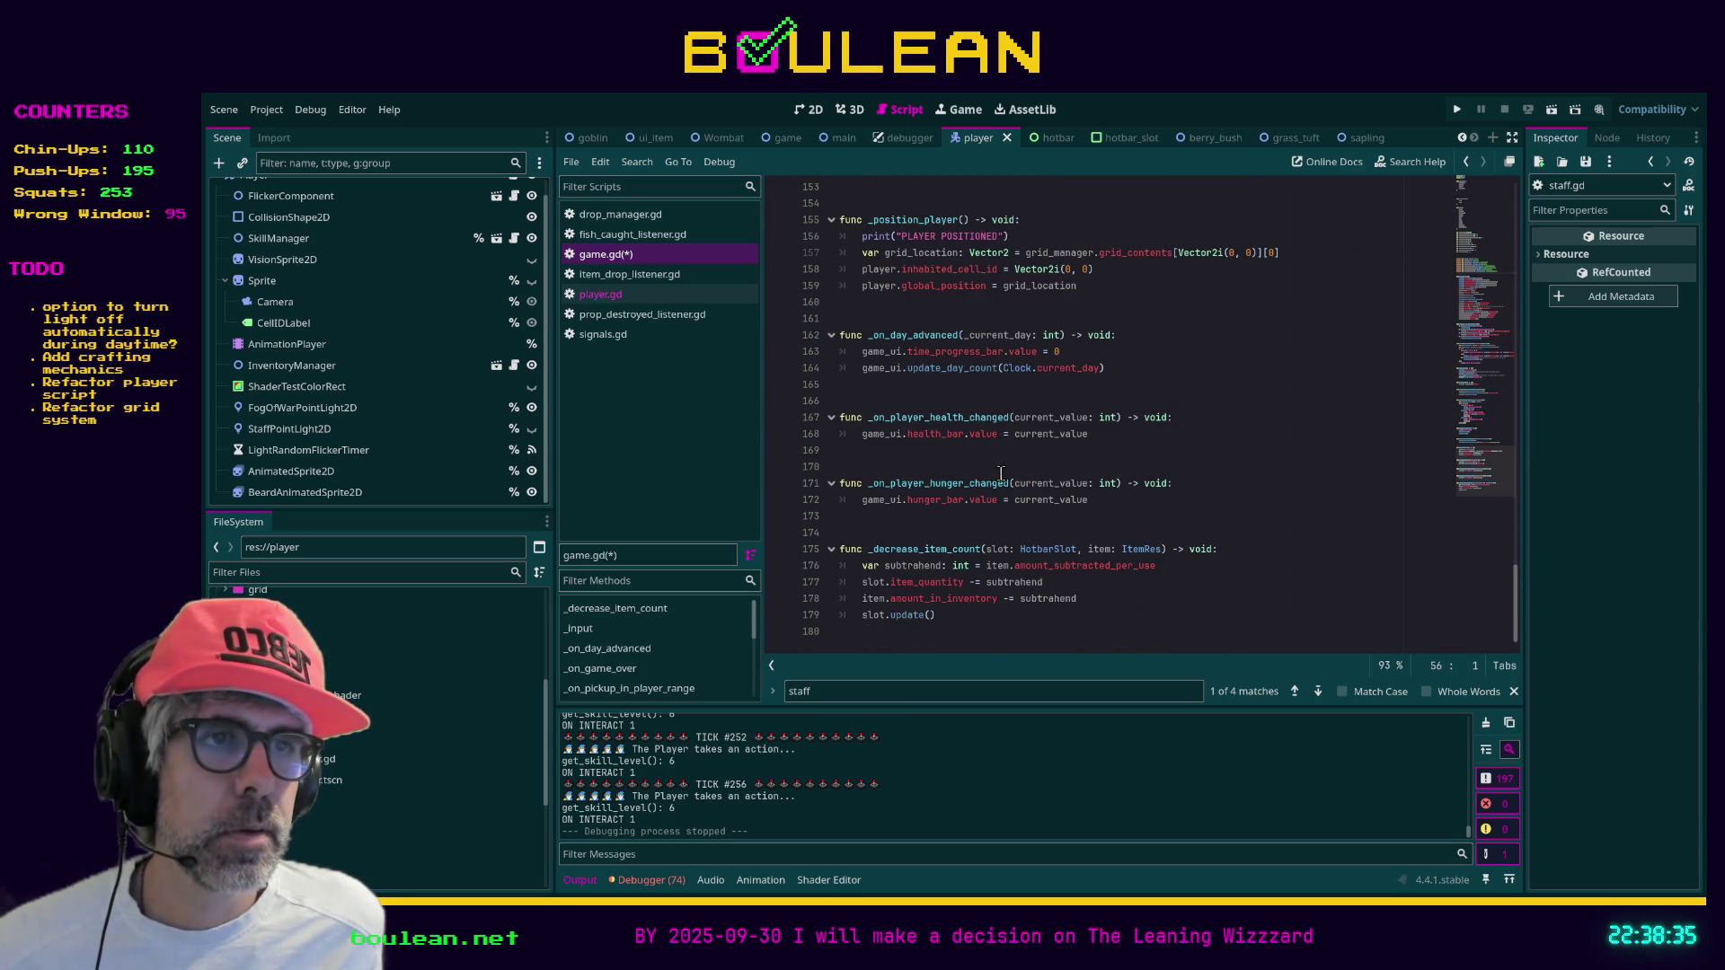
left_click(990, 641)
key("ctrl+s")
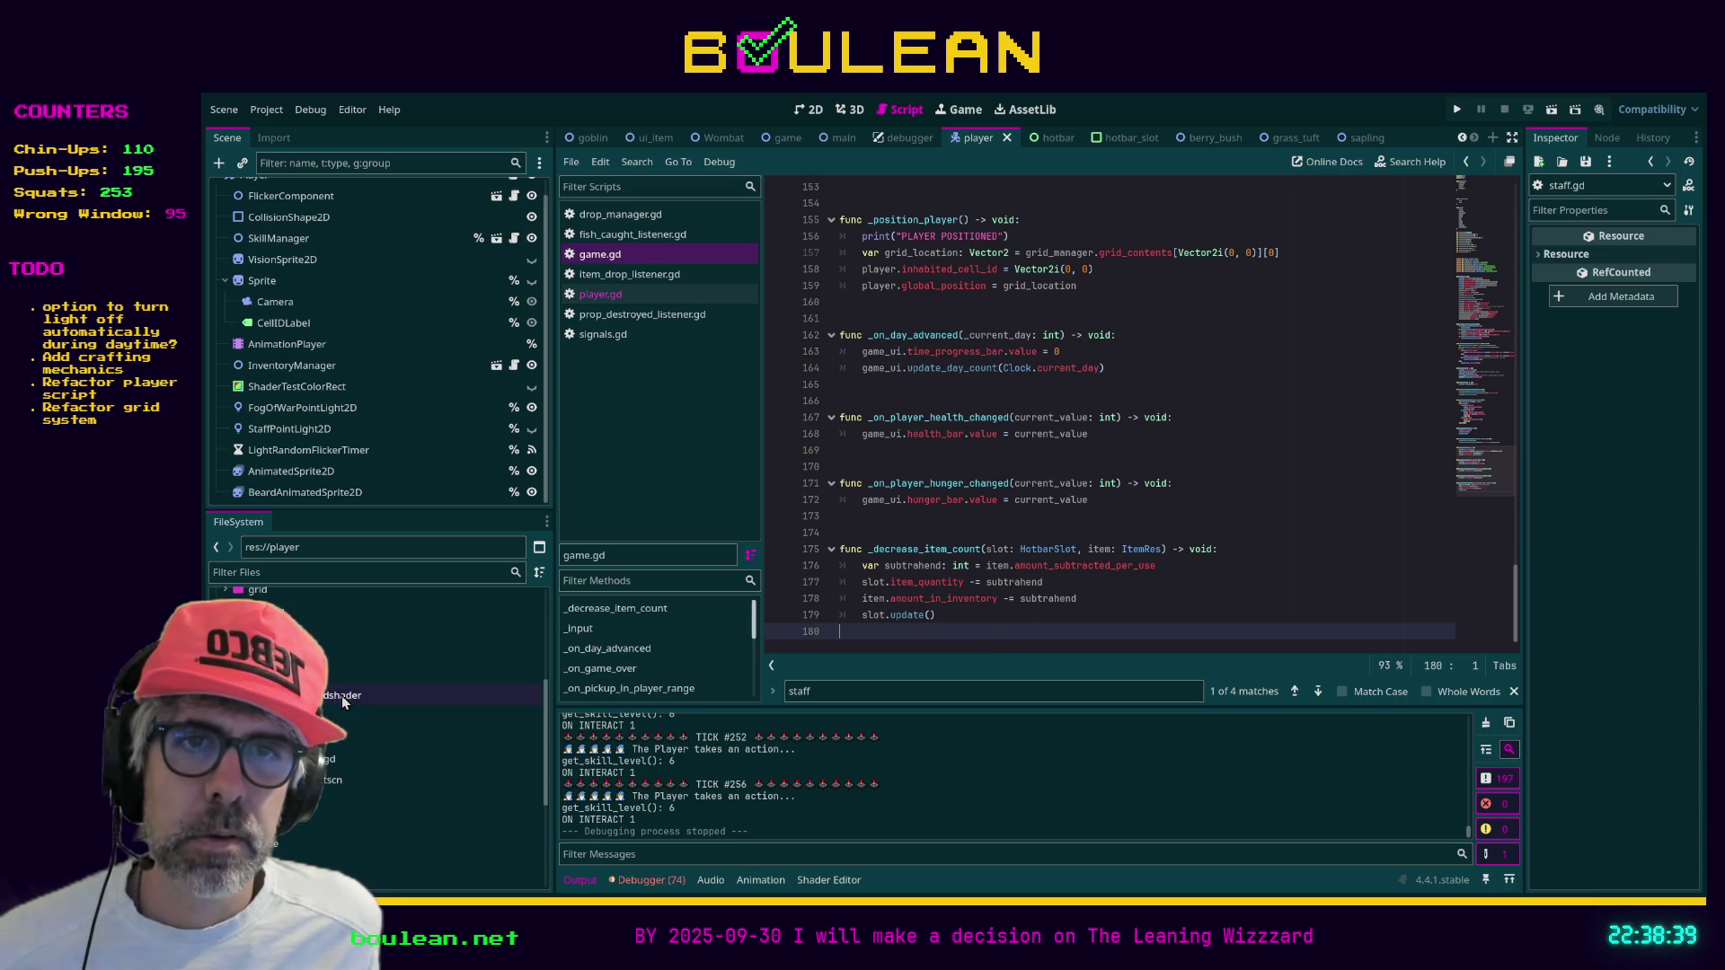
Move light_source.gdshader into the res://shaders folder and run the project with F5
scroll(342, 702, "down", 4)
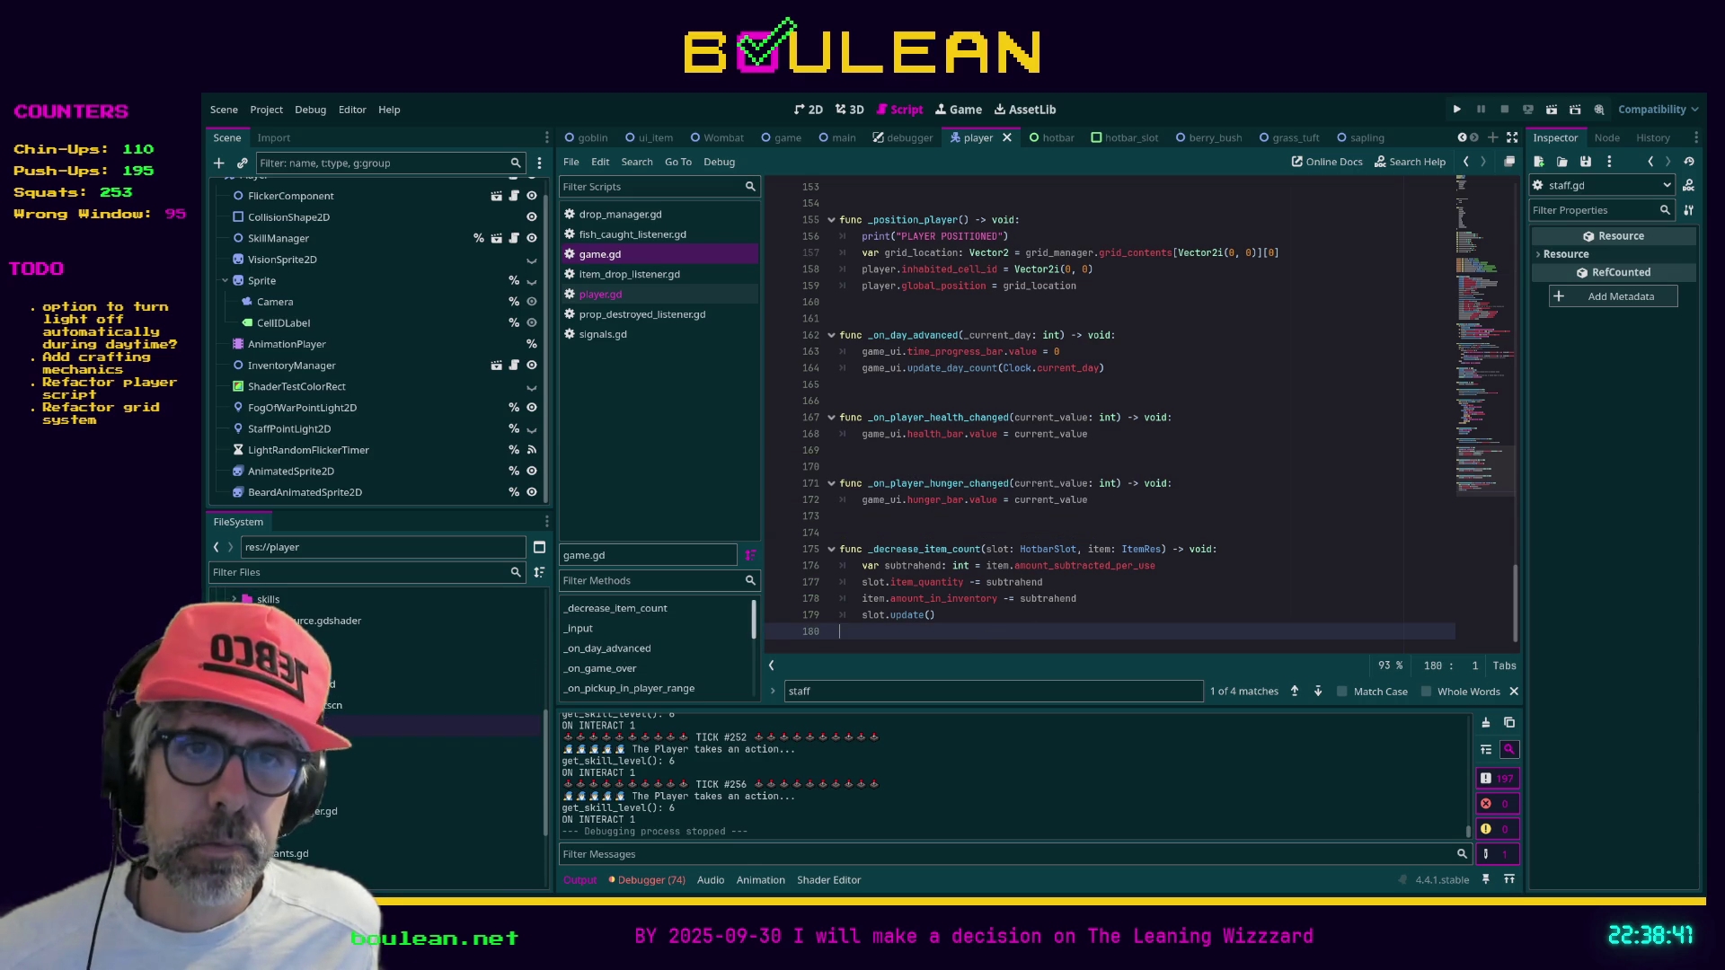
left_click(449, 726)
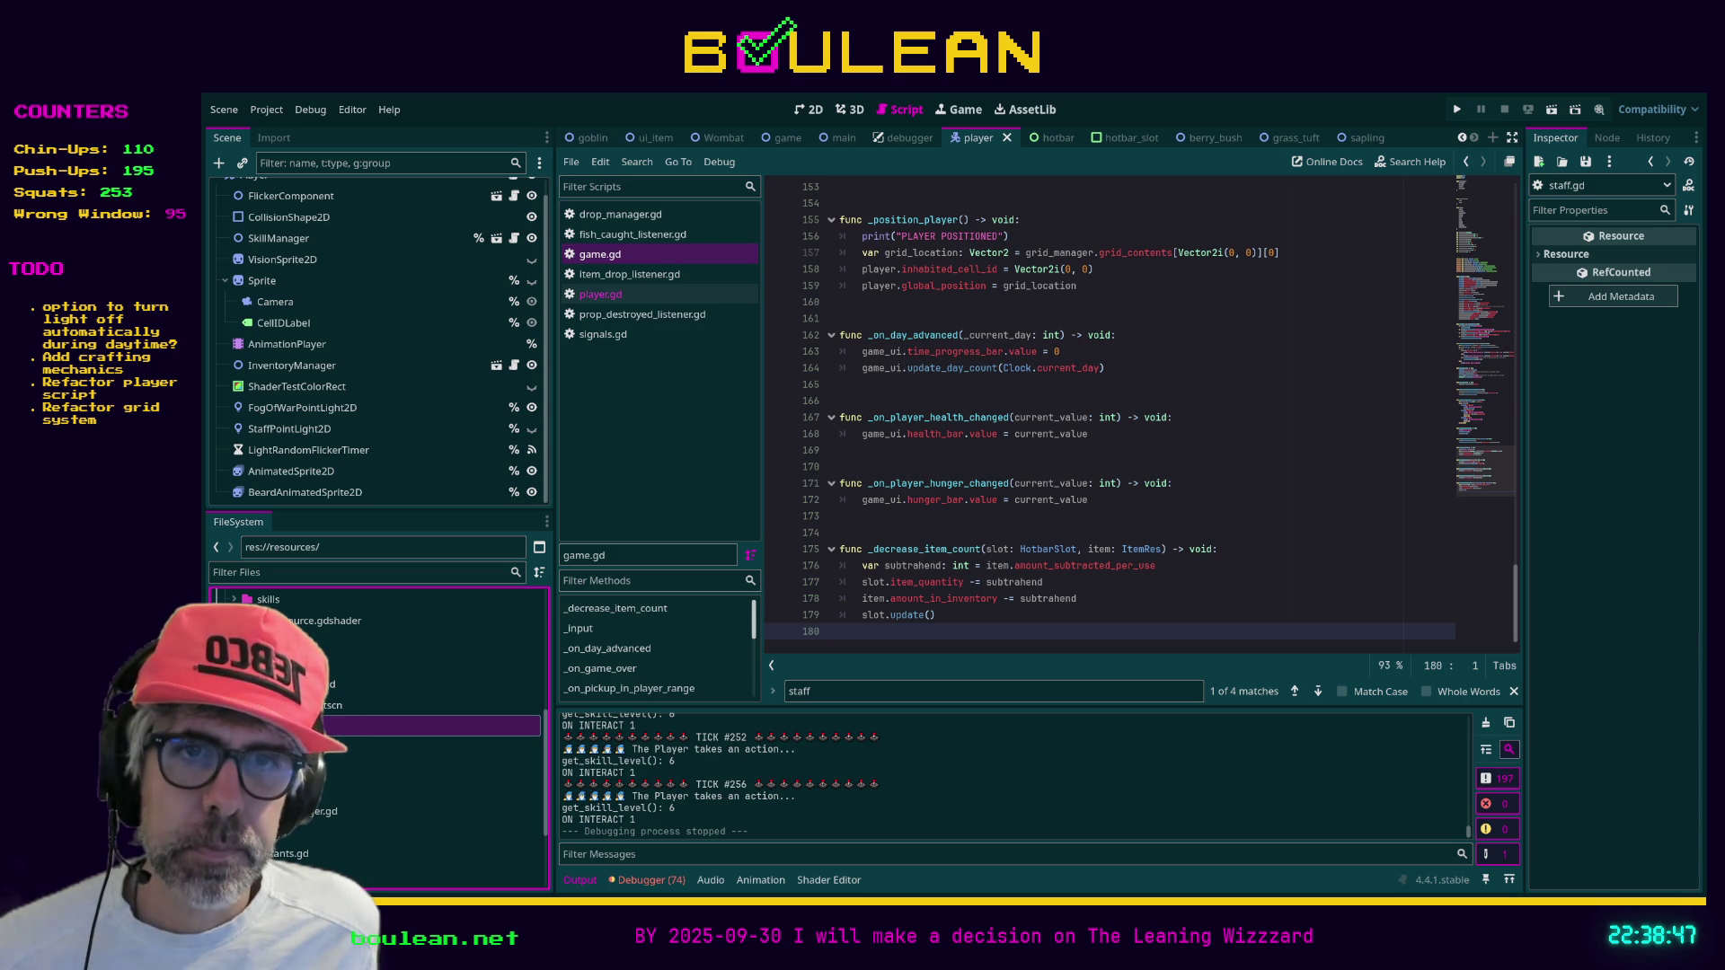
left_click(462, 697)
left_click(431, 726)
left_click_drag(270, 620, 269, 729)
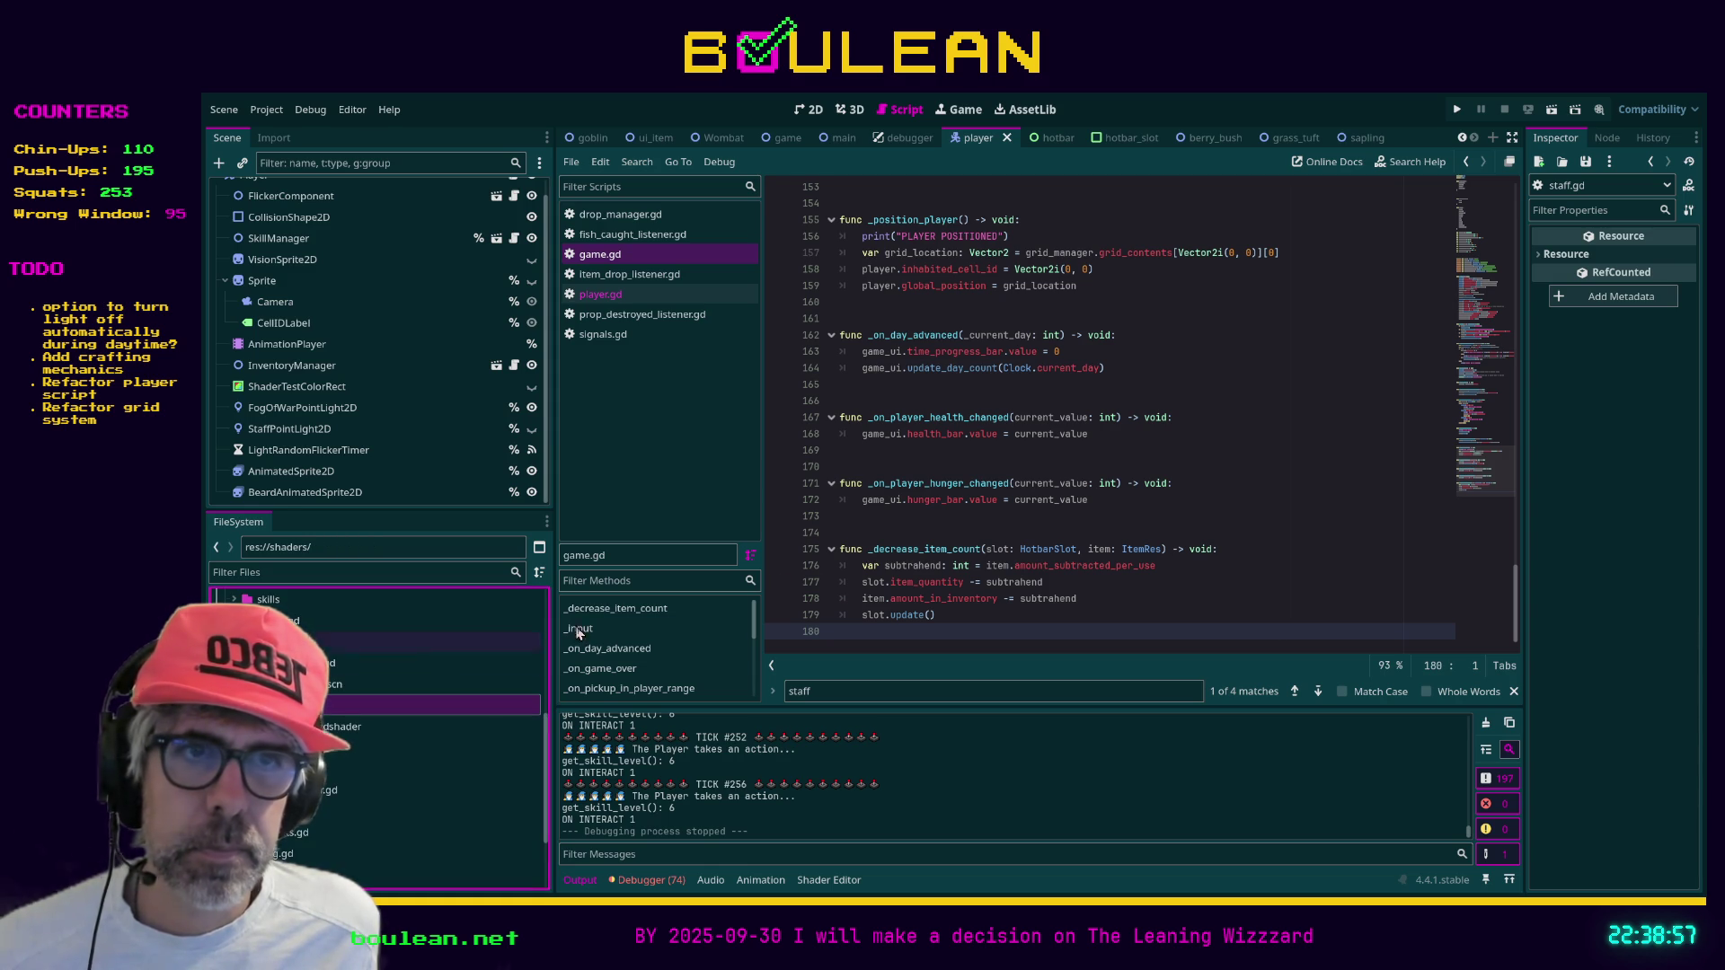
left_click(945, 531)
key("F5")
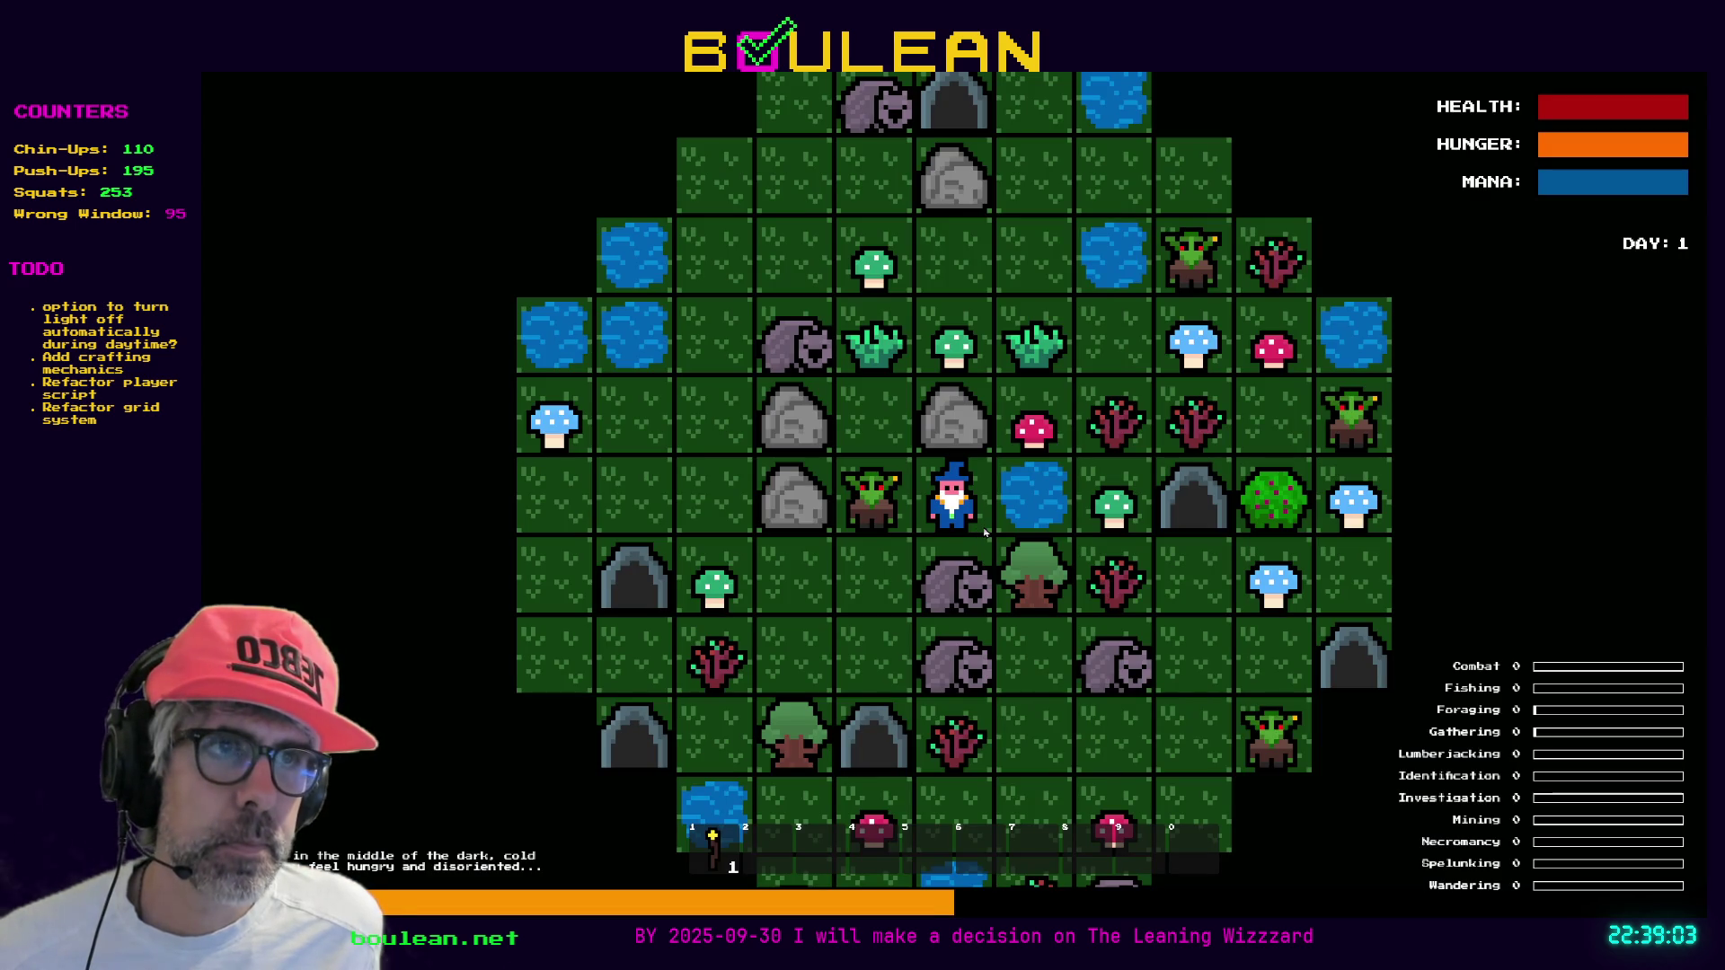
Karate-chop the goblin, use the staff with hotbar key 1, then stop the run with F8
key("Left")
key("Left")
key("Left")
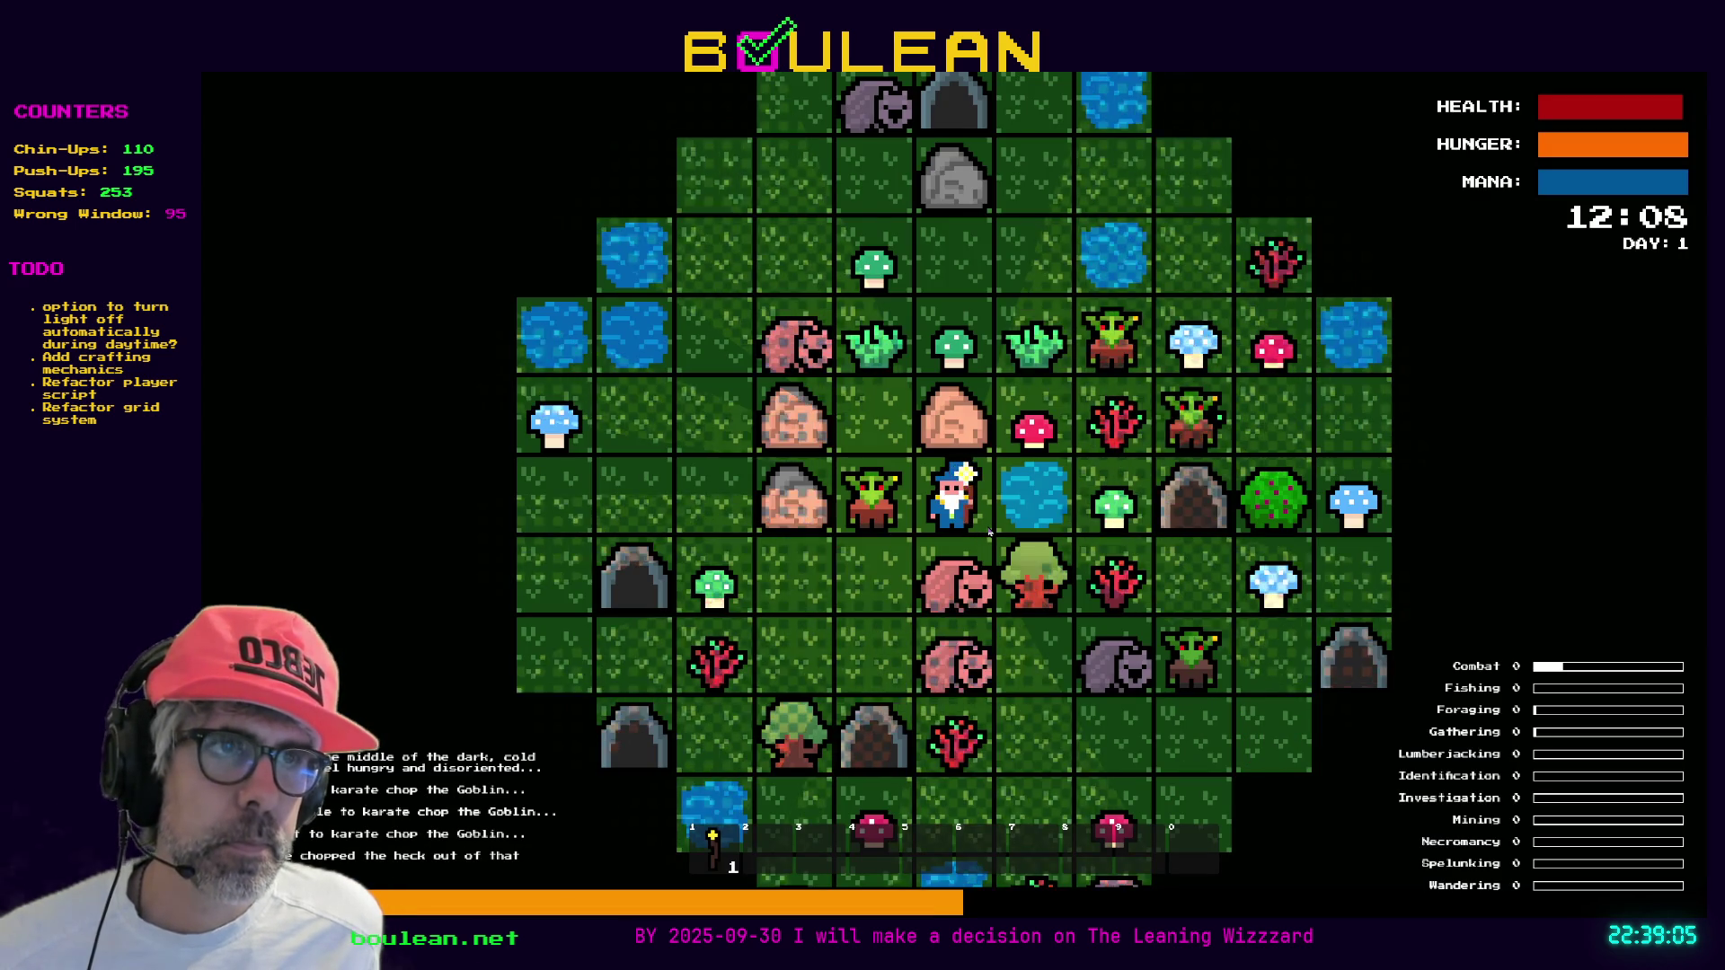
key("1")
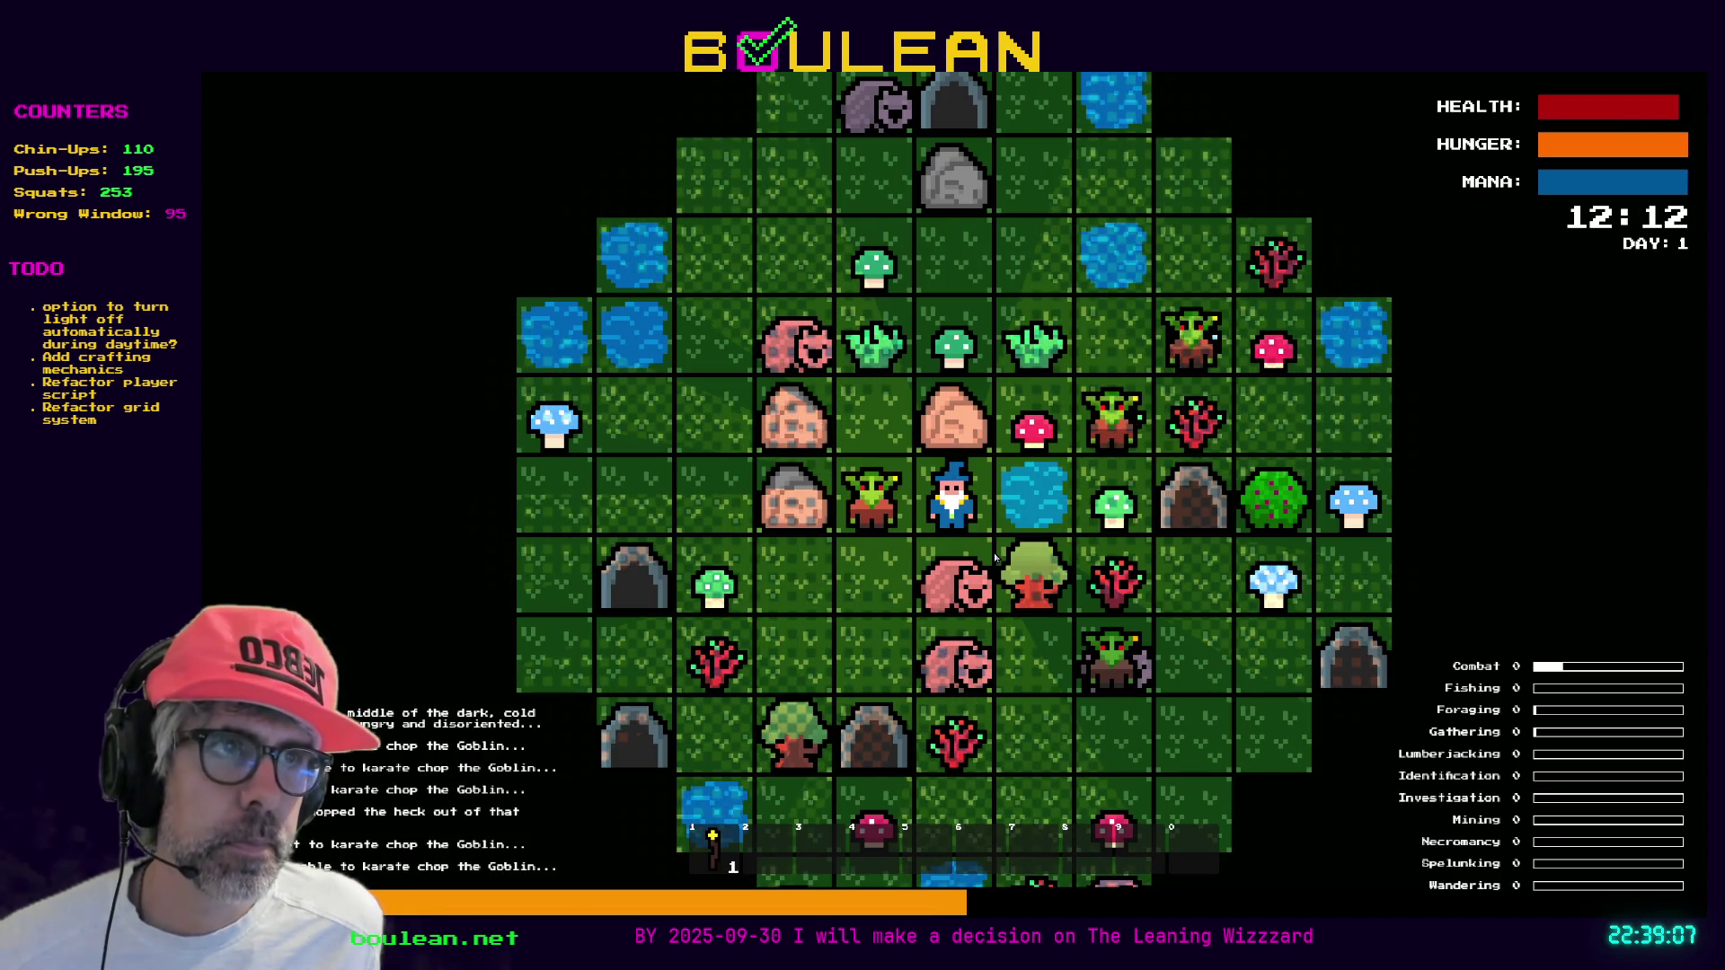
key("F8")
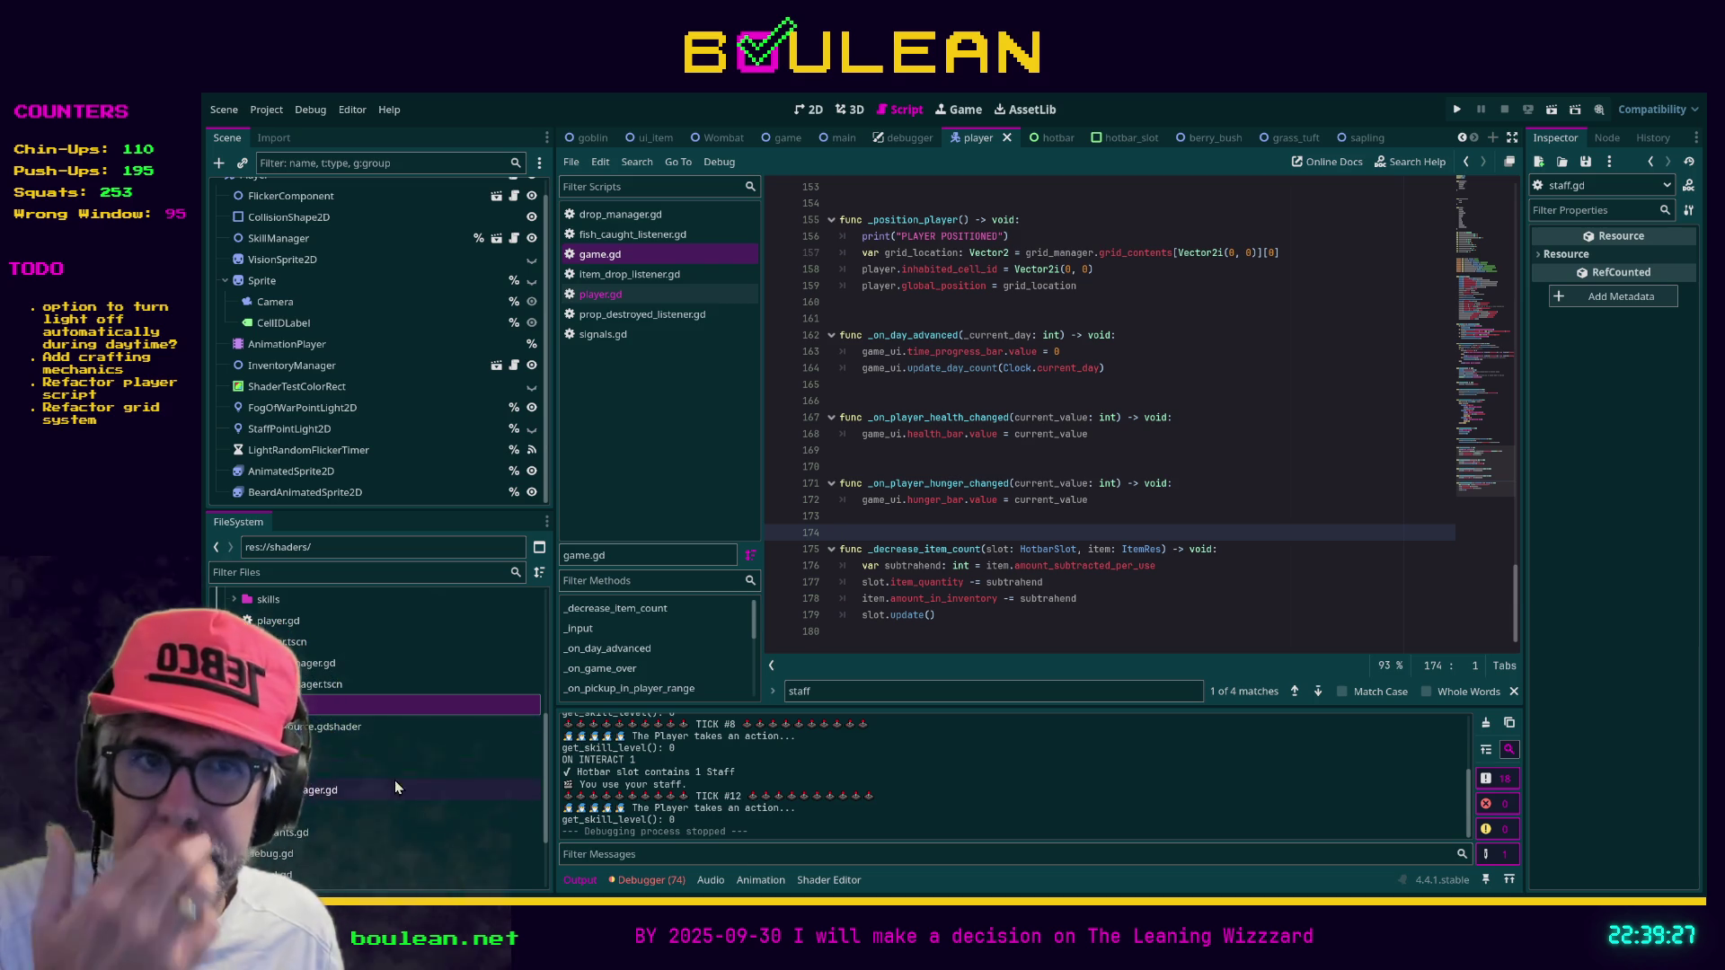
Select the inventory, global and constants scripts, then close the staff search in player.gd
scroll(330, 815, "down", 2)
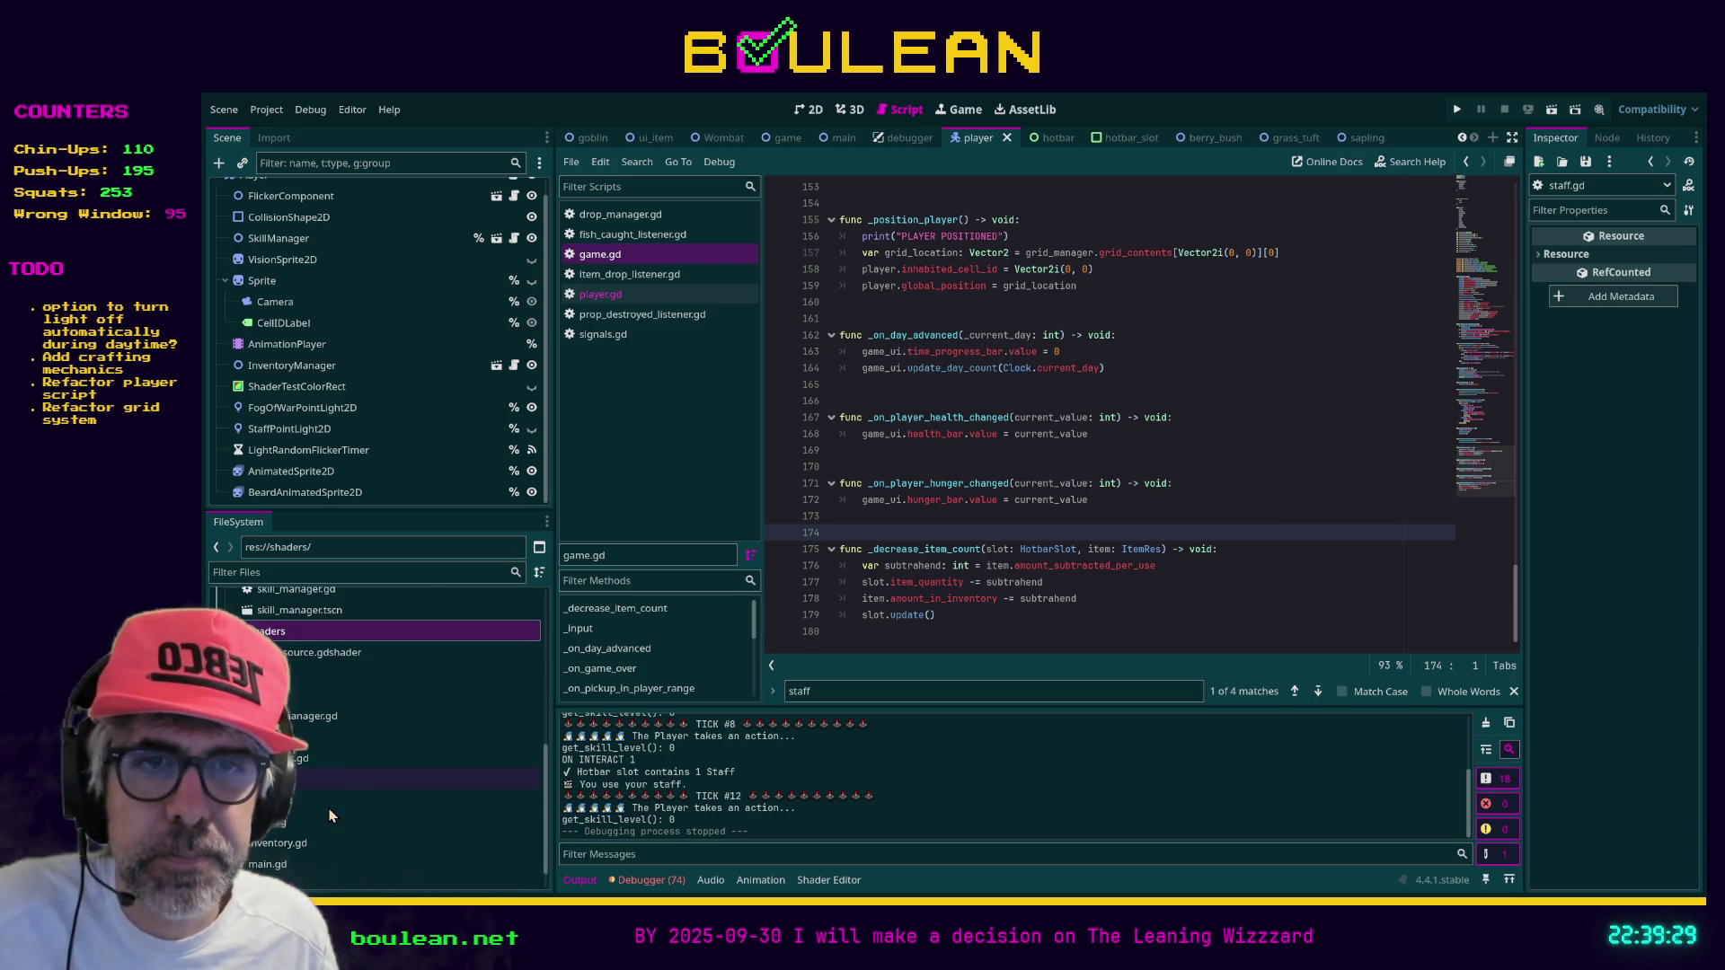
scroll(331, 815, "down", 1)
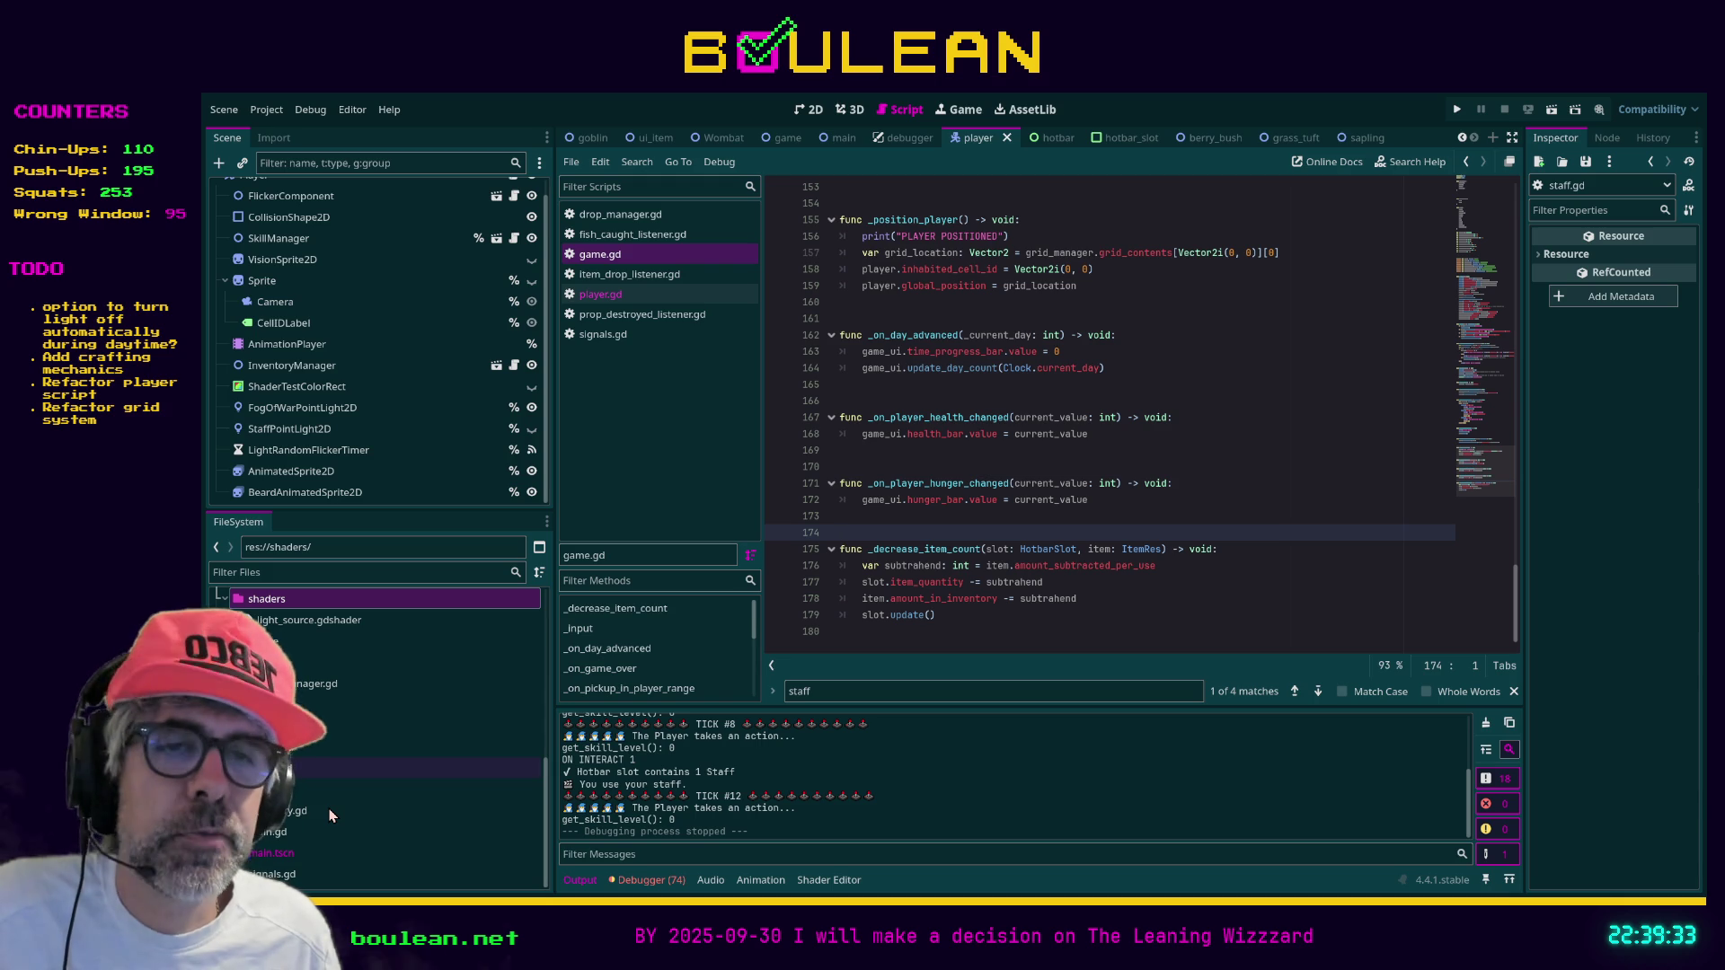
left_click(295, 813)
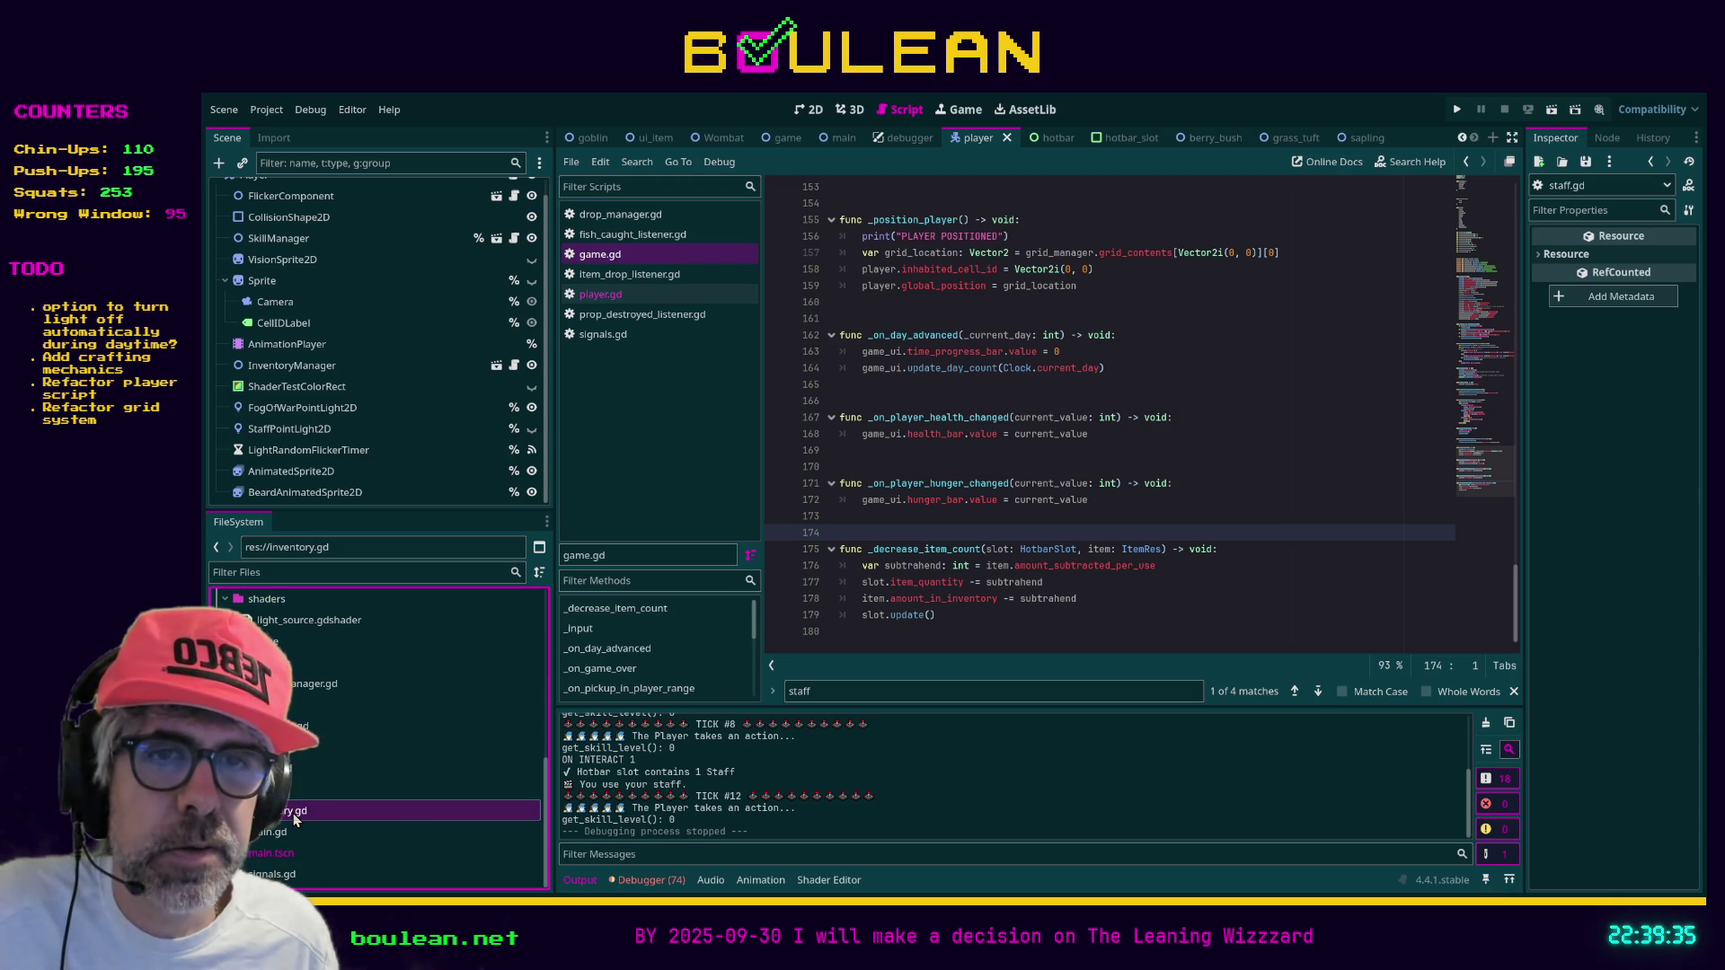
left_click(287, 770)
left_click(302, 729)
left_click(1048, 633)
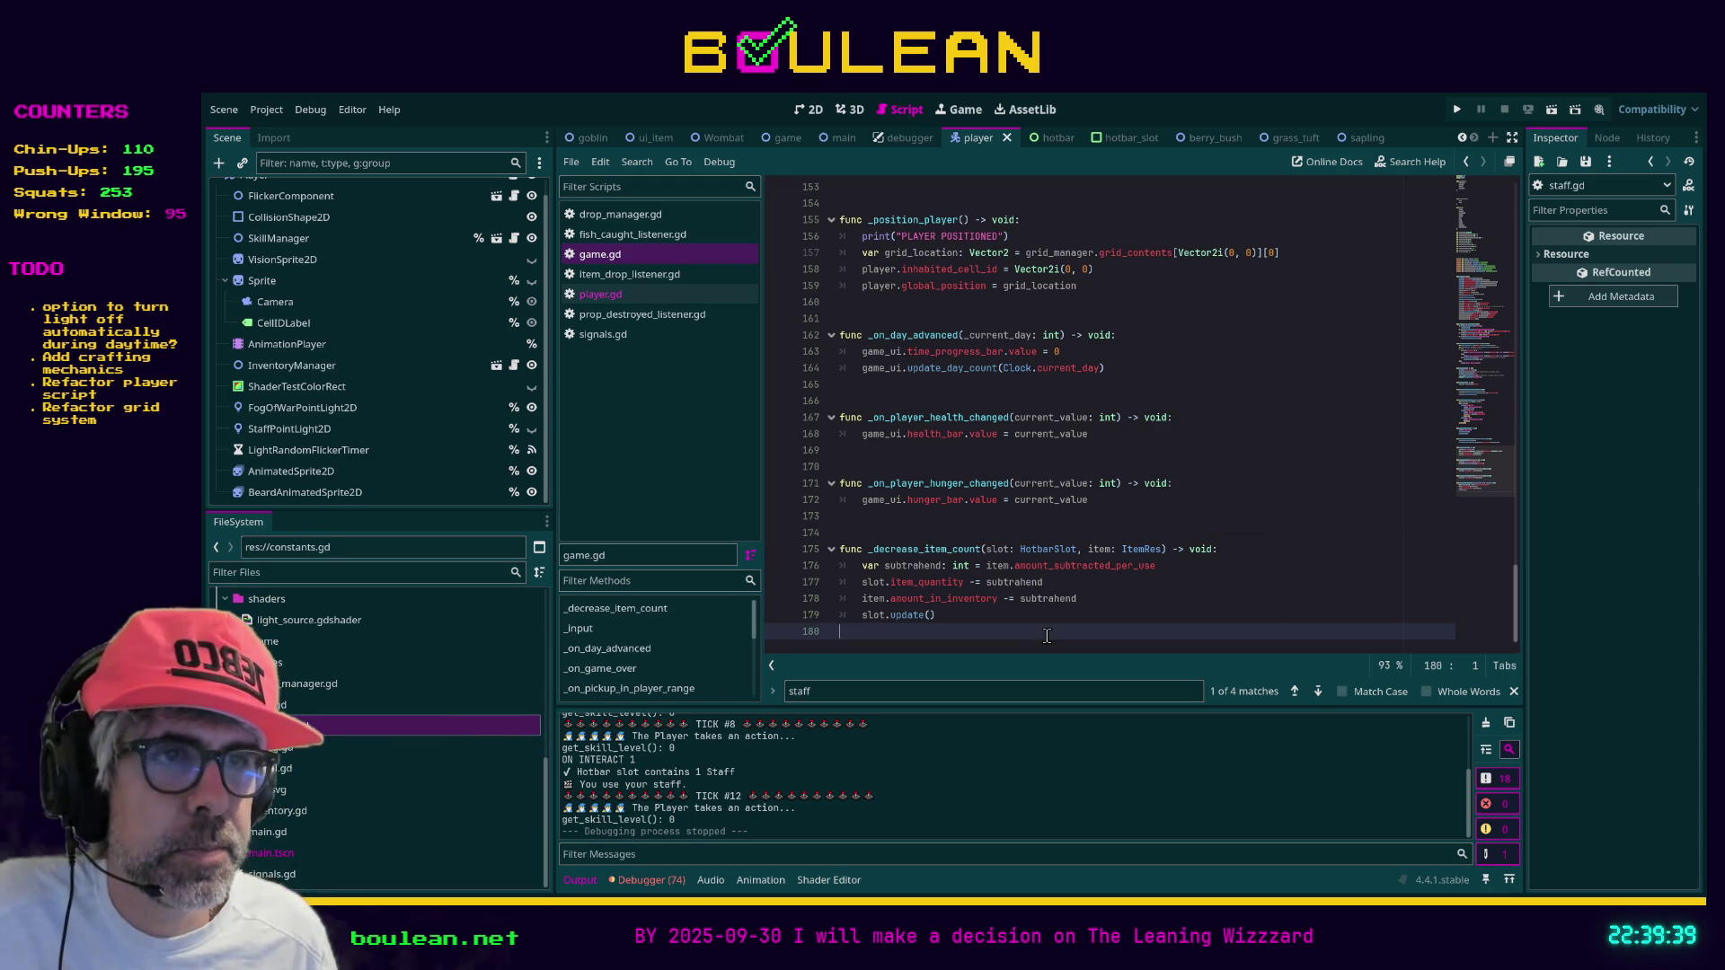
left_click(1155, 694)
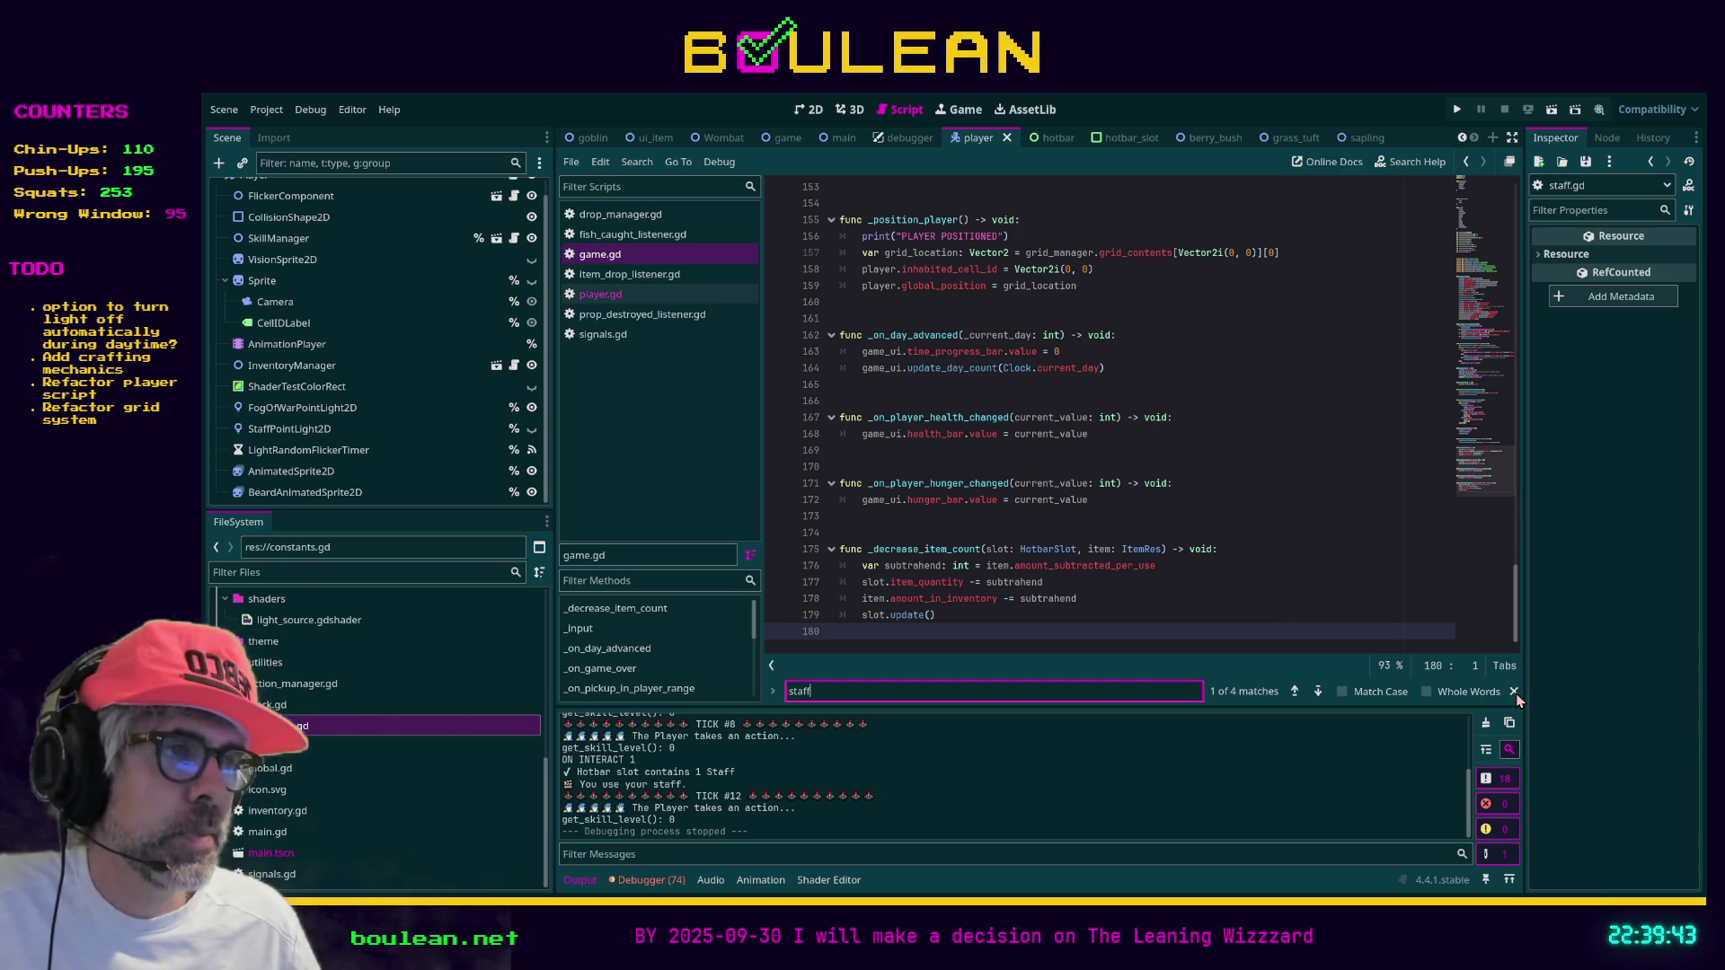
left_click(1515, 694)
left_click(1242, 635)
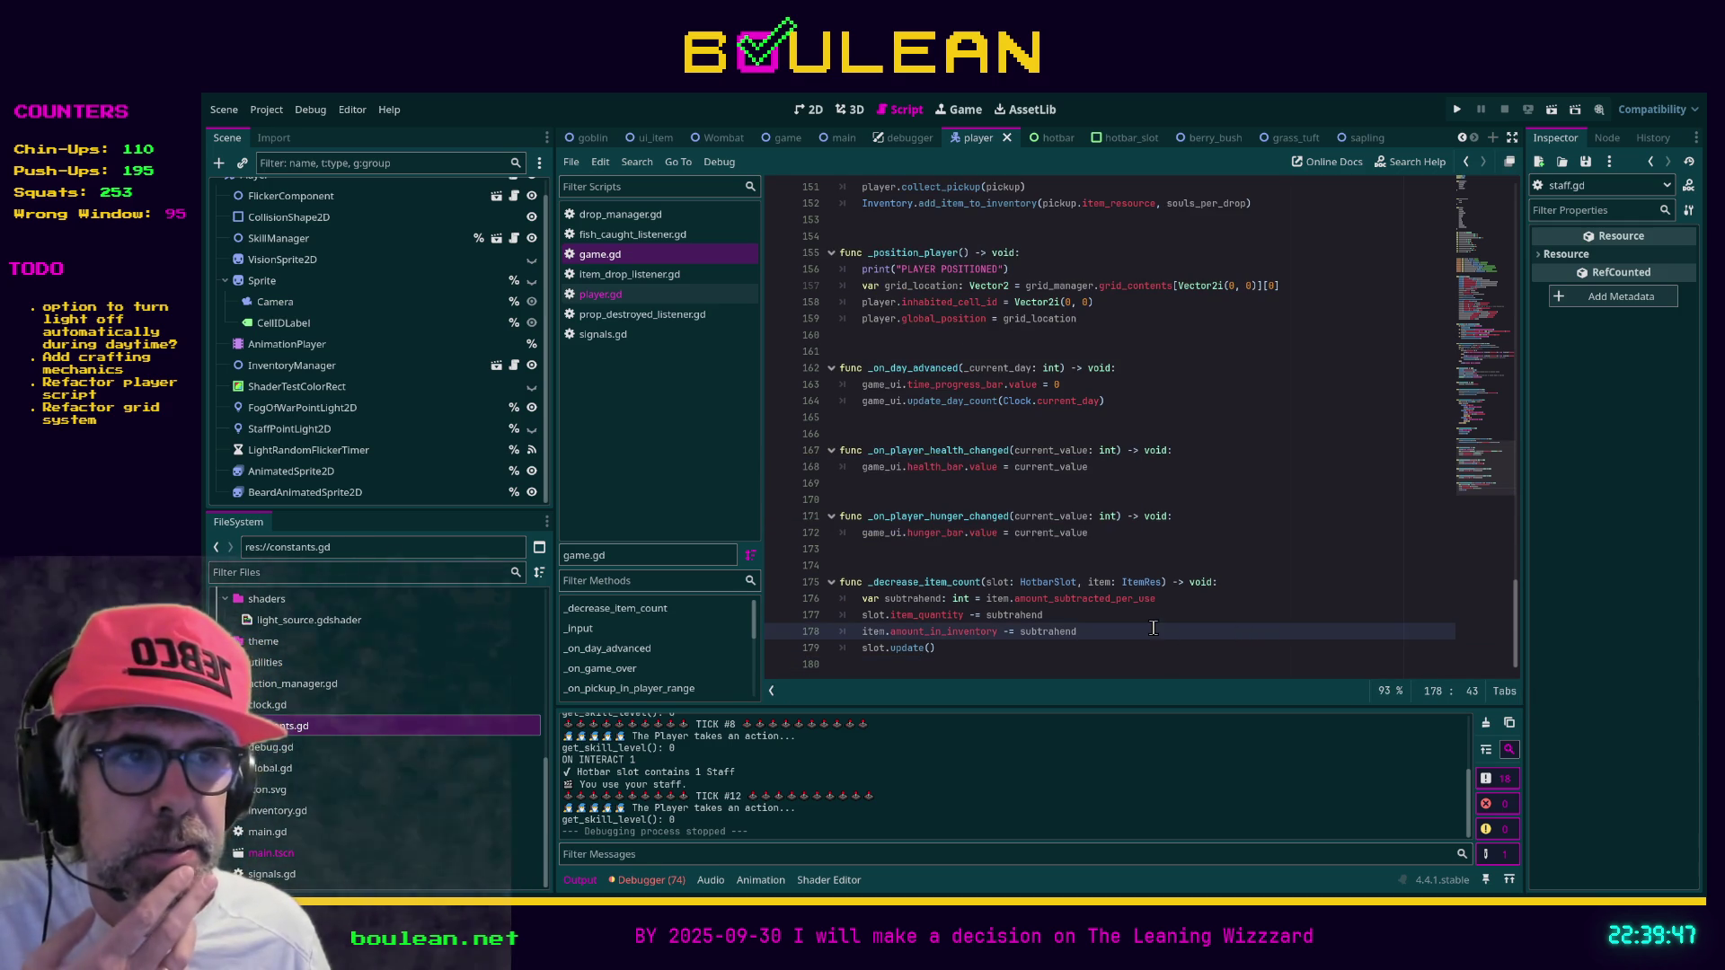
Expand the utilities folder, then place the cursor on empty line 154 of player.gd
scroll(1130, 628, "up", 8)
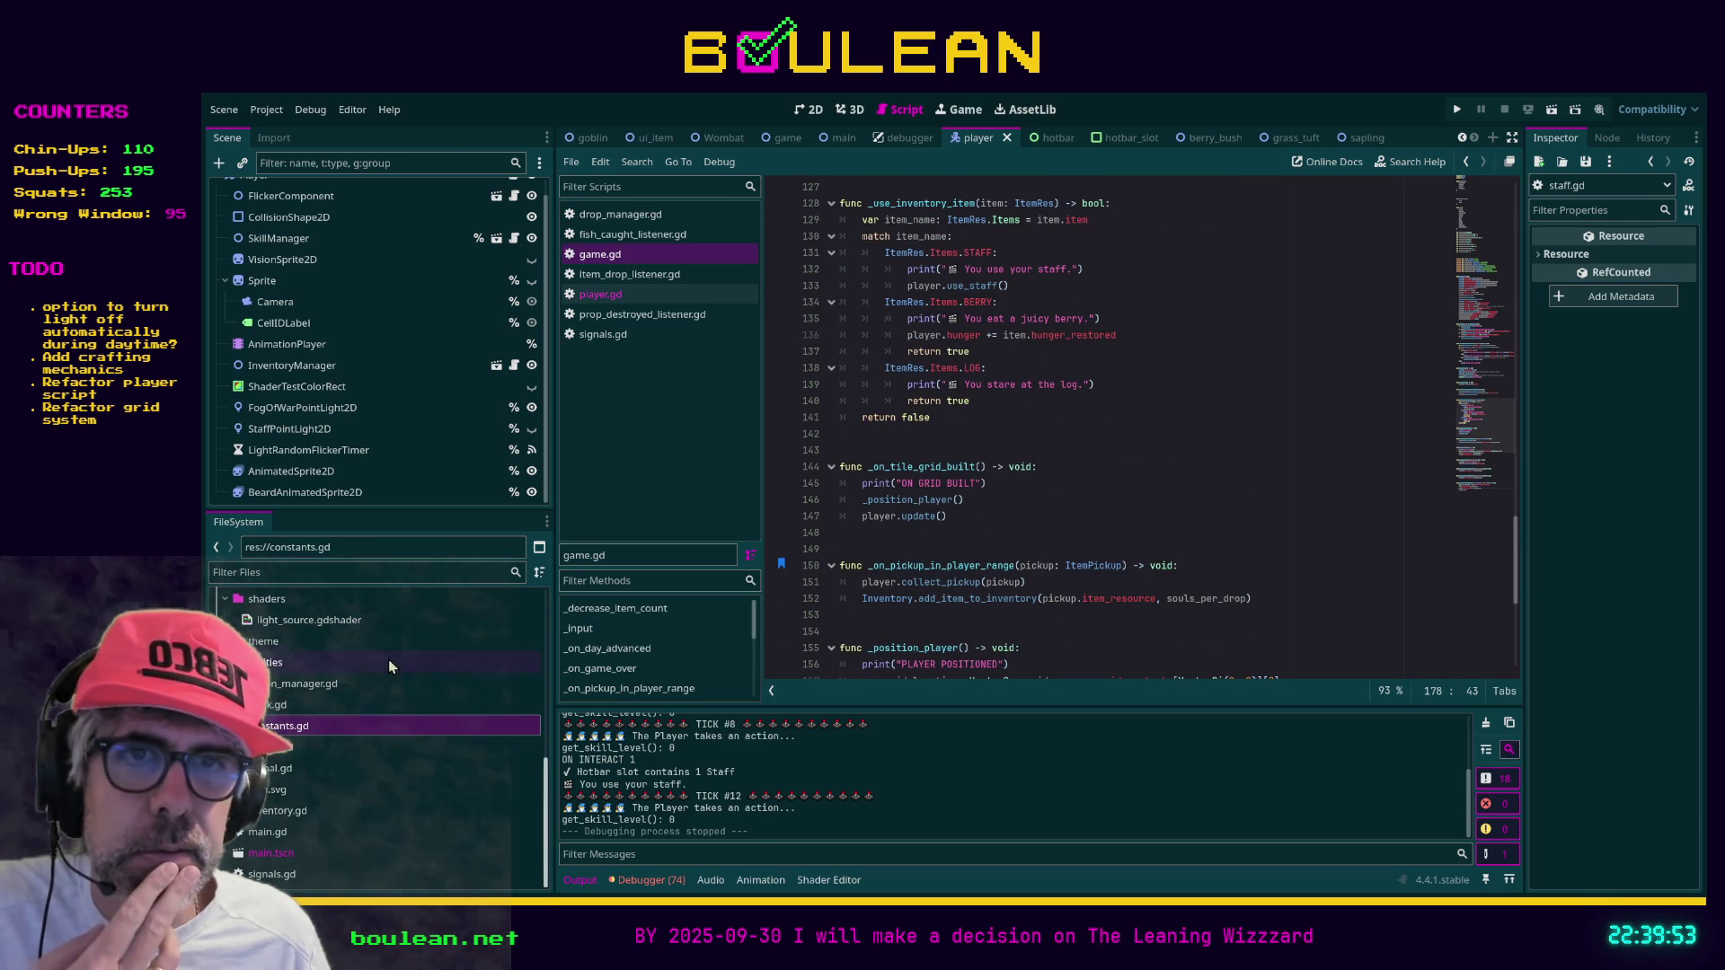
left_click(226, 662)
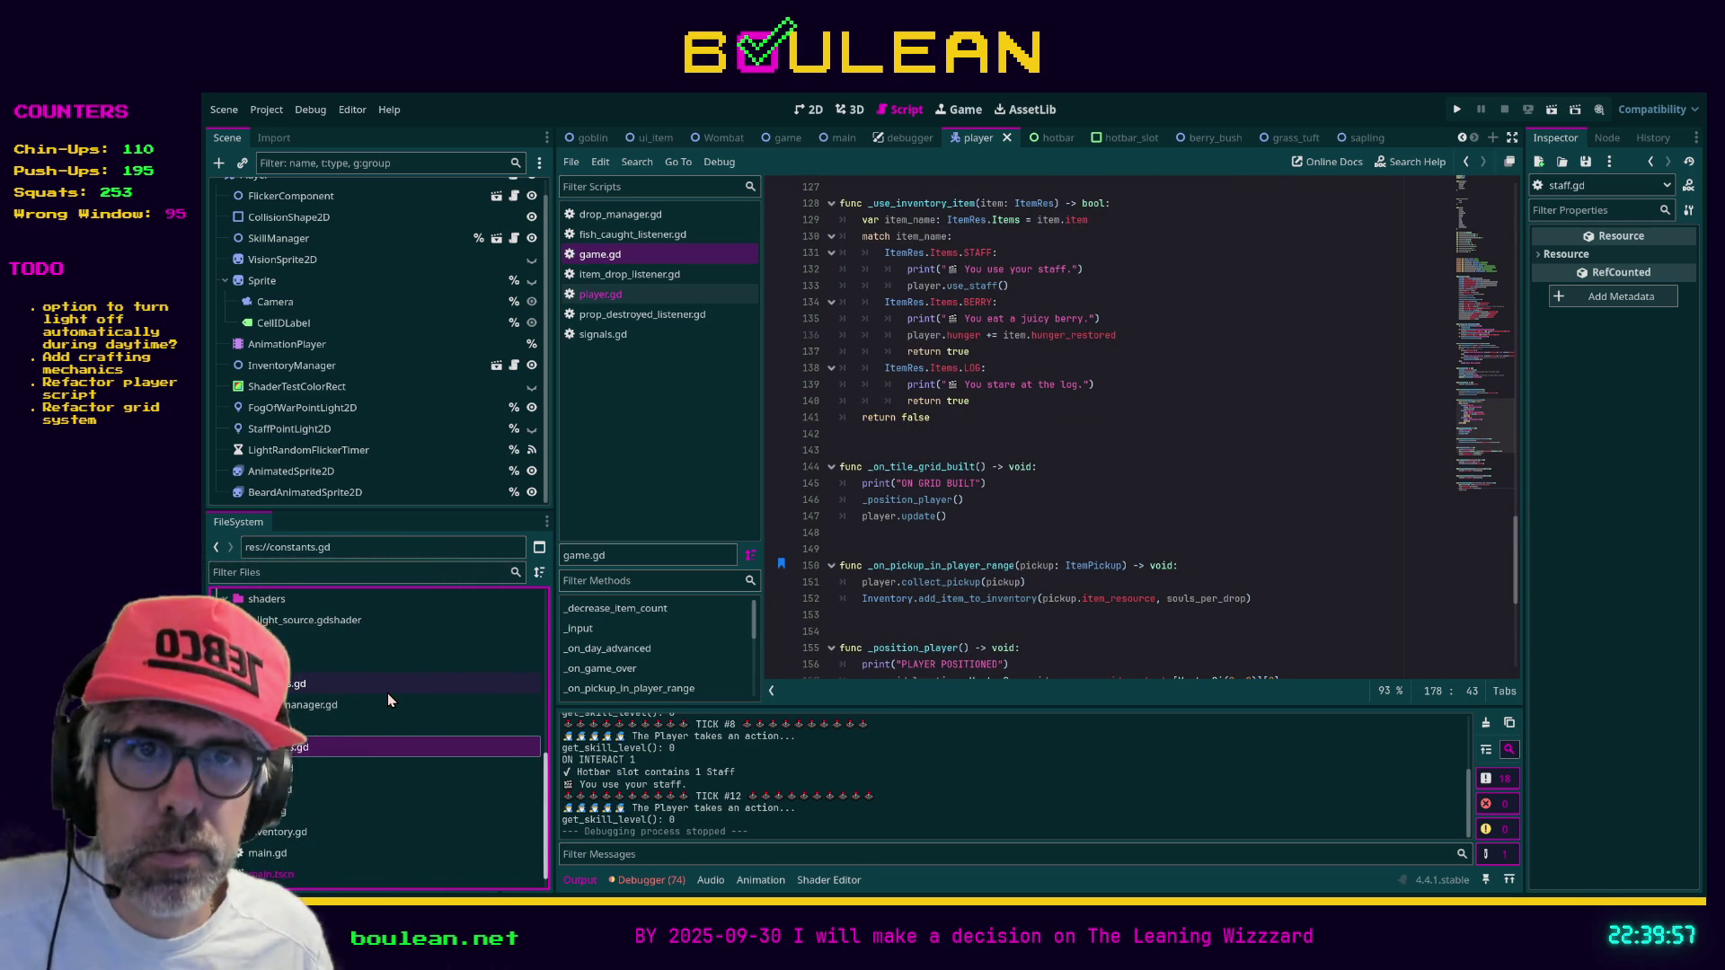
scroll(388, 701, "up", 2)
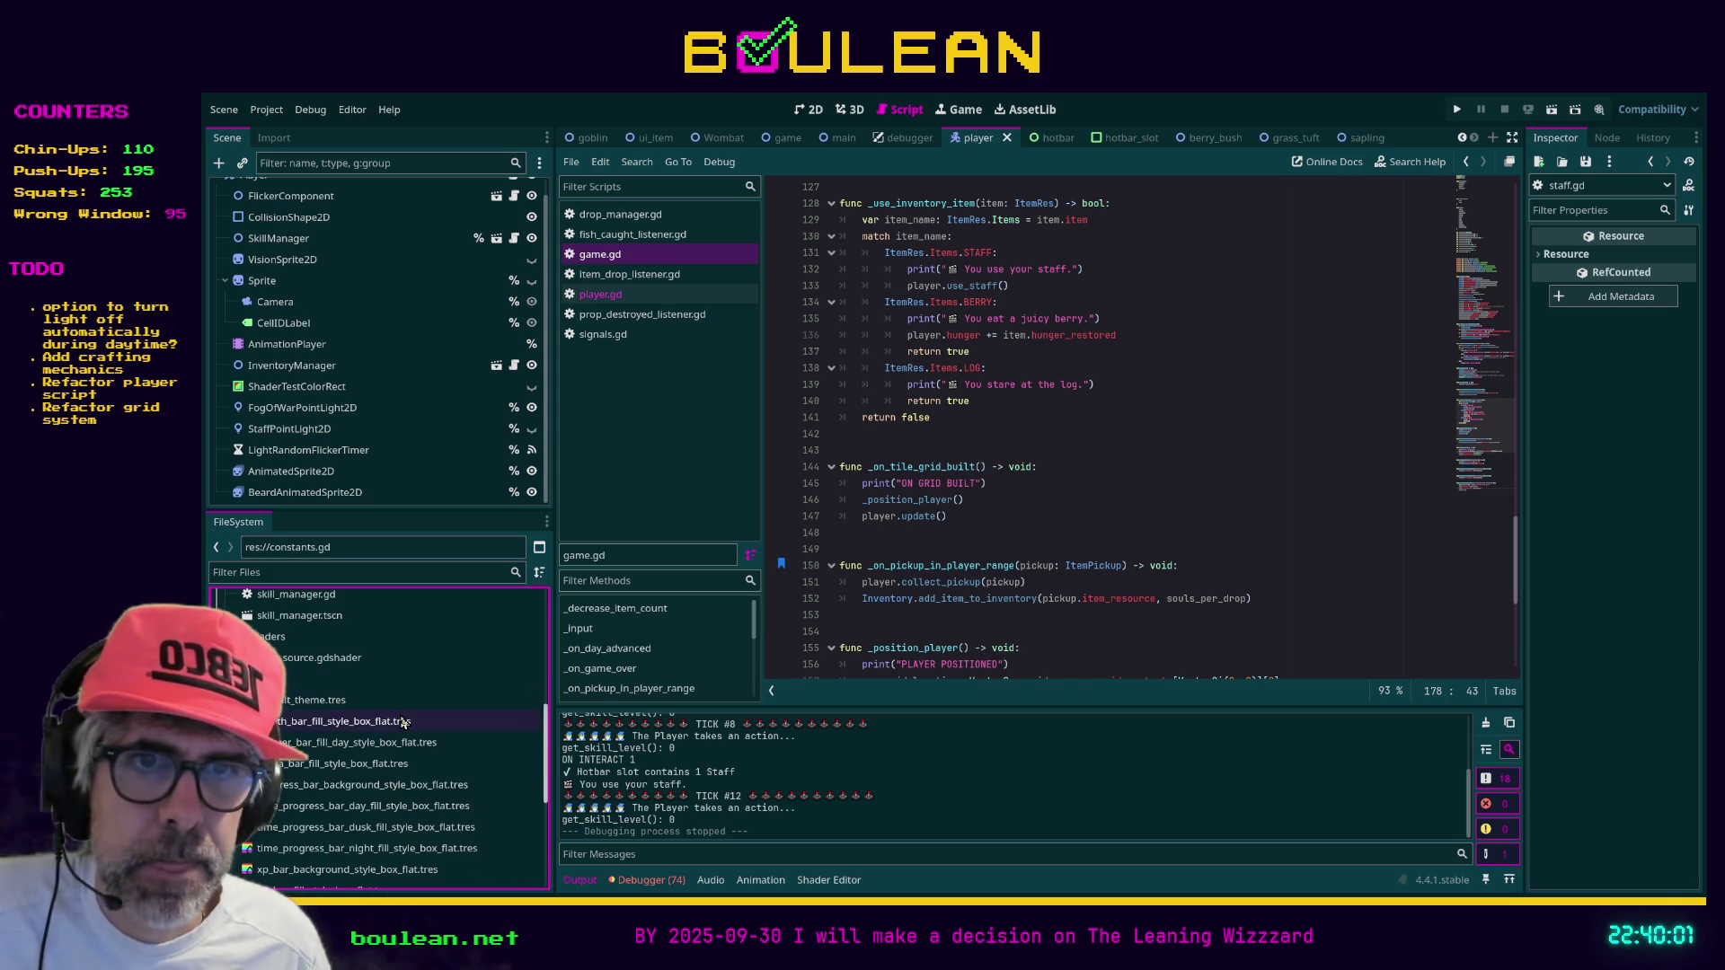
scroll(403, 721, "down", 2)
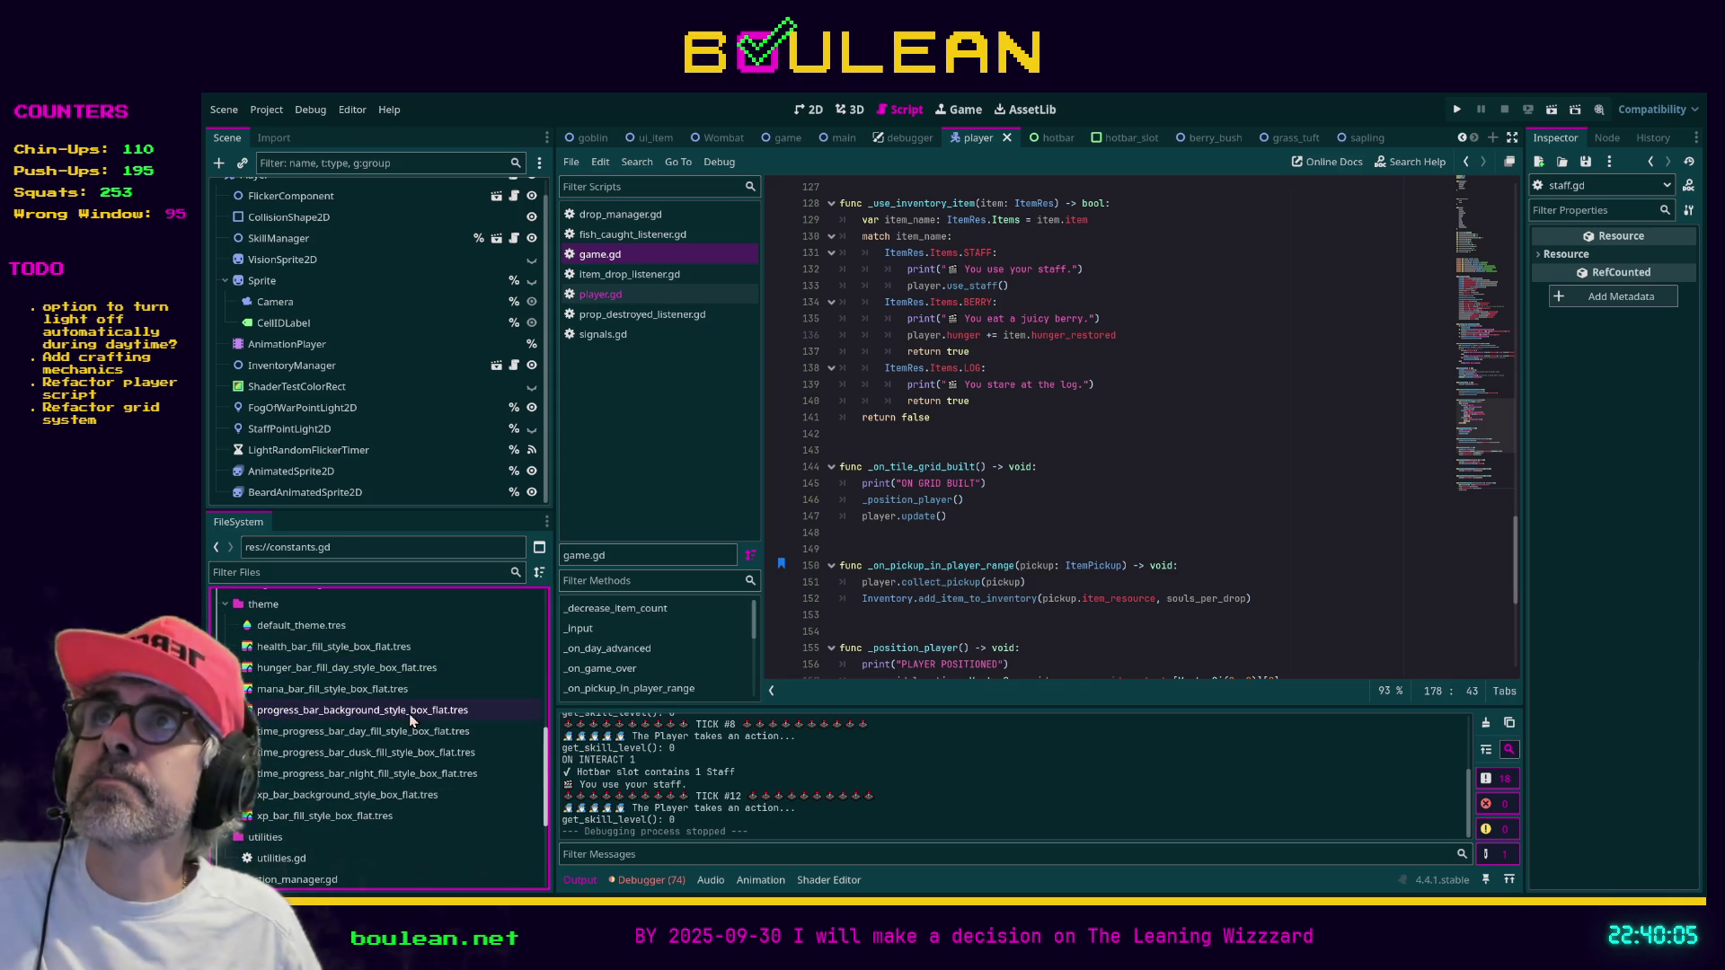
scroll(417, 719, "up", 2)
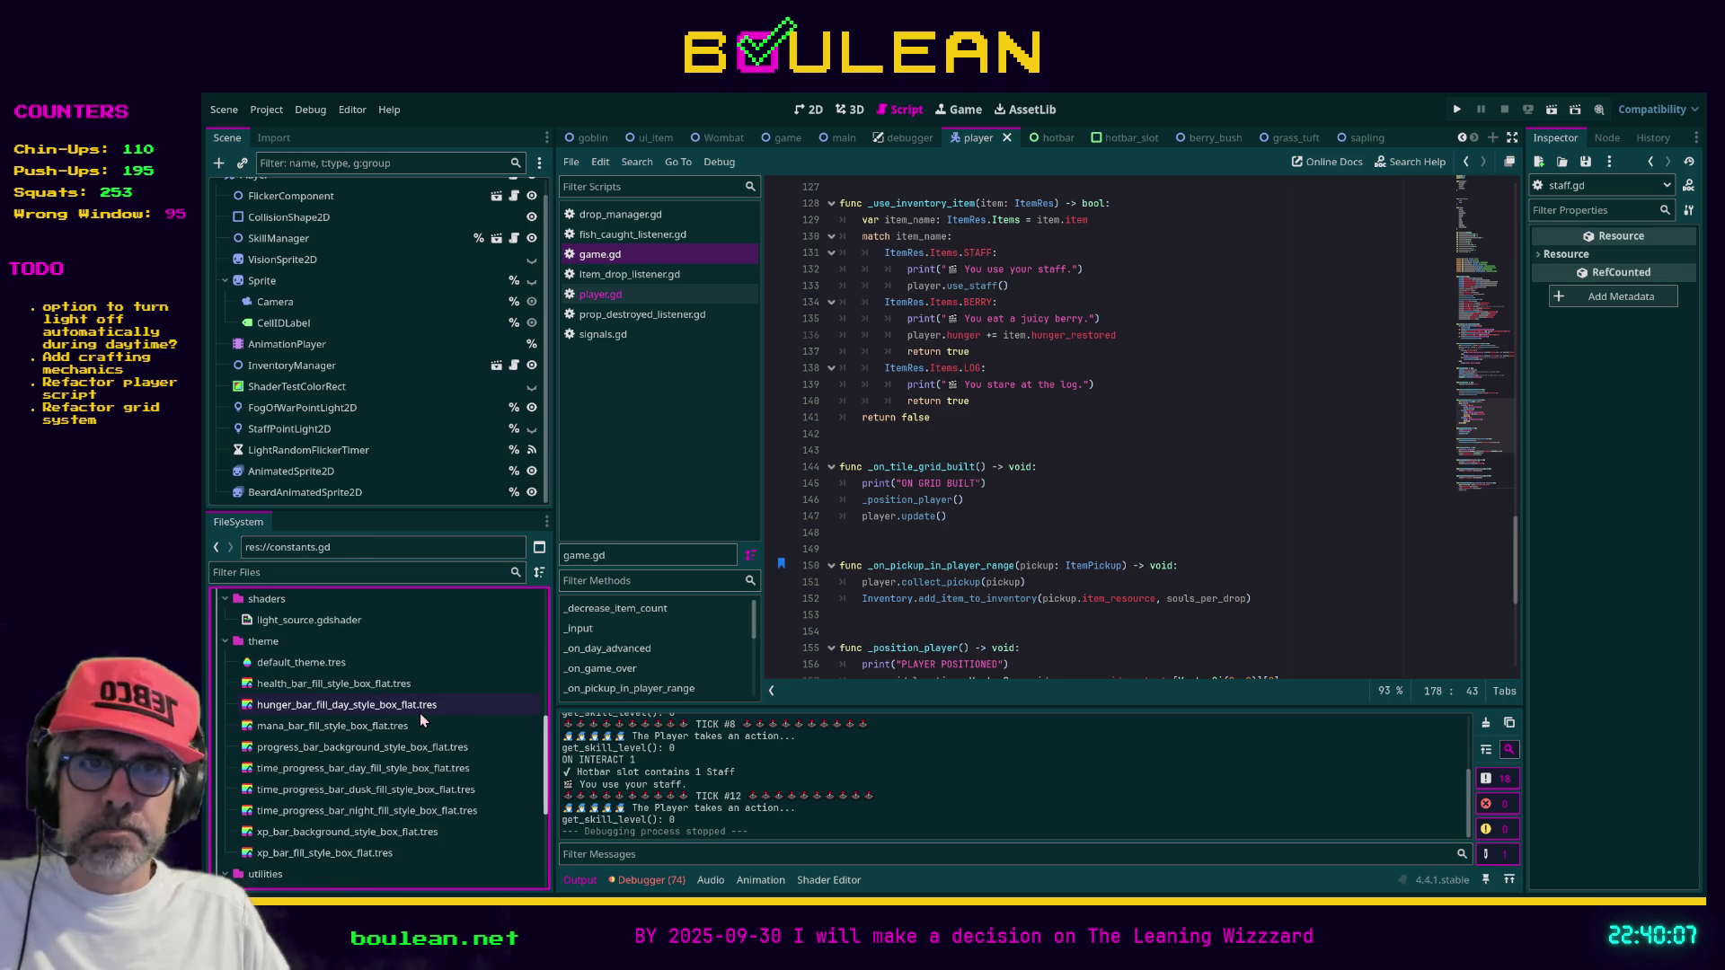
scroll(409, 671, "up", 2)
scroll(409, 671, "up", 5)
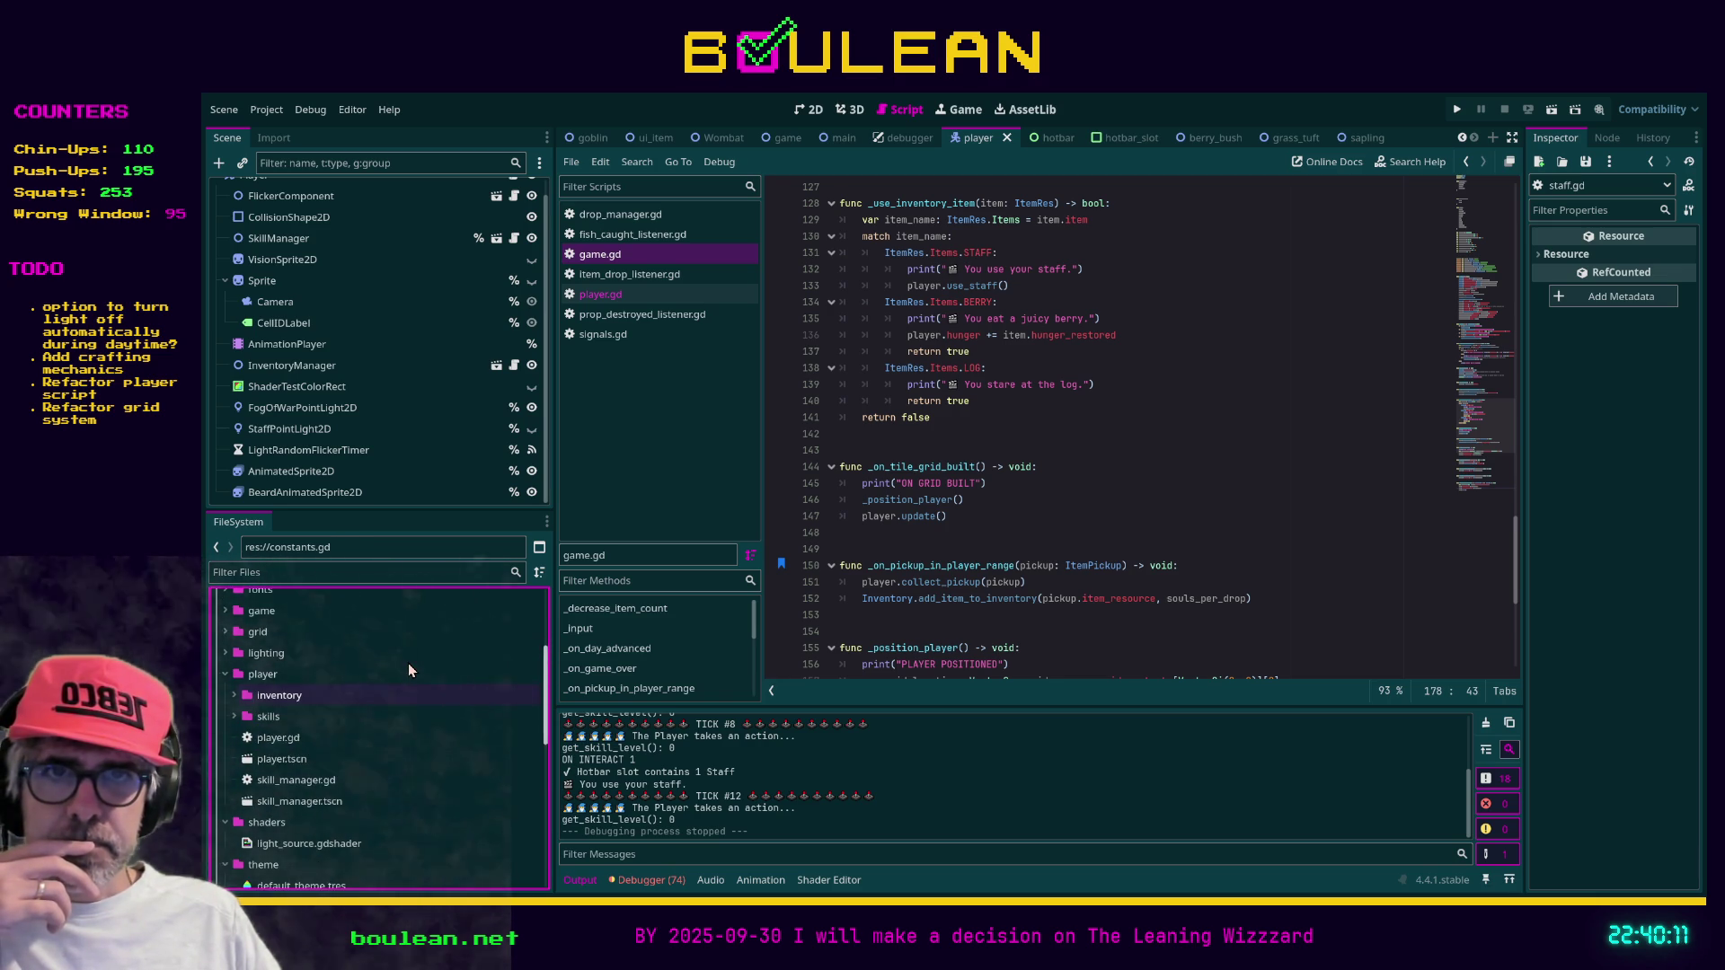
scroll(409, 671, "up", 2)
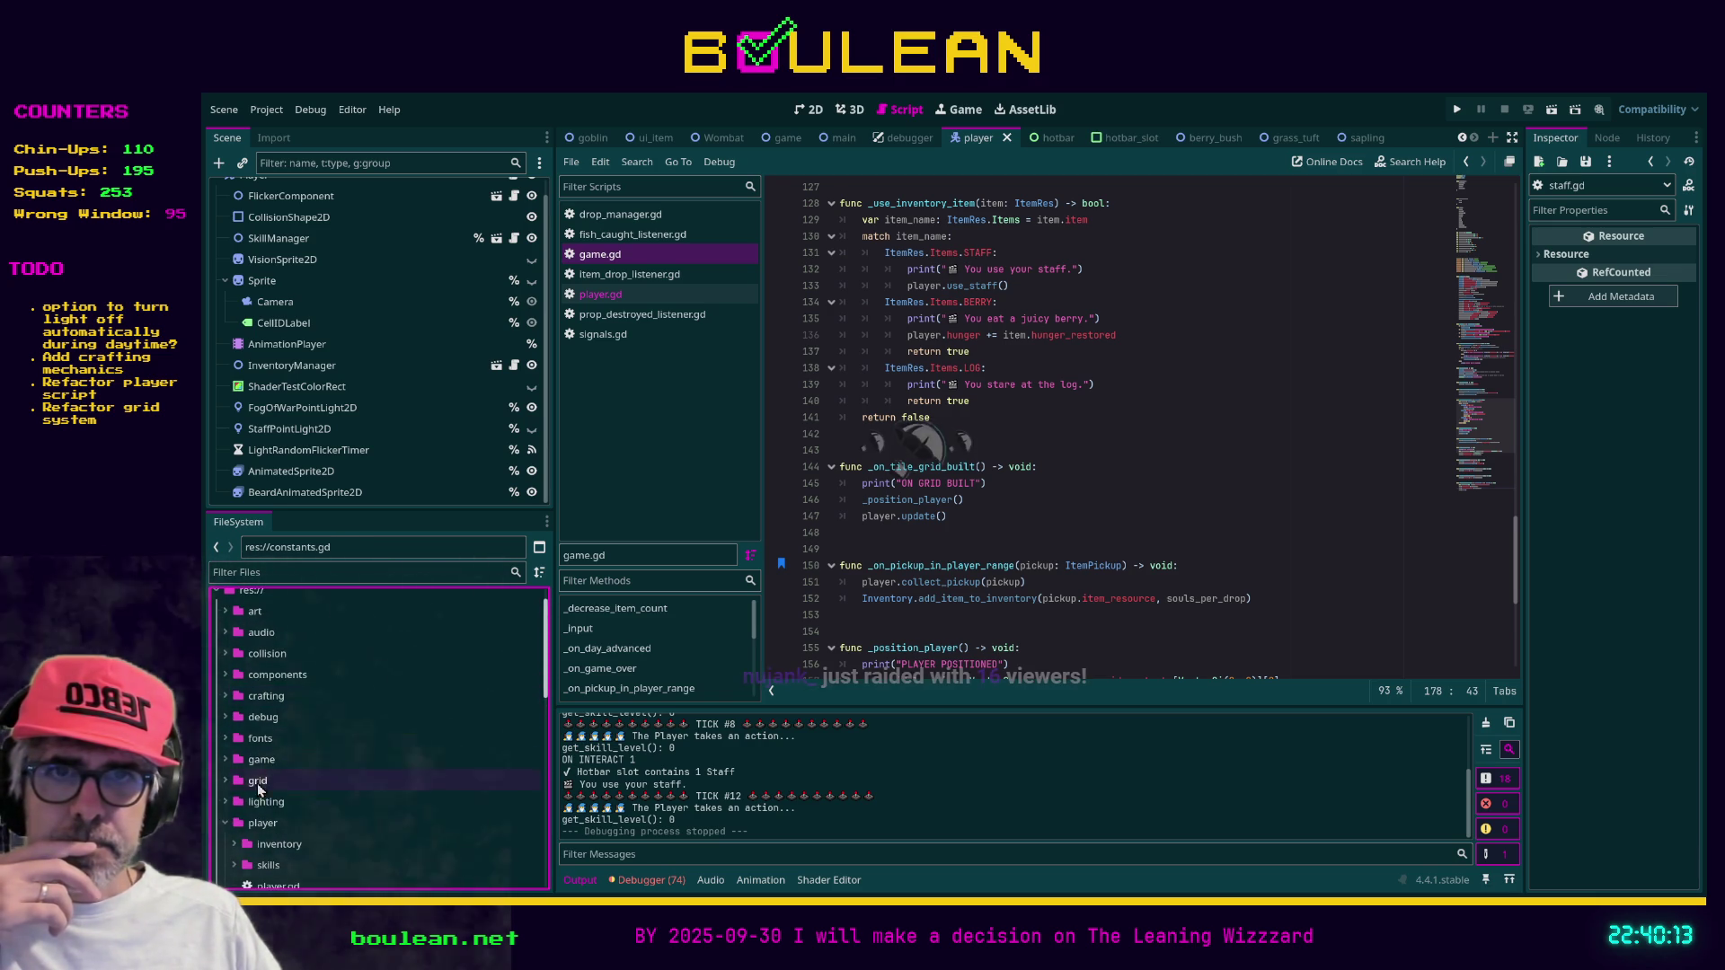
left_click(1169, 631)
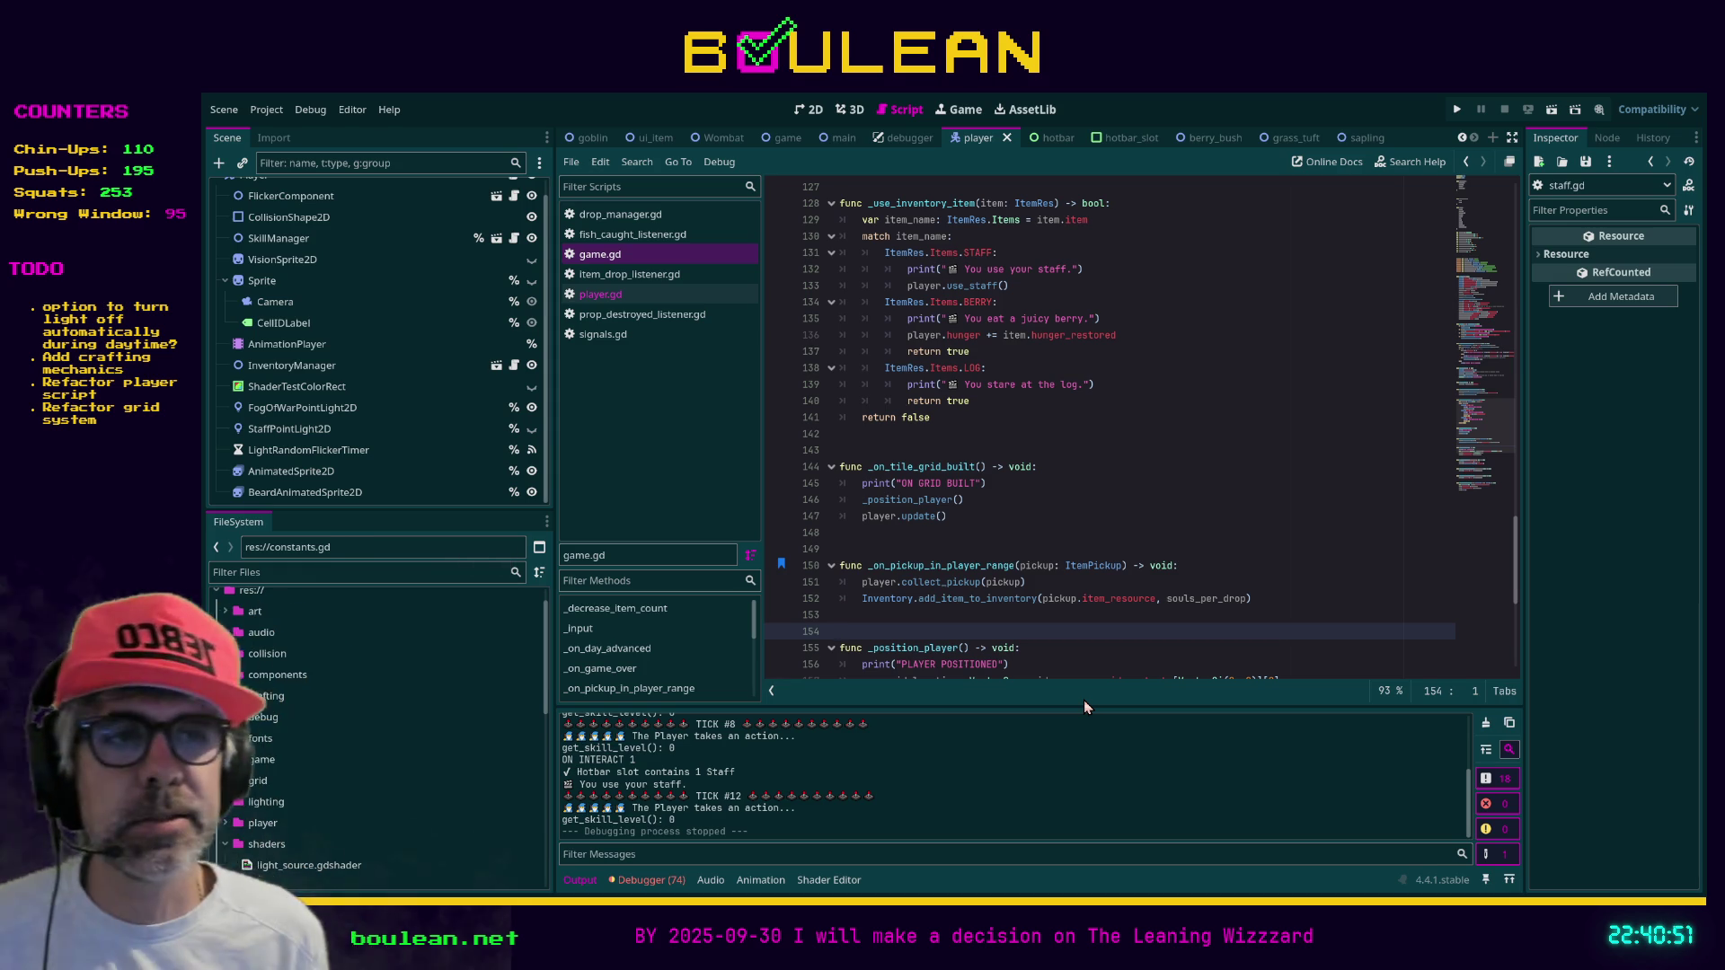
Run the Boulean project with F5 to check where the player is positioned
key("F5")
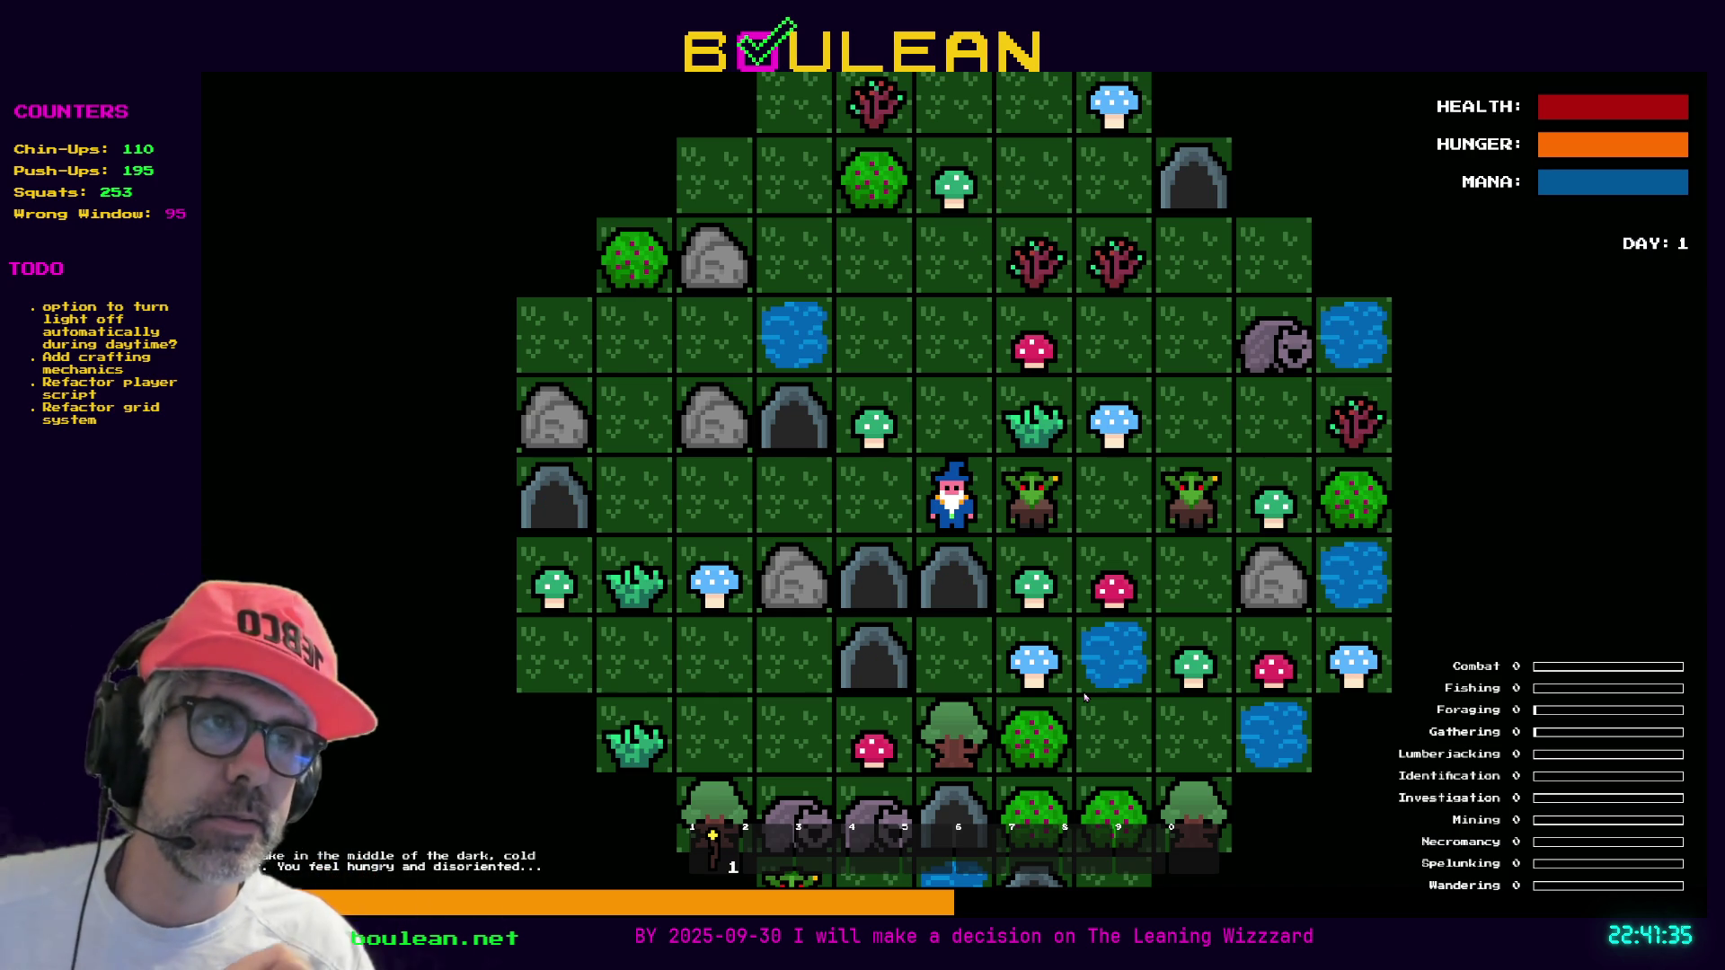
Kill the goblin to the wizard's right and attack the goblin below
key("Up")
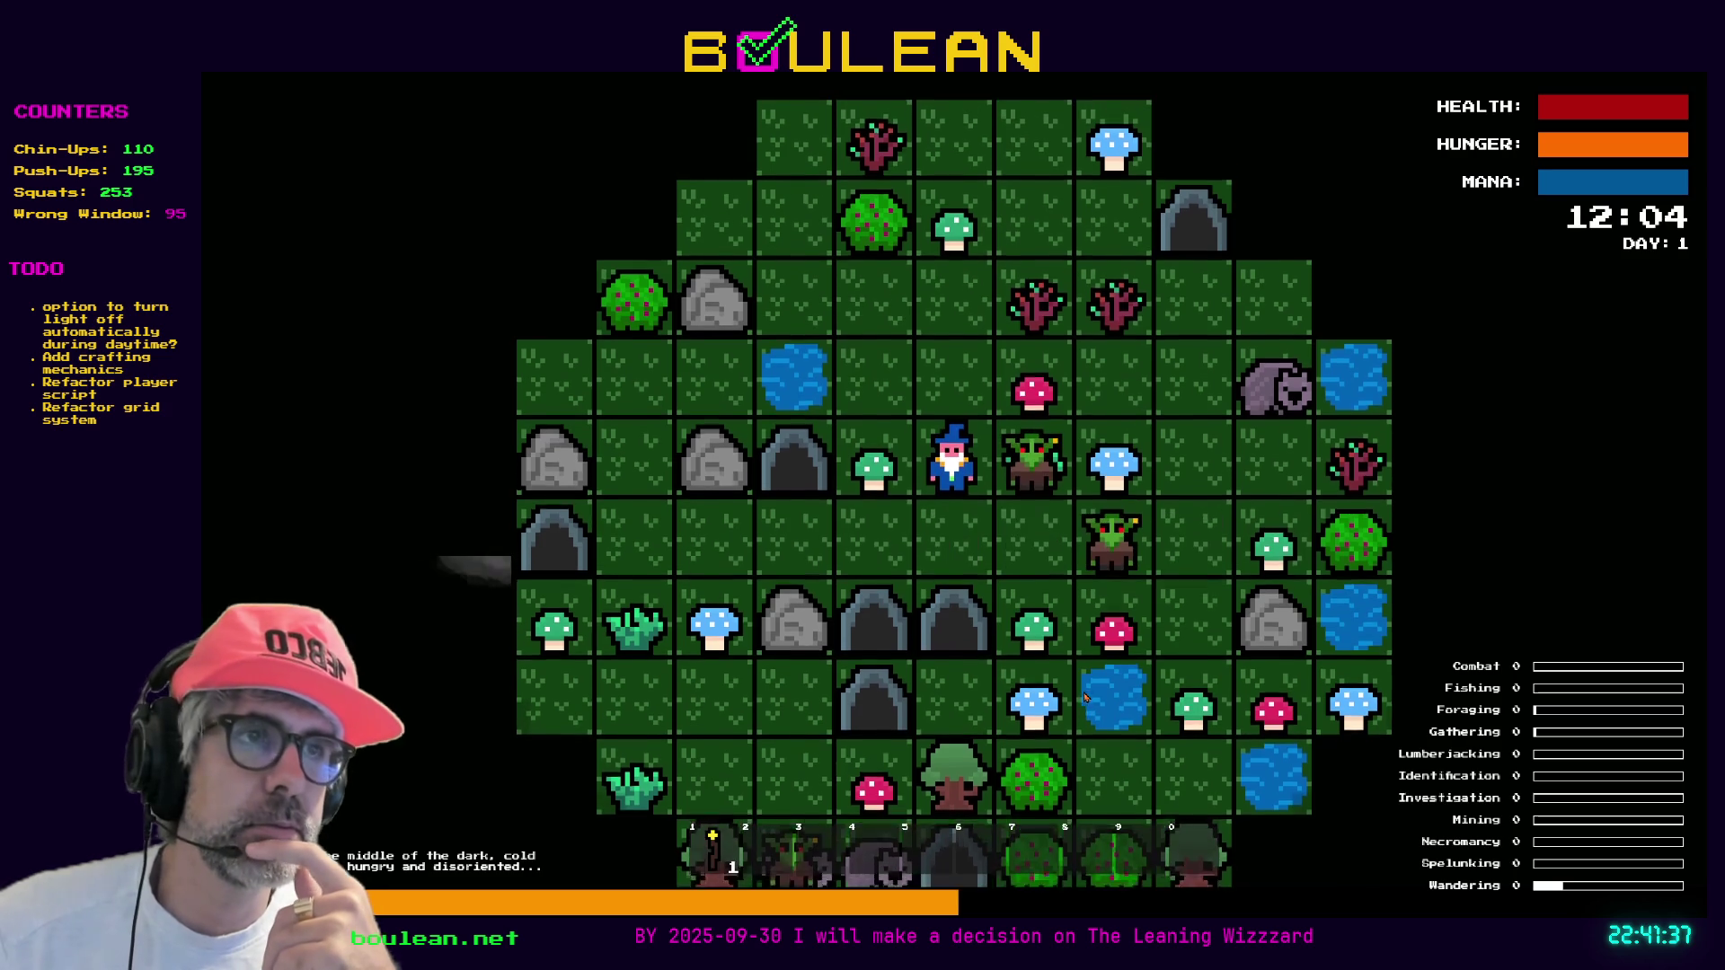
key("Right")
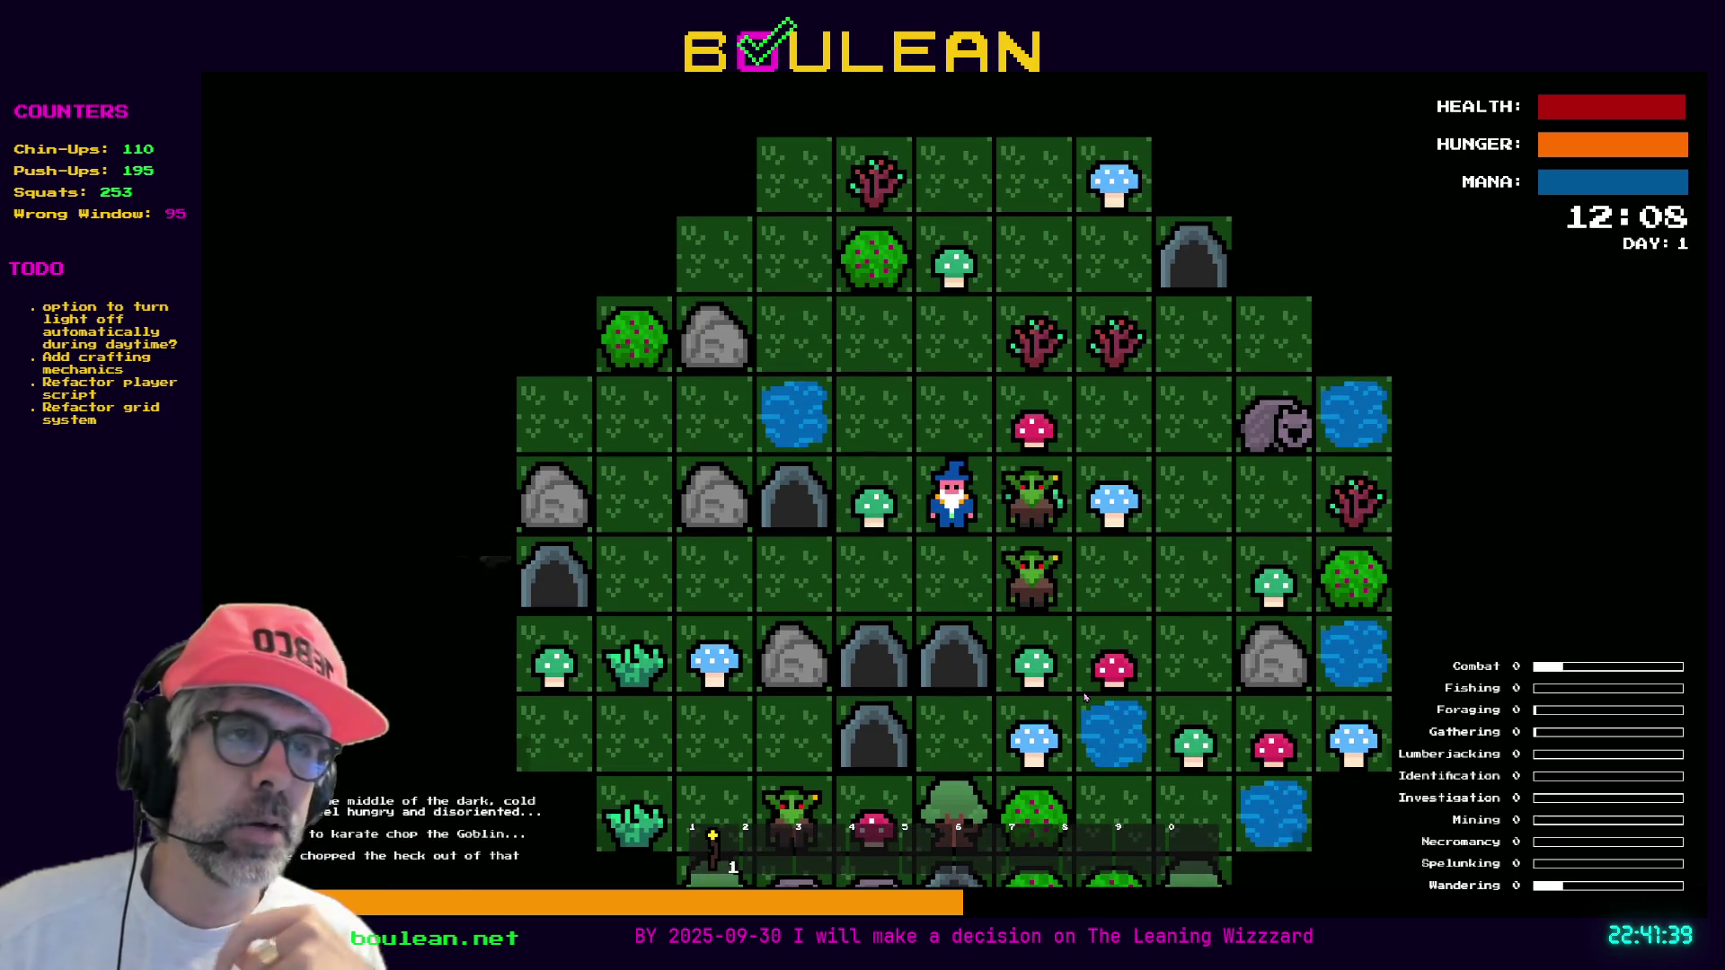
key("Right")
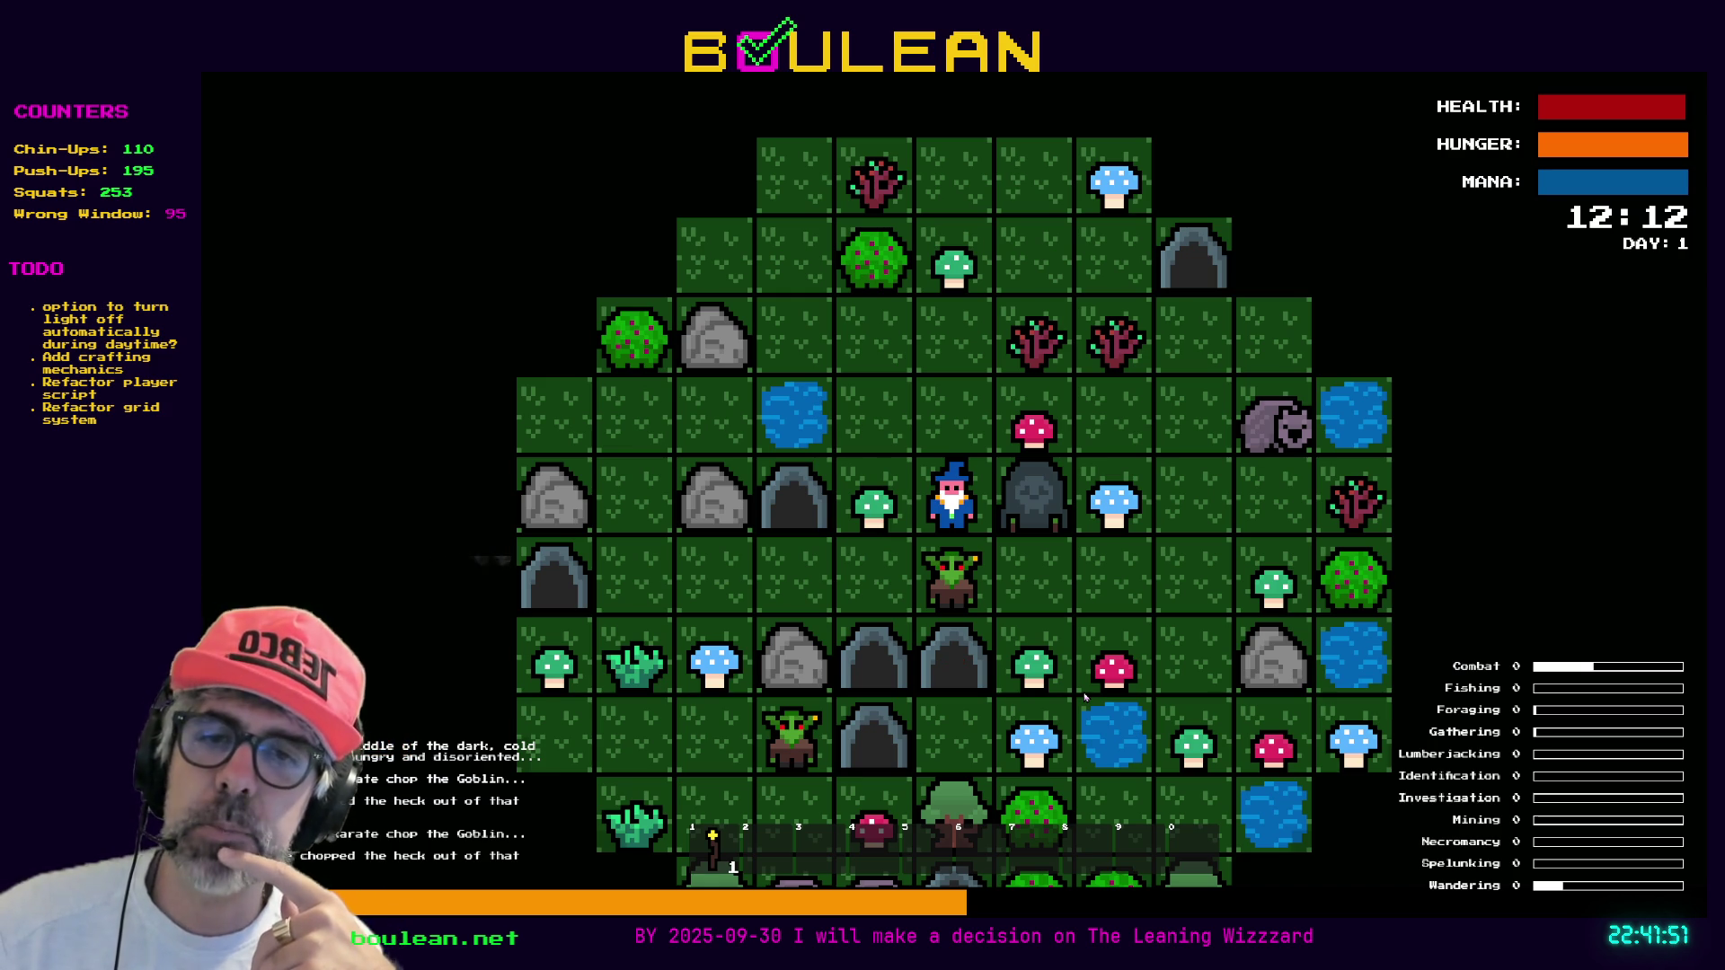
key("Down")
key("Down")
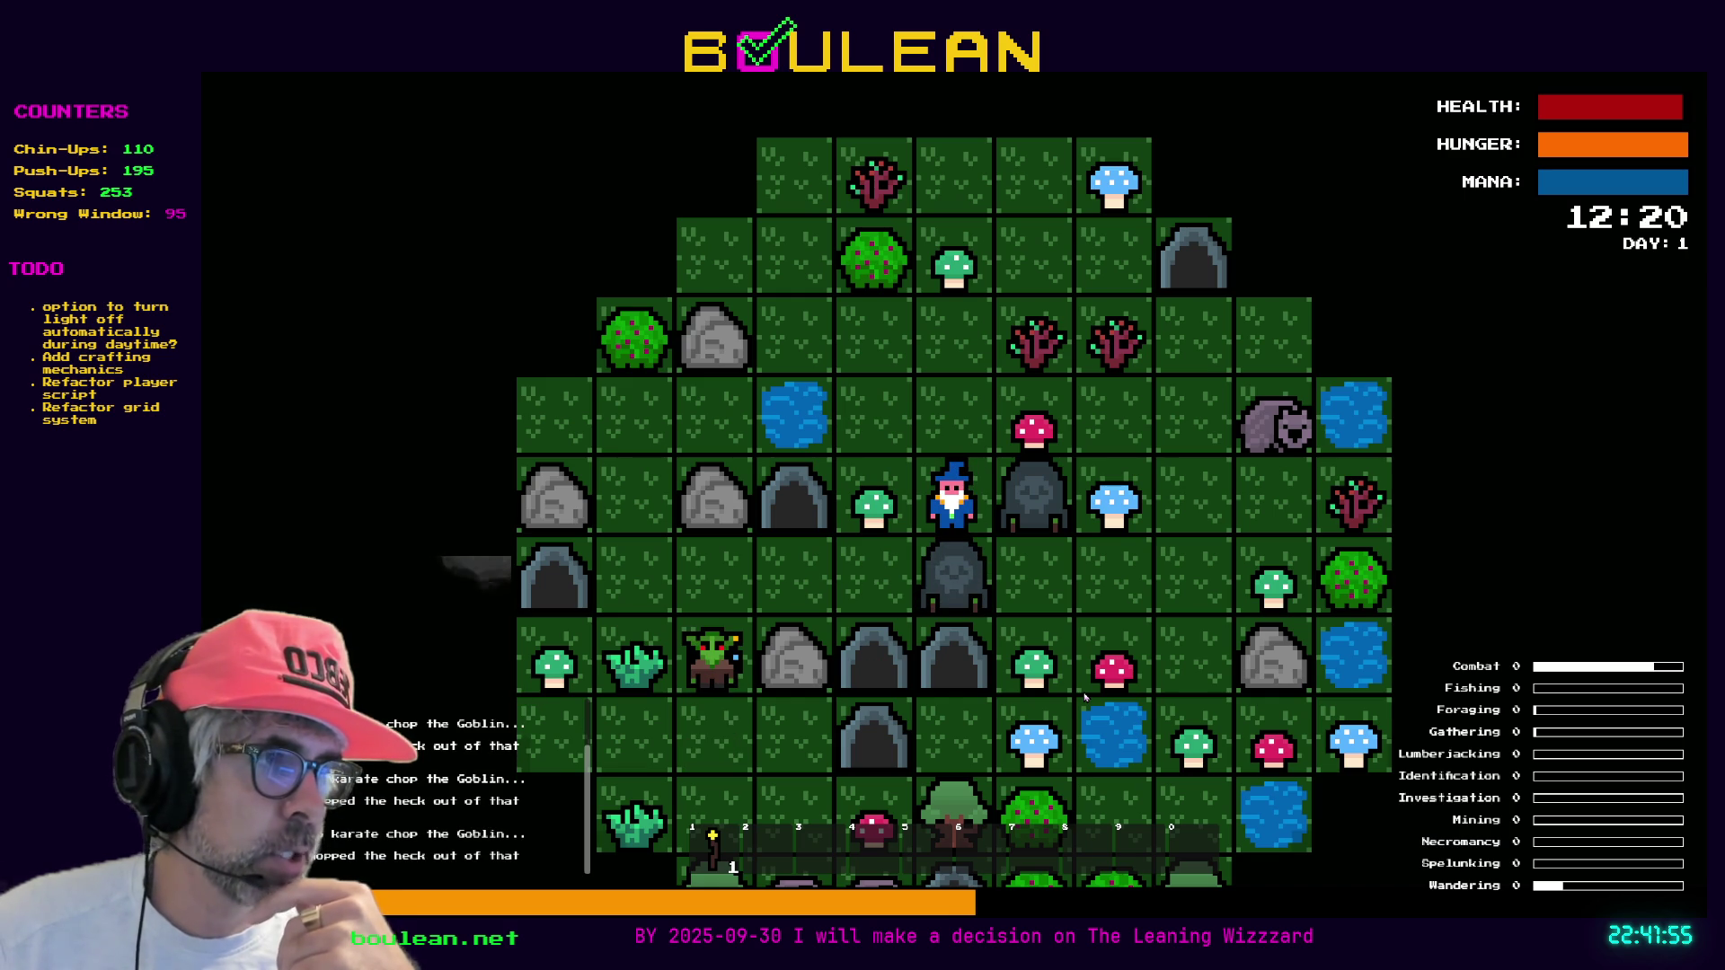
Break the gravestone below into souls and step onto one to collect it
key("Down")
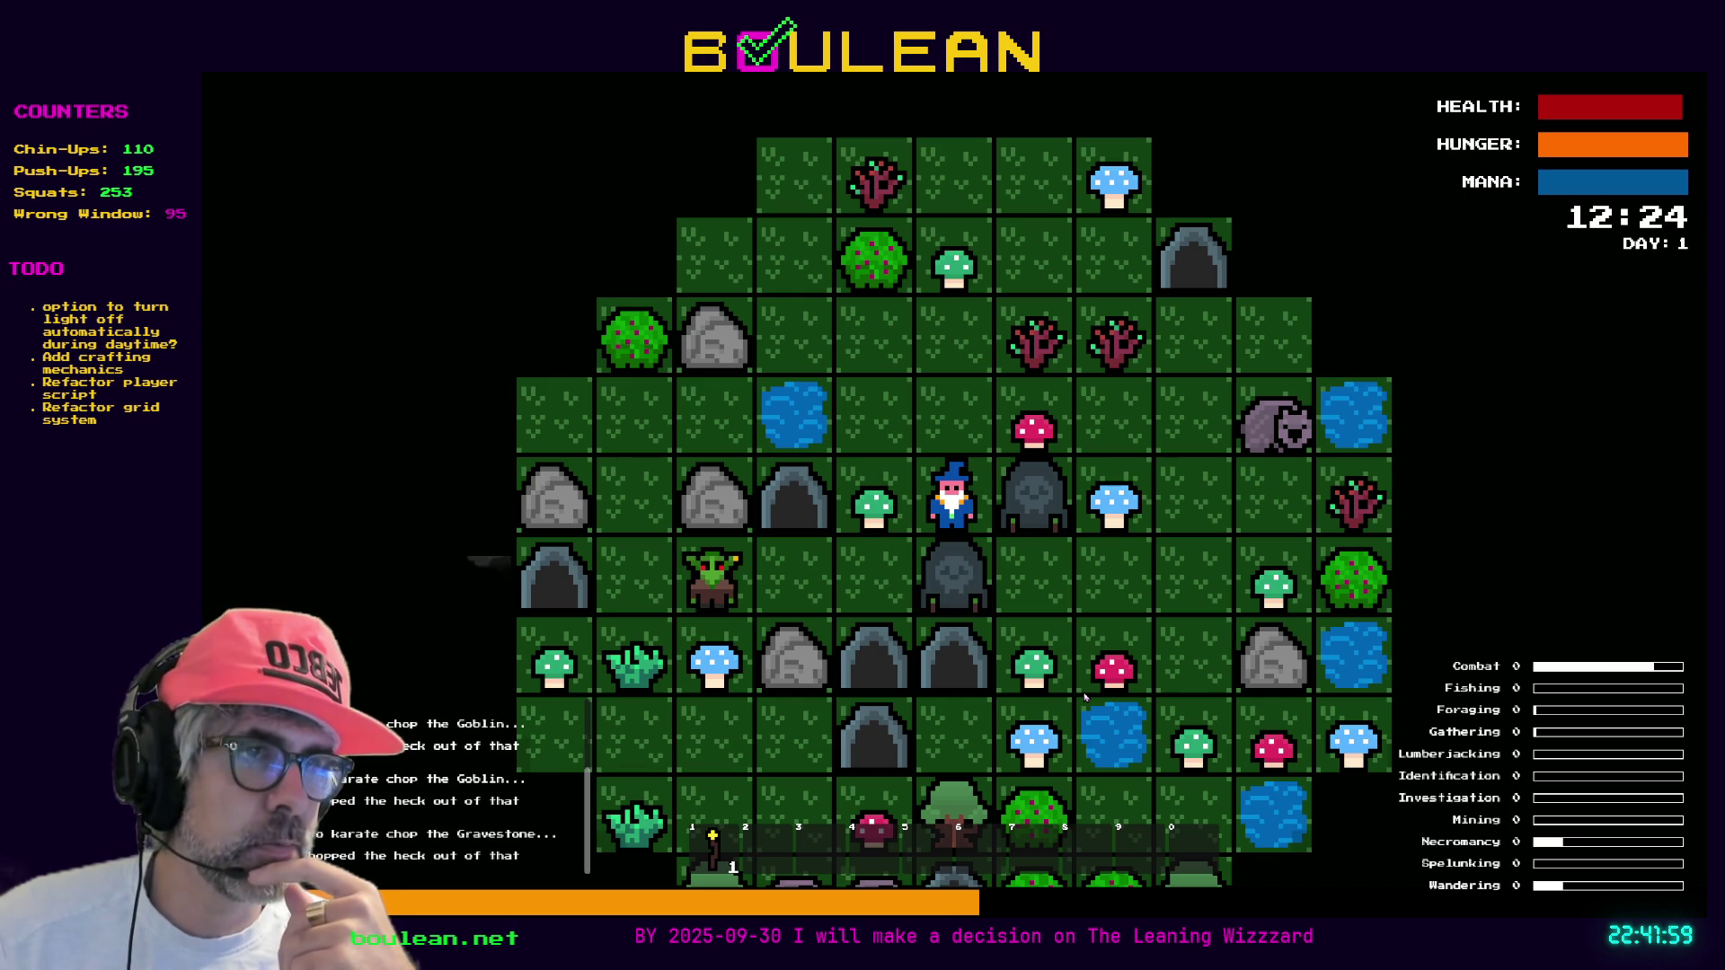
key("Down")
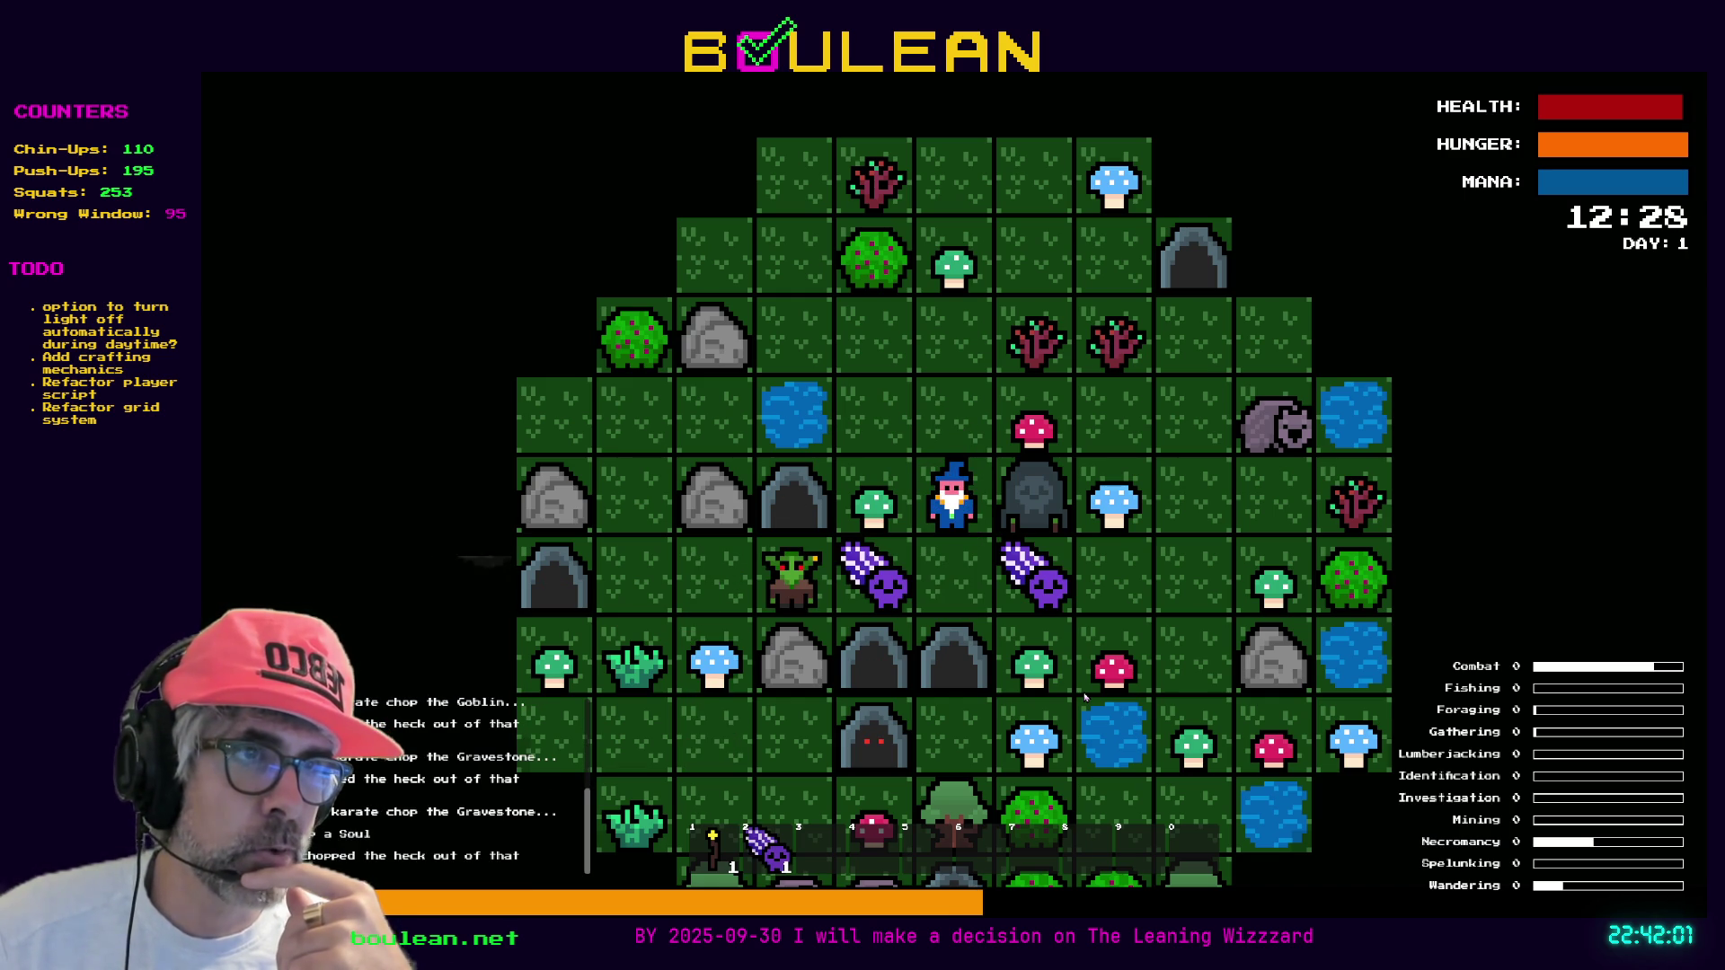
key("Down")
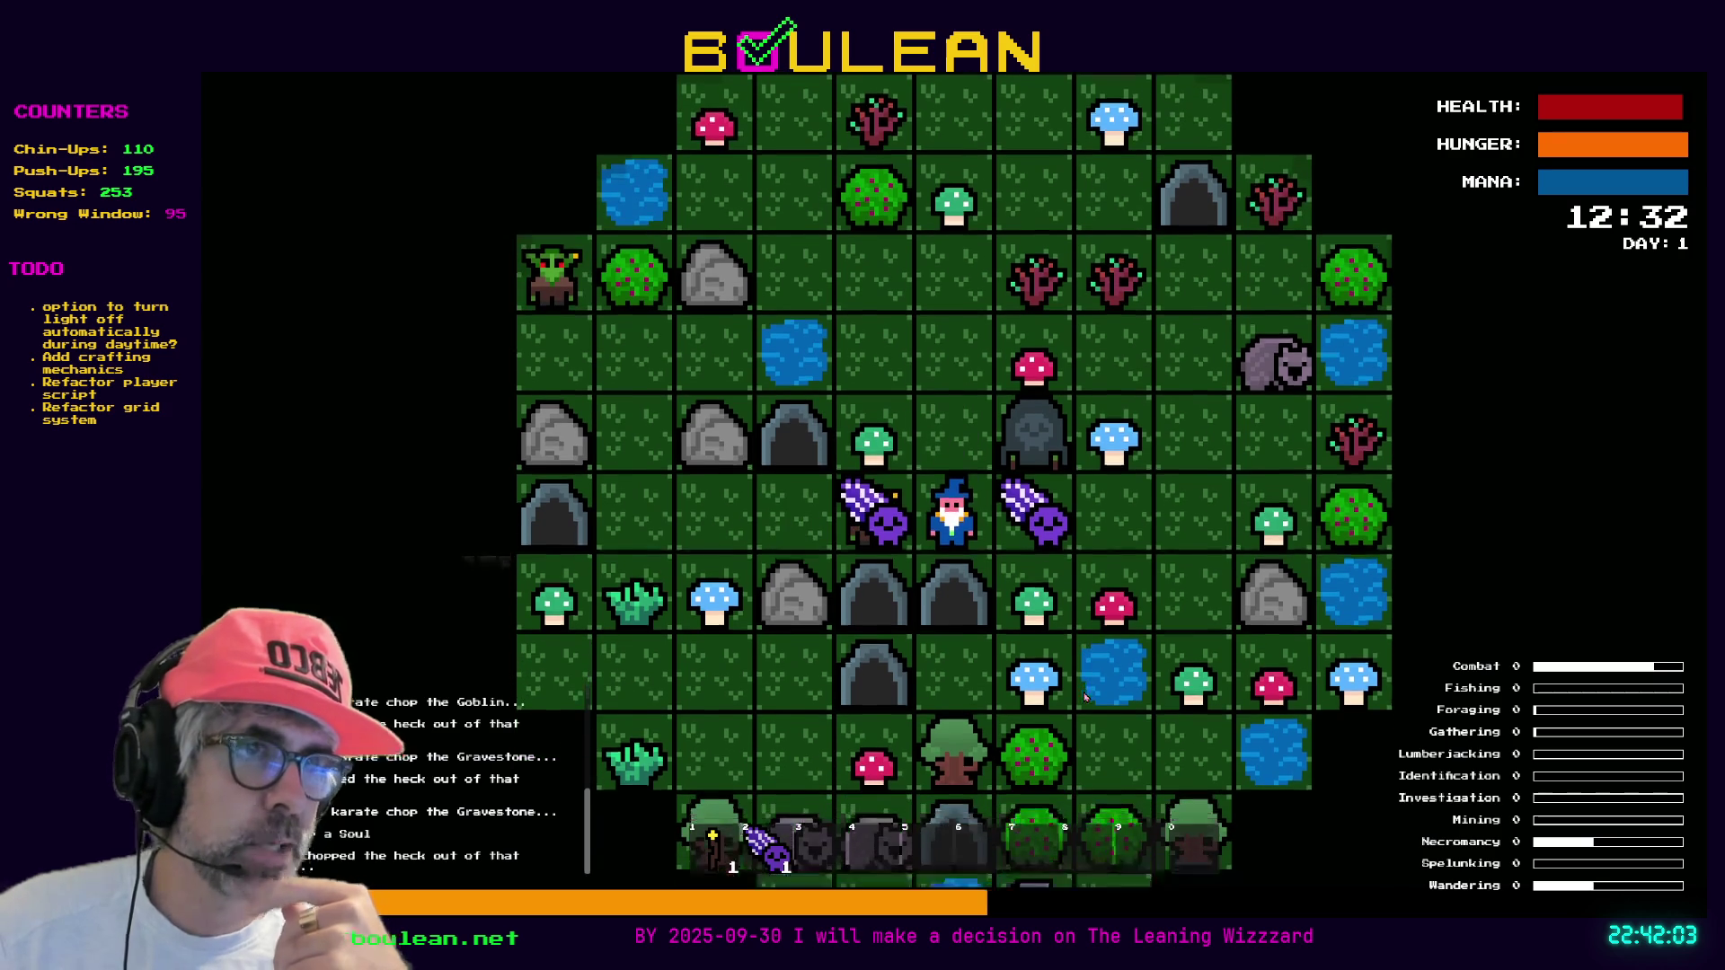
key("Right")
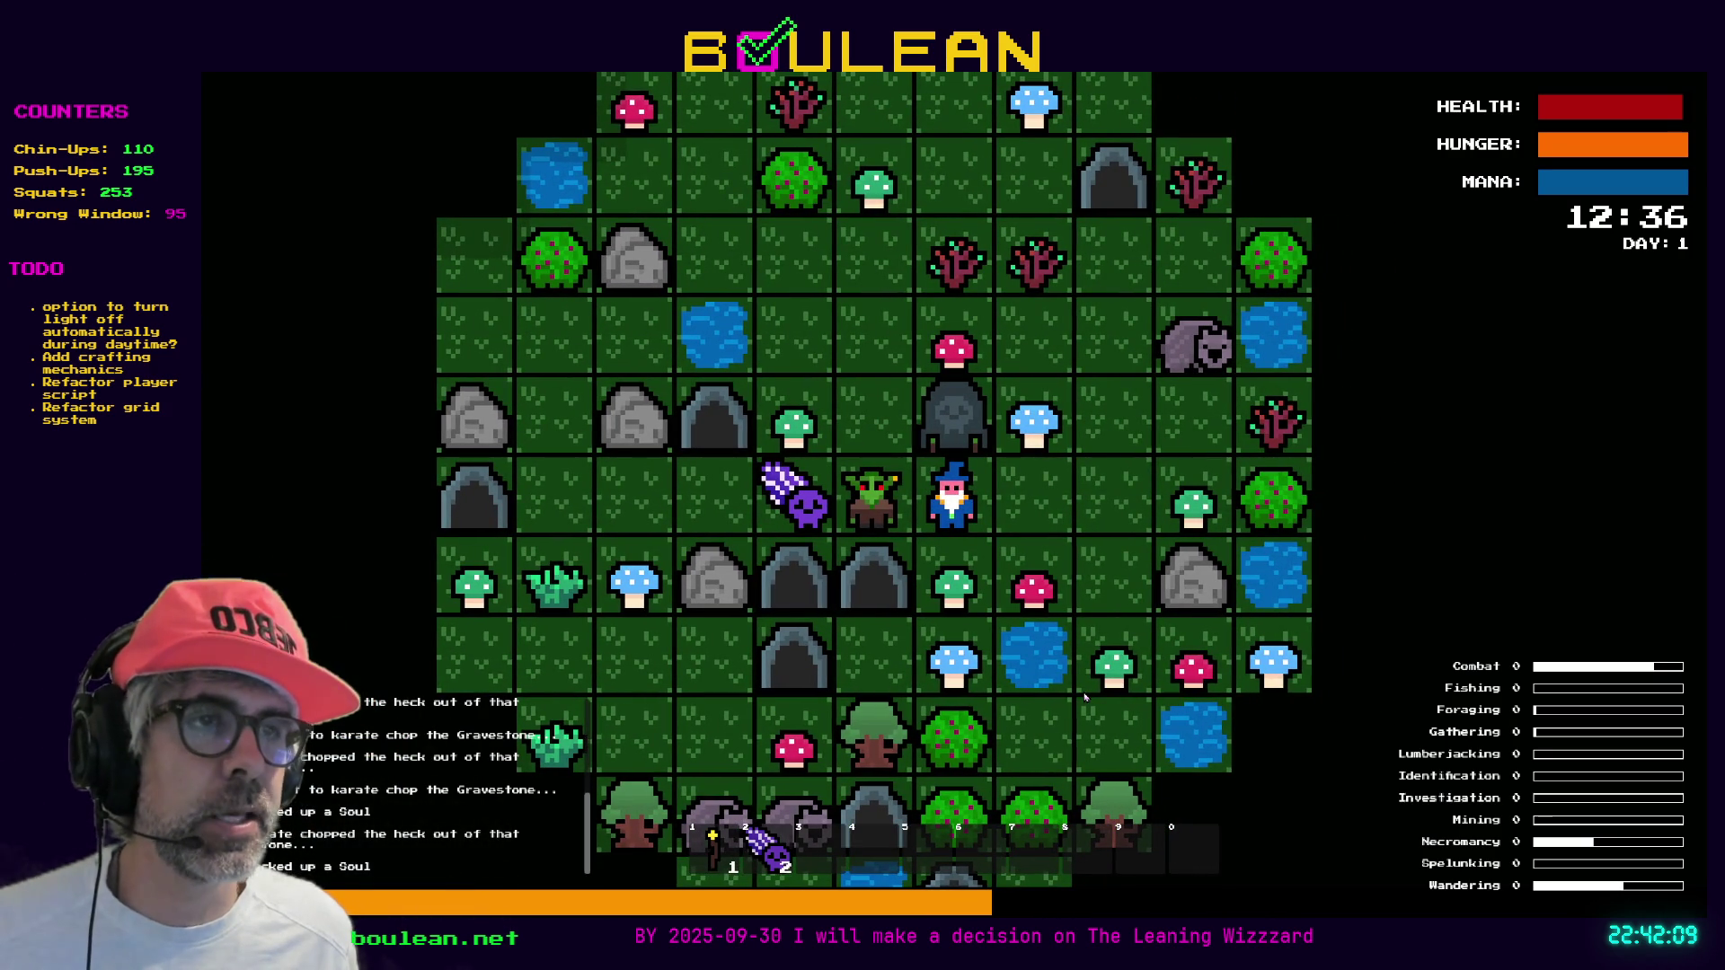
Attack the goblin on the left, then remove all goblins via the F1 debug menu
key("Left")
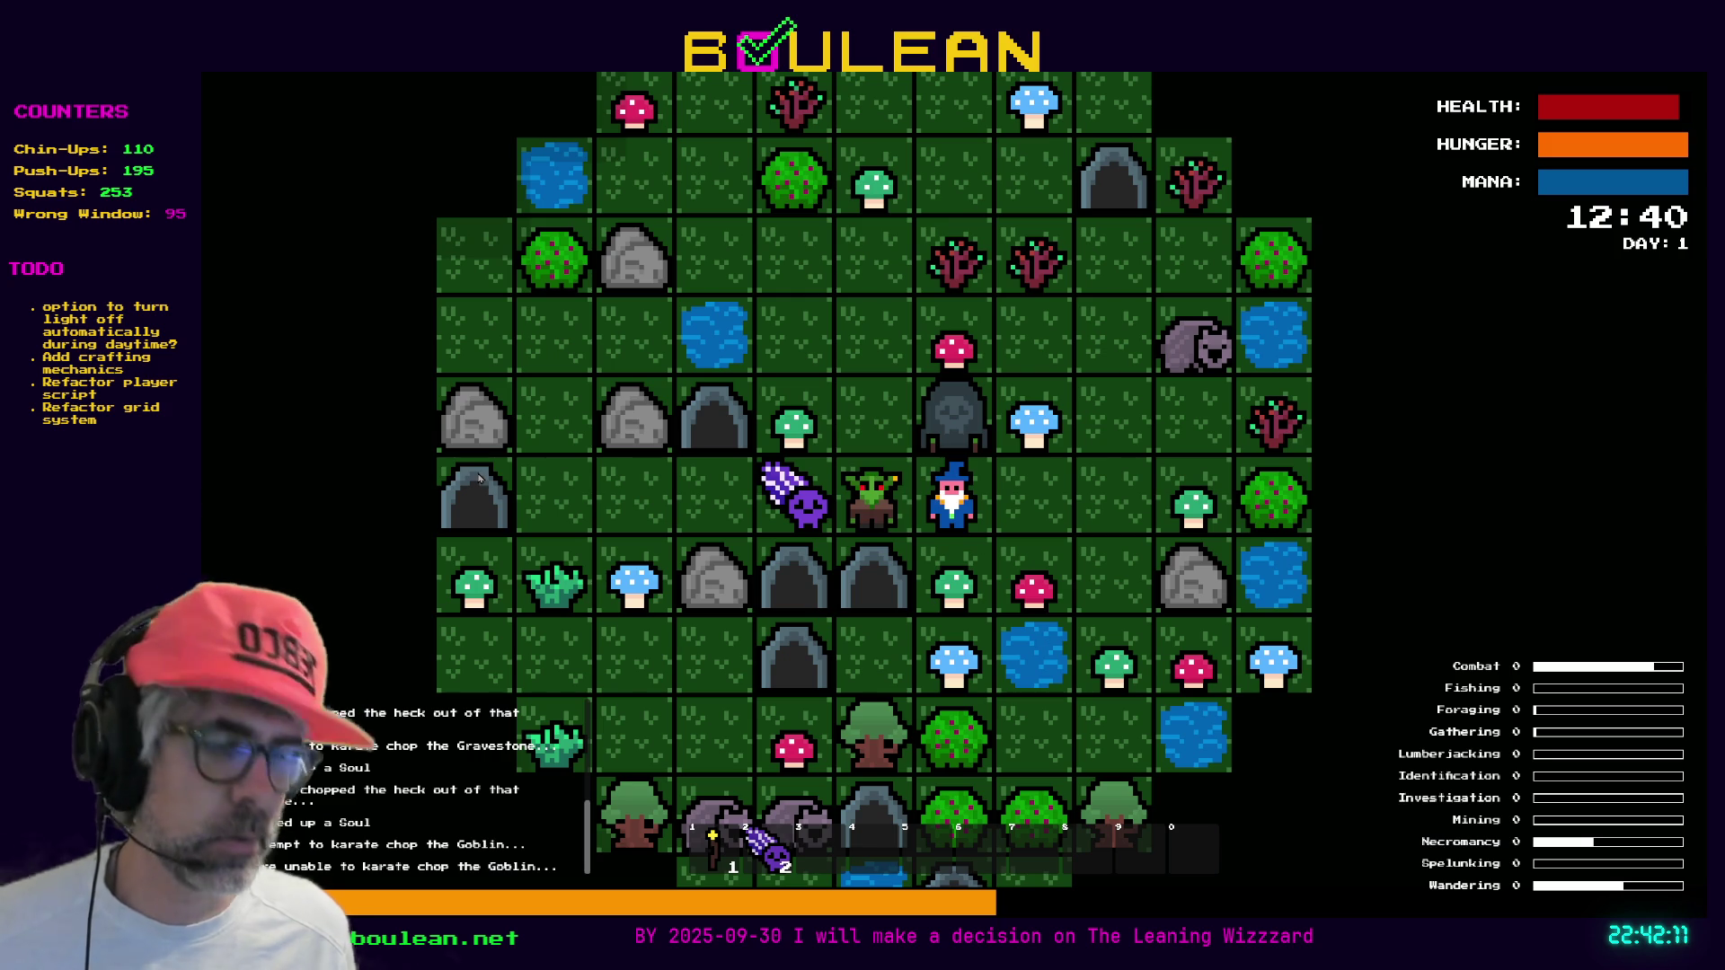
key("F1")
left_click(392, 463)
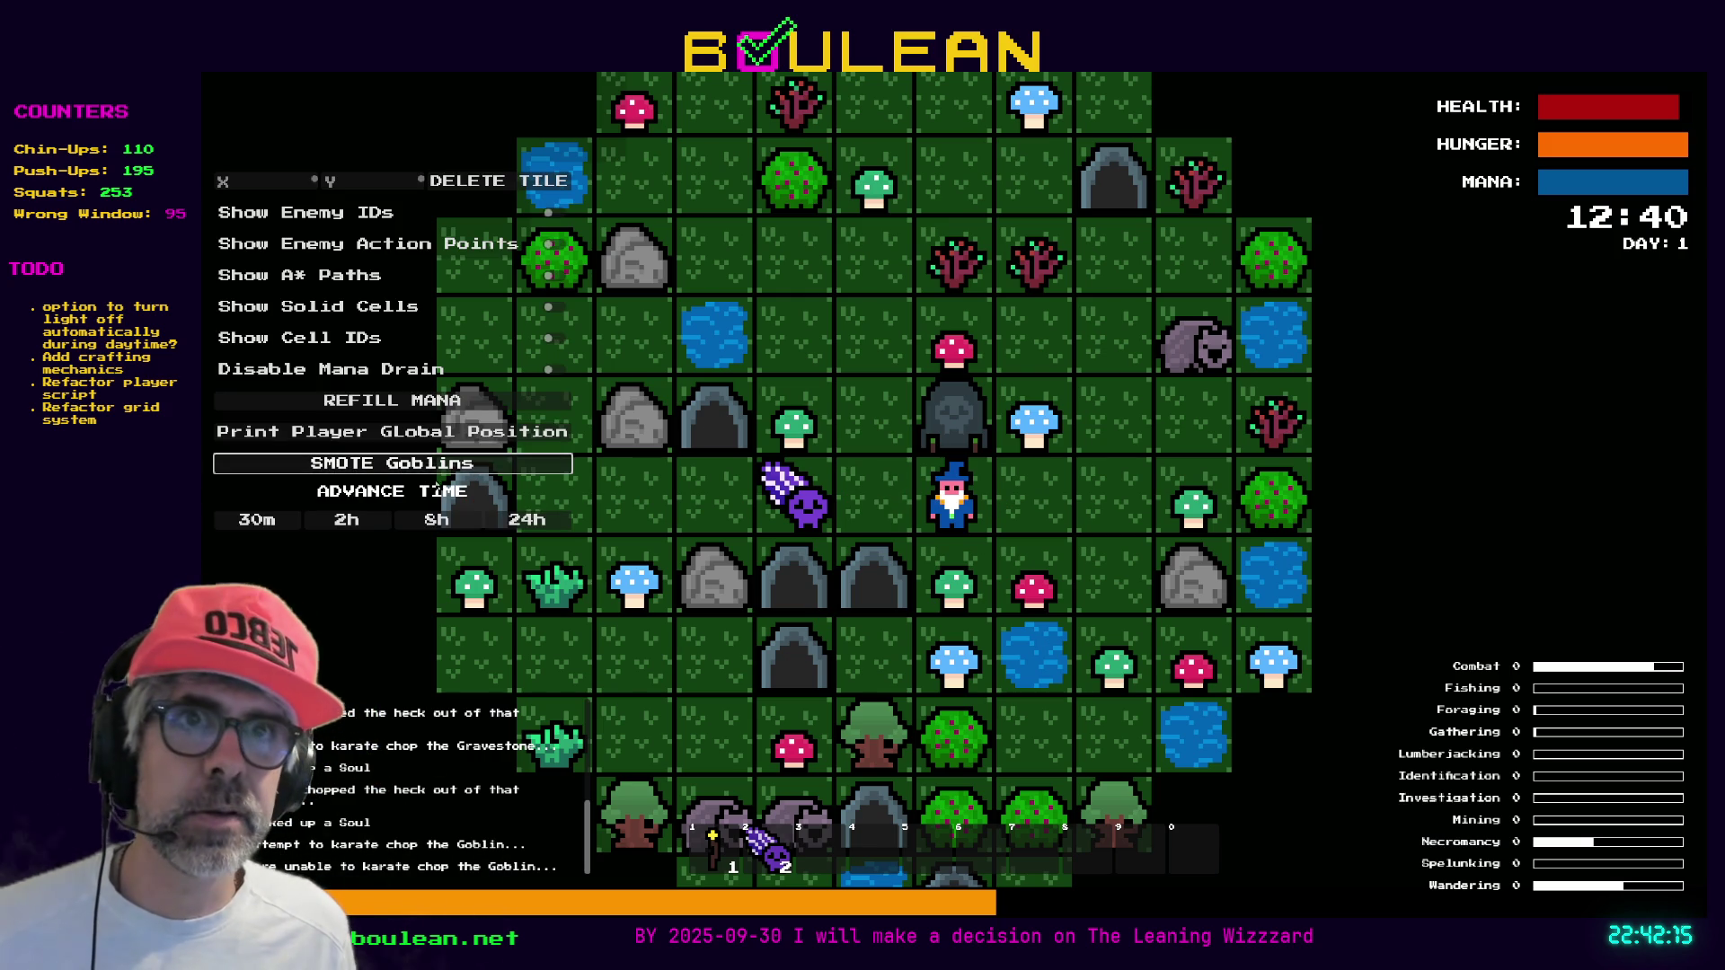
Advance the game clock to nightfall with the 2h Advance Time button
left_click(350, 520)
left_click(352, 520)
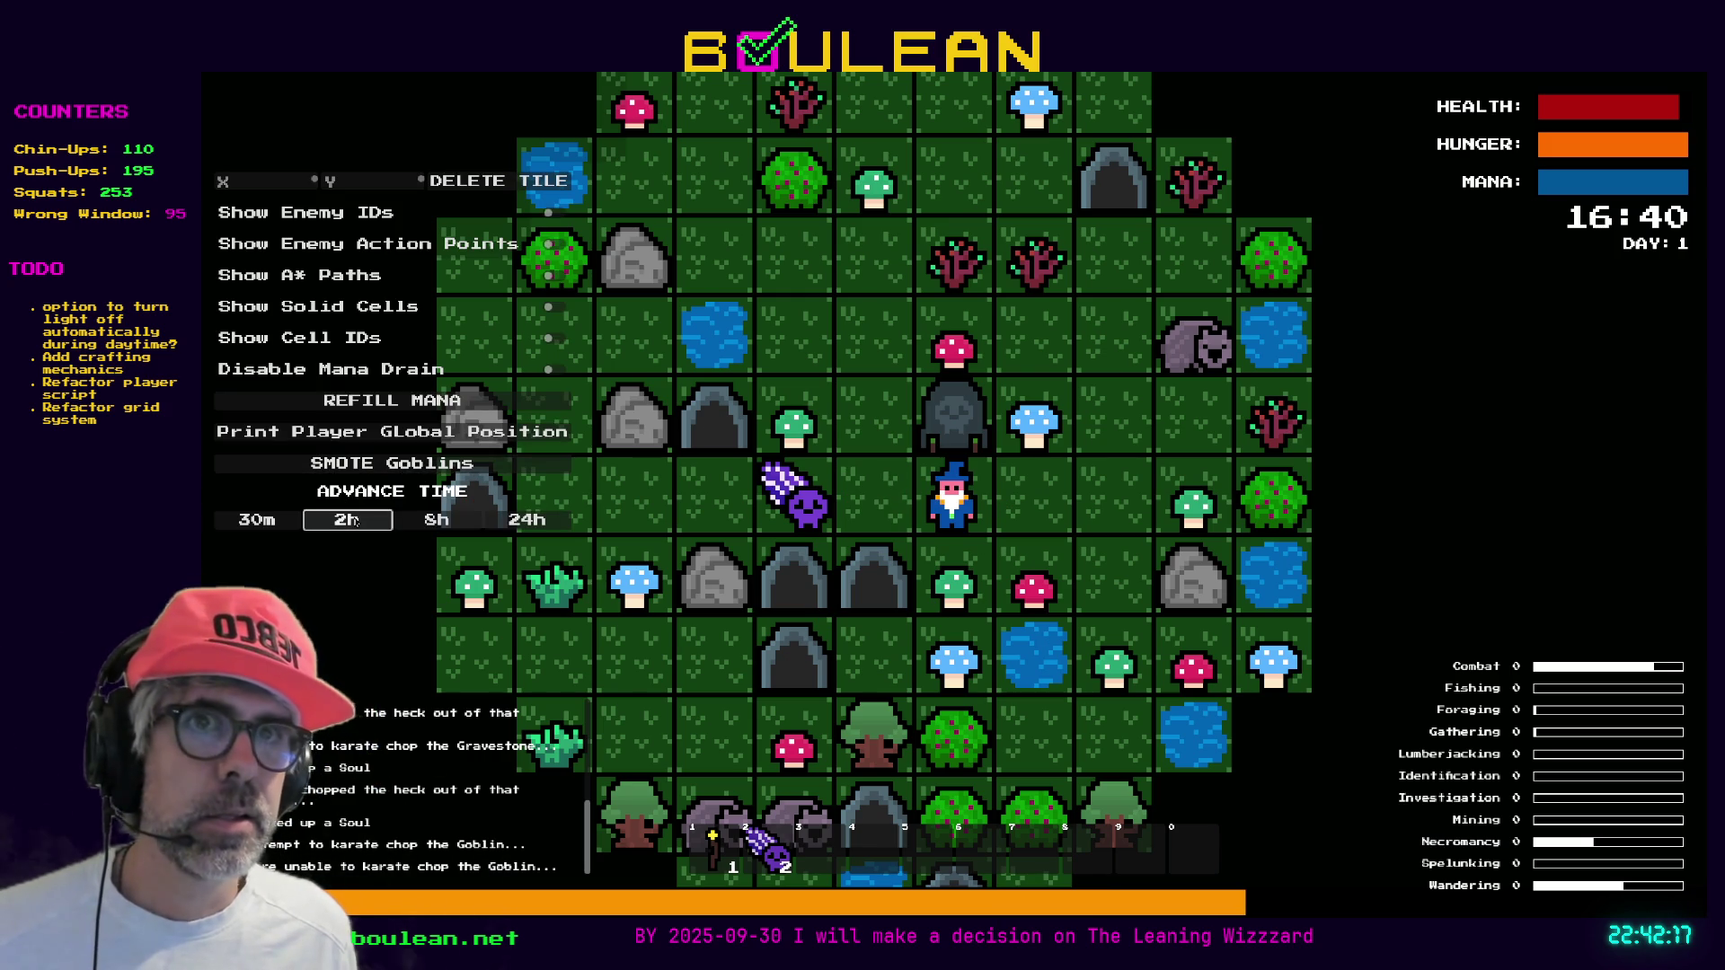
left_click(352, 520)
Walk the wizard up beside the wombat and attack it three times
key("Right")
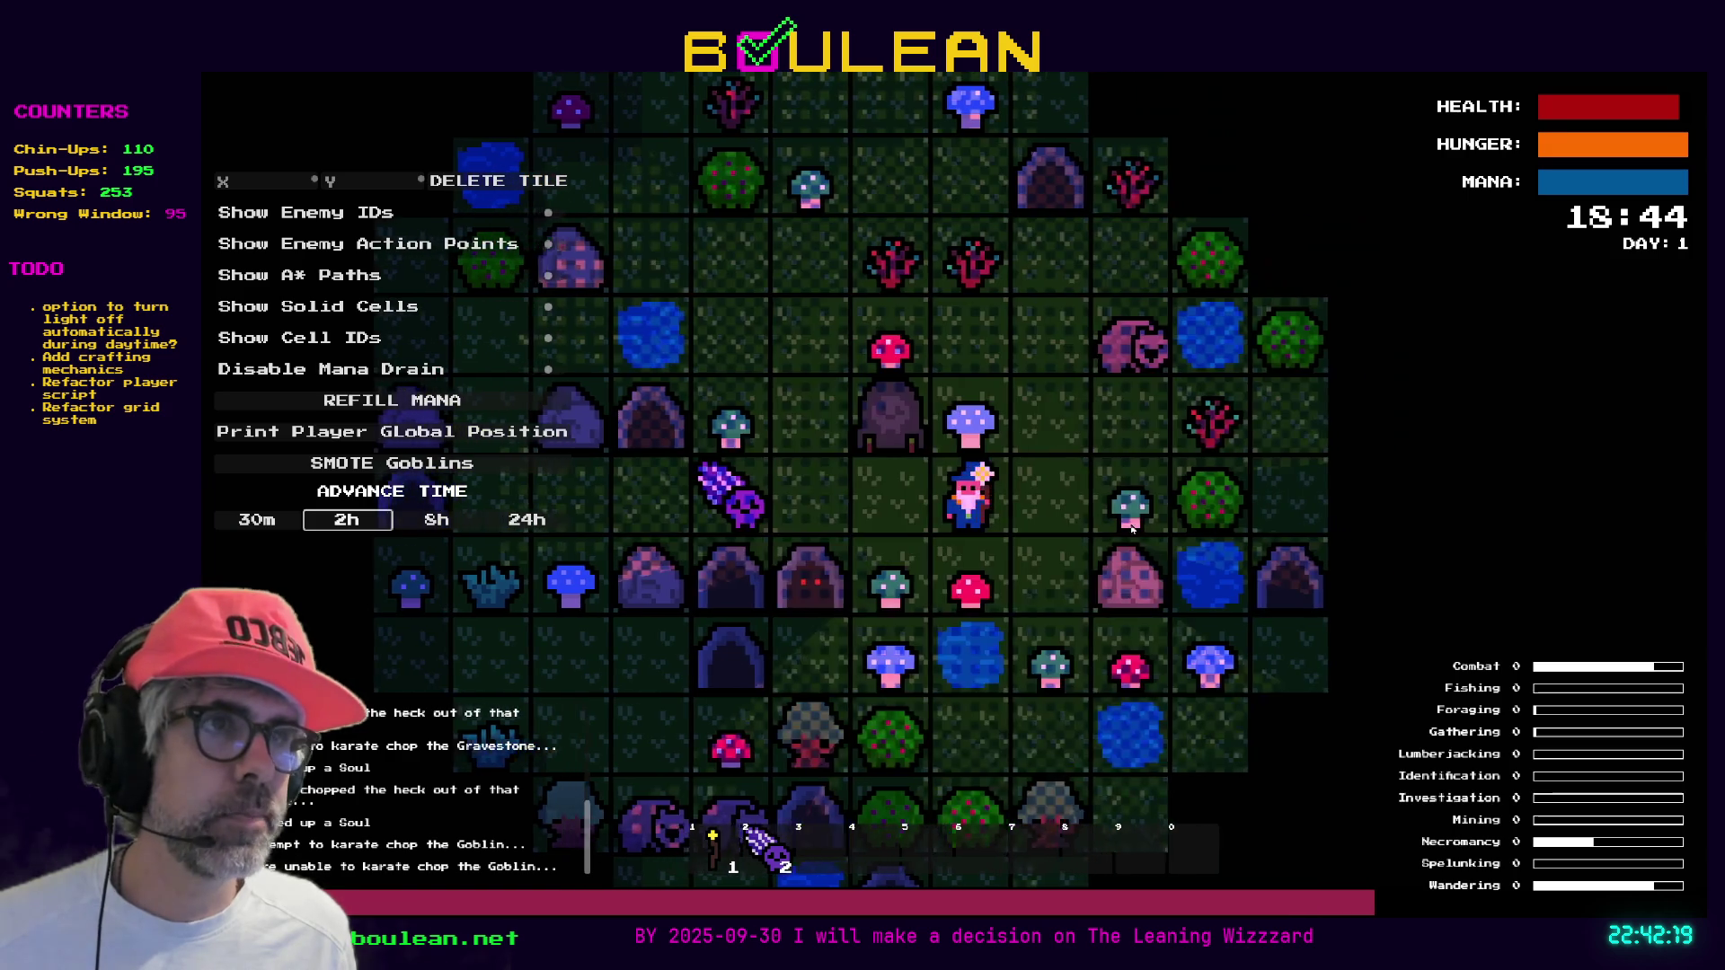
key("Up")
key("Right")
key("Up")
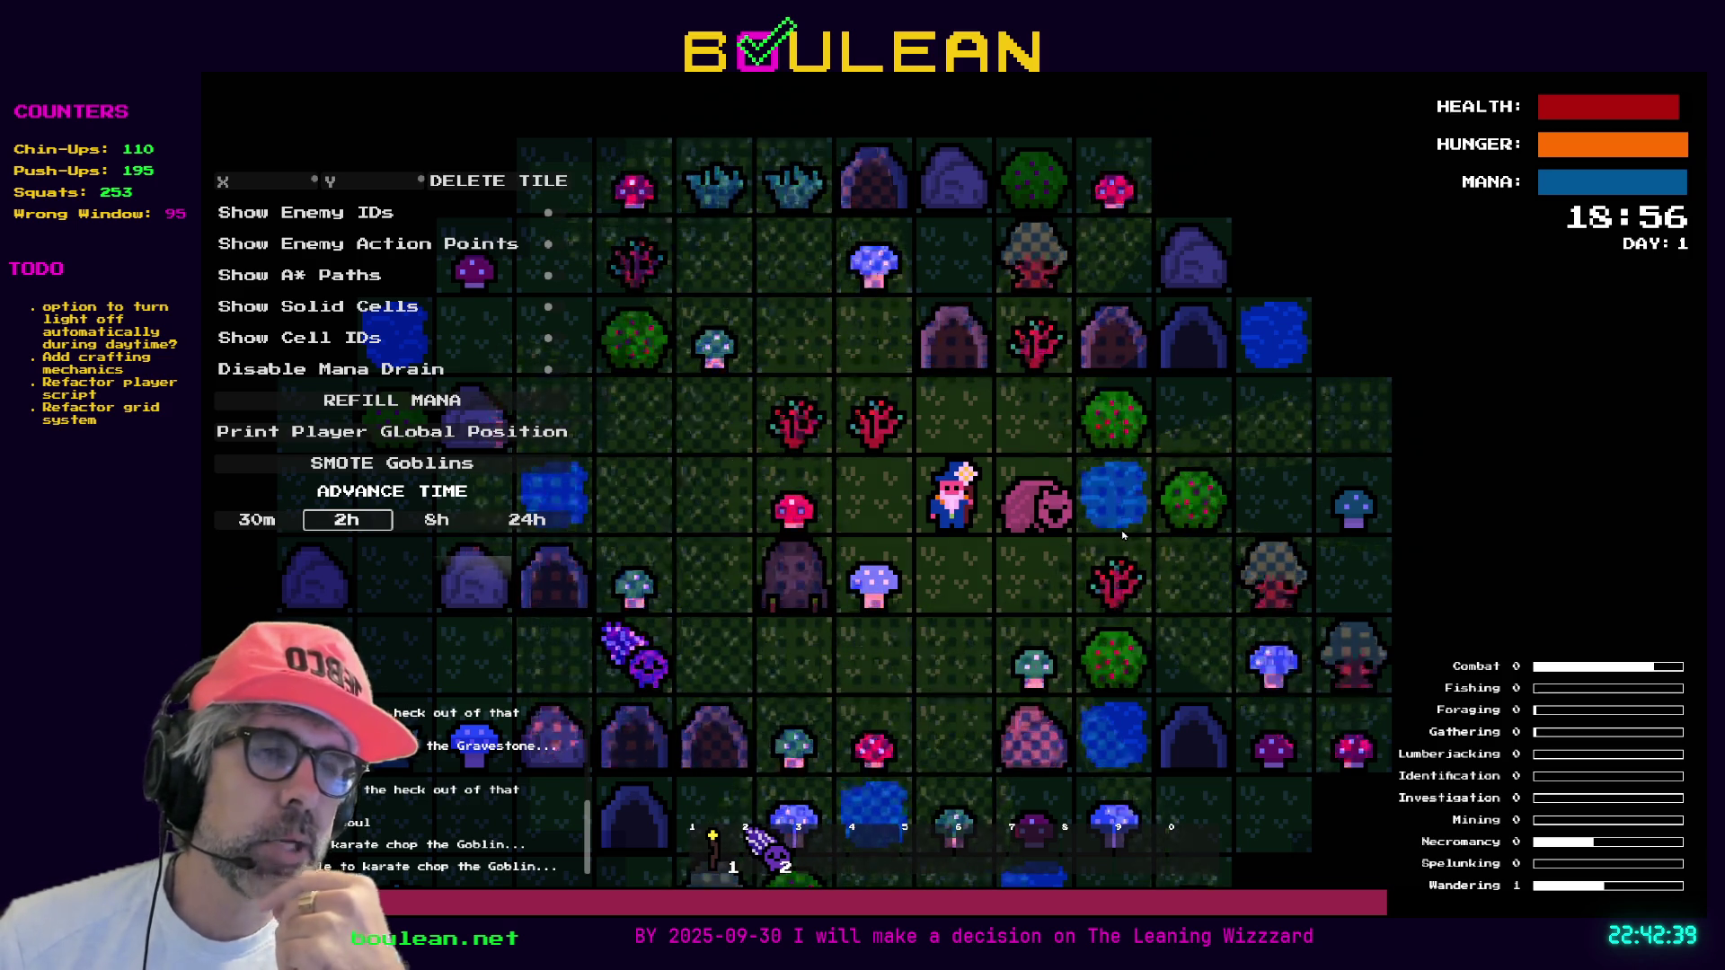
key("Right")
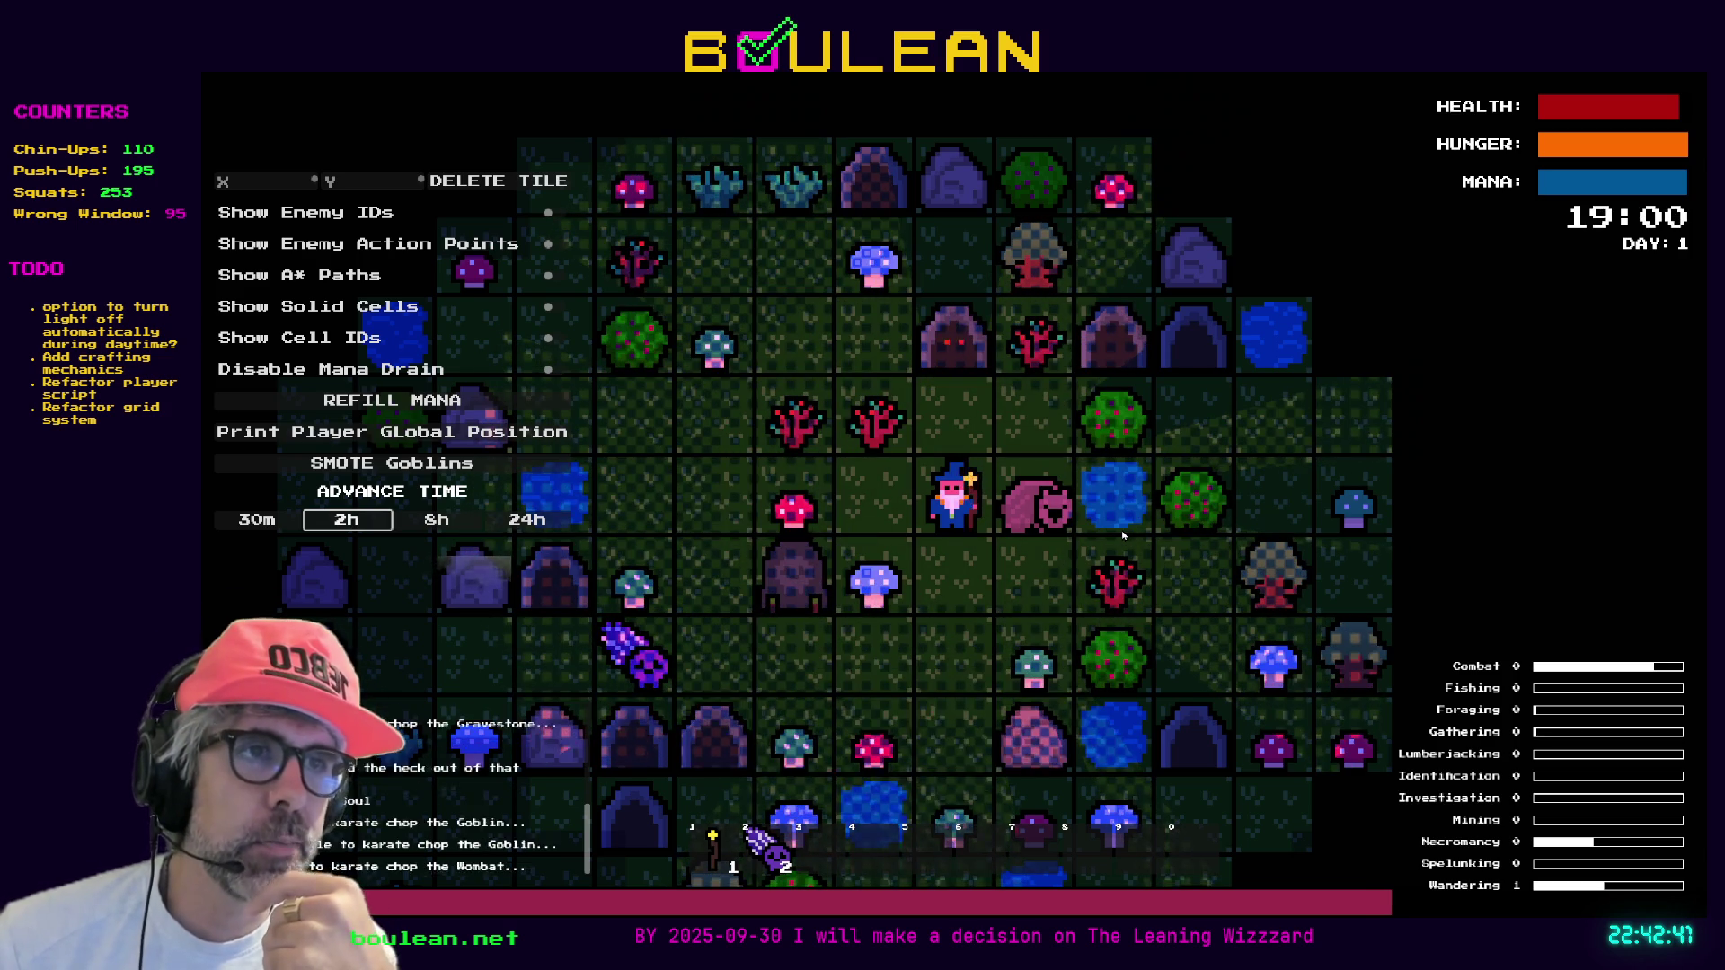
key("Right")
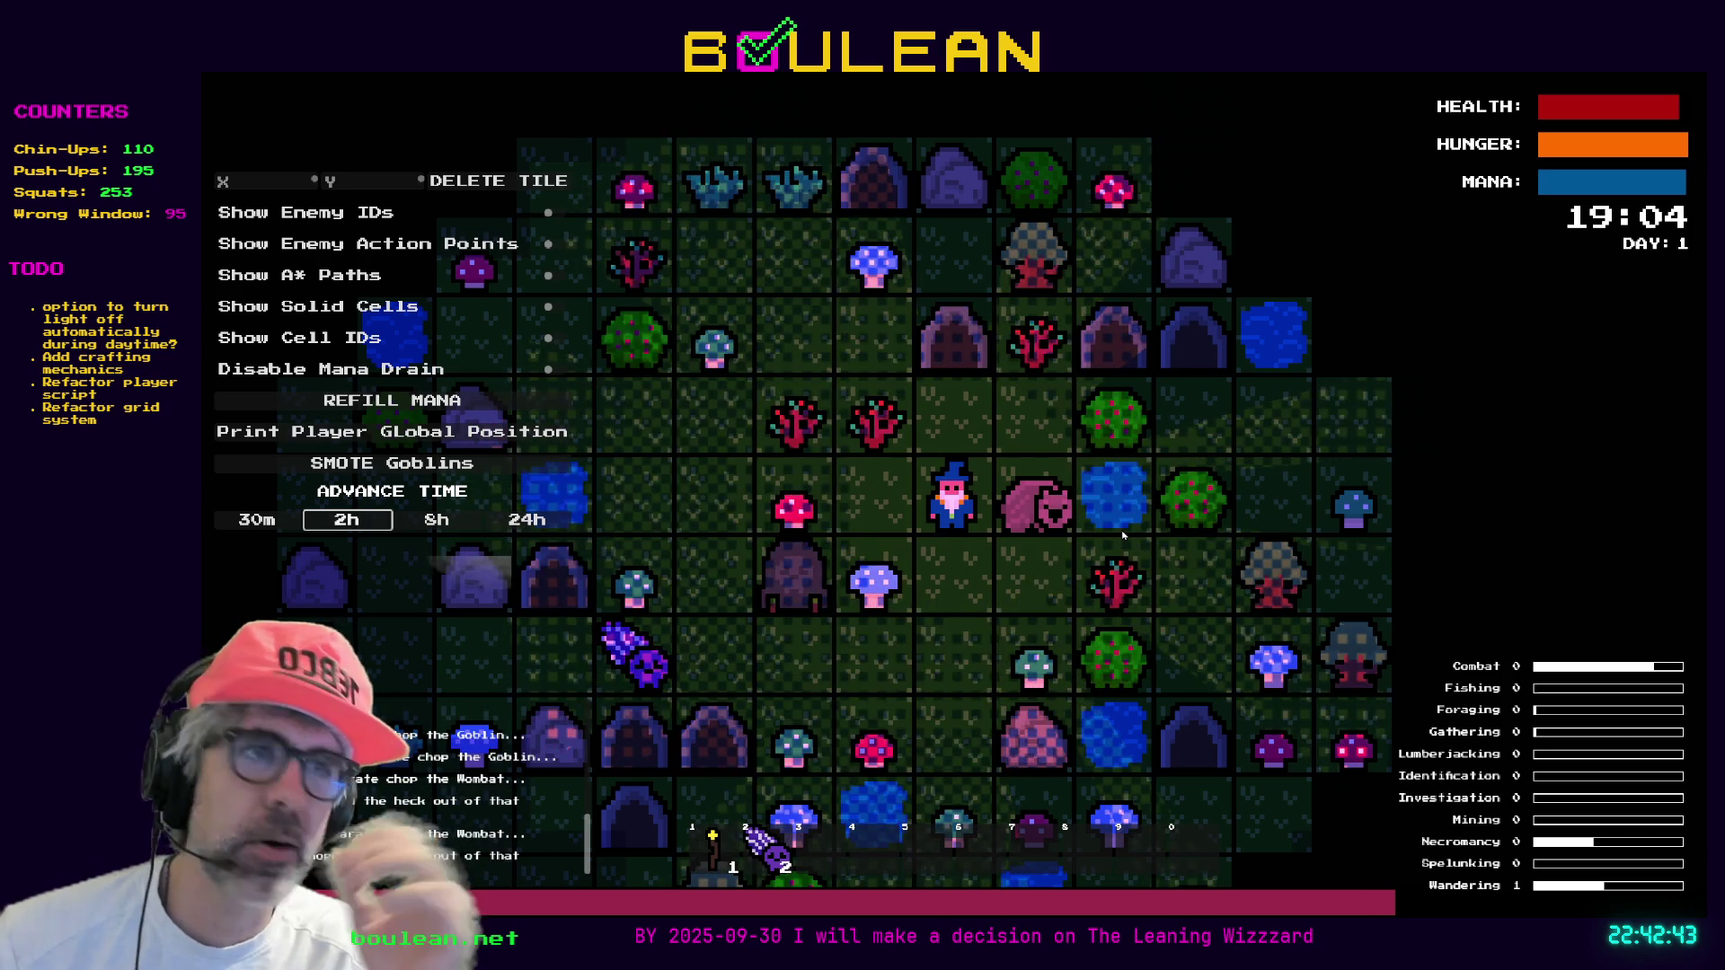
key("Right")
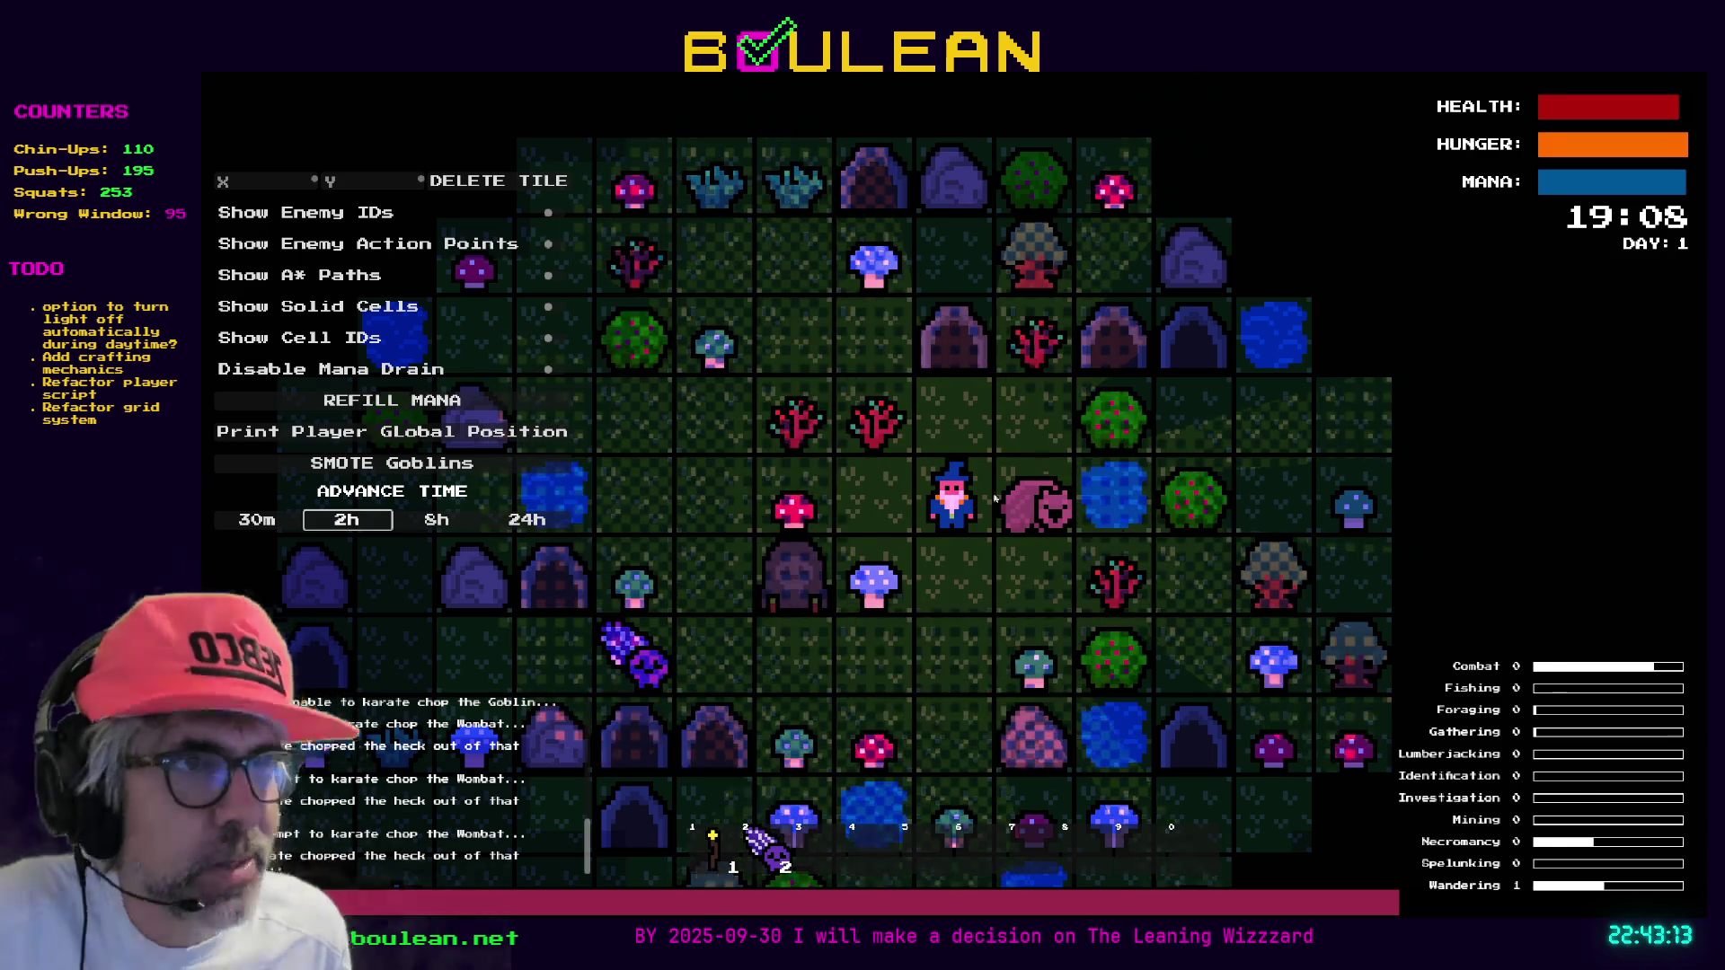
Zoom the game view, chop the gravestone into a Soul, then stop the run with F8
scroll(997, 497, "up", 3)
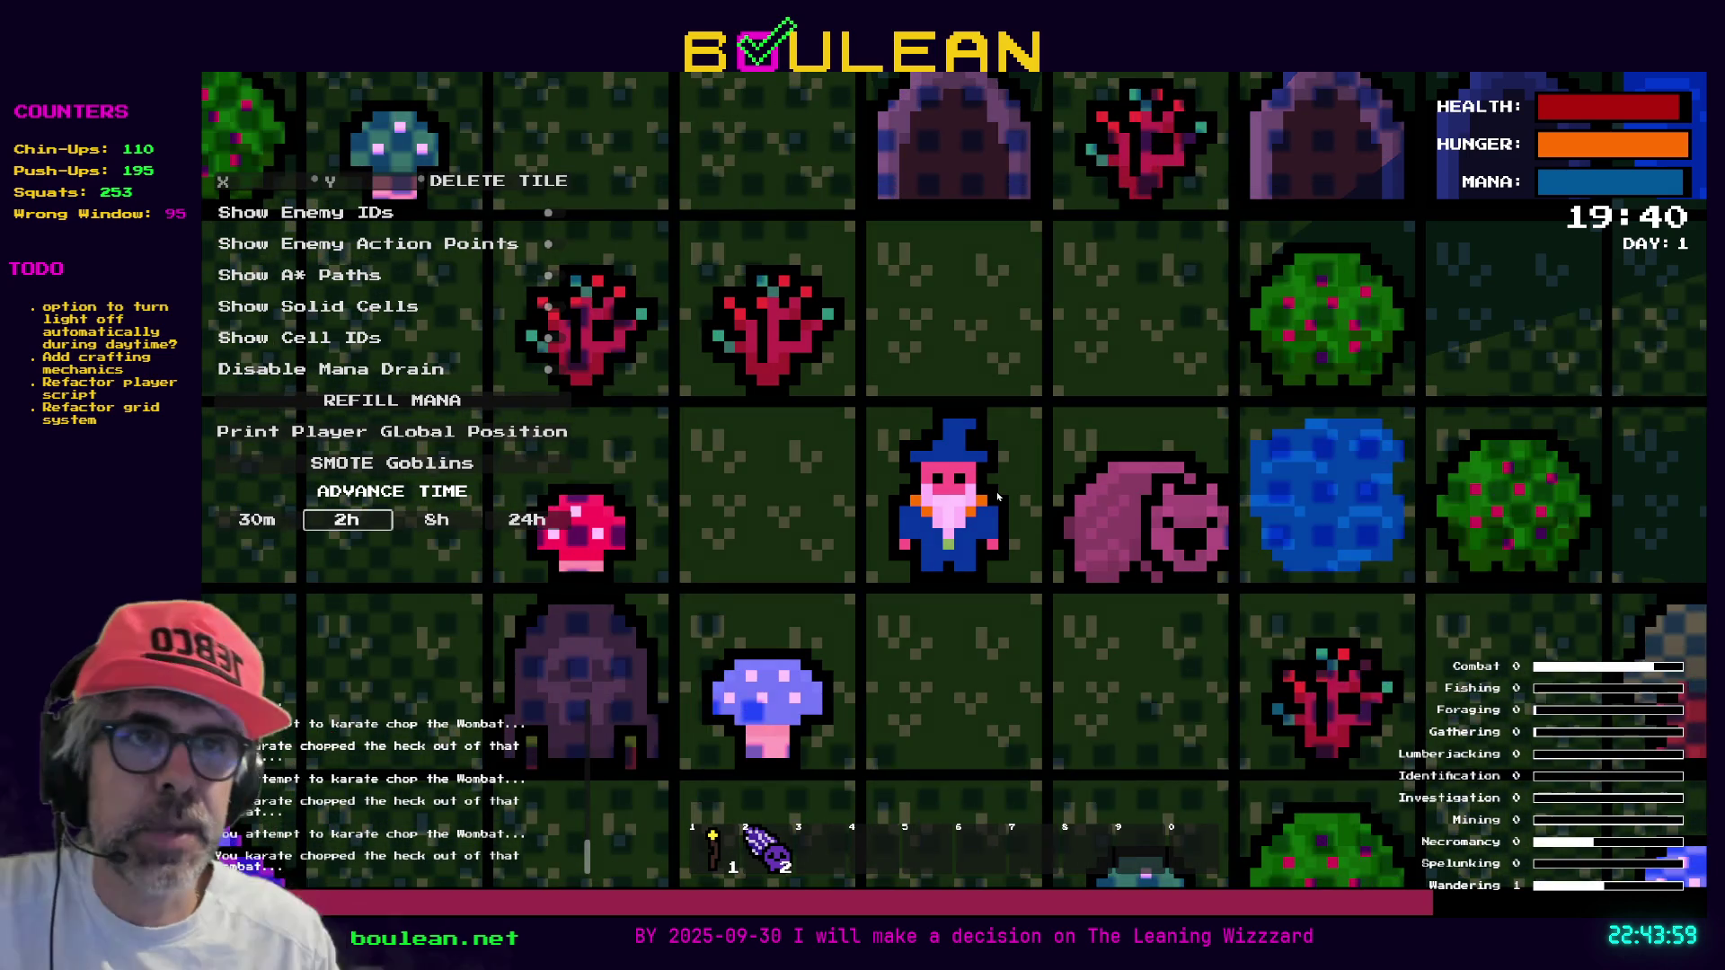
key("Down")
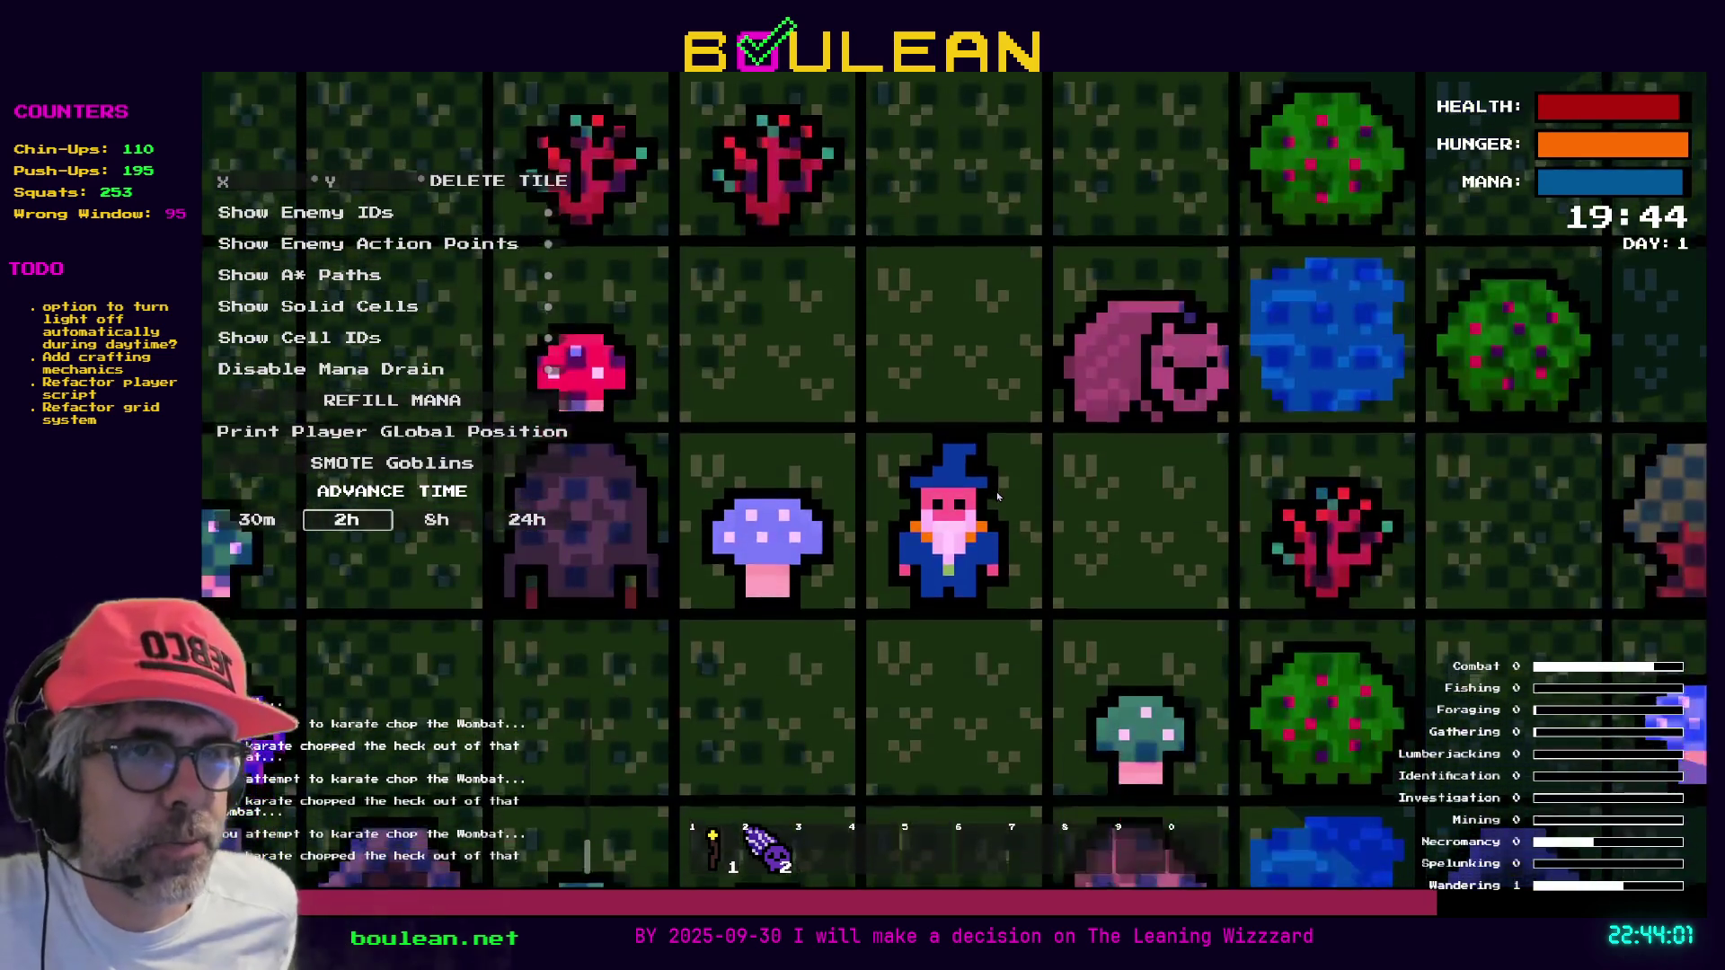
key("Down")
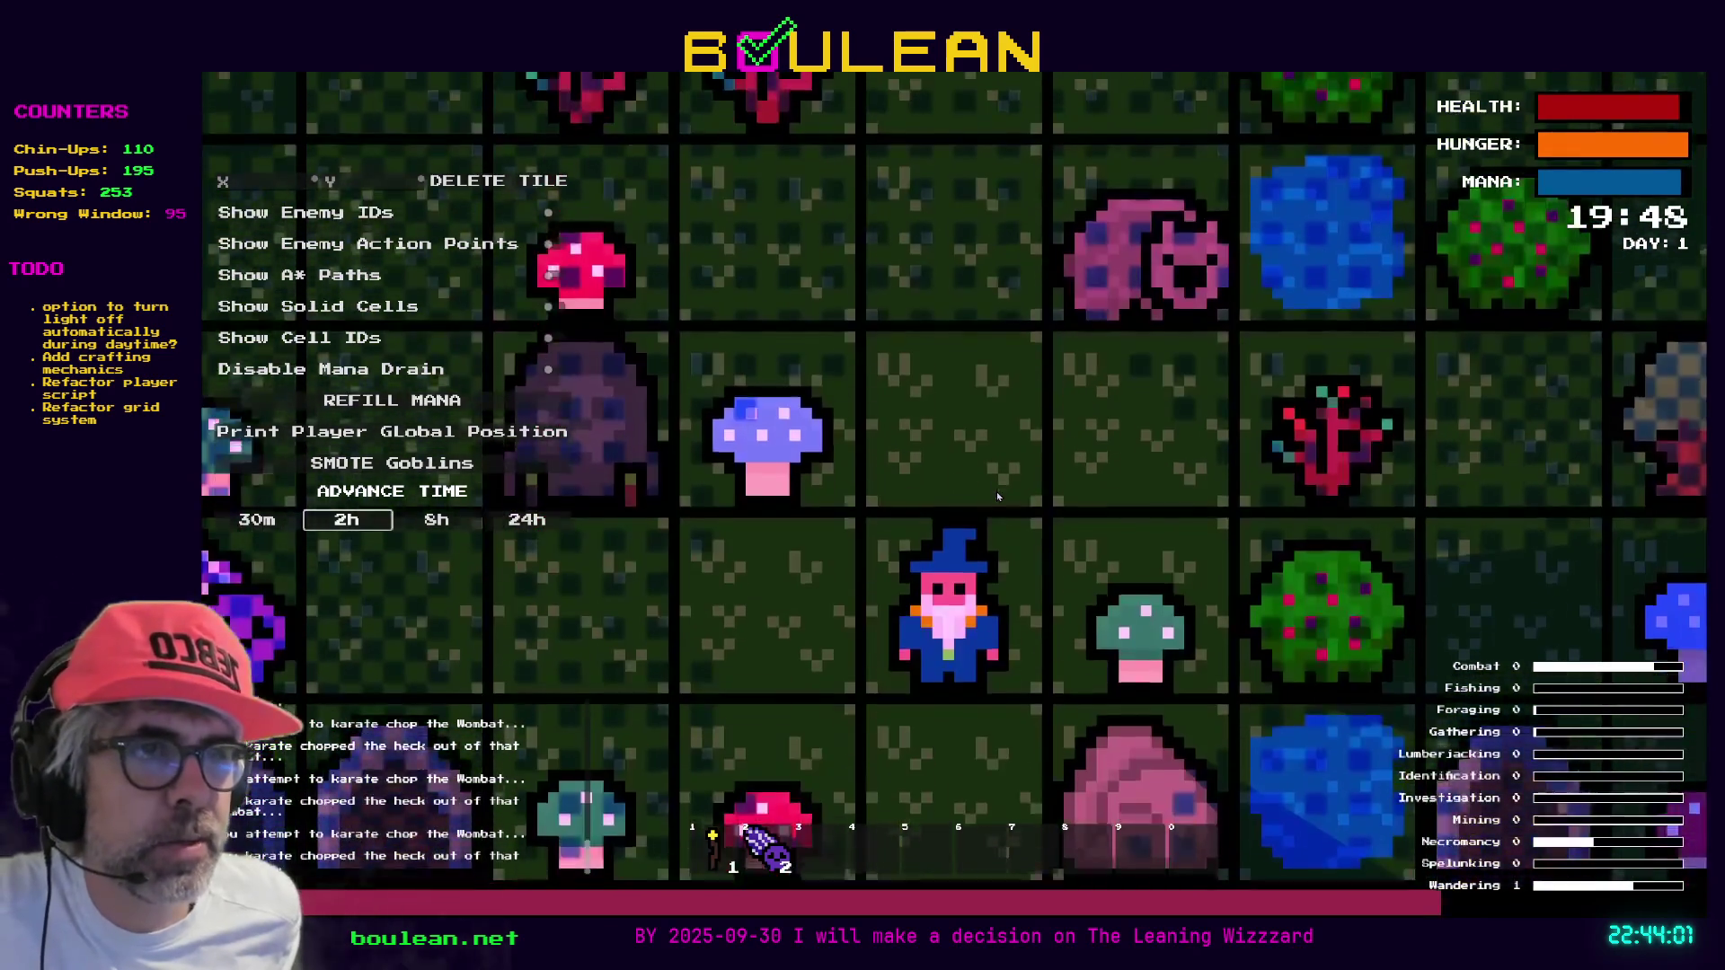
key("Left")
key("Left")
key("Up")
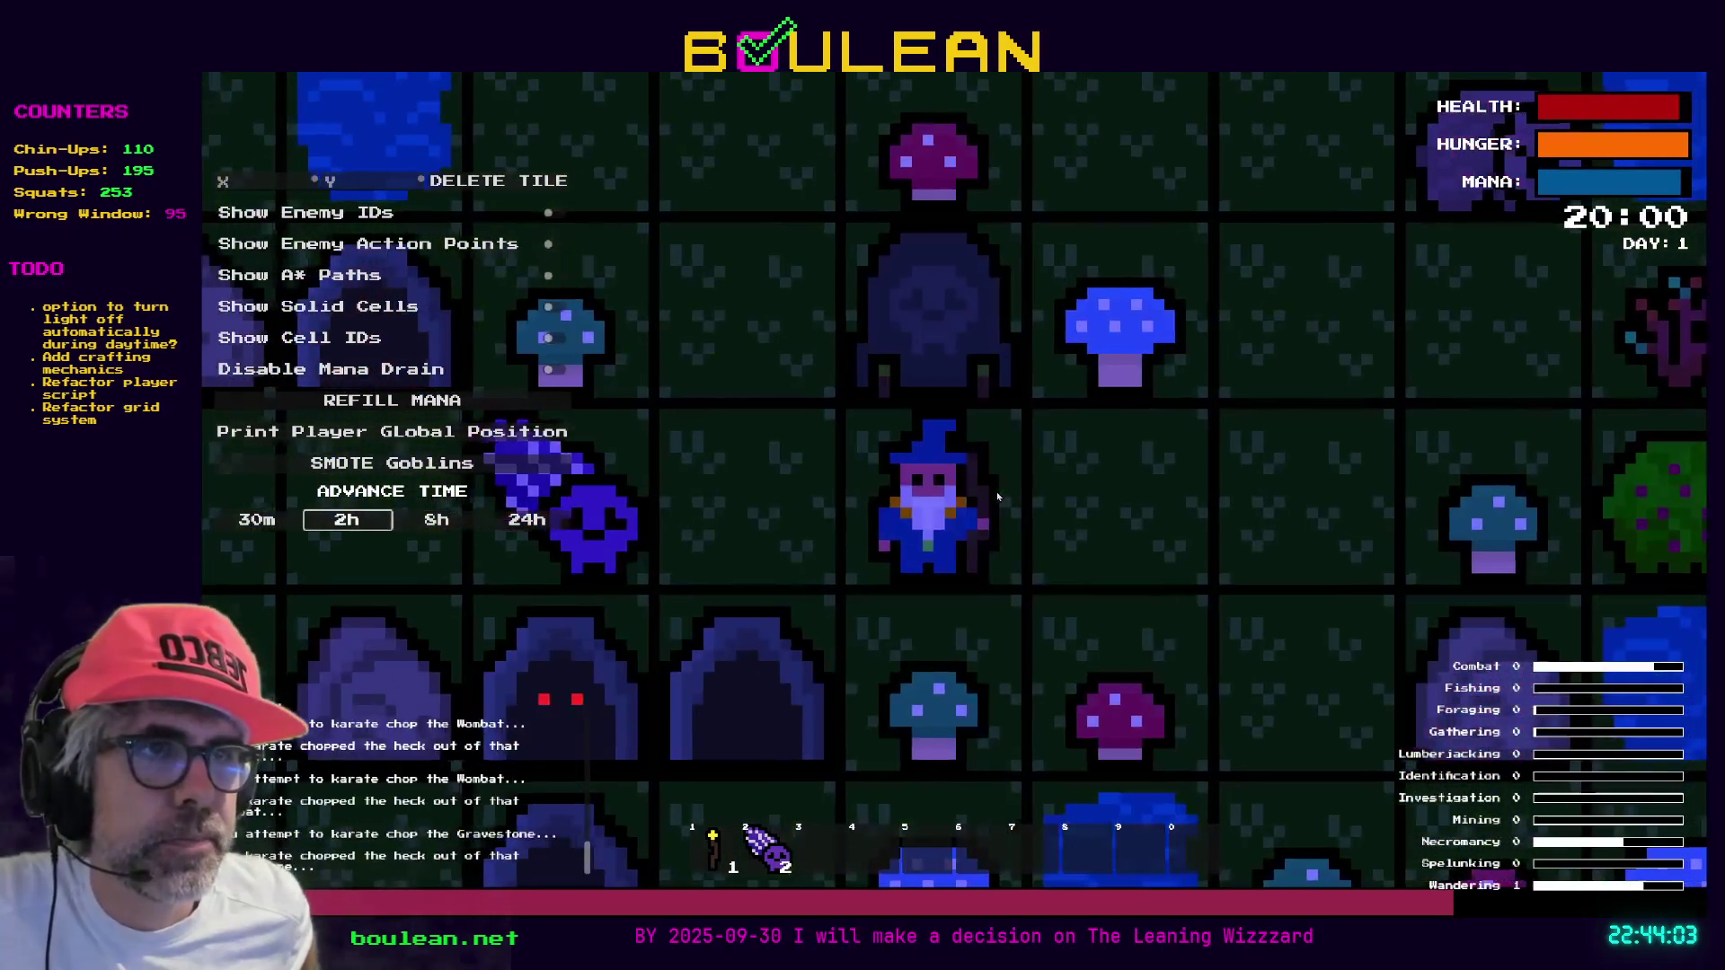
key("Up")
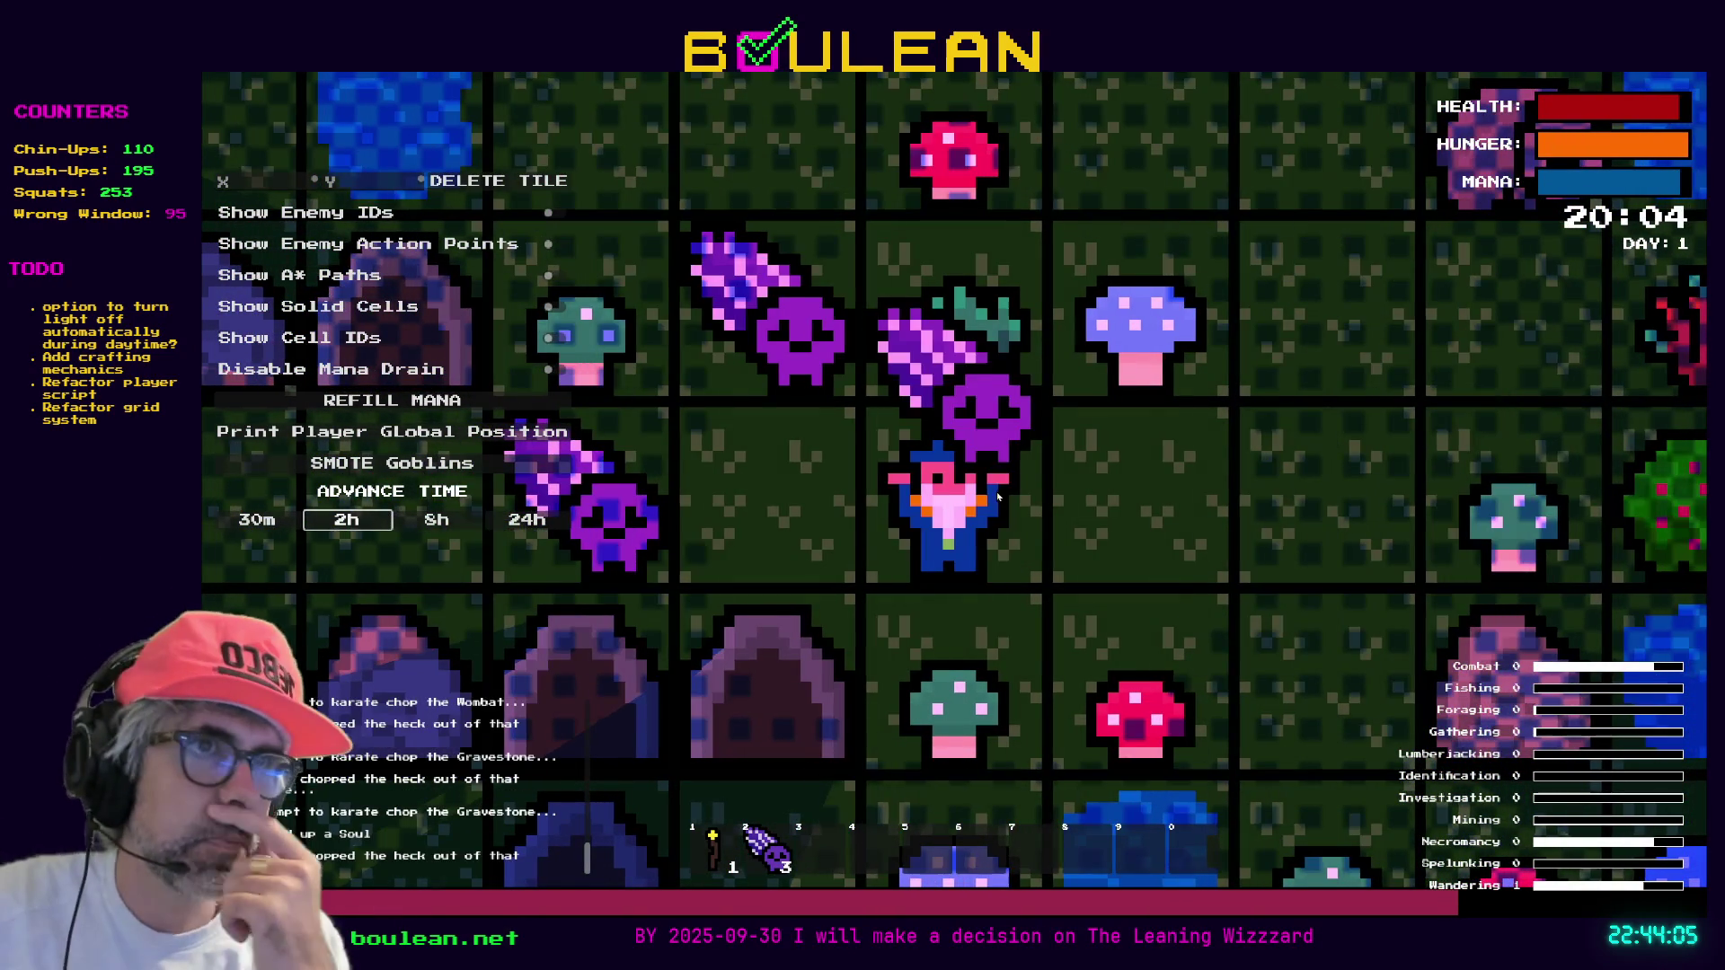
key("Left")
key("Up")
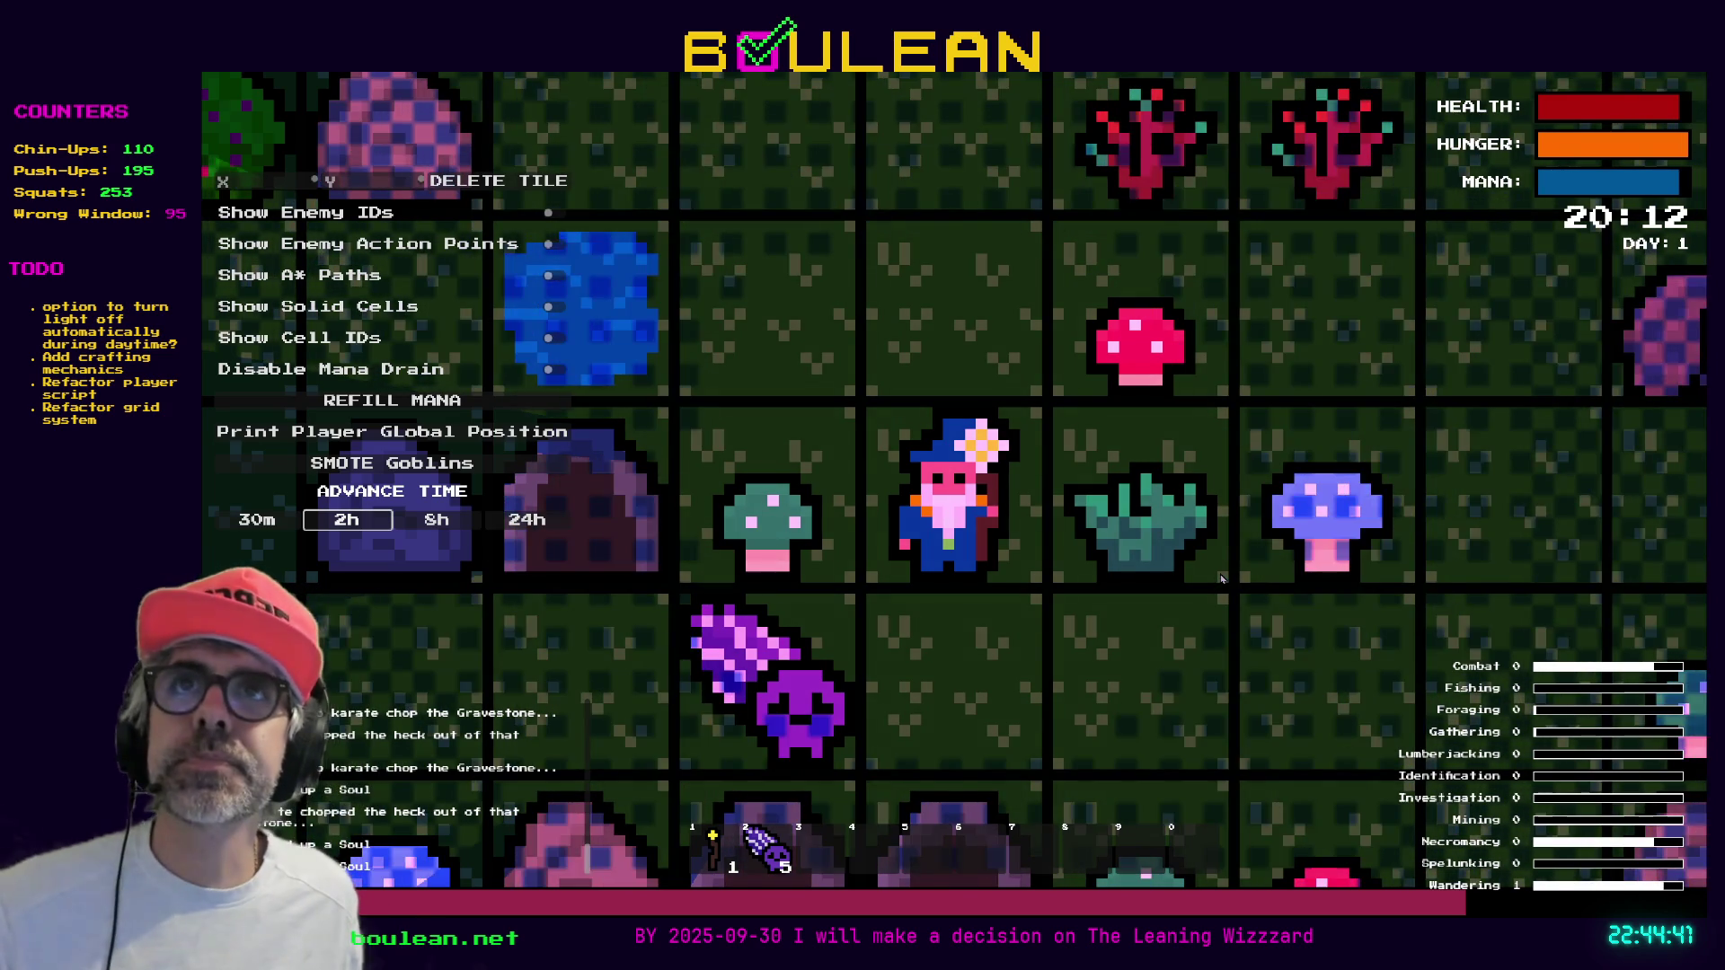
key("alt+Tab")
key("F8")
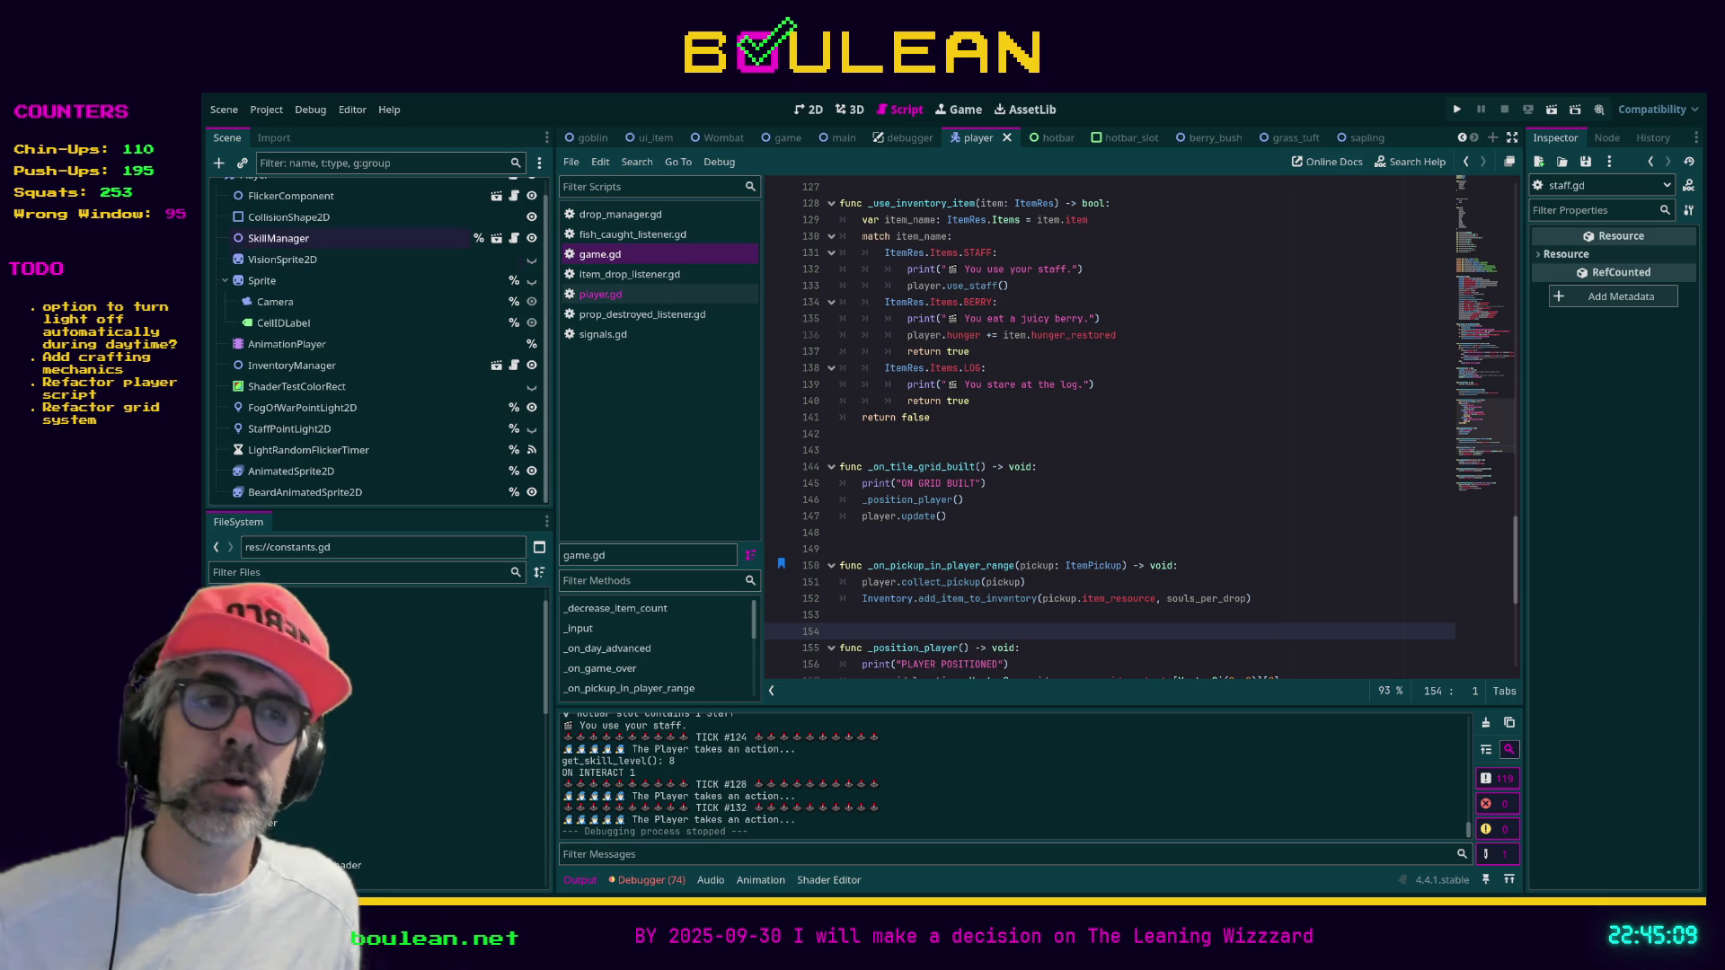
Review lines 146, 153 and 154 of player.gd, then save with Ctrl+S
left_click(1190, 507)
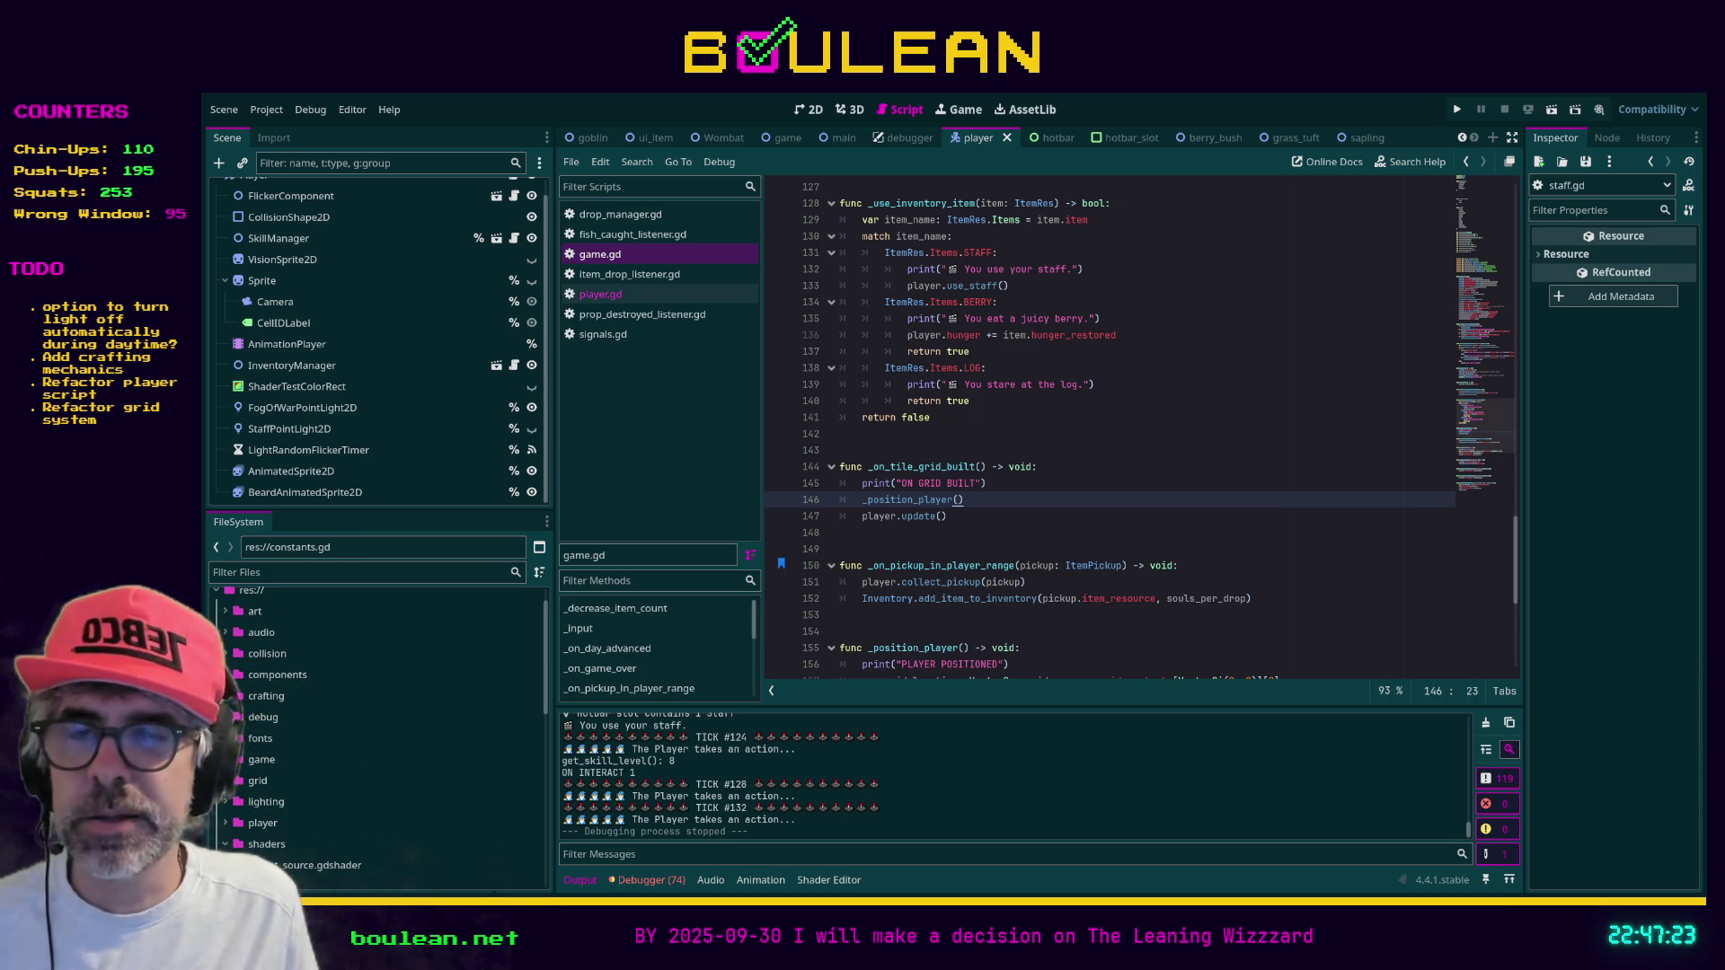
left_click(1050, 621)
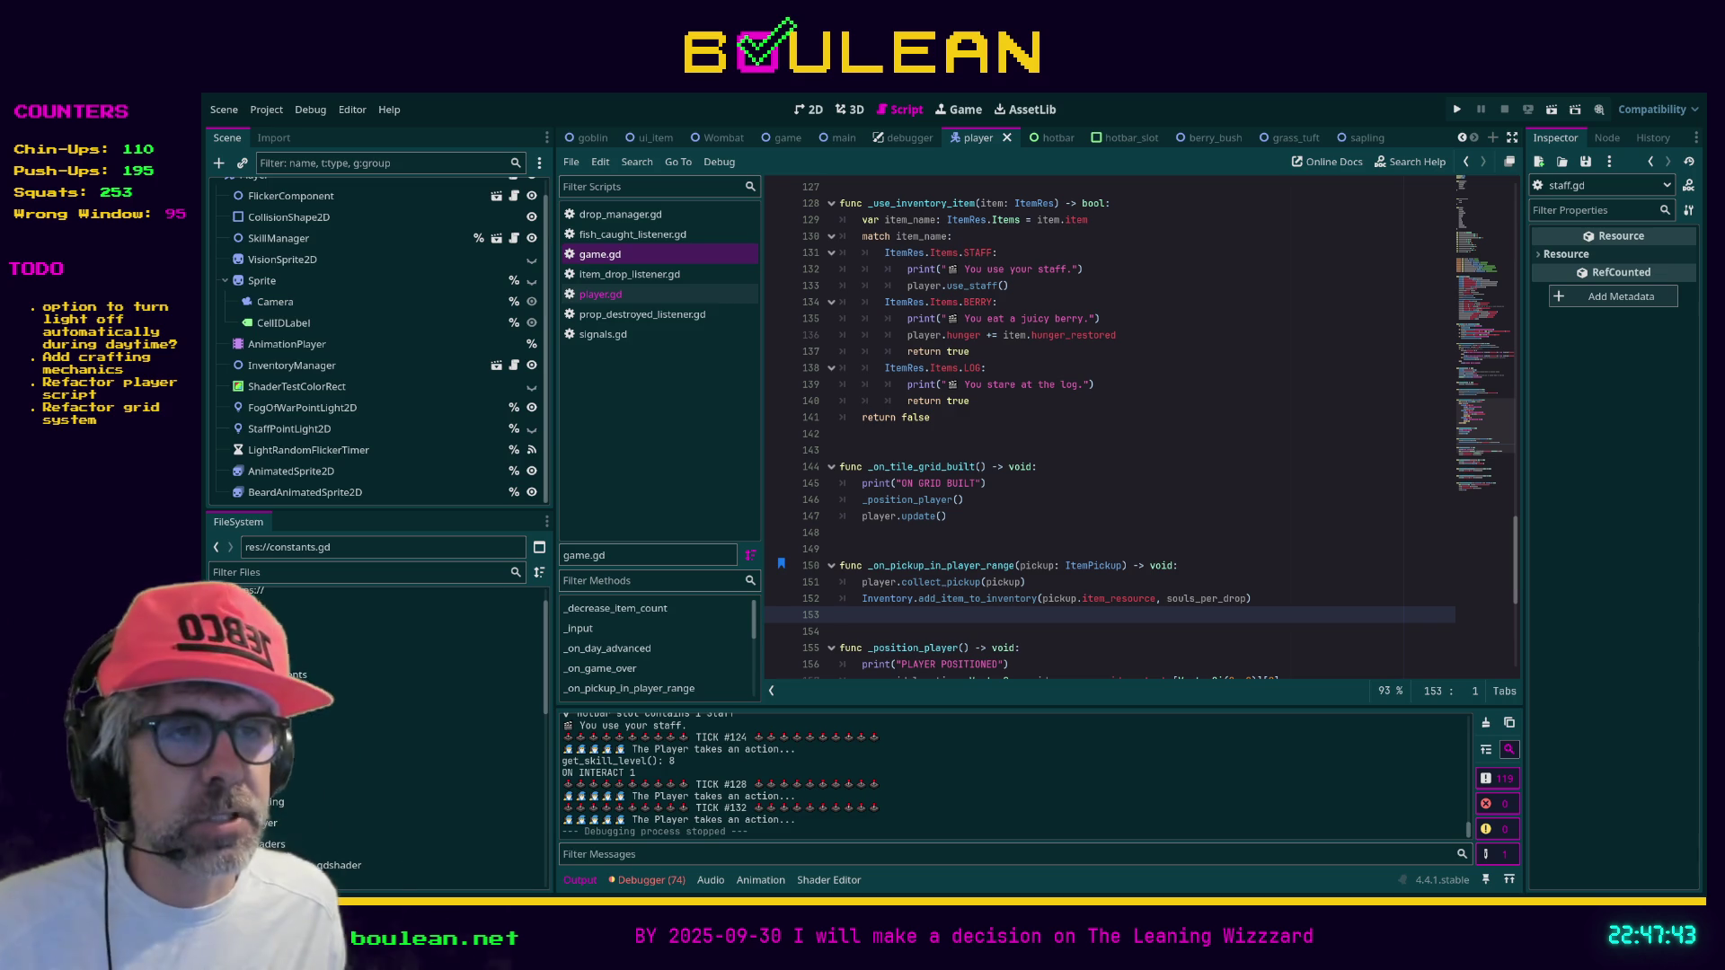
left_click(881, 635)
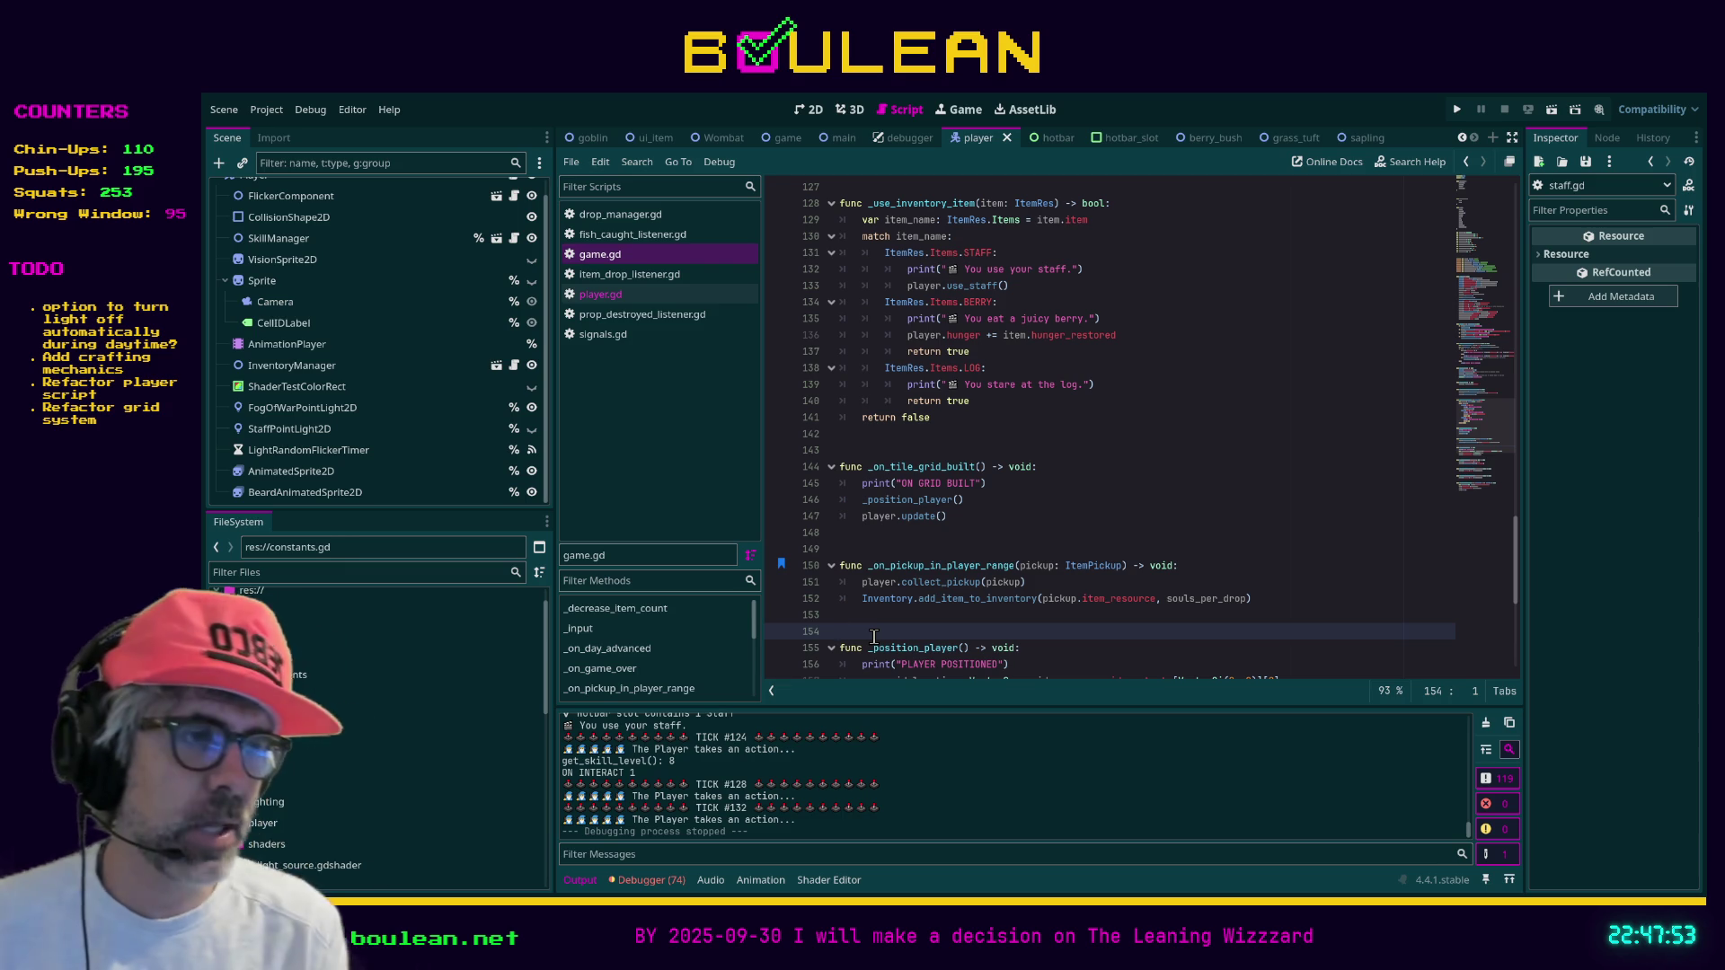
key("ctrl+s")
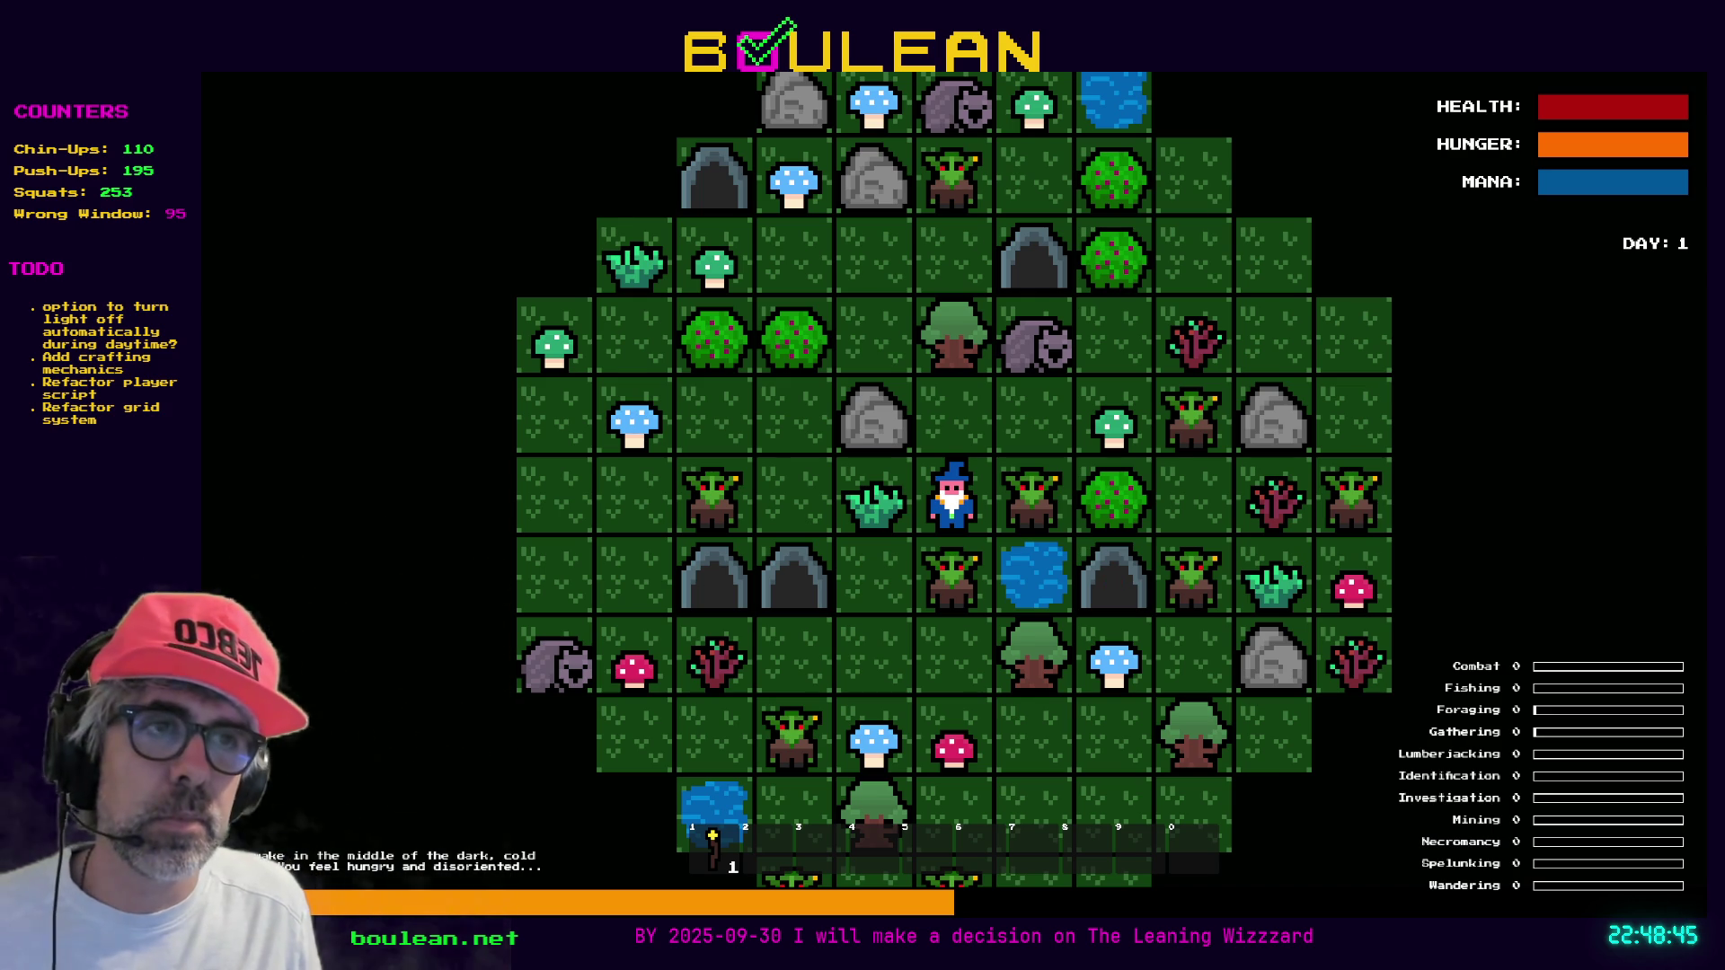
Stop the running game and switch to the Eye of the Commando Steam page in Firefox
key("Escape")
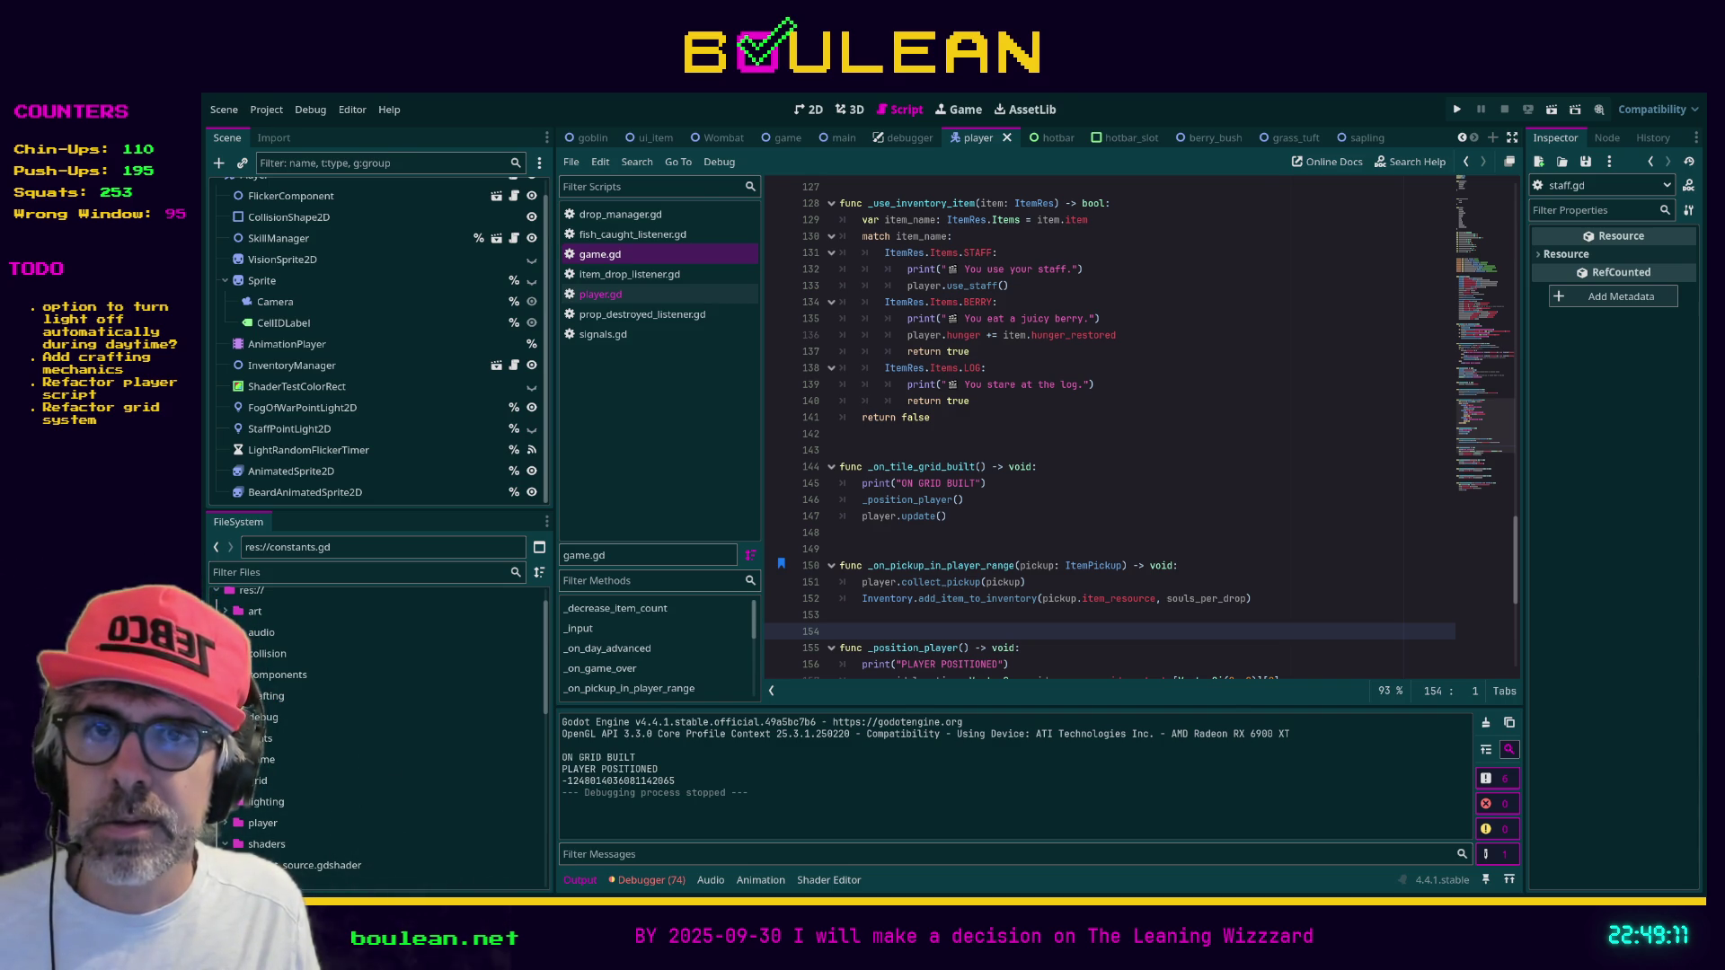
key("alt+Tab")
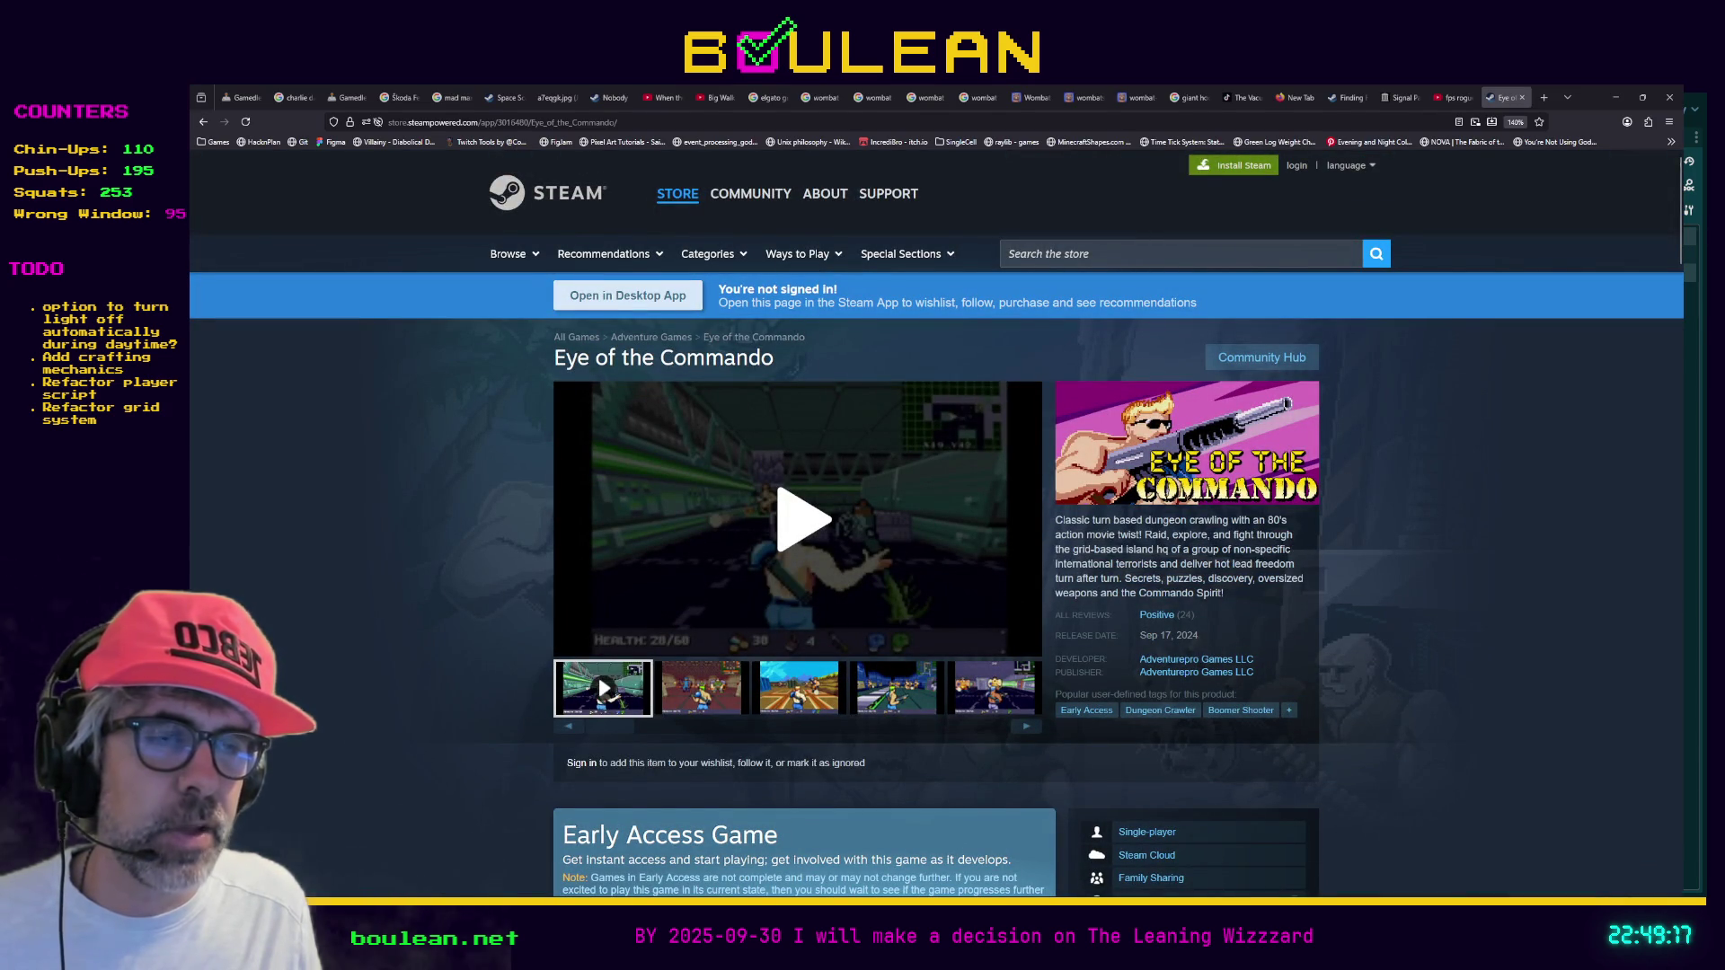
Watch the Eye of the Commando trailer fullscreen, then return to player.gd in Godot
left_click(802, 519)
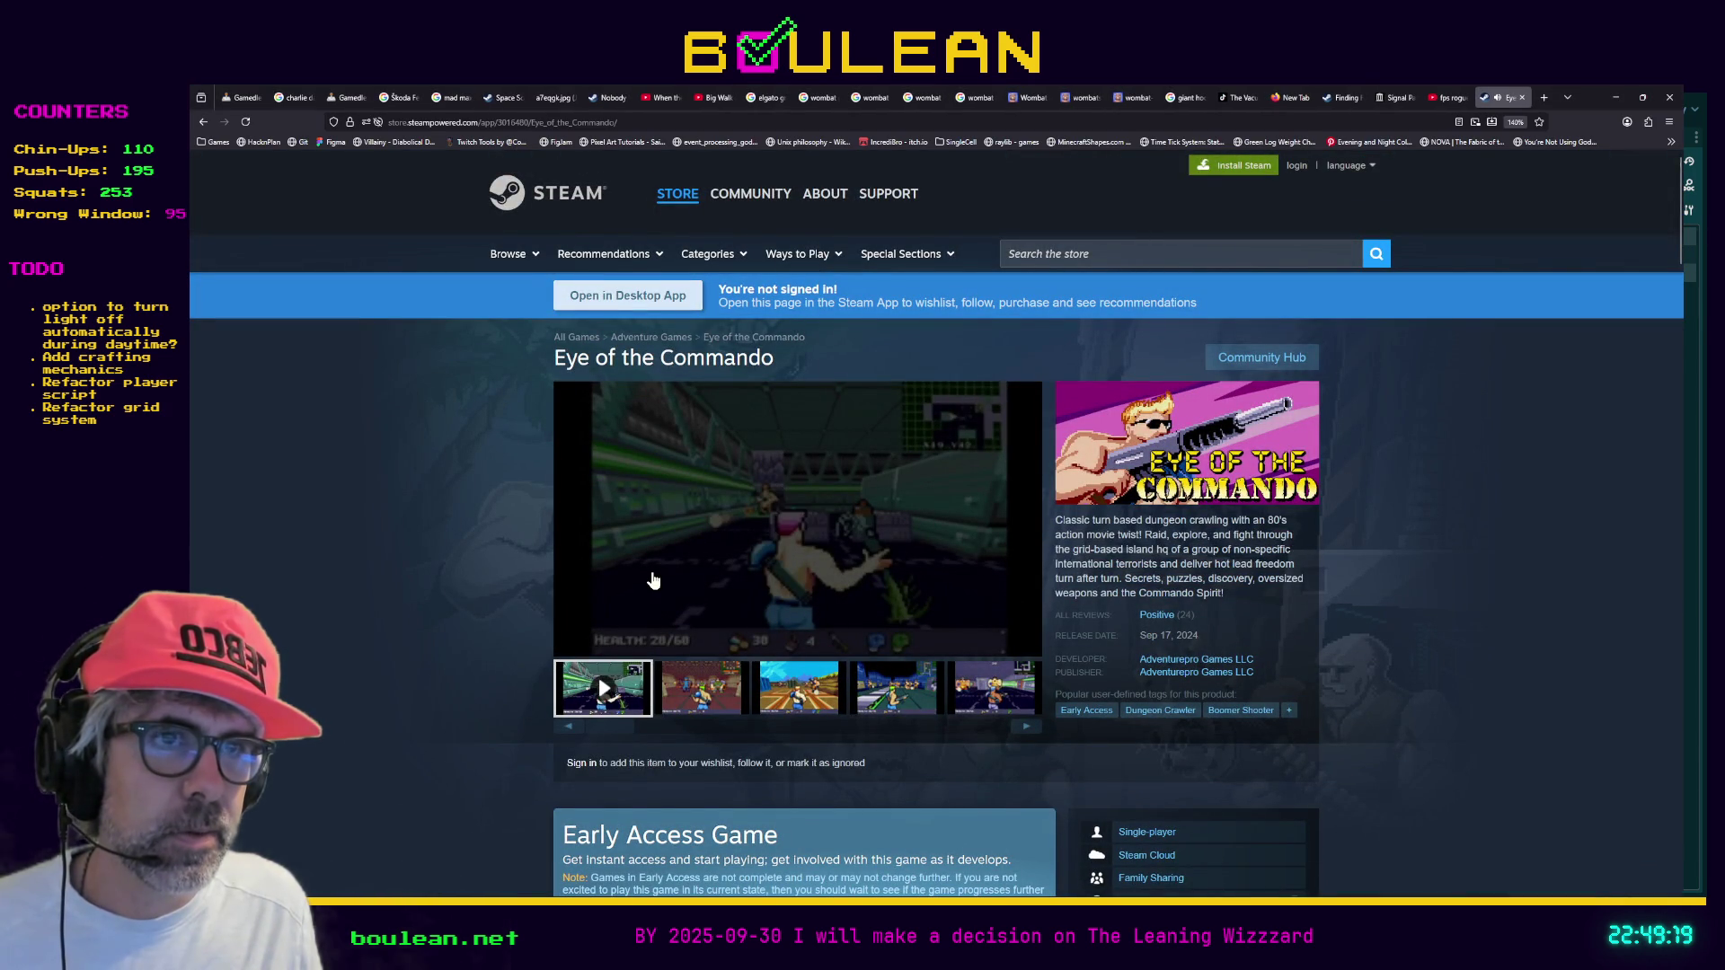
left_click(1021, 643)
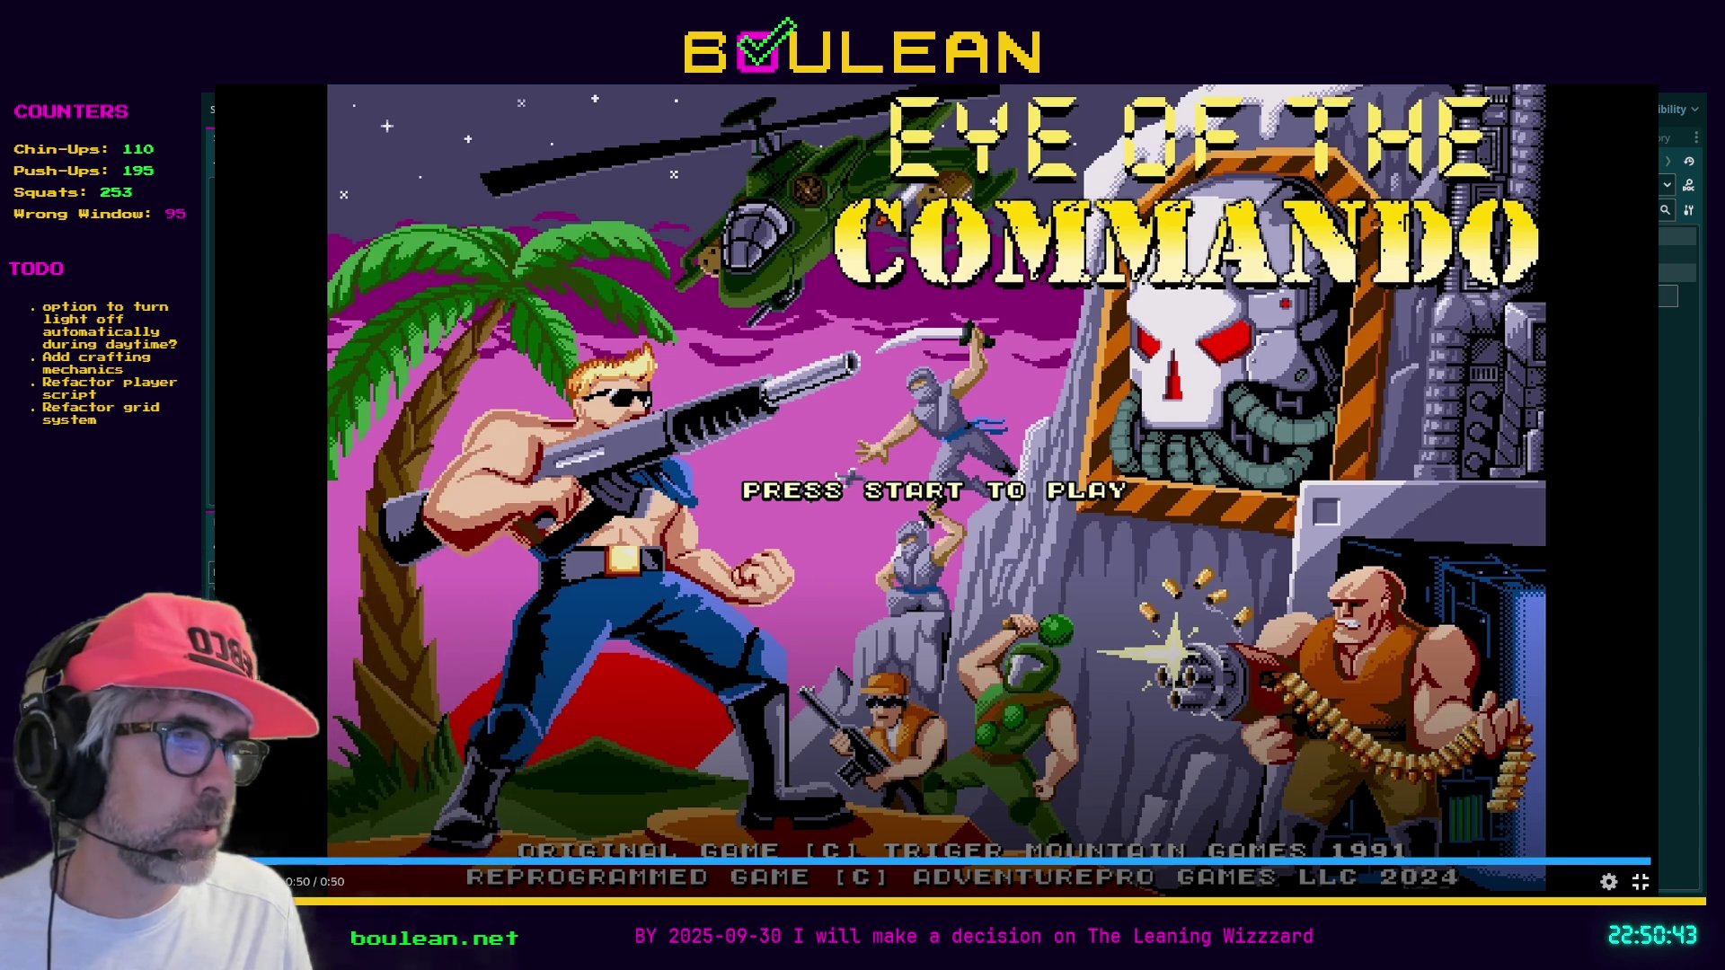
key("Escape")
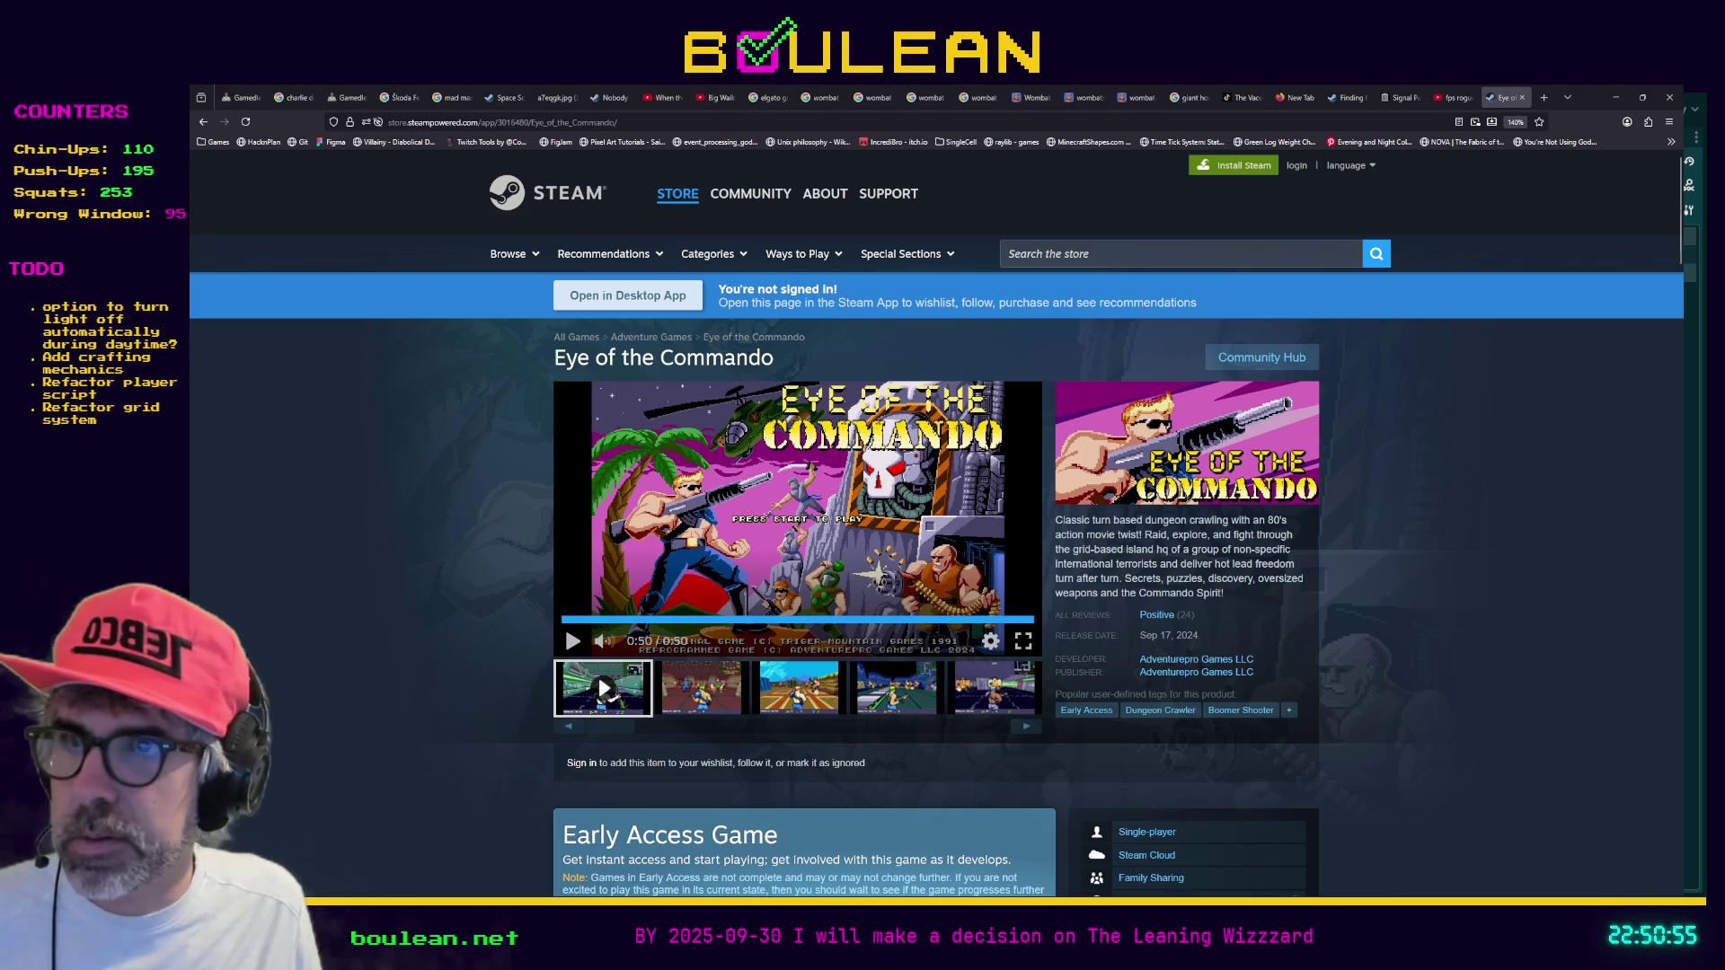
key("alt+Tab")
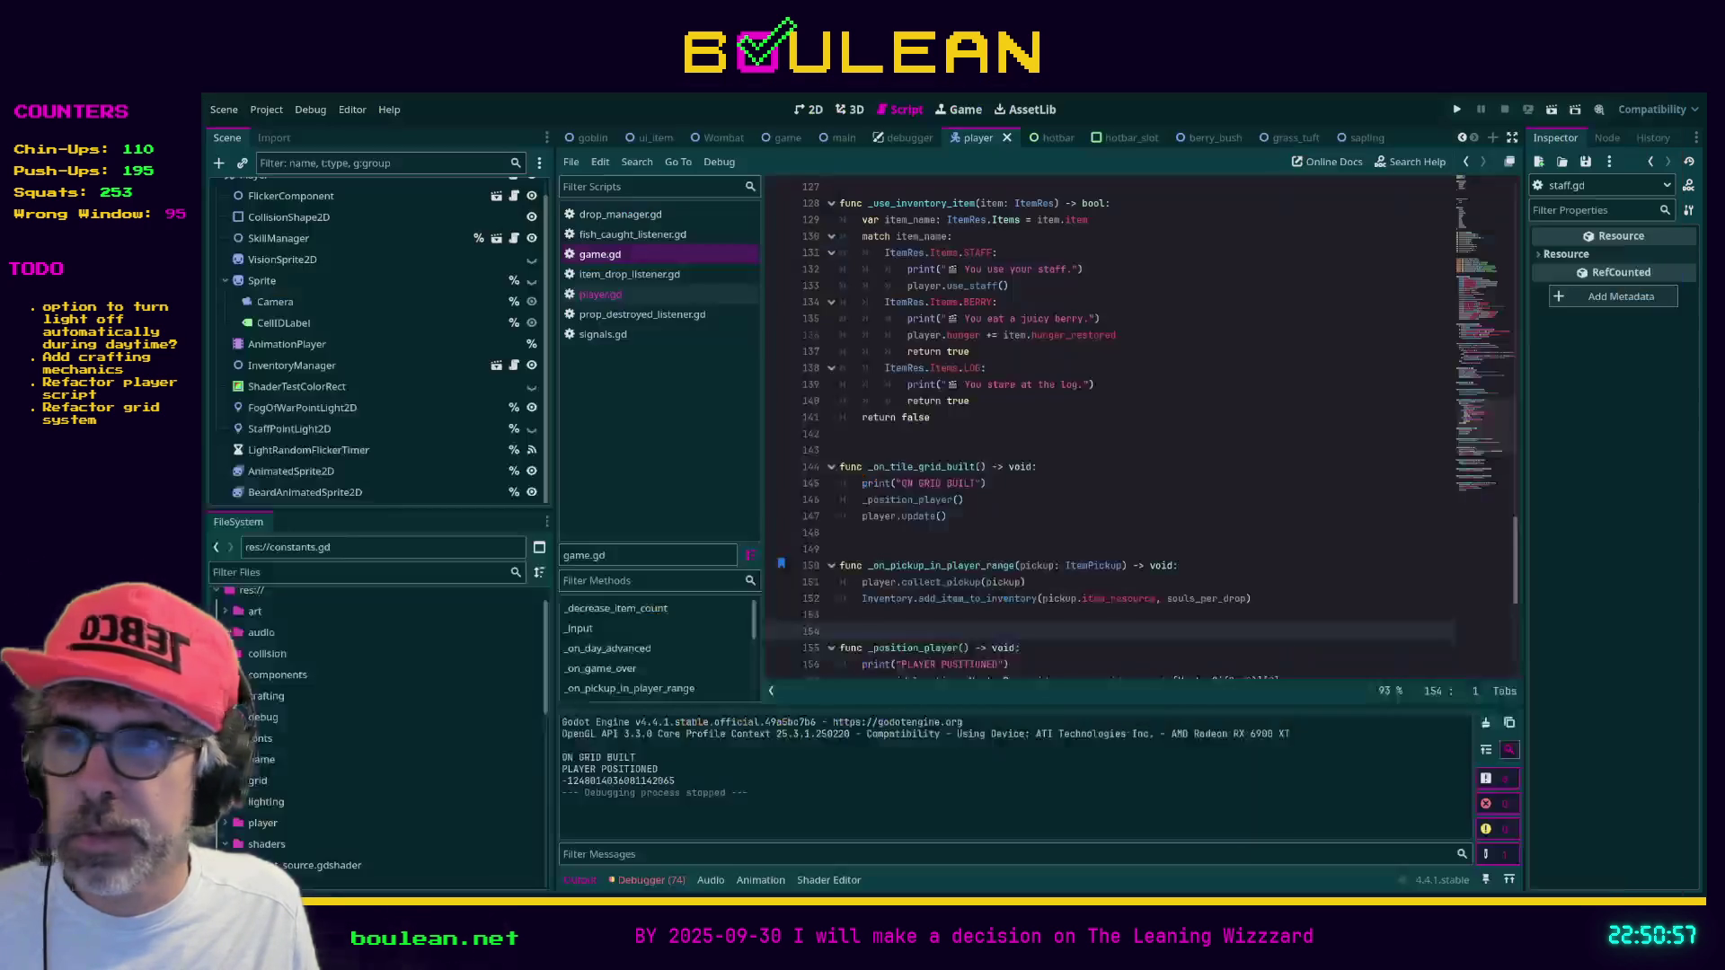
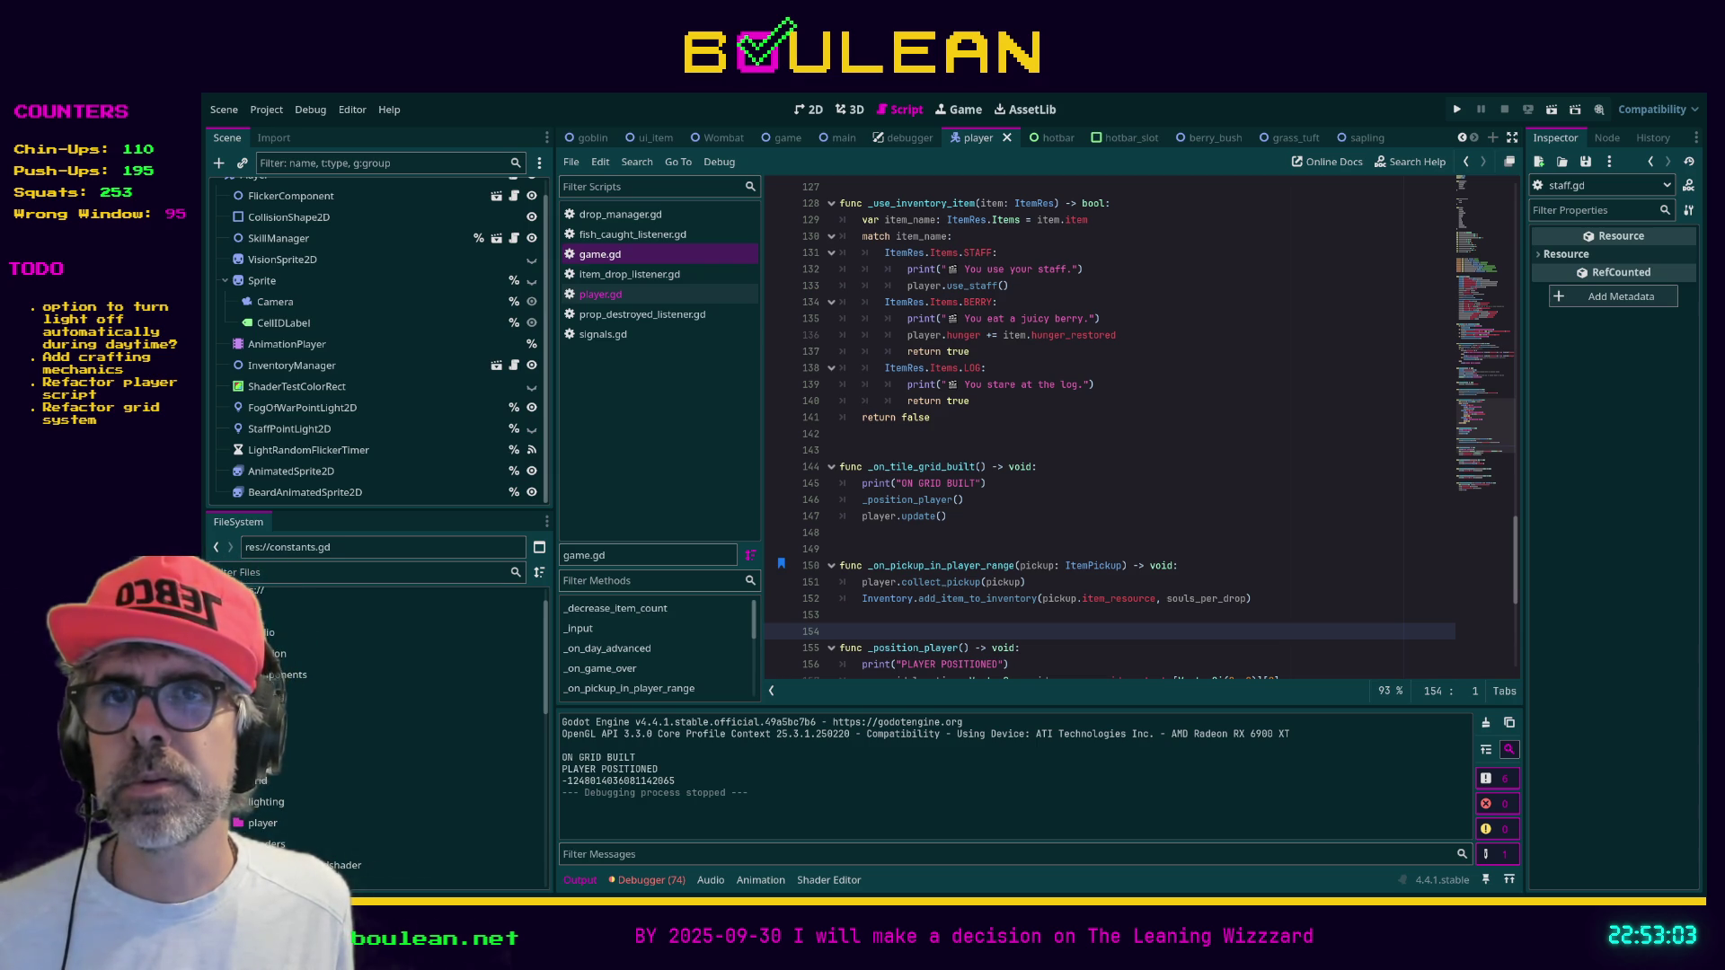
Switch from the Godot editor to the Firefox window showing the Eye of the Commando Steam page
key("alt+Tab")
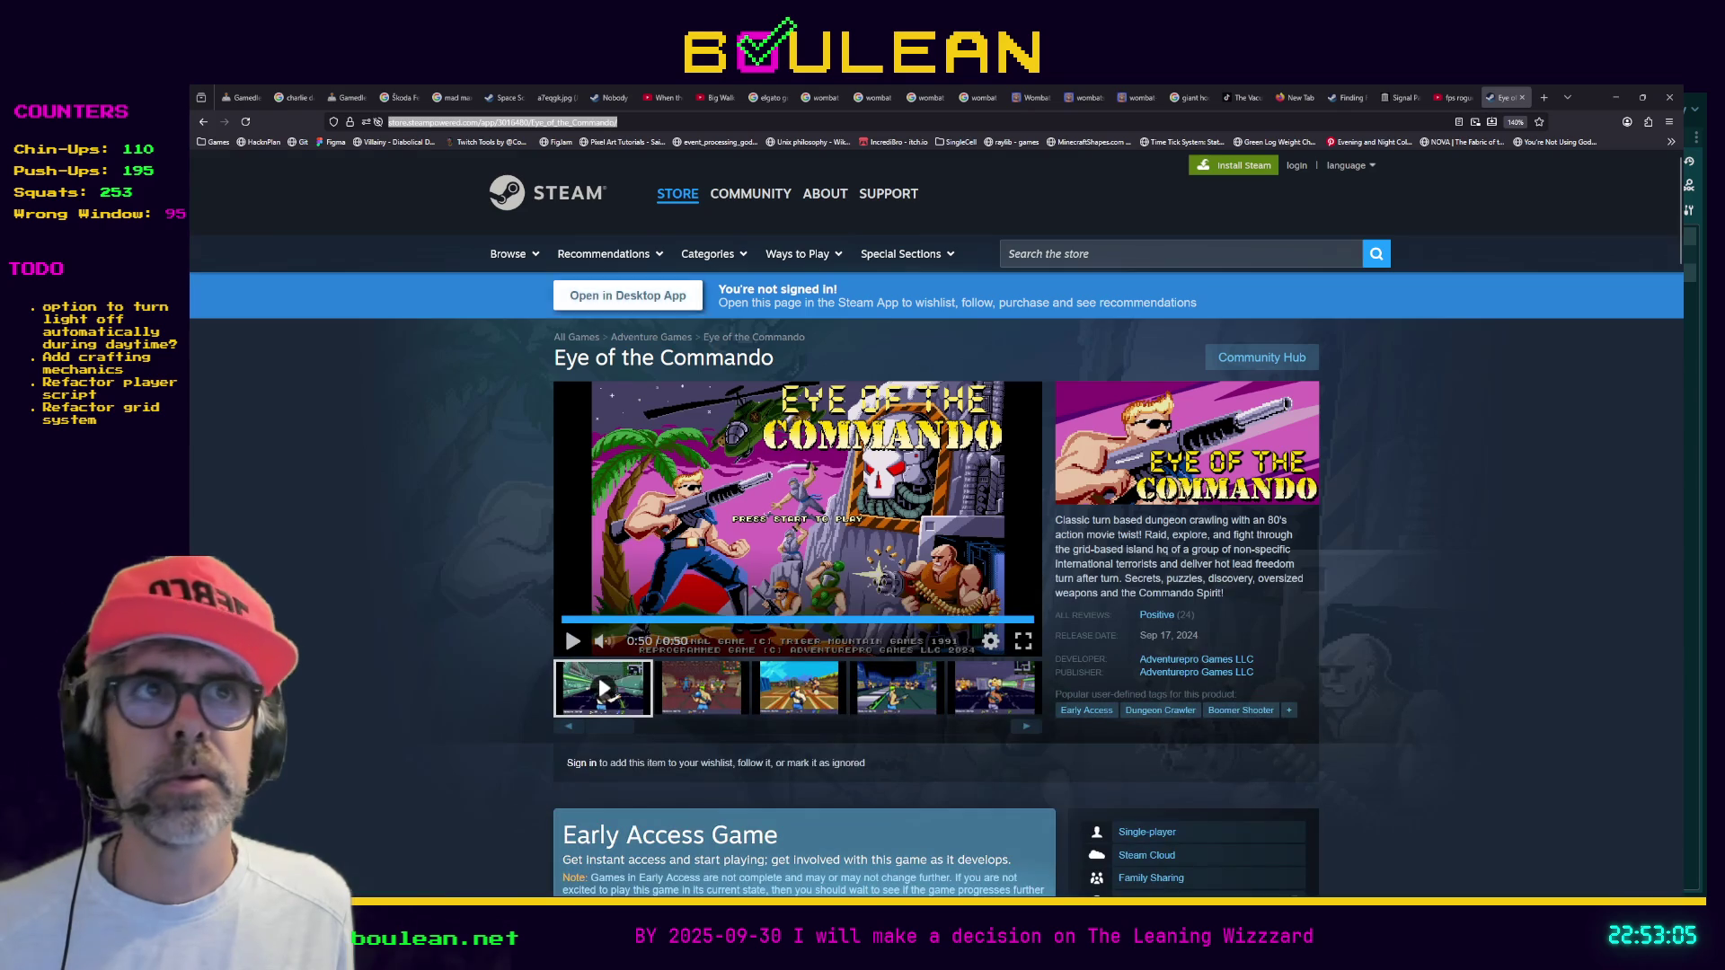
Search the Steam store for 'clover' and open the CloverPit game page, passing through the bundle page first
left_click(1168, 253)
type("cloverpi")
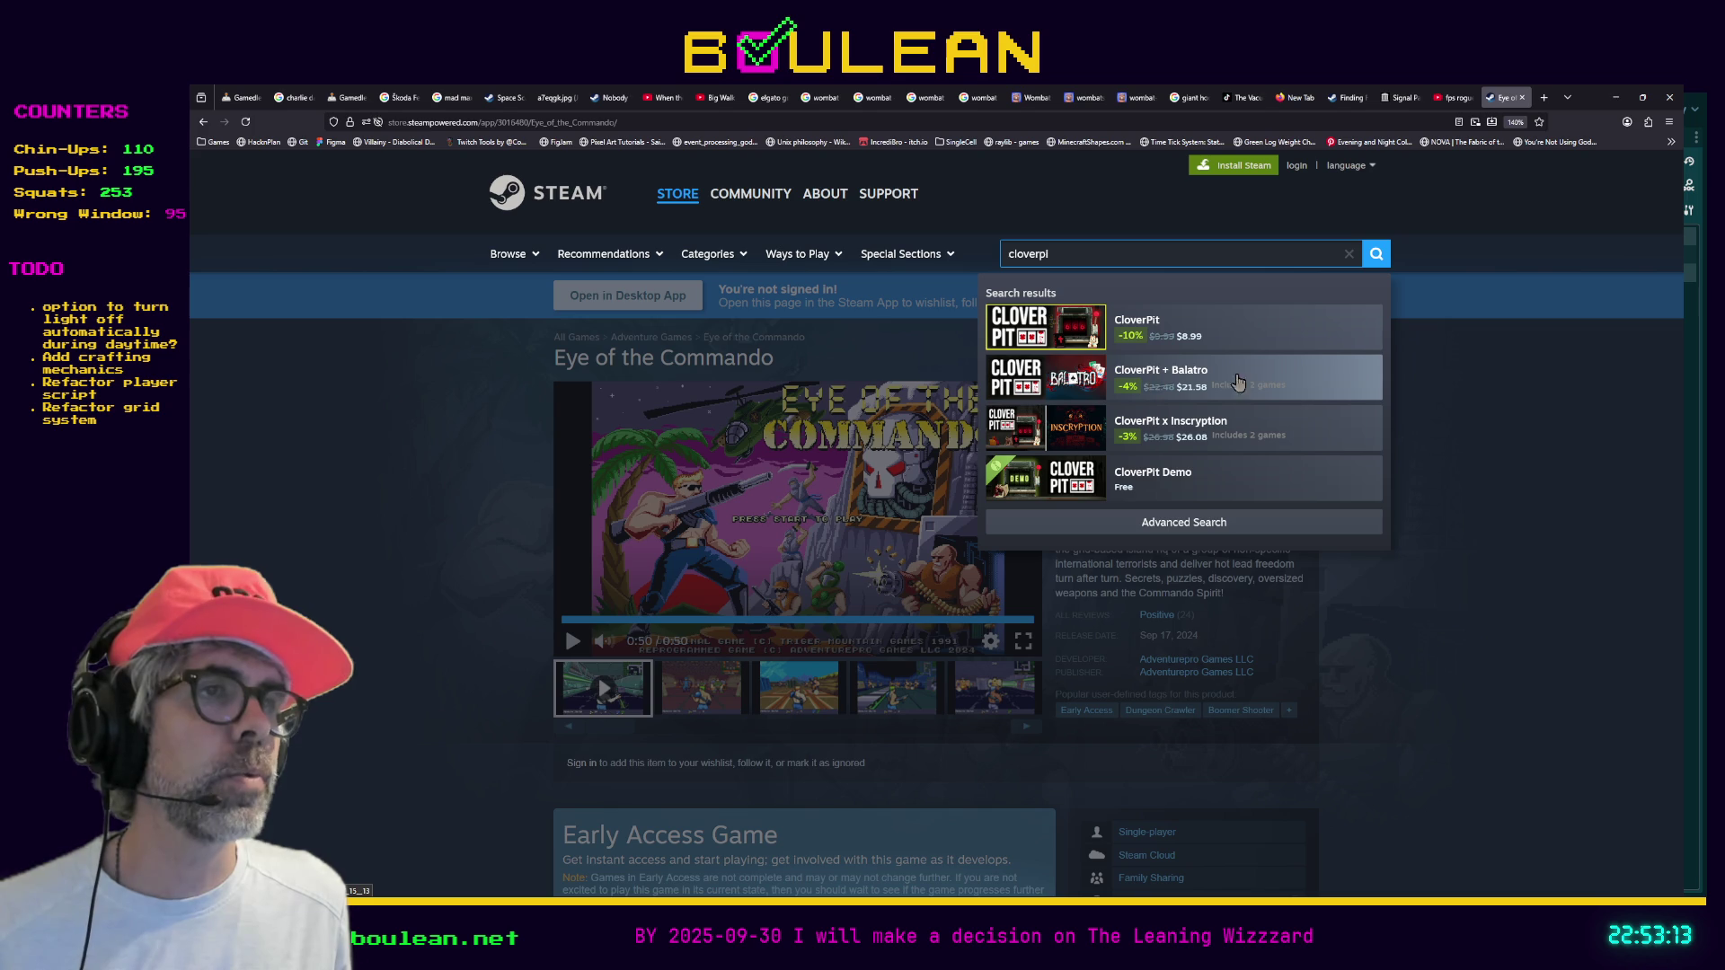
left_click(1269, 368)
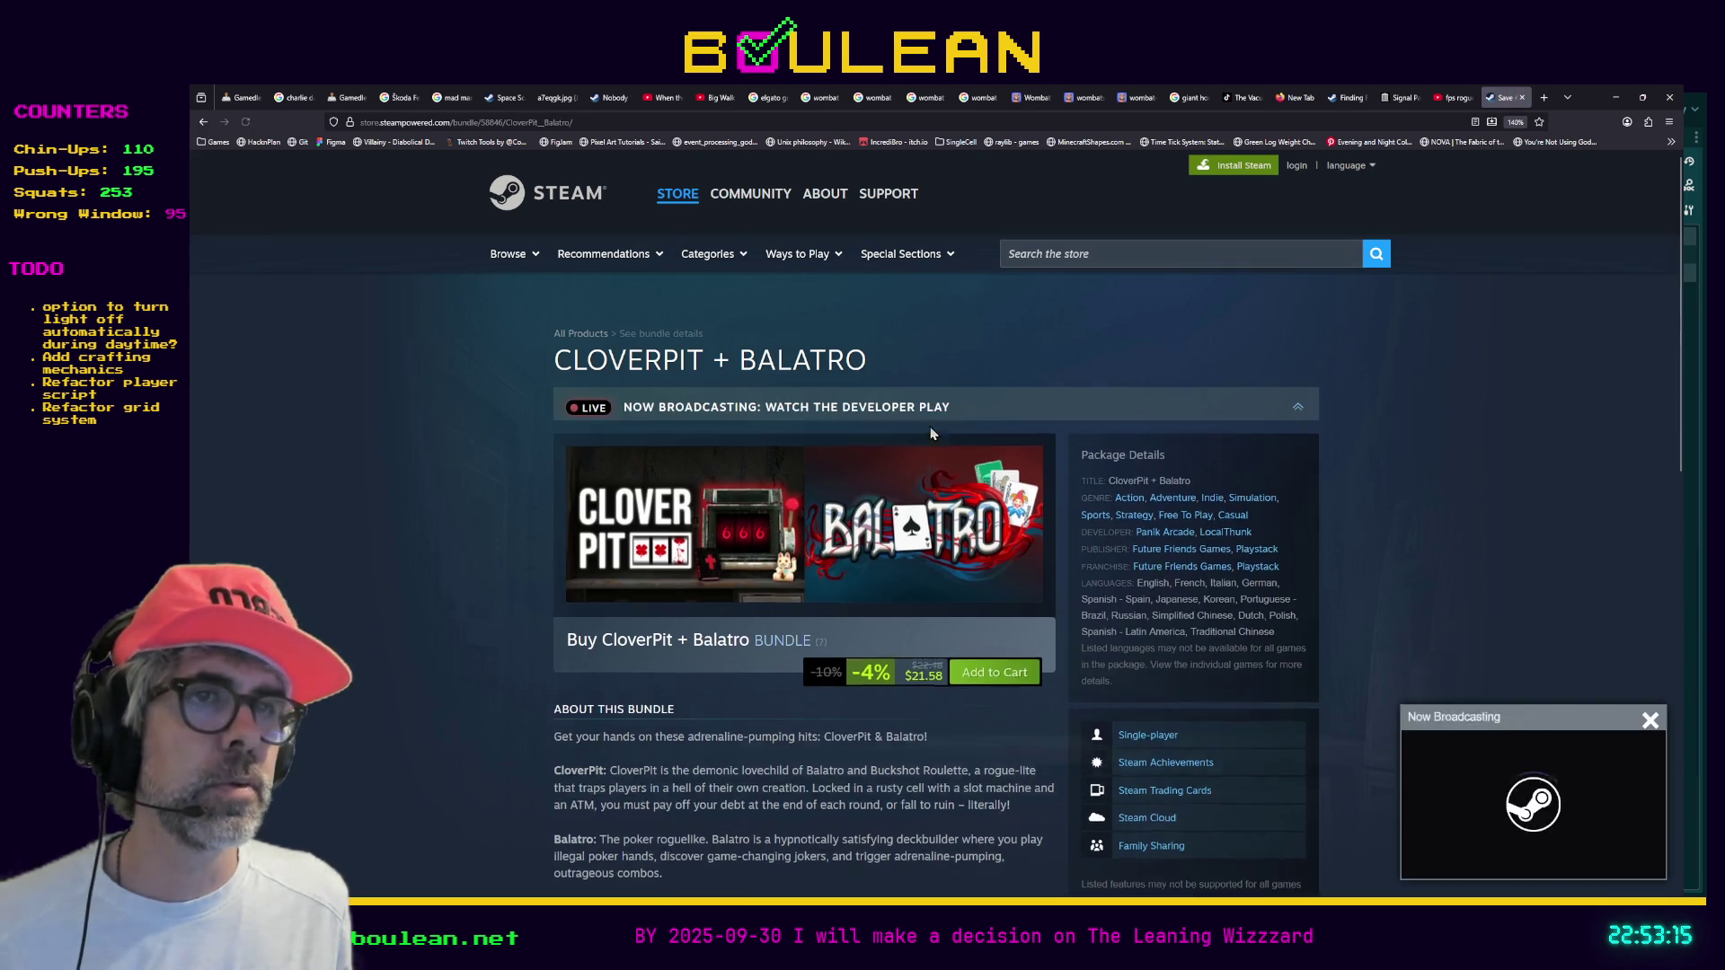
scroll(547, 526, "down", 3)
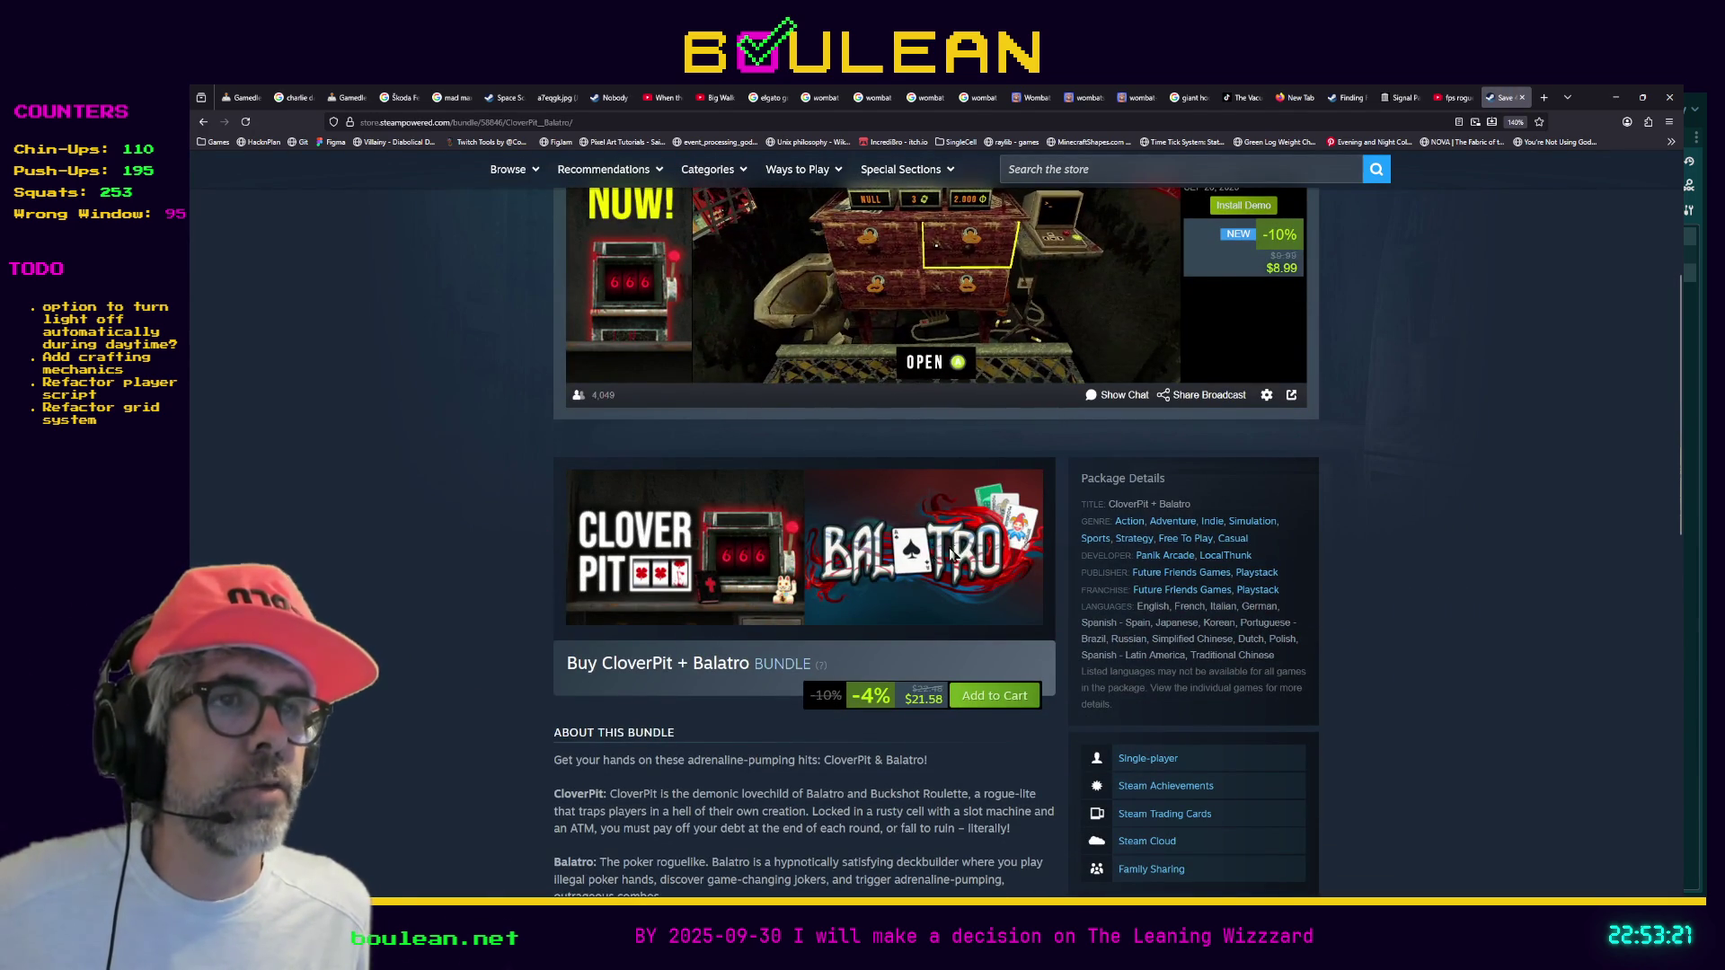
scroll(961, 548, "up", 1)
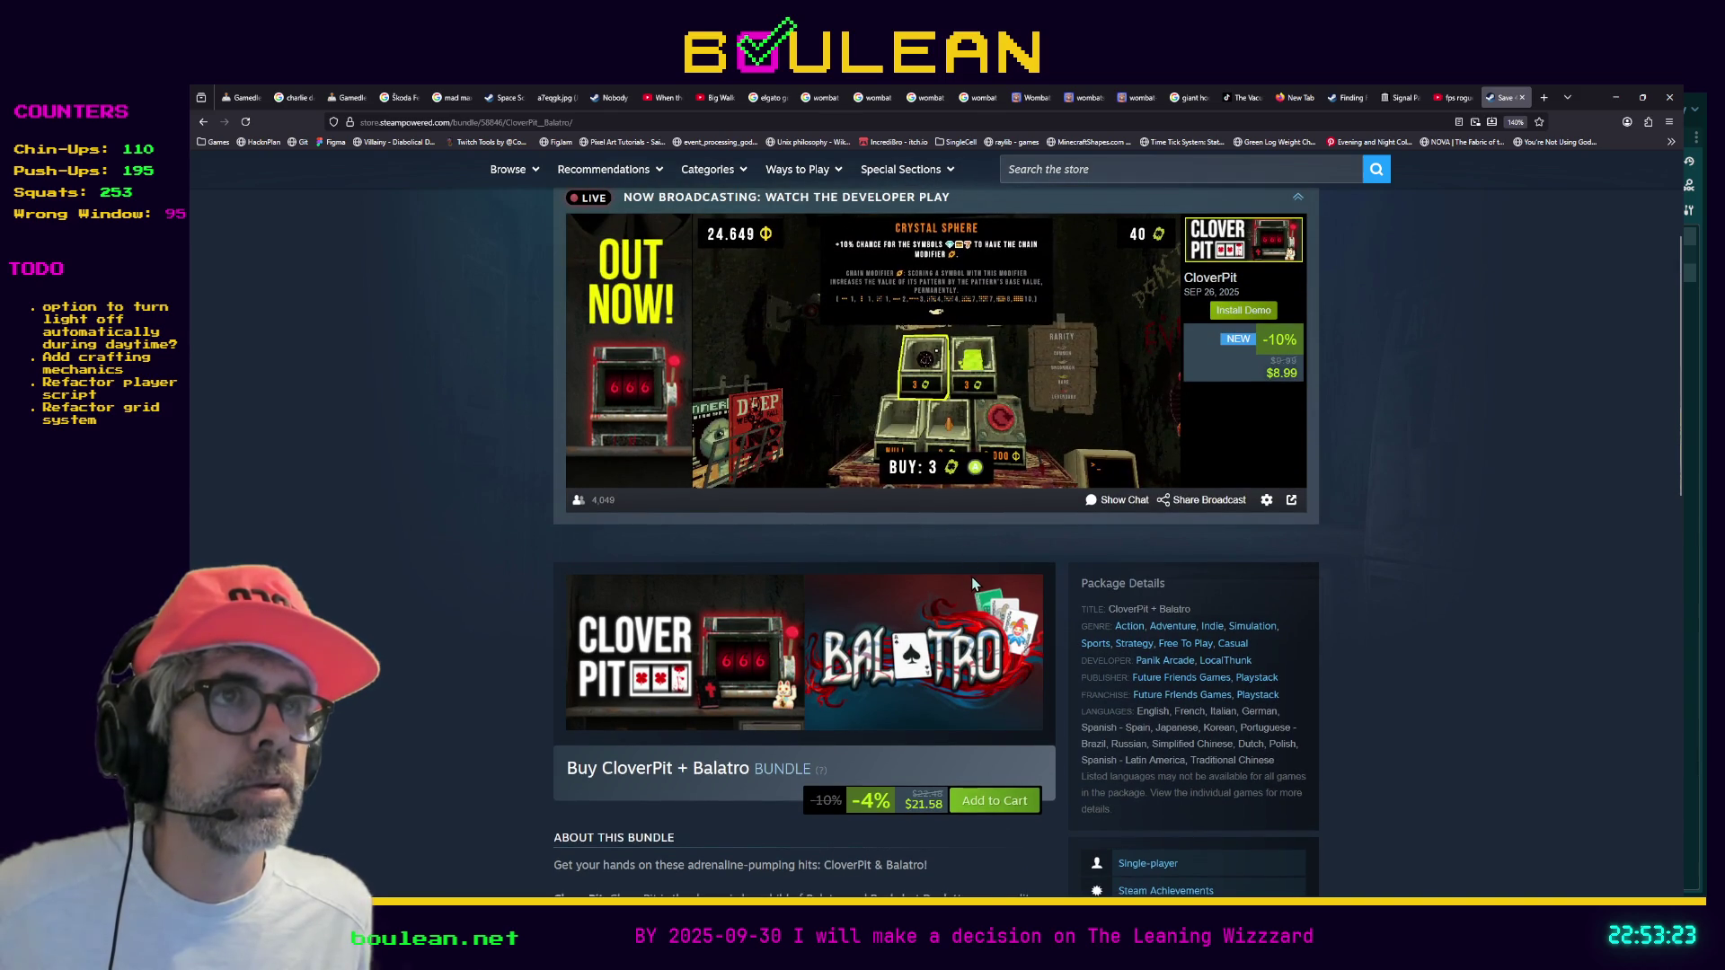
left_click(1156, 160)
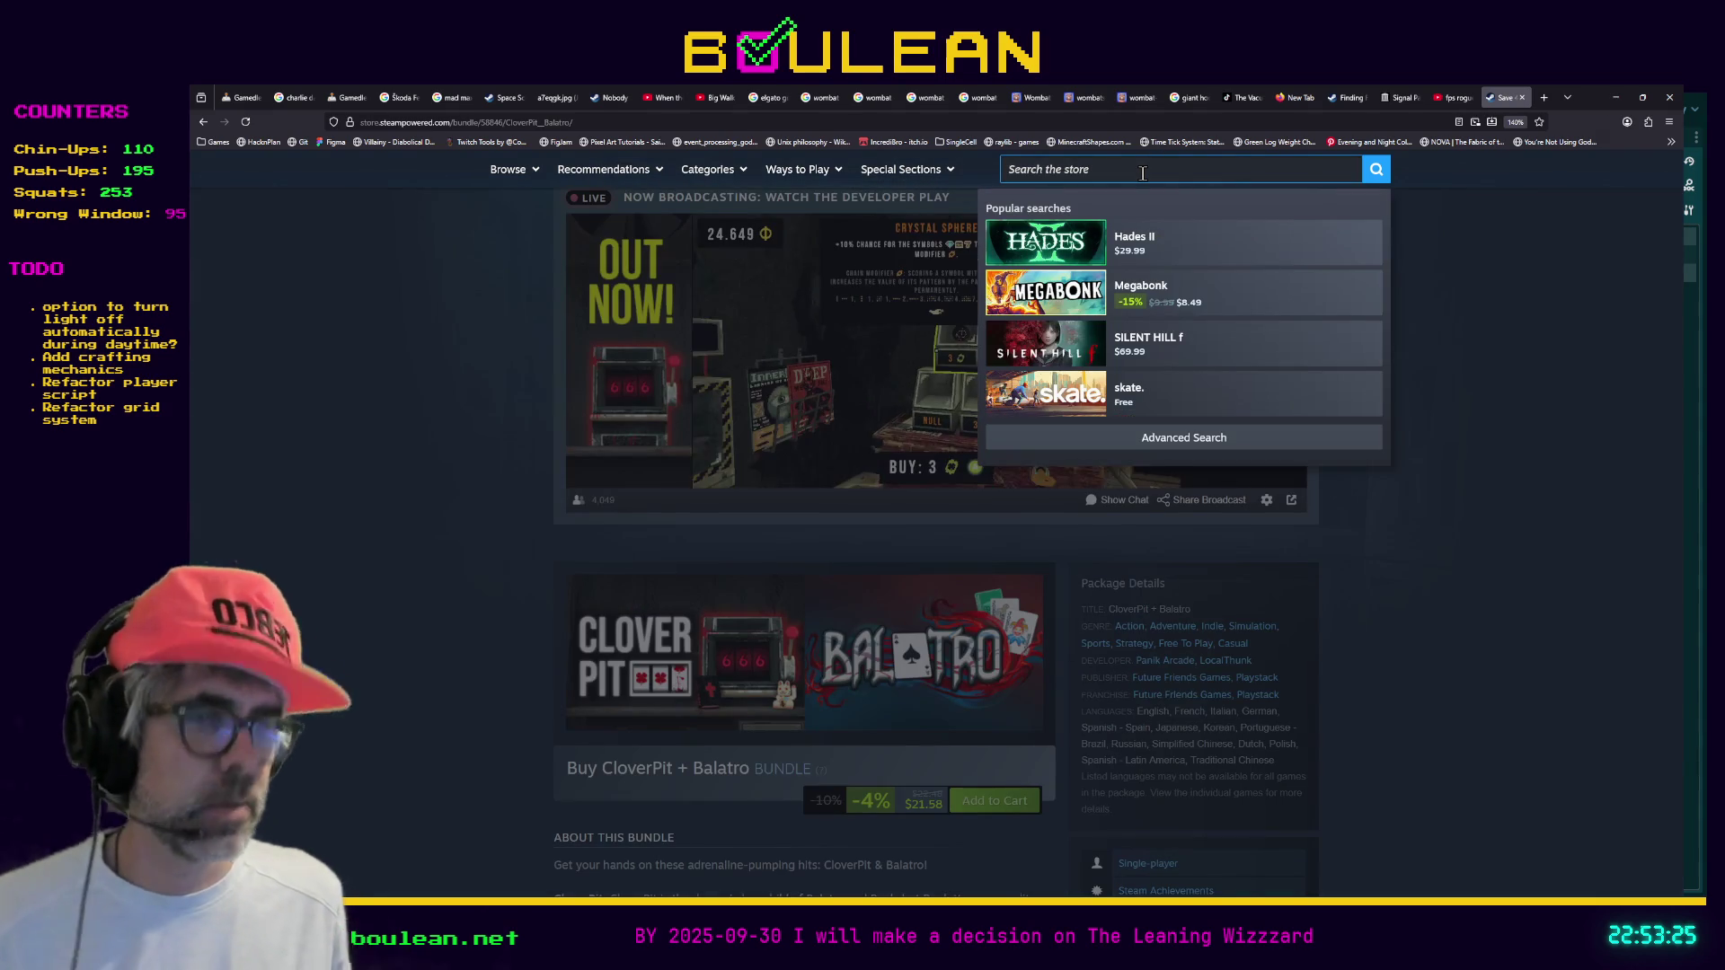
type("clover")
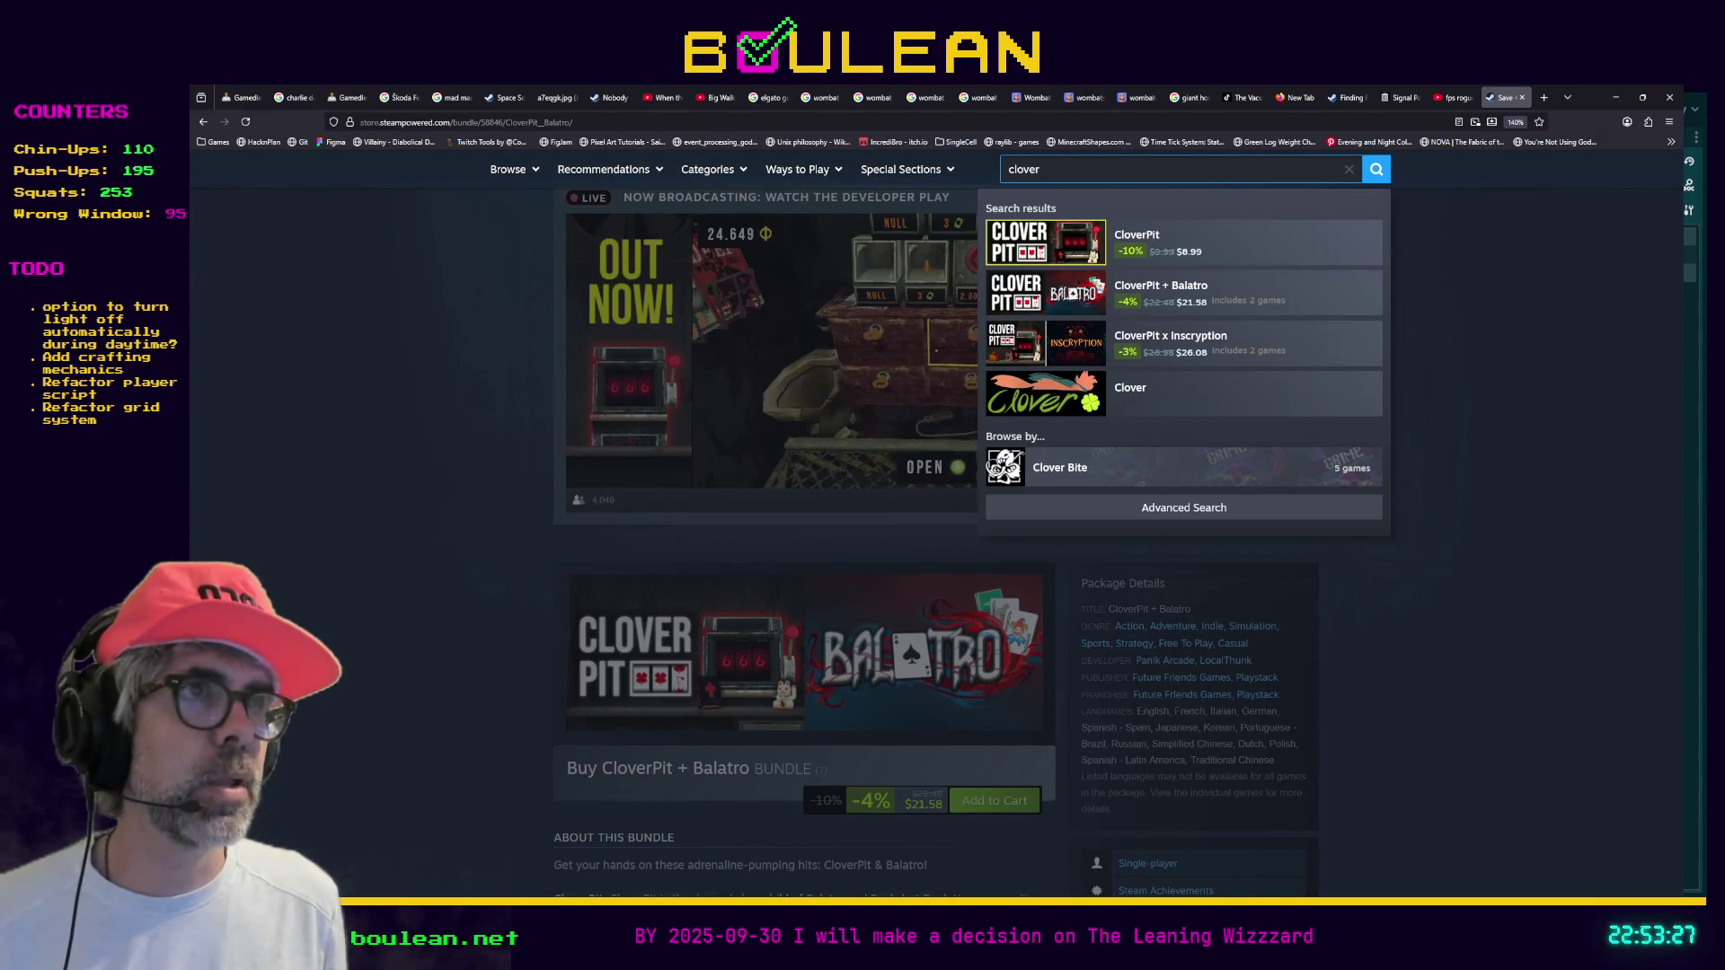
left_click(1292, 250)
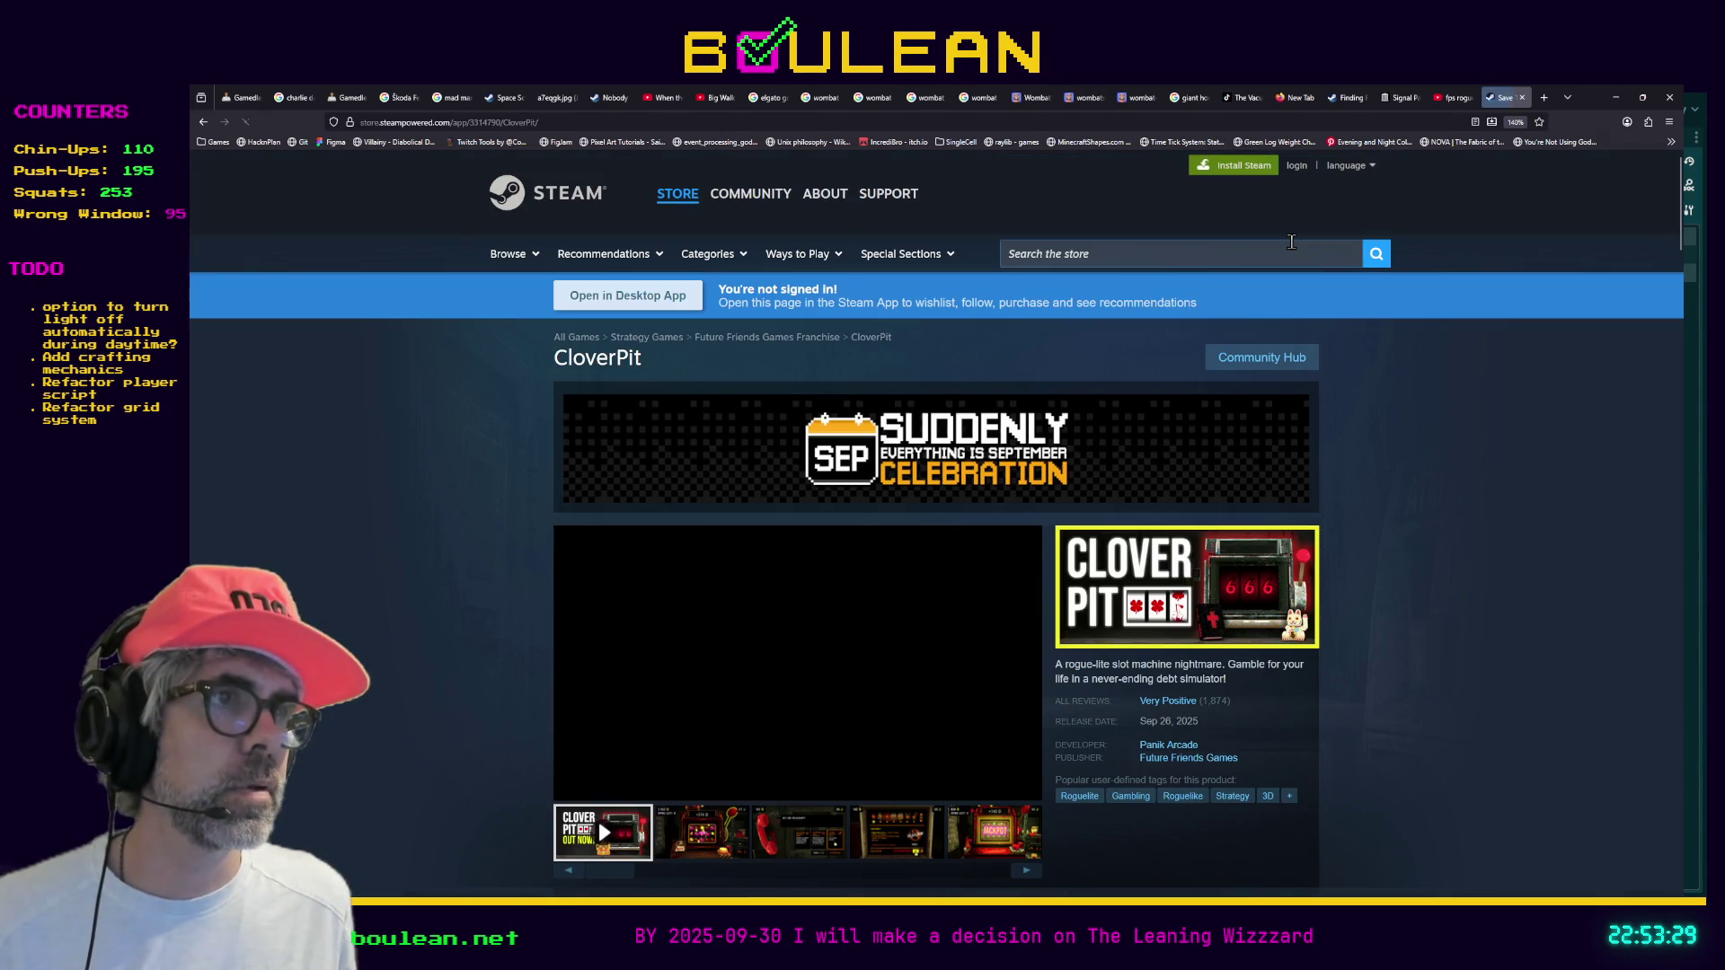
Browse the CloverPit page, then play its trailer in full screen
scroll(1338, 369, "down", 3)
scroll(1339, 380, "down", 3)
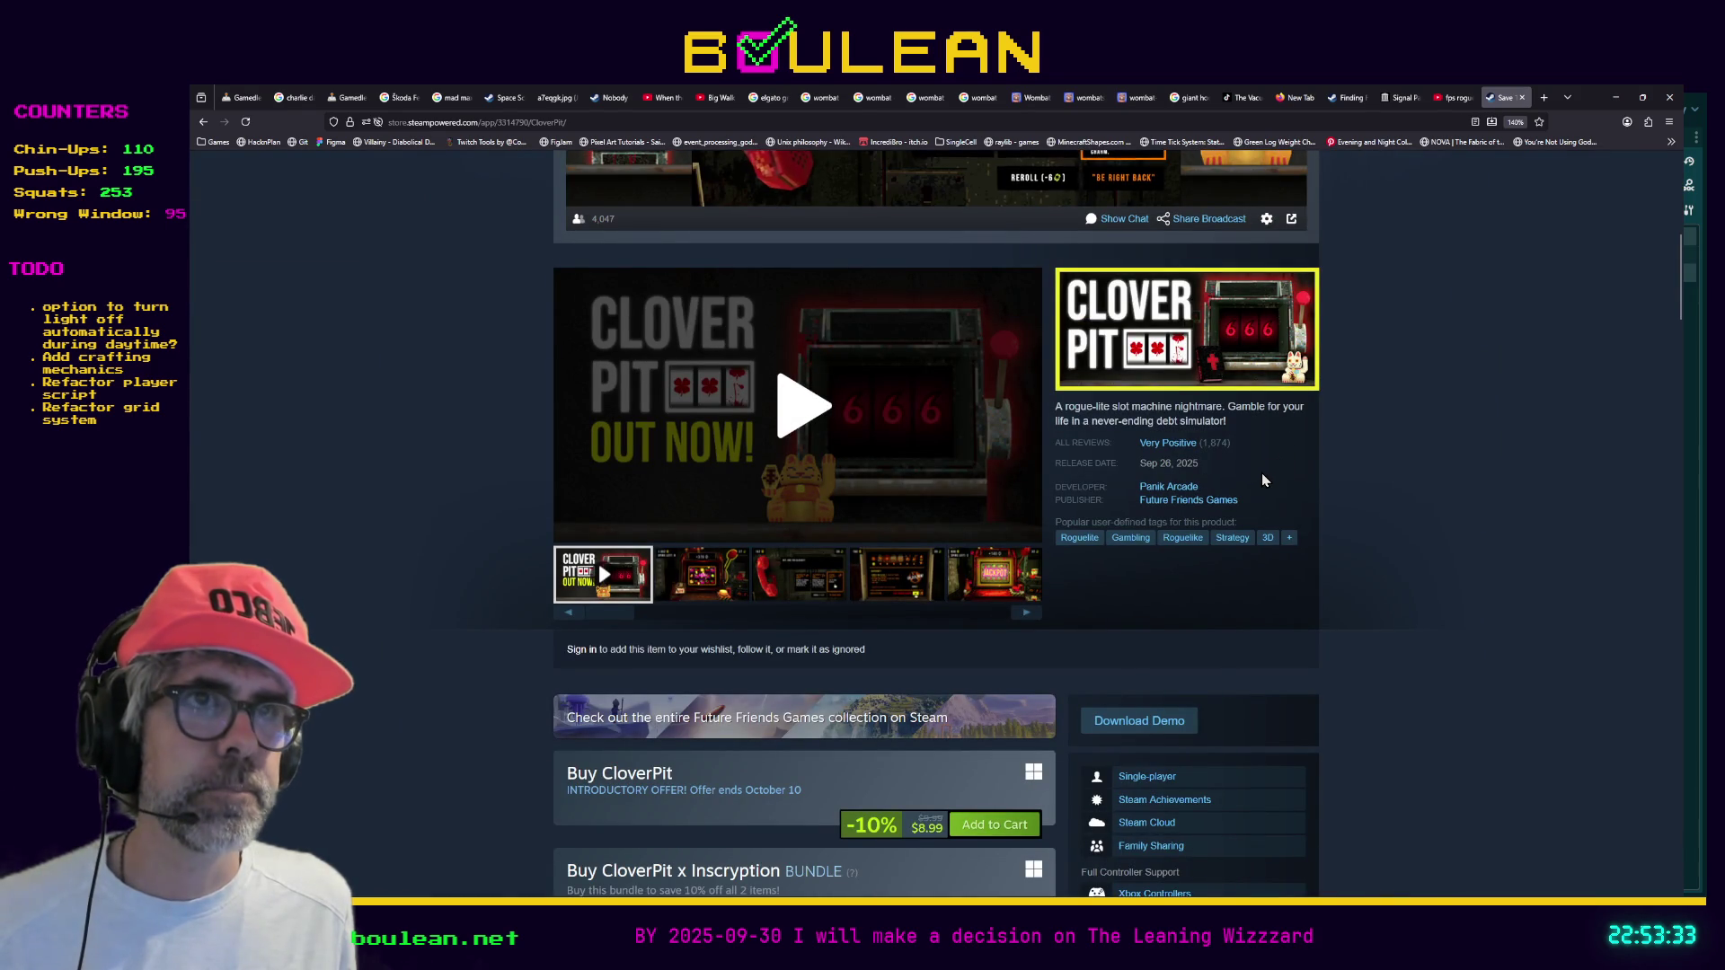
scroll(1261, 473, "down", 3)
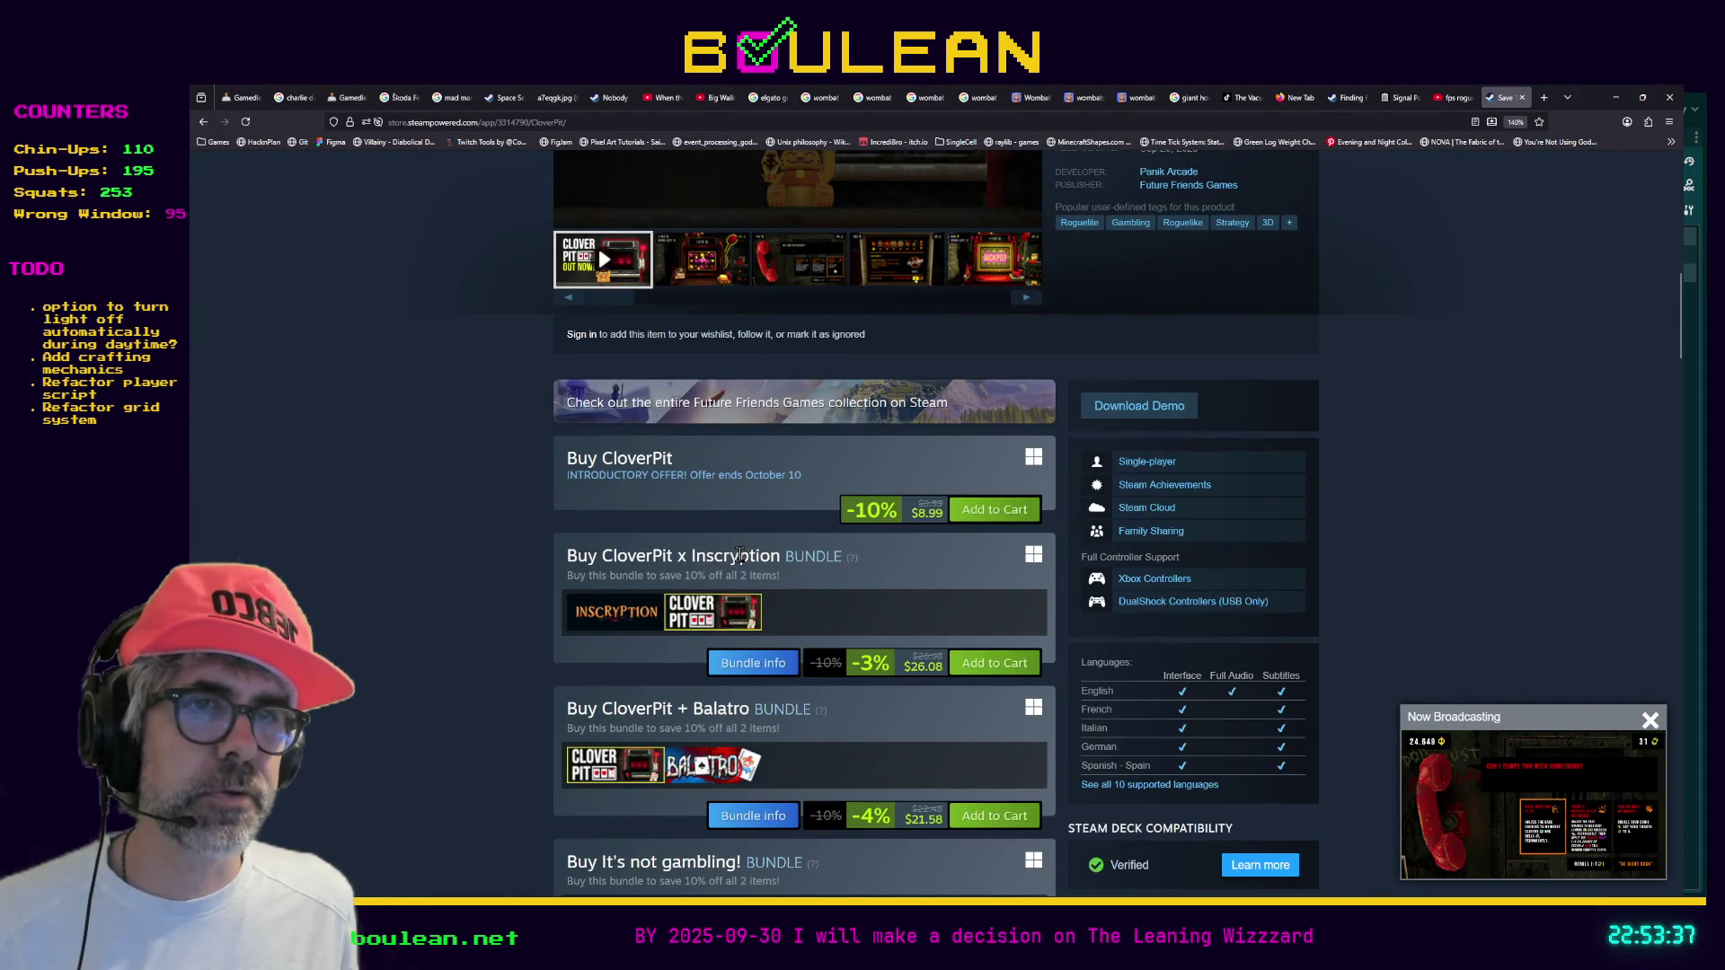
scroll(752, 584, "down", 6)
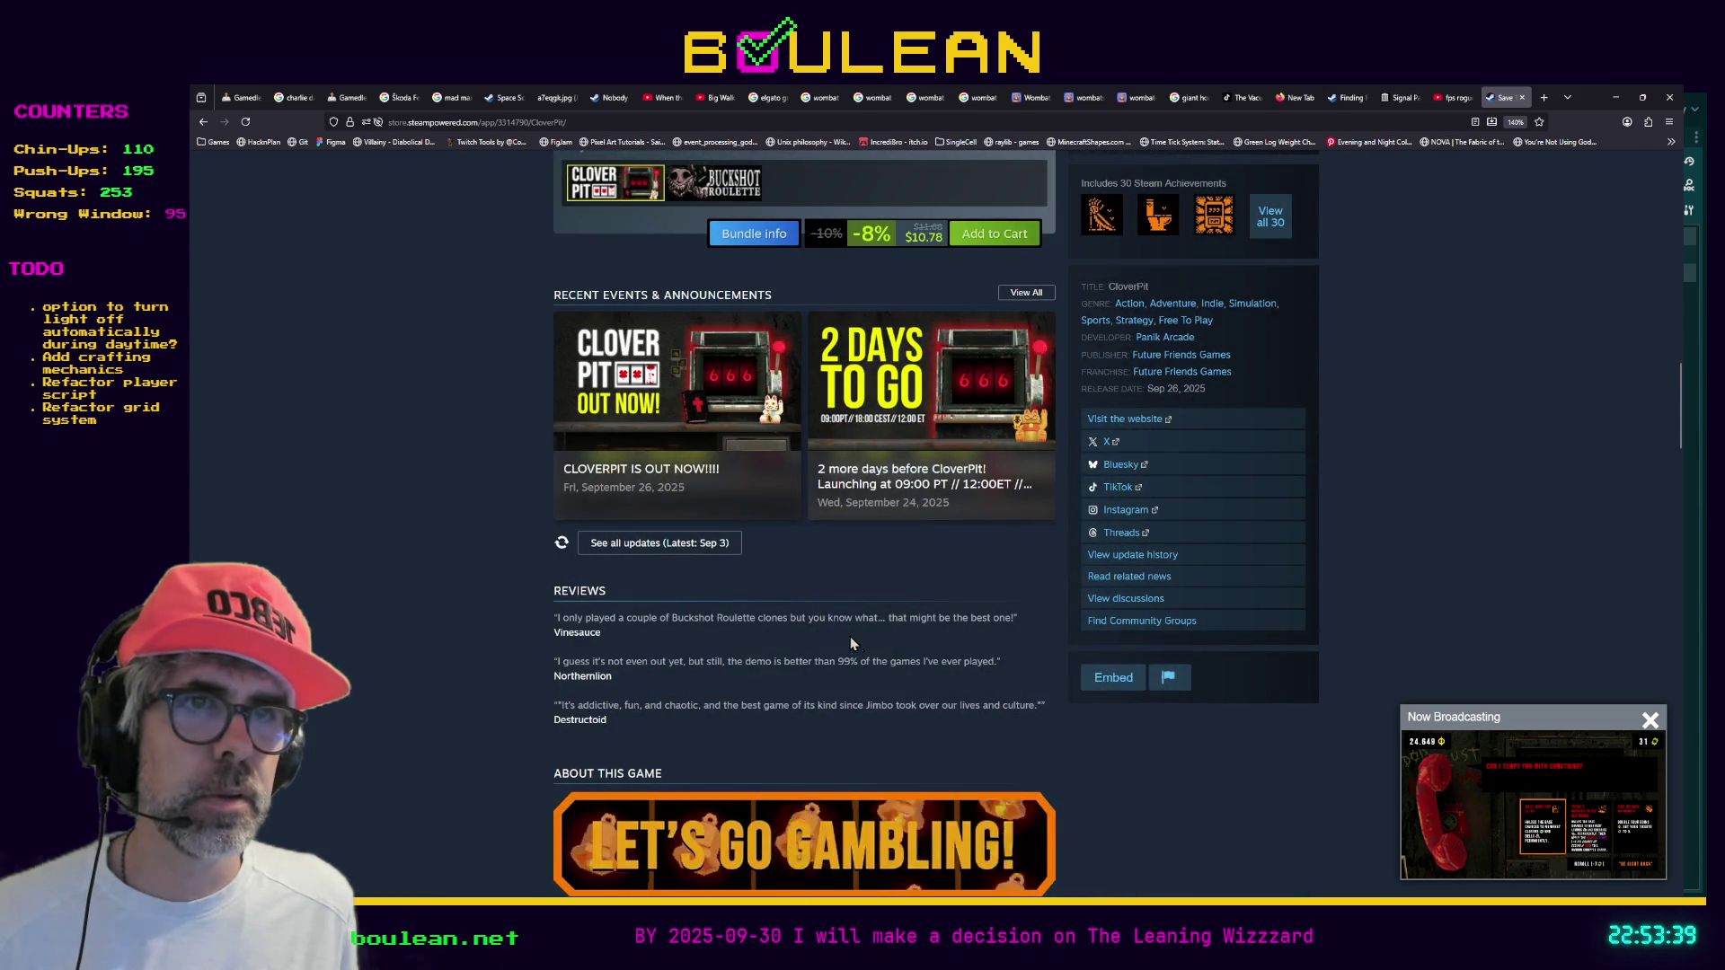
scroll(889, 667, "up", 3)
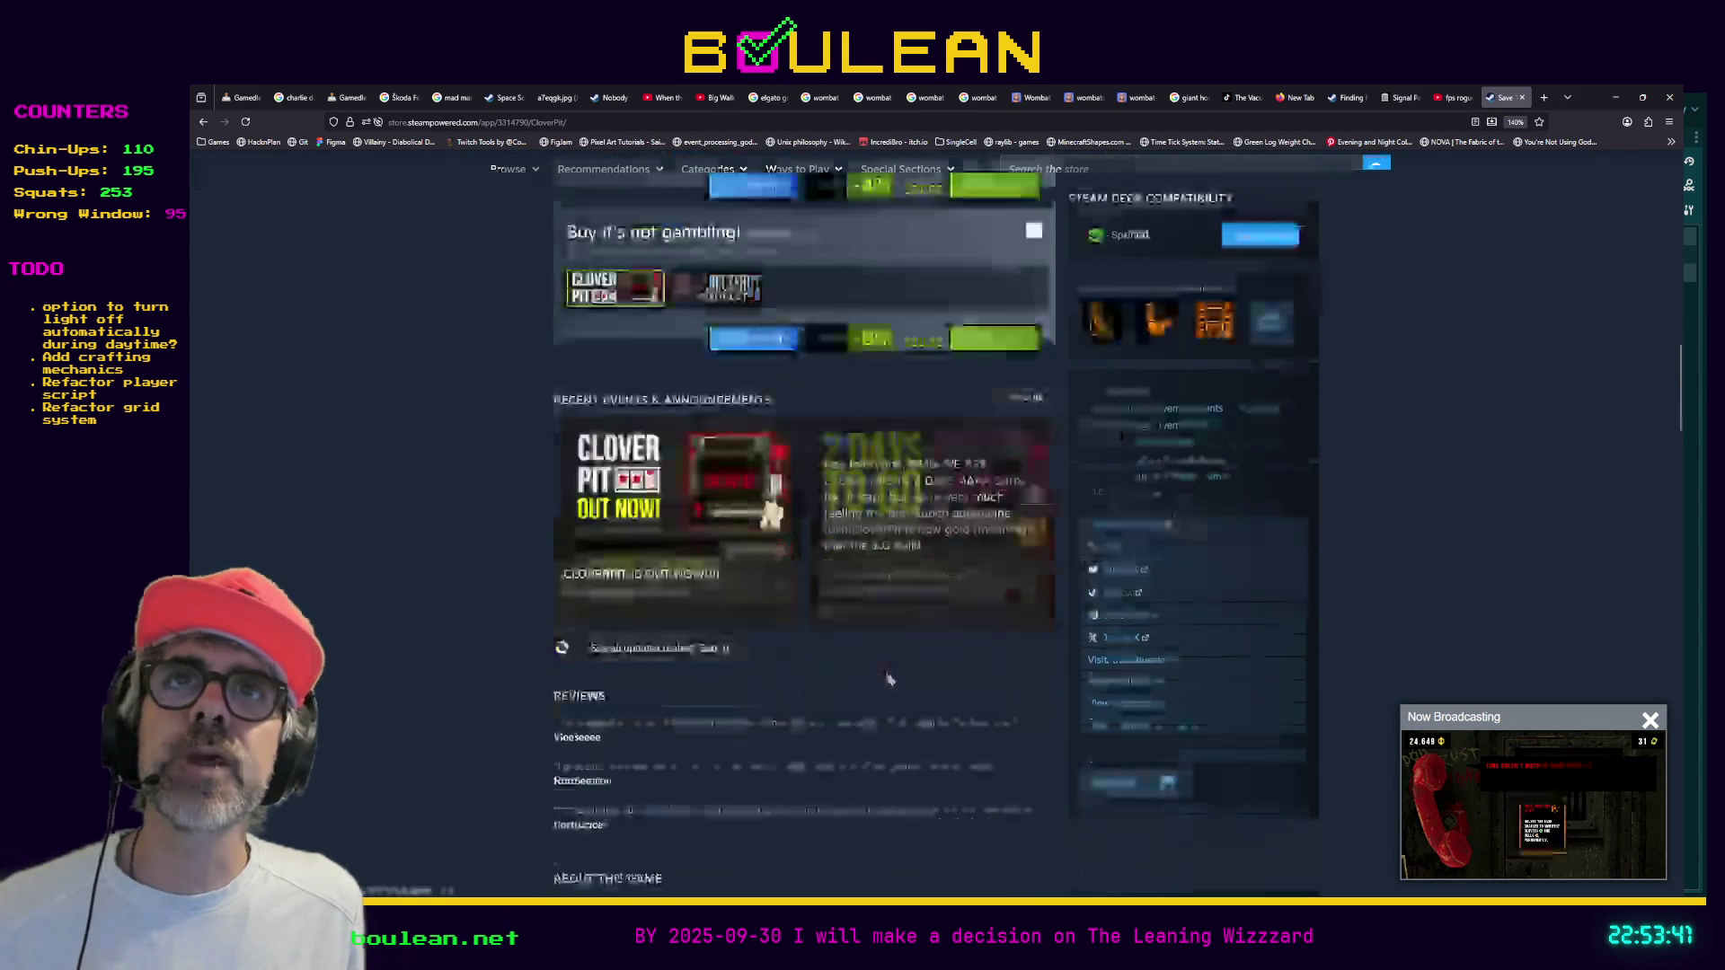
scroll(888, 679, "up", 5)
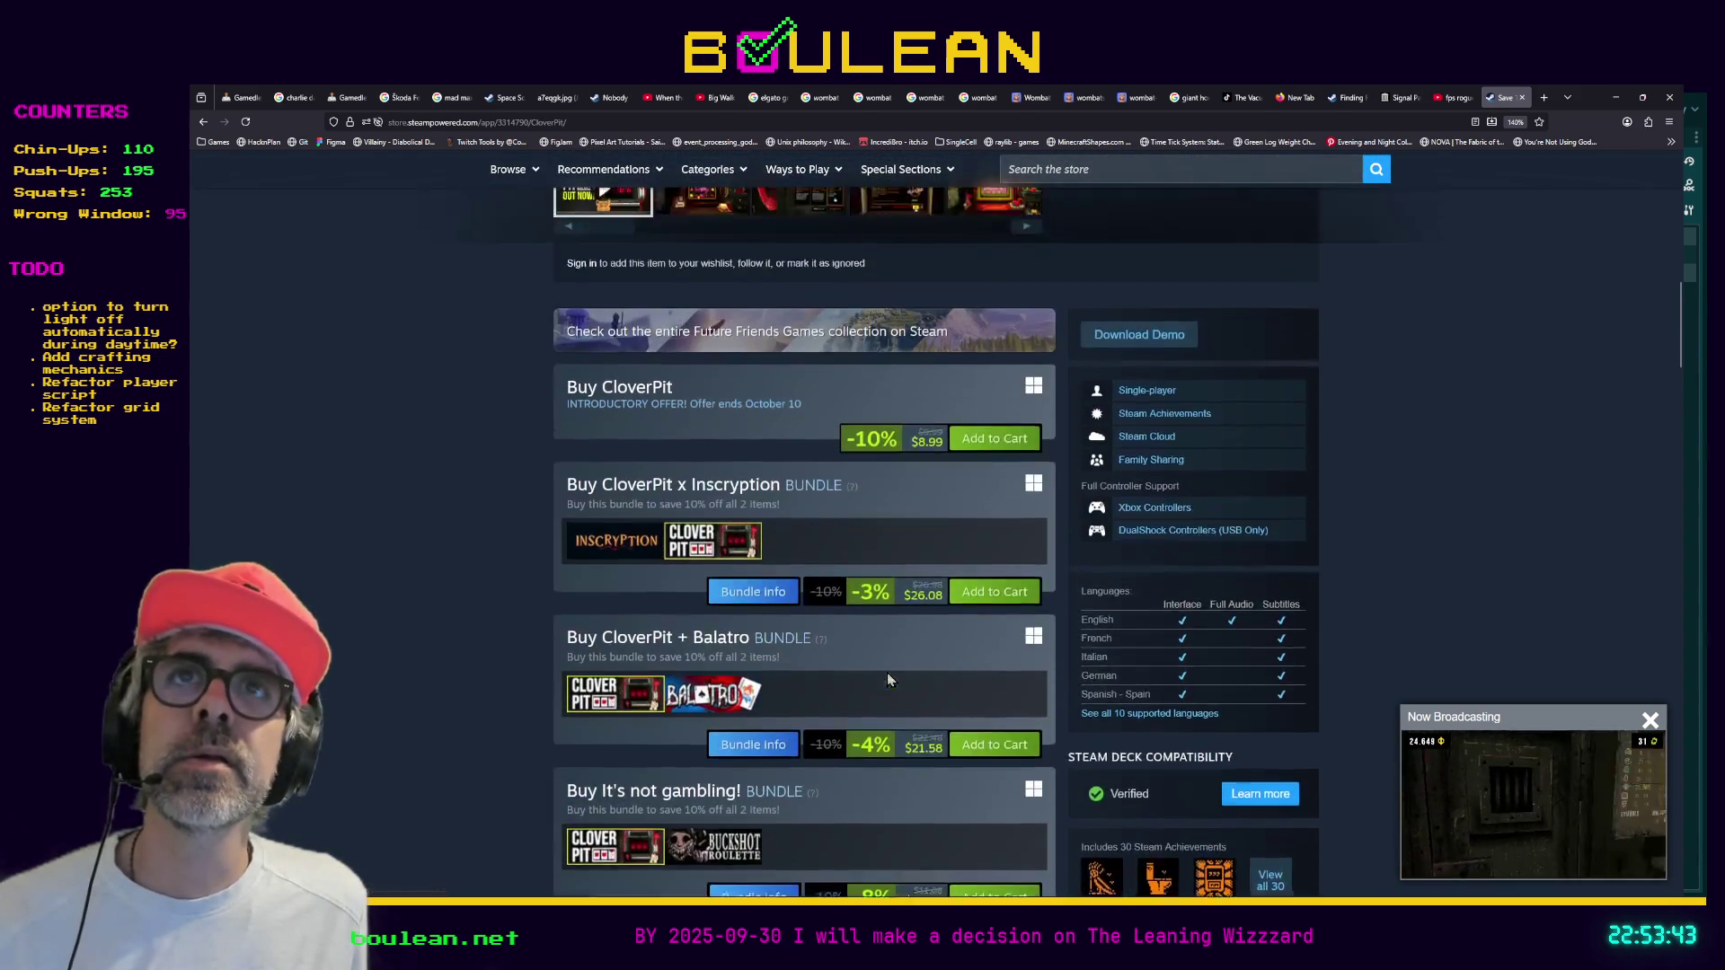
scroll(886, 680, "up", 4)
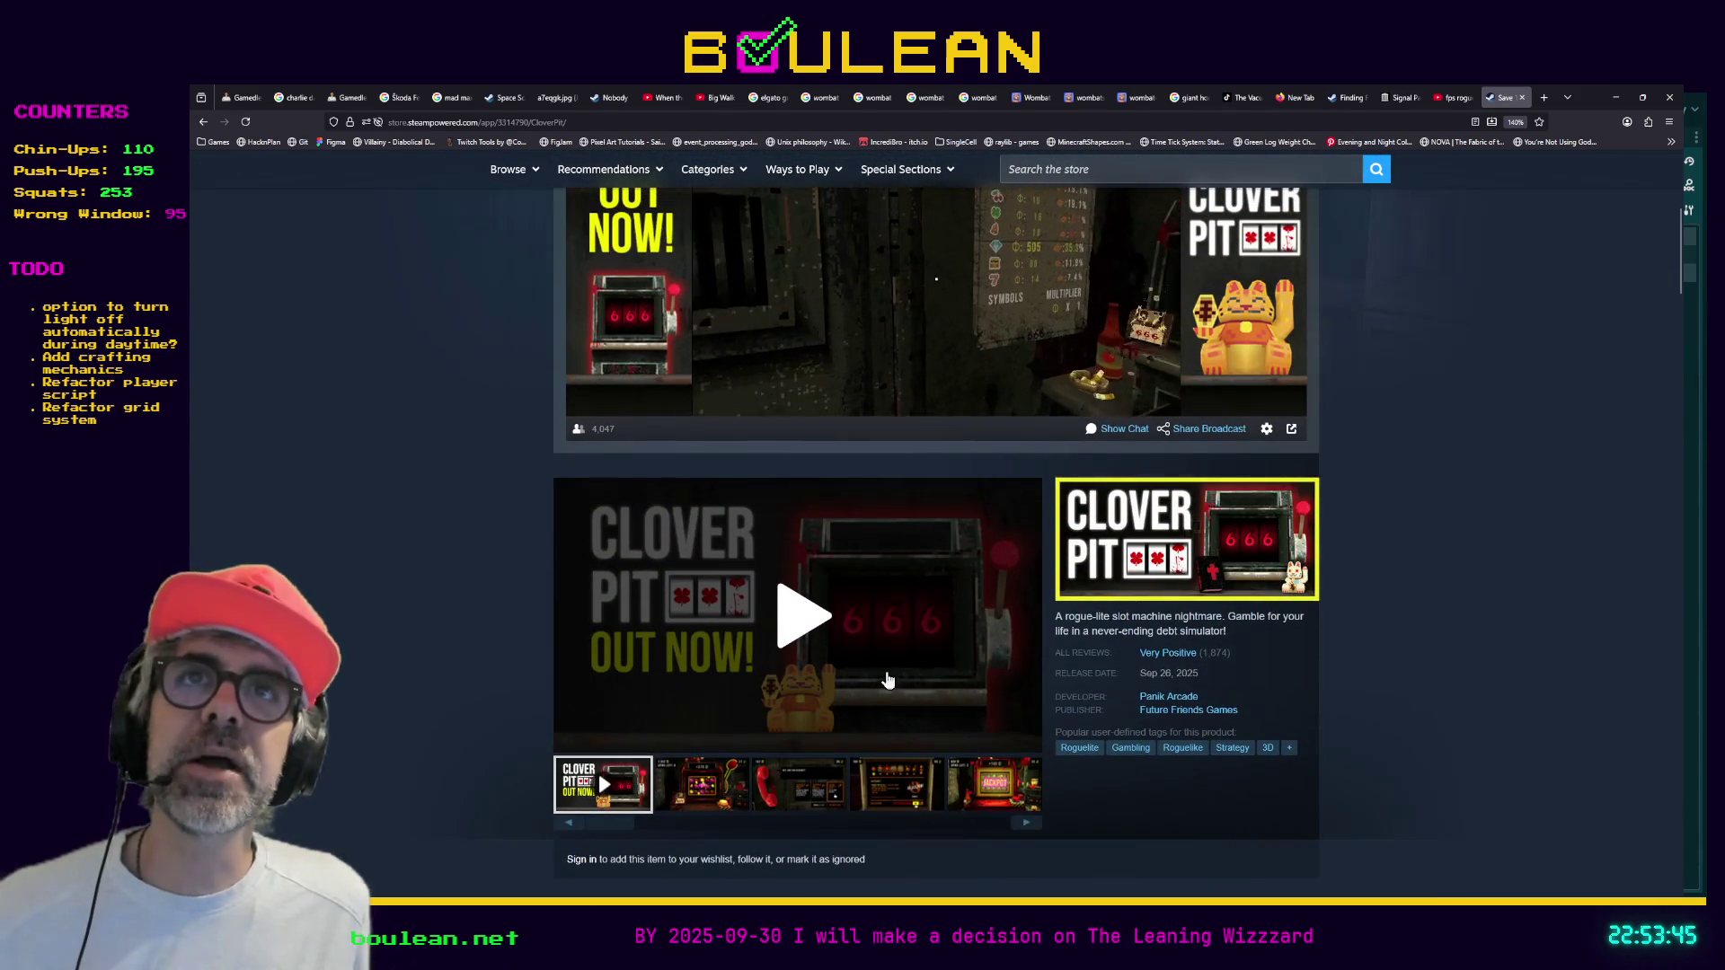
scroll(887, 680, "up", 4)
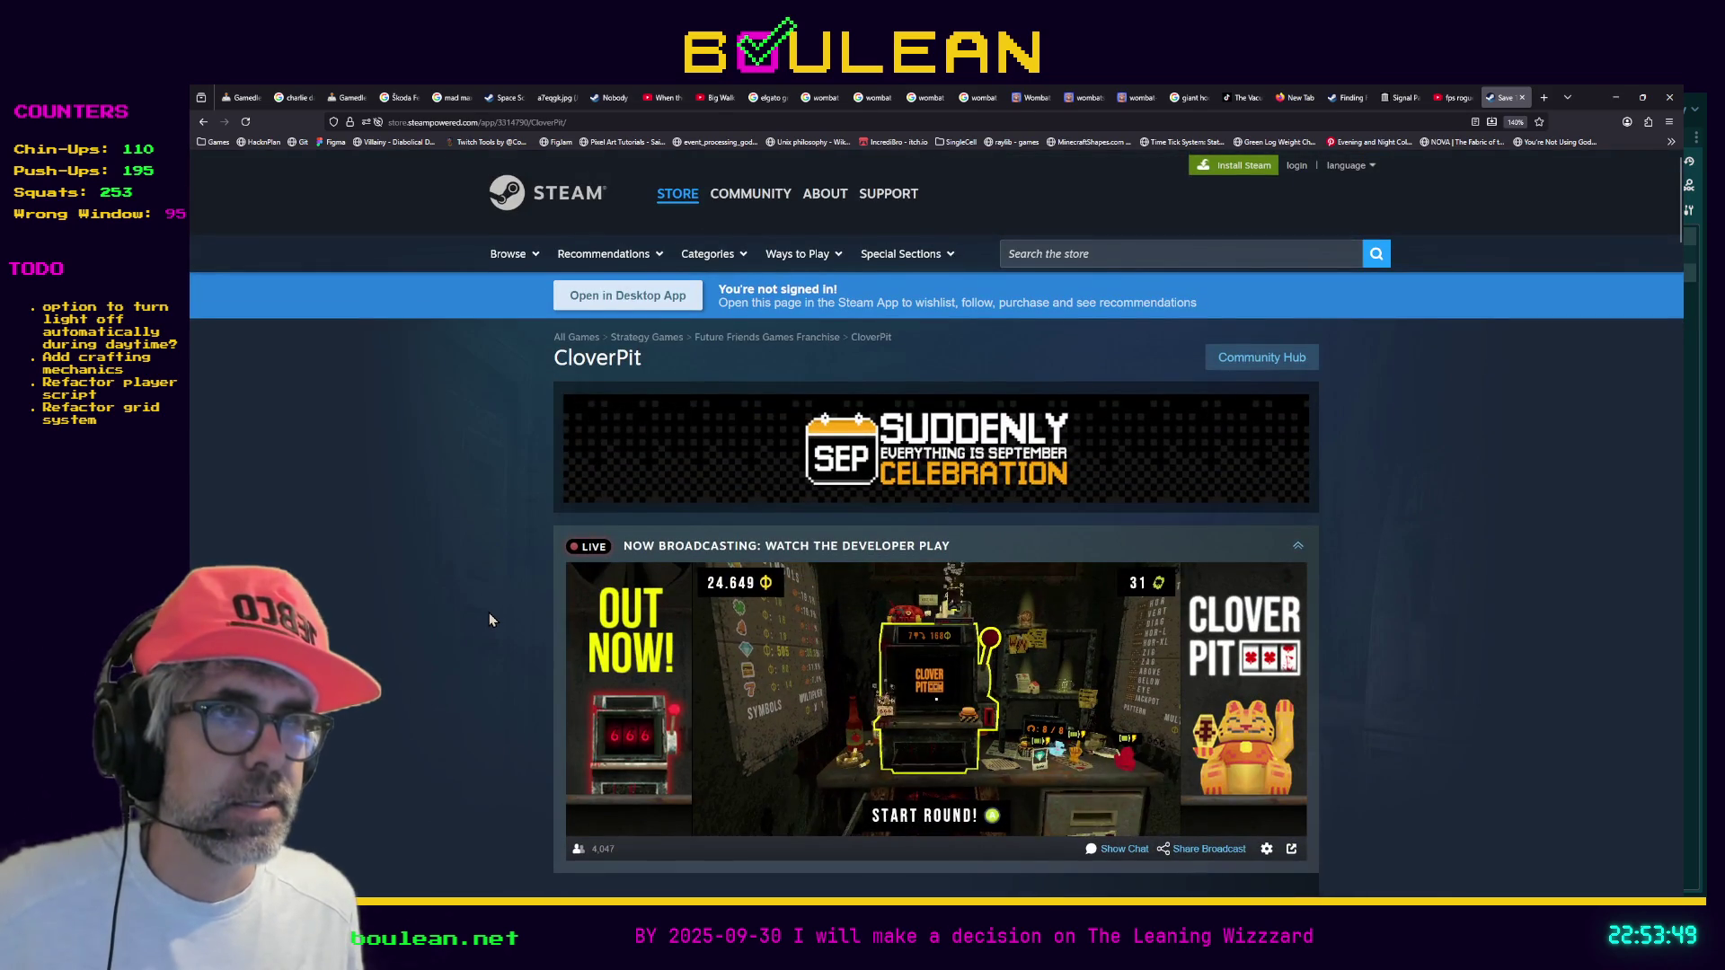
scroll(490, 615, "down", 1)
scroll(547, 680, "down", 4)
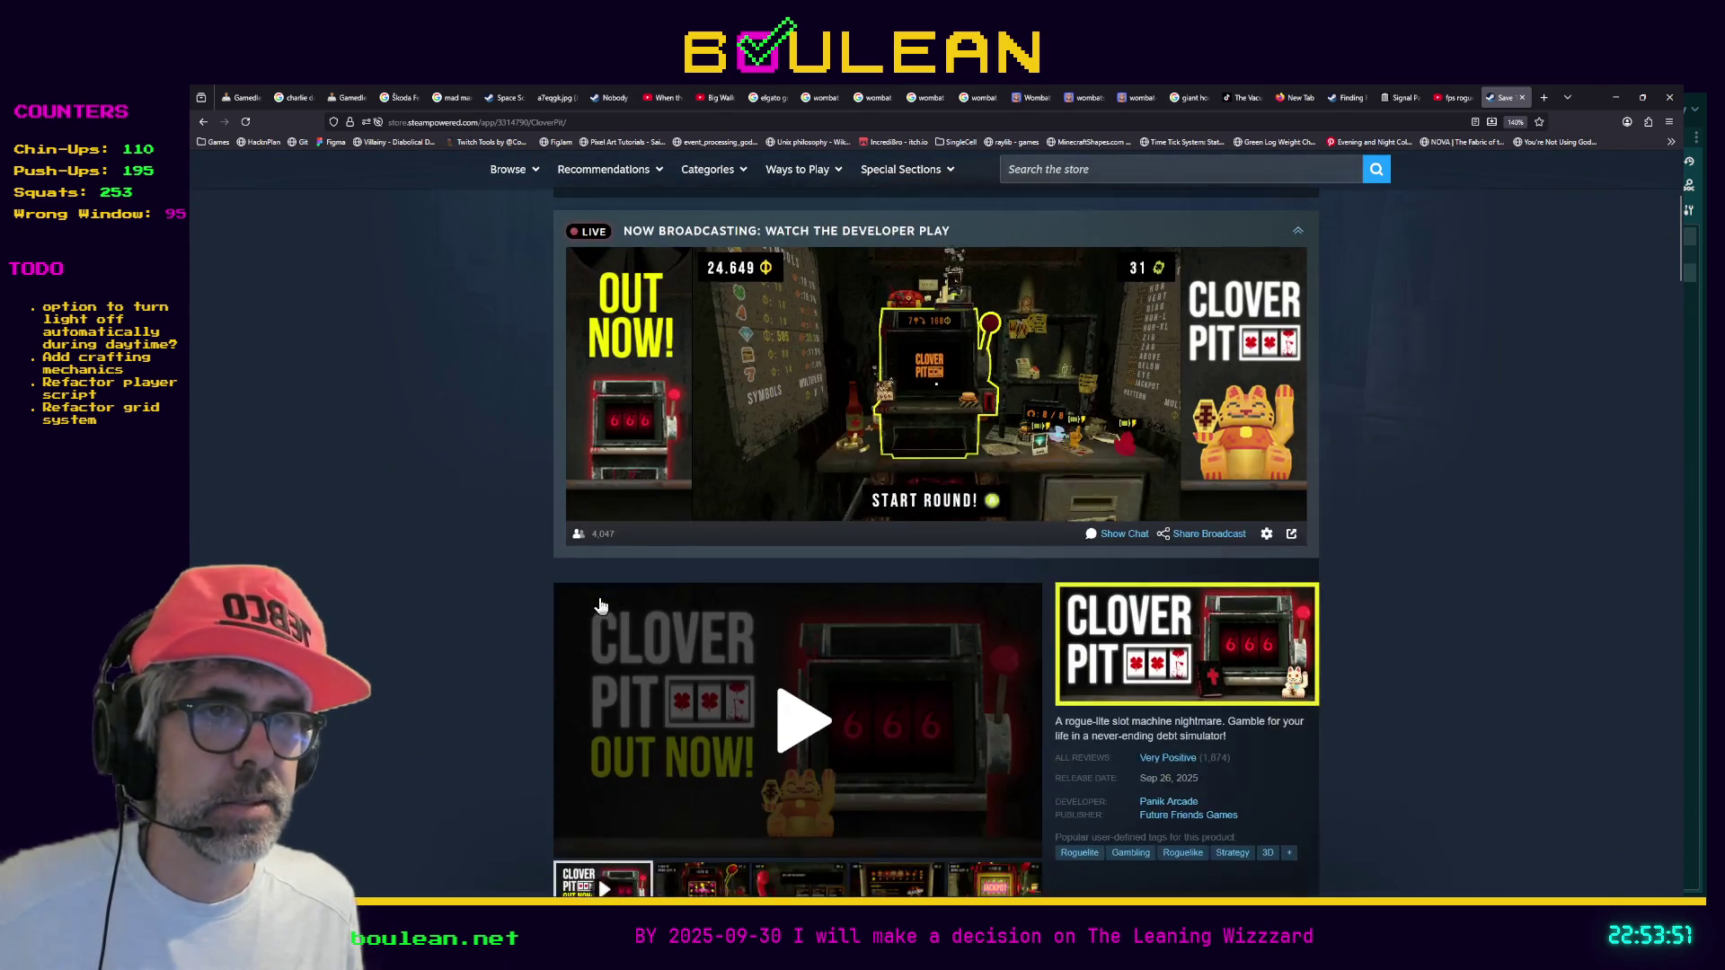
scroll(601, 606, "up", 5)
scroll(601, 606, "down", 6)
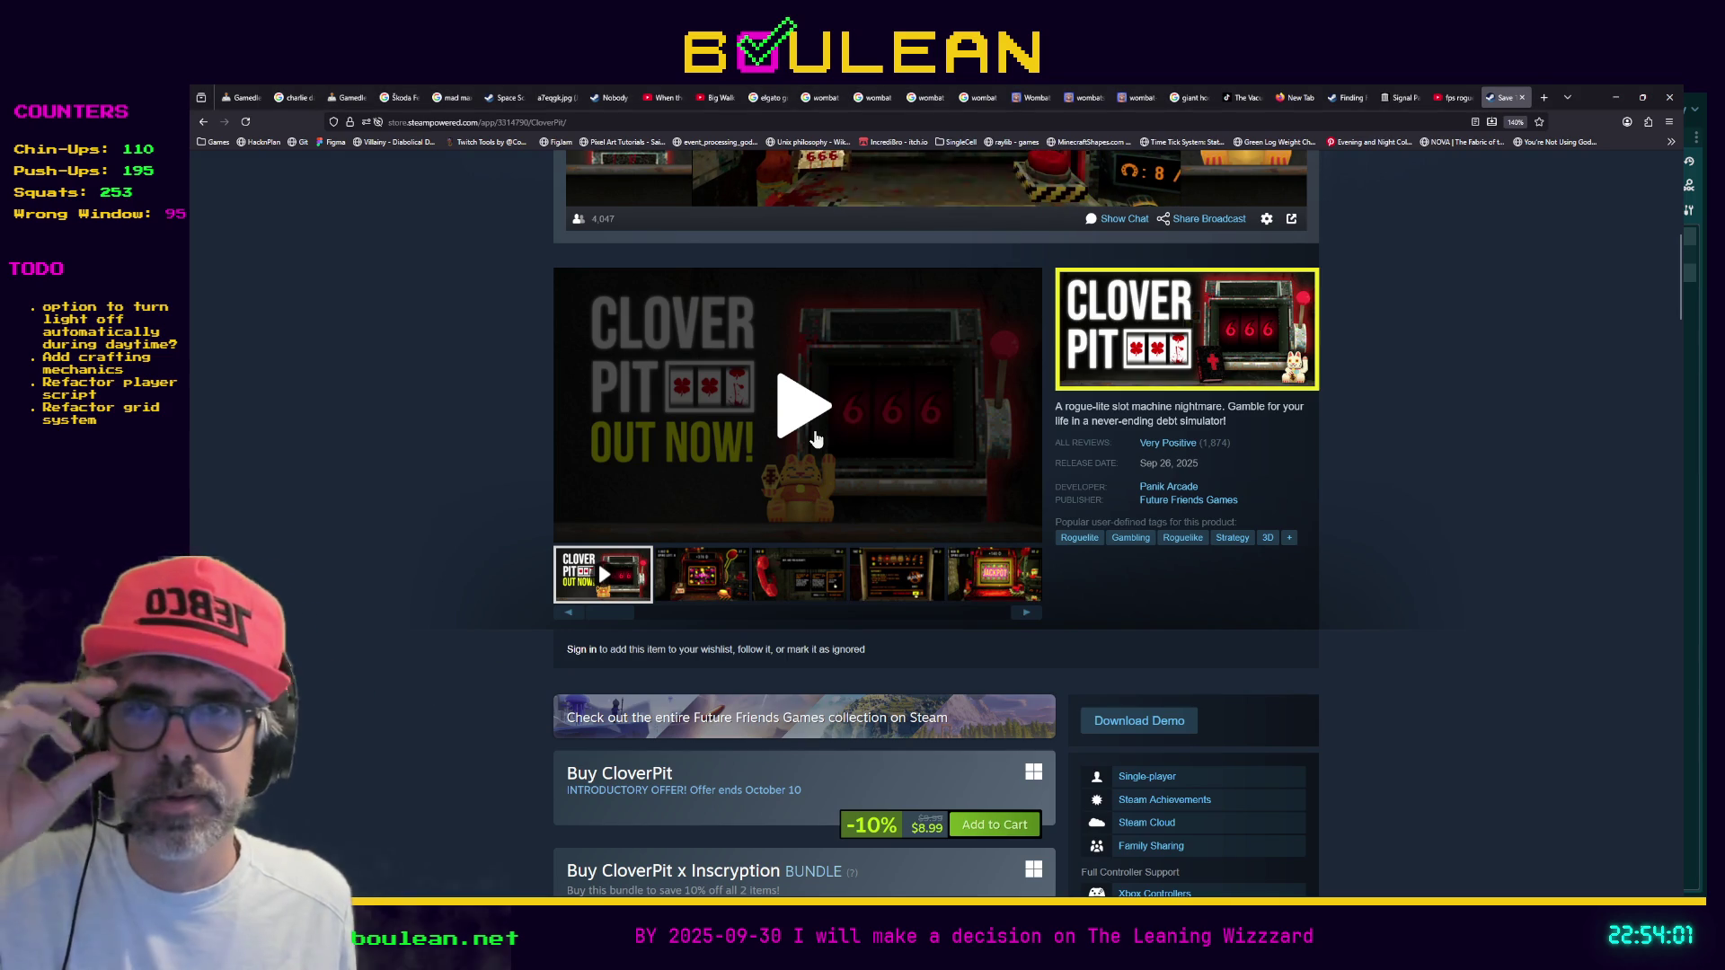
left_click(806, 426)
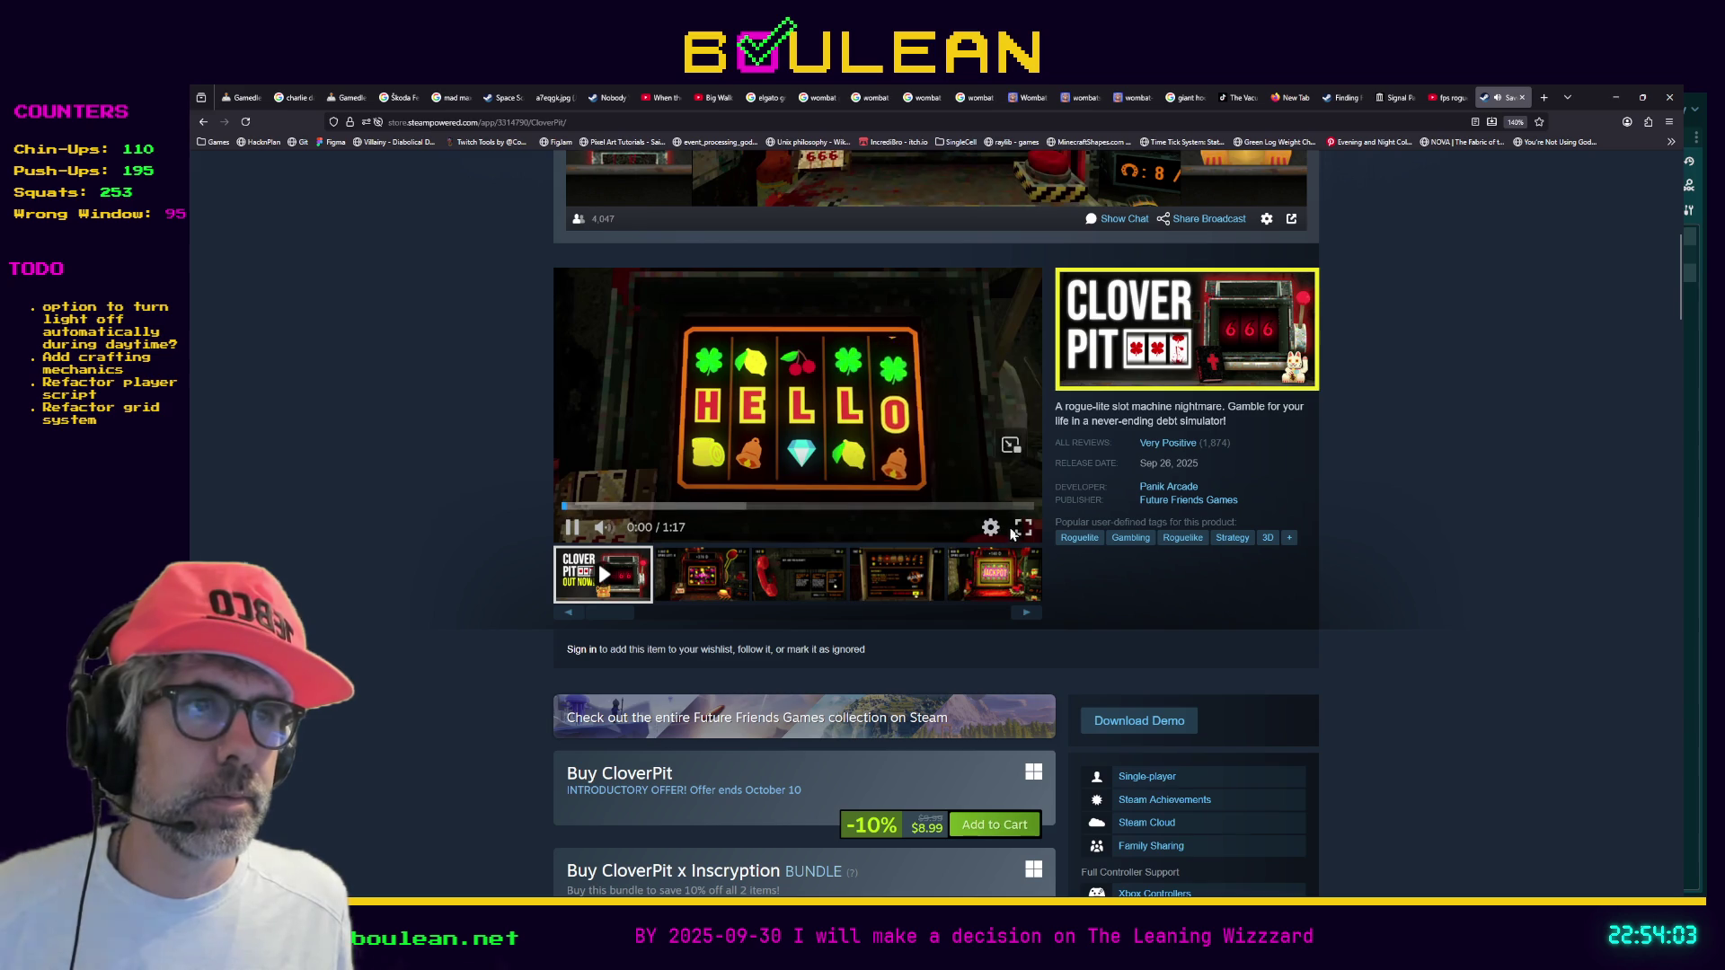
left_click(1025, 515)
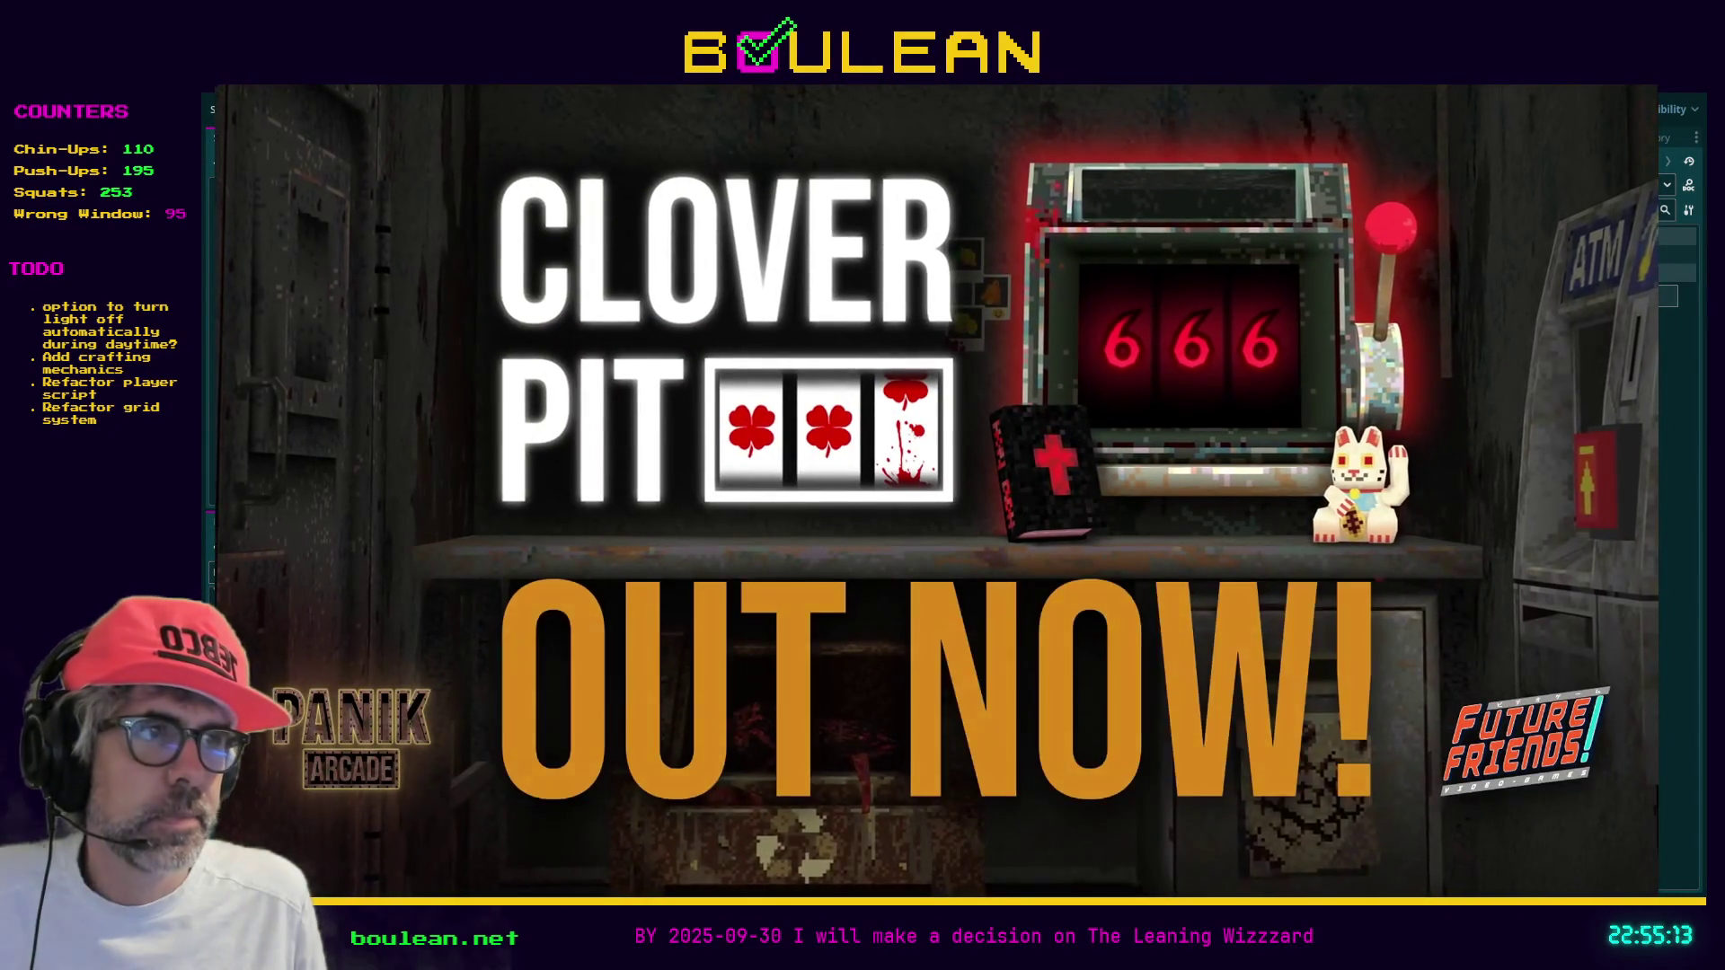
Exit full screen near the trailer's end and pause it at 1:15 of 1:17
mouse_move(1502, 860)
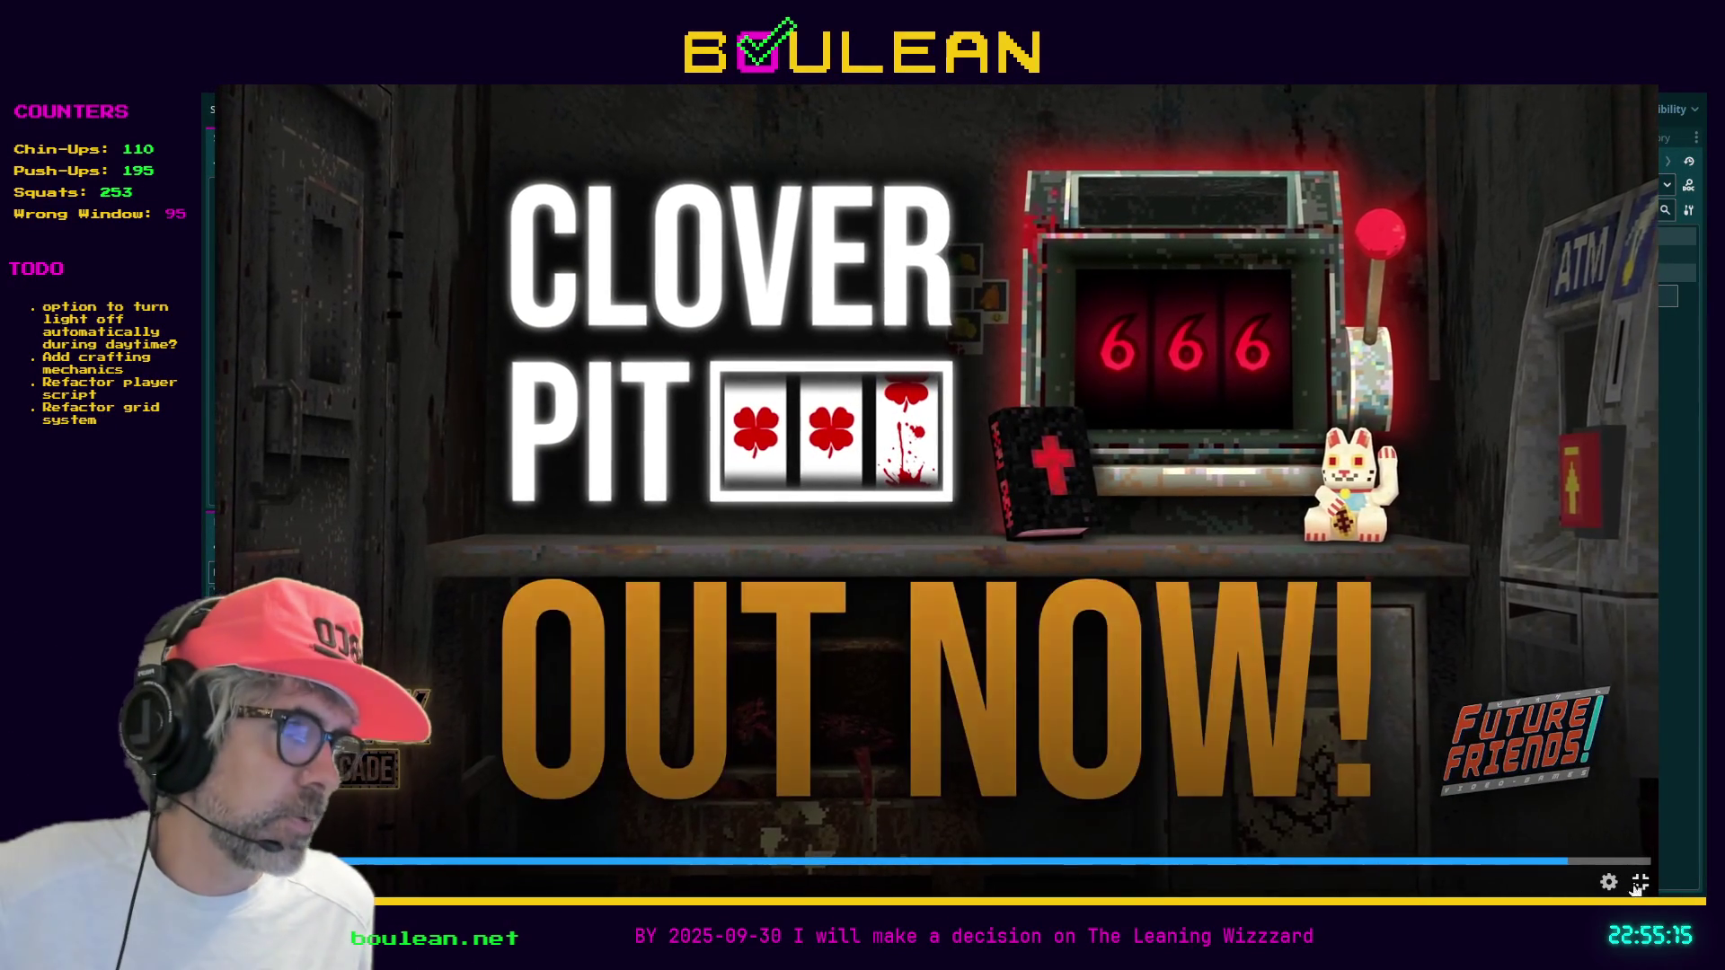
left_click(1639, 884)
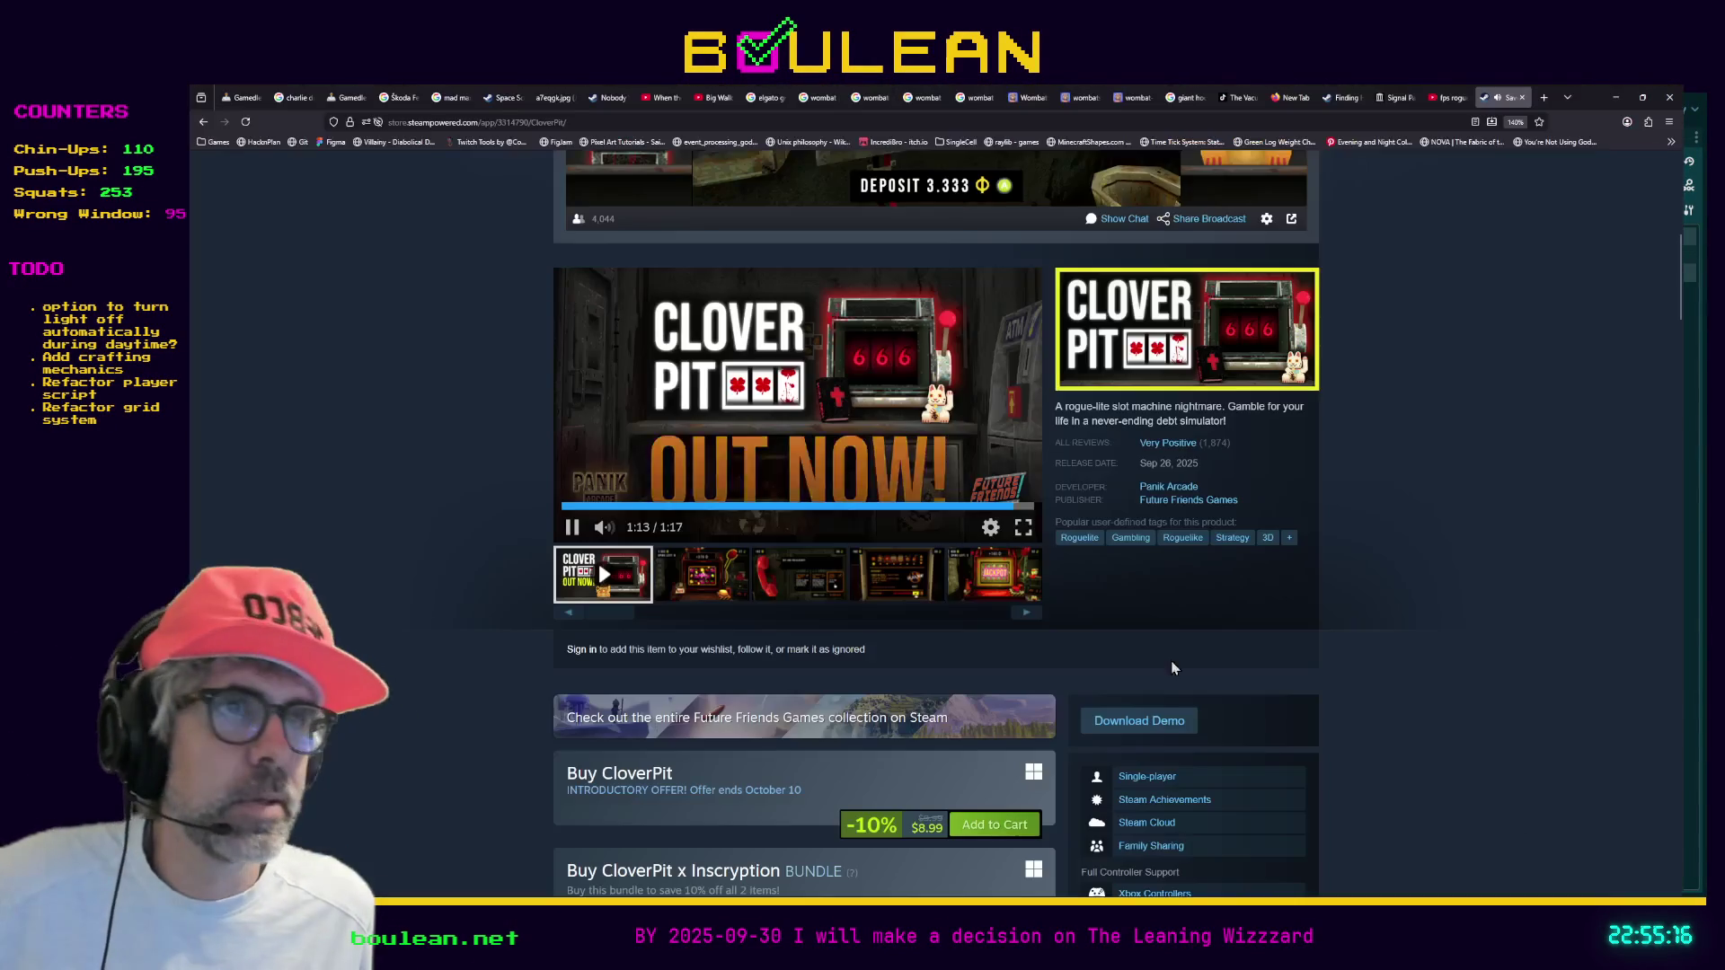
left_click(574, 531)
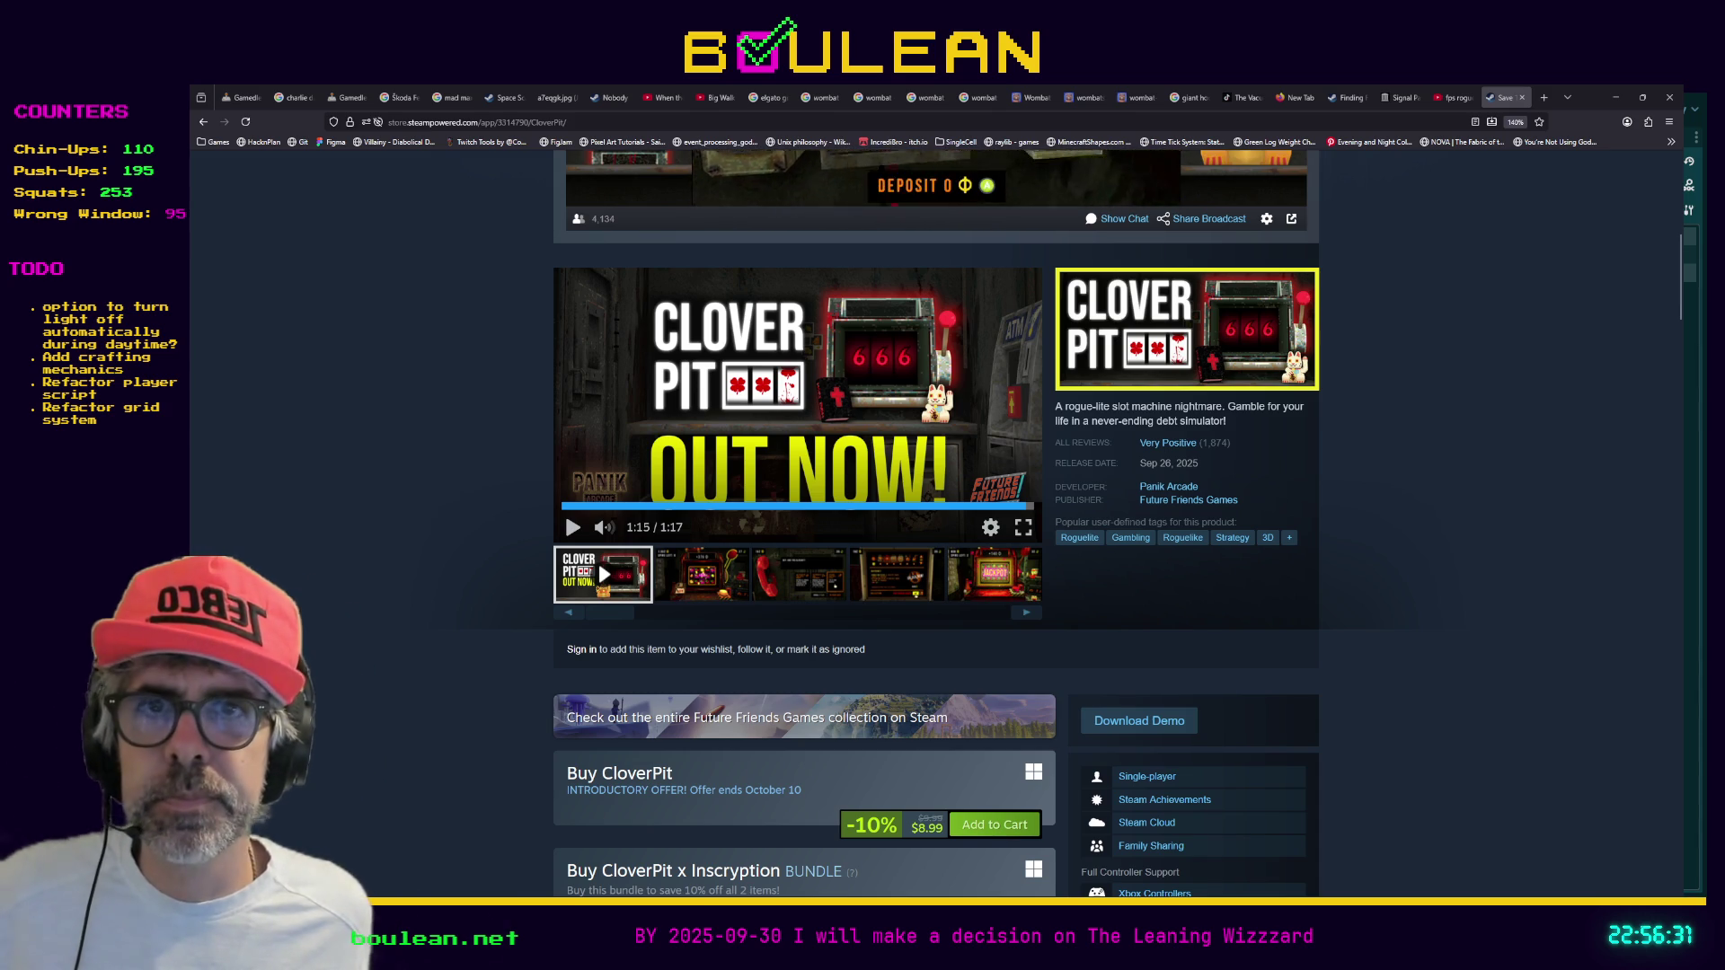
Switch back to the Godot editor showing player.gd
key("alt+Tab")
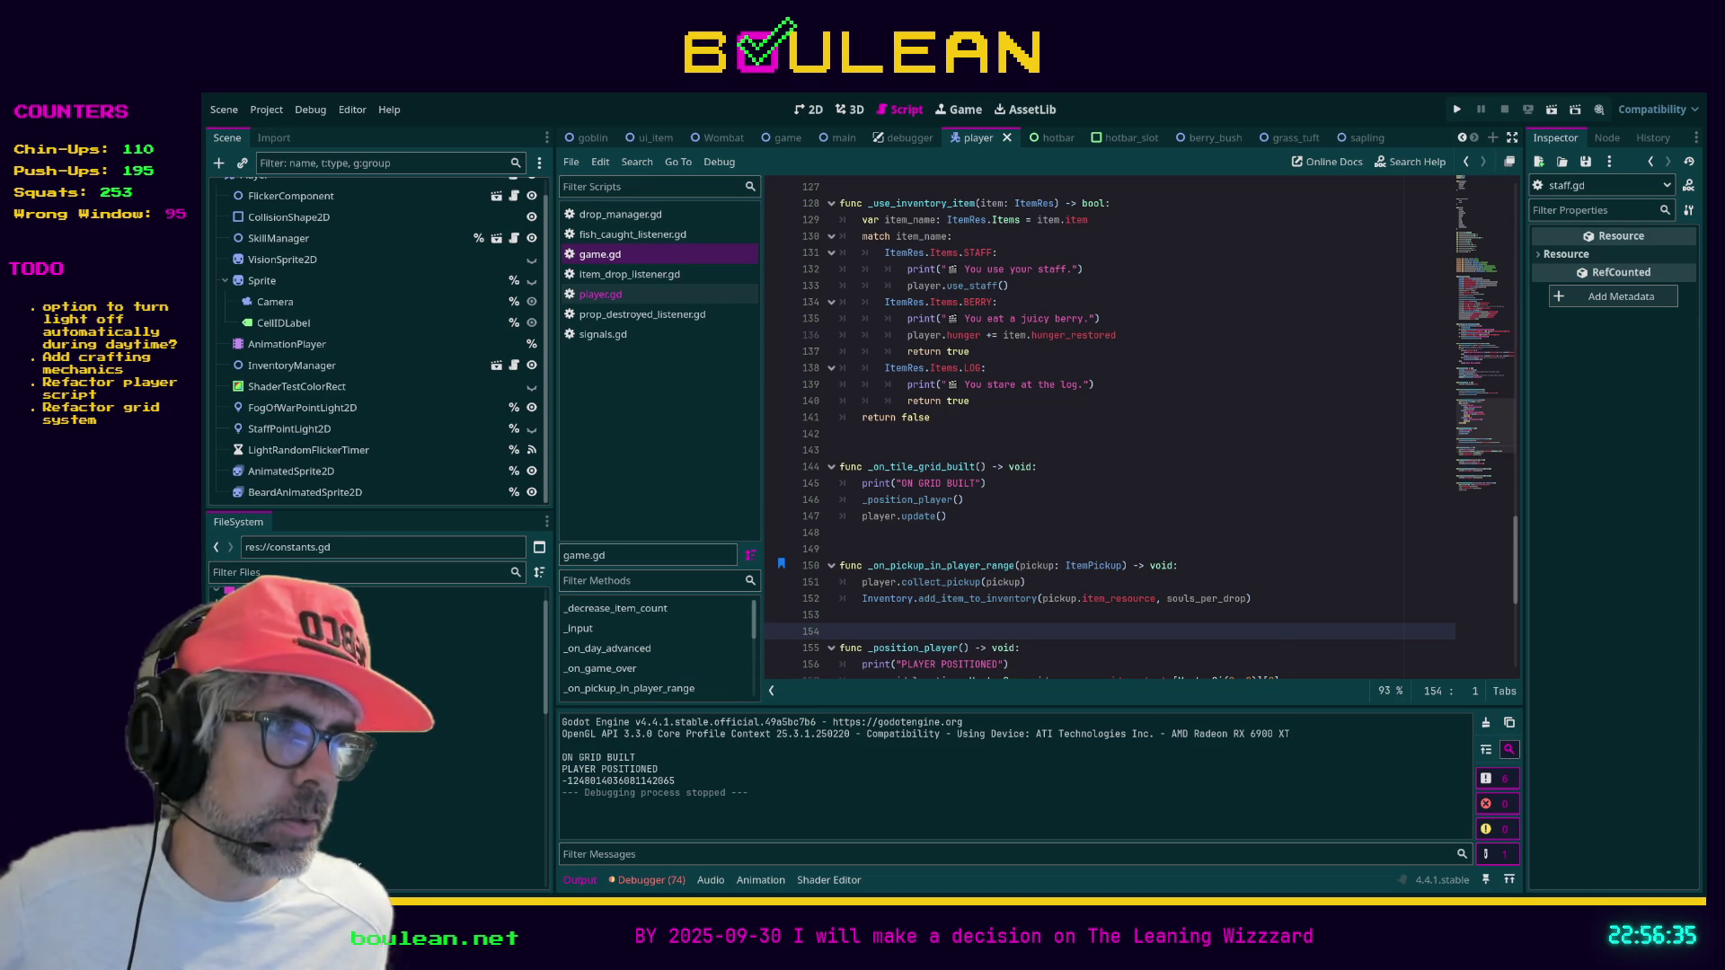
left_click(1172, 500)
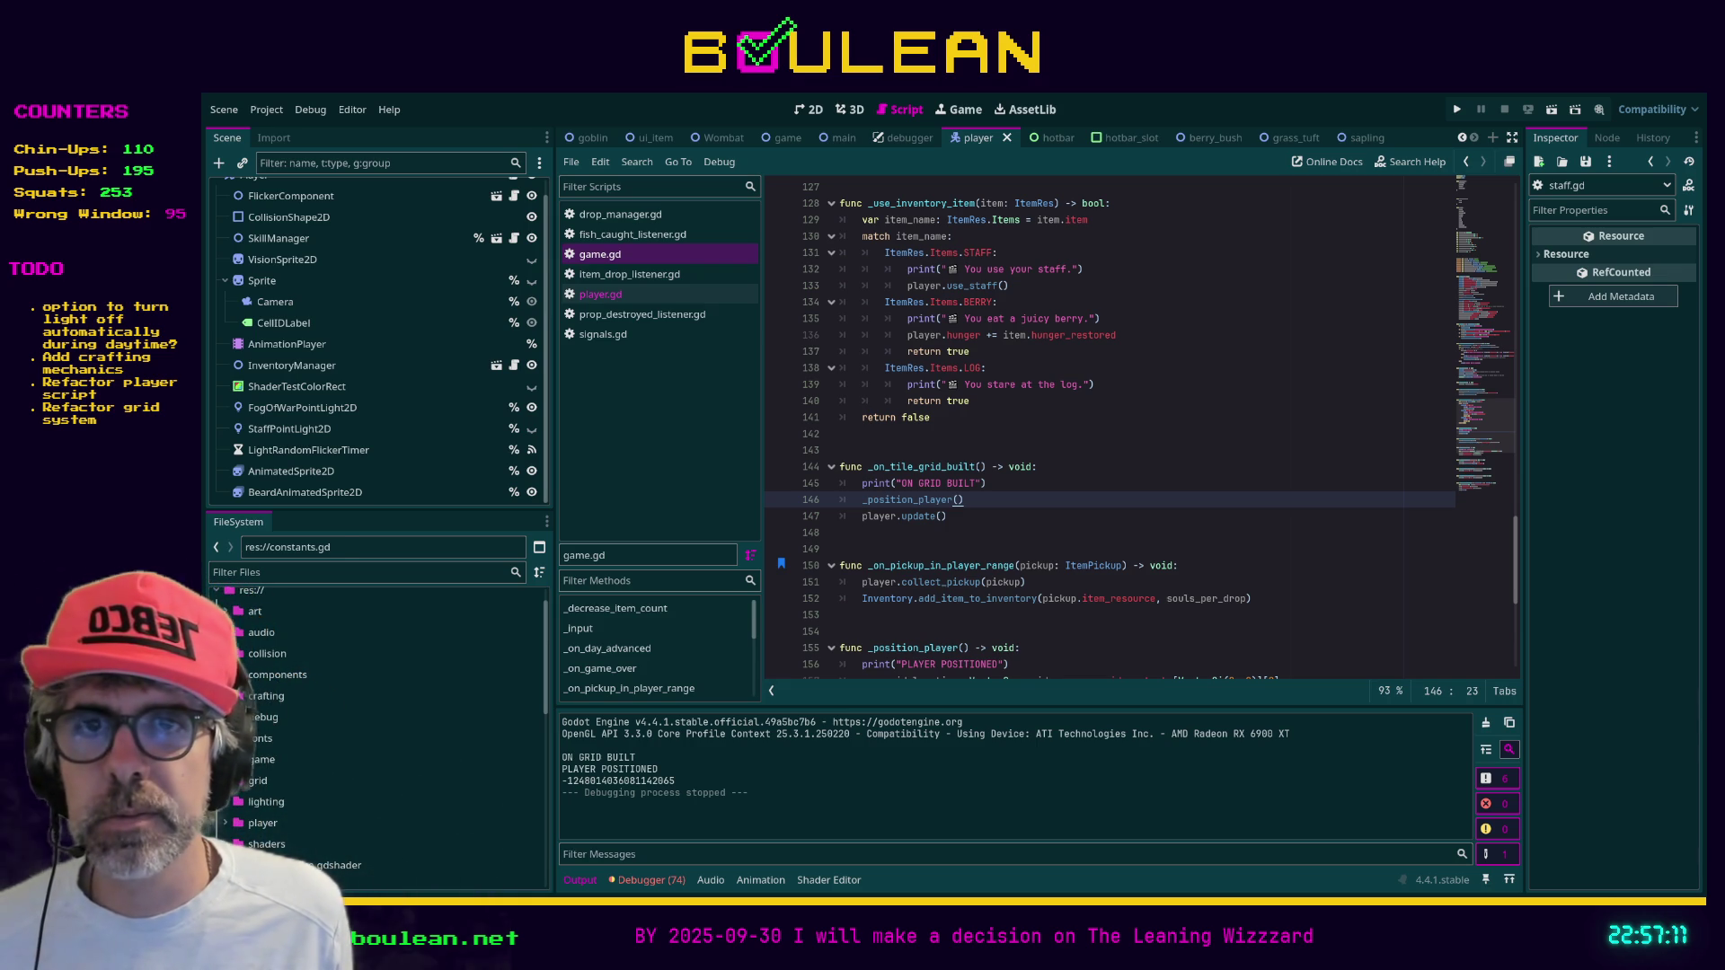
key("alt+Tab")
Search the store for 'outer worlds' and open The Outer Worlds page past the age check
scroll(934, 521, "up", 5)
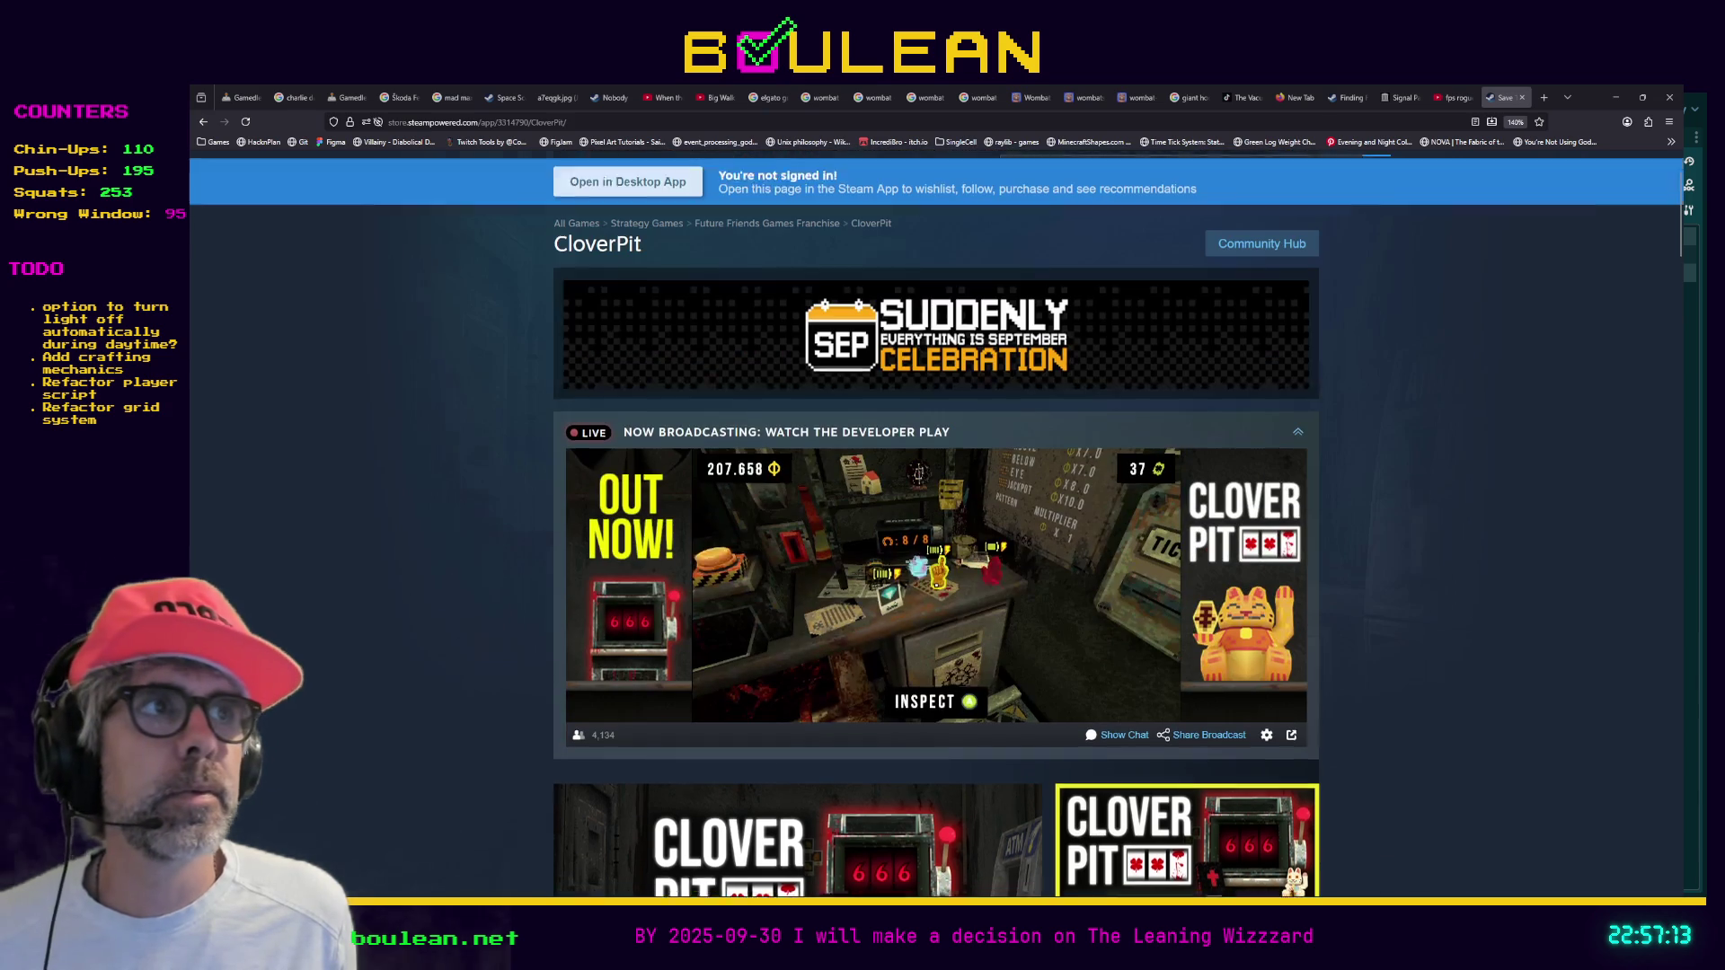
left_click(1234, 170)
type("outer worlds")
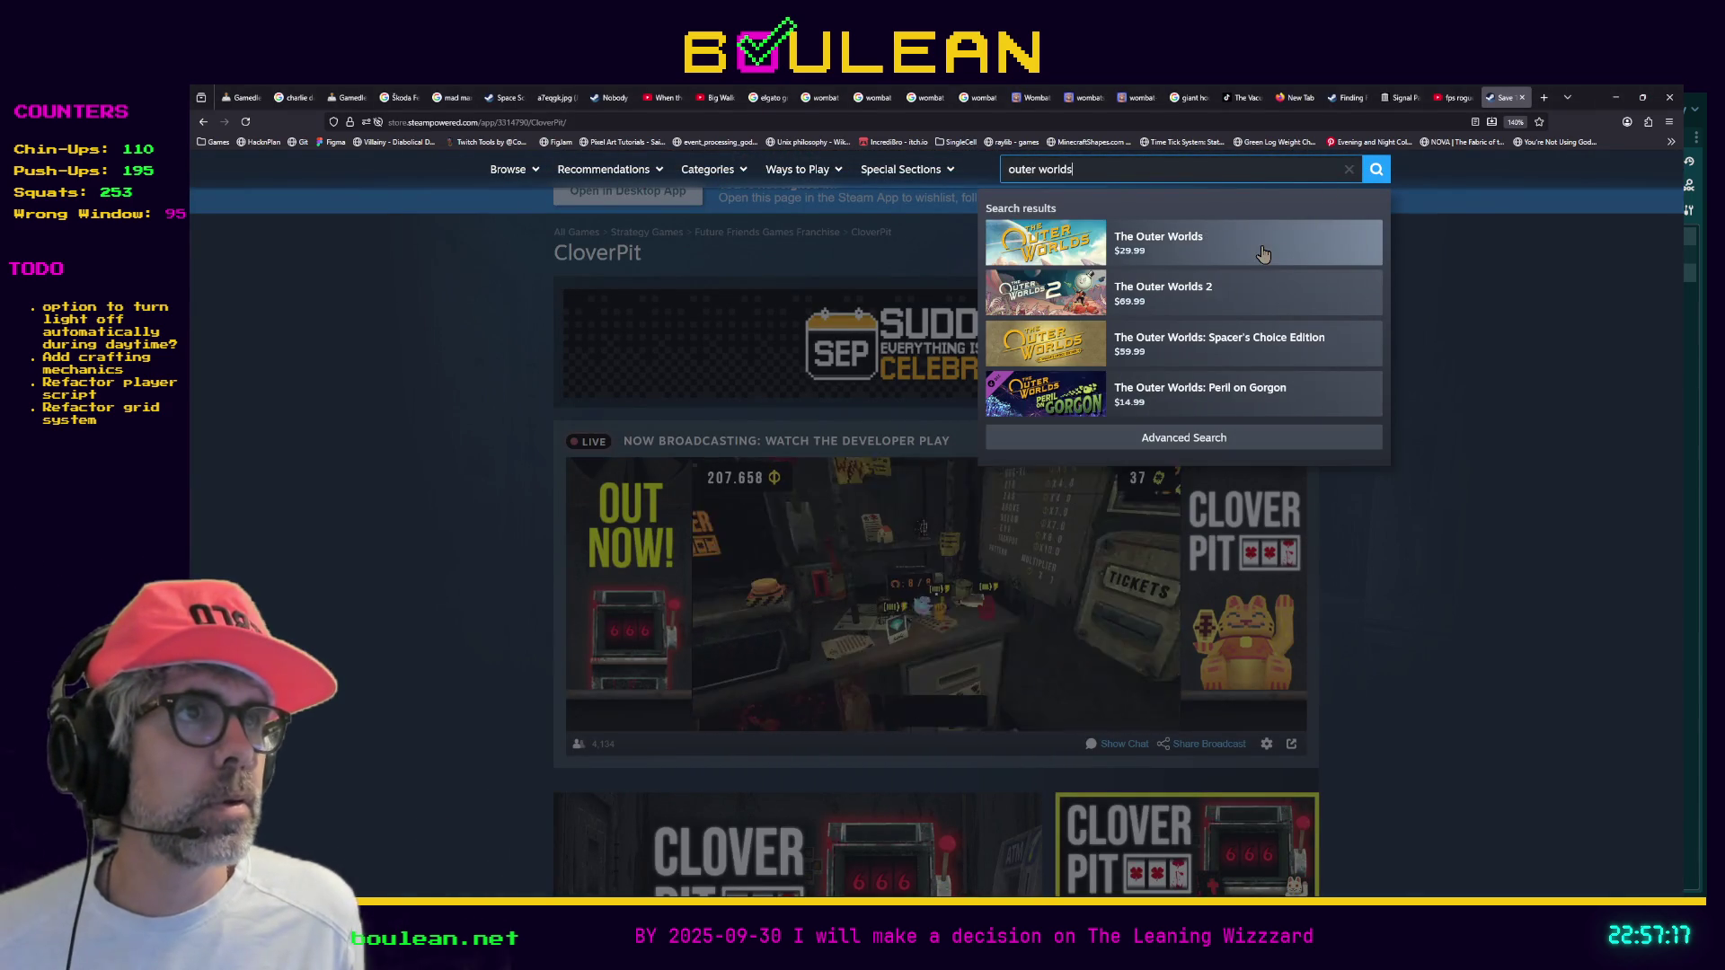
left_click(1256, 255)
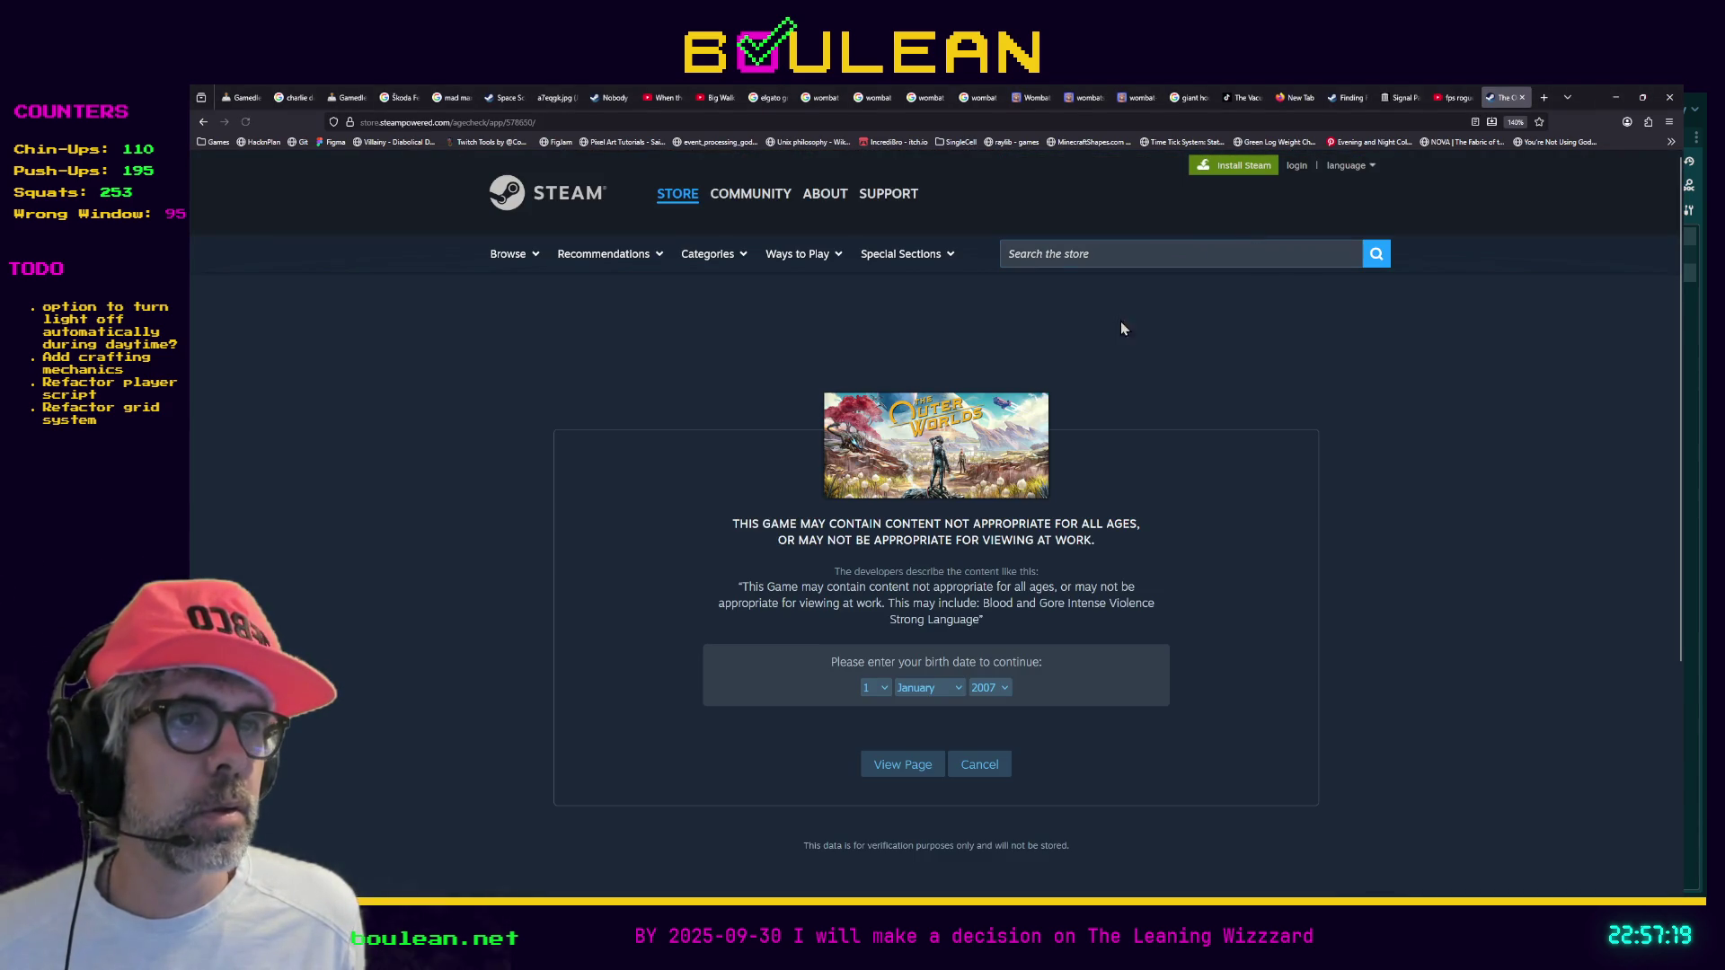
left_click(897, 768)
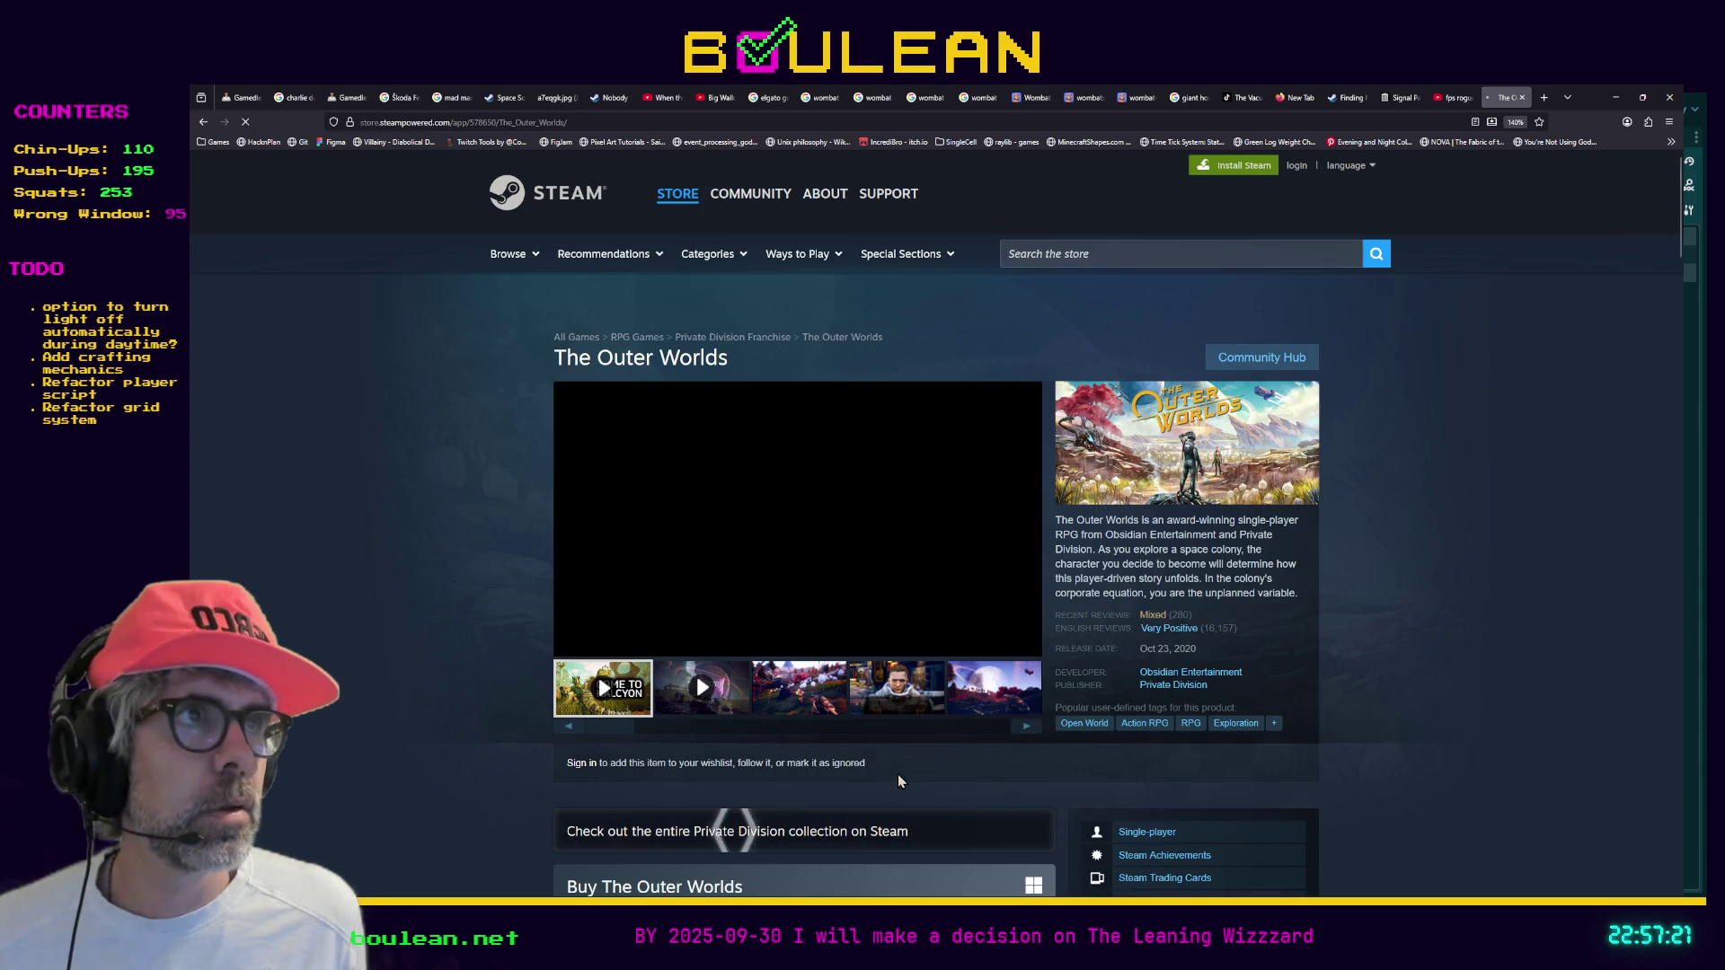
Browse six Outer Worlds screenshots, then start a new store search for 'outer wilds'
scroll(358, 651, "down", 7)
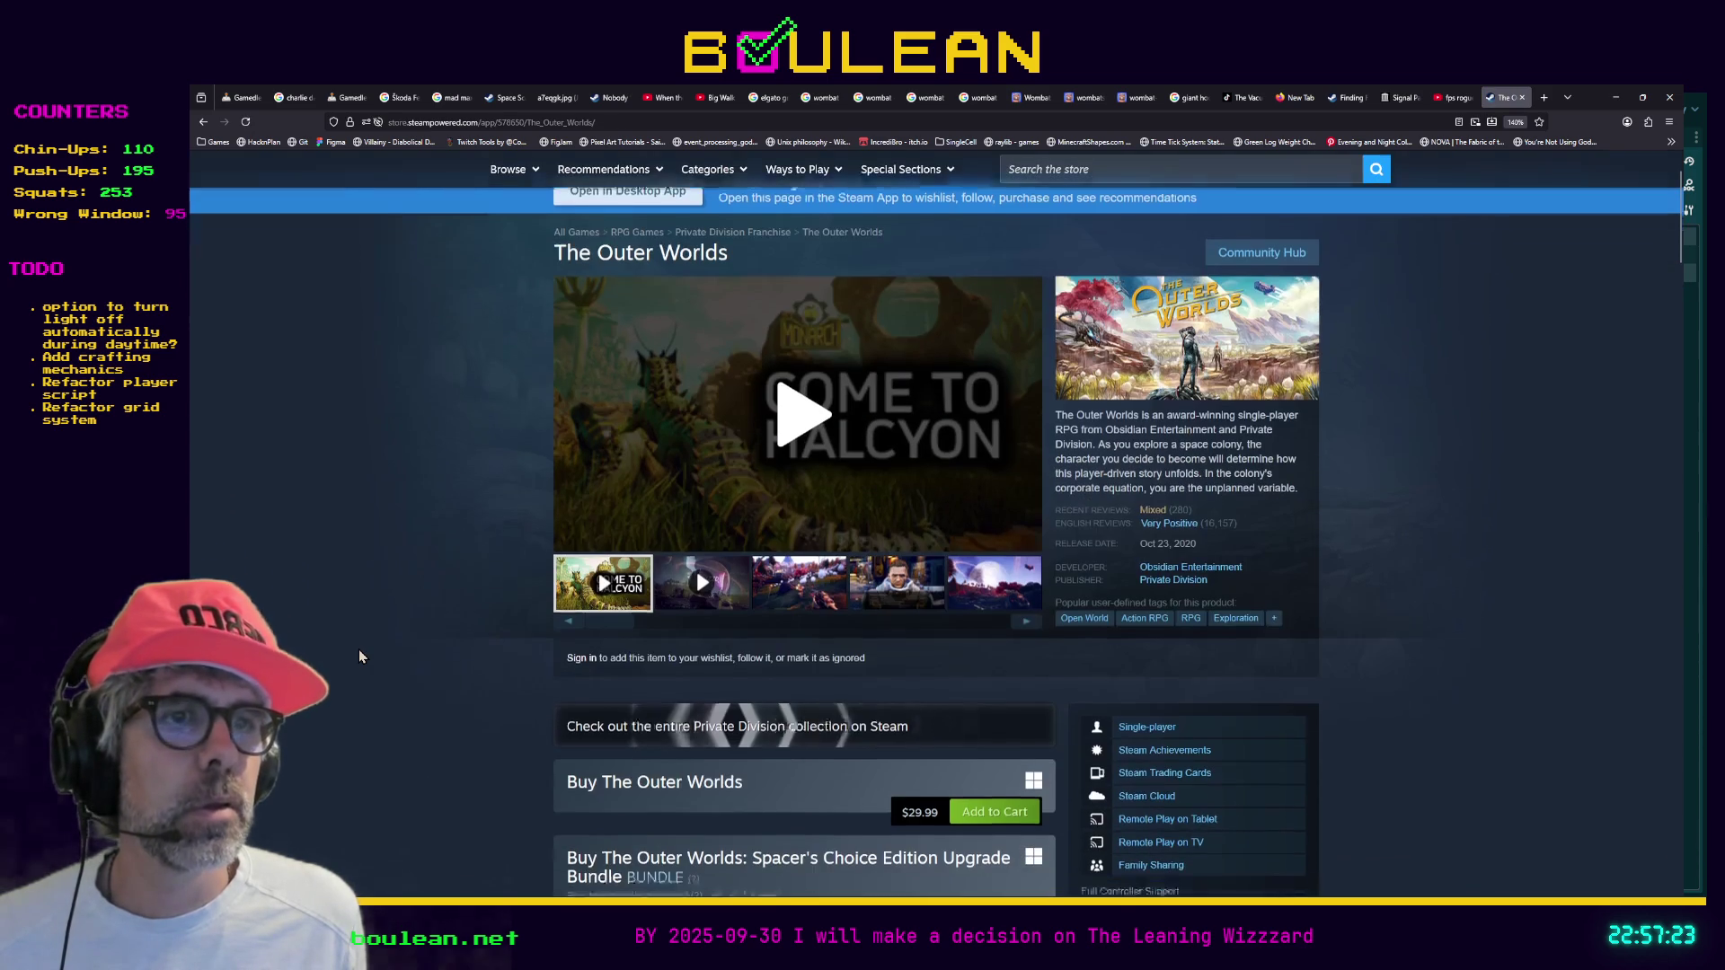
scroll(359, 649, "up", 6)
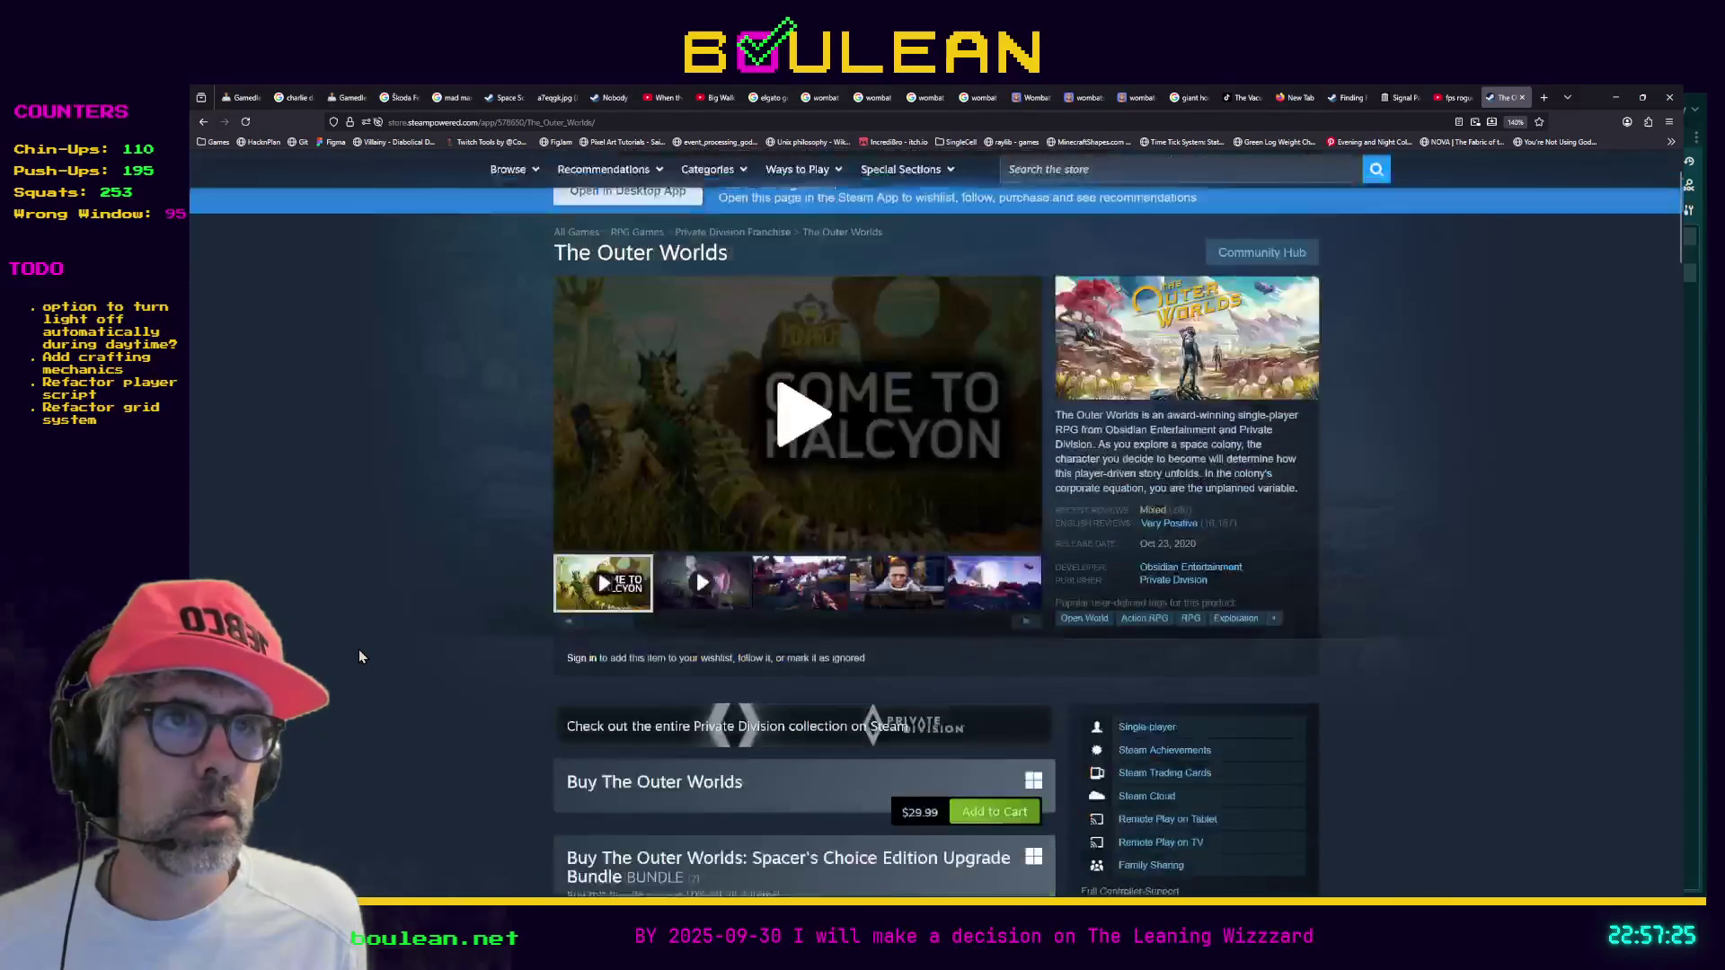
left_click(819, 602)
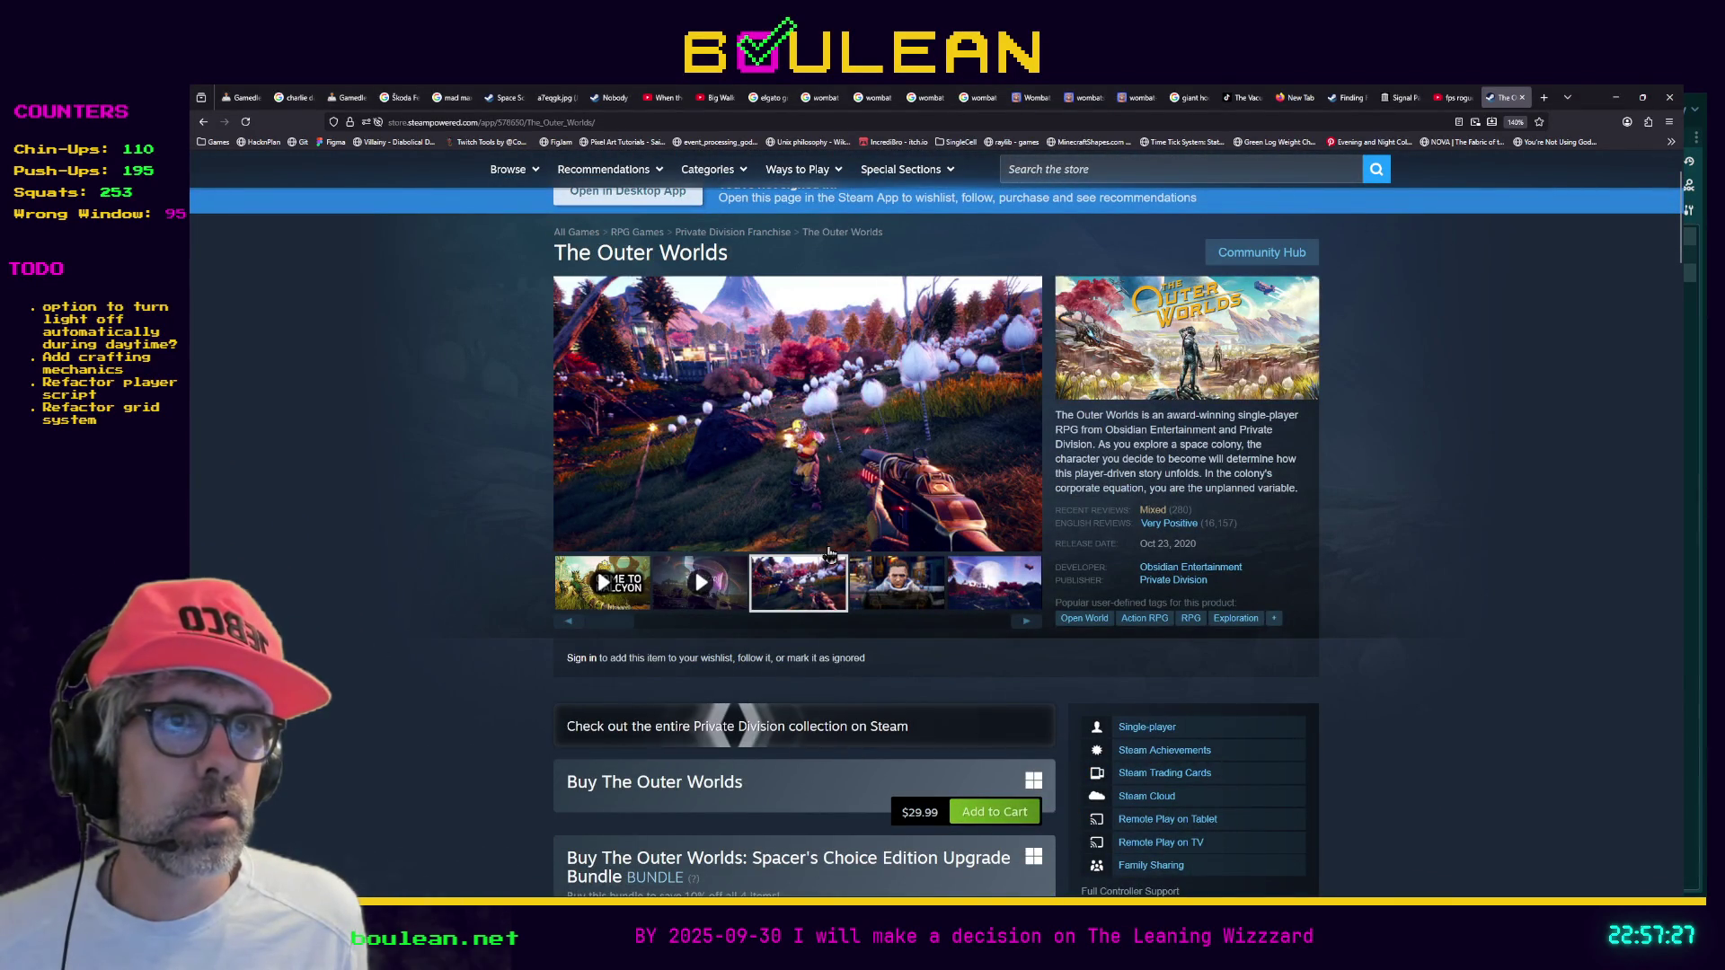
left_click(896, 589)
left_click(978, 586)
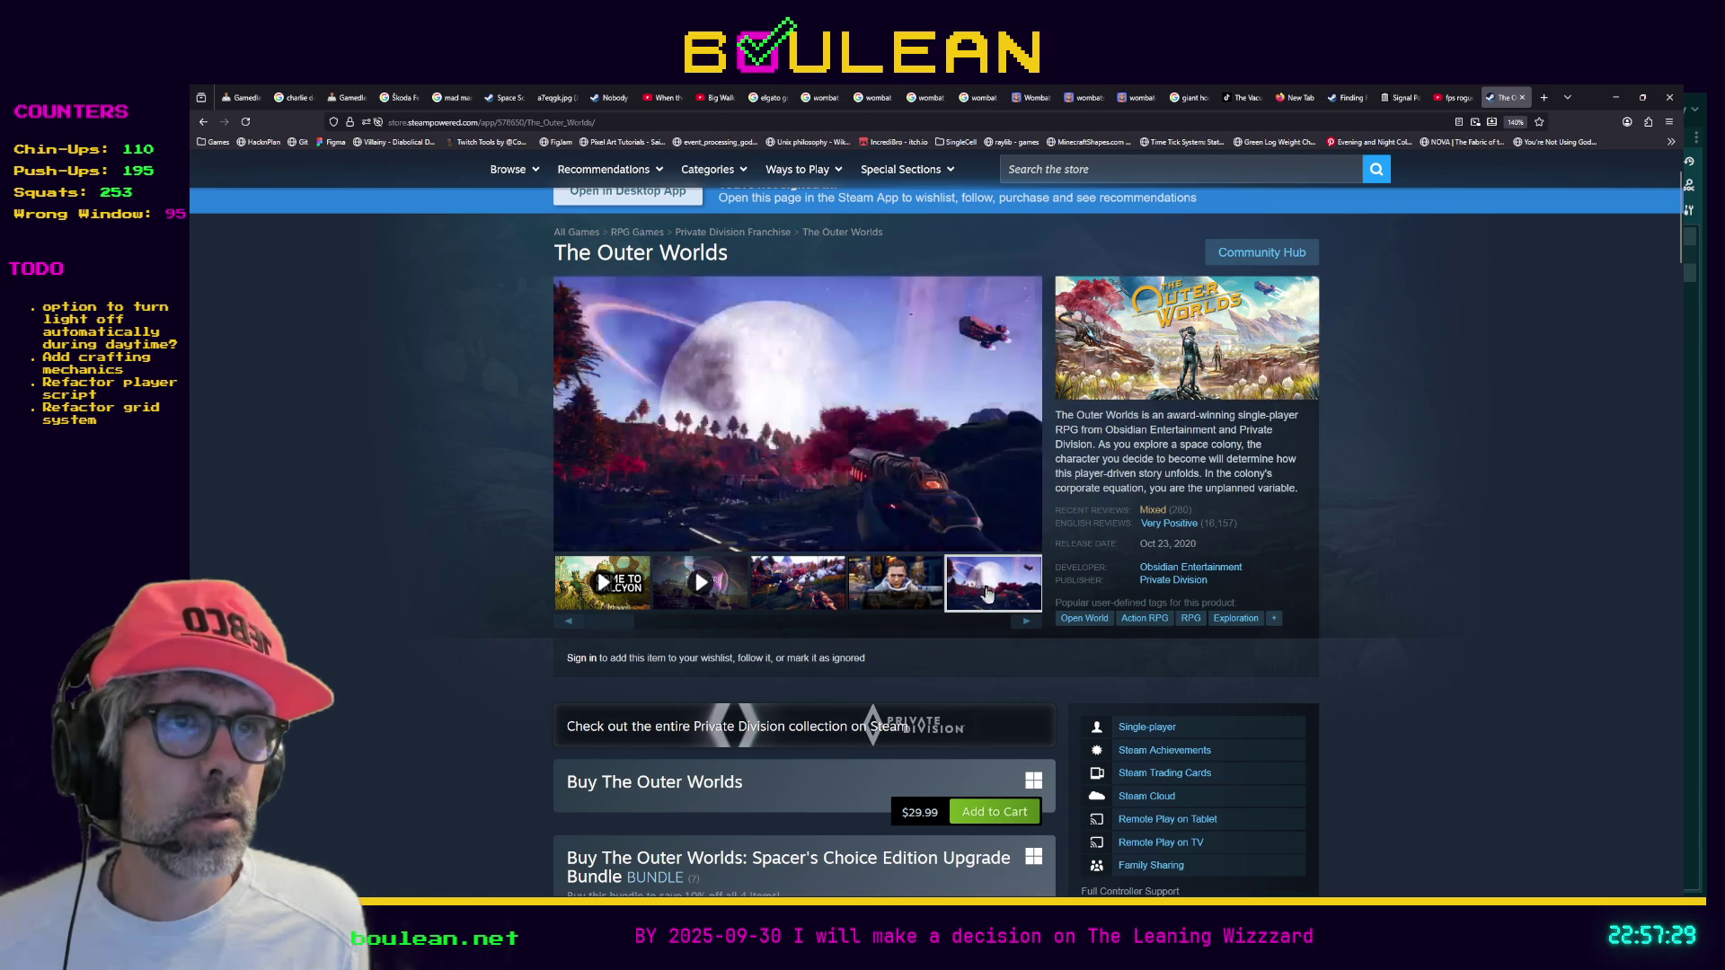
left_click(1026, 620)
left_click(934, 593)
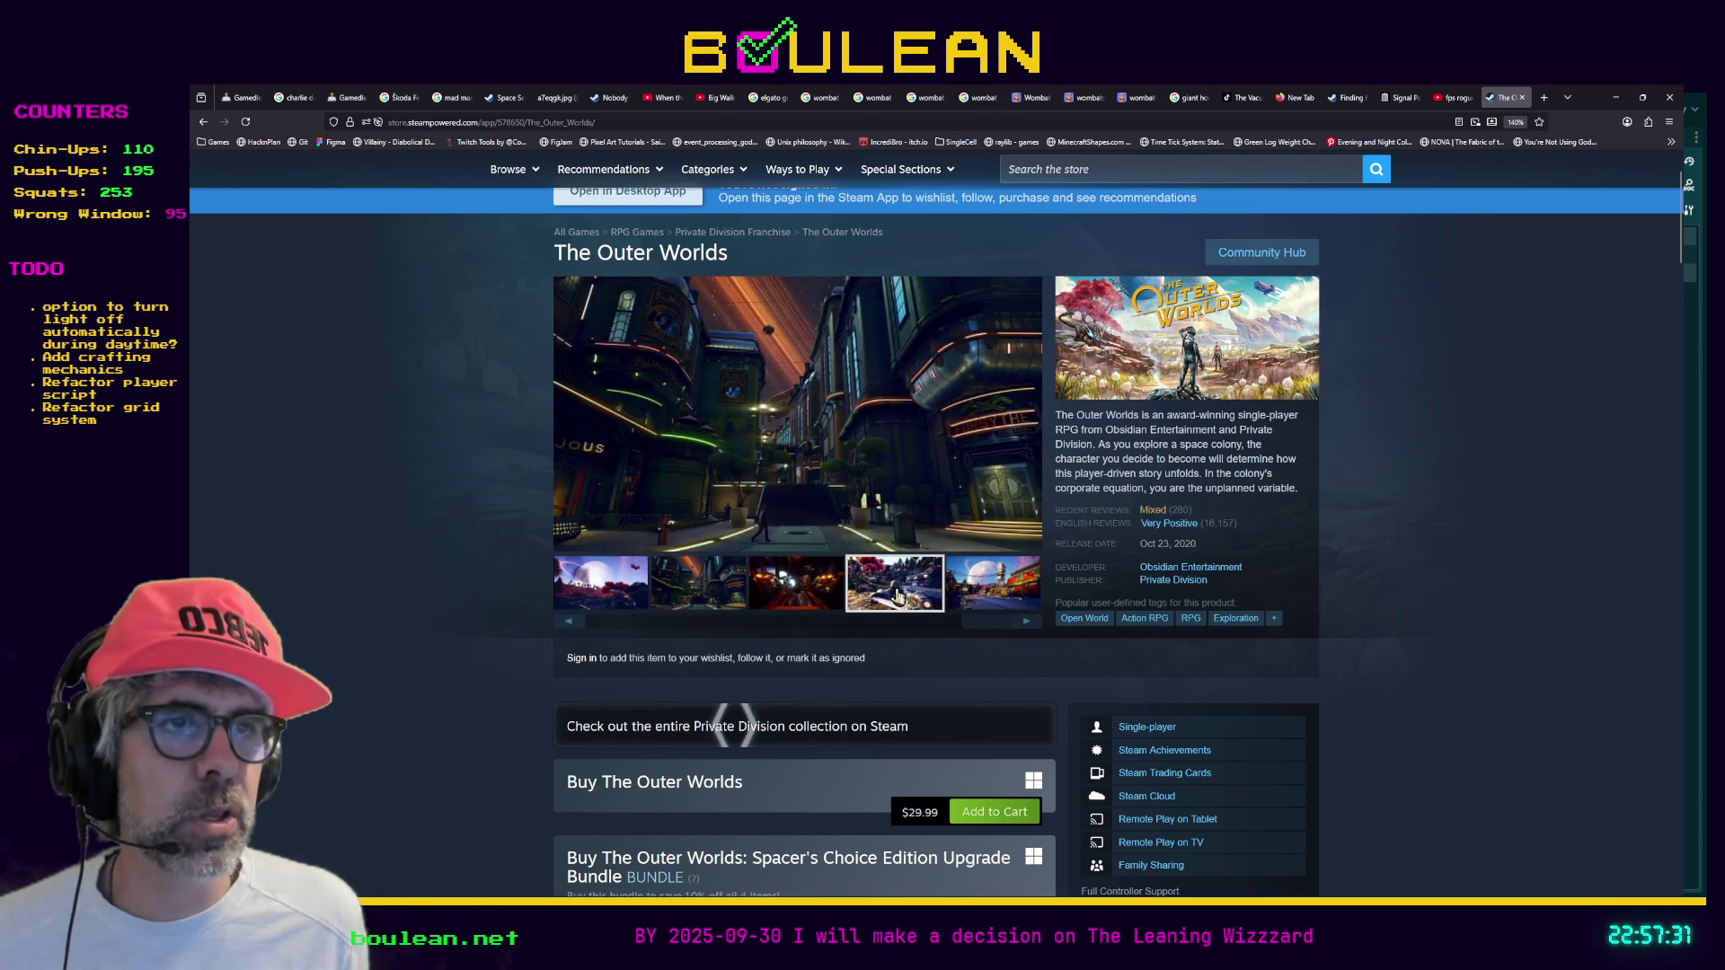
left_click(797, 584)
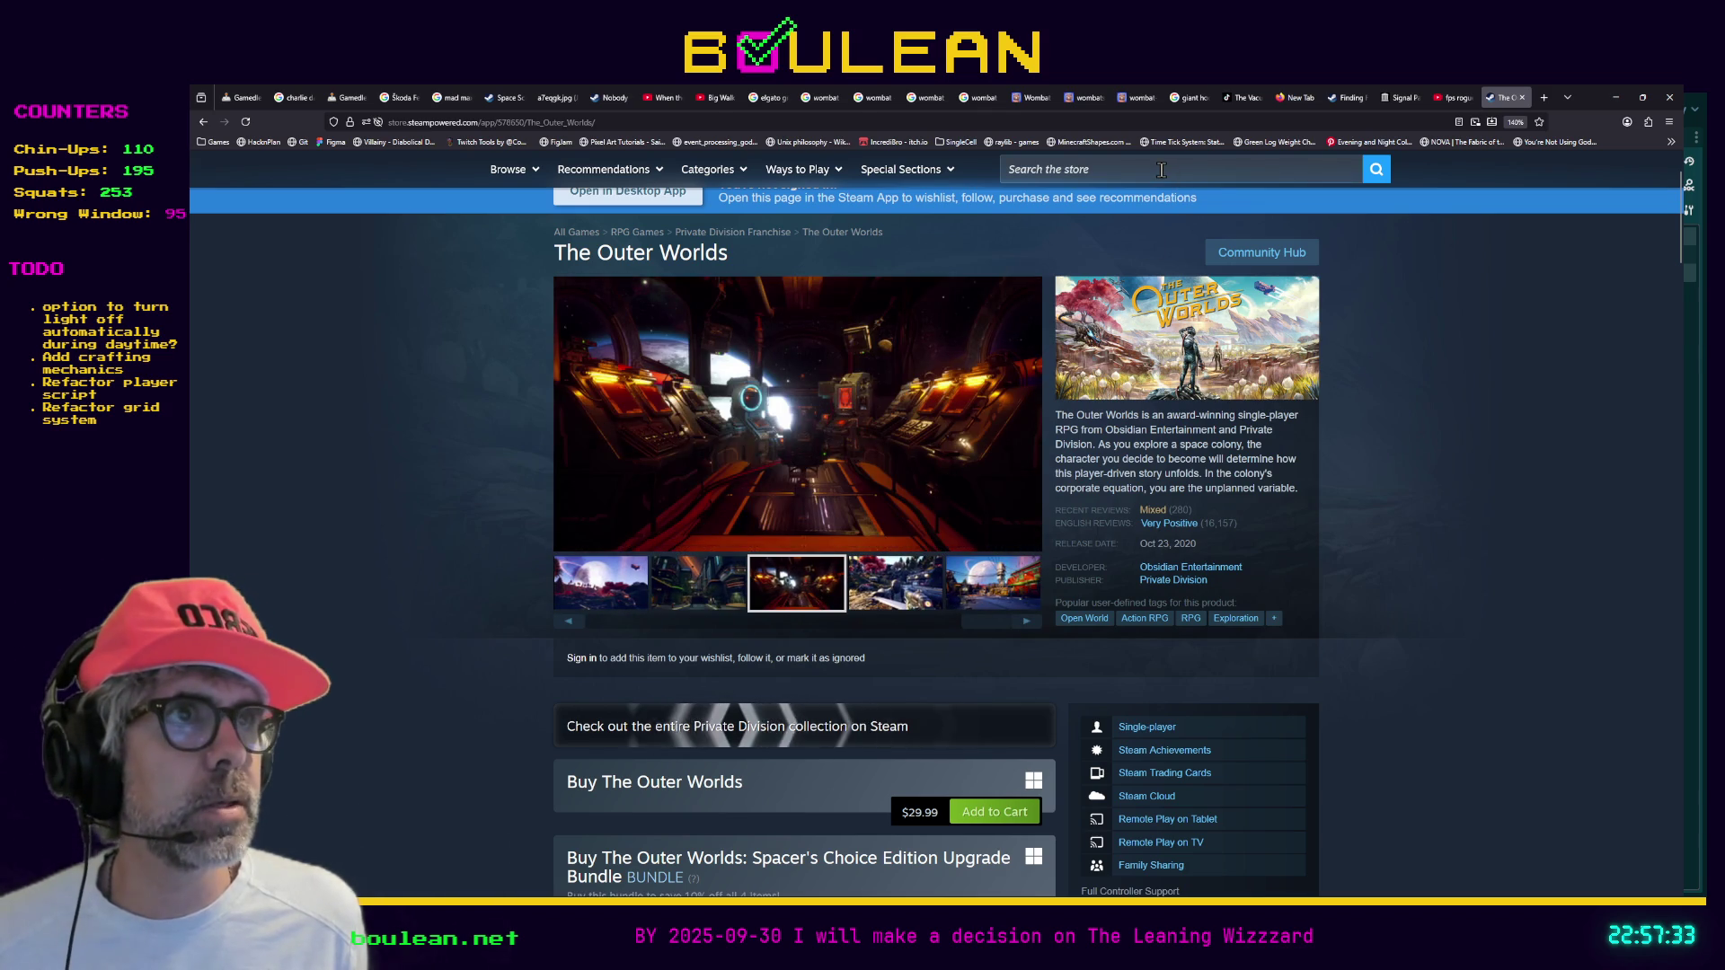
left_click(1123, 169)
type("outer wilds")
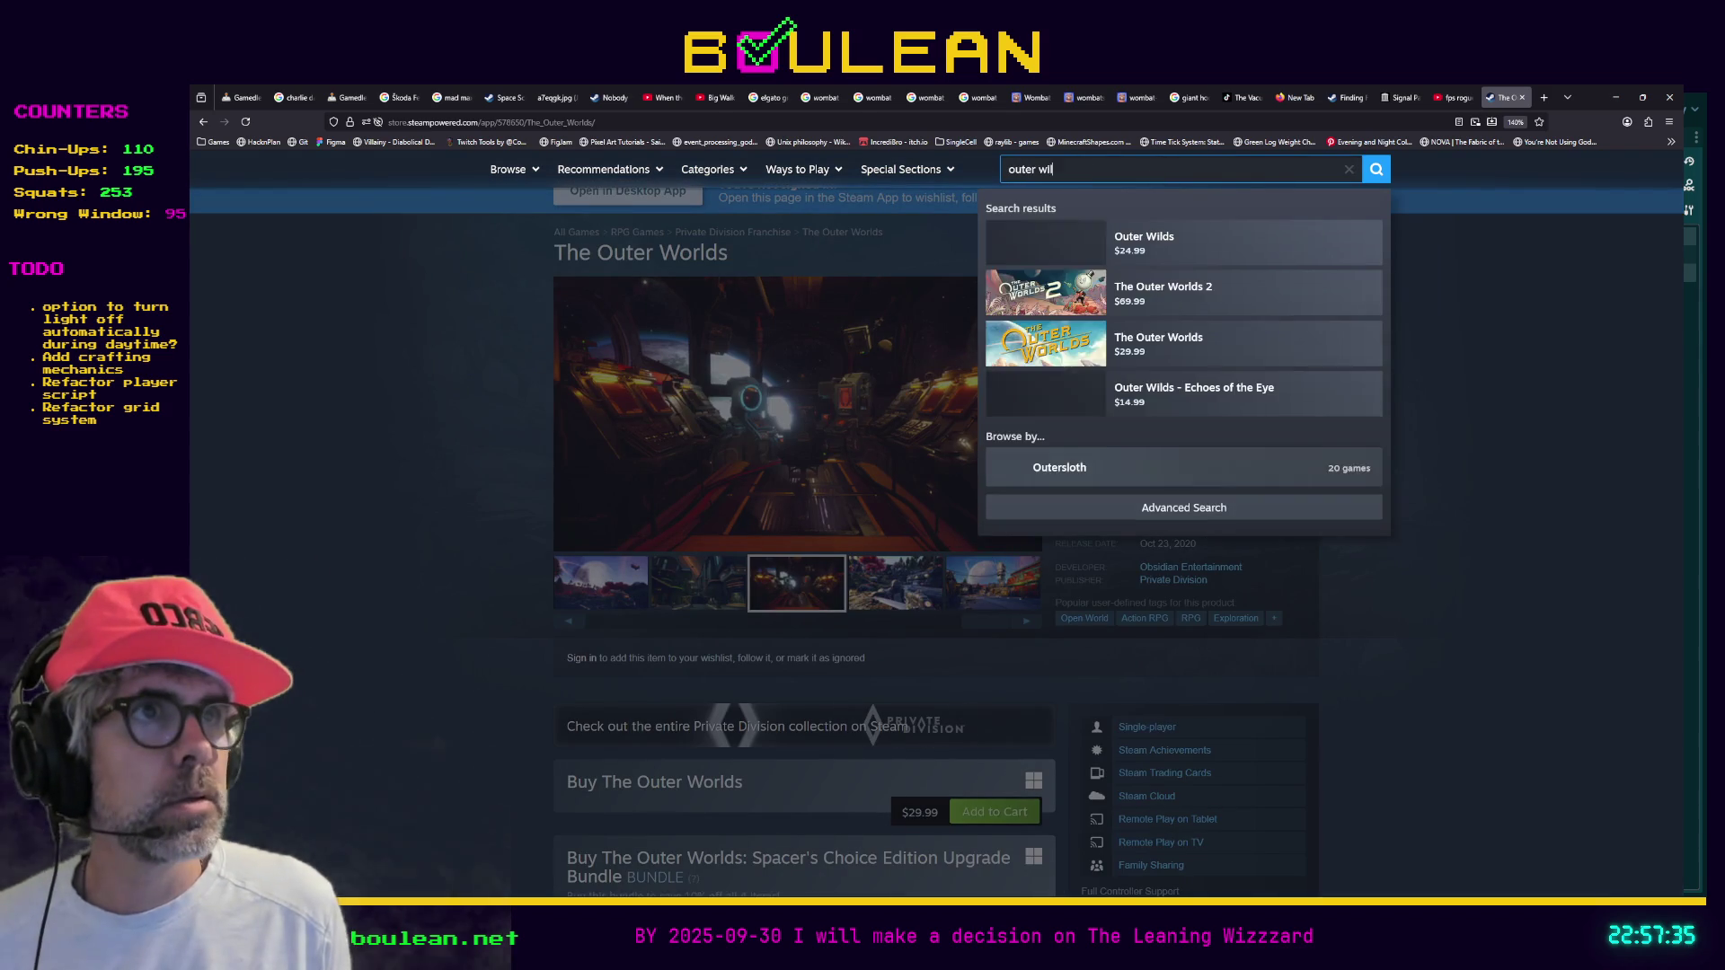
Open the Outer Wilds page, browse its screenshots and enlarge the campfire one
left_click(1215, 259)
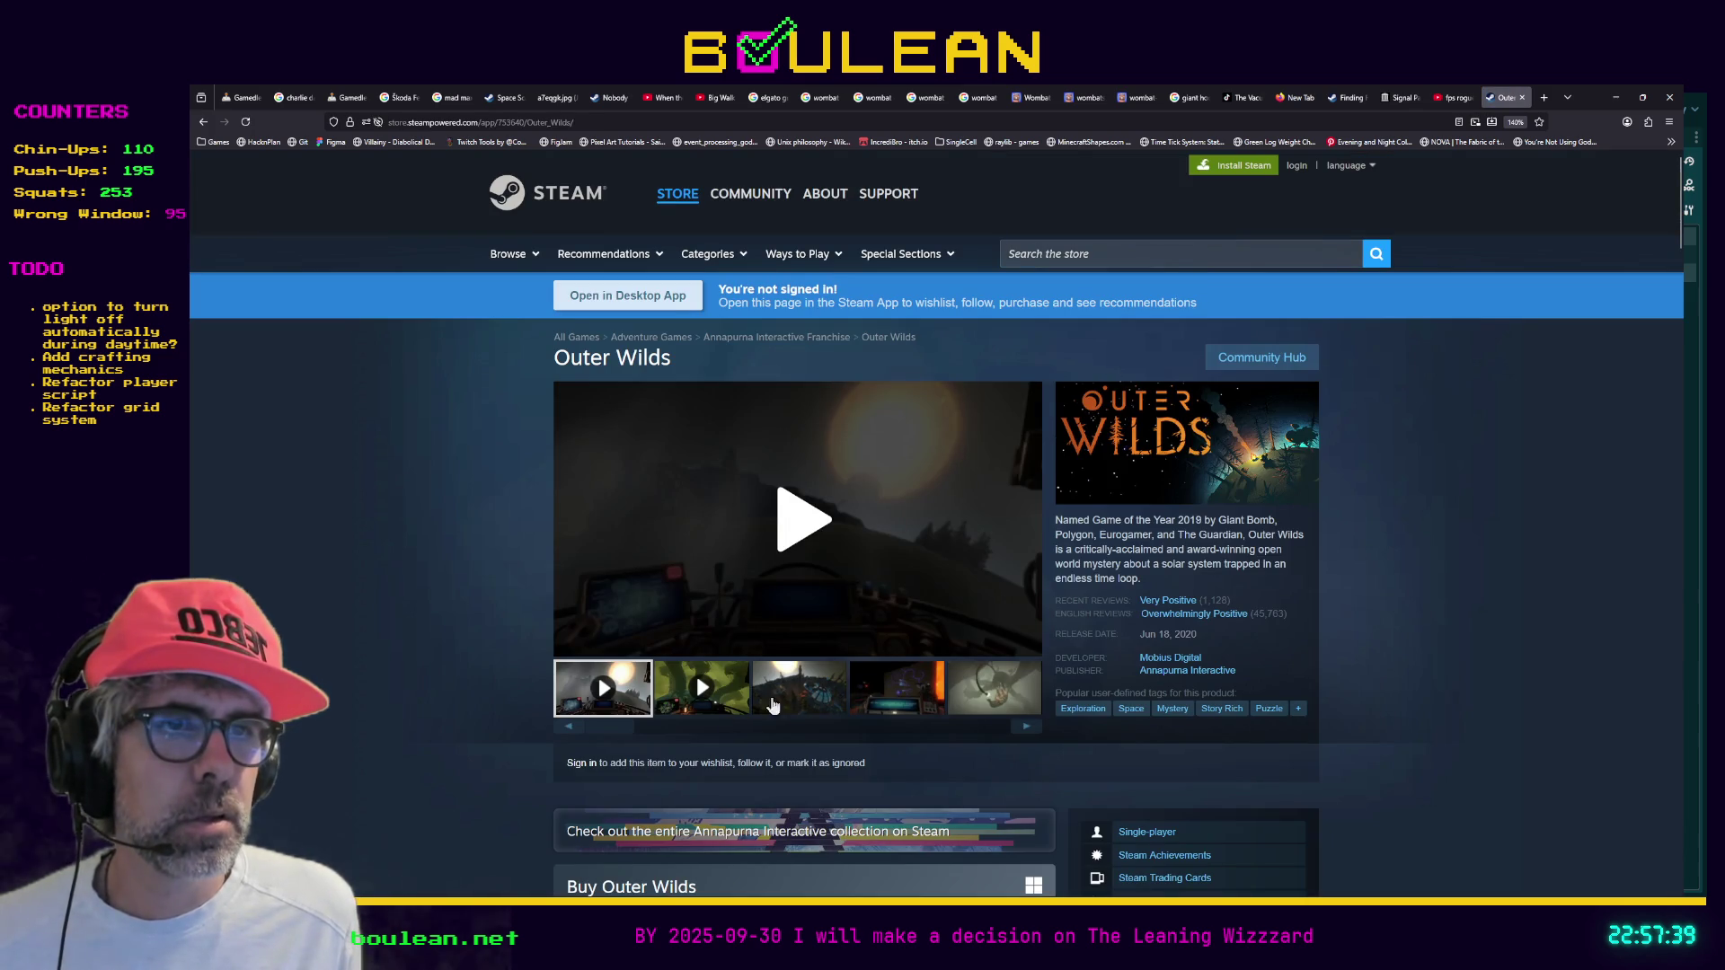
left_click(790, 703)
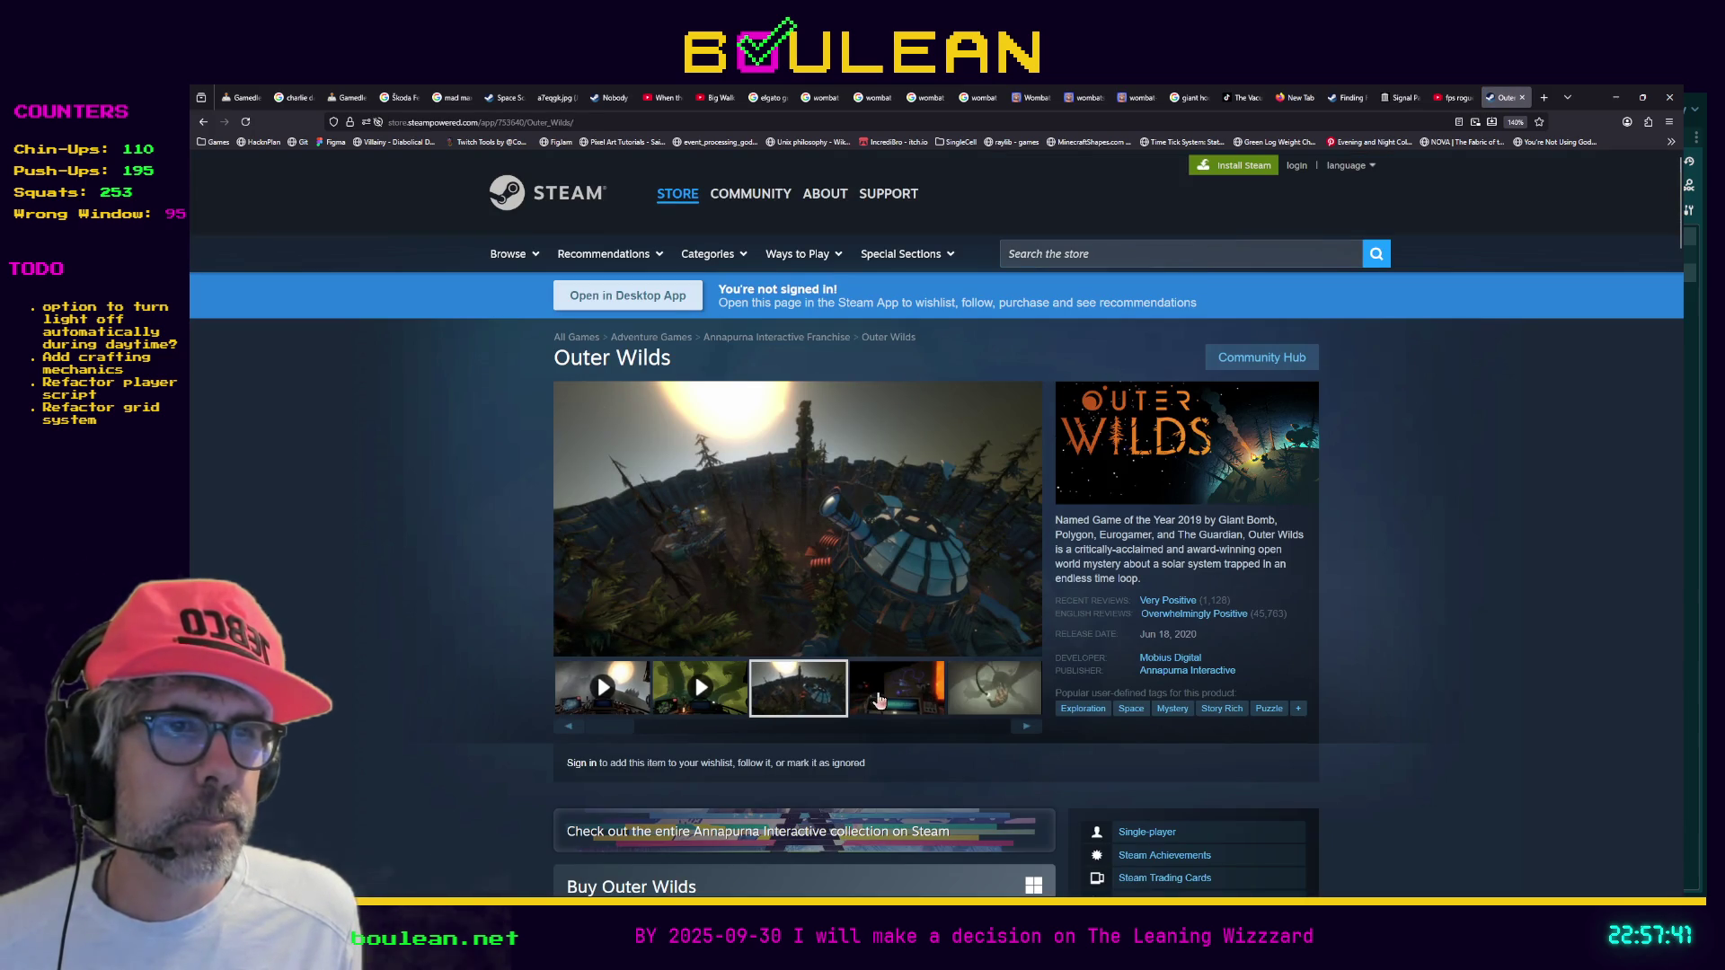
left_click(884, 700)
left_click(984, 697)
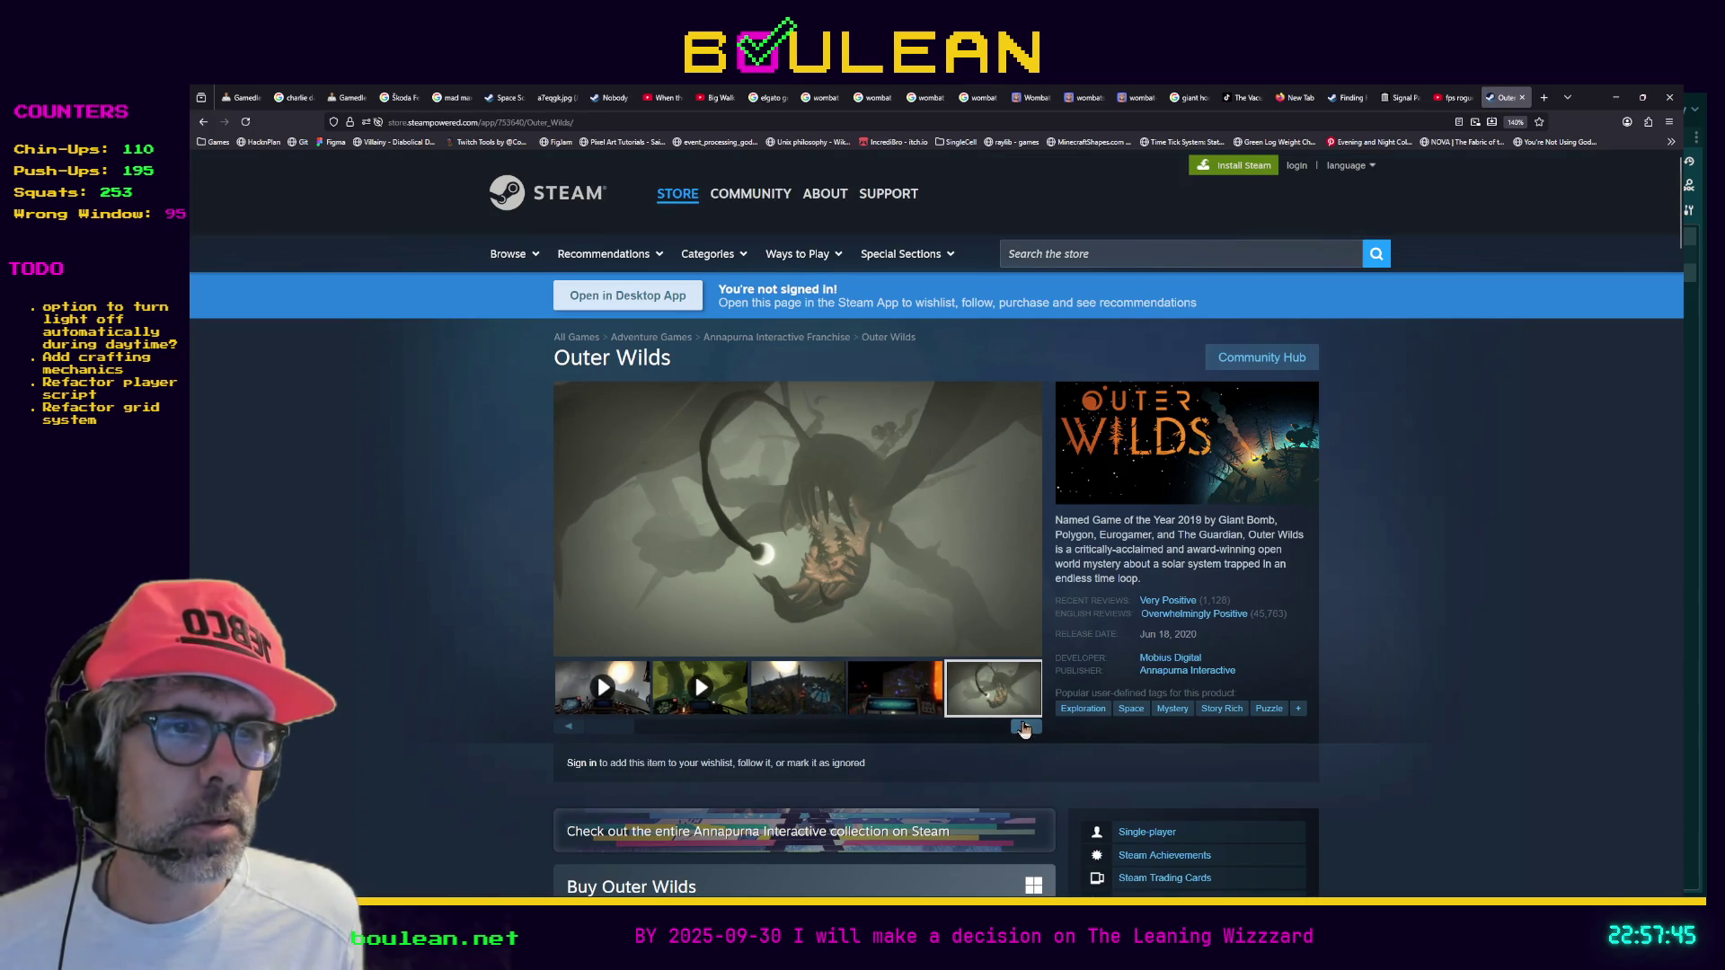
left_click(1025, 726)
left_click(980, 692)
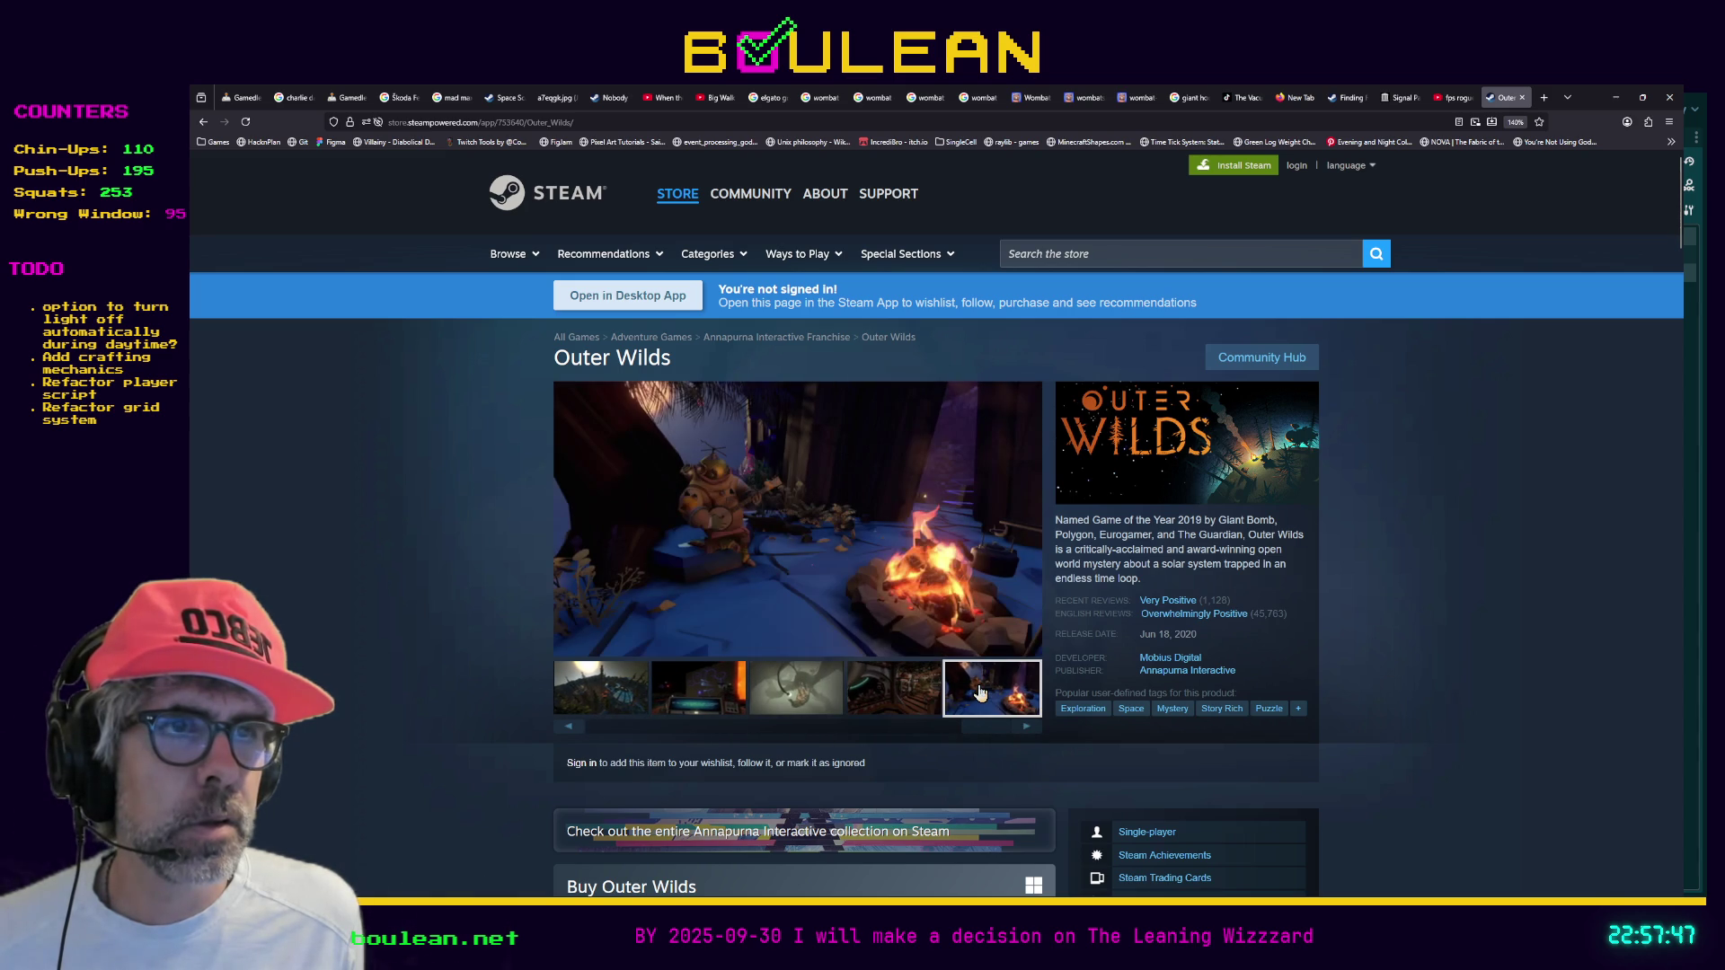
left_click(714, 509)
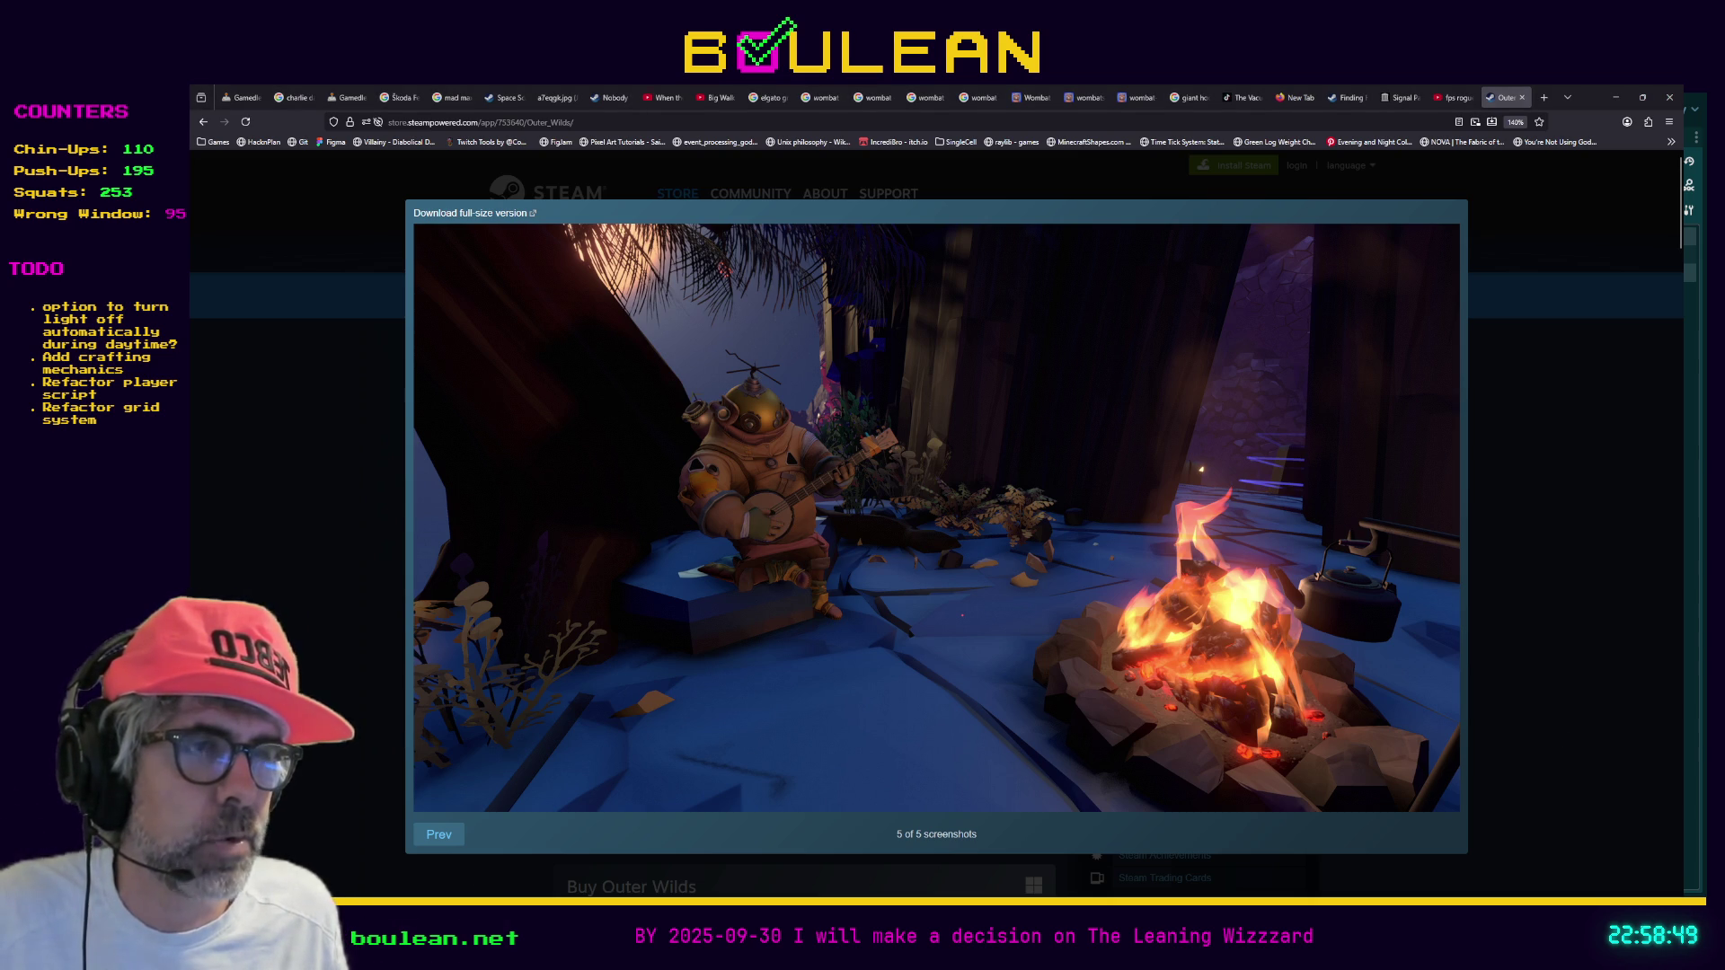
Close the screenshot viewer, step back to the terminal screenshot, and return to Godot
left_click(1475, 714)
left_click(895, 688)
left_click(809, 696)
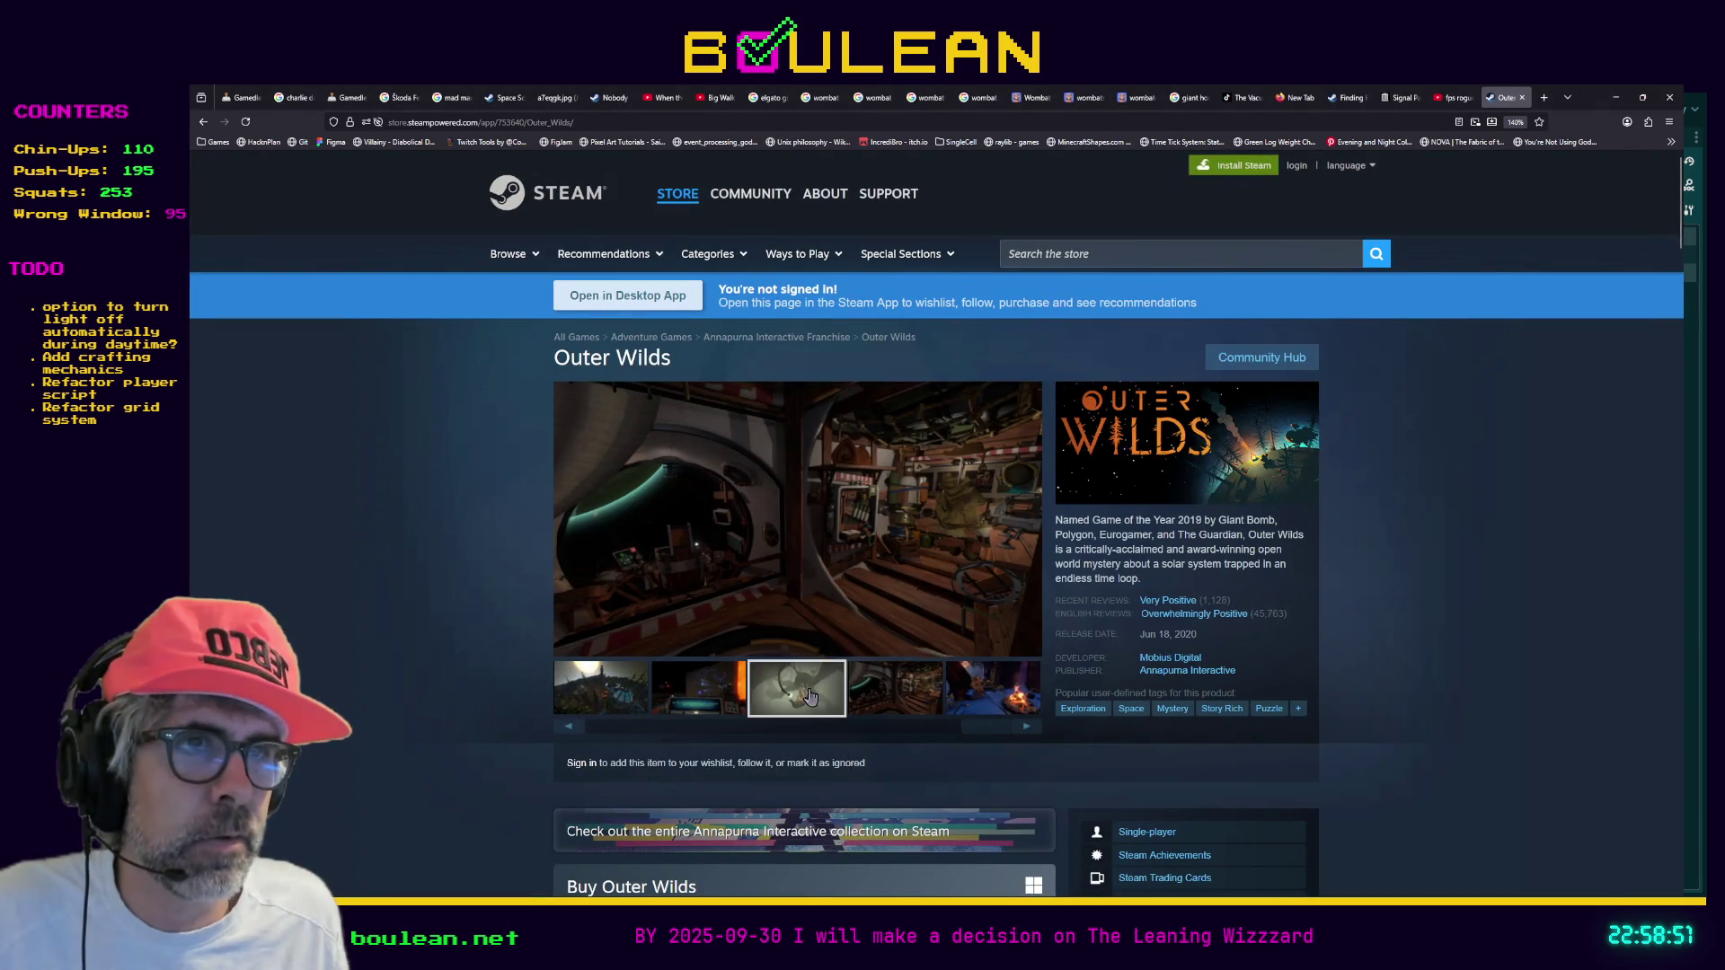
left_click(691, 688)
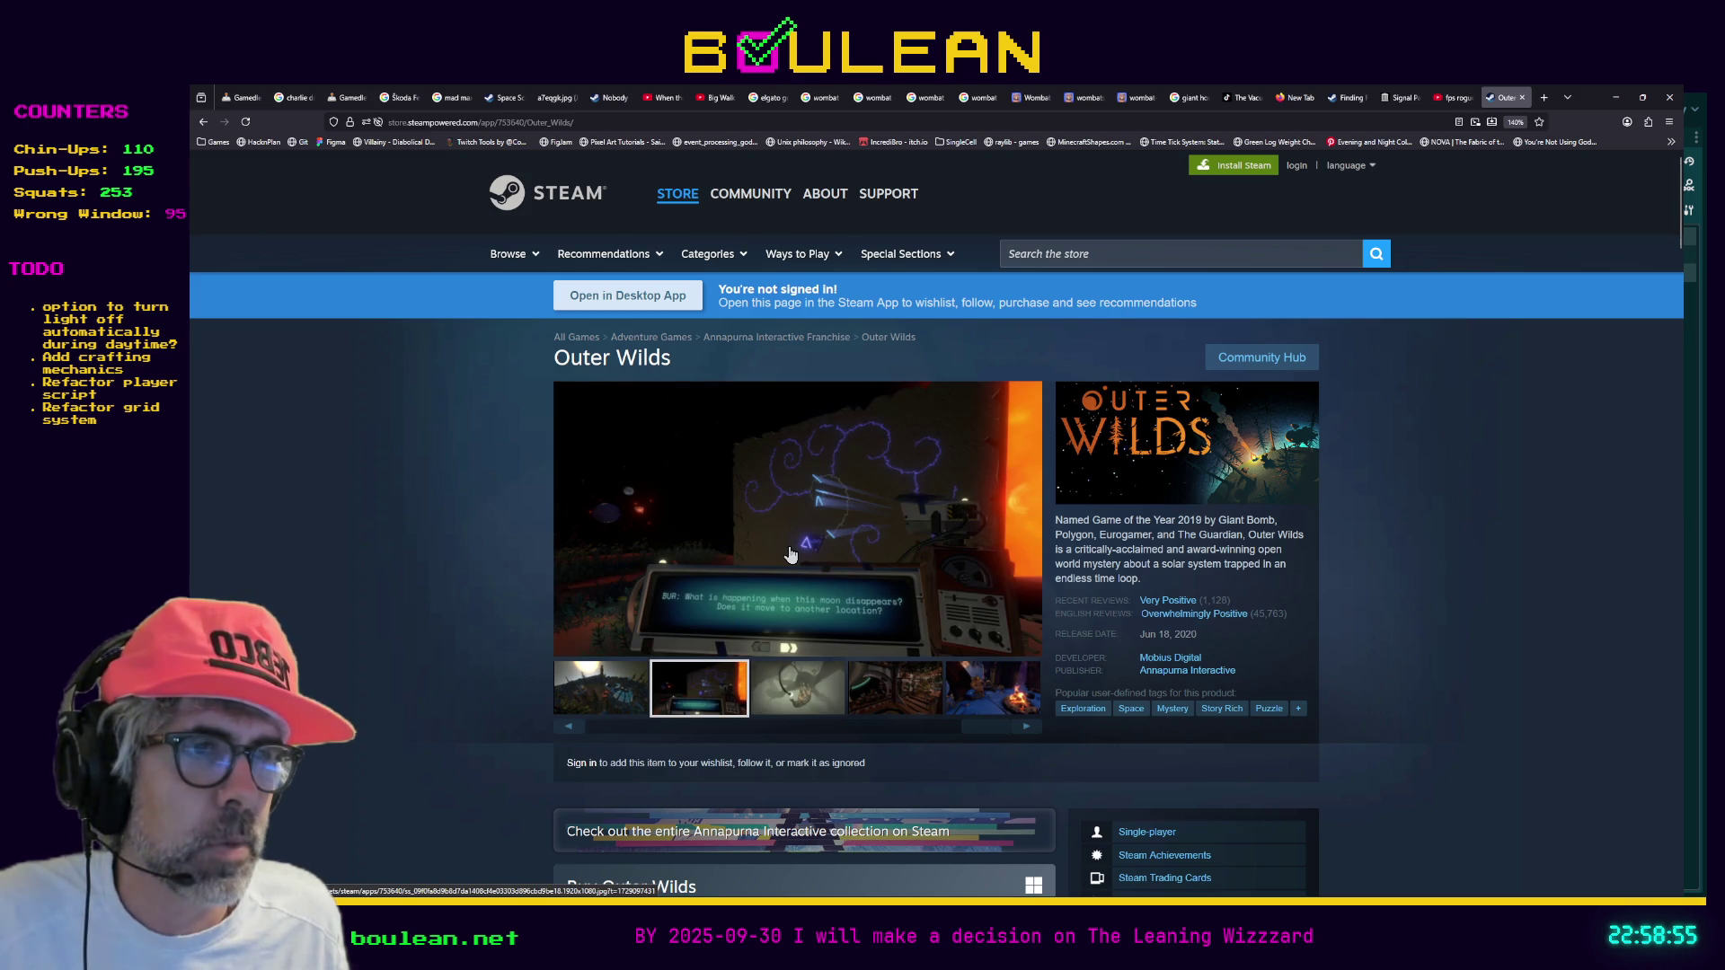
scroll(791, 554, "down", 2)
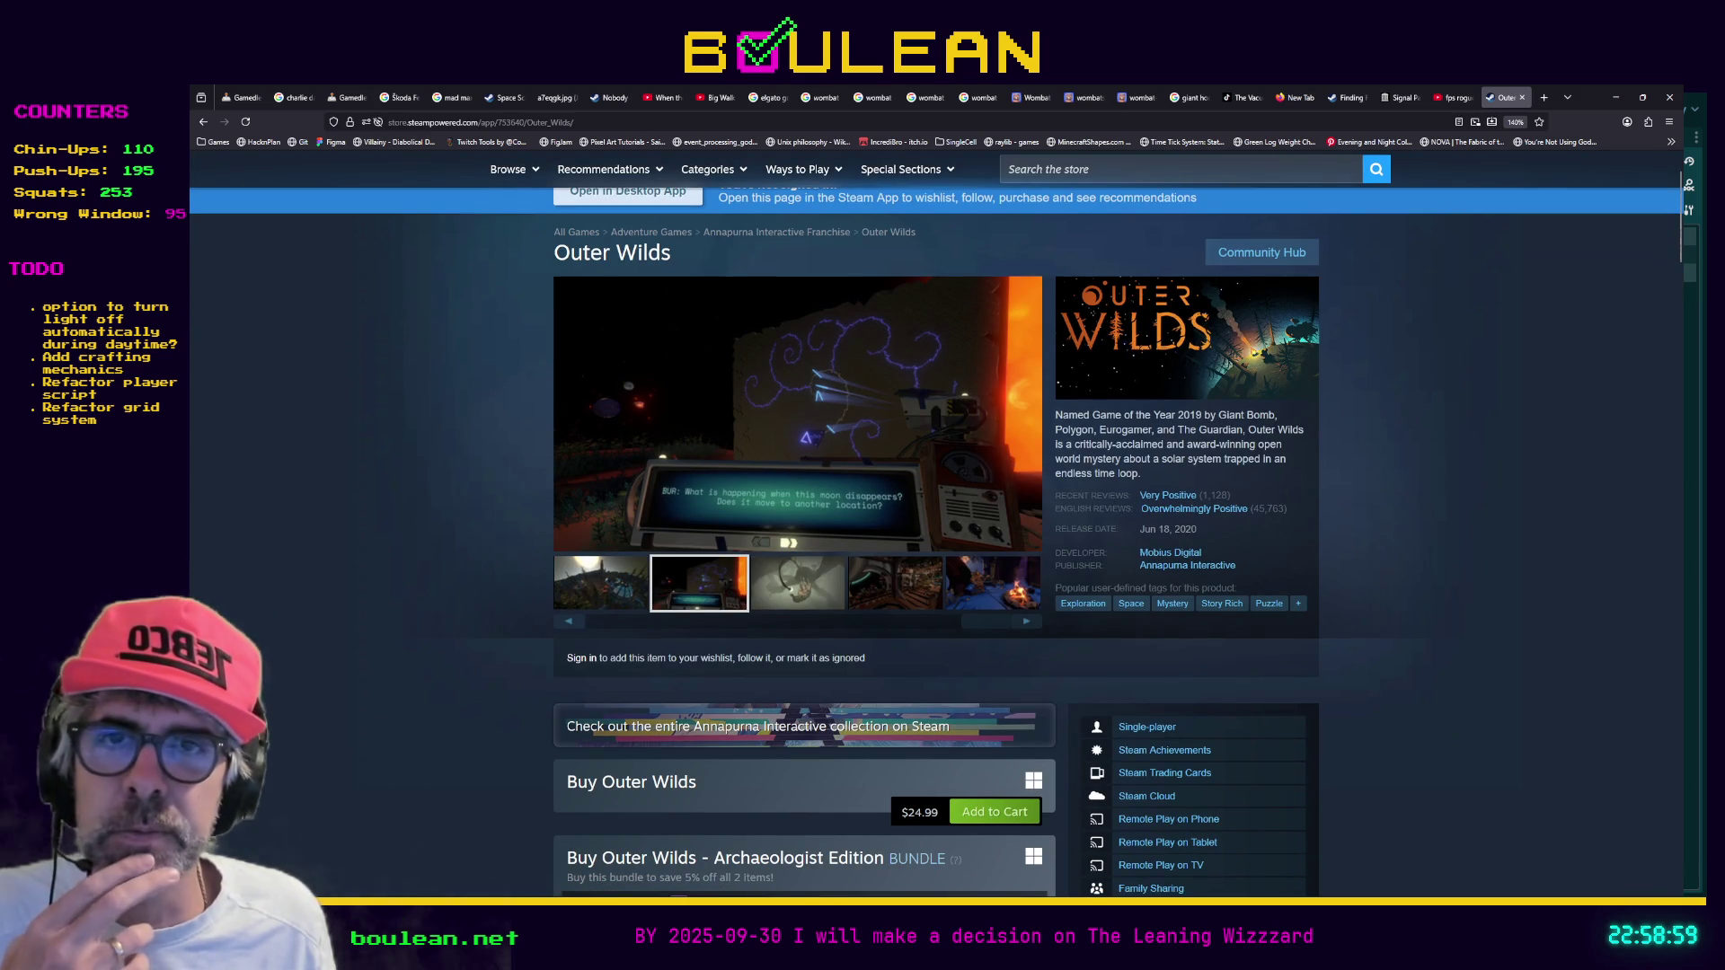
key("alt+Tab")
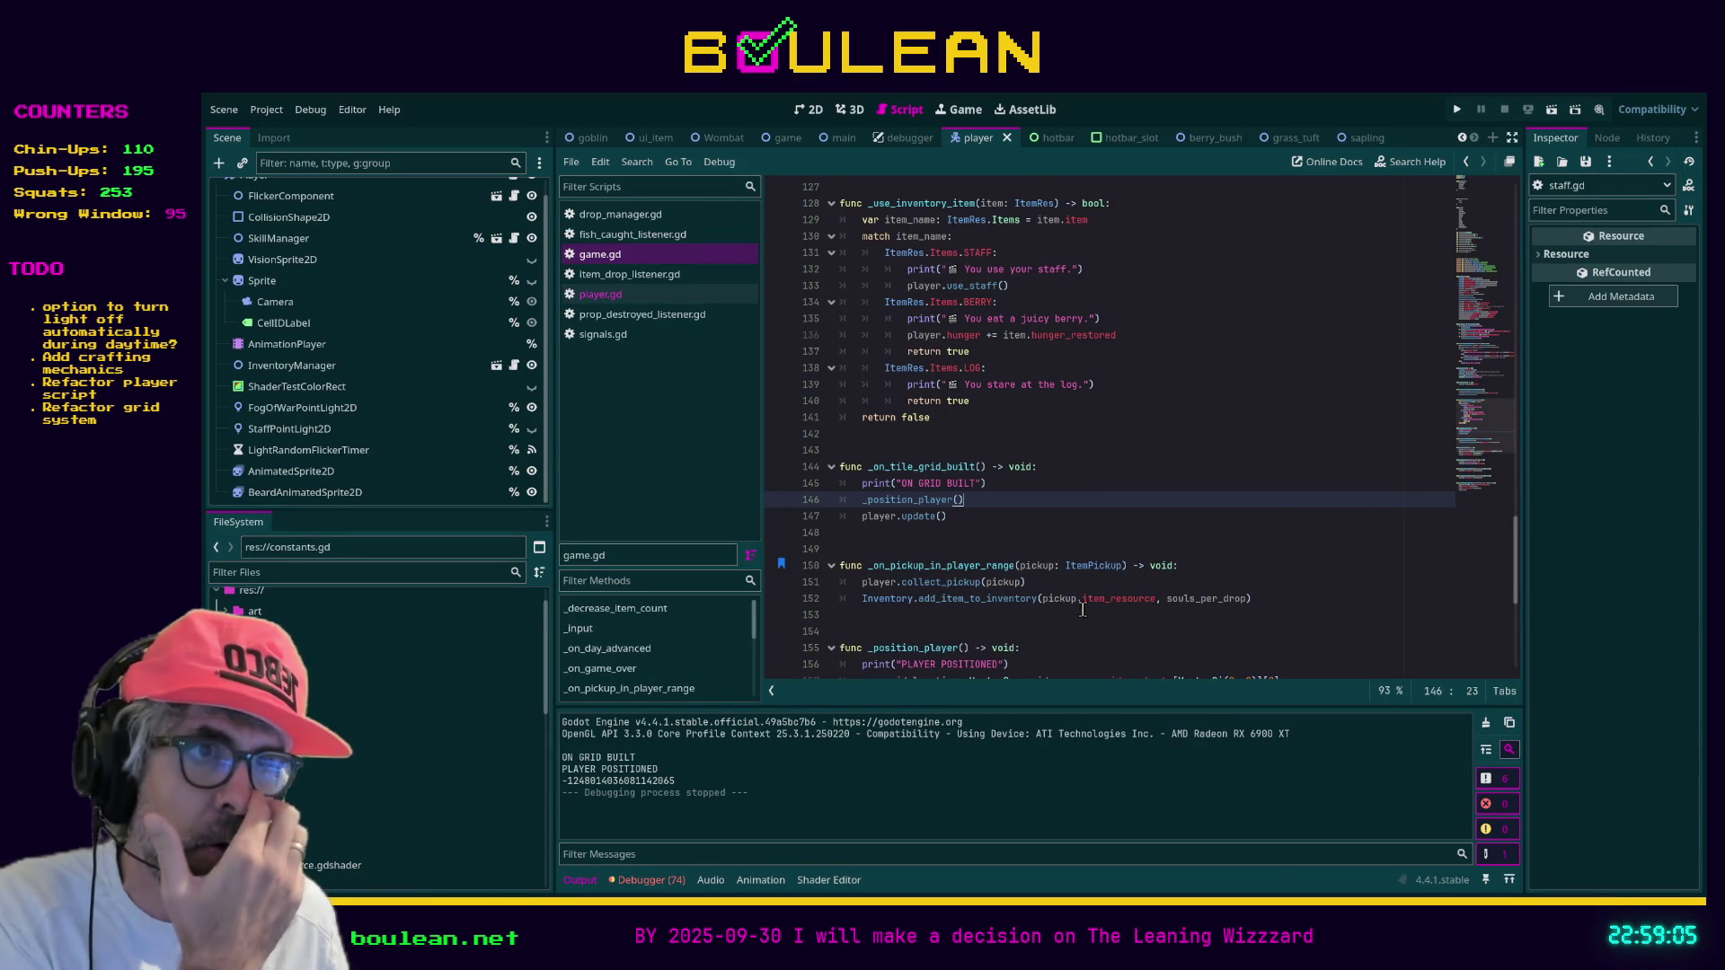
left_click(1077, 654)
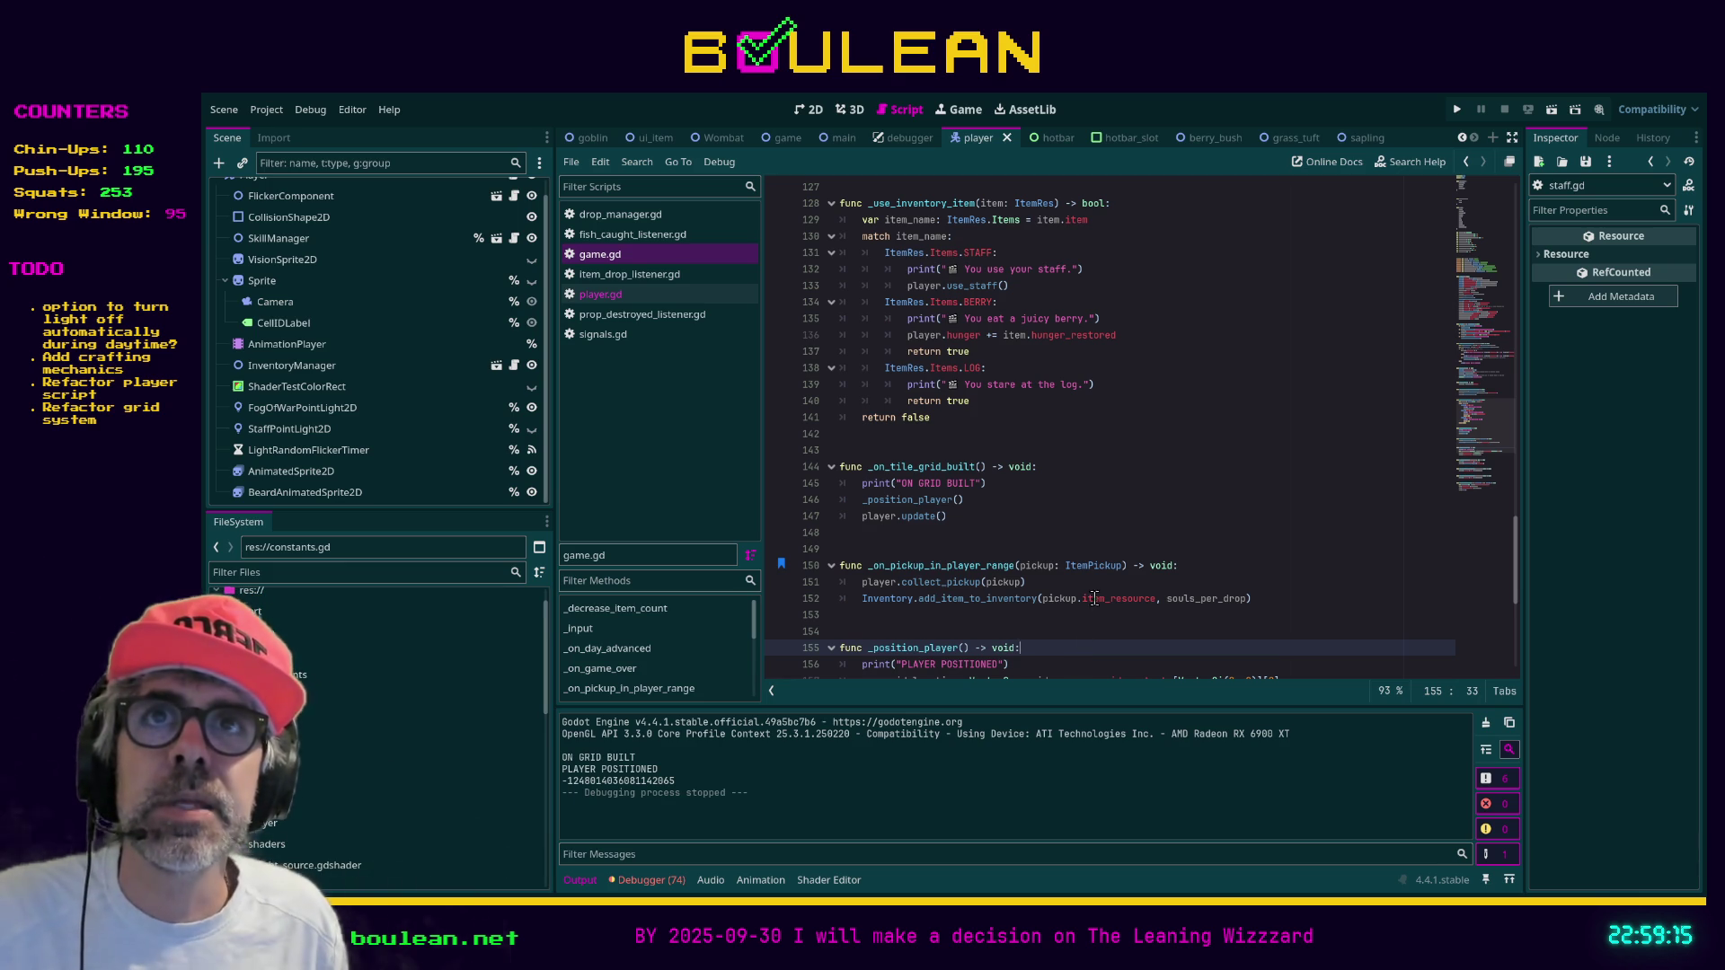
left_click(1031, 548)
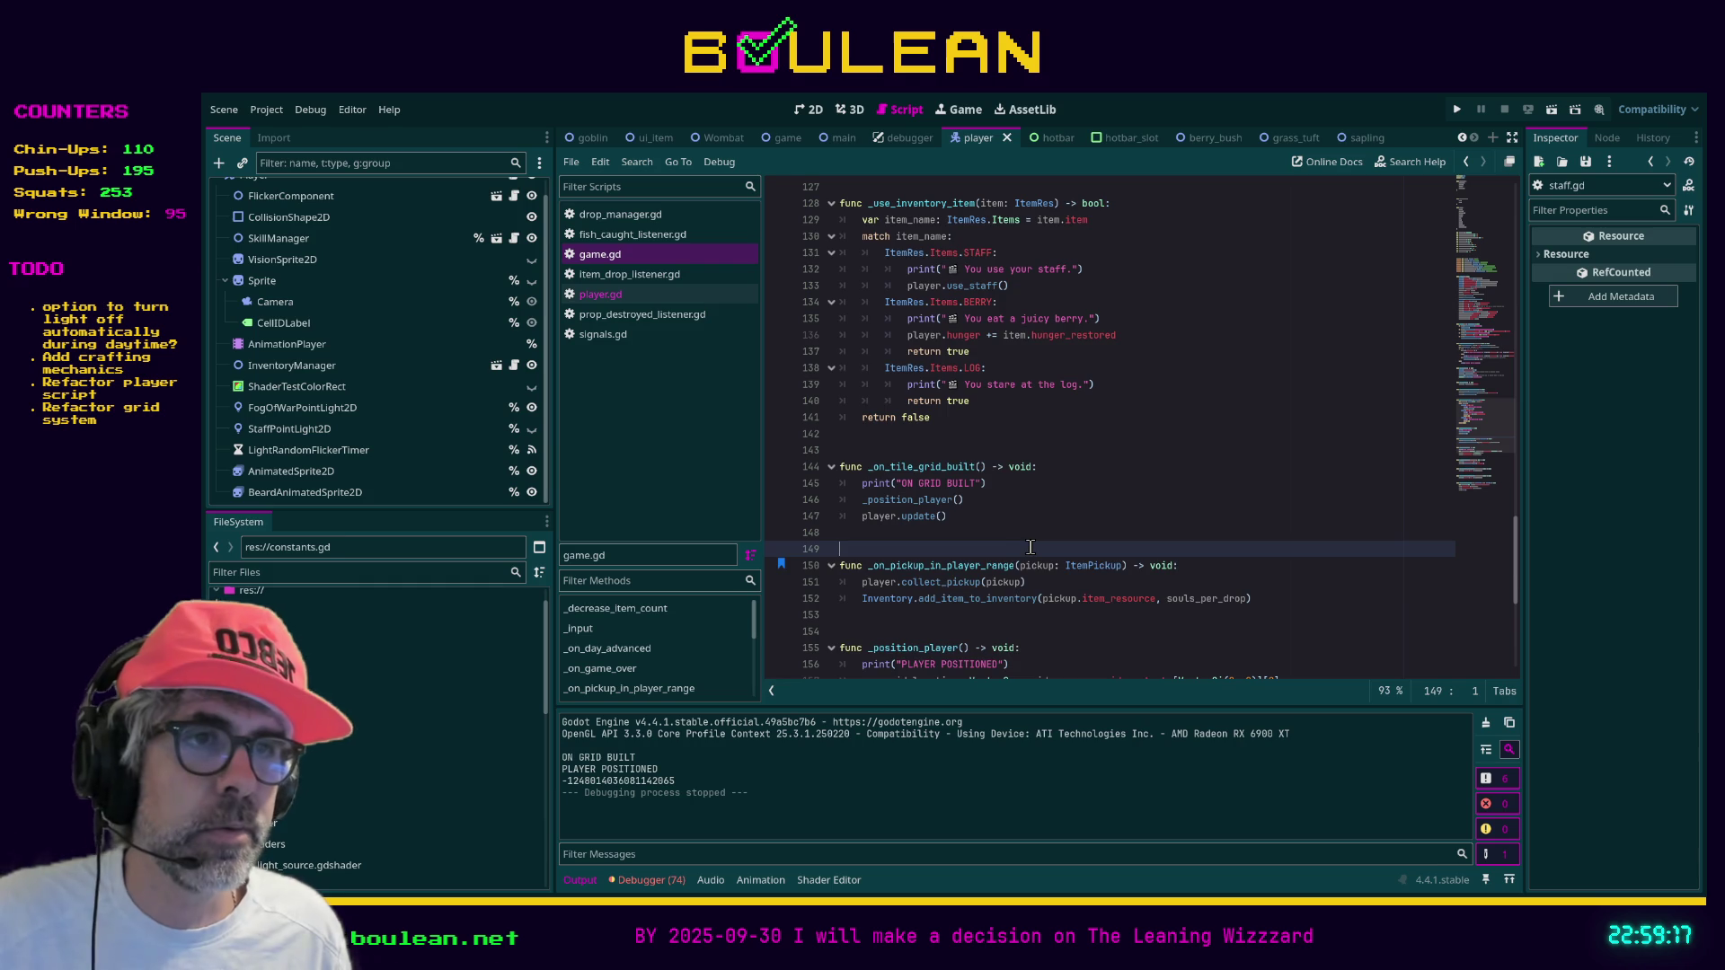
scroll(1031, 548, "up", 1)
scroll(1032, 547, "up", 1)
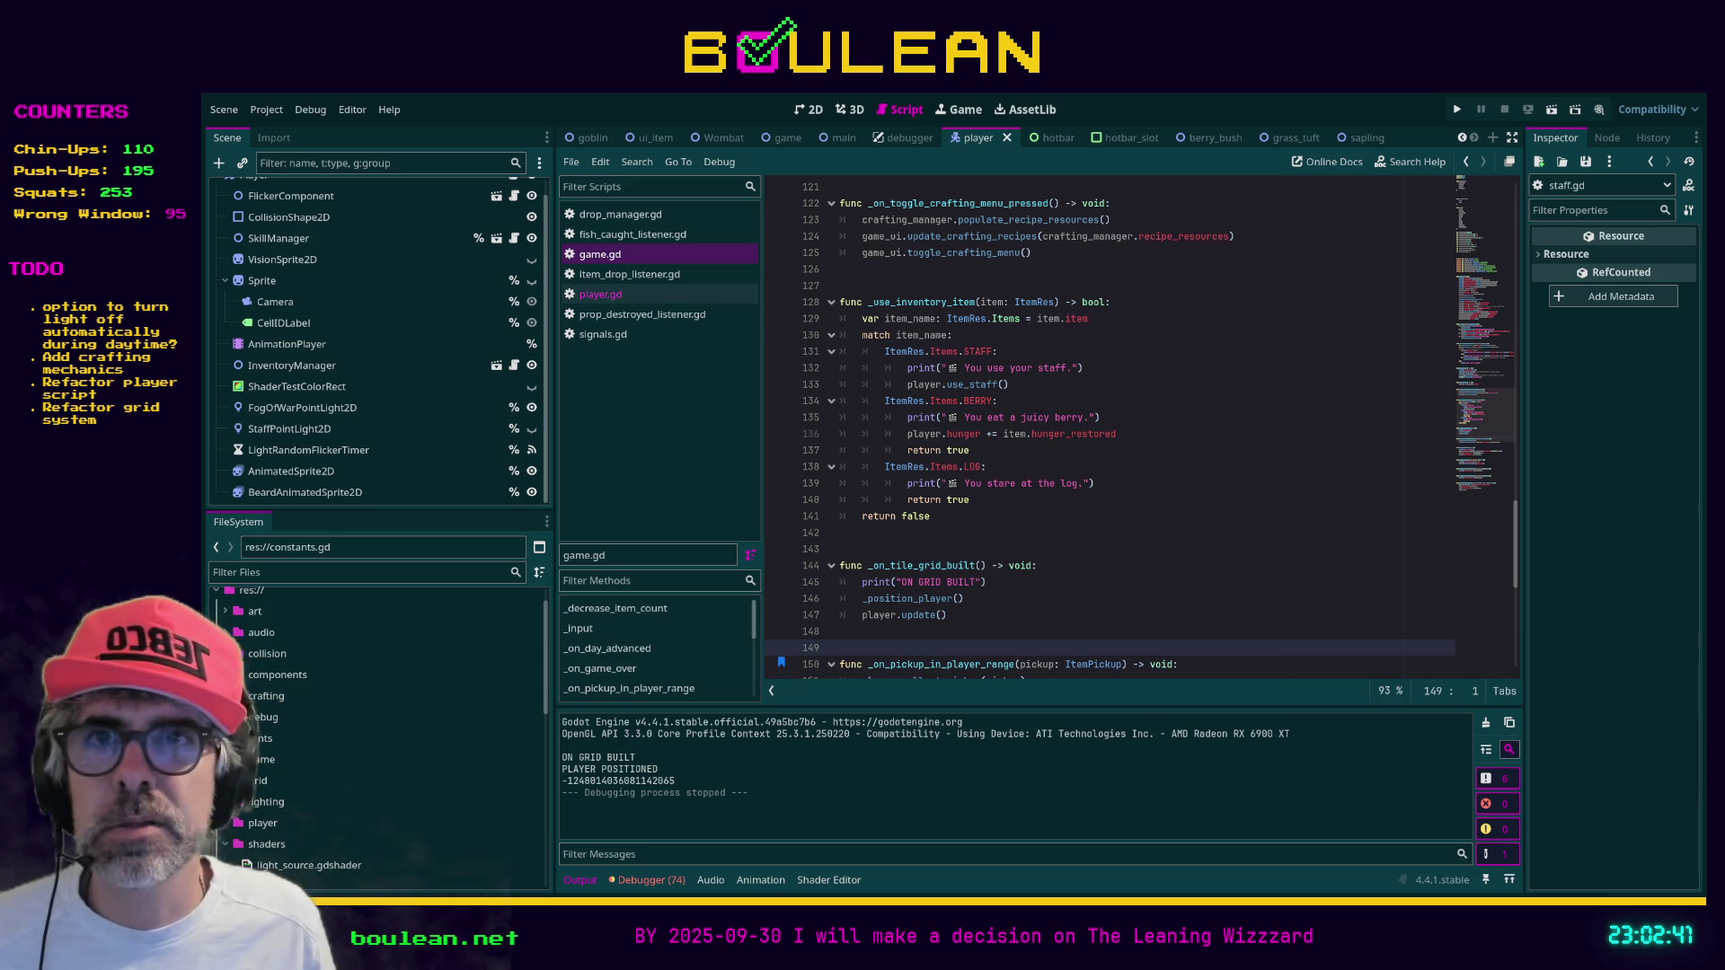
key("alt+Tab")
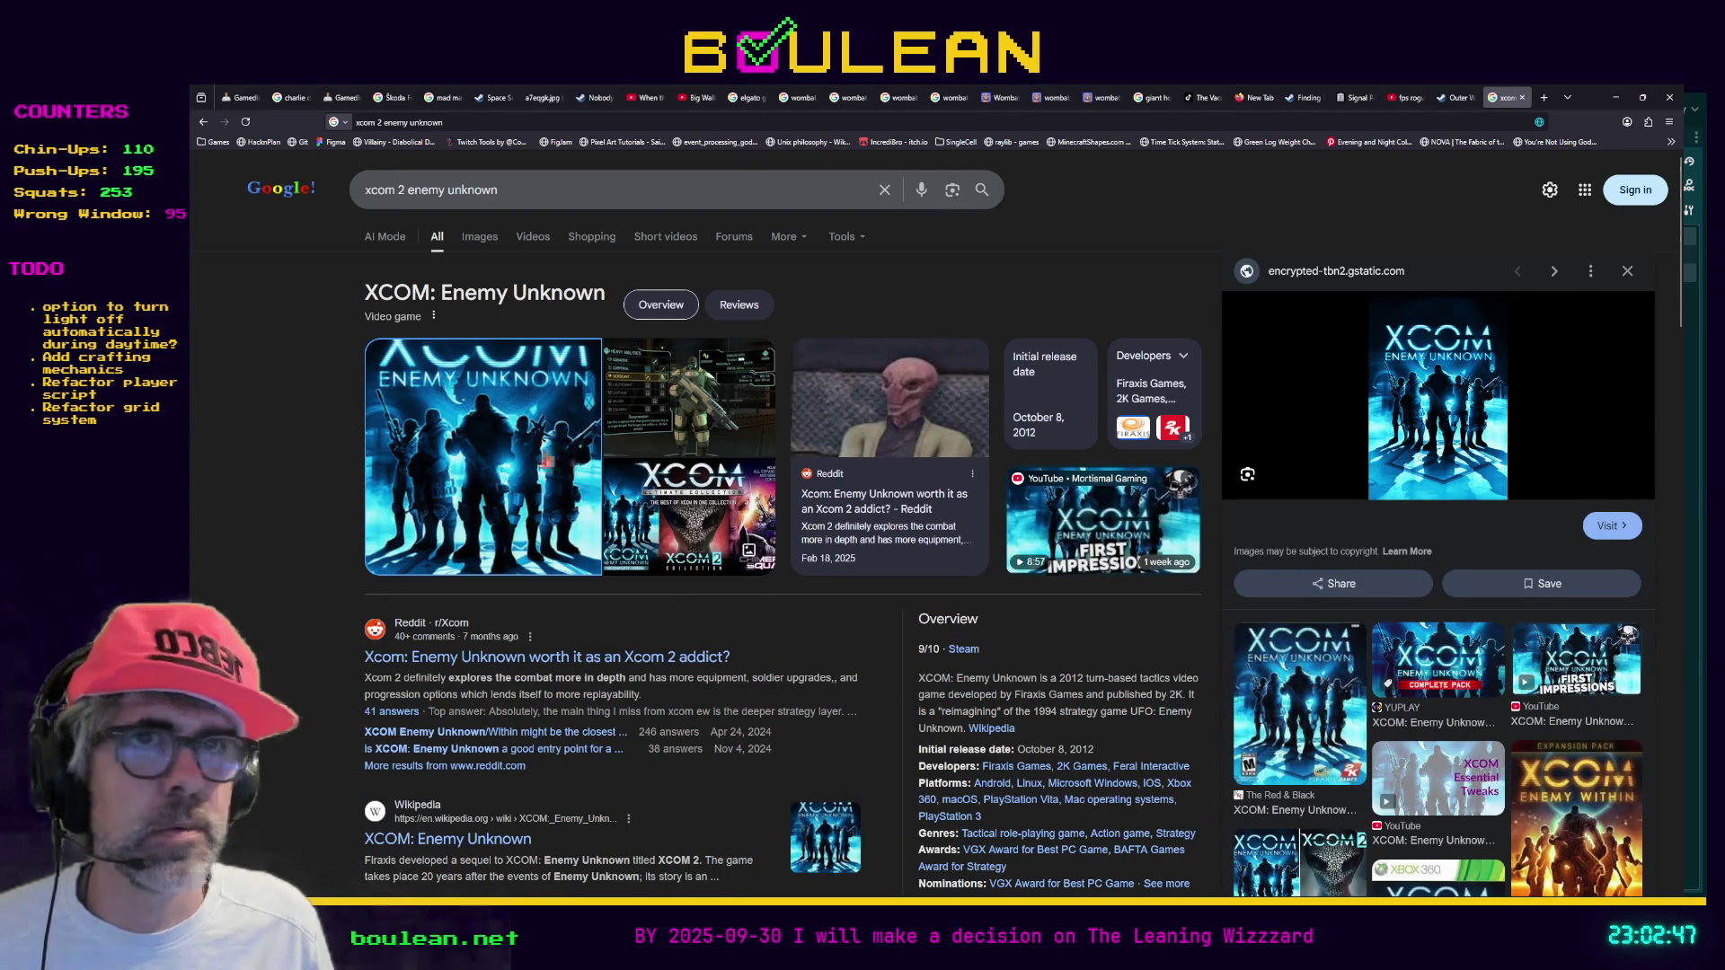
Open the XCOM: Enemy Unknown store page and view its third screenshot
scroll(358, 512, "down", 2)
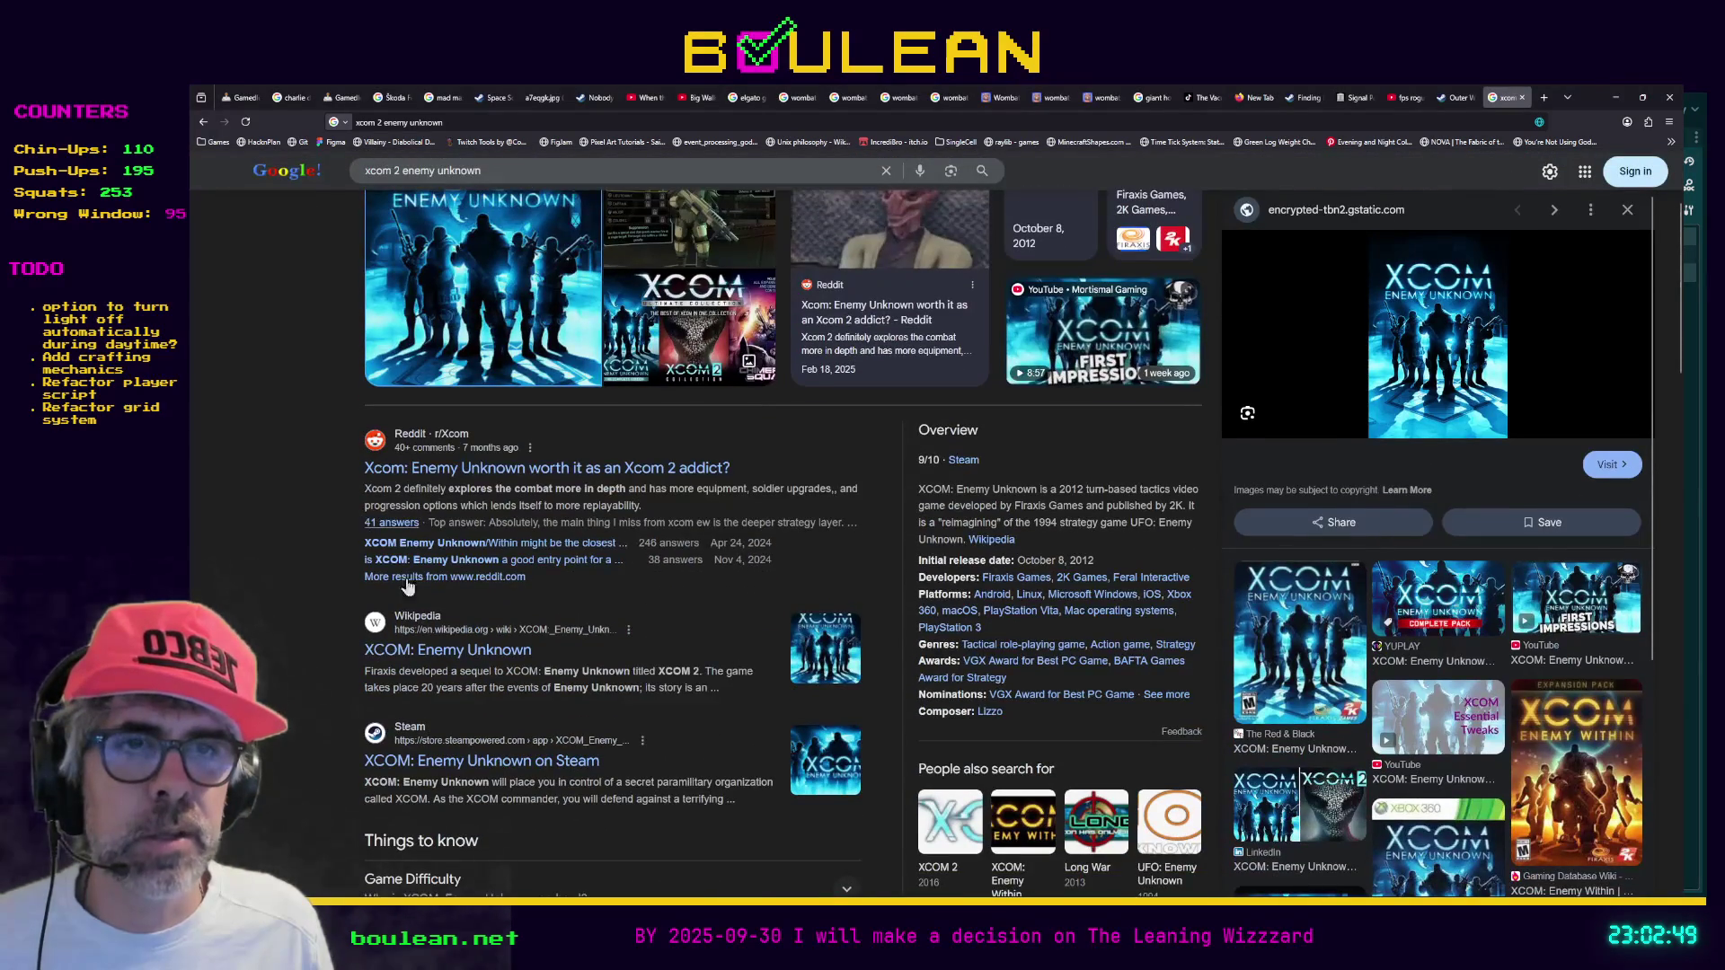
left_click(472, 761)
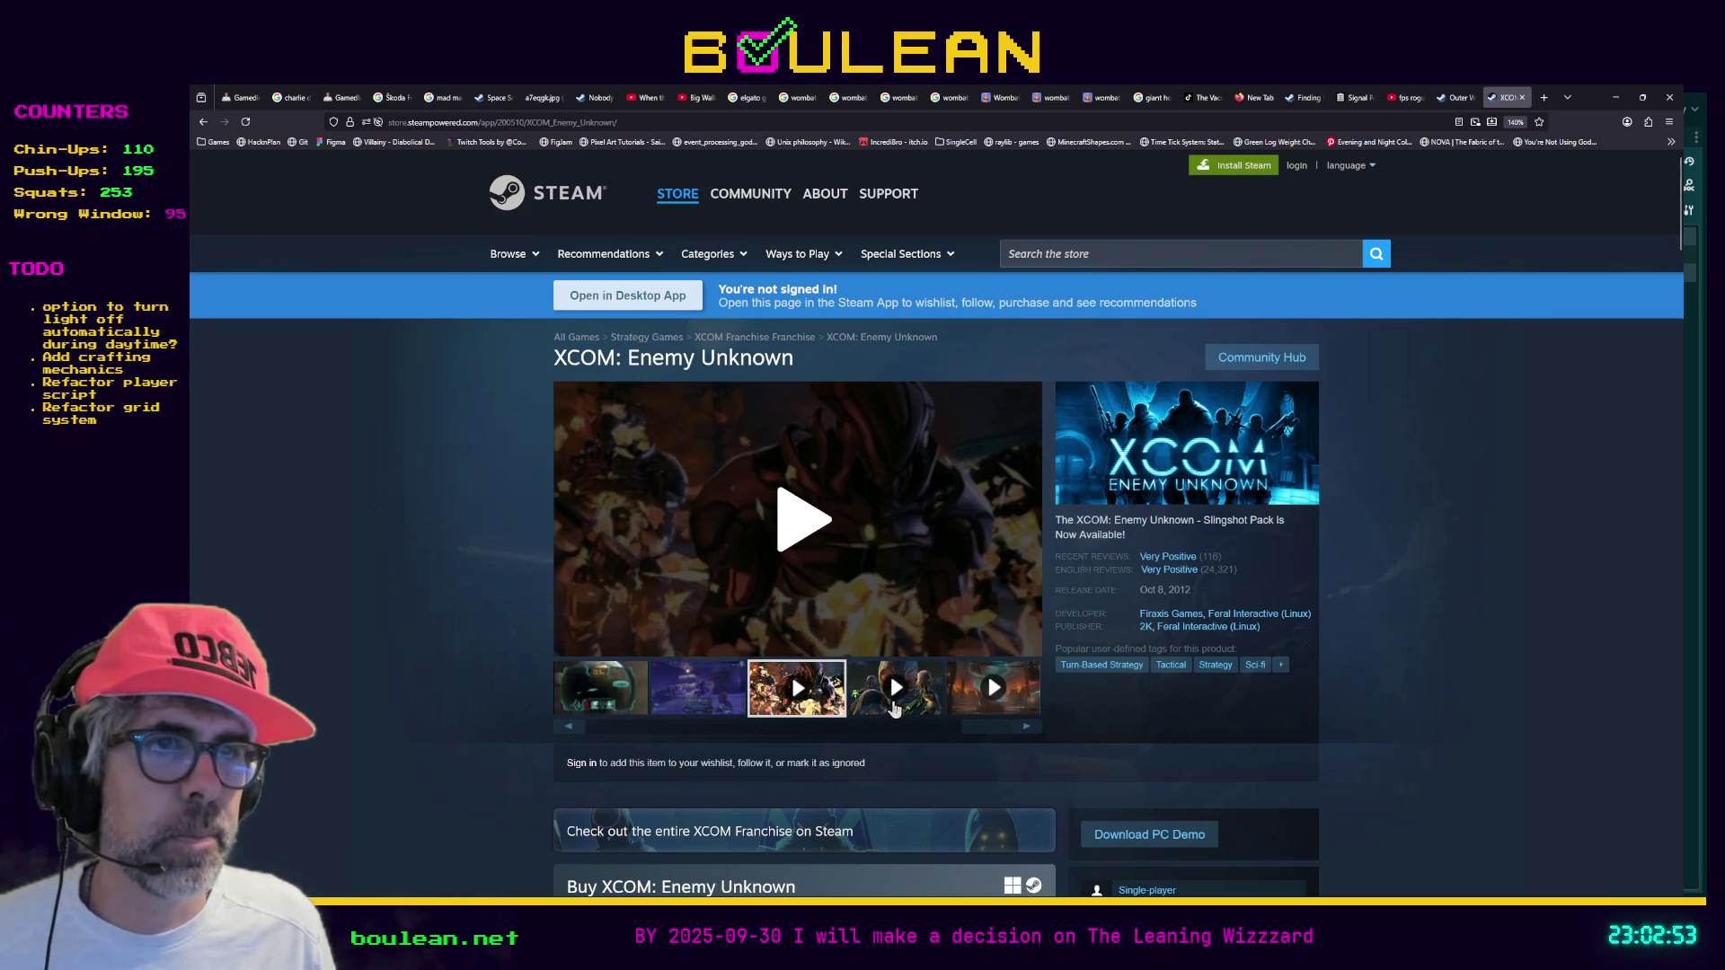
left_click(893, 729)
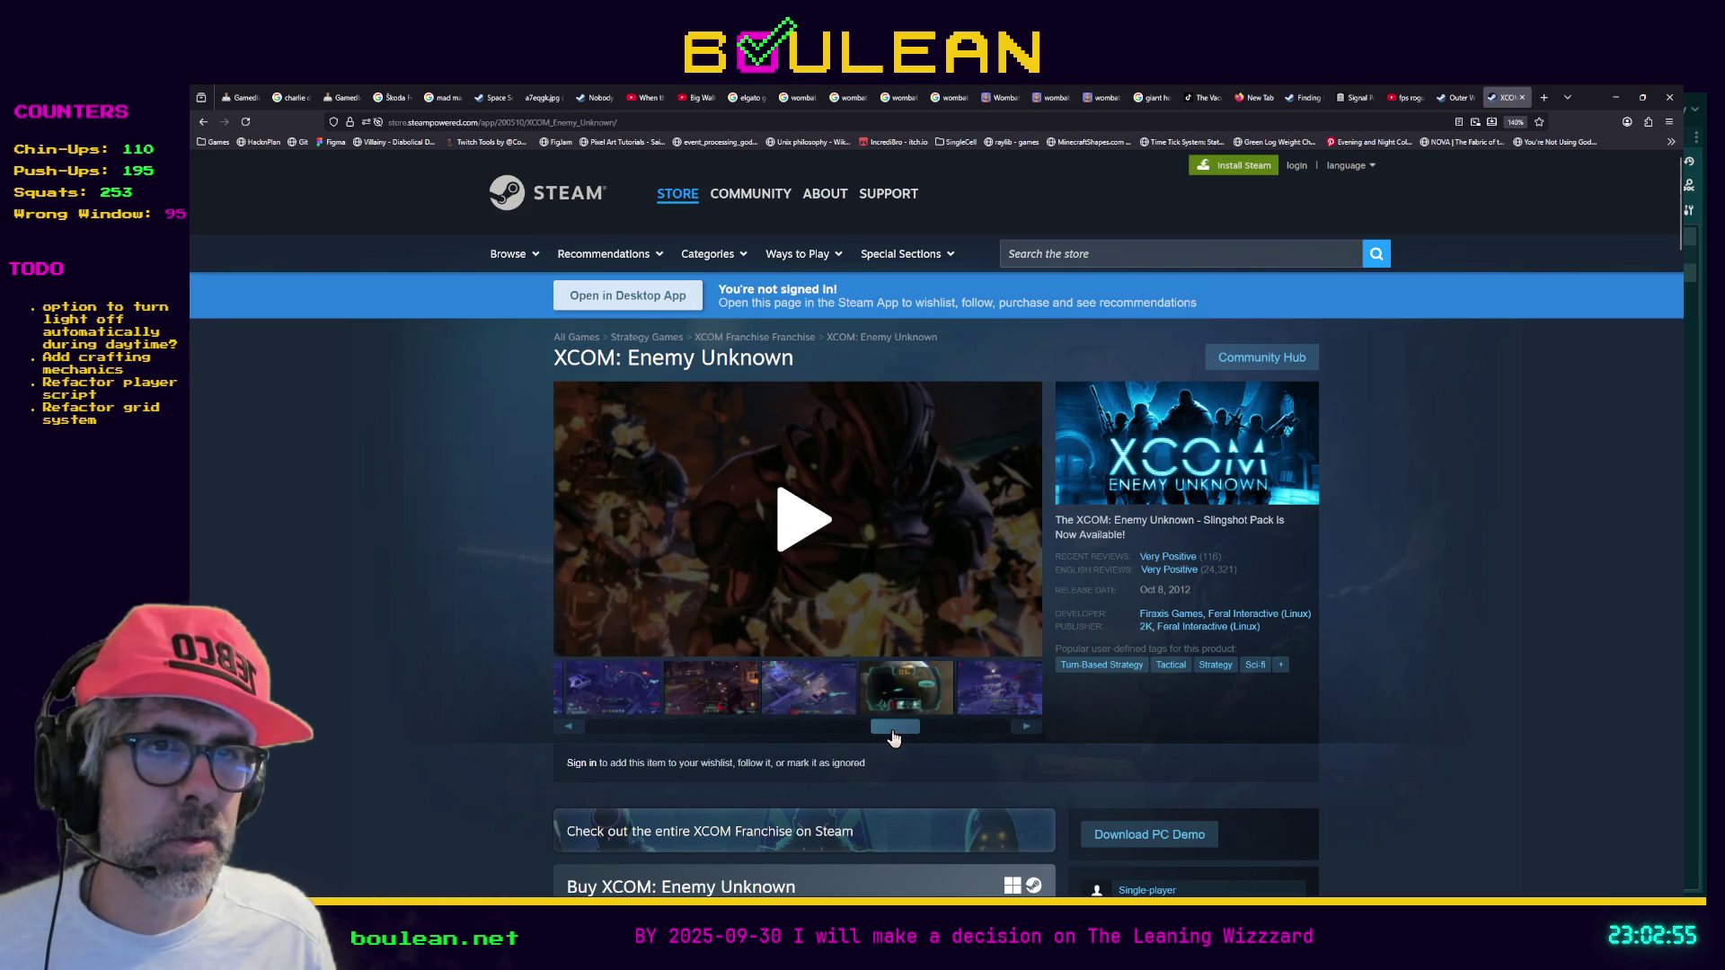
left_click(822, 706)
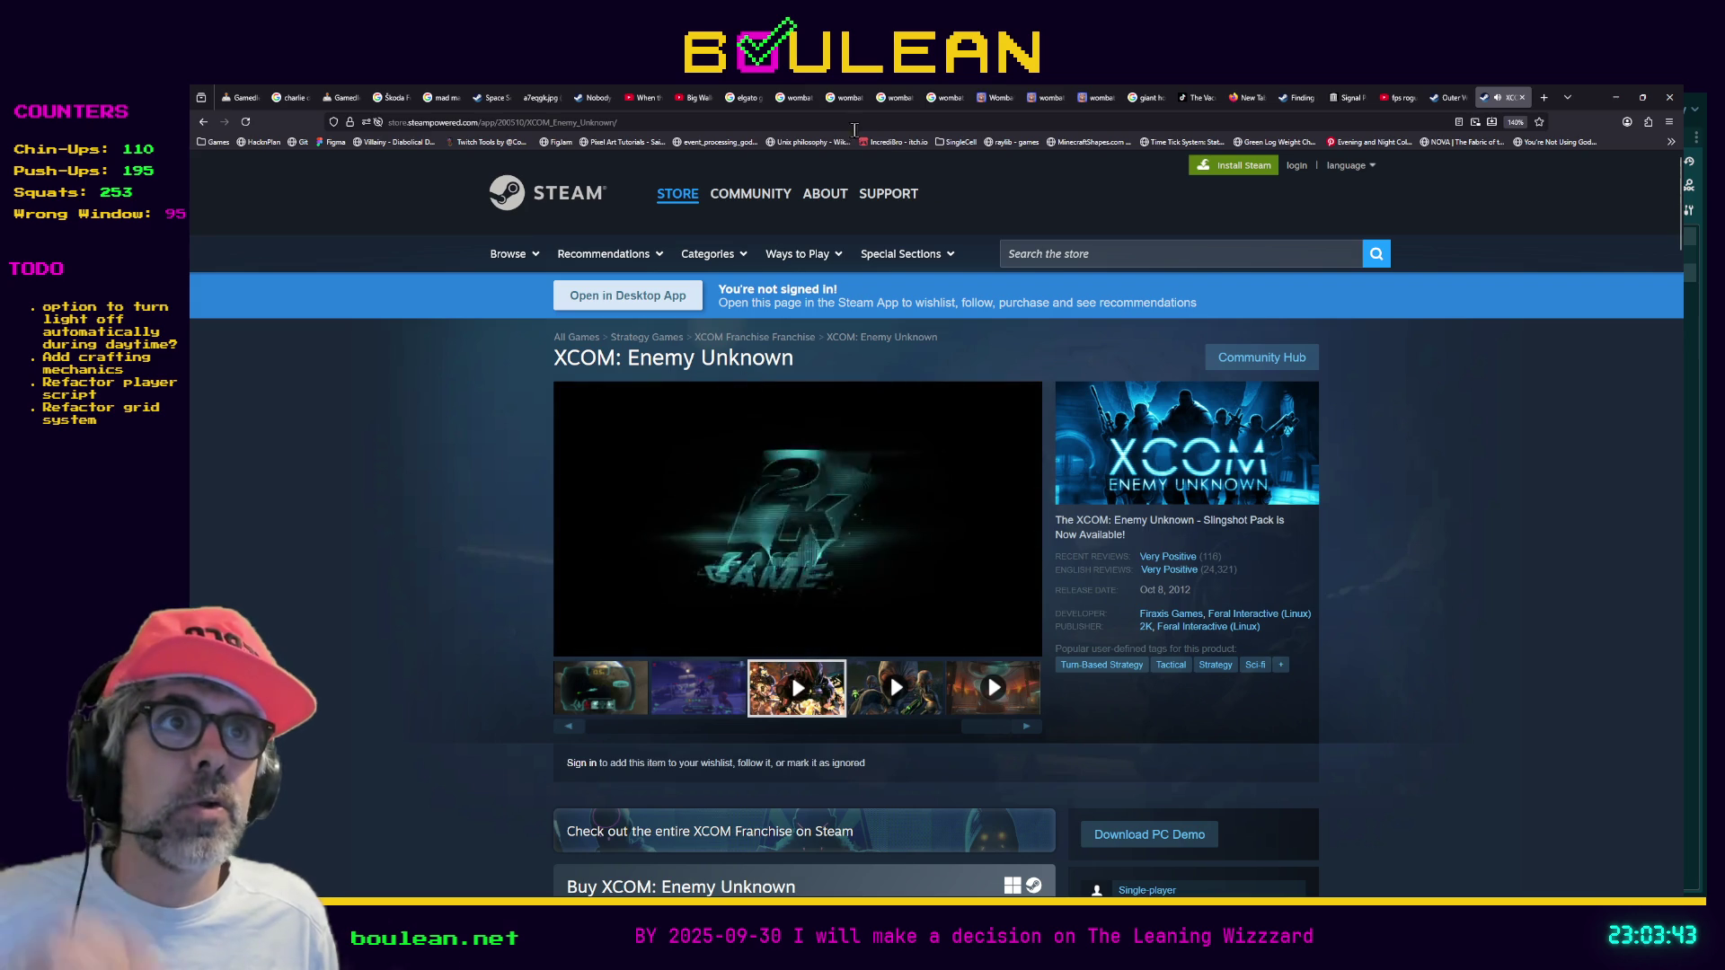
Search the web for 'xcom ufo defense' from the address bar
left_click(834, 122)
type("xcom ")
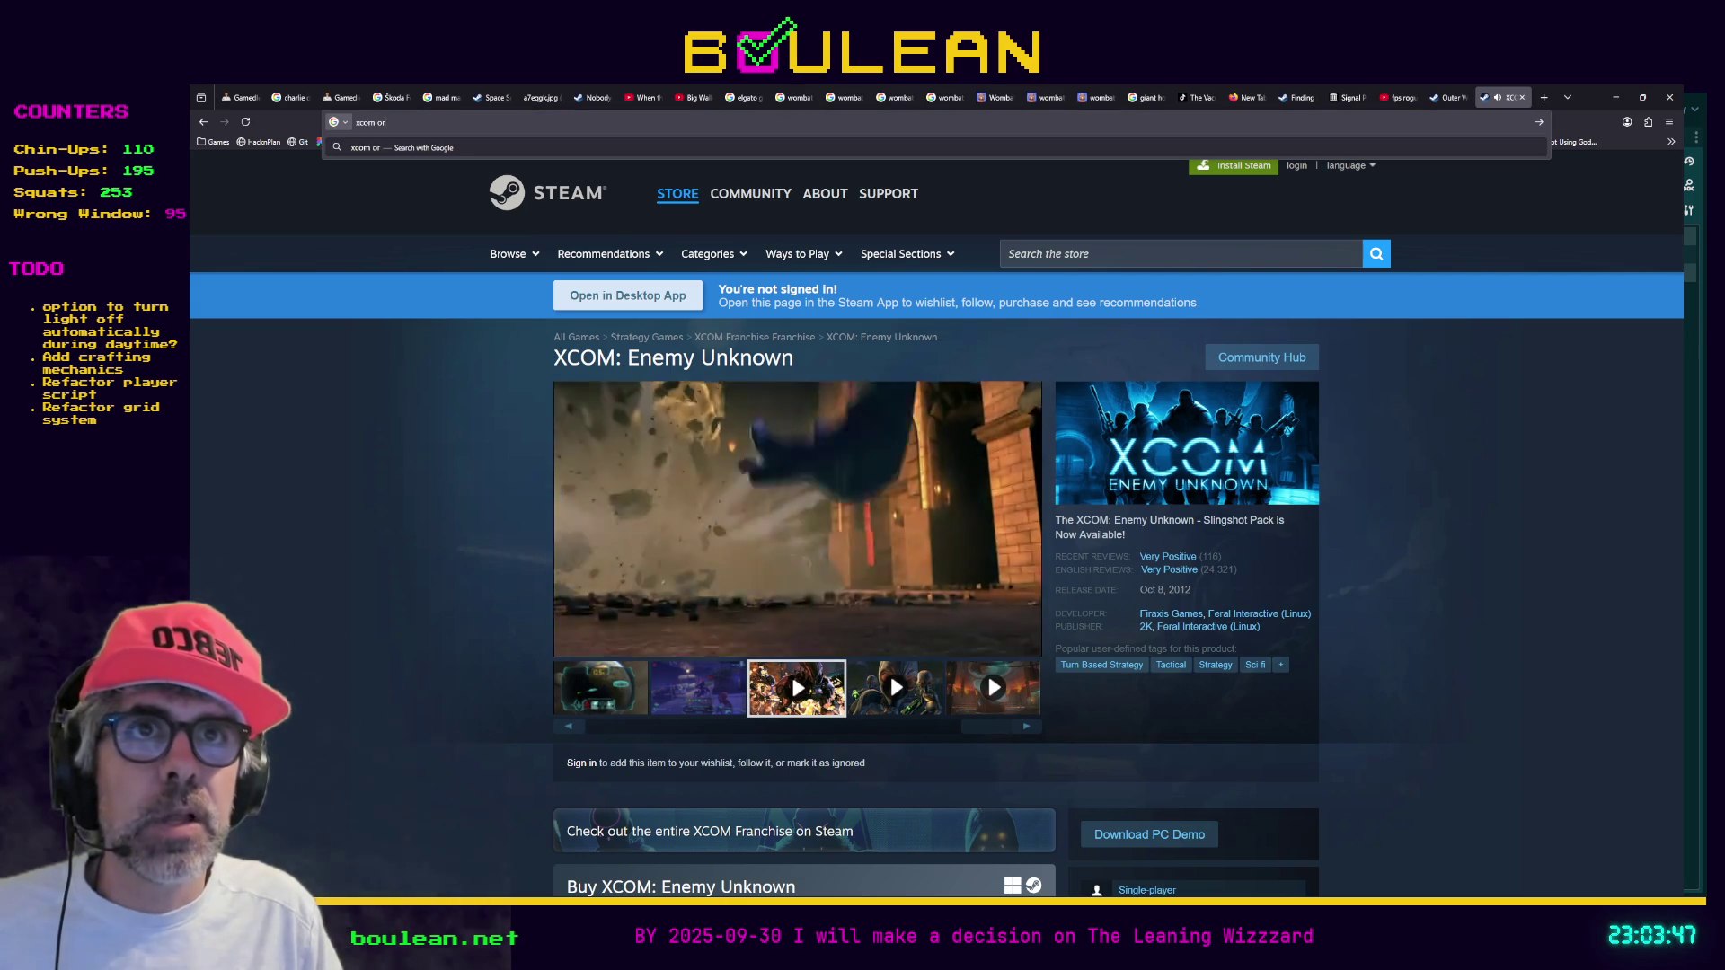
type("ufo defense")
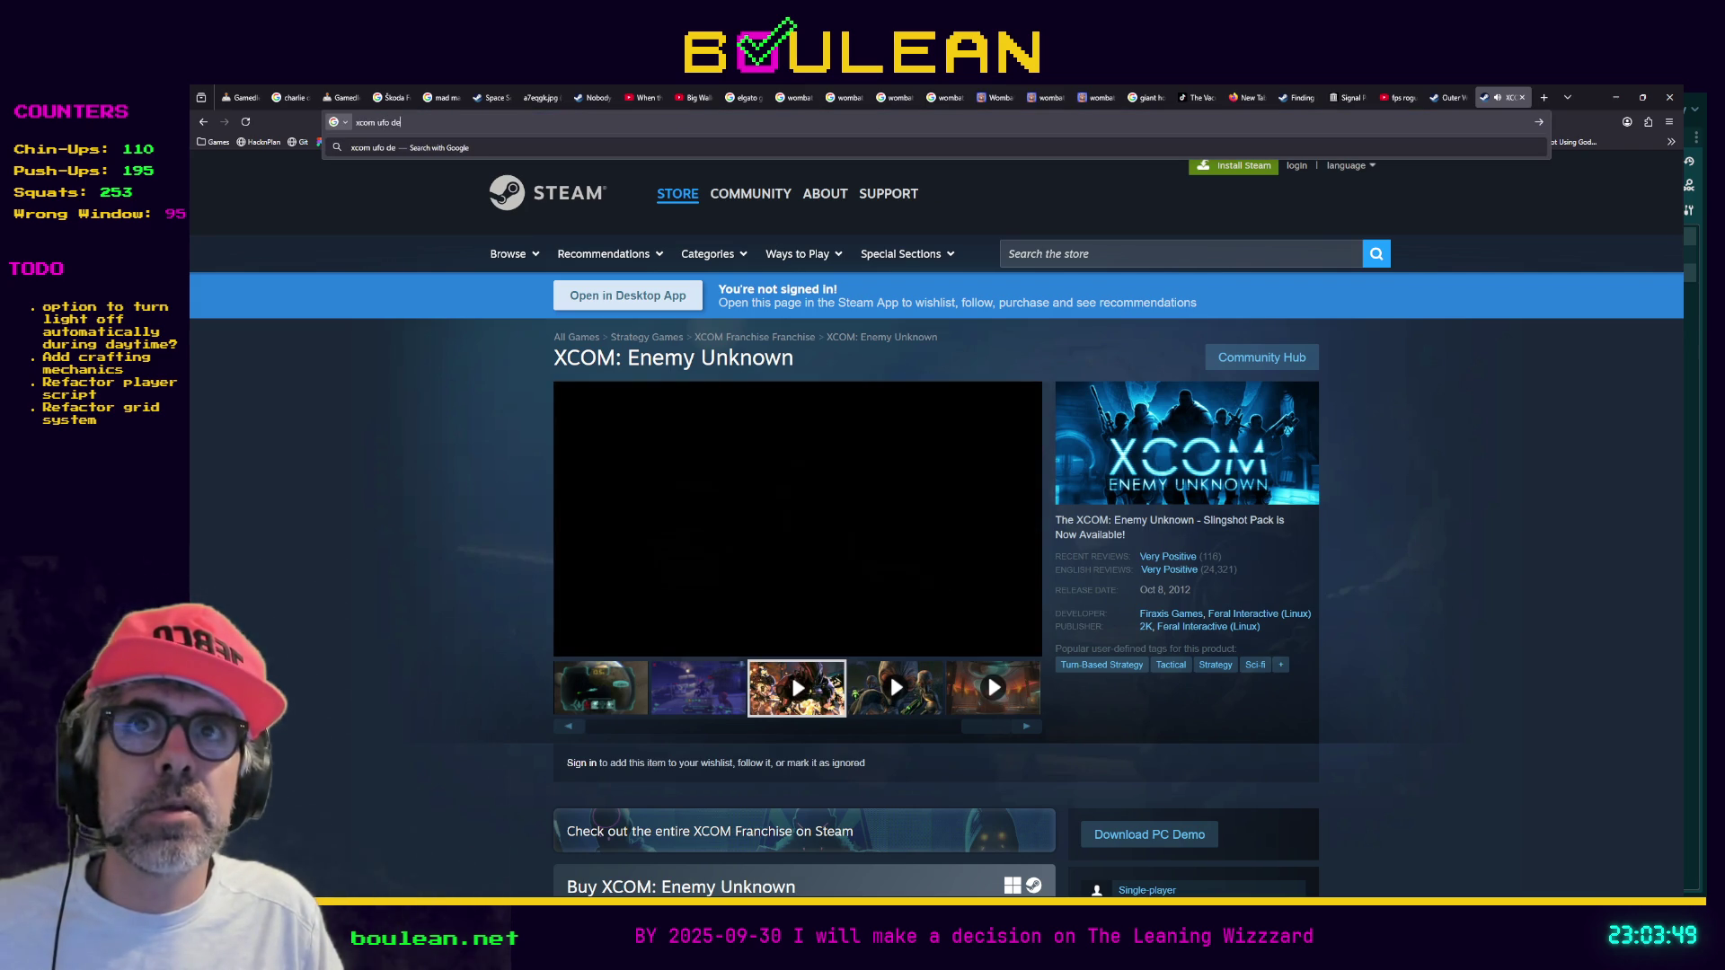
key("Return")
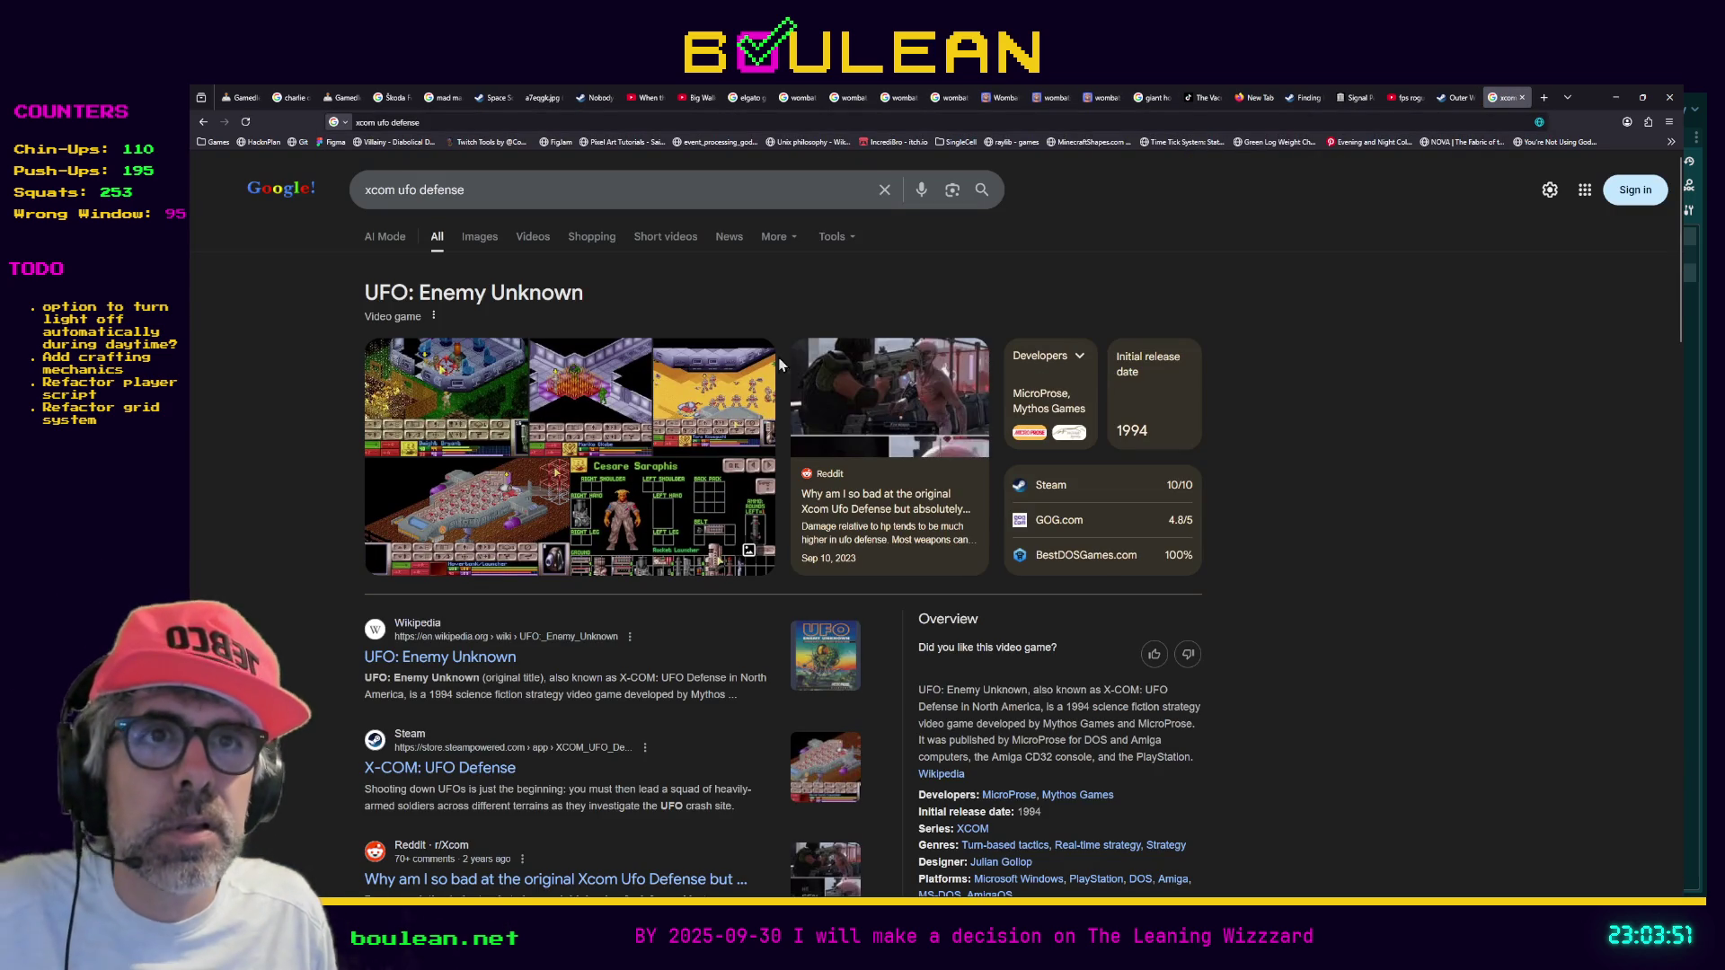
Preview the first result image and open the YouTube video 'Why XCOM: UFO Defense Is My Favorite Game Of All-Time'
left_click(440, 401)
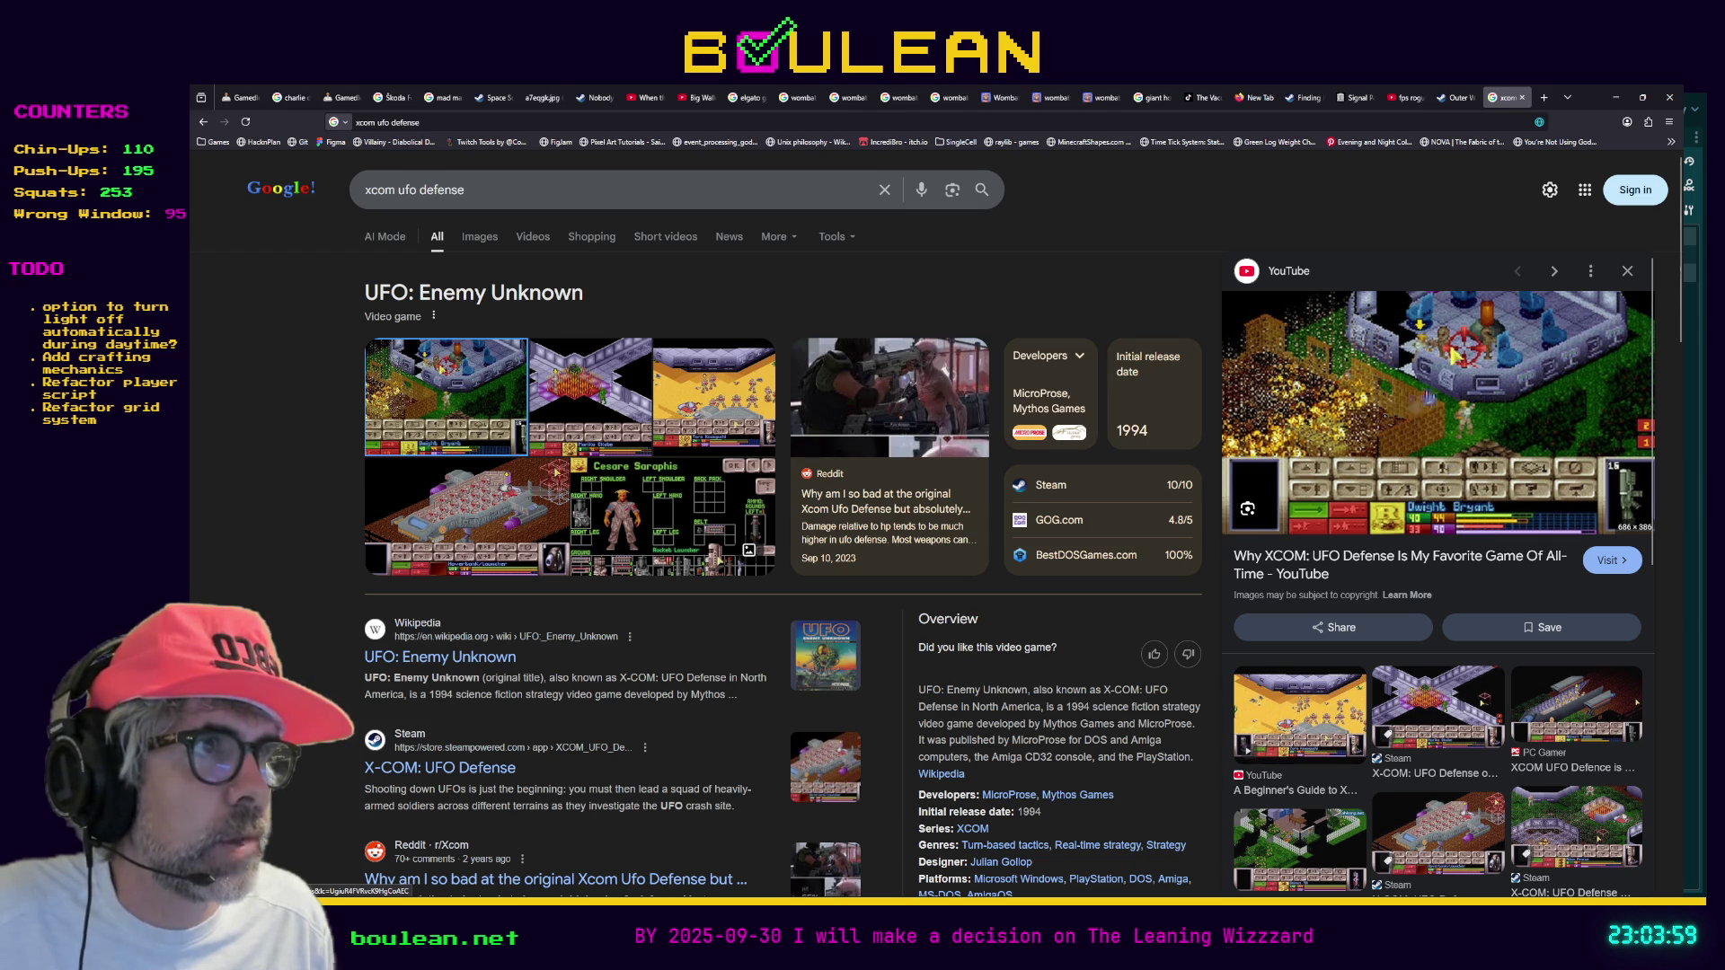
left_click(1390, 413)
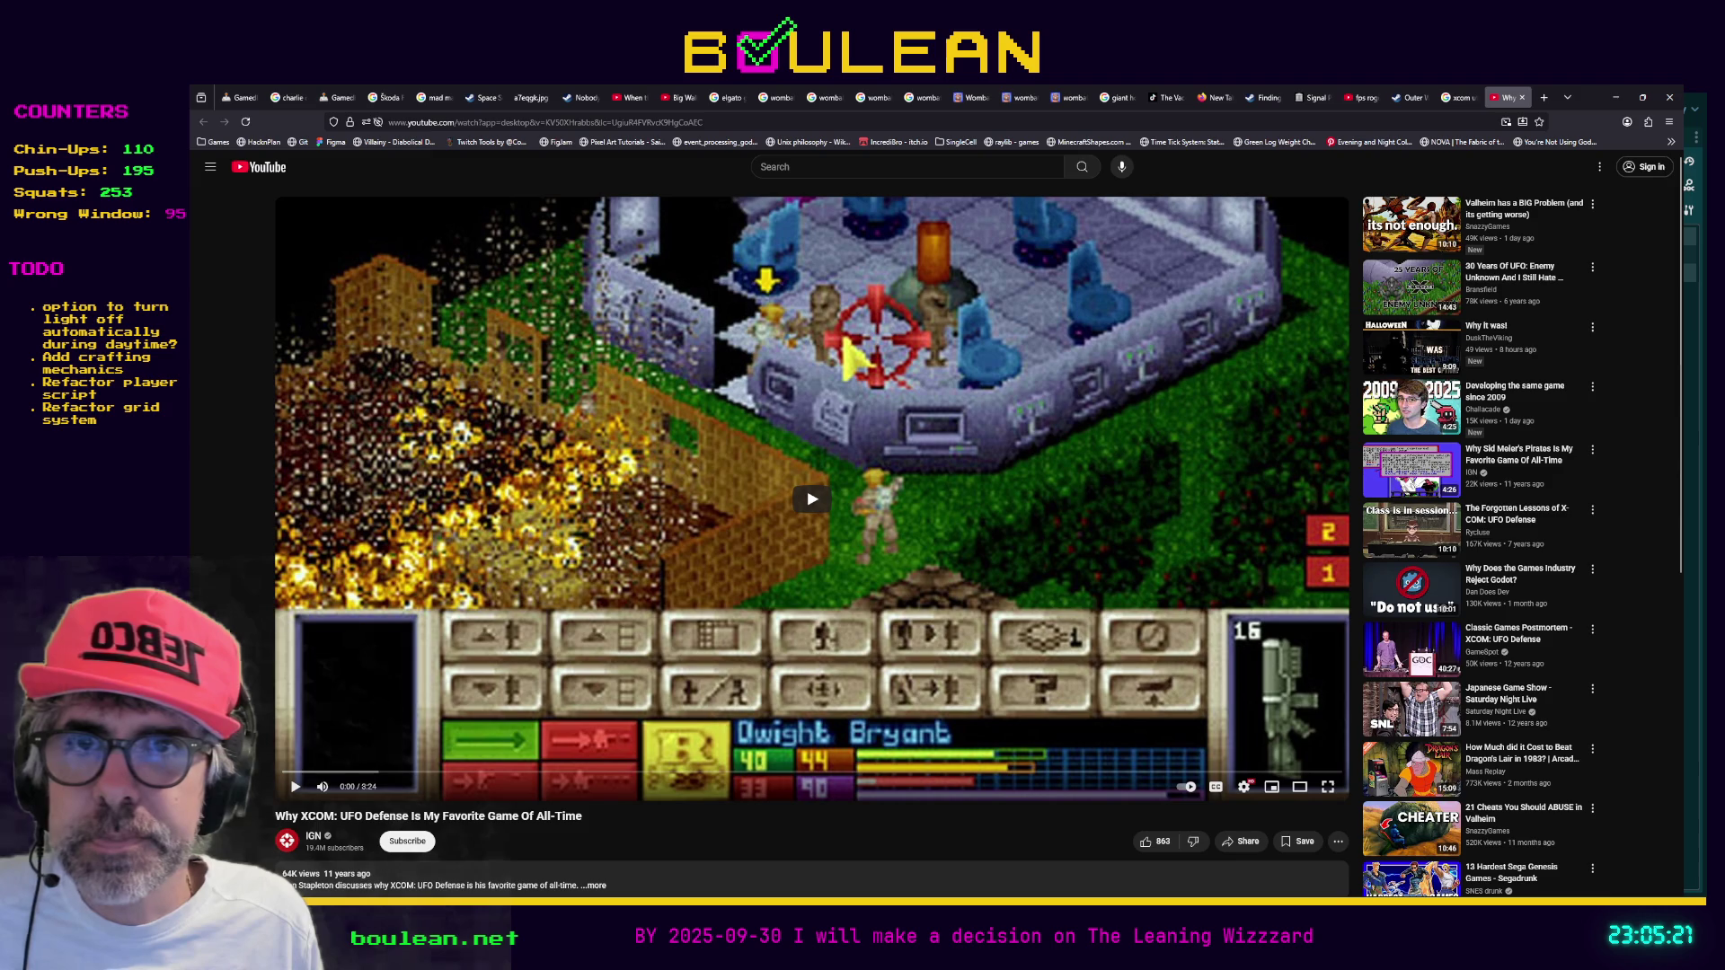
Switch back to the Godot editor showing game.gd
key("alt+Tab")
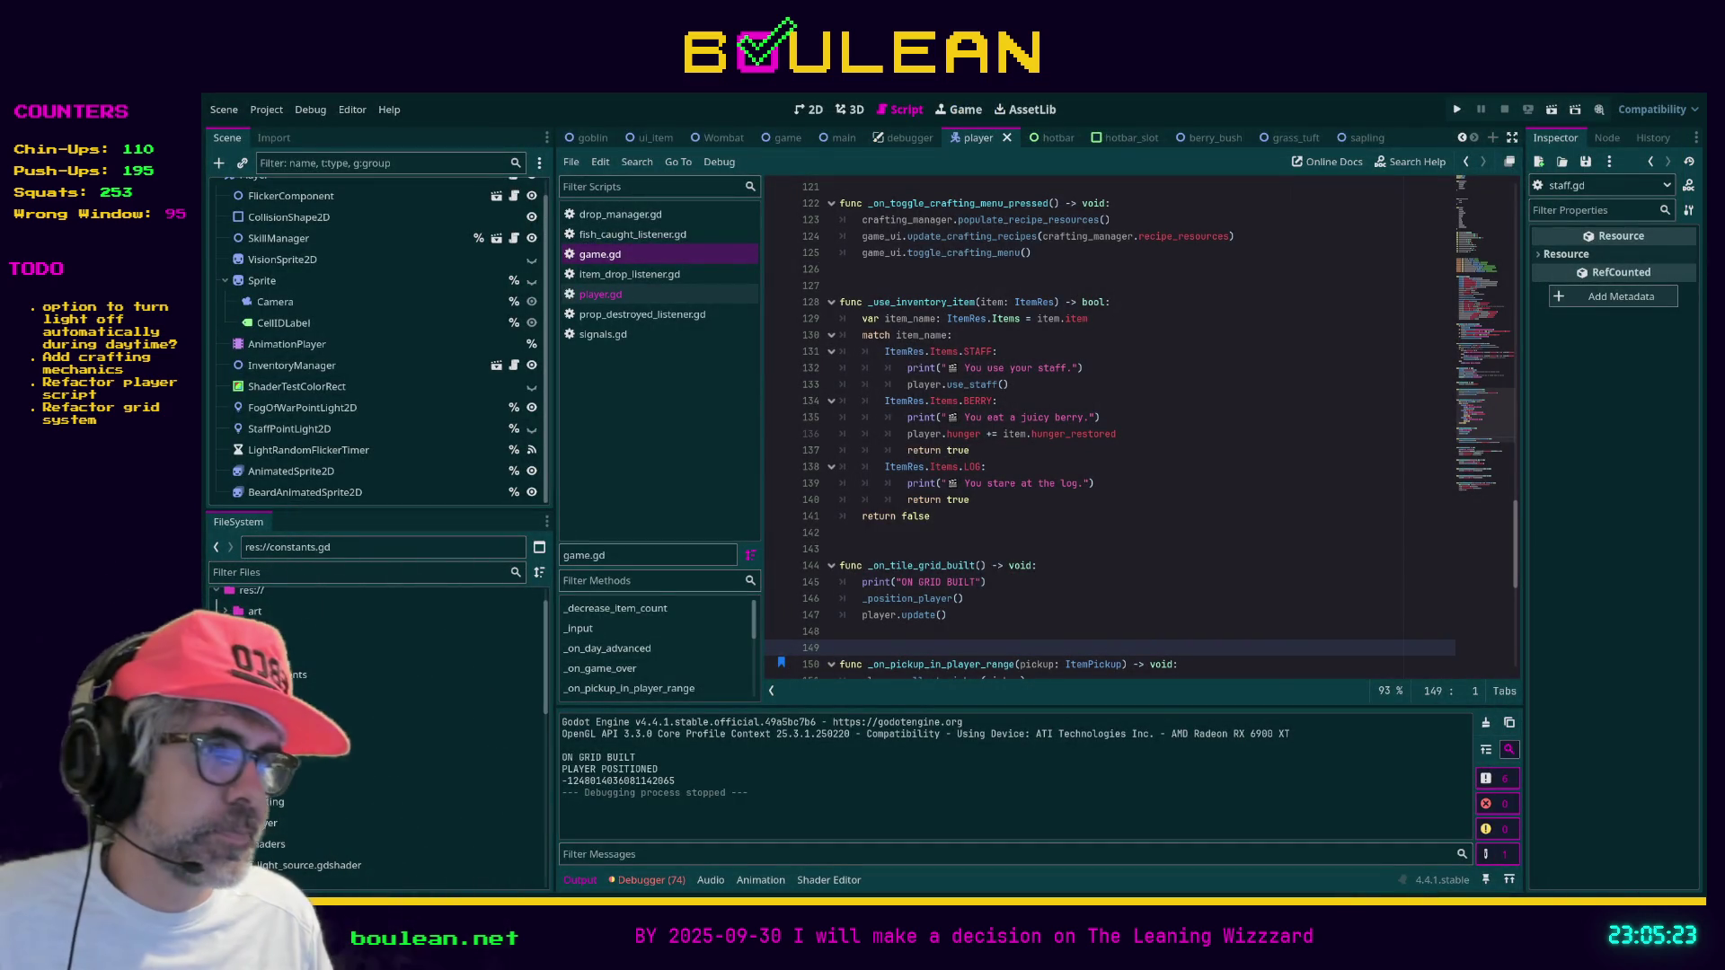
Delete the 'ON GRID BUILT' print line from _on_tile_grid_built and run the game with F5
left_click(1163, 589)
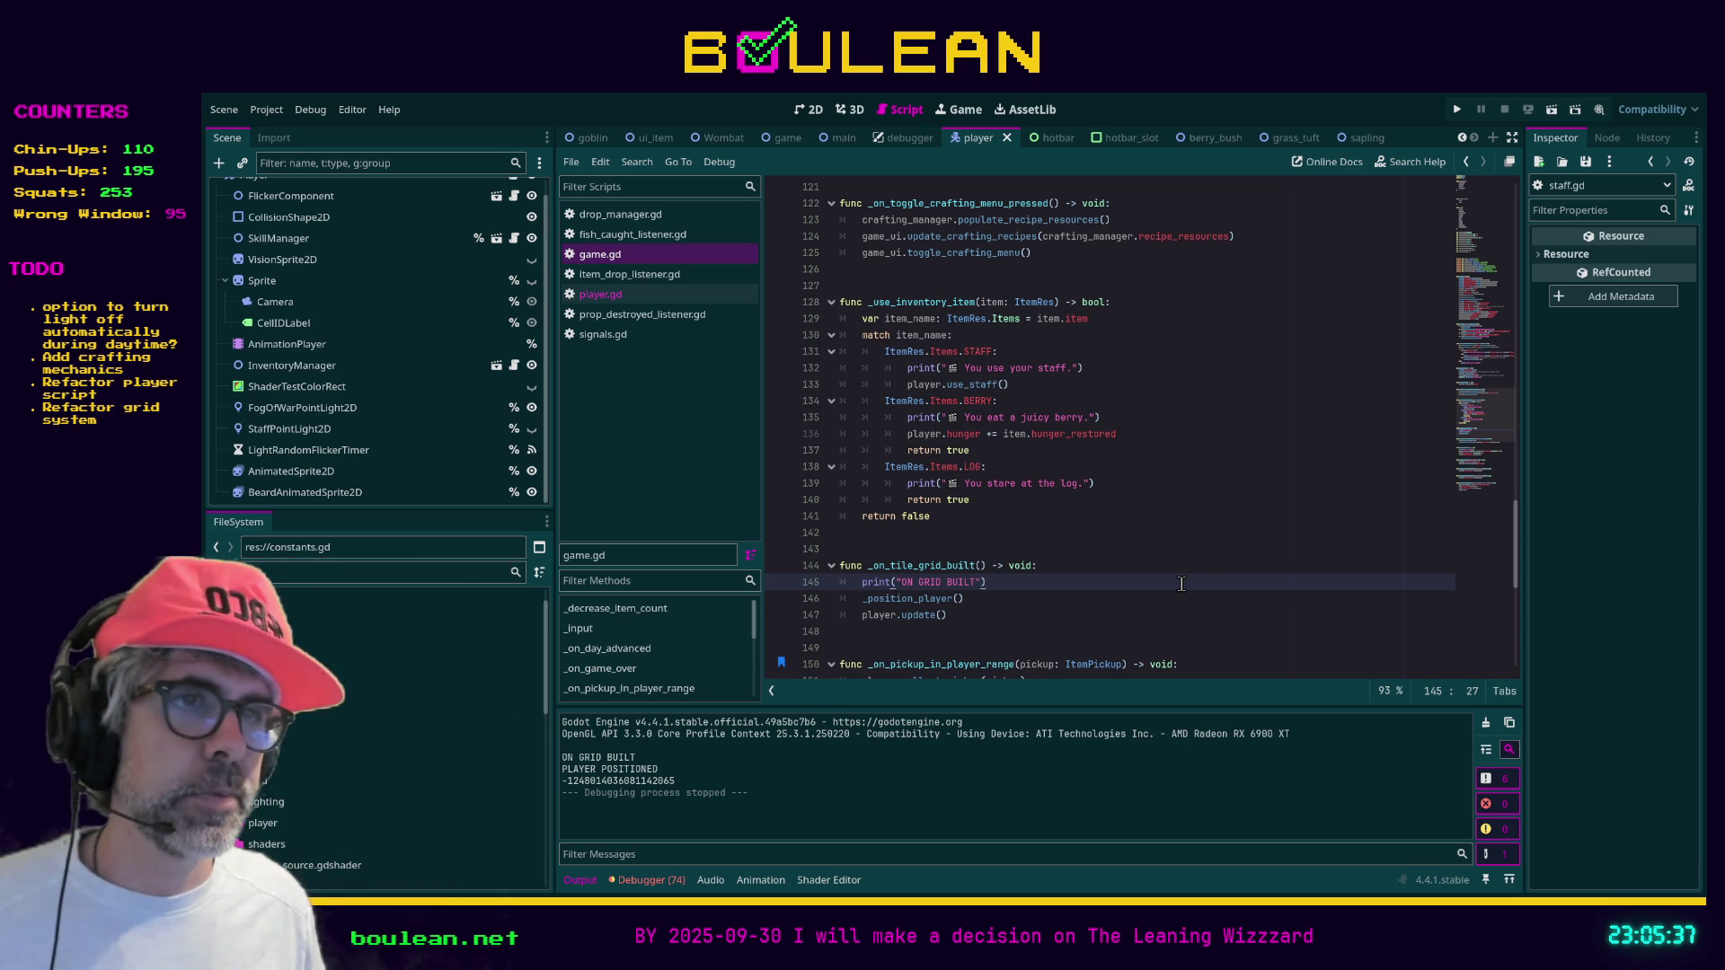
key("shift+Home")
key("shift+Home")
key("BackSpace")
key("BackSpace")
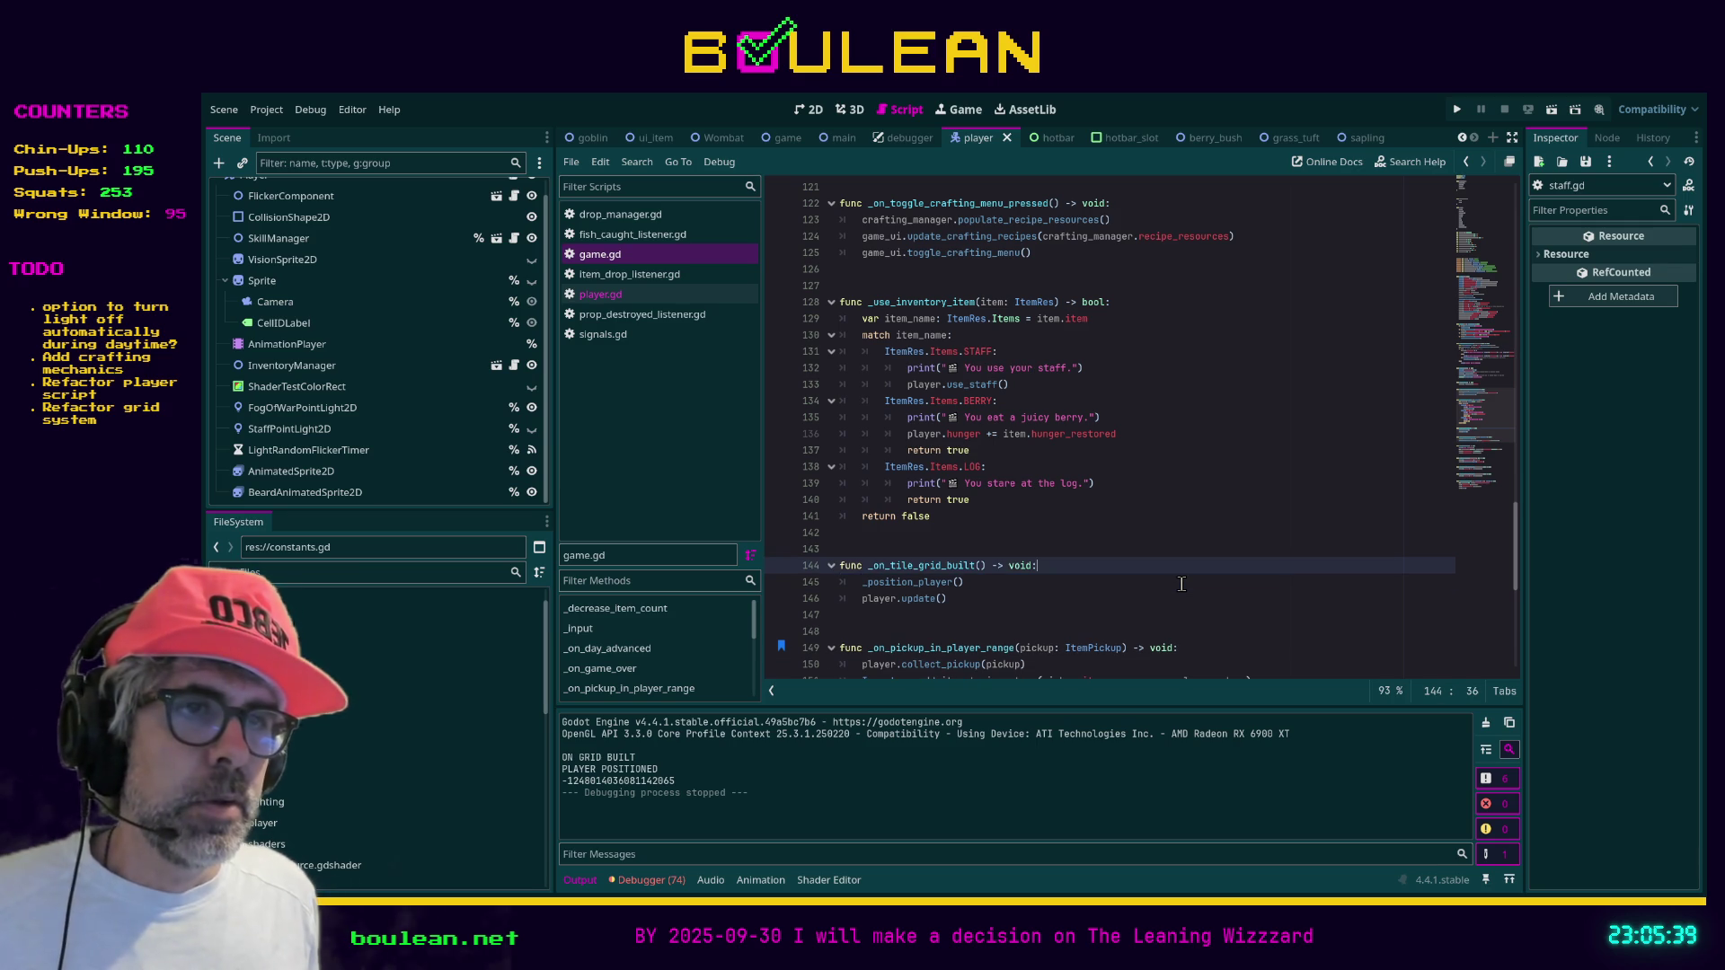
key("F5")
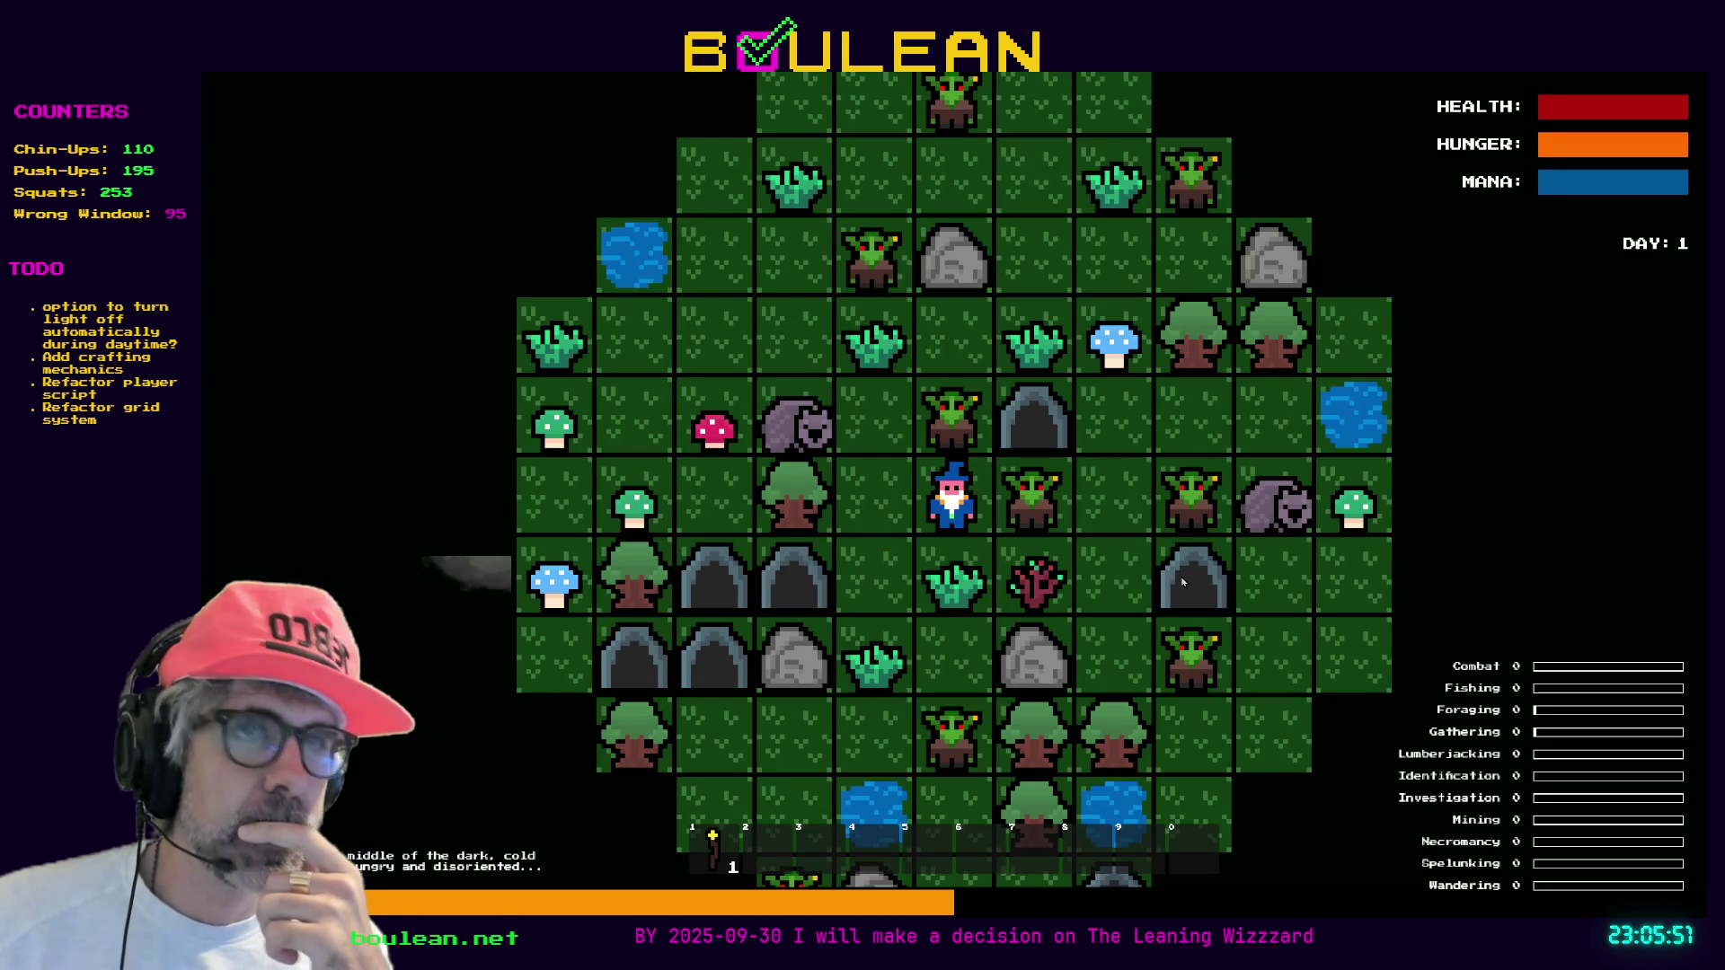
Have the wizard chop the Grass Tuft below it, then stop the running game
key("Down")
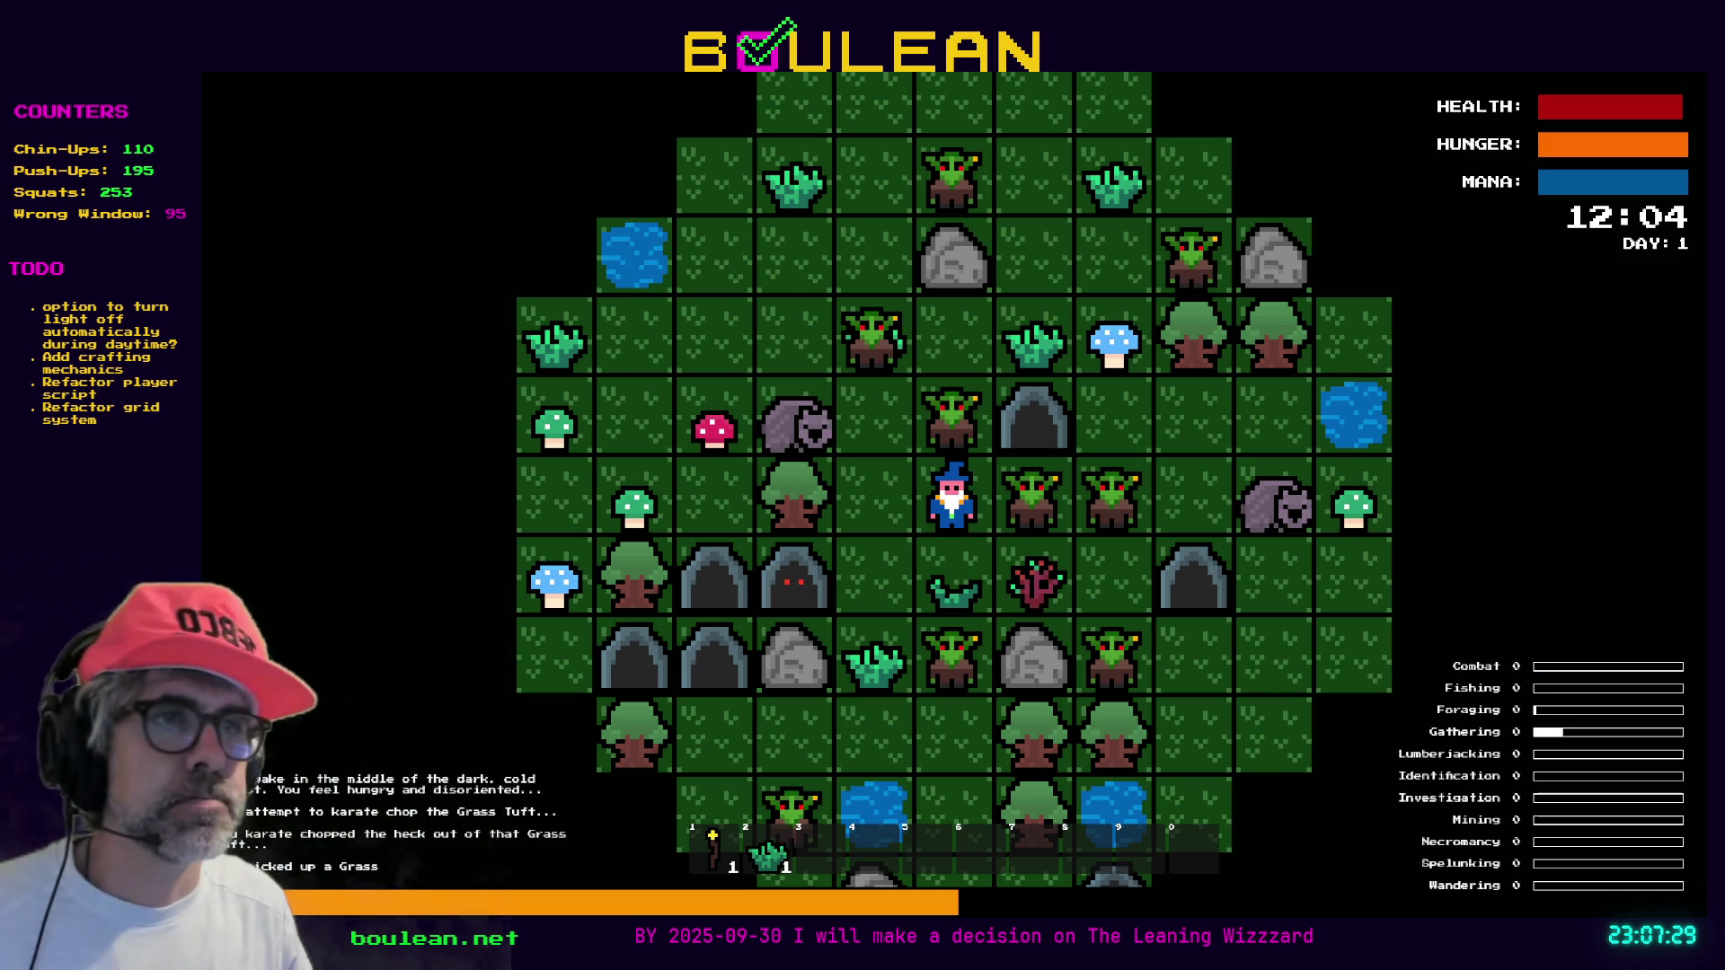
key("Escape")
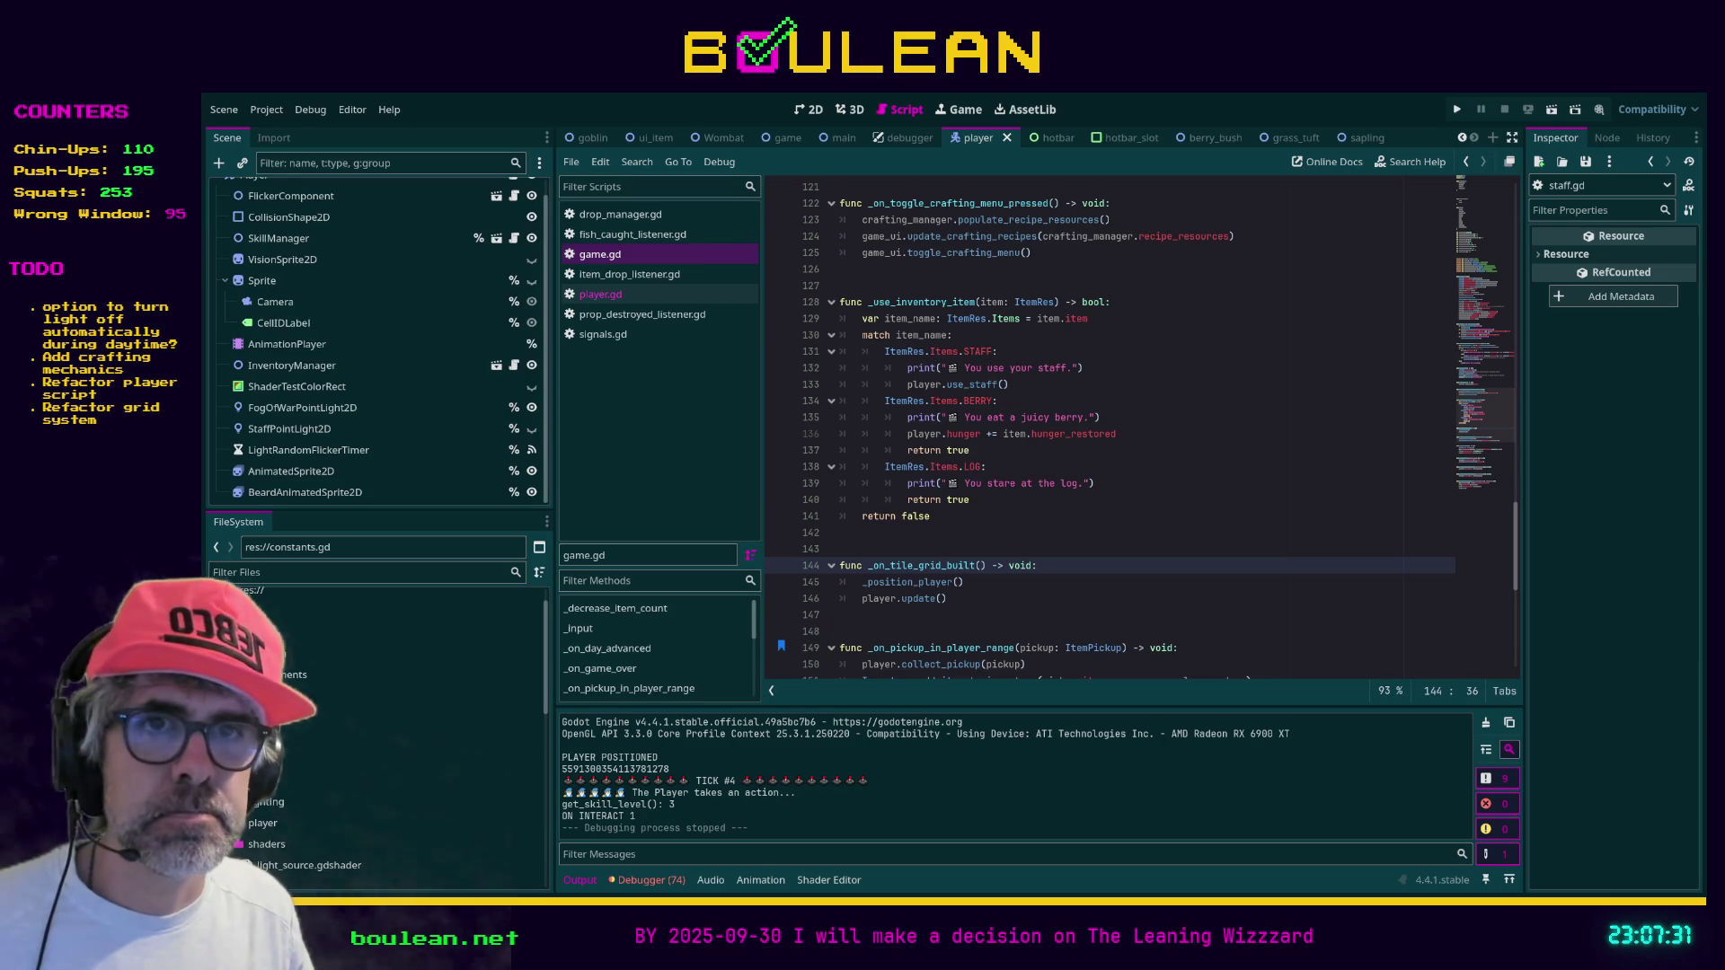
scroll(386, 728, "down", 5)
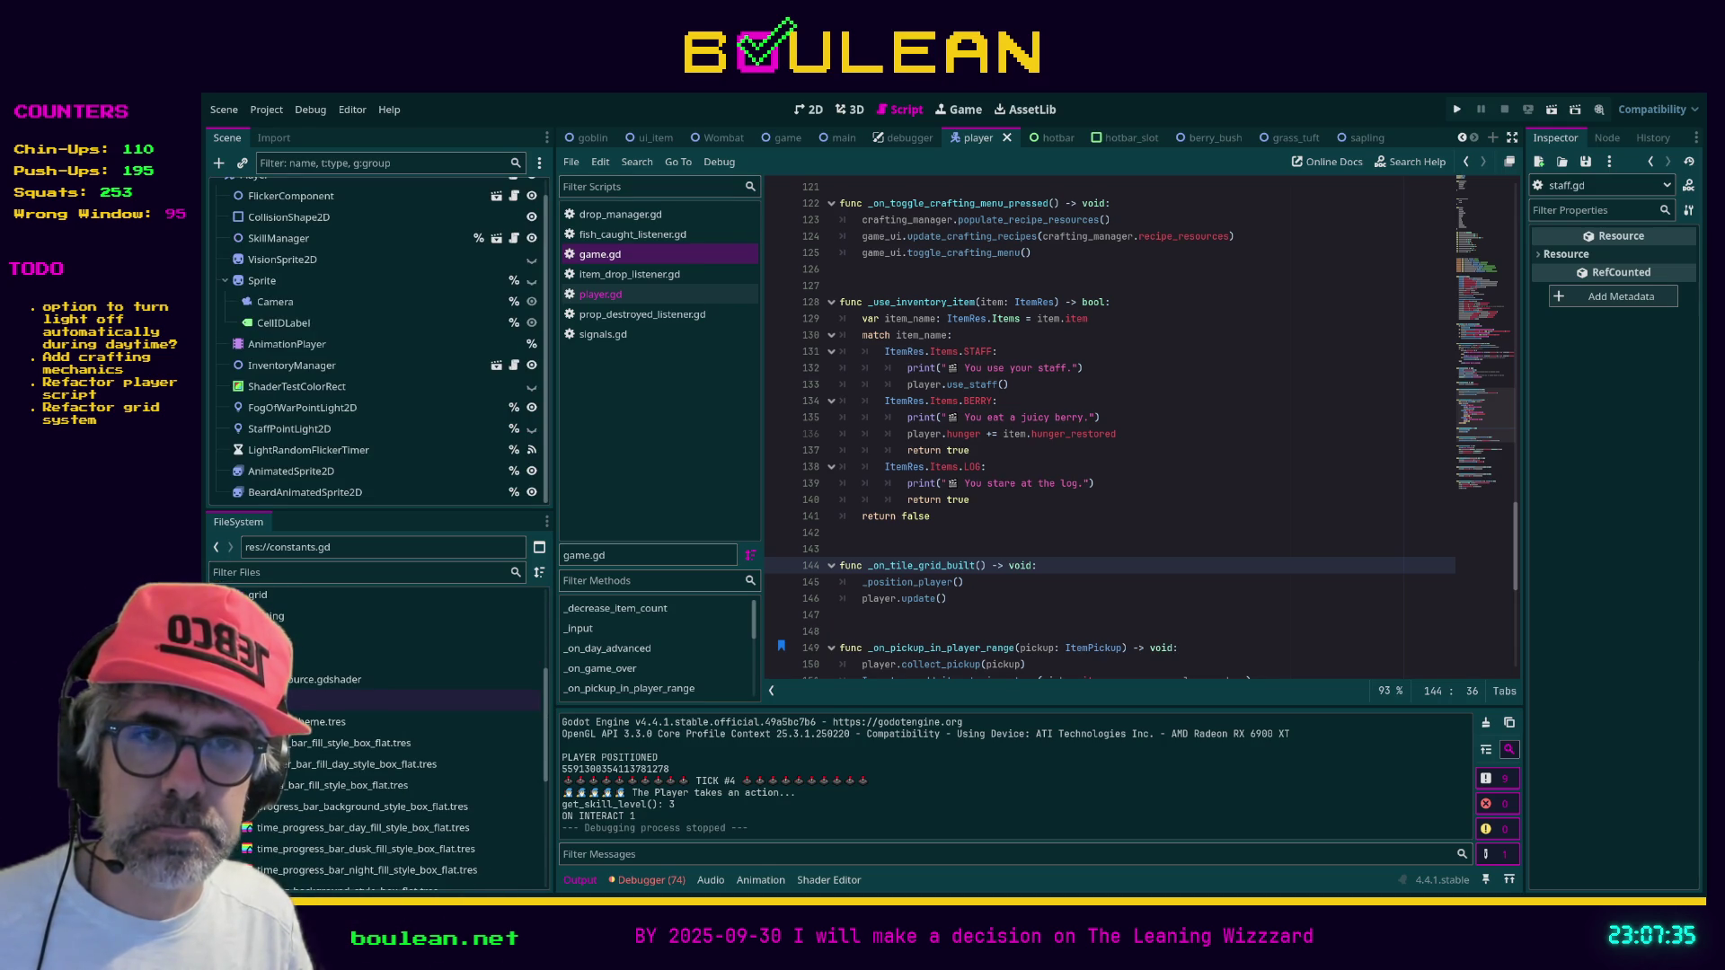
Collapse the character scripts folder and expand the grid folder in the FileSystem dock
scroll(386, 701, "down", 3)
scroll(405, 751, "down", 2)
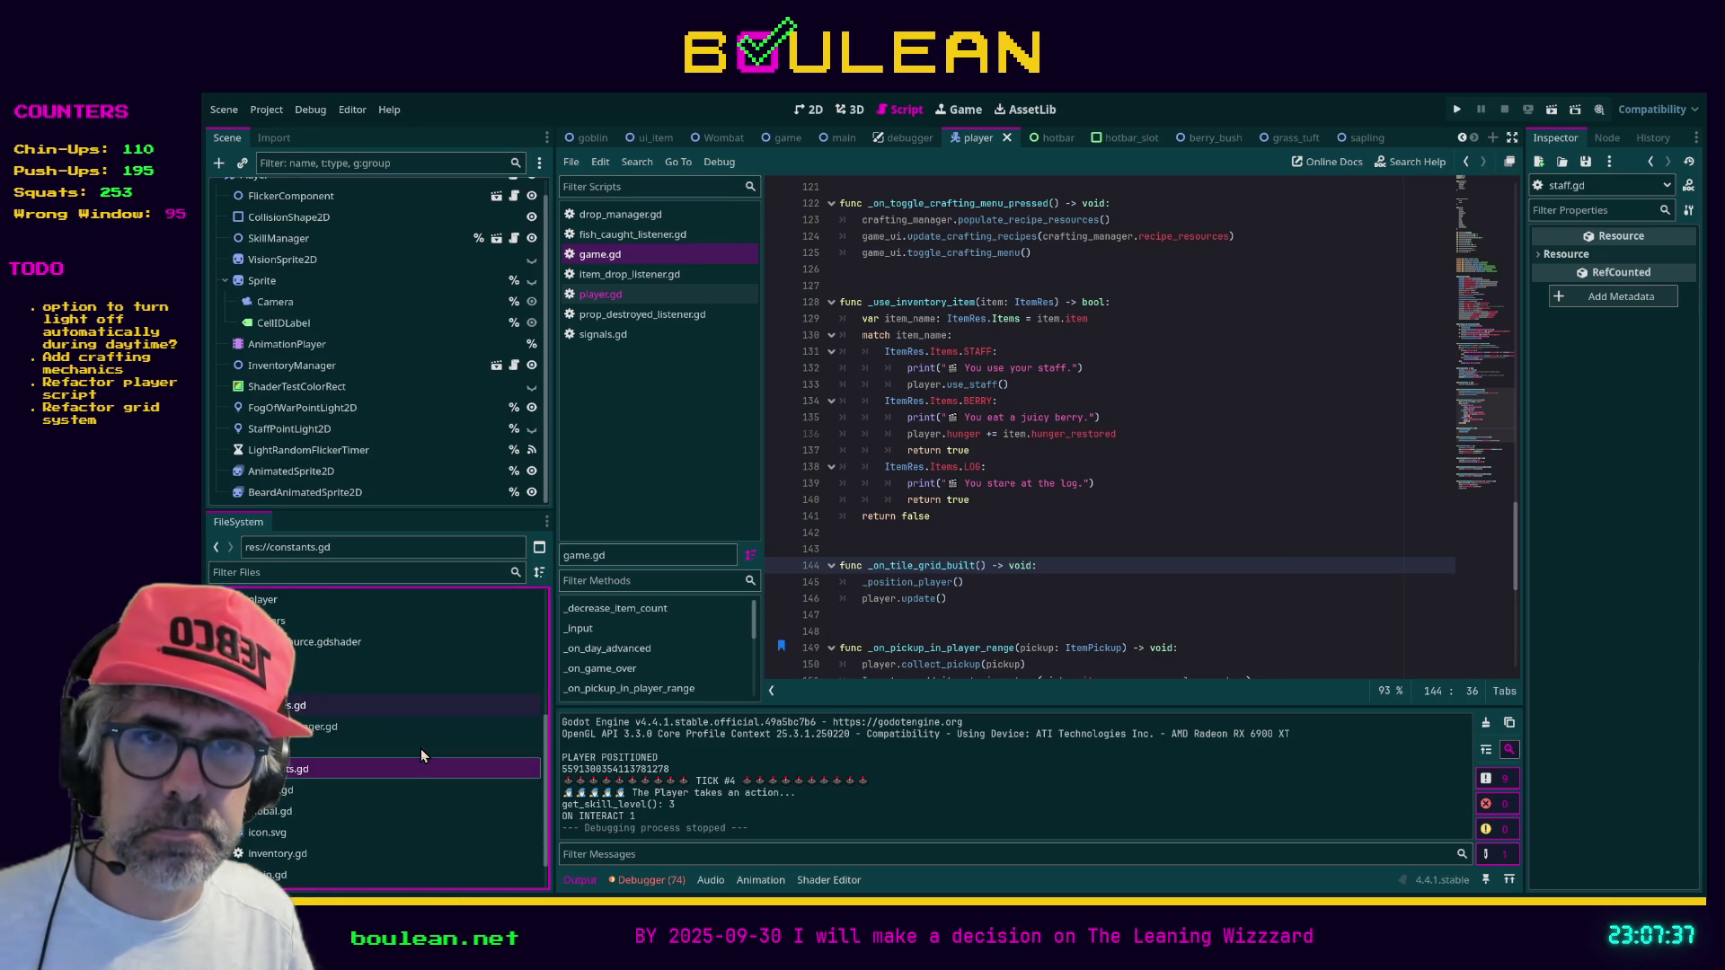
scroll(422, 755, "up", 4)
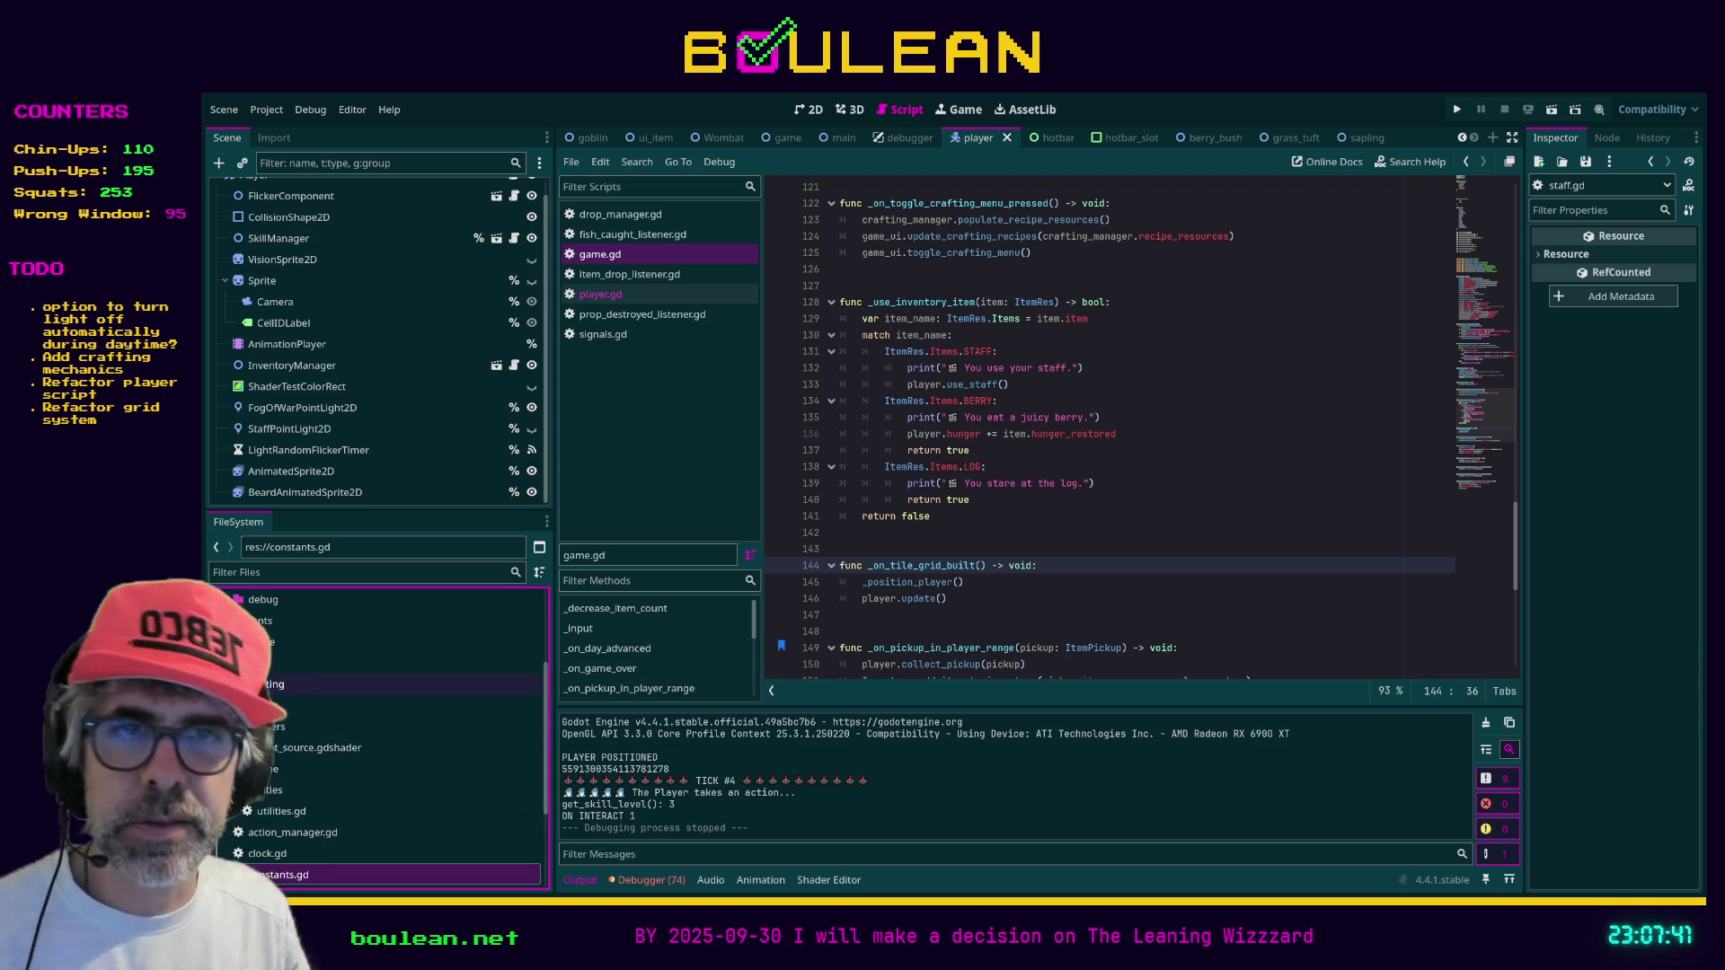
scroll(422, 736, "up", 3)
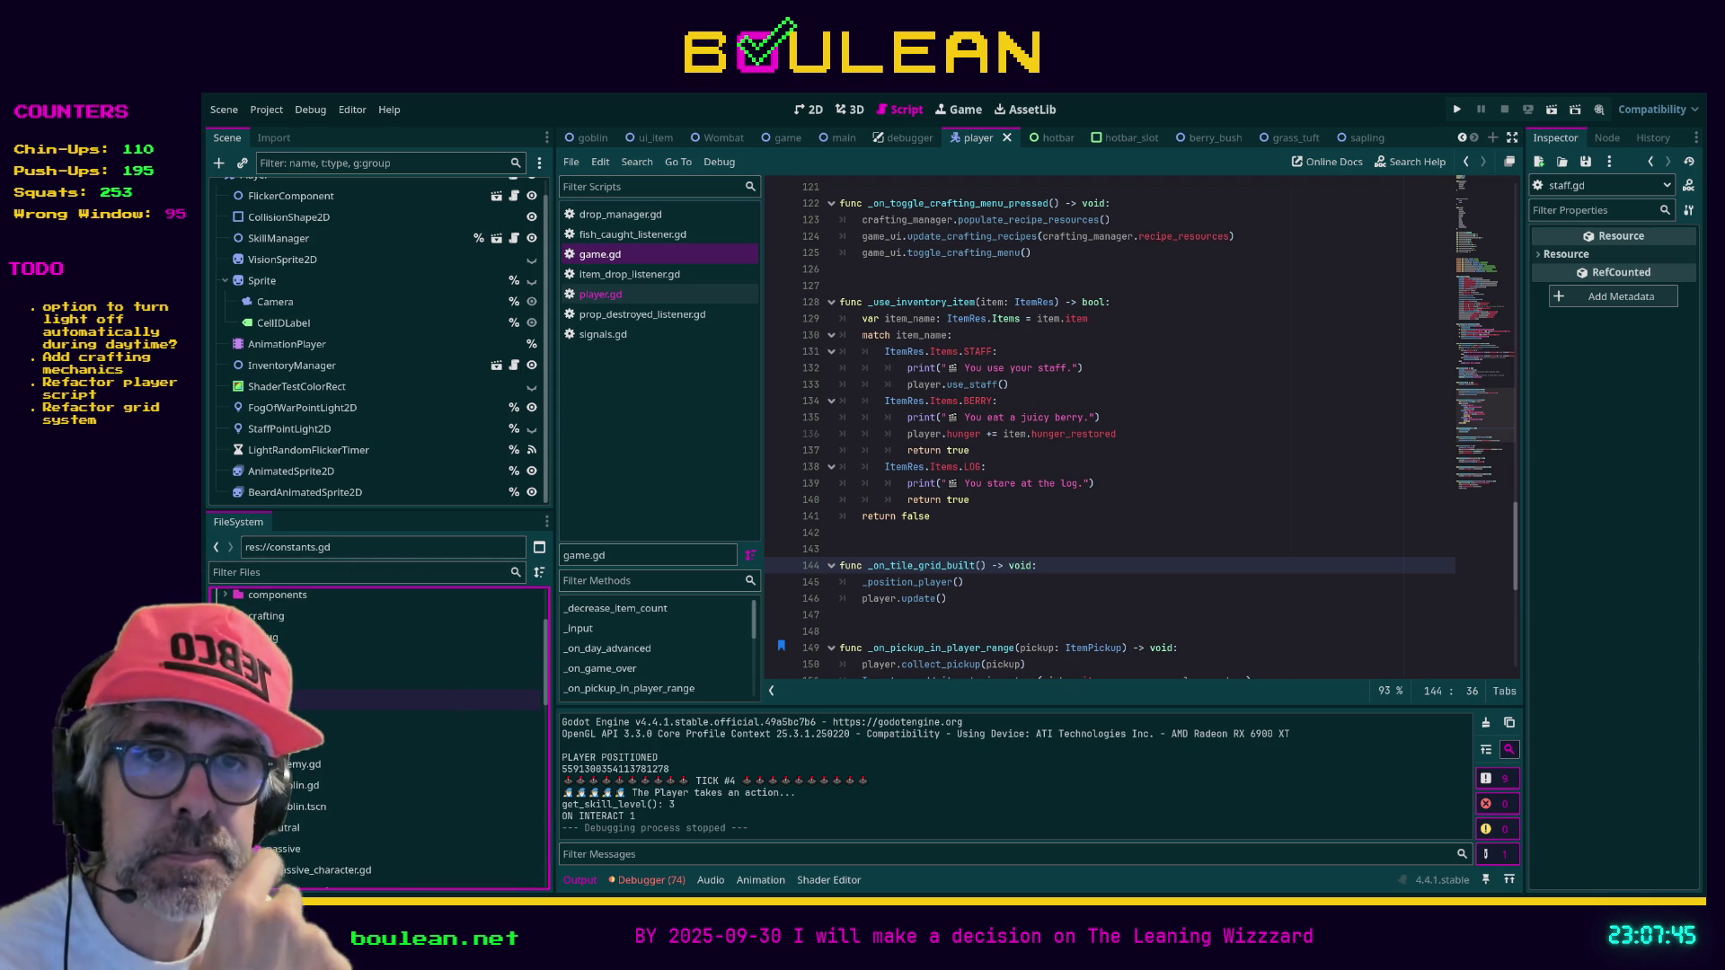
scroll(454, 706, "down", 1)
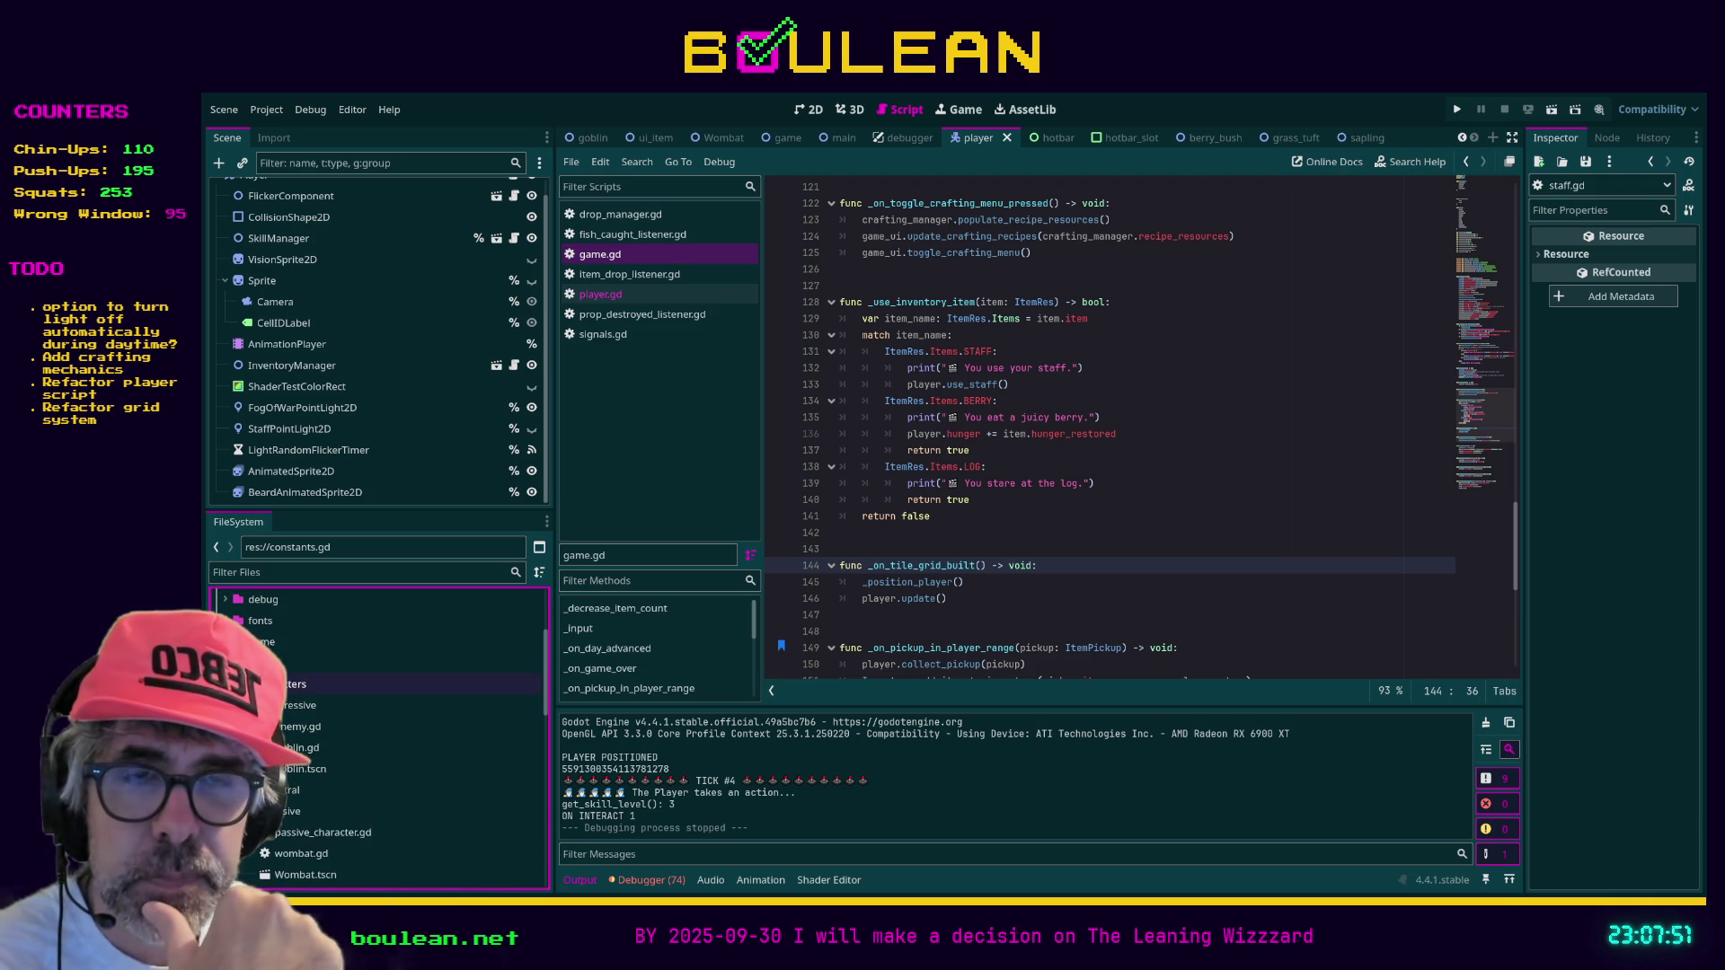
left_click(226, 683)
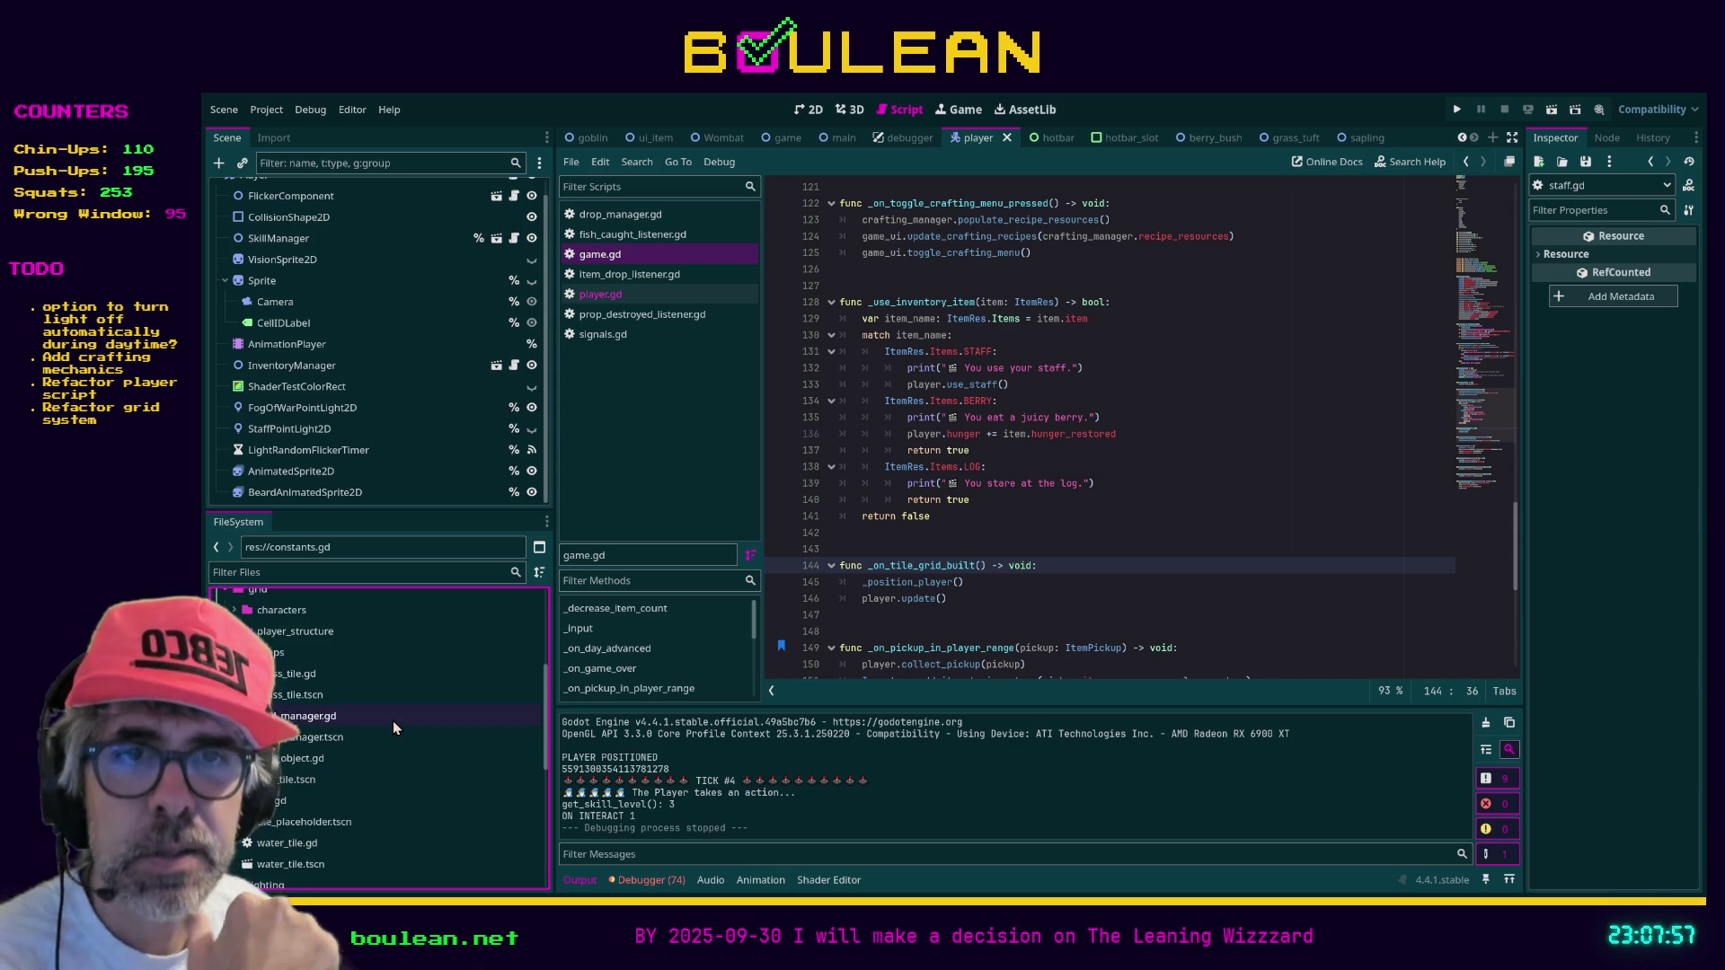
scroll(394, 728, "up", 1)
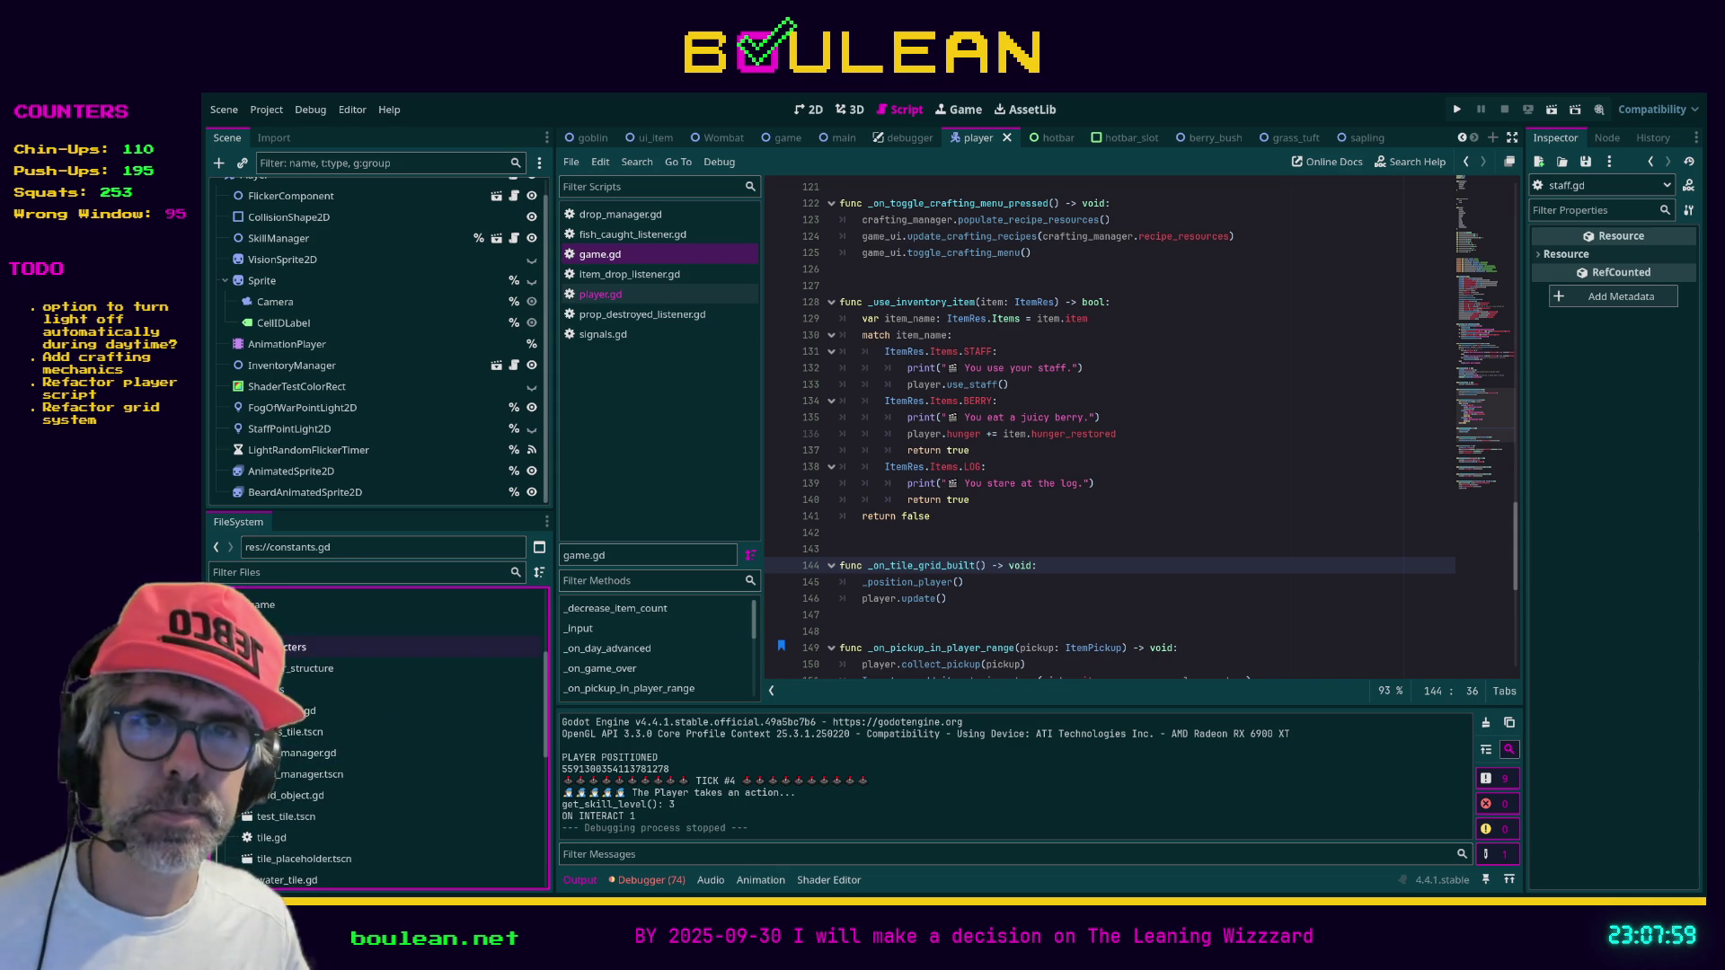
left_click(338, 626)
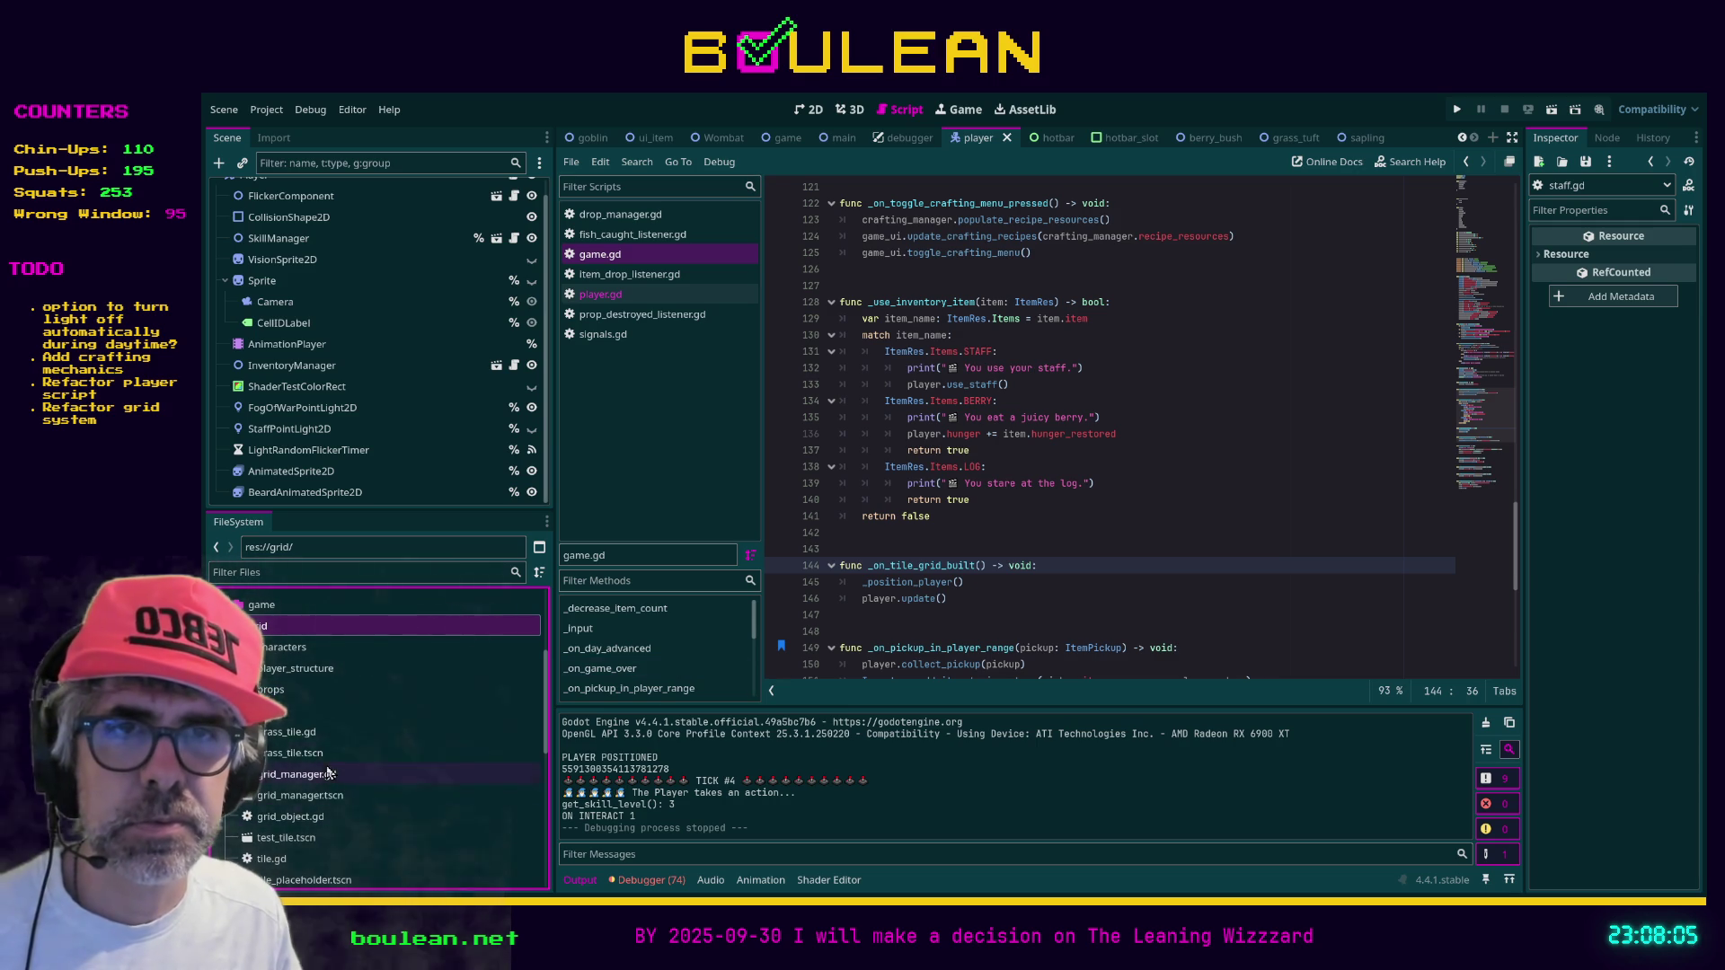
Select the tile files from grass_tile.gd through water_tile.tscn and drag them toward the tiles folder
left_click(360, 731)
scroll(351, 773, "down", 1)
scroll(351, 779, "down", 2)
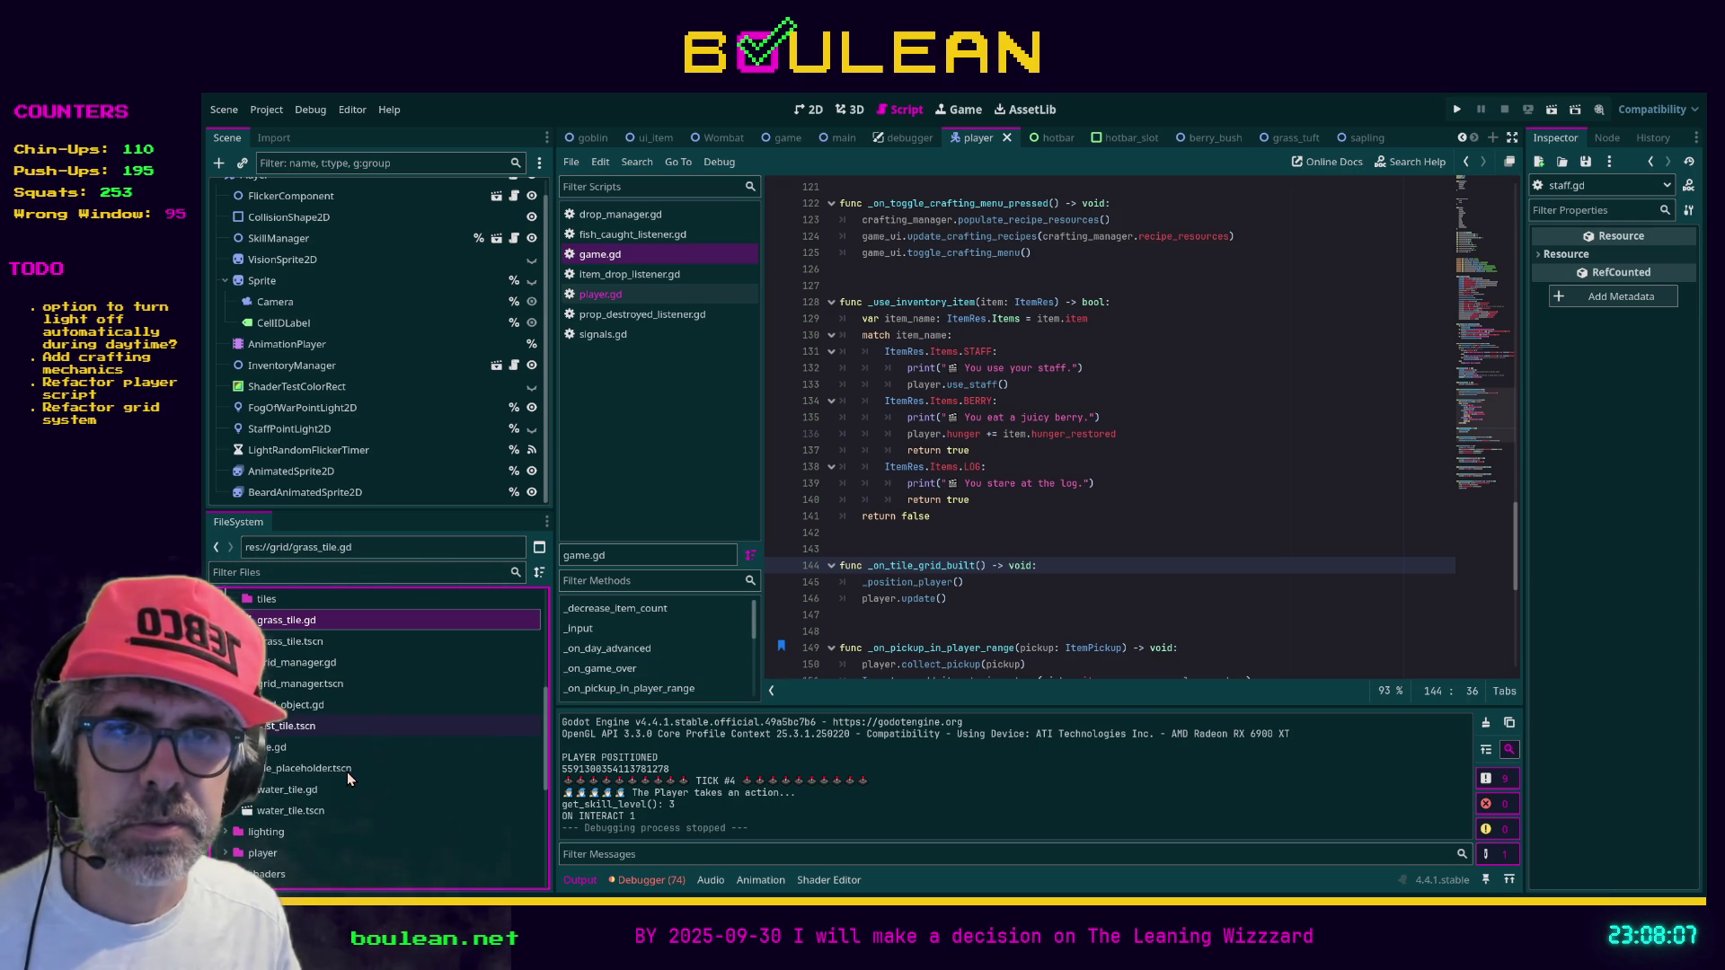
left_click(306, 810, "shift")
scroll(422, 789, "up", 2)
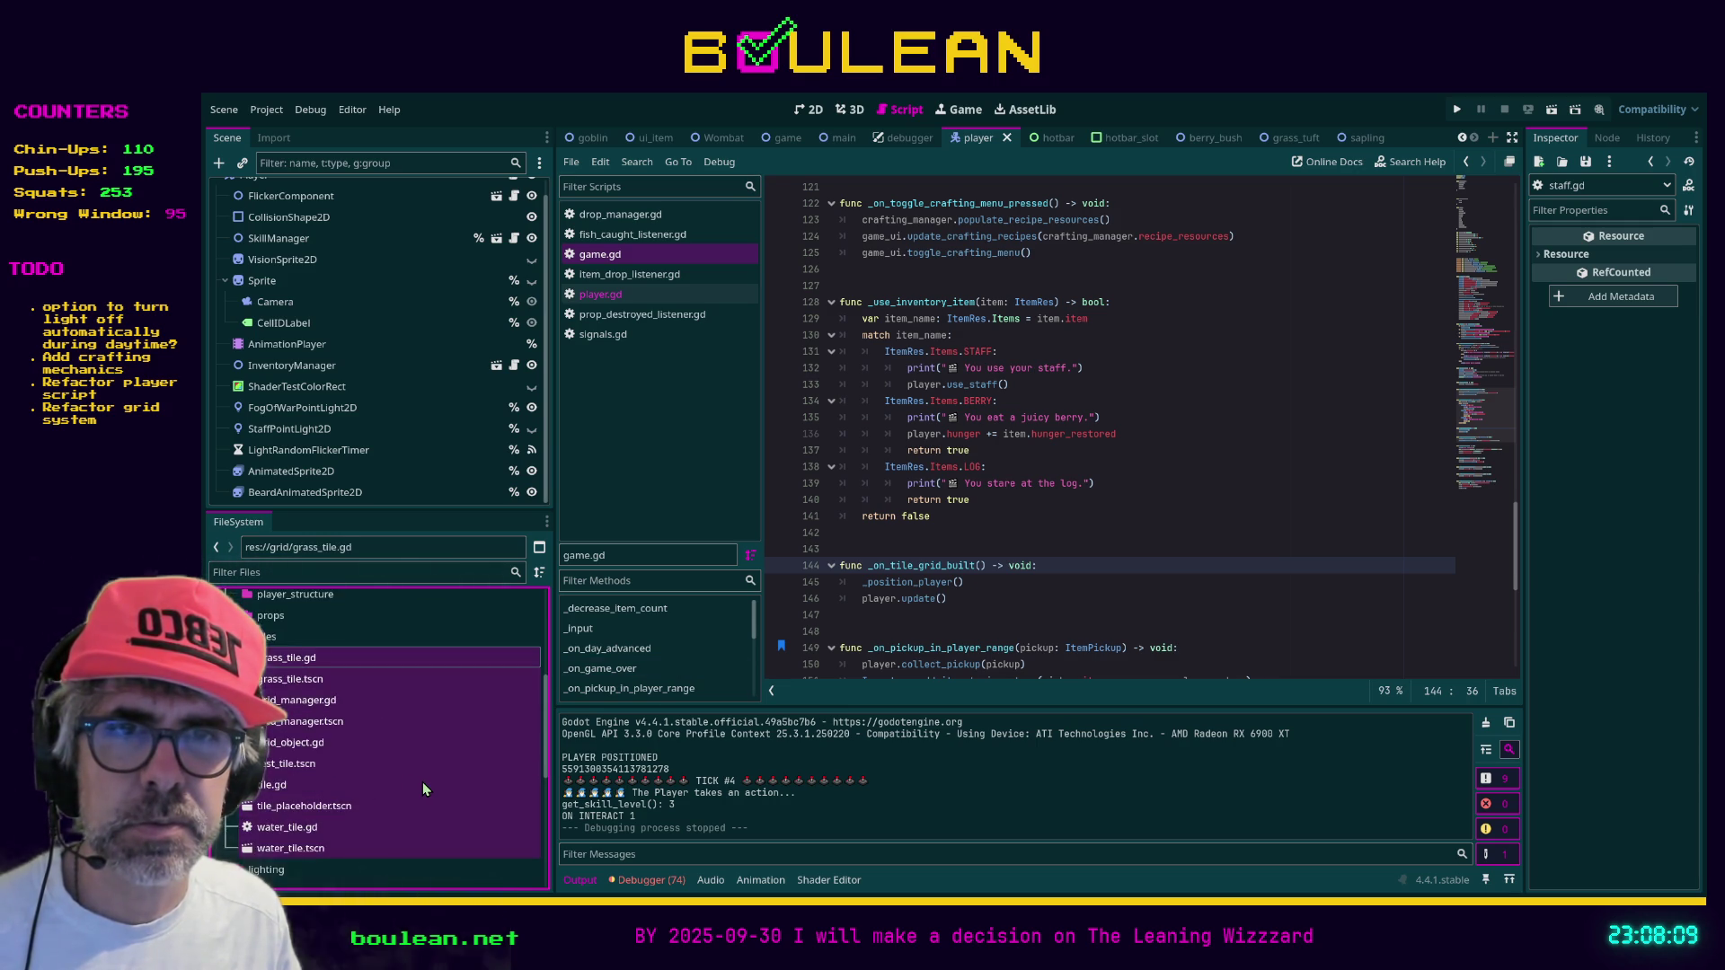
mouse_move(422, 789)
left_mouse_down()
mouse_move(377, 786)
mouse_move(275, 711)
left_mouse_up()
Drop the tile files into res://grid/tiles/ and run the project, which hits a grid_contents parser error
left_click(988, 579)
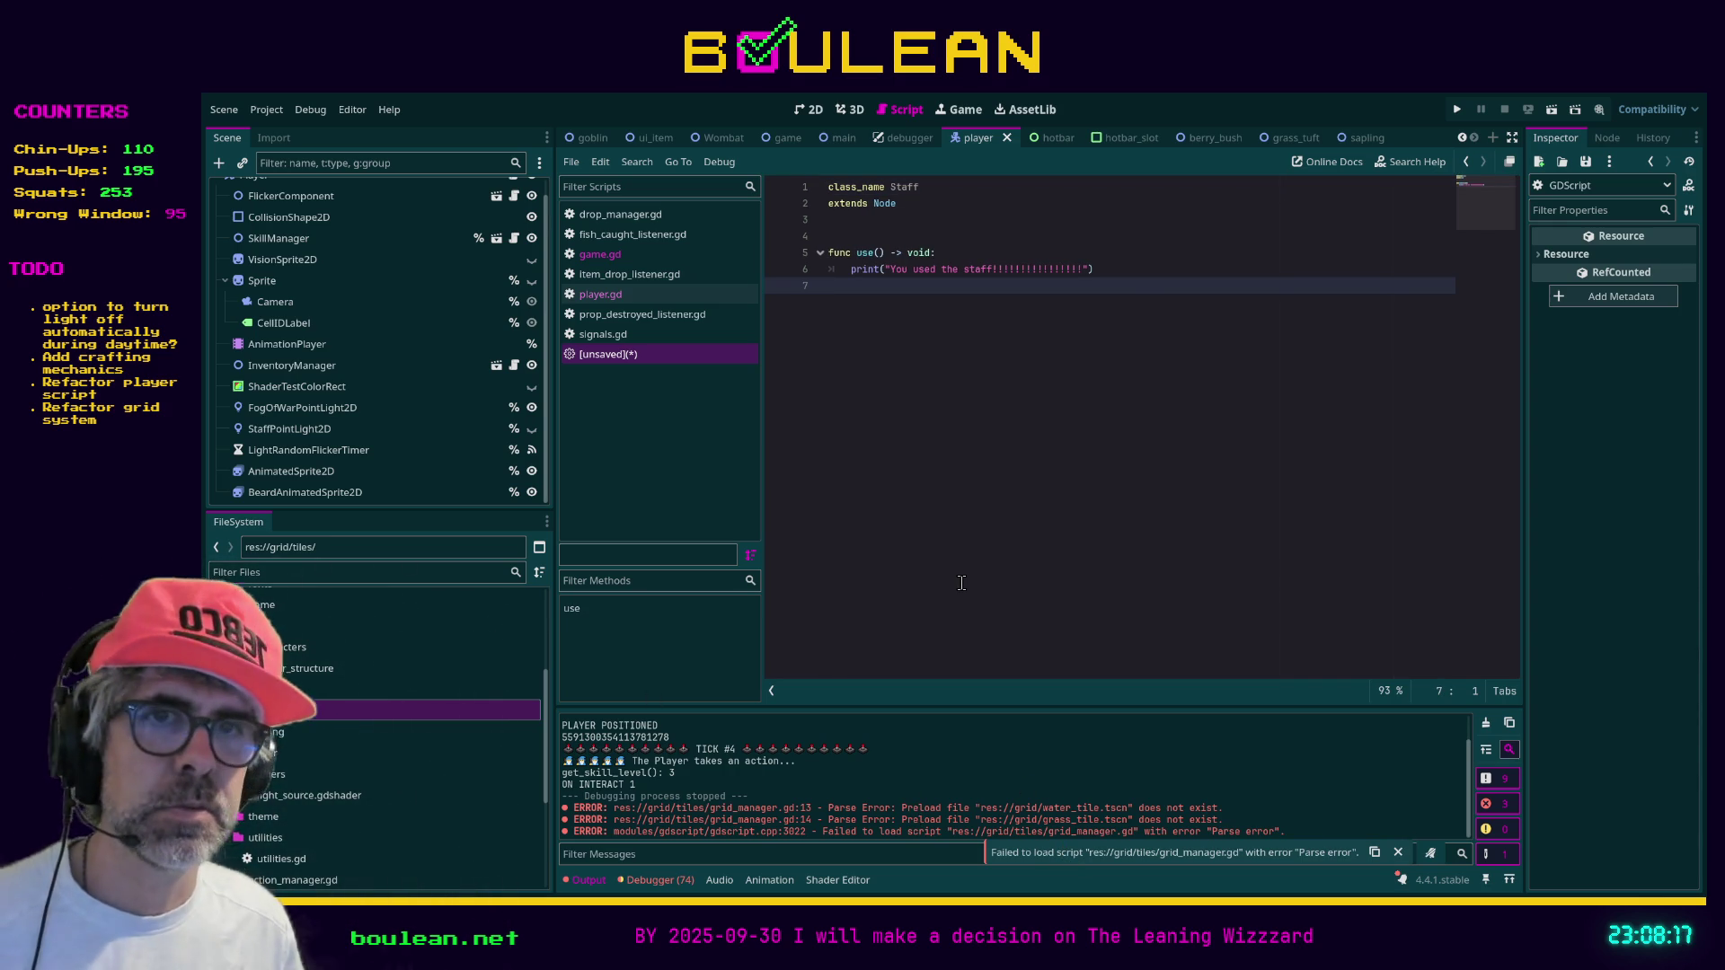
key("F5")
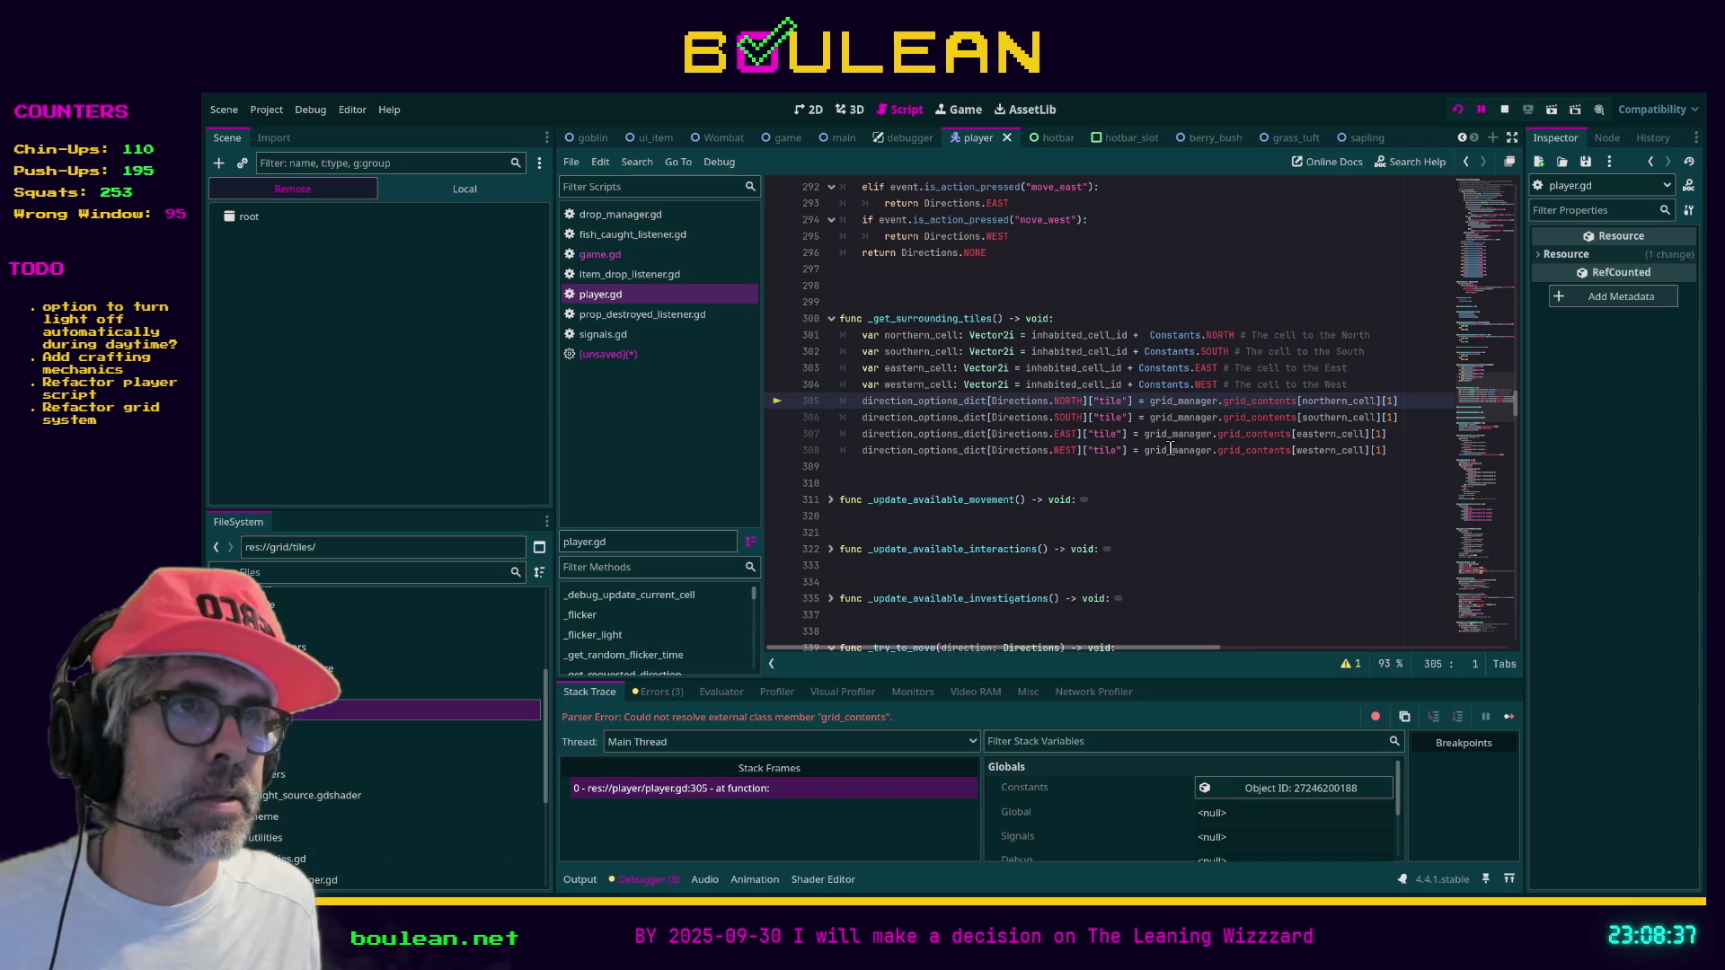
Jump from the debugger to the failing grid_contents line 305 in player.gd
scroll(1123, 548, "up", 5)
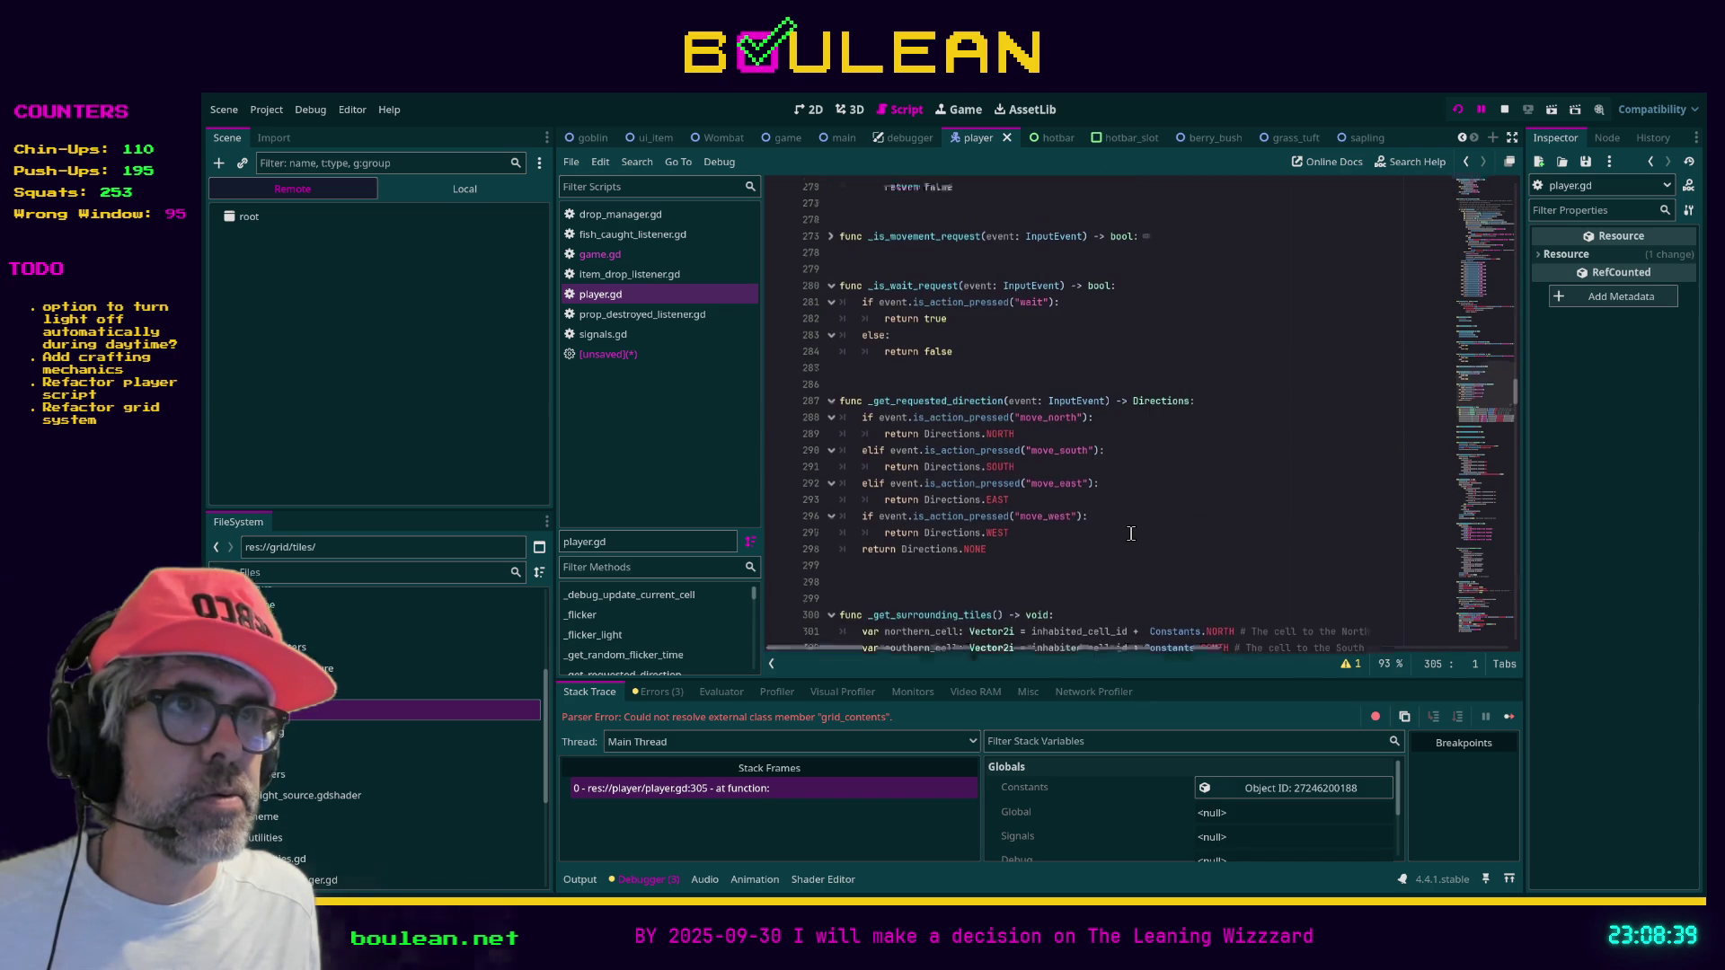
scroll(1131, 534, "up", 20)
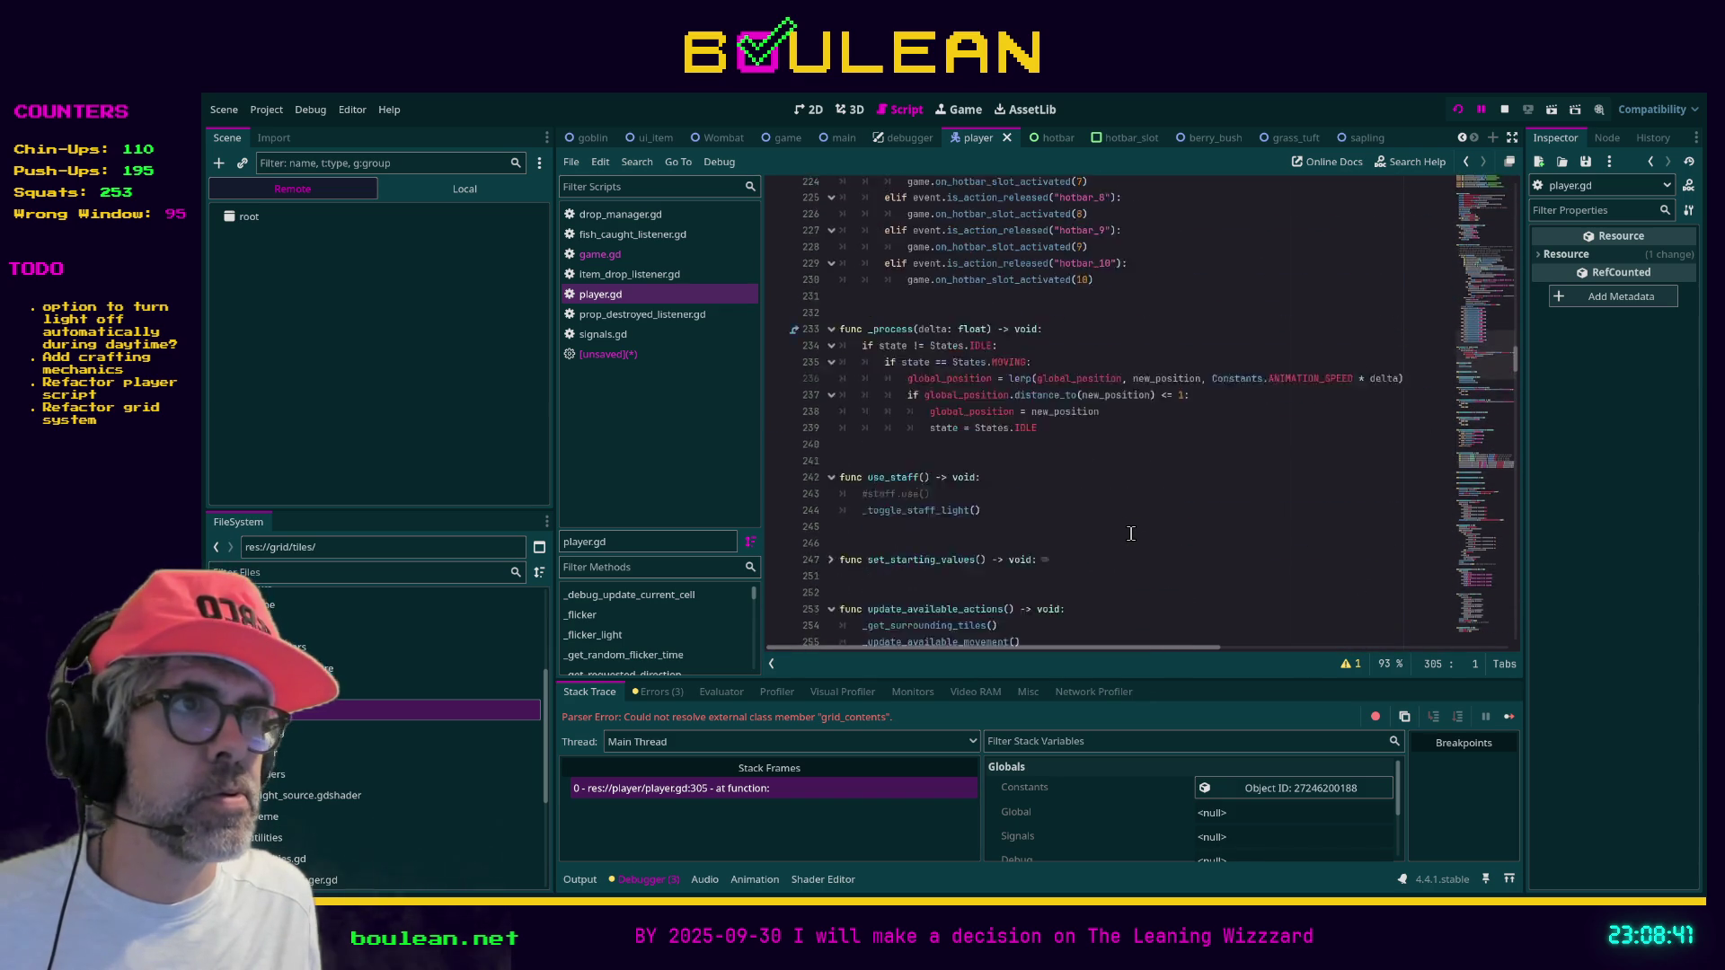
scroll(1131, 534, "up", 20)
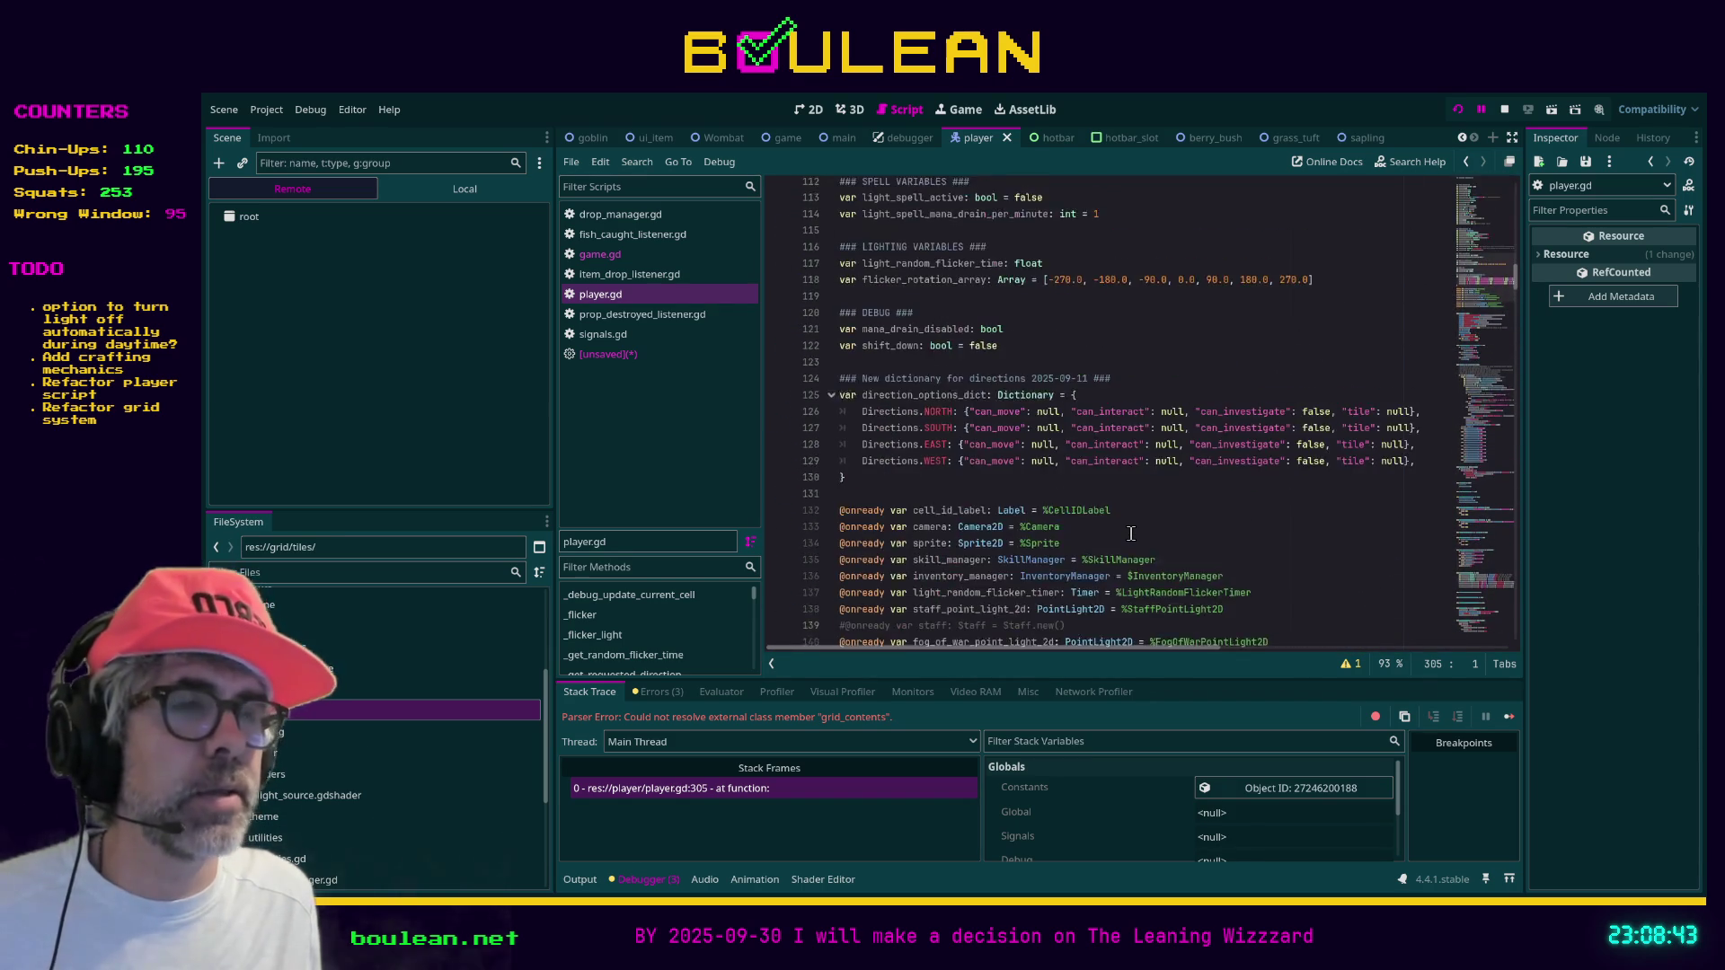
scroll(1131, 534, "up", 11)
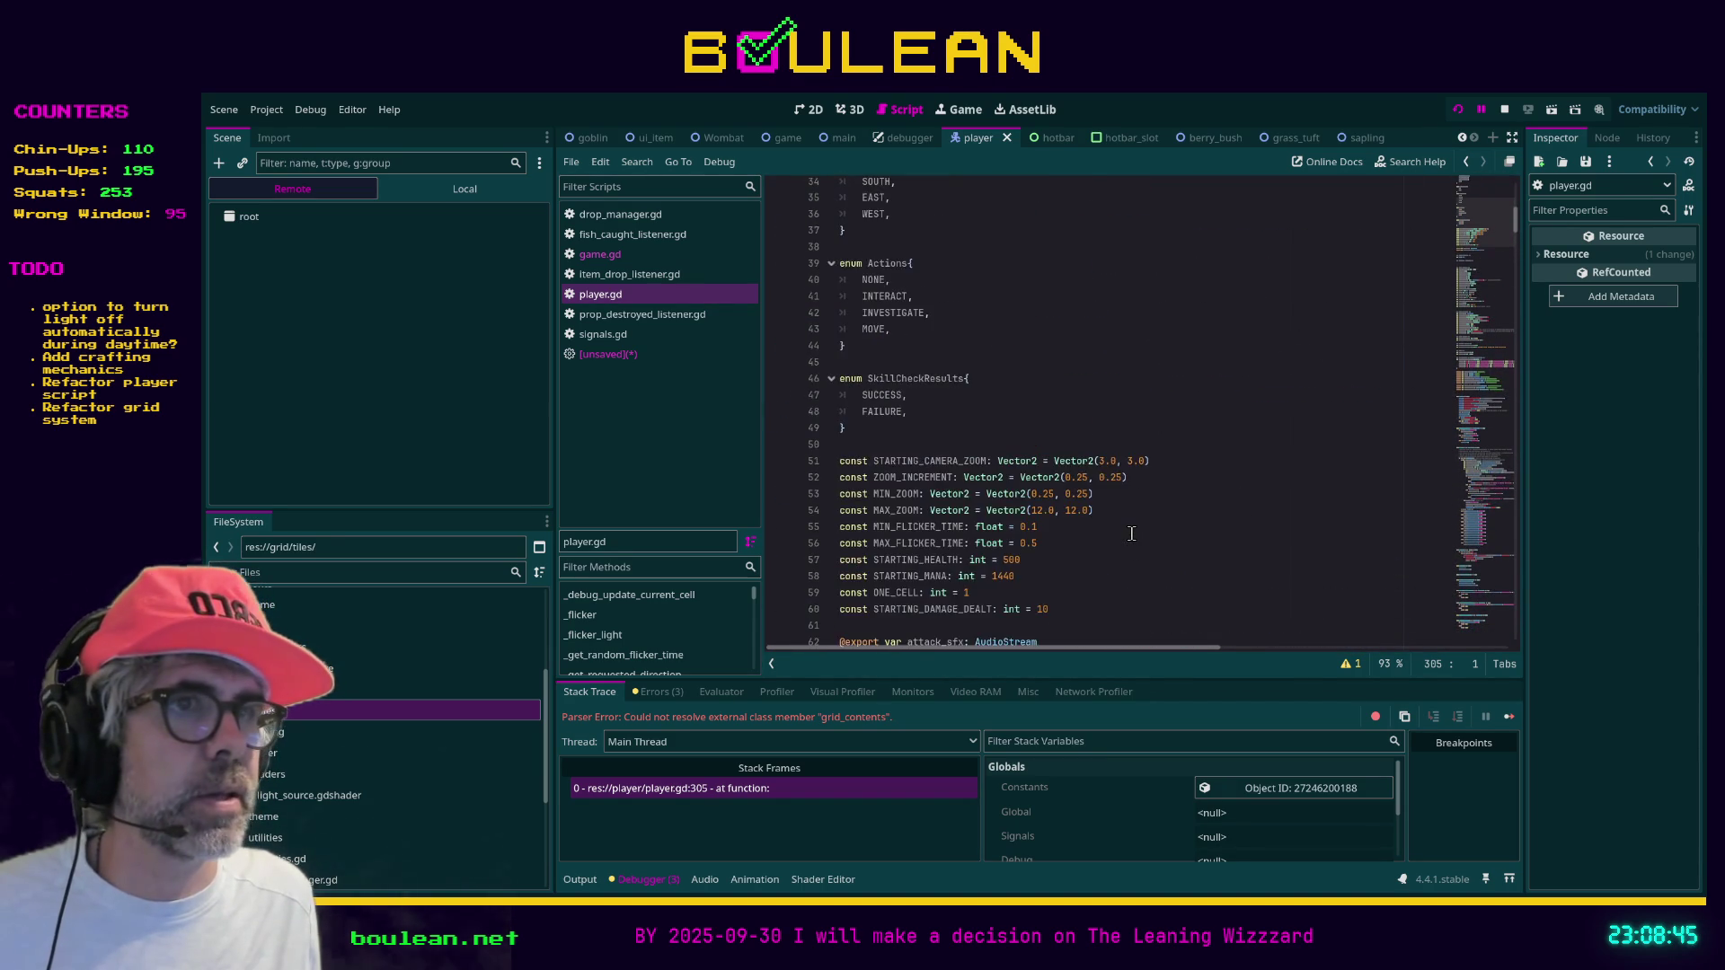
scroll(1131, 534, "up", 10)
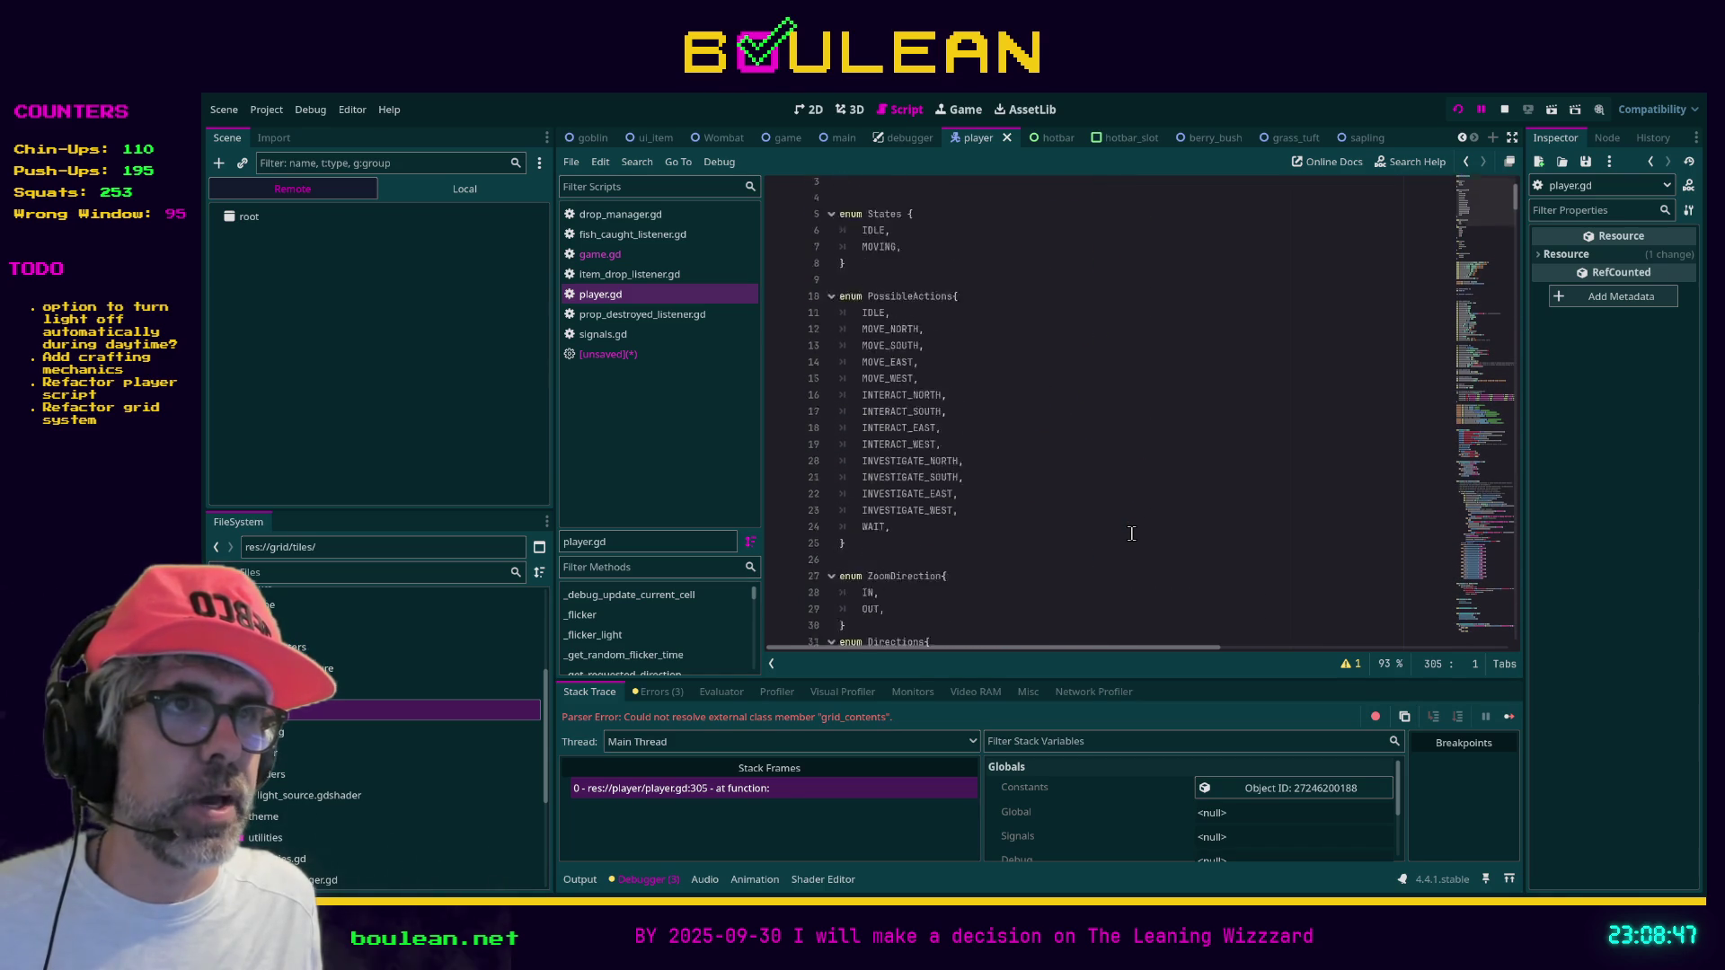
scroll(1131, 534, "down", 9)
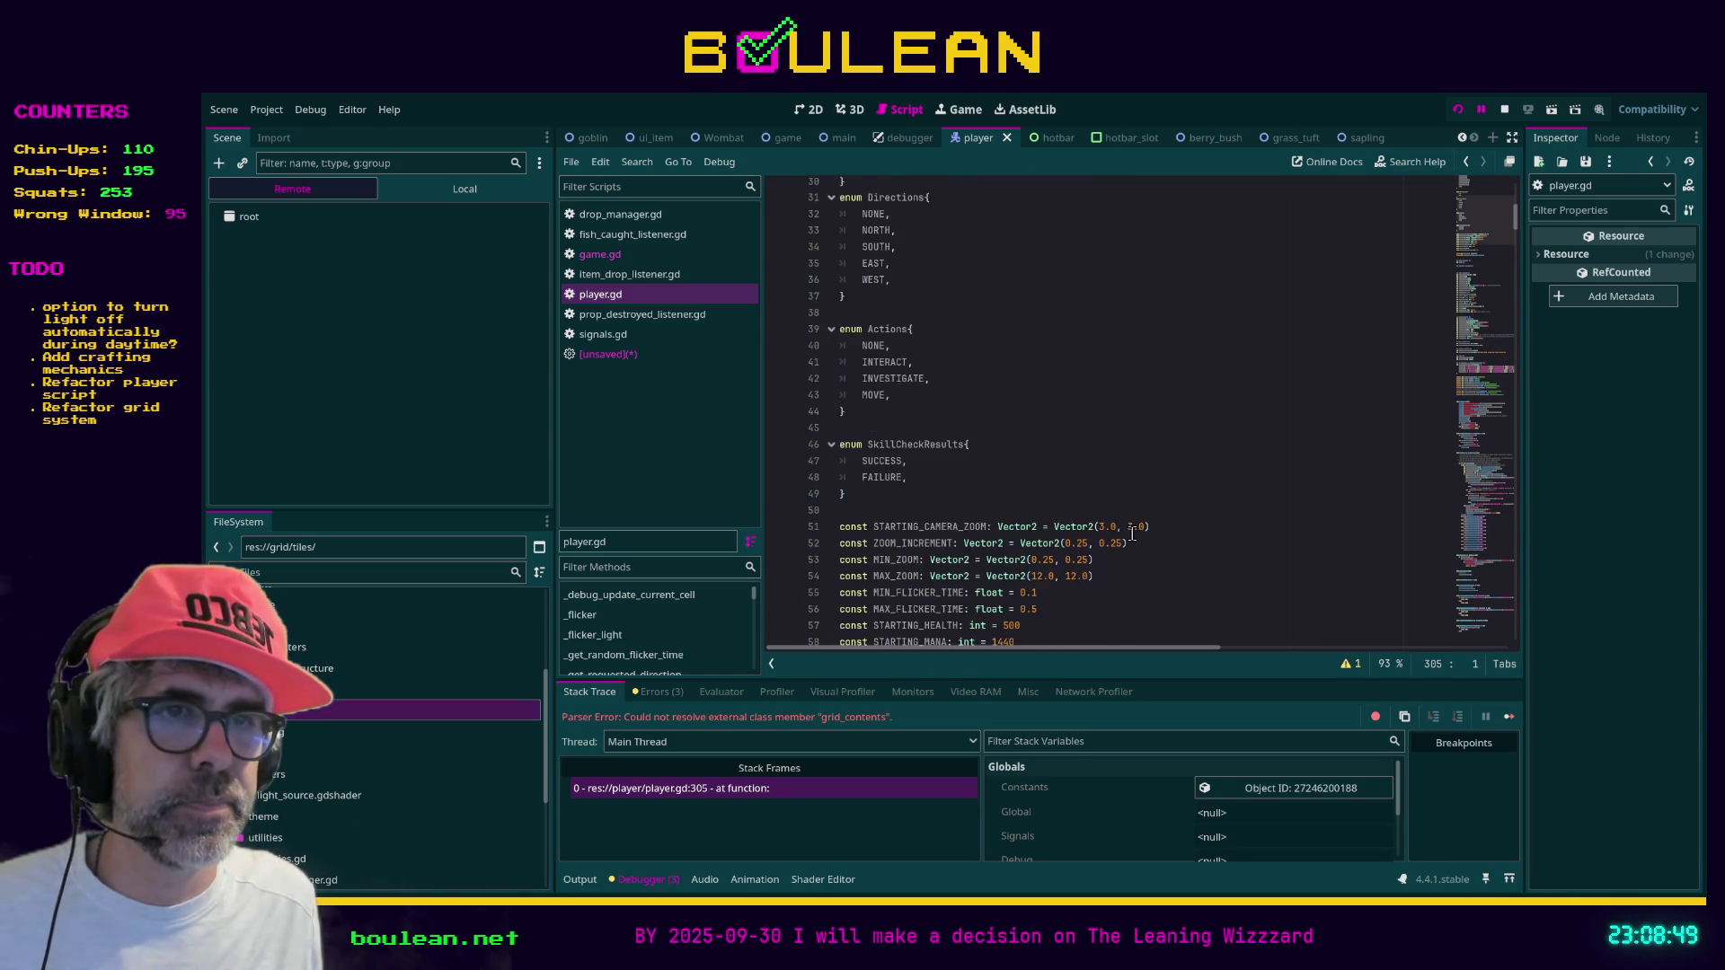
scroll(1131, 534, "down", 3)
scroll(1129, 533, "down", 15)
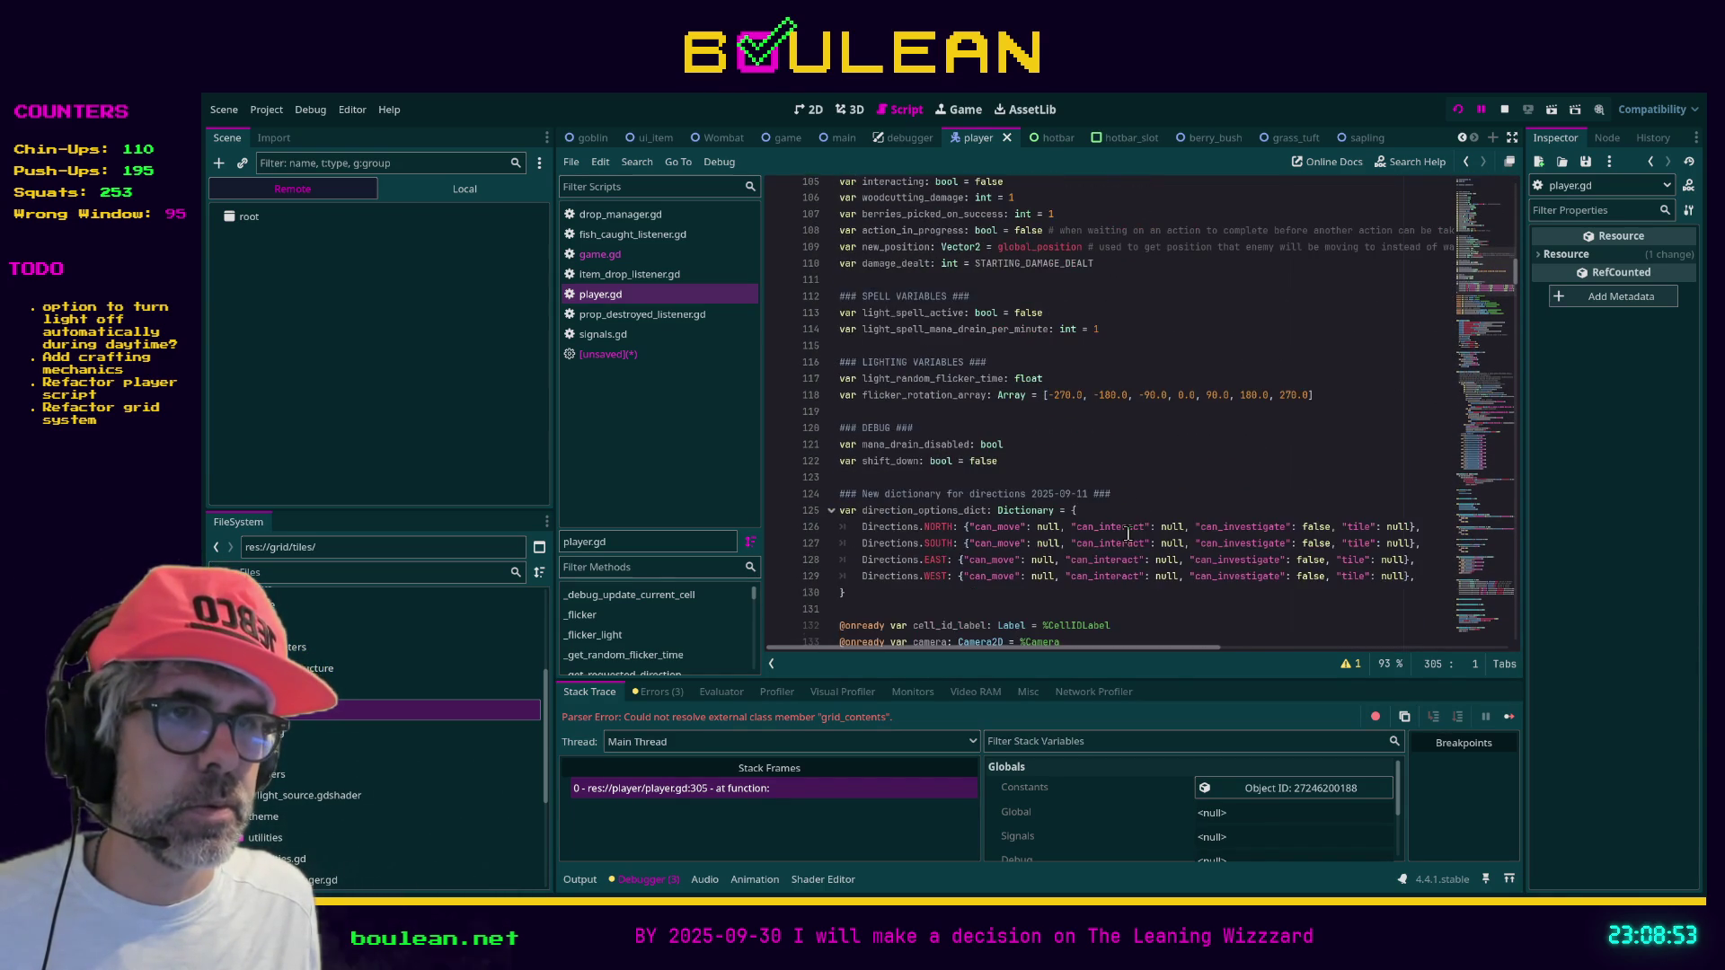
scroll(1128, 534, "down", 1)
scroll(1129, 534, "down", 4)
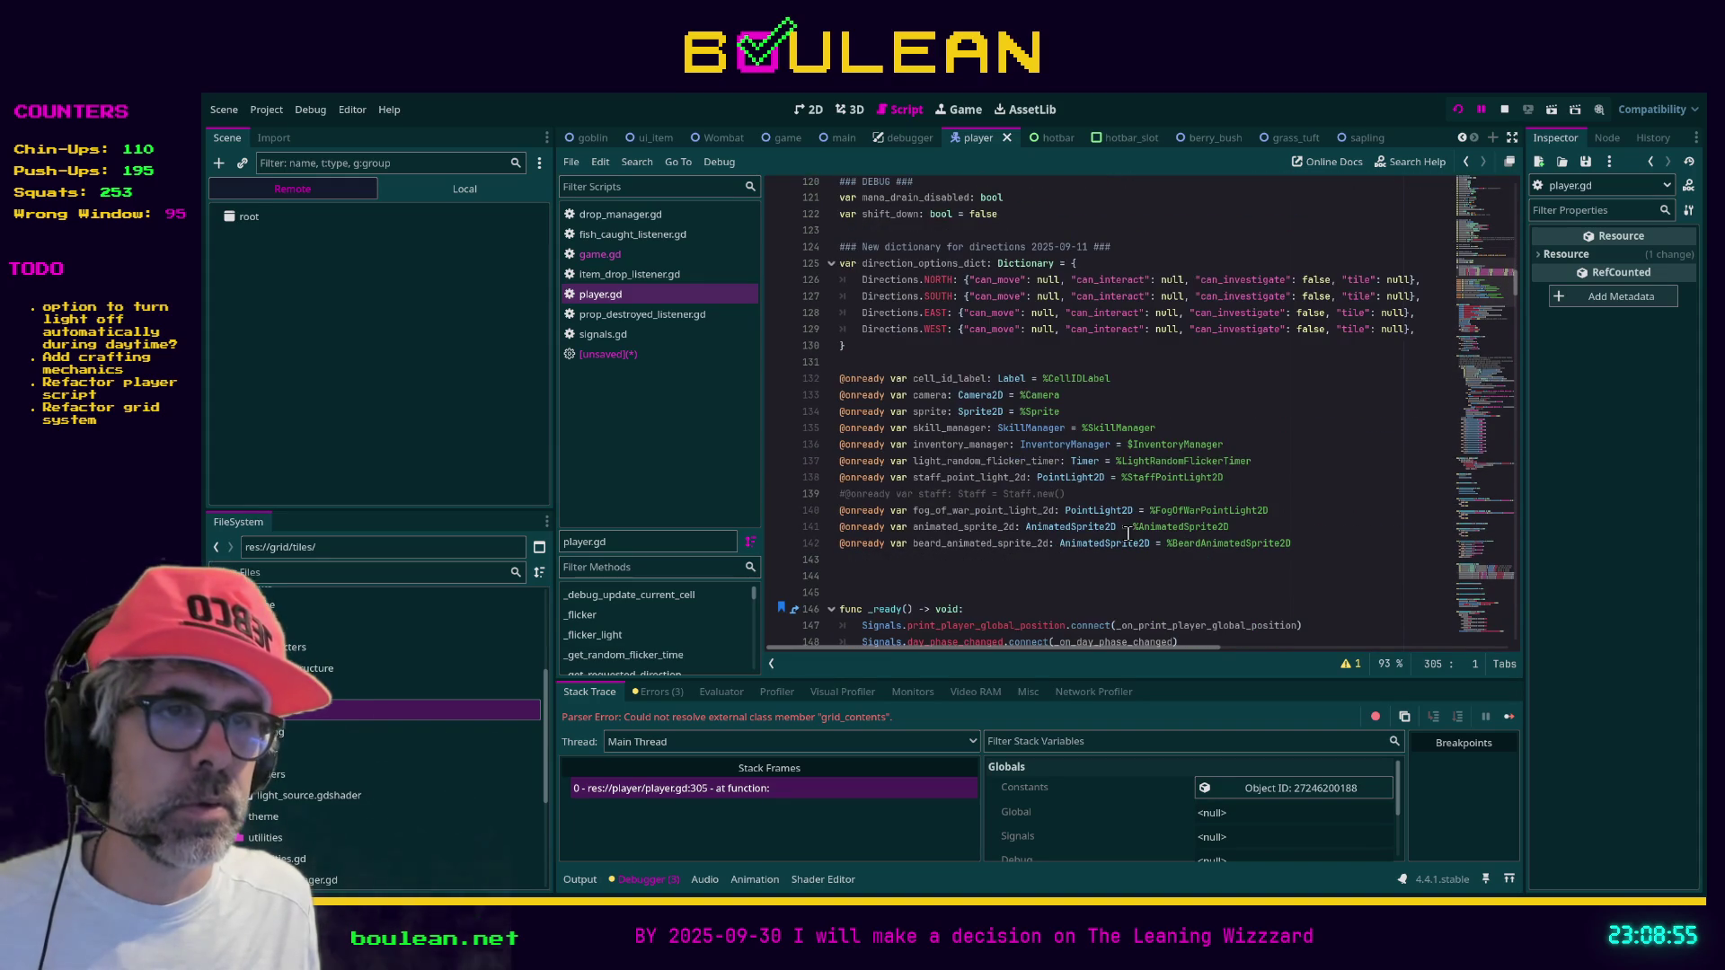
left_click(775, 787)
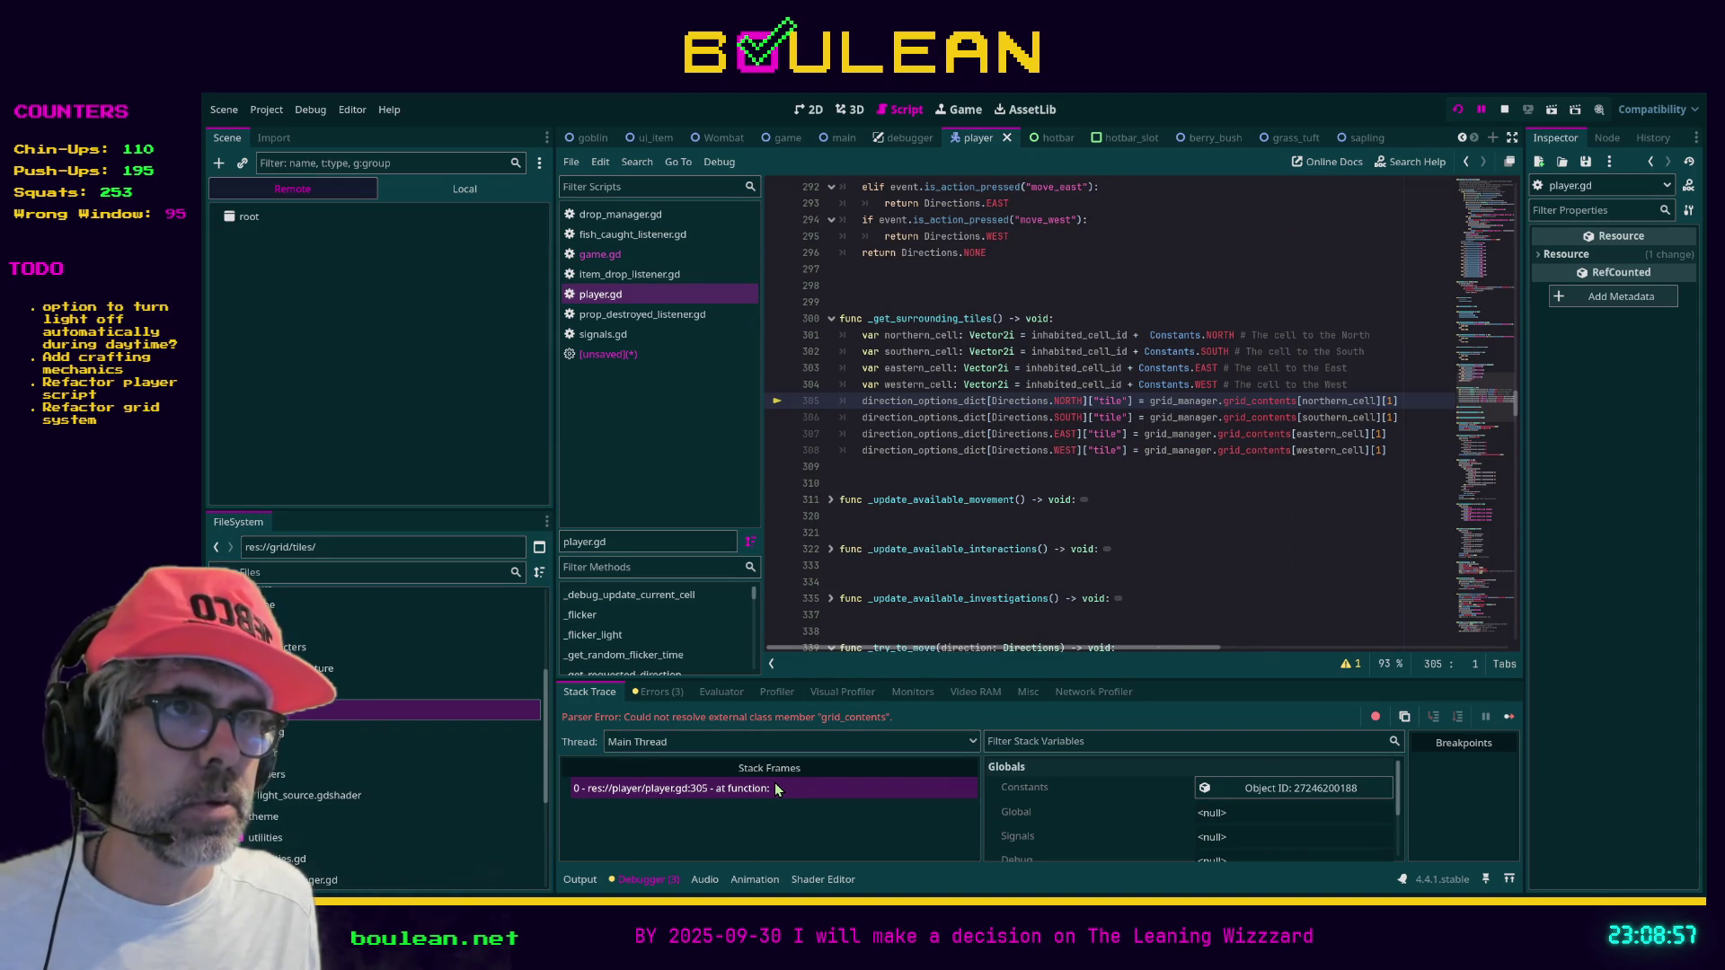
Inspect where grid_manager is declared, then stop the running game
left_click(1178, 404, "ctrl")
left_click(1248, 497)
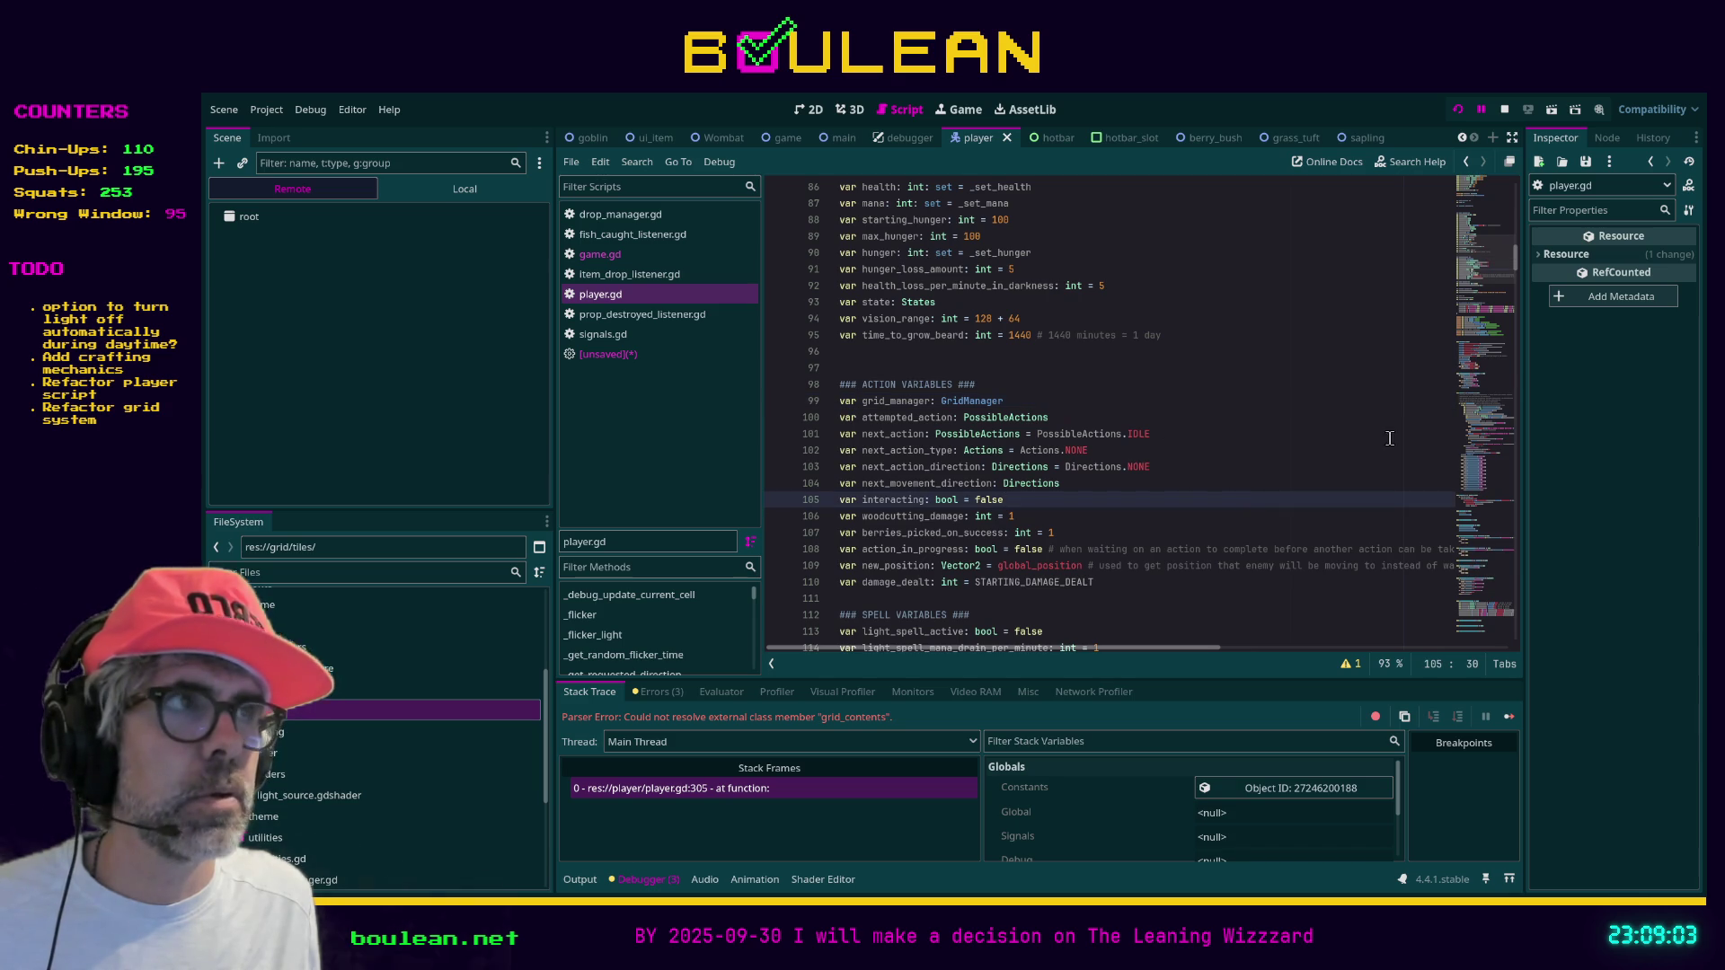
left_click(1501, 115)
left_click(1159, 450)
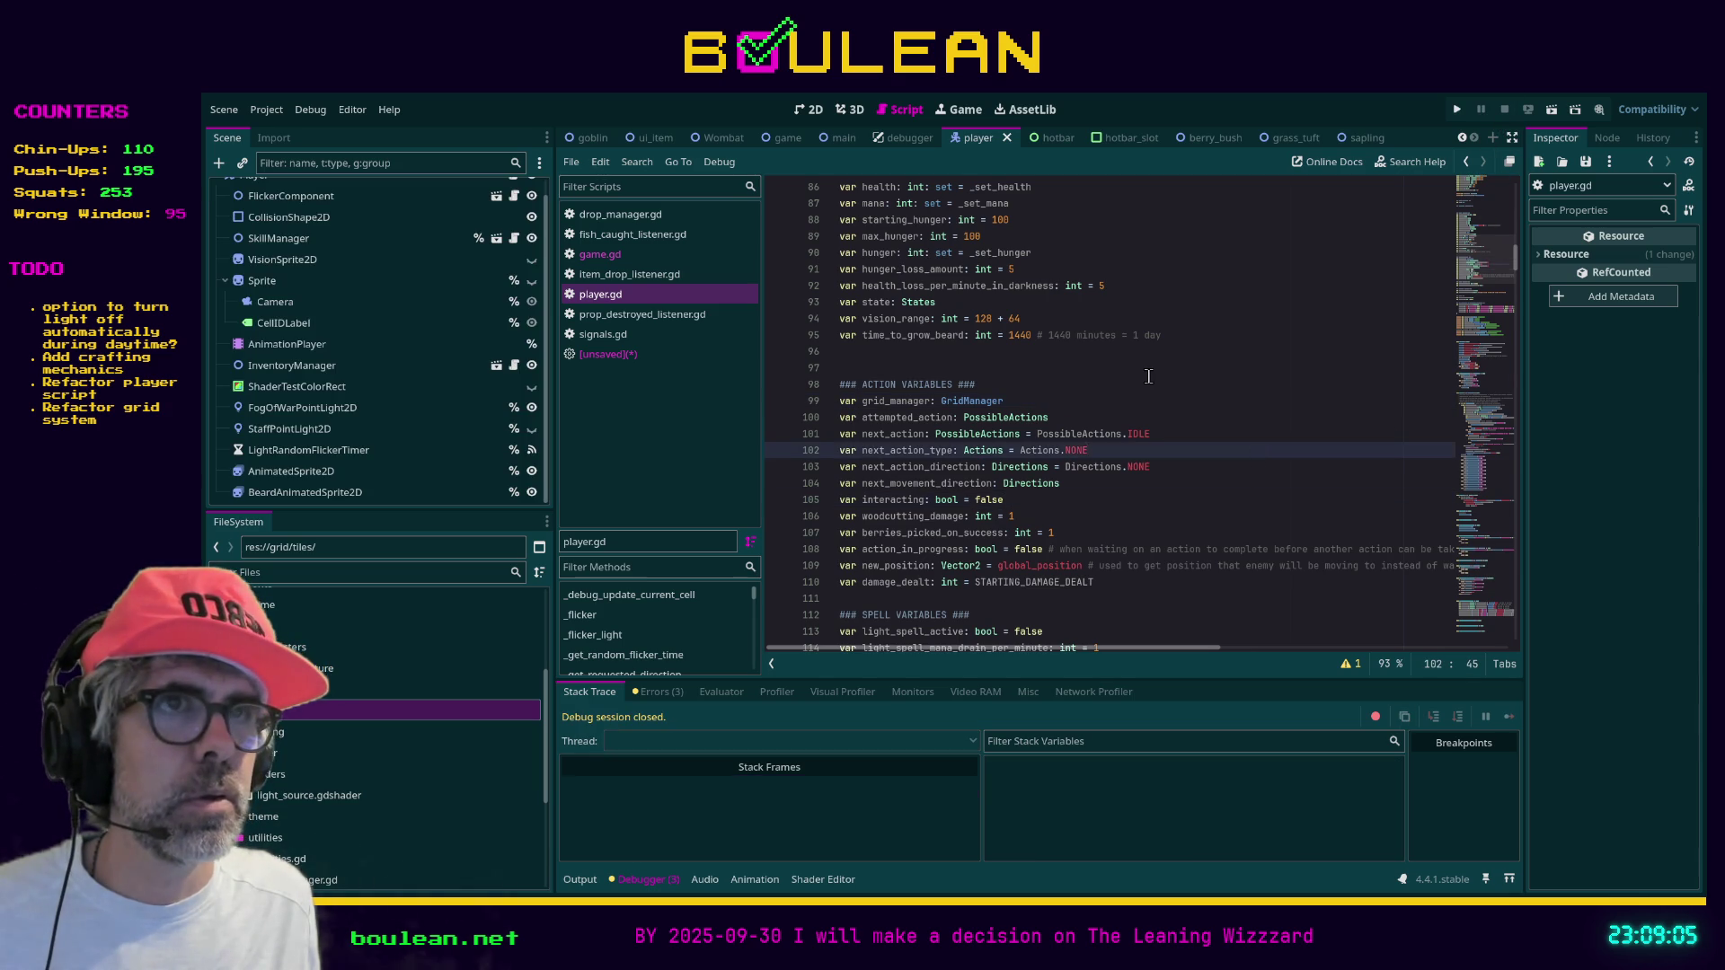
Close the unsaved Staff script with Ctrl+W
scroll(1148, 376, "up", 20)
left_click(1206, 477)
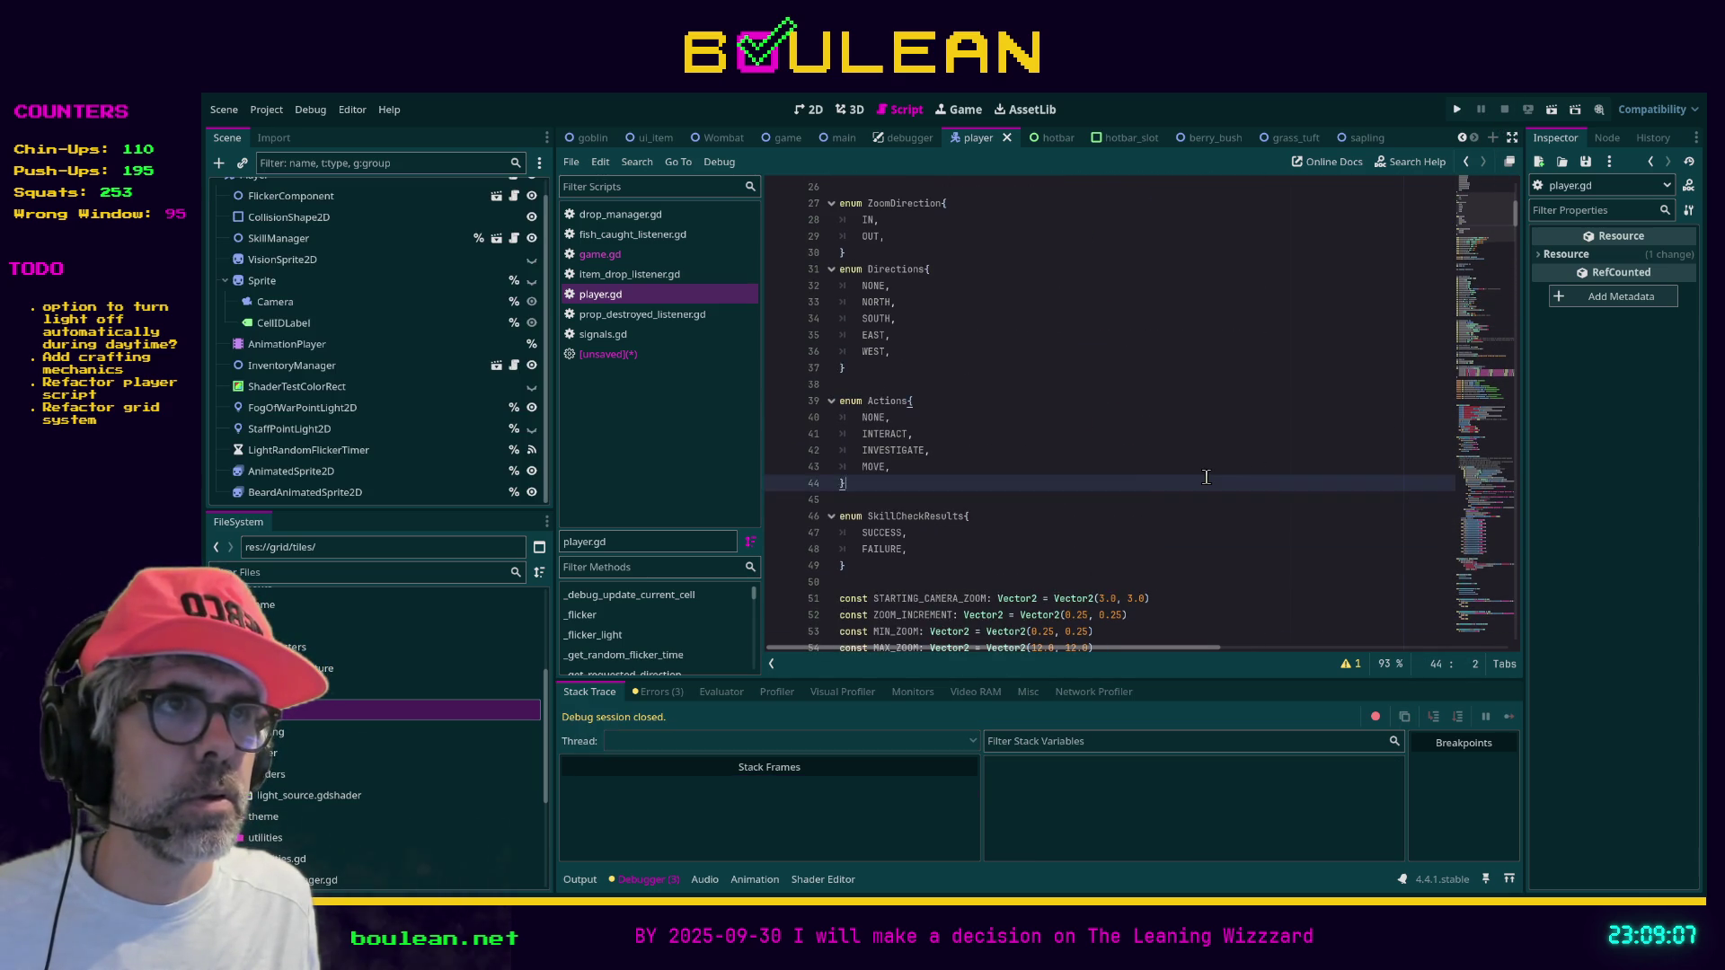
scroll(1173, 462, "up", 8)
scroll(1173, 463, "down", 9)
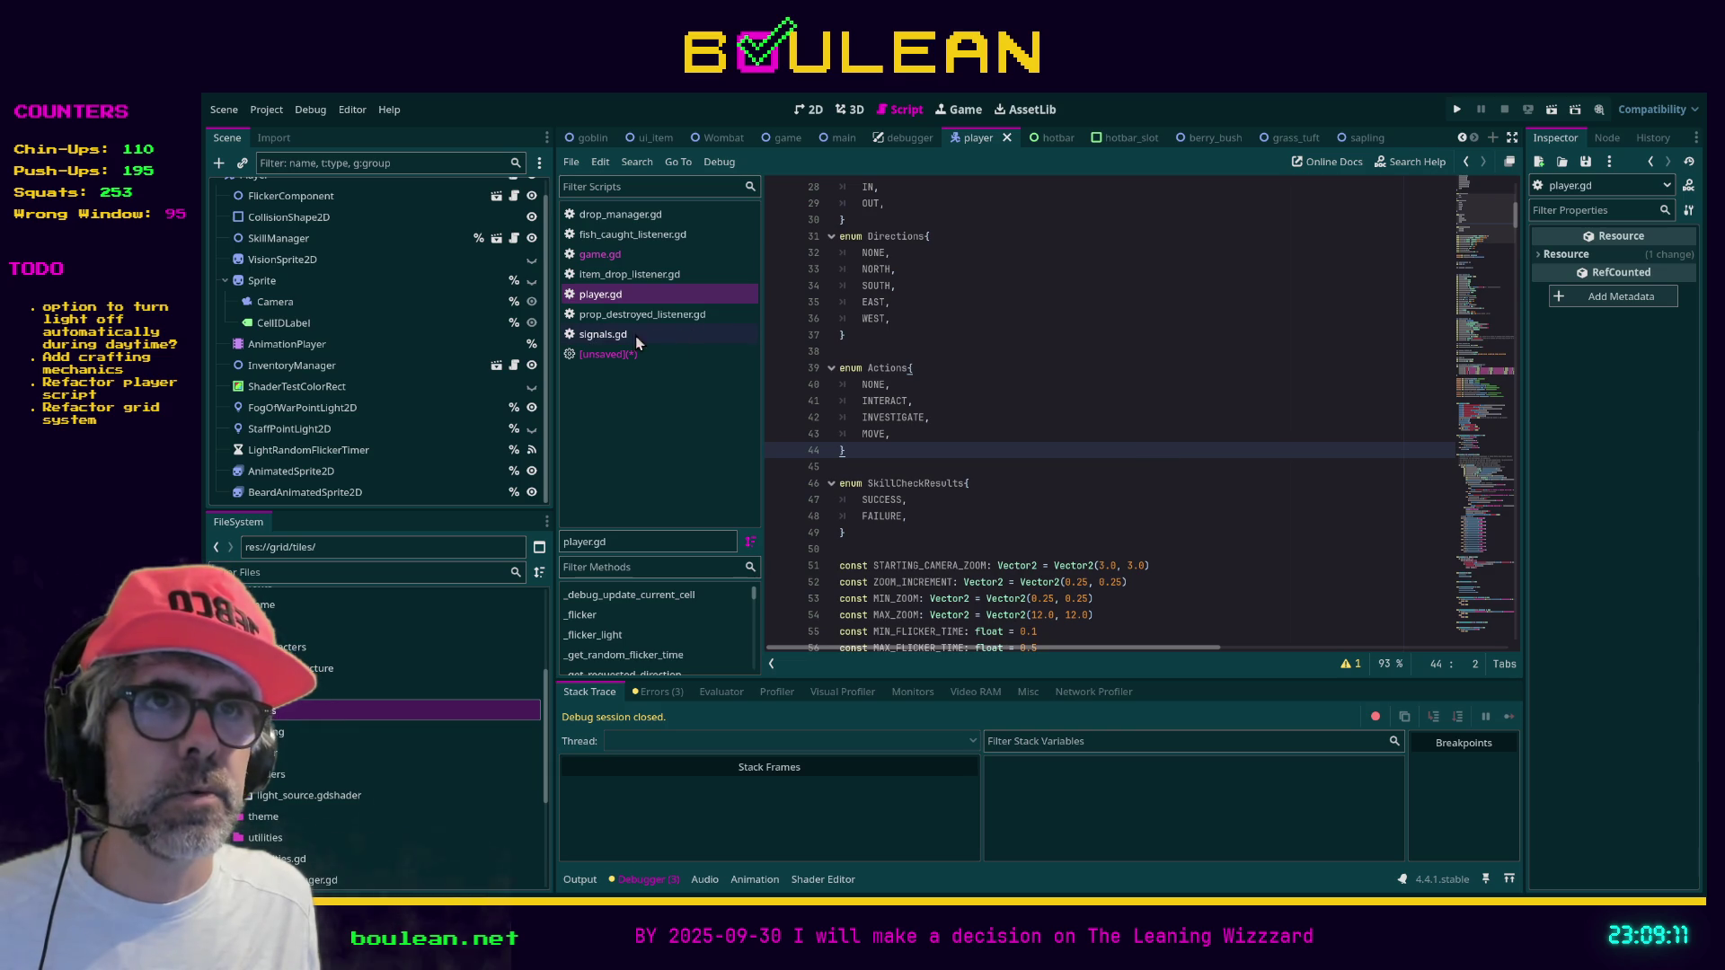
left_click(618, 354)
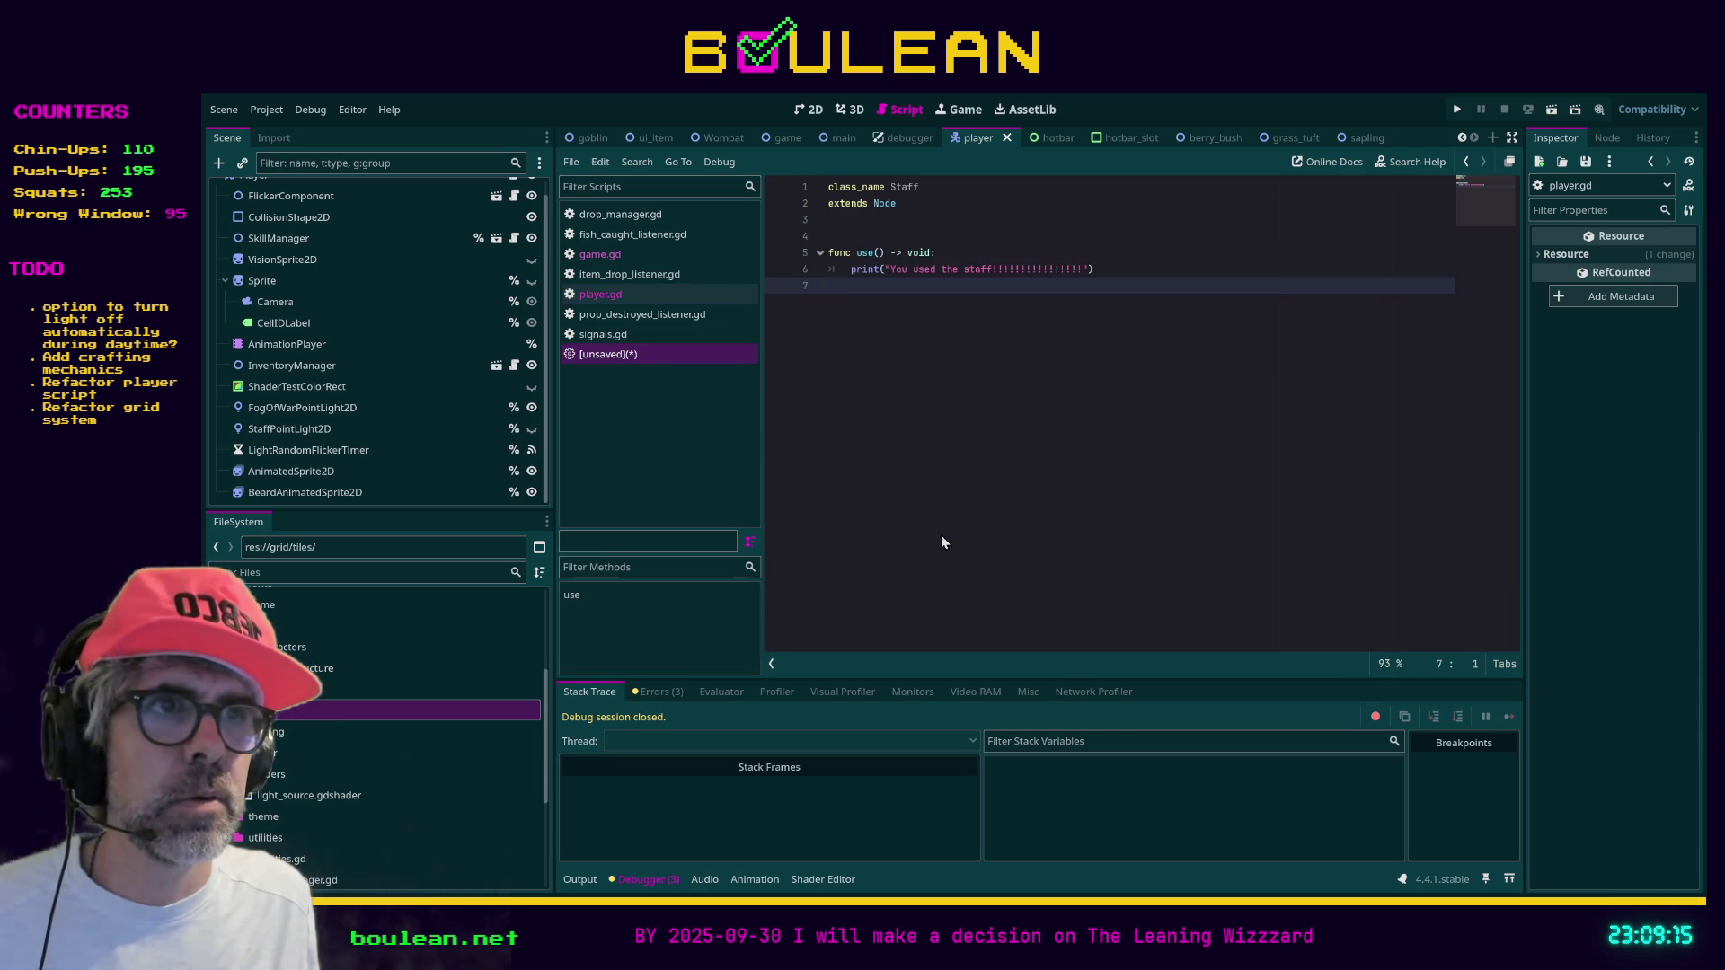
key("ctrl+w")
Filter the FileSystem dock by 'grid' and open grid_manager.gd
left_click(403, 571)
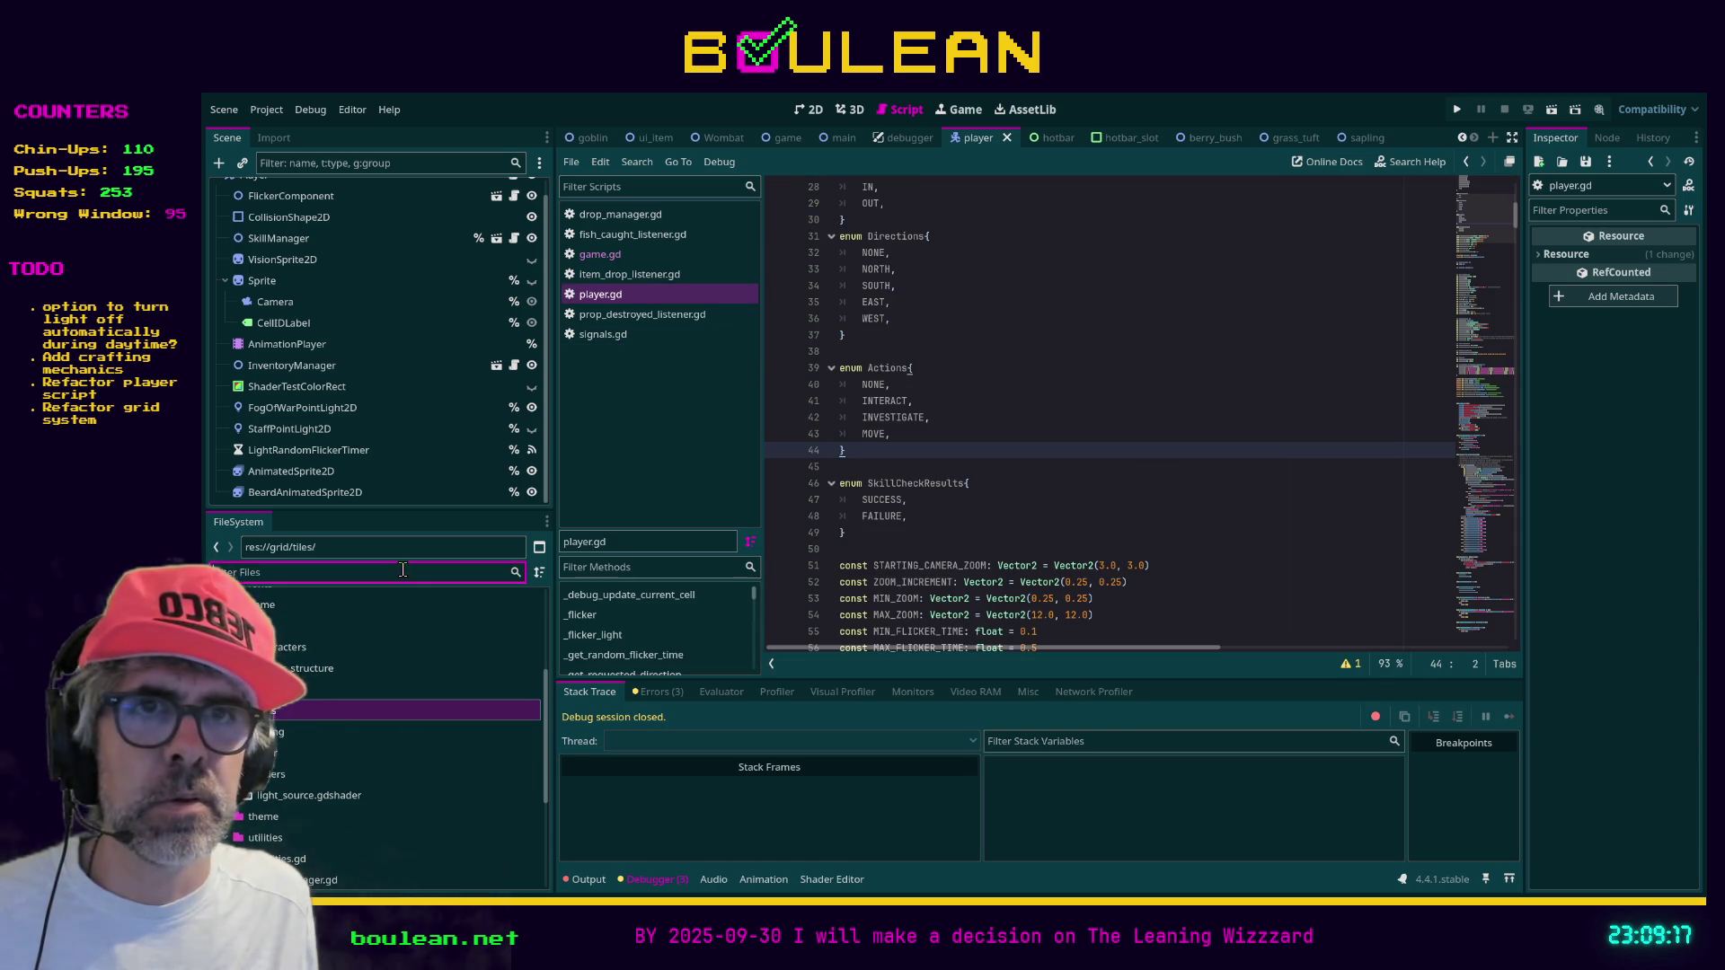
type("grid")
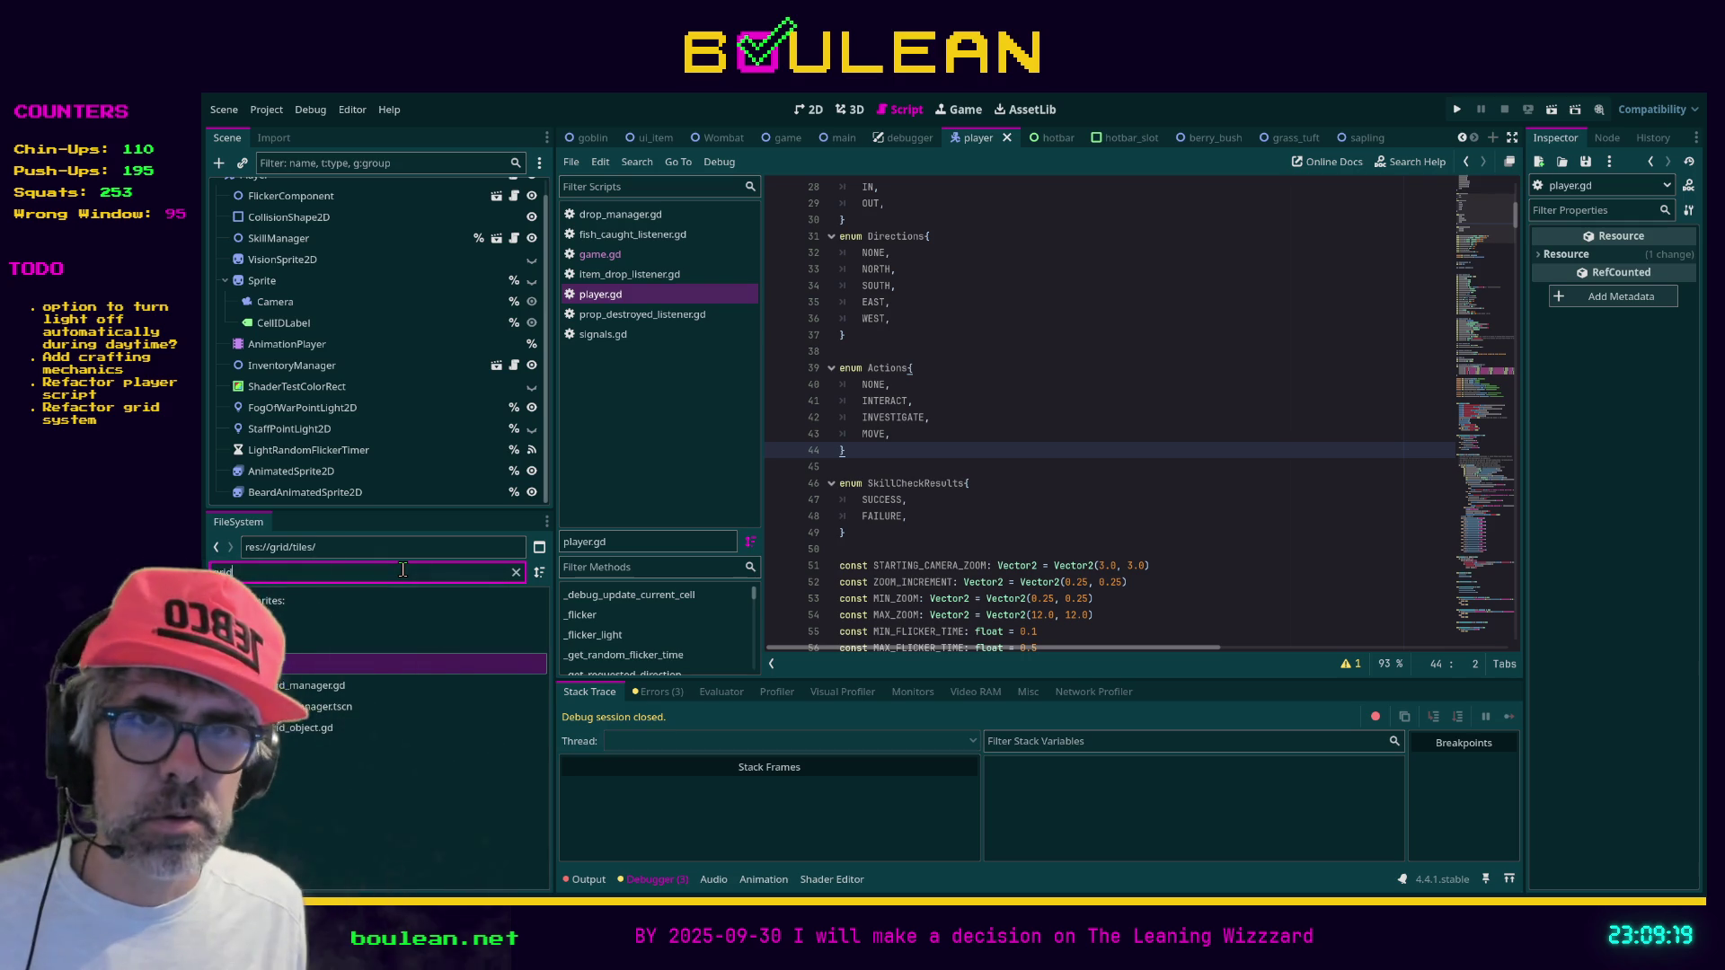
double_click(339, 686)
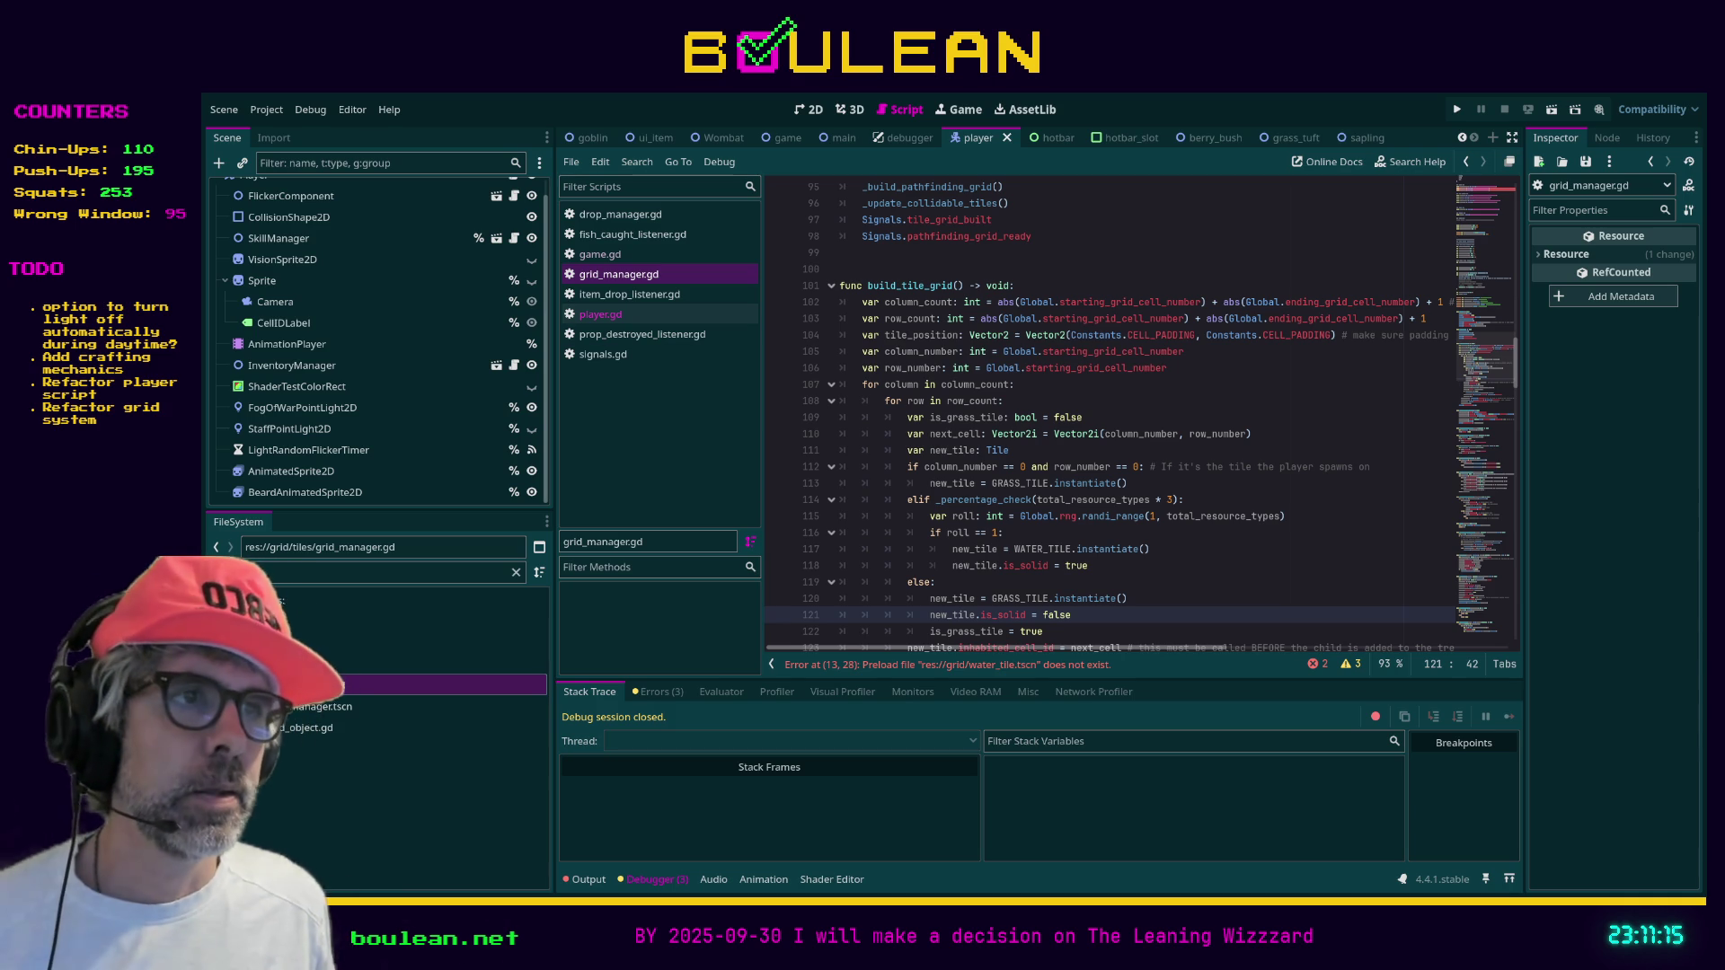
Add WATER_TILE and GRASS_TILE preloads from the res://grid/tiles/ folder to grid_manager.gd
scroll(1168, 543, "up", 20)
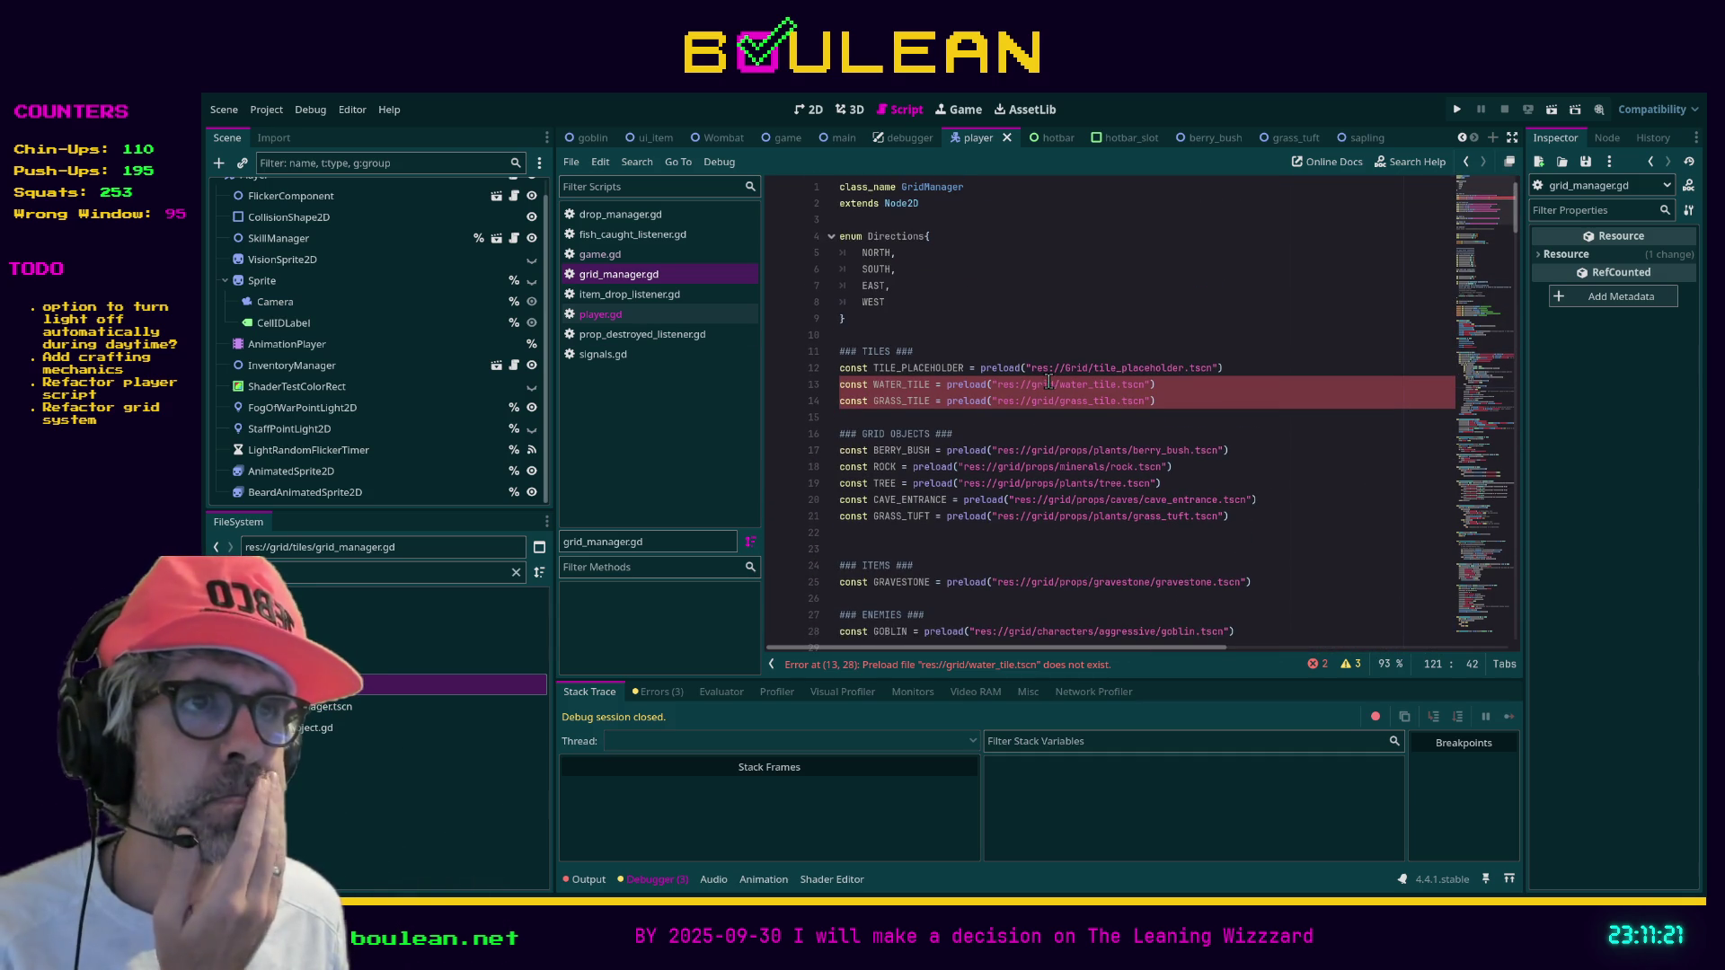
left_click(516, 572)
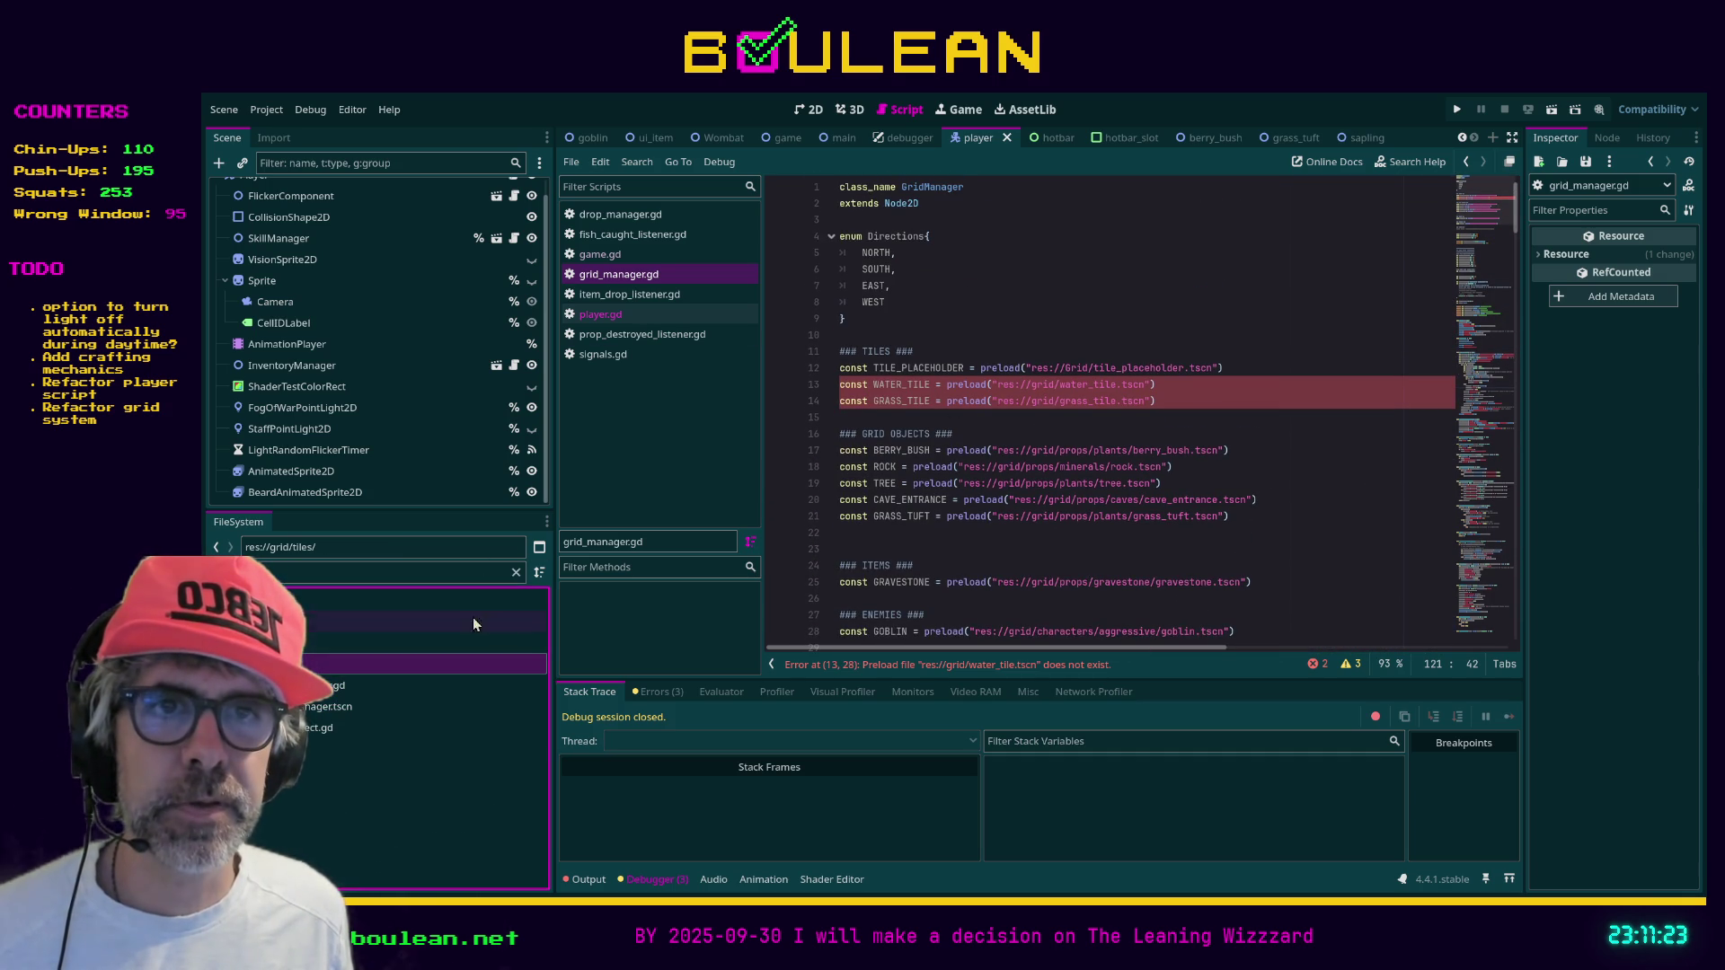
scroll(406, 672, "down", 3)
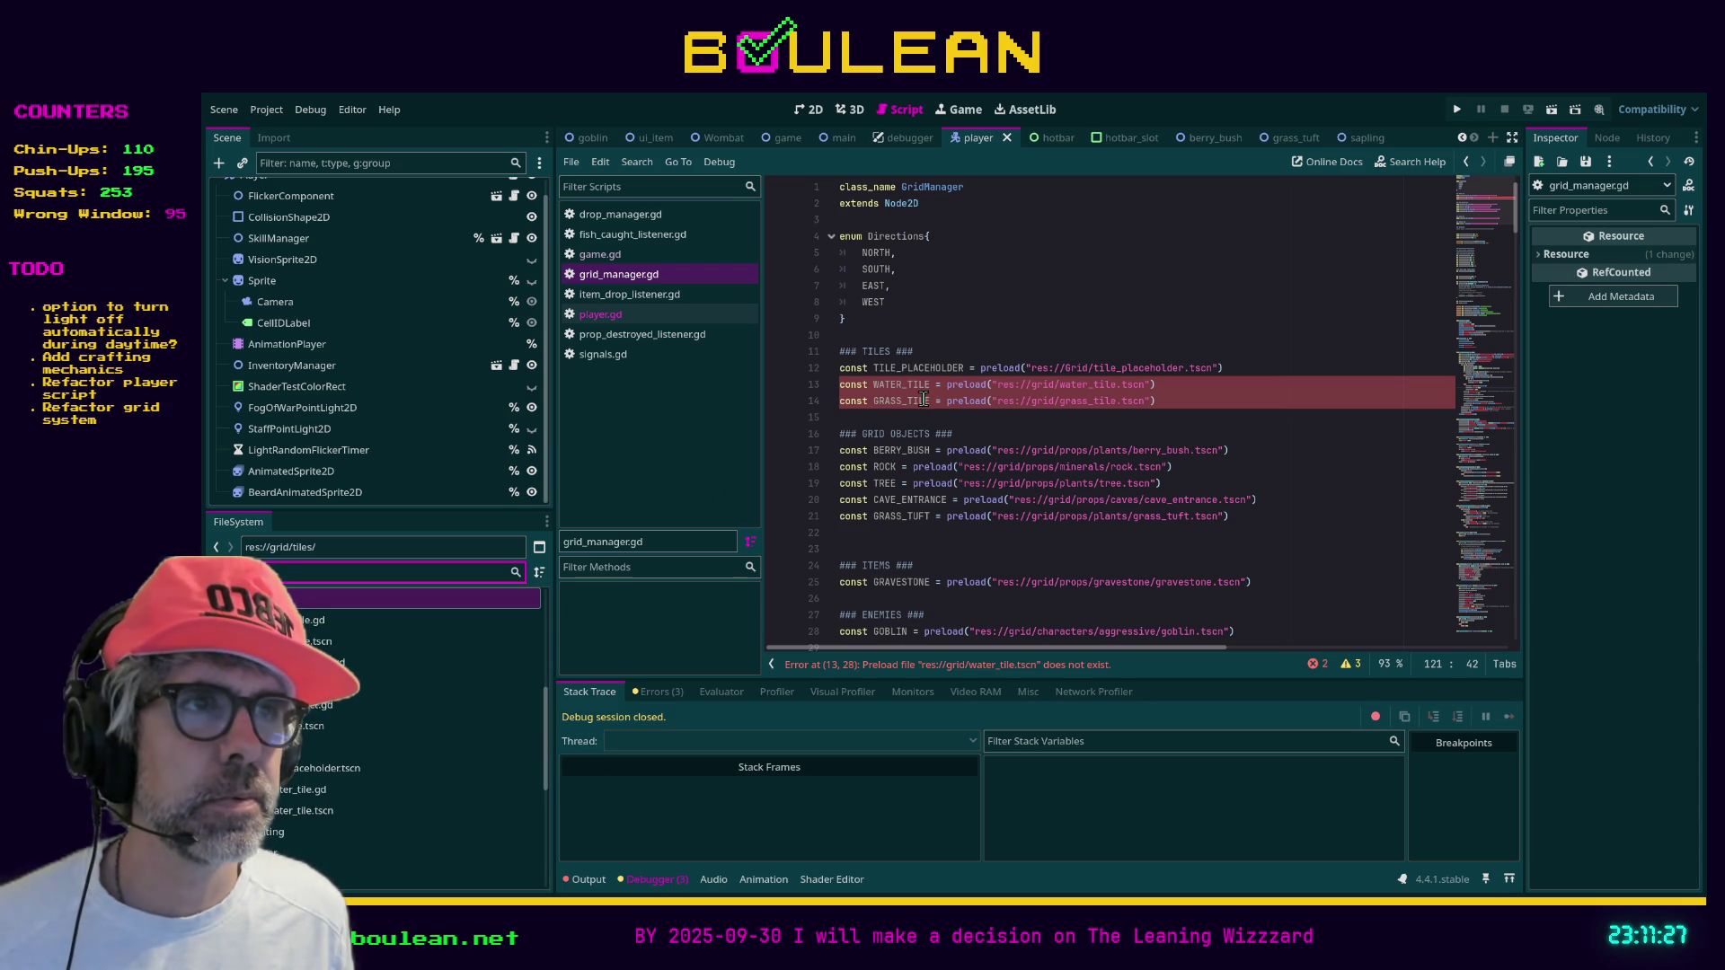
left_click(882, 416)
key("Return")
key("Return")
left_click(842, 386)
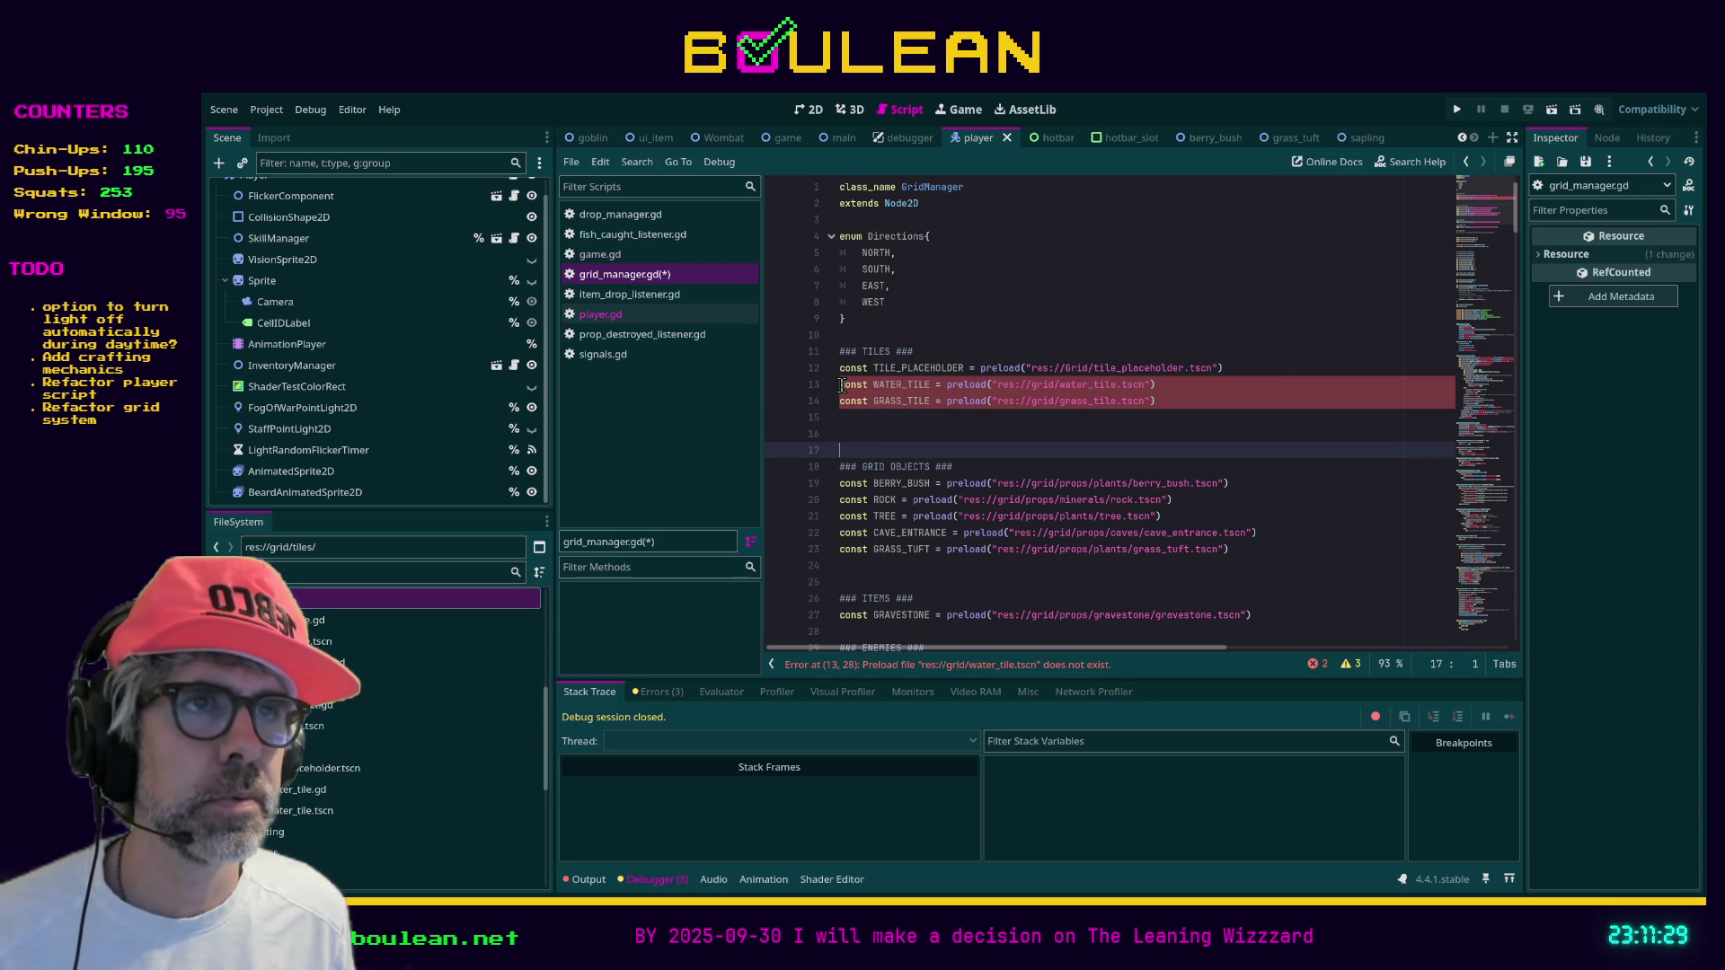
key("Return")
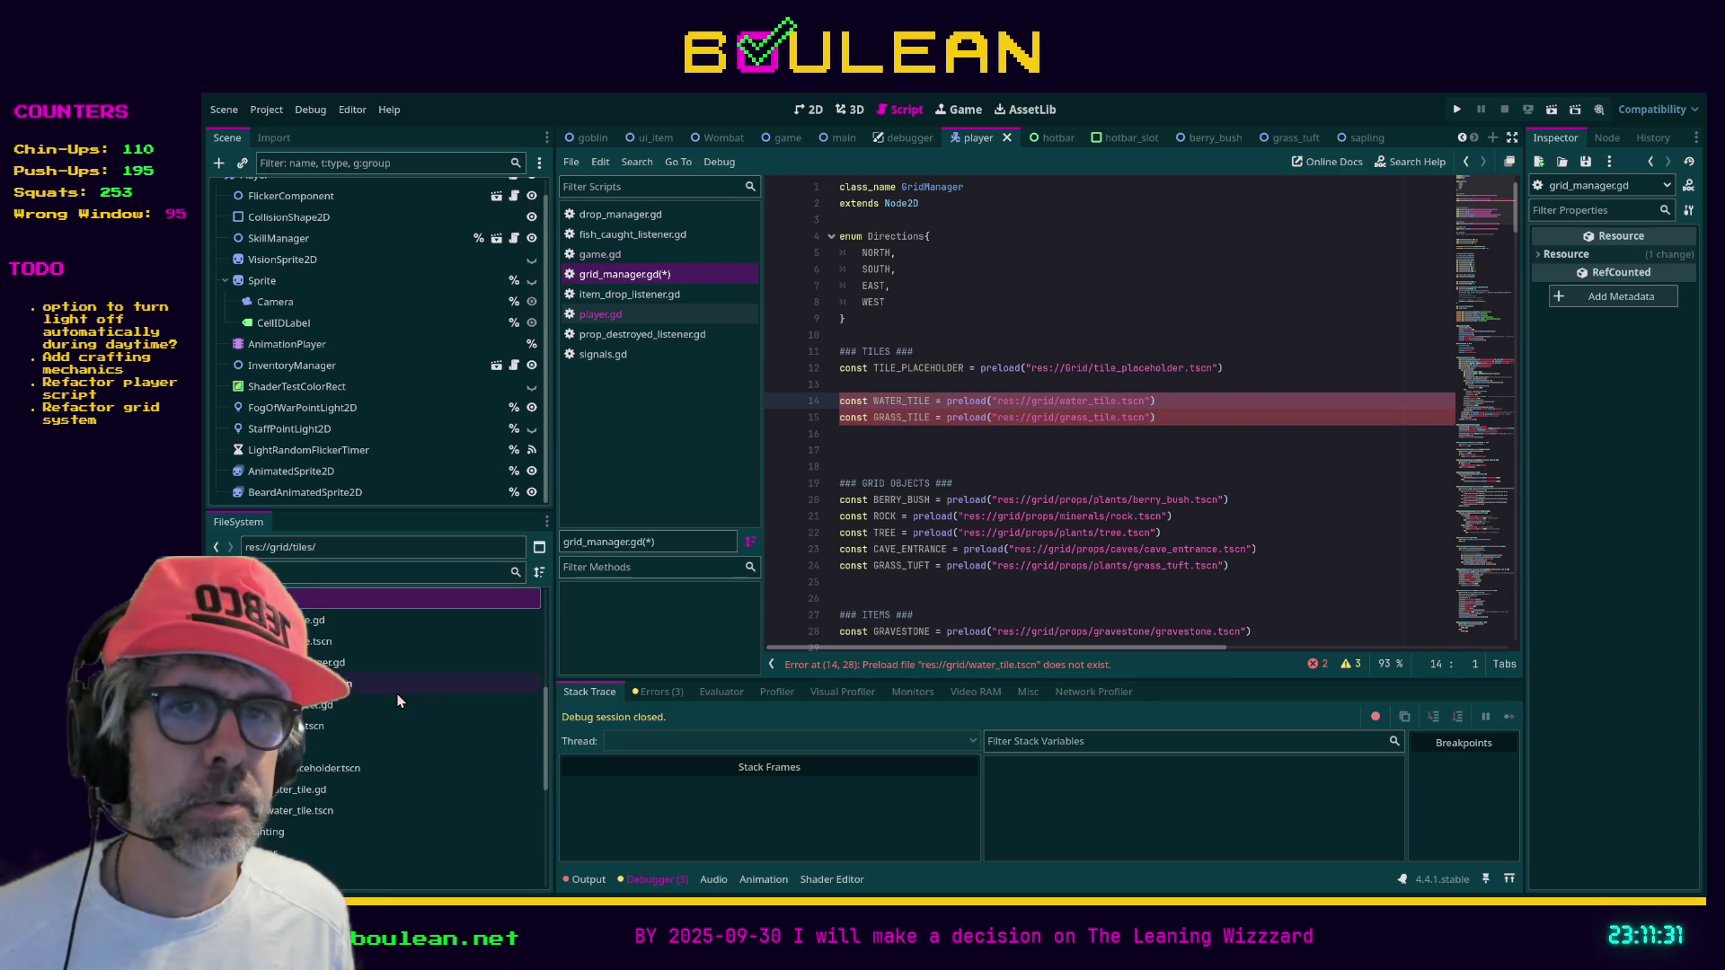
mouse_move(283, 812)
left_mouse_down()
mouse_move(528, 718)
mouse_move(876, 439)
left_mouse_up()
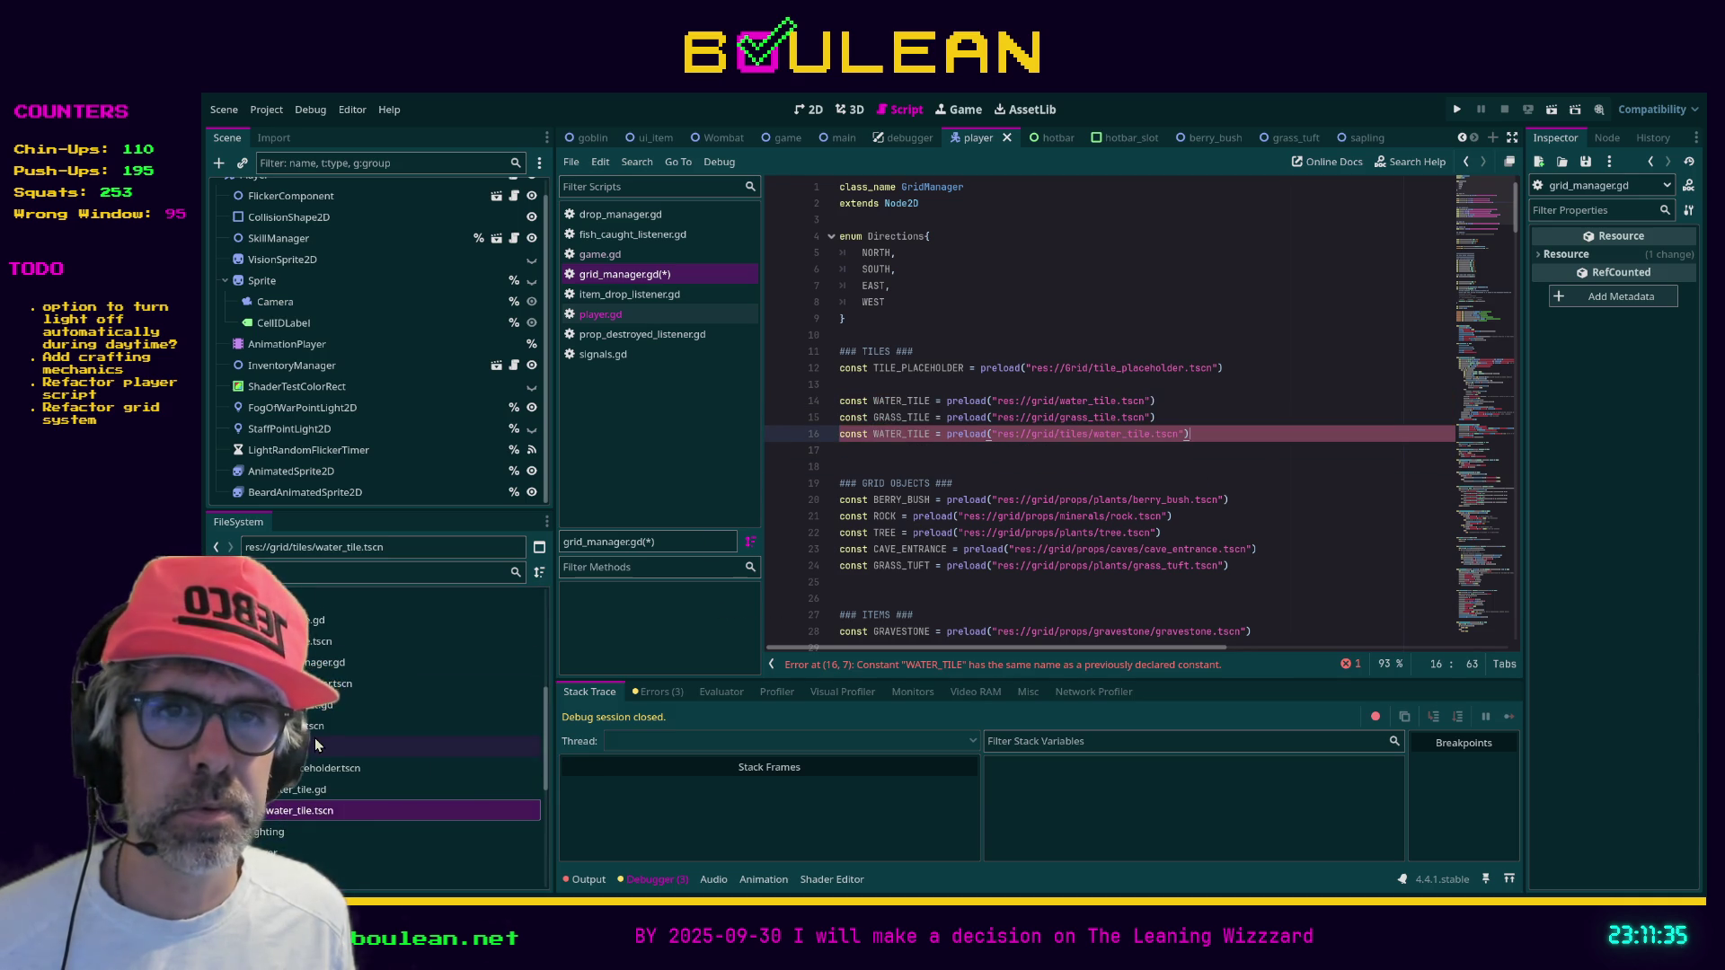
left_click(319, 640)
mouse_move(319, 641)
left_mouse_down()
mouse_move(808, 505)
mouse_move(872, 453)
left_mouse_up()
Delete the old WATER_TILE and GRASS_TILE preload lines
left_click_drag(1157, 416, 839, 400)
key("BackSpace")
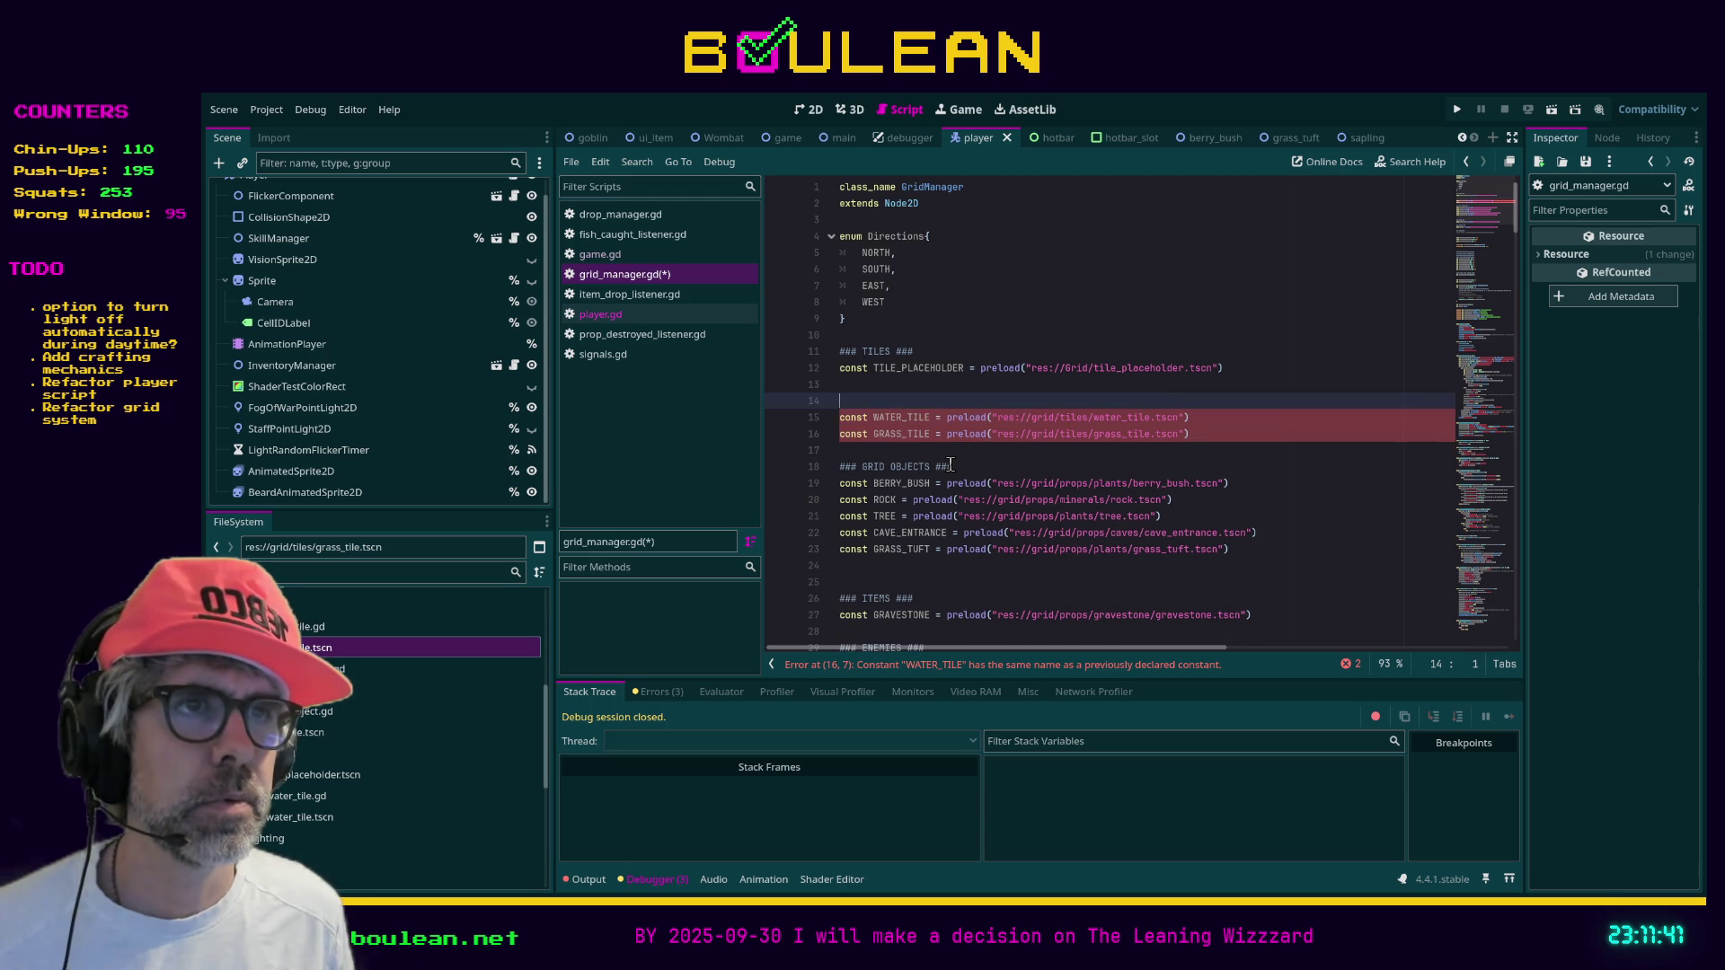
key("Up")
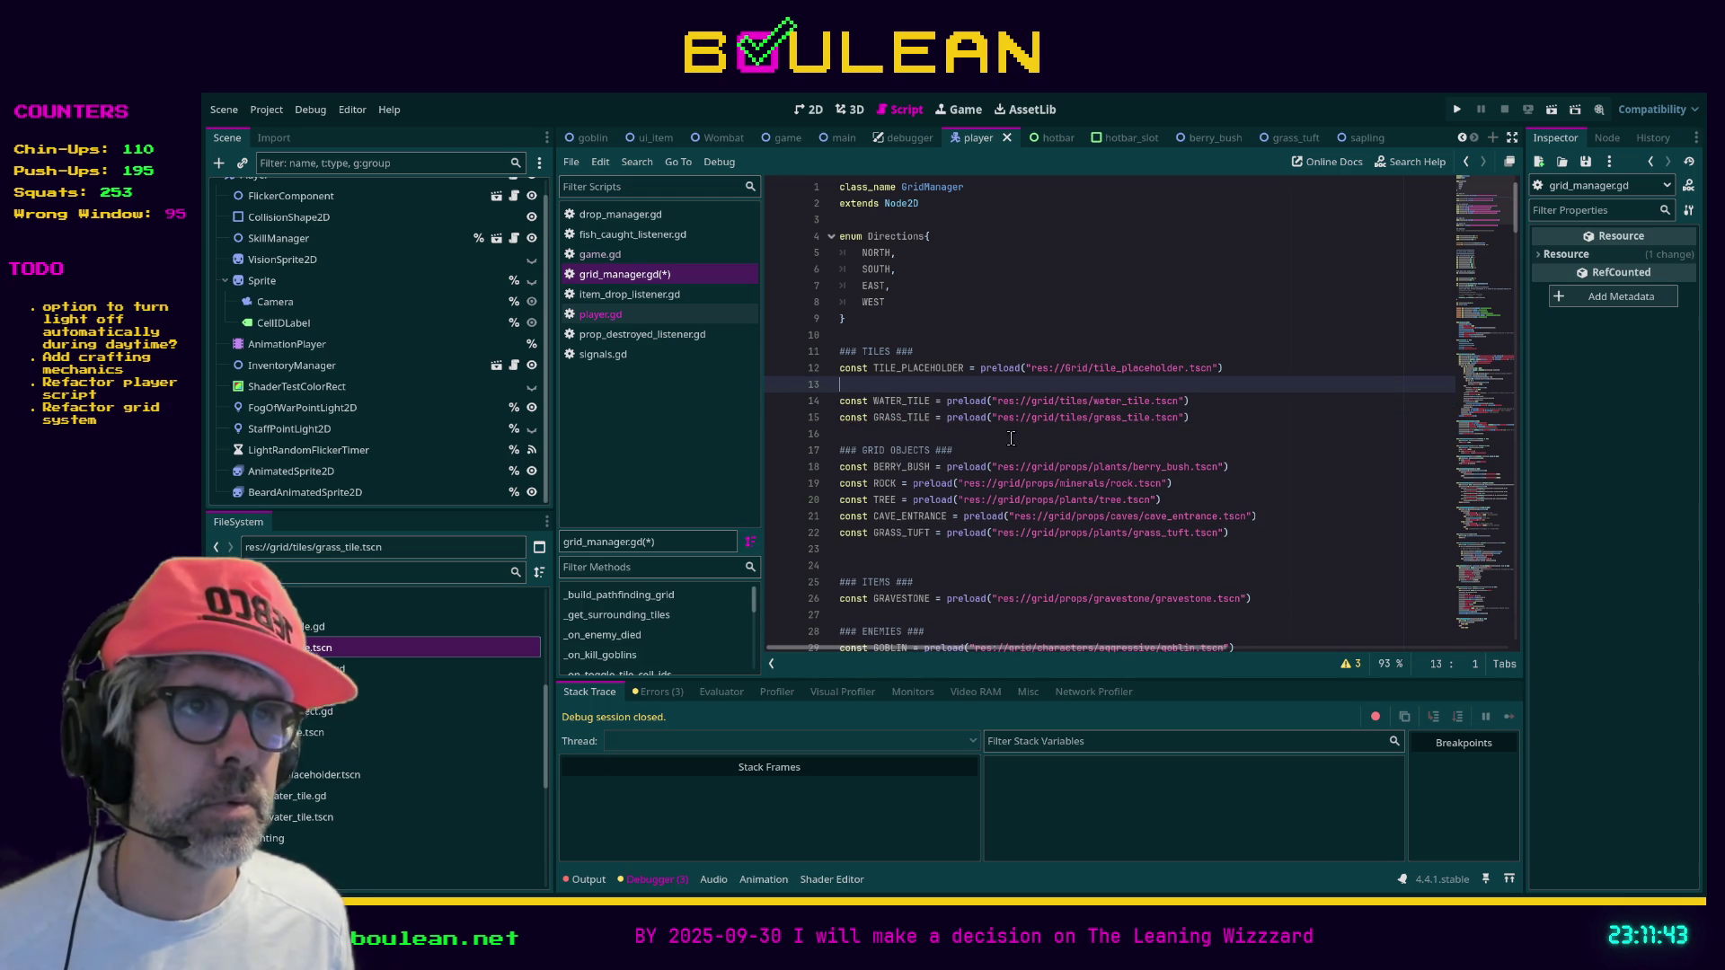
key("BackSpace")
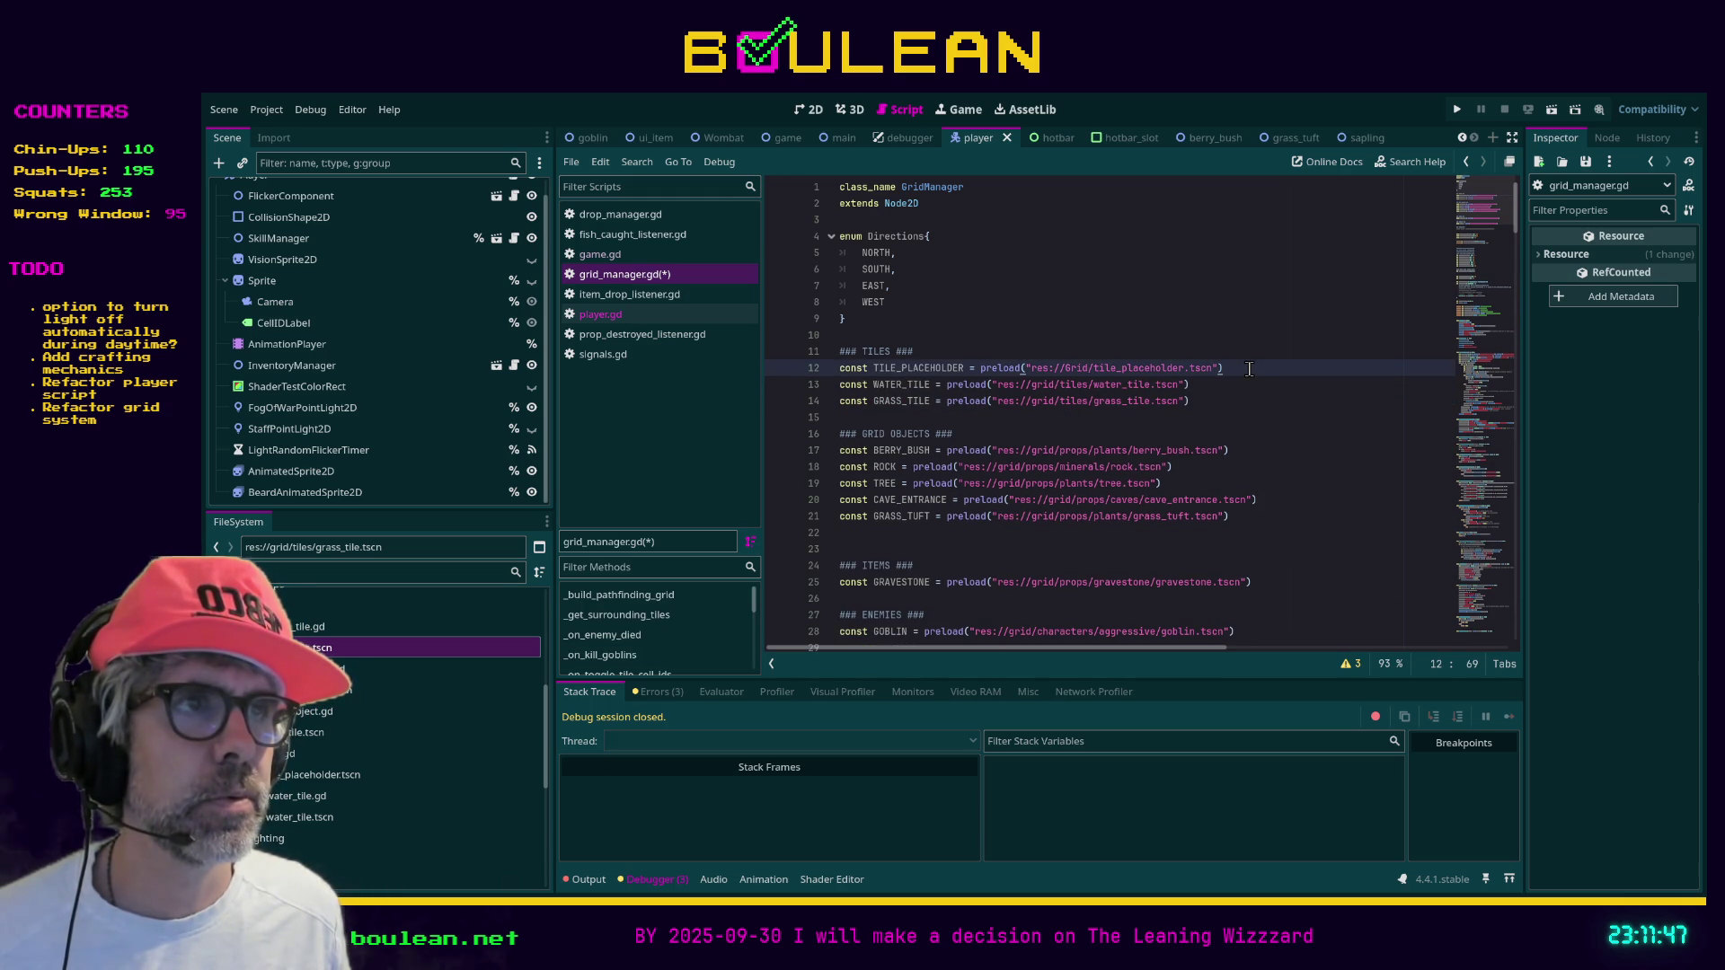
Repoint TILE_PLACEHOLDER to res://grid/tiles/tile_placeholder.tscn, save grid_manager.gd and run the game
mouse_move(413, 774)
left_mouse_down()
mouse_move(1110, 415)
mouse_move(1139, 354)
left_mouse_up()
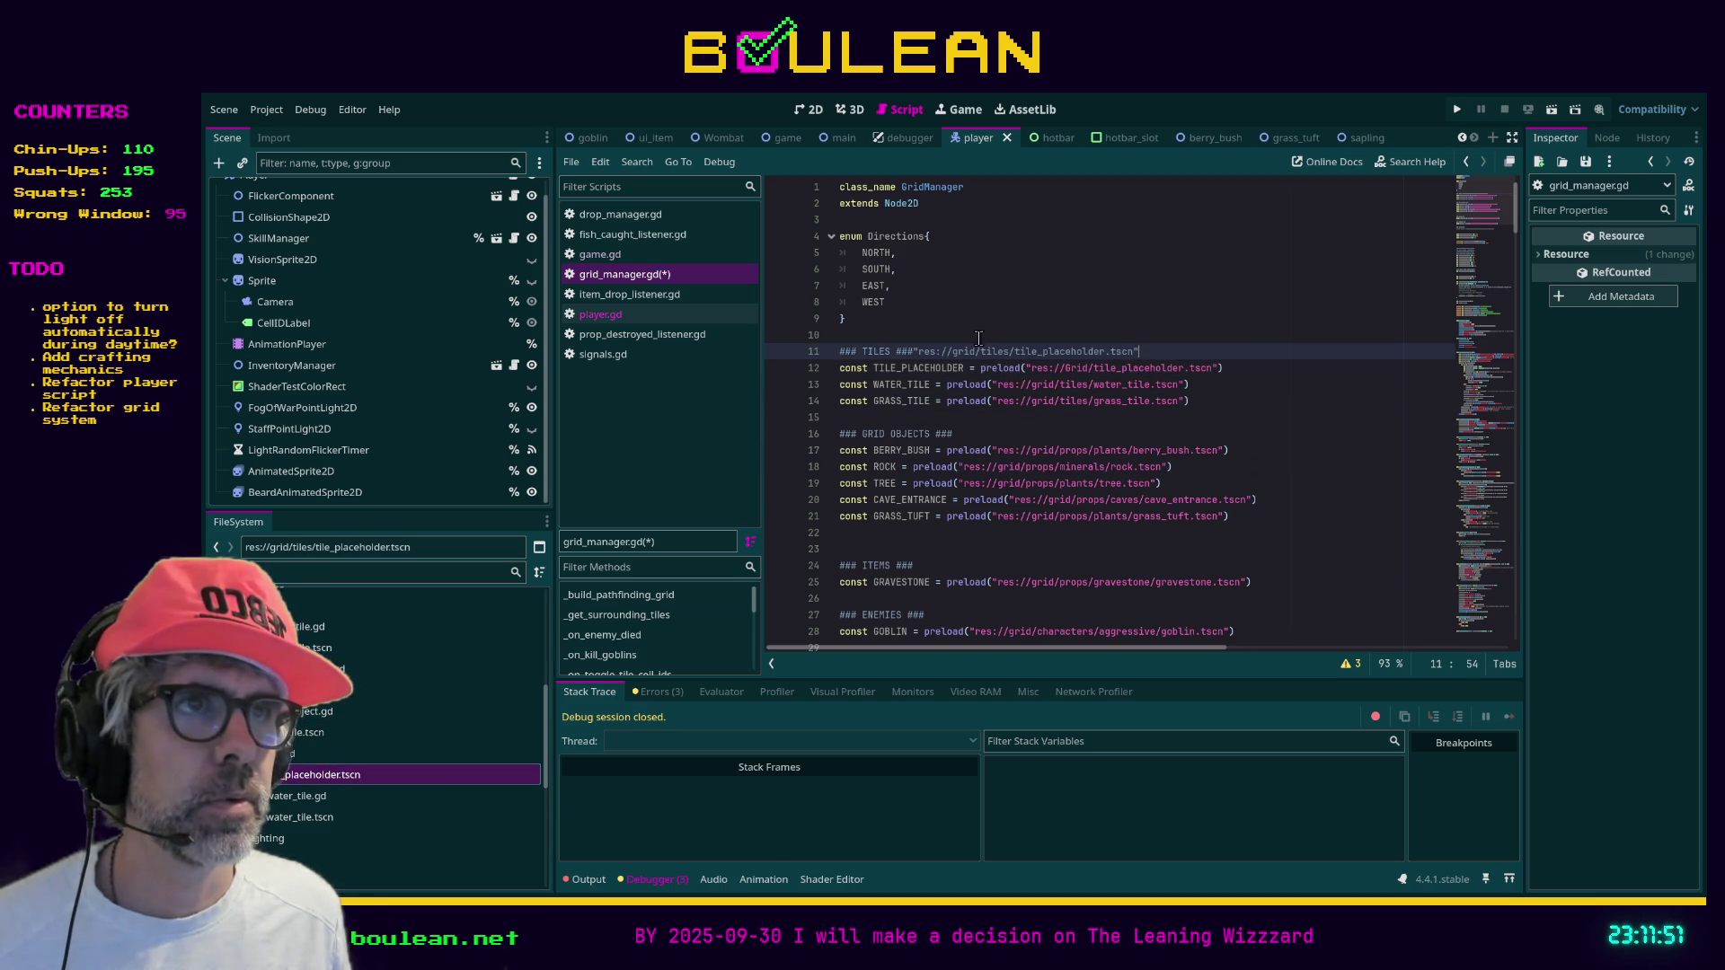
key("ctrl+z")
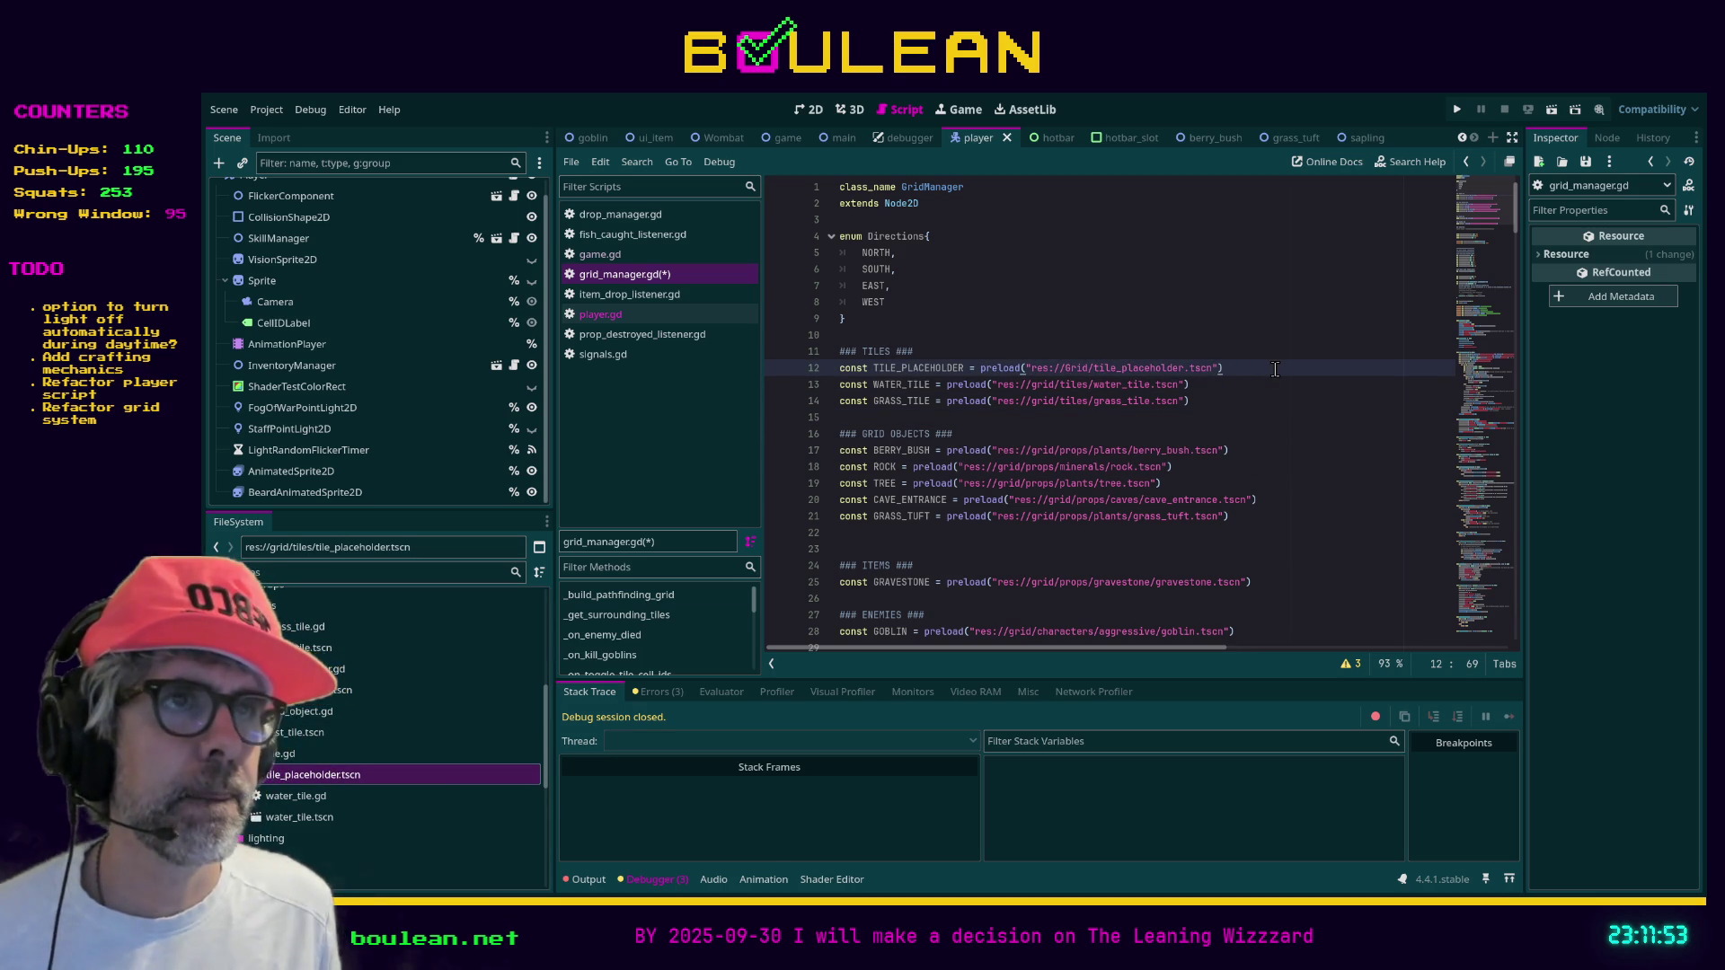
key("shift+Home")
key("BackSpace")
mouse_move(384, 782)
left_mouse_down()
mouse_move(898, 422)
mouse_move(867, 368)
left_mouse_up()
left_click(1150, 339)
key("ctrl+s")
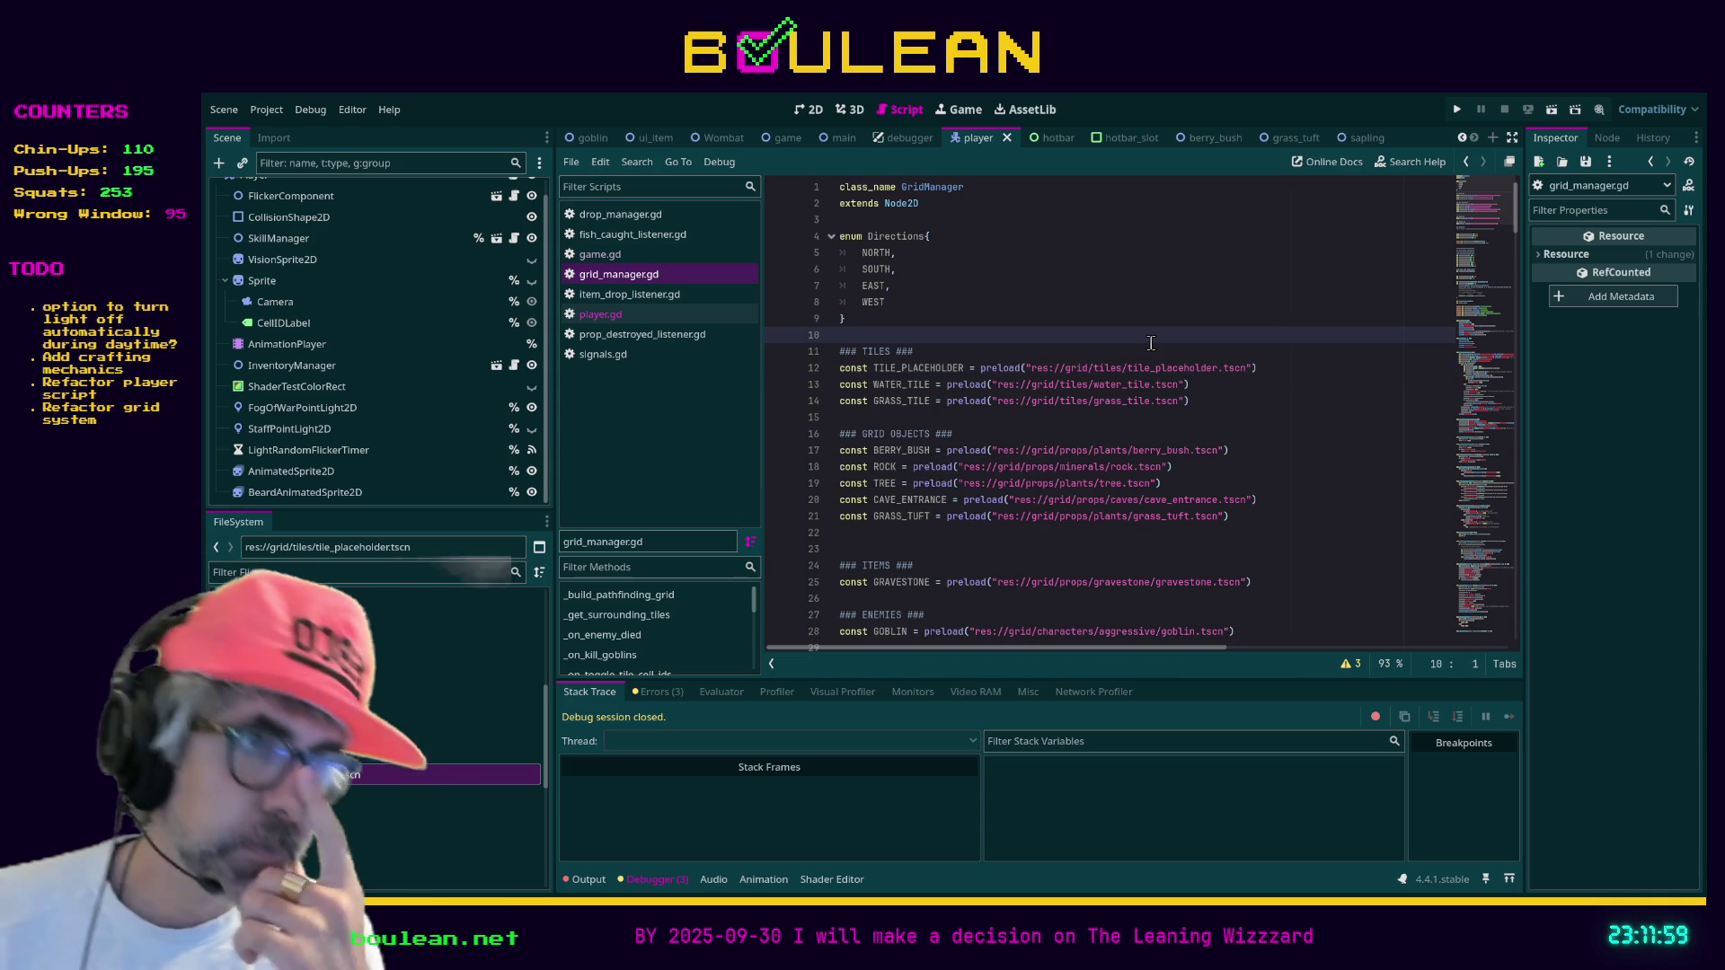
key("F5")
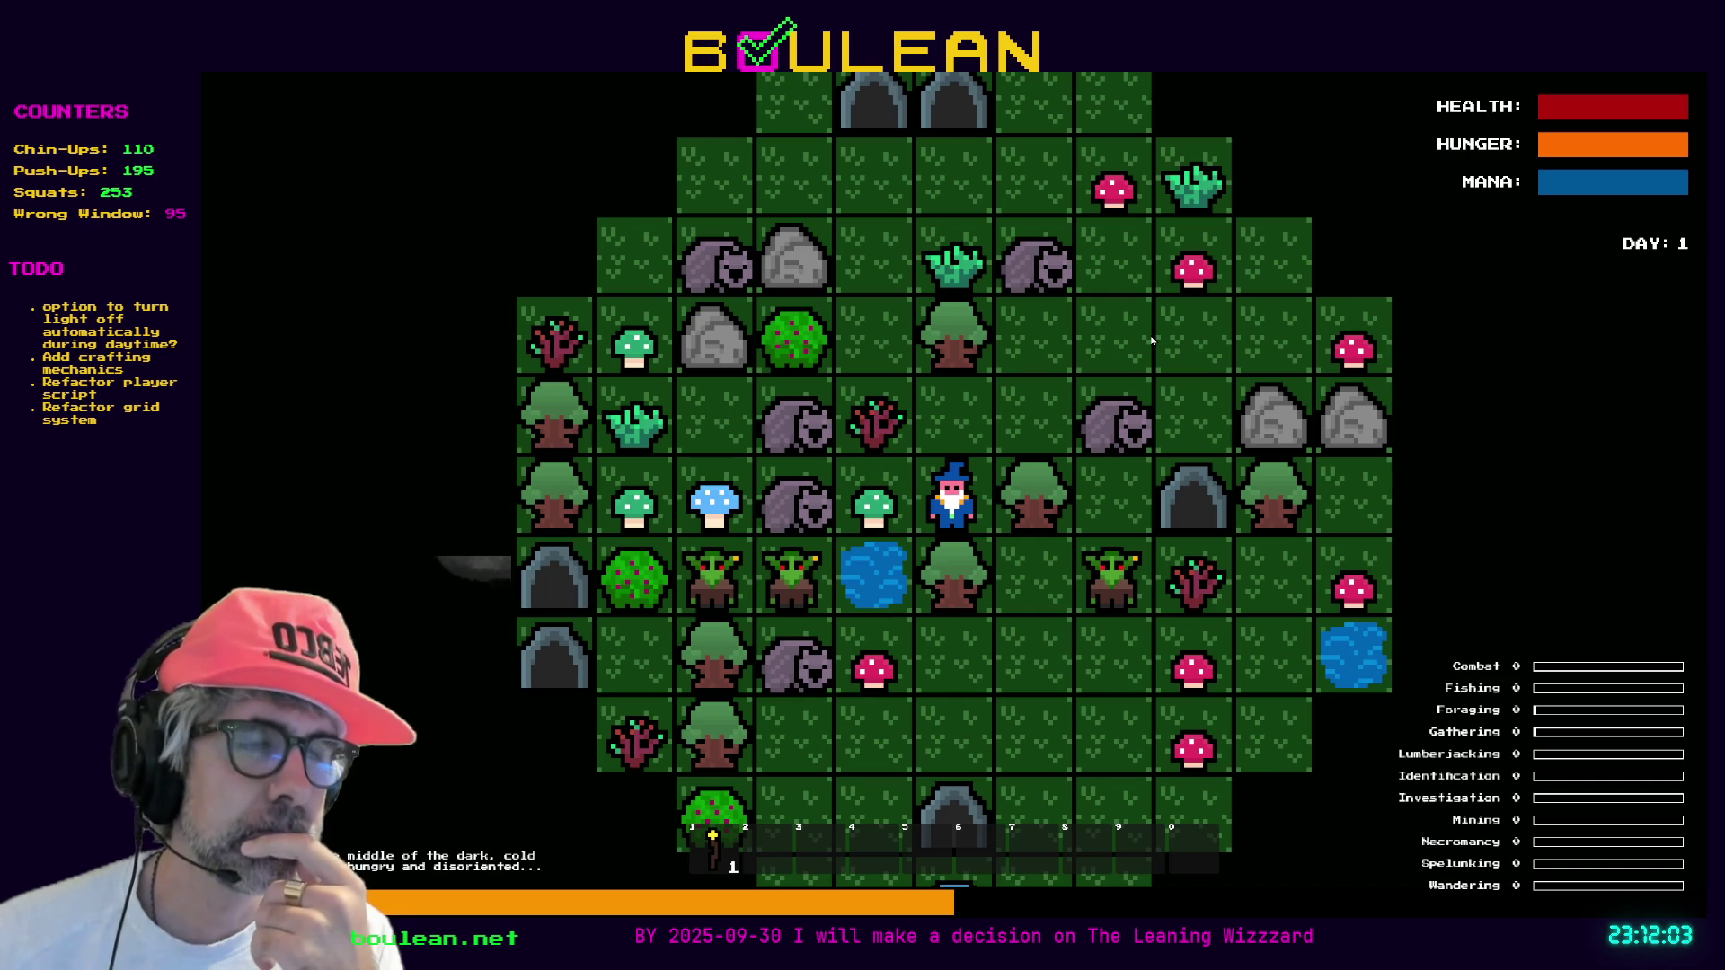
Chop the tree east of the wizard into logs and move the wizard north
key("Right")
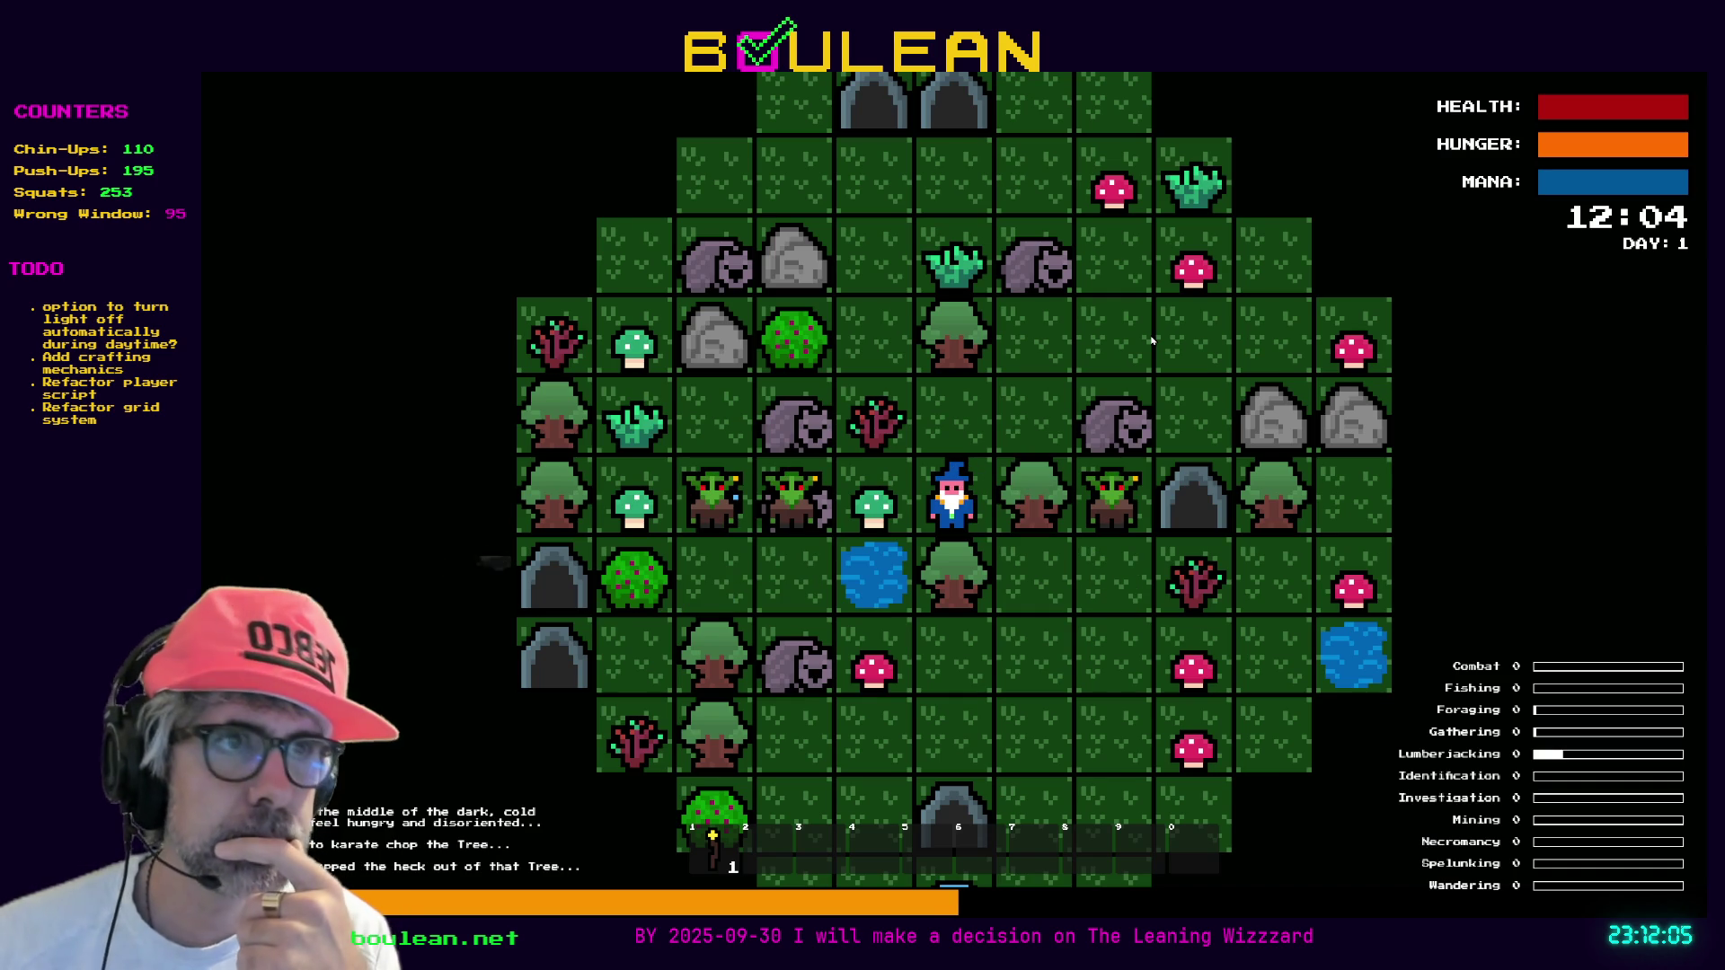
key("Right")
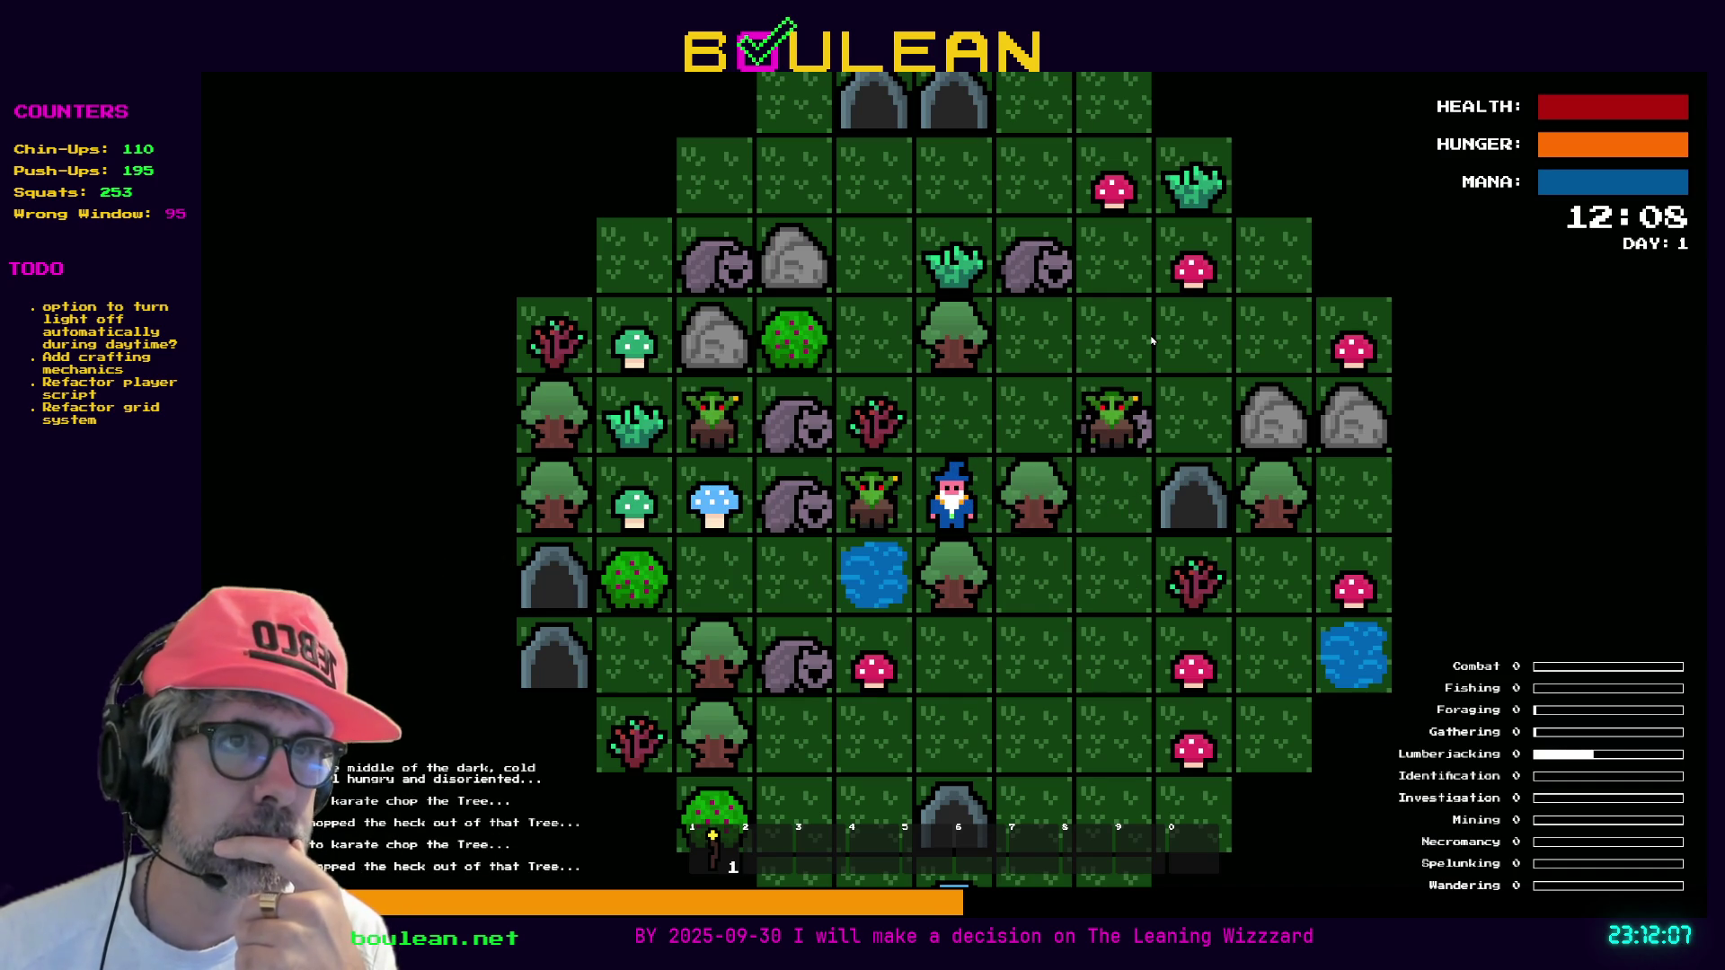
key("Right")
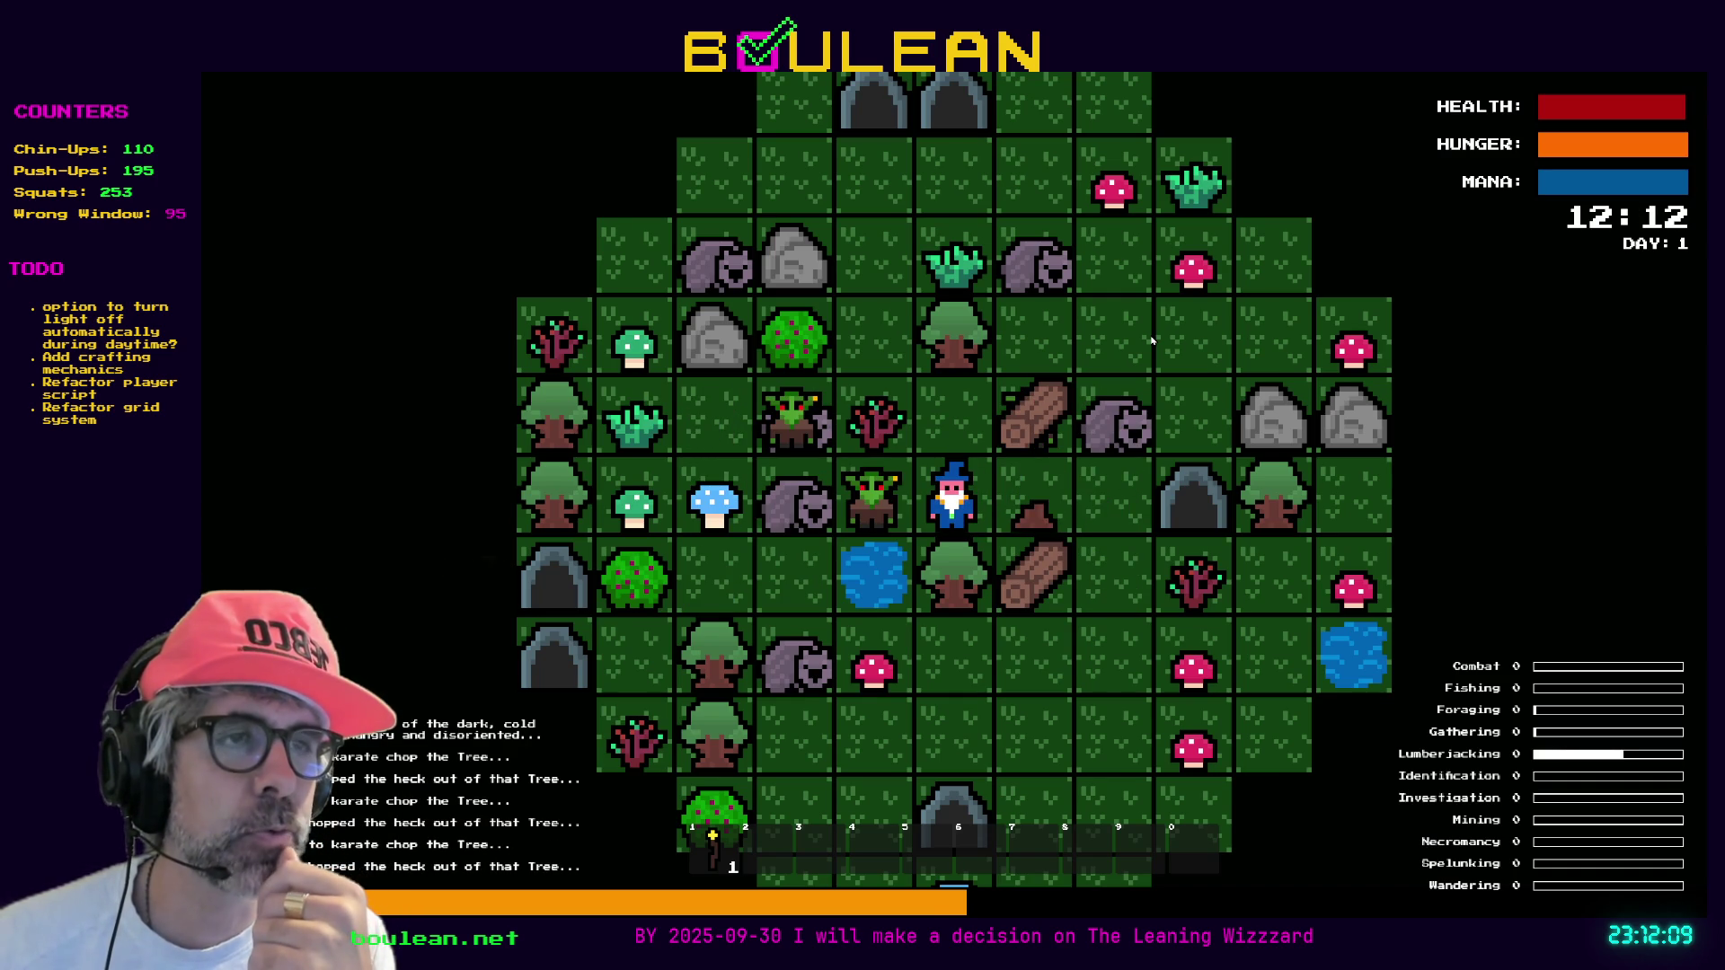
key("Right")
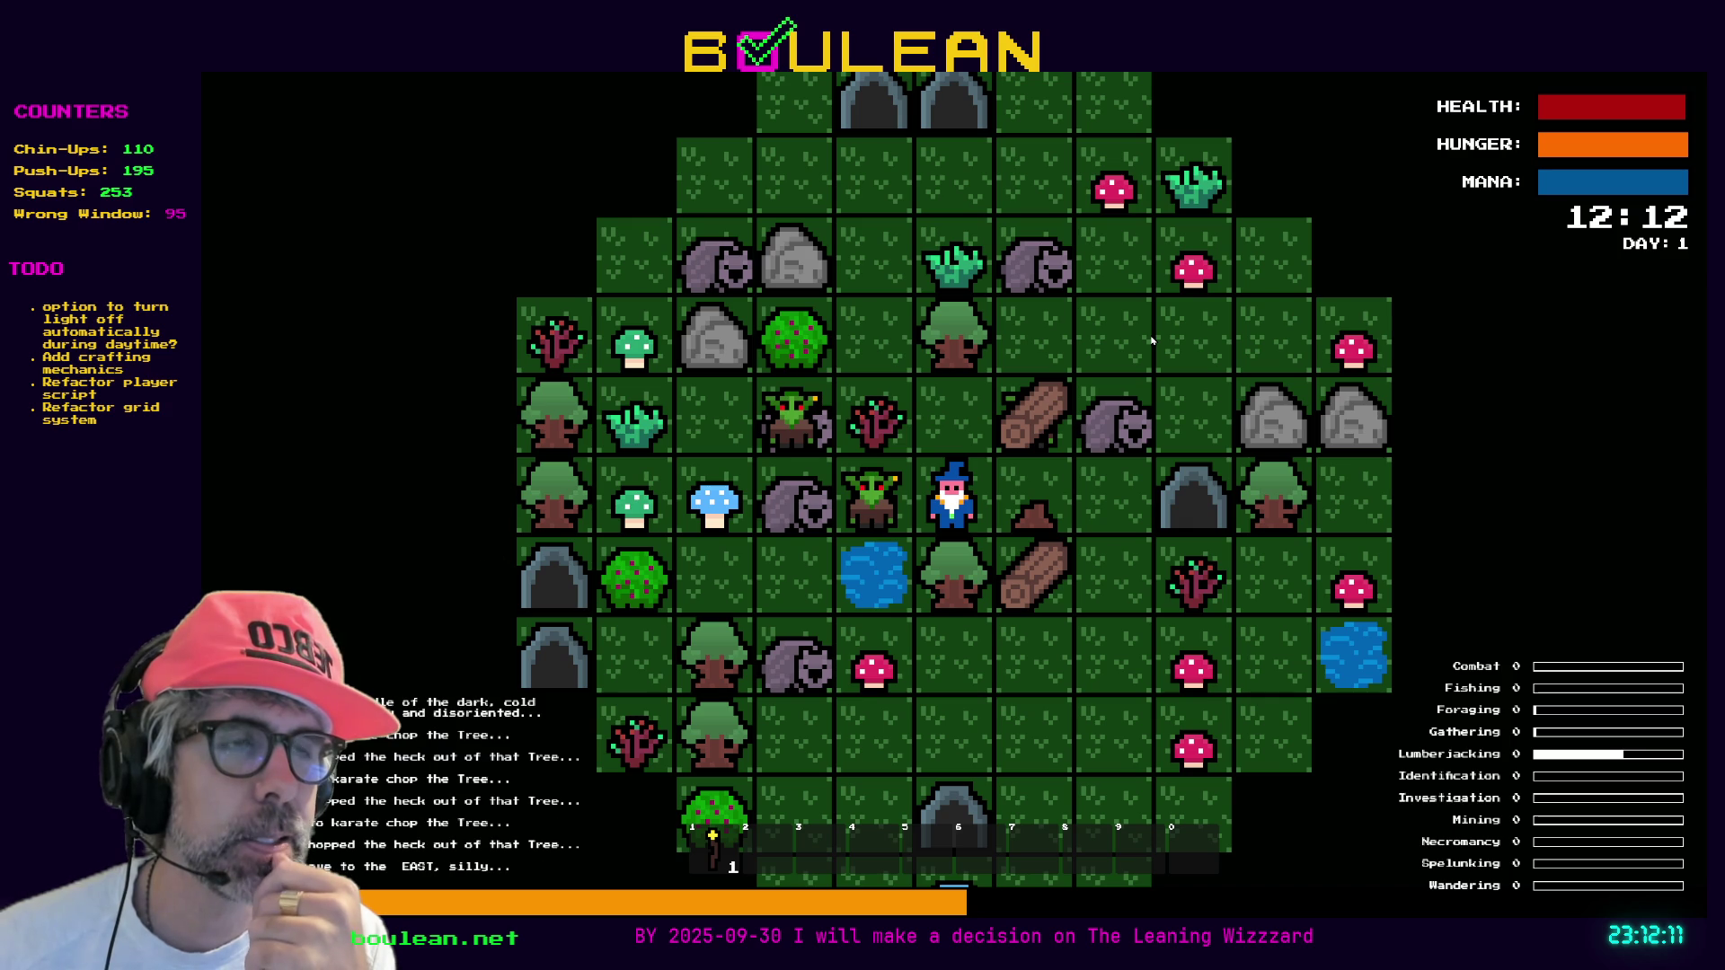
key("Up")
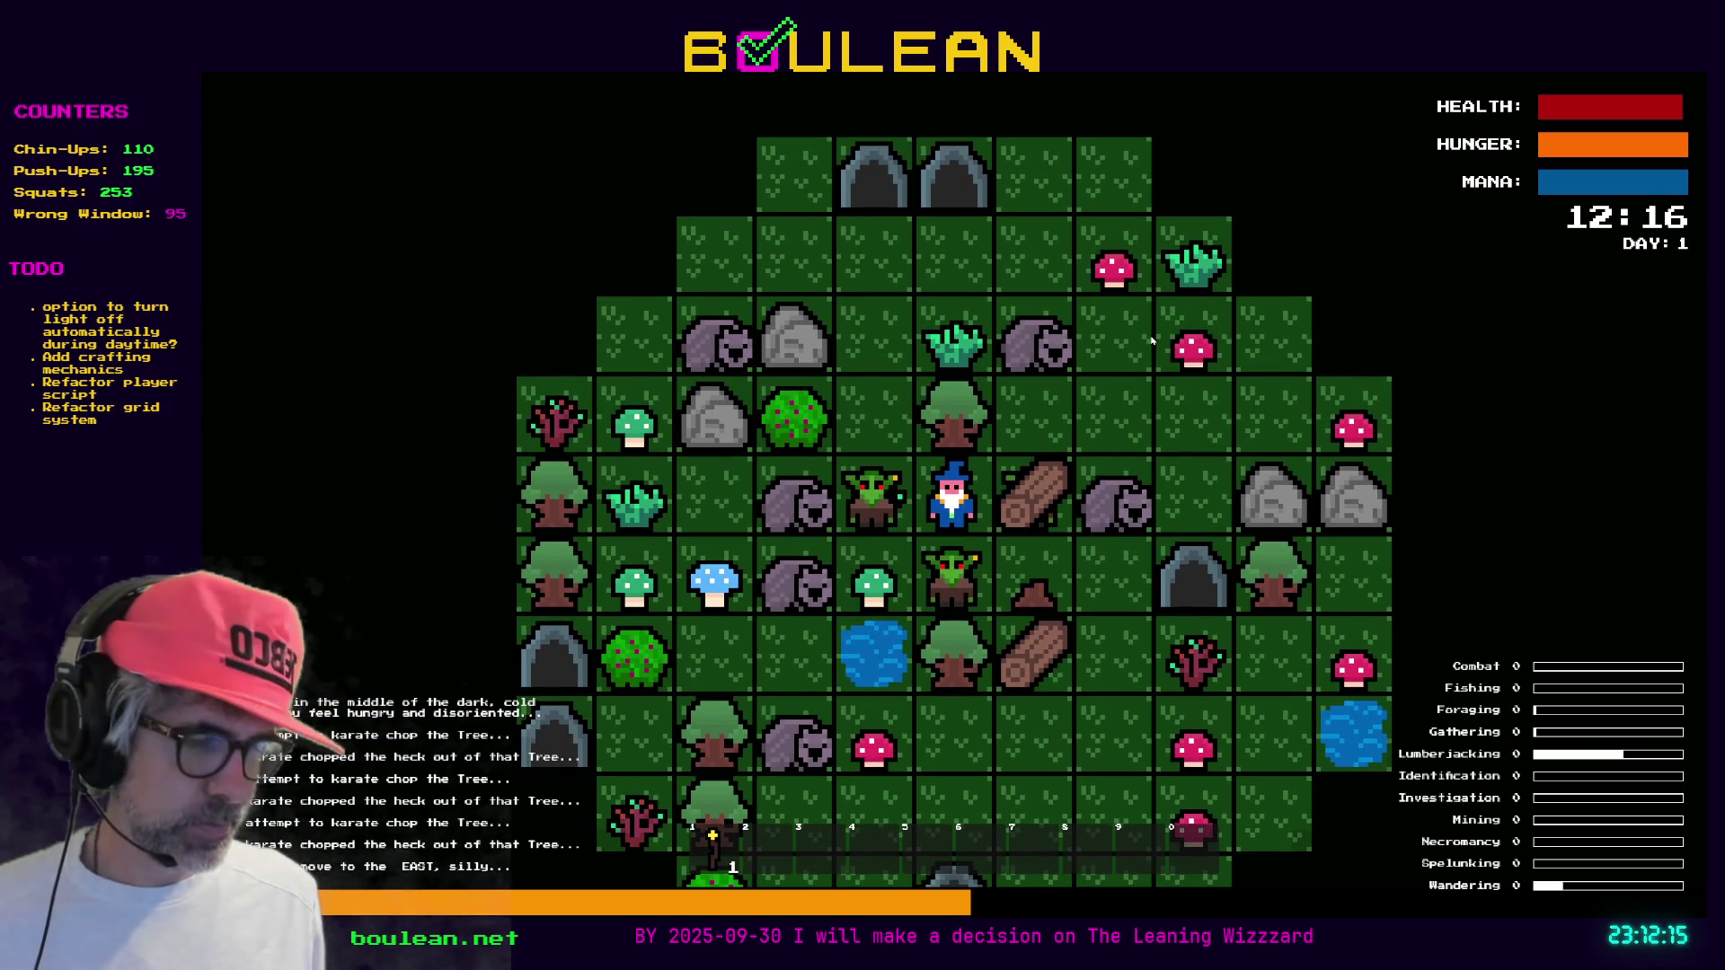
Smite all goblins from the debug panel, collect a log, chop another tree, then stop the game
key("F1")
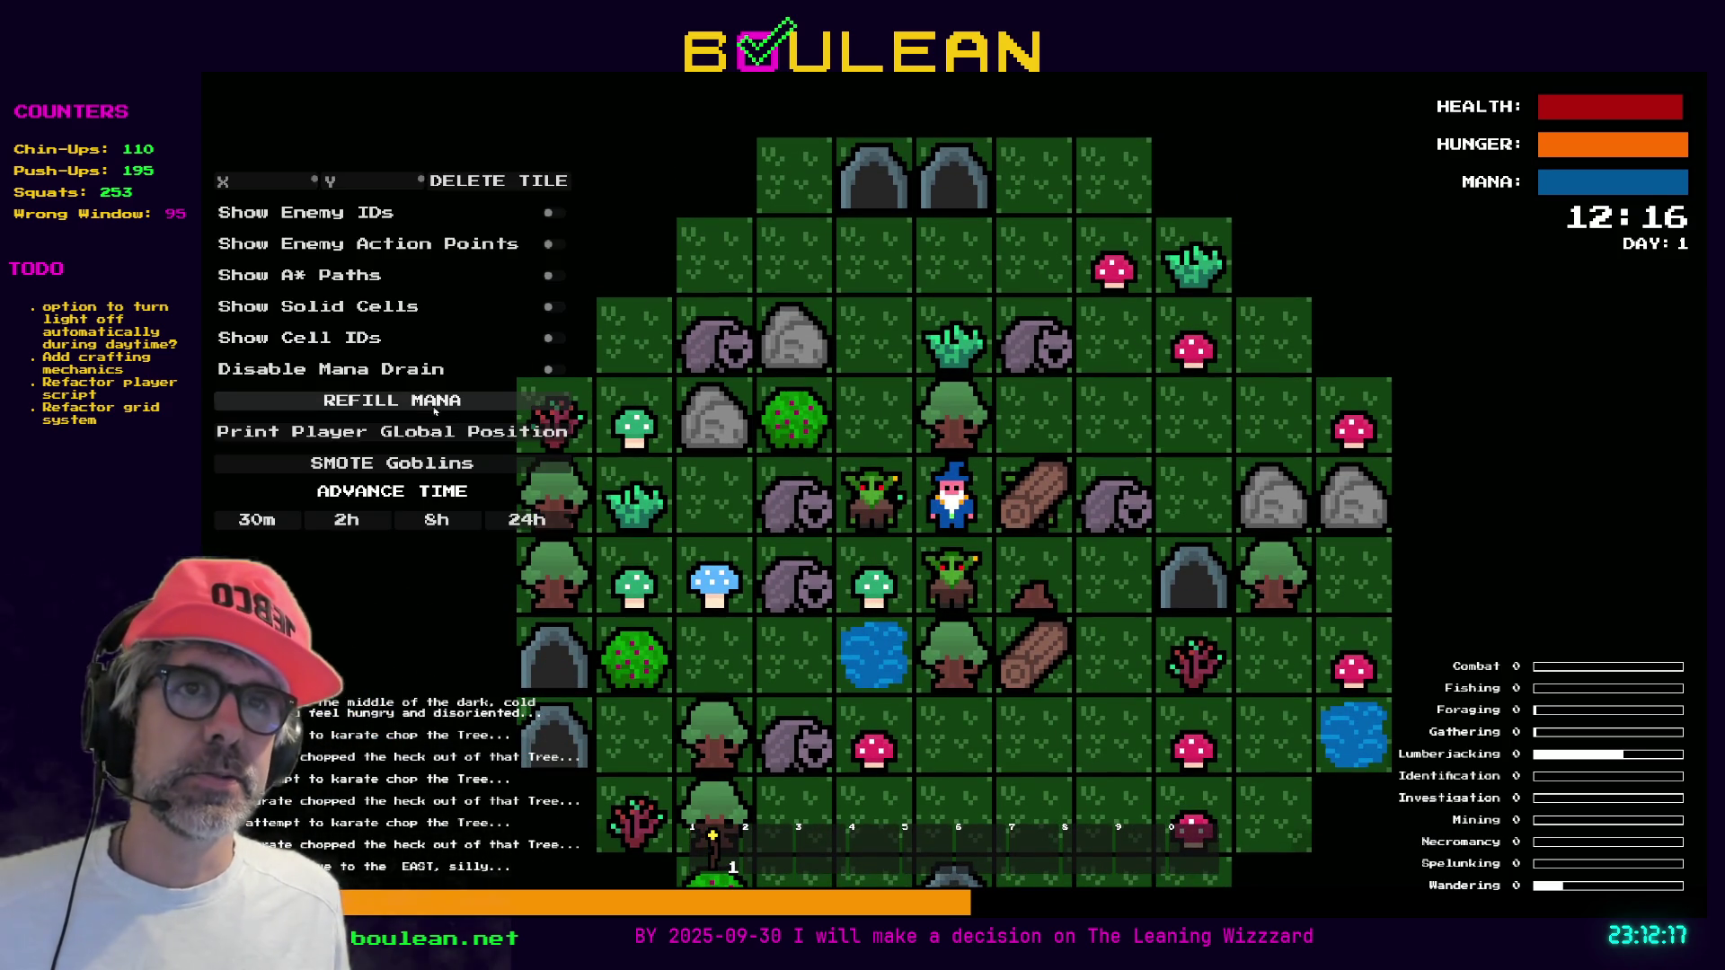
left_click(396, 463)
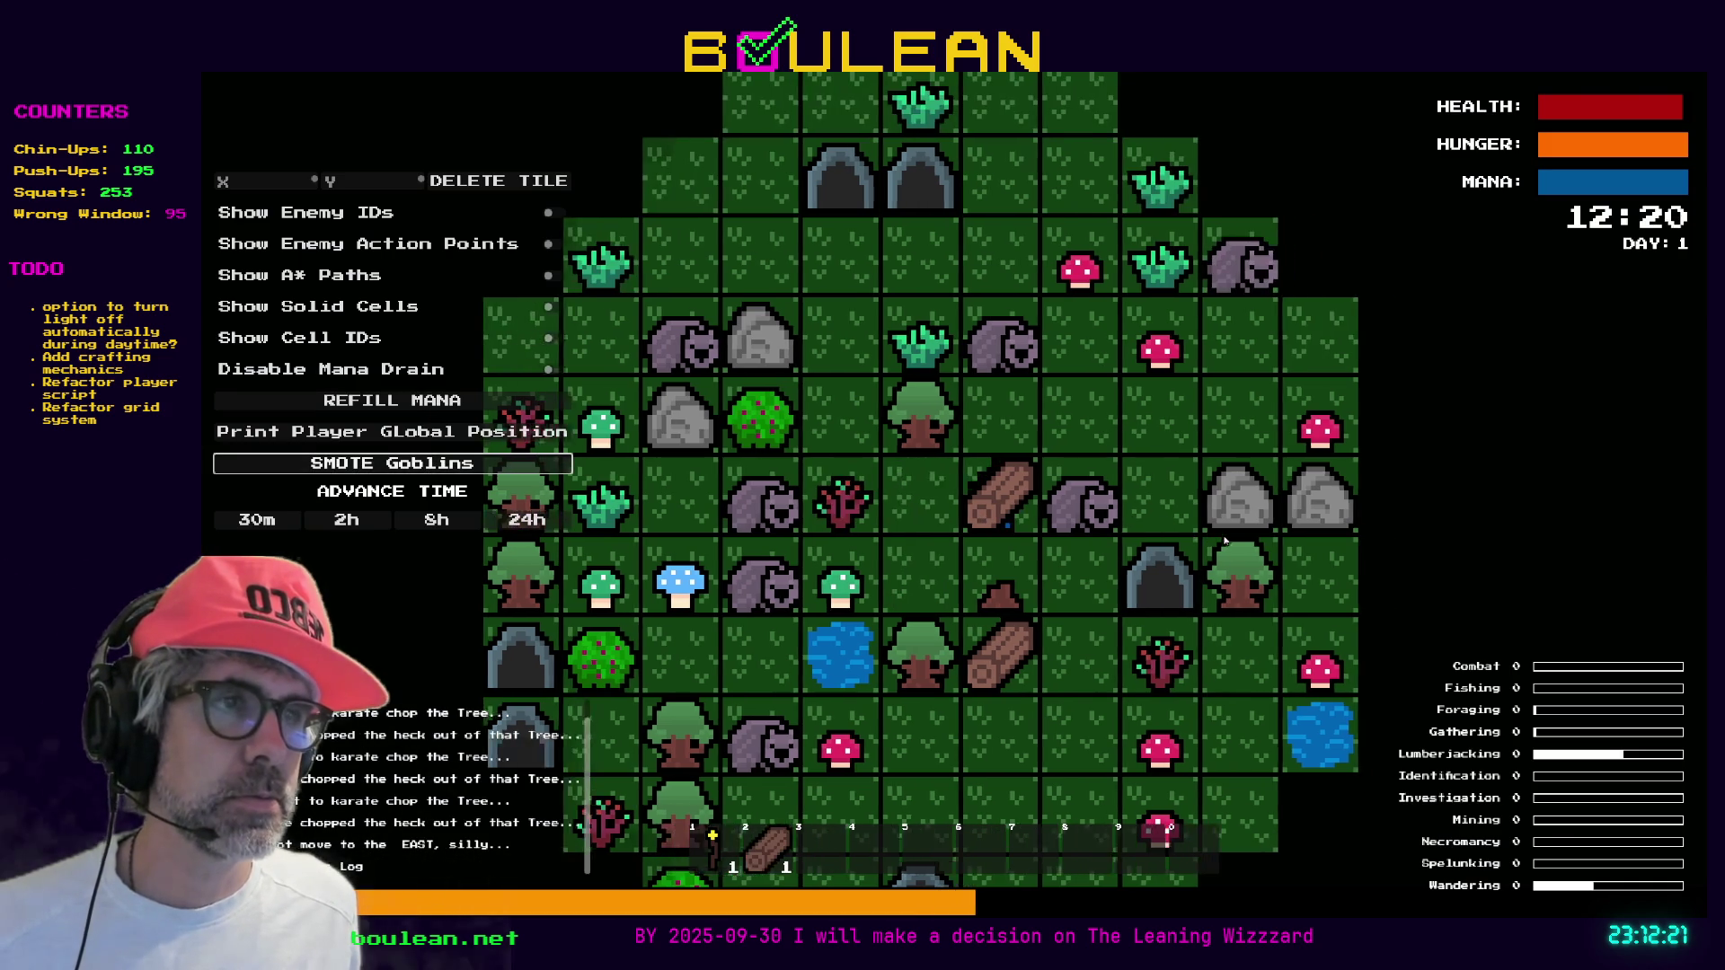
key("Right")
scroll(1094, 534, "up", 3)
key("Right")
key("Up")
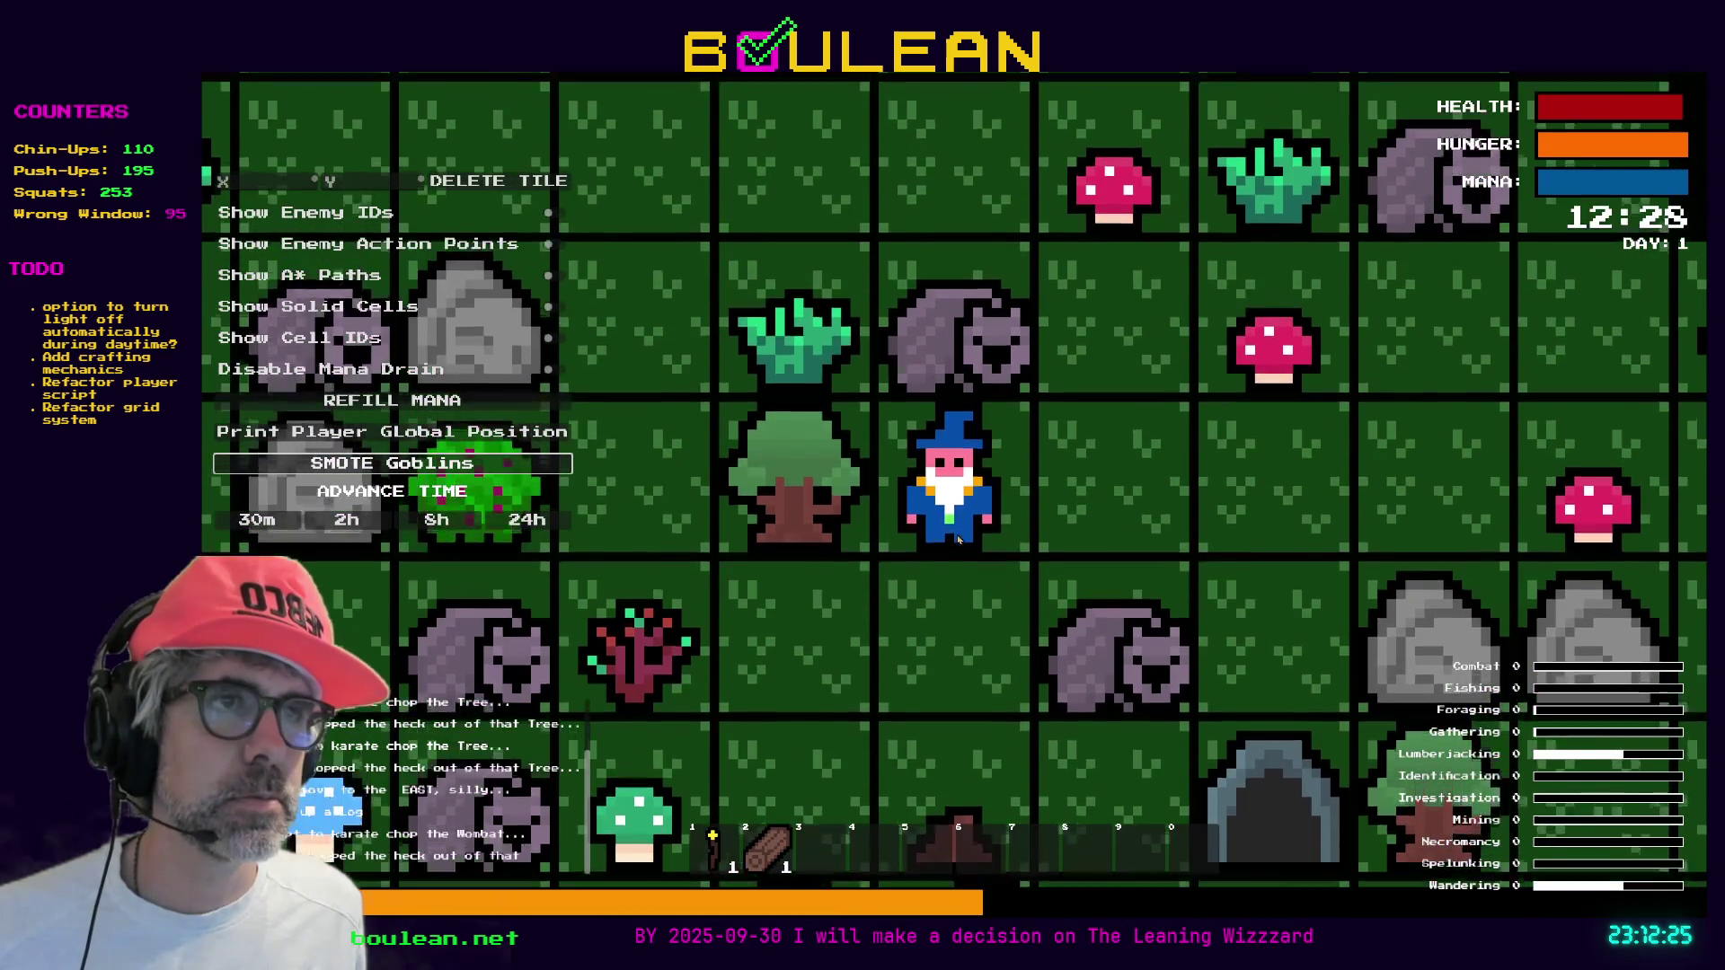
key("Left")
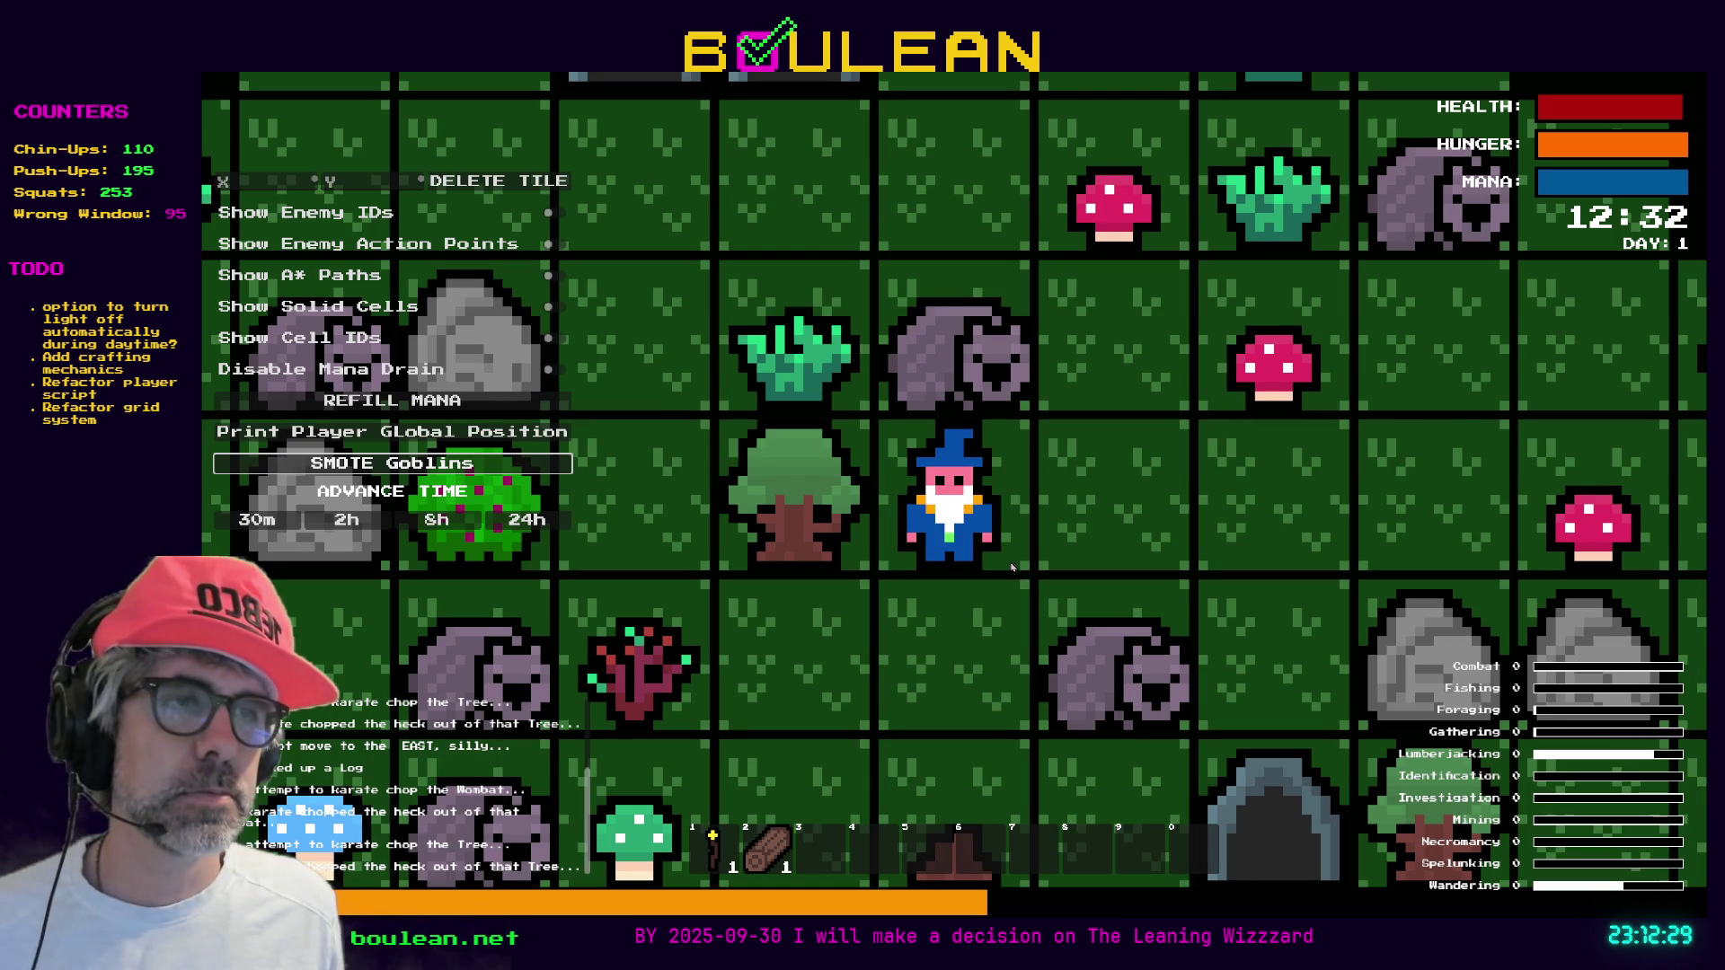
key("F8")
left_click(1016, 538)
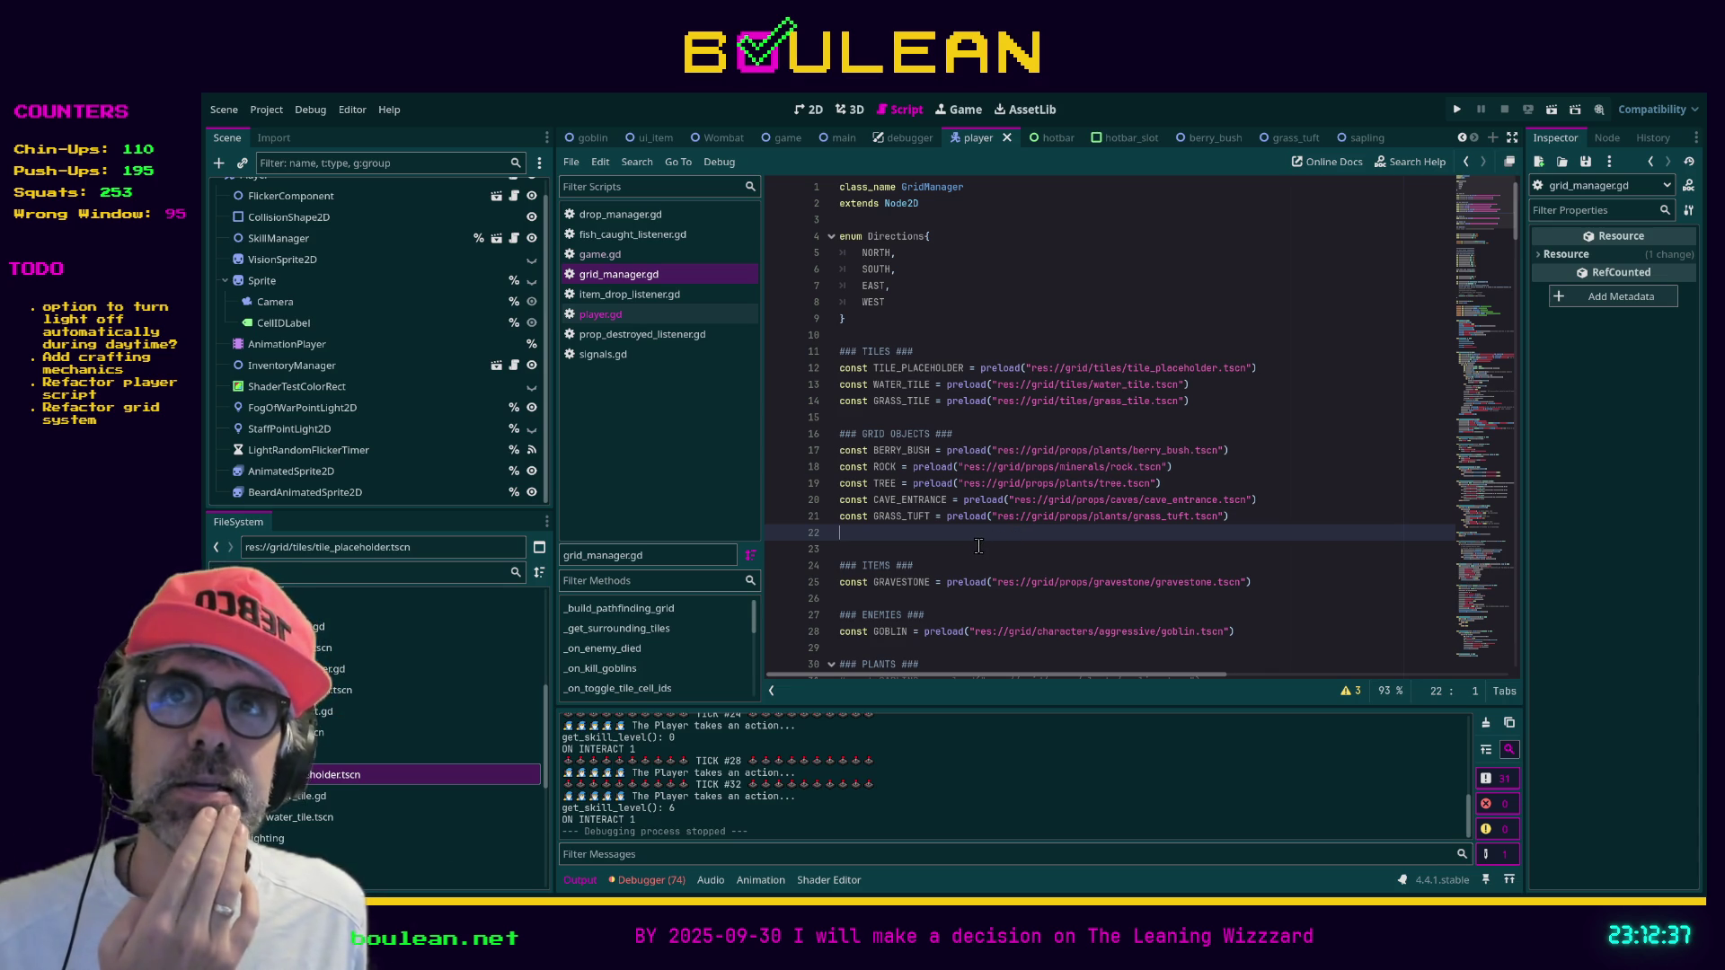
Place the caret on line 23 of grid_manager.gd, then switch to the browser's XCOM YouTube video
left_click(910, 553)
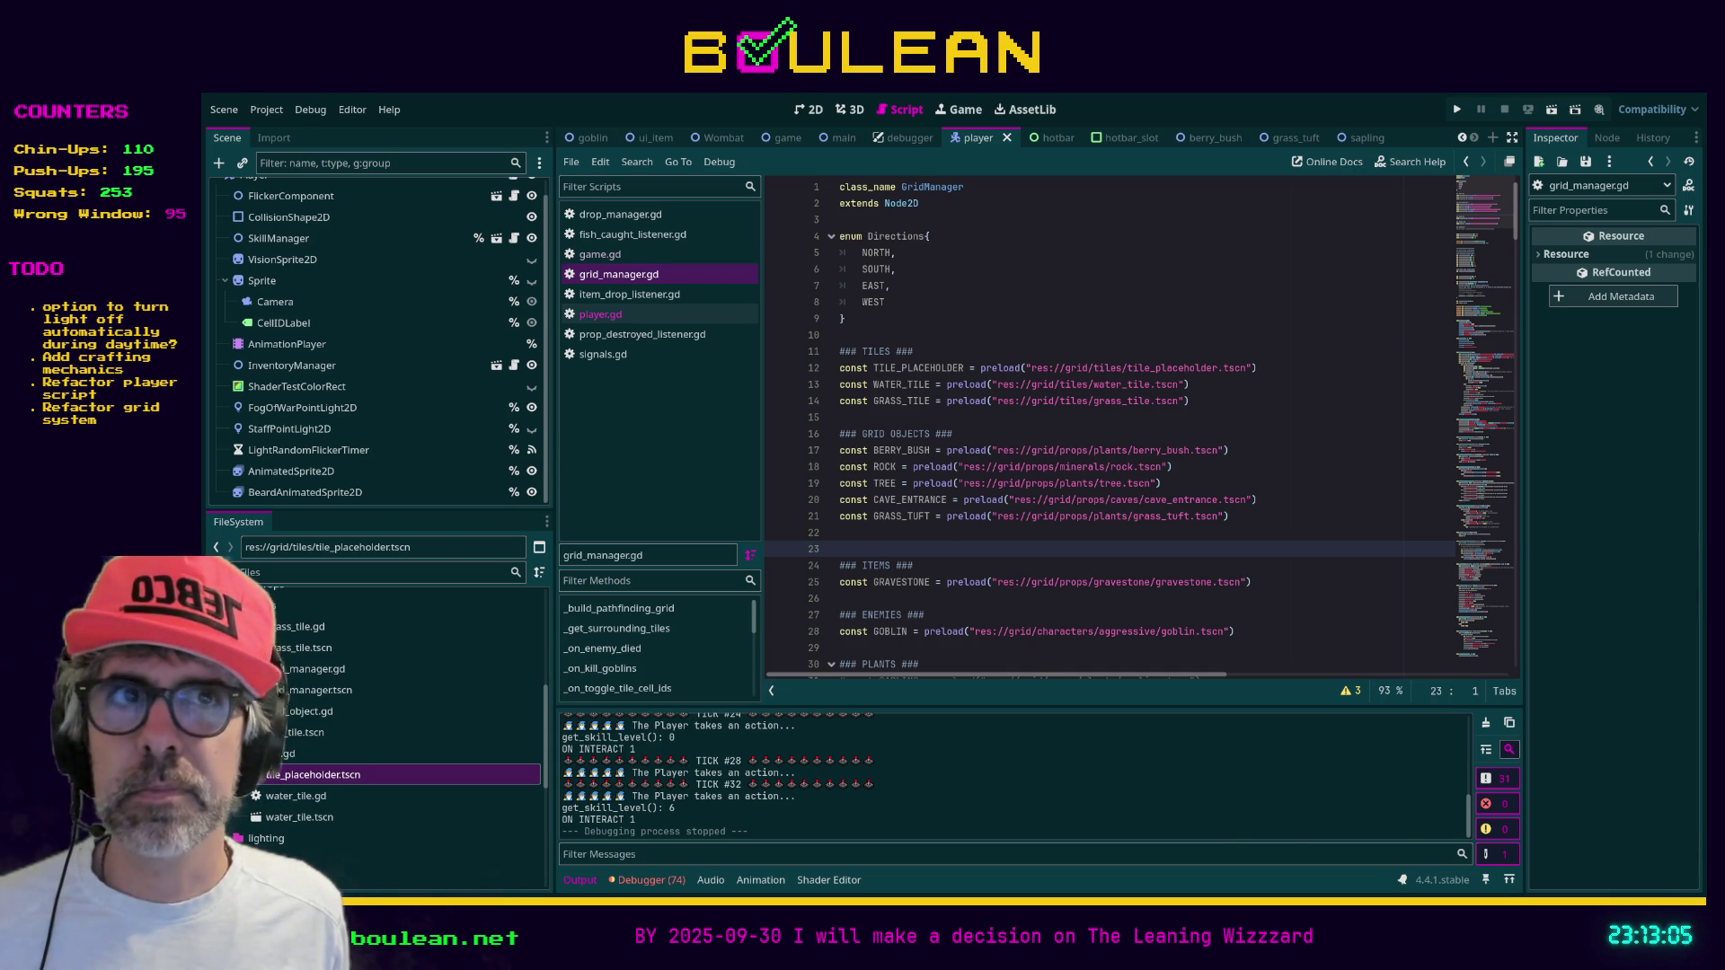
key("alt+Tab")
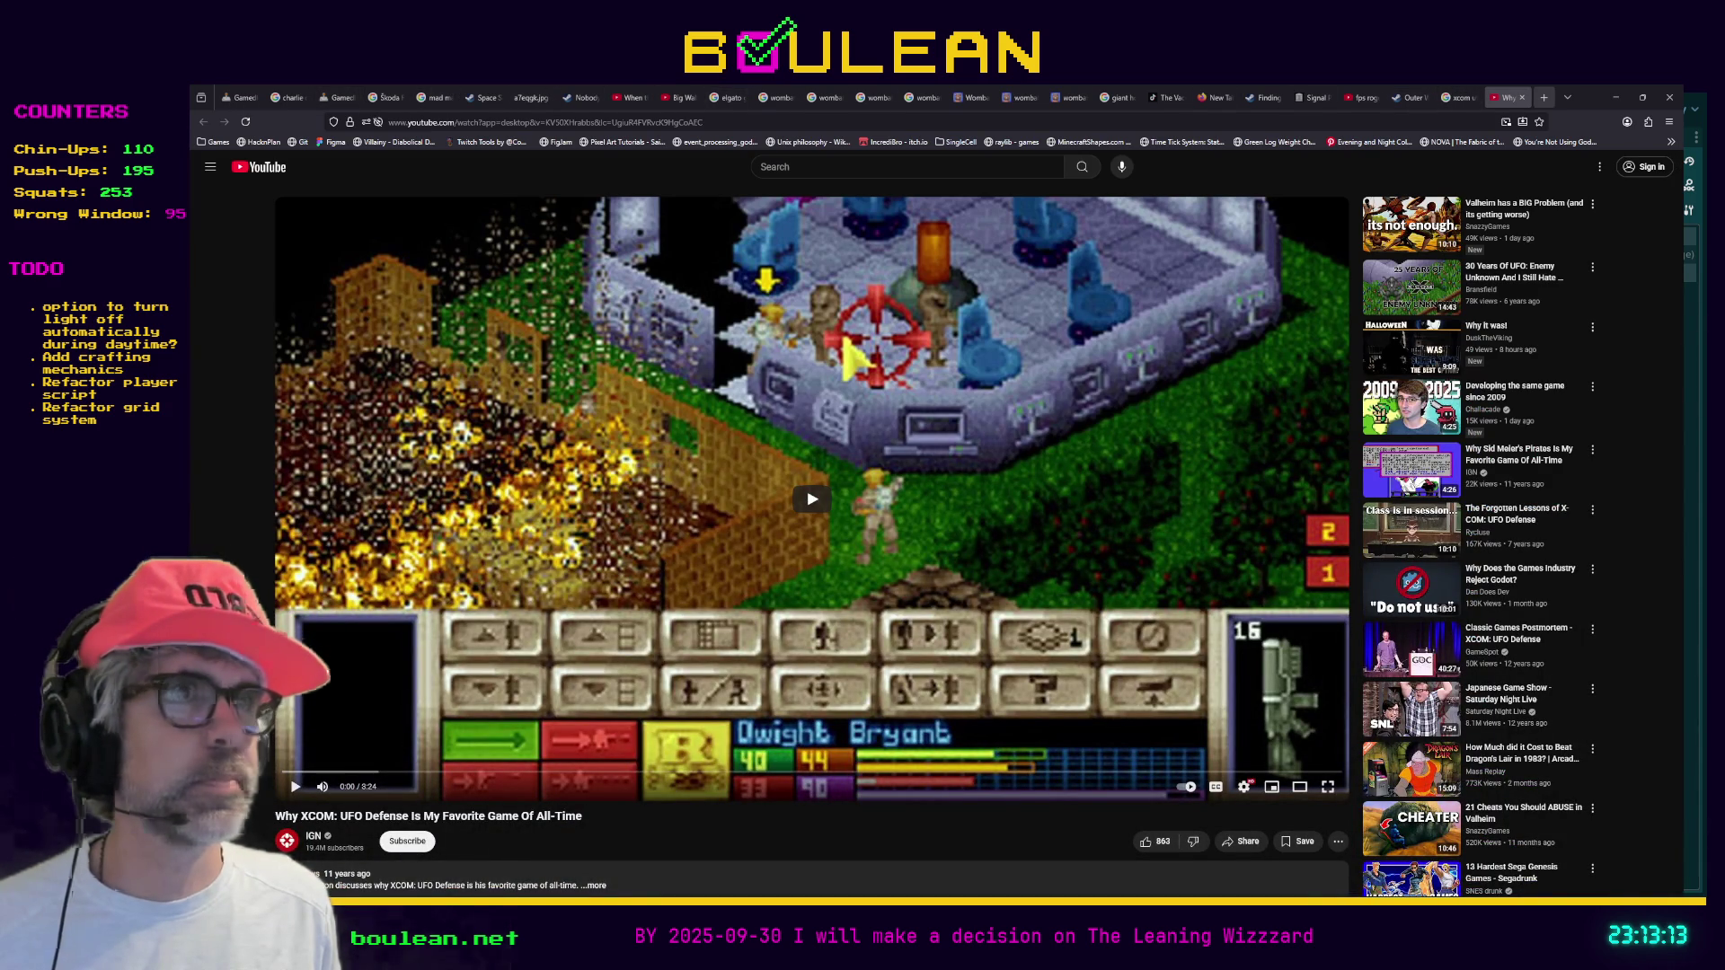
Load the pasted Imgur link in a new browser tab
key("ctrl+t")
type("https://imgur.com/a/ljH4OeU")
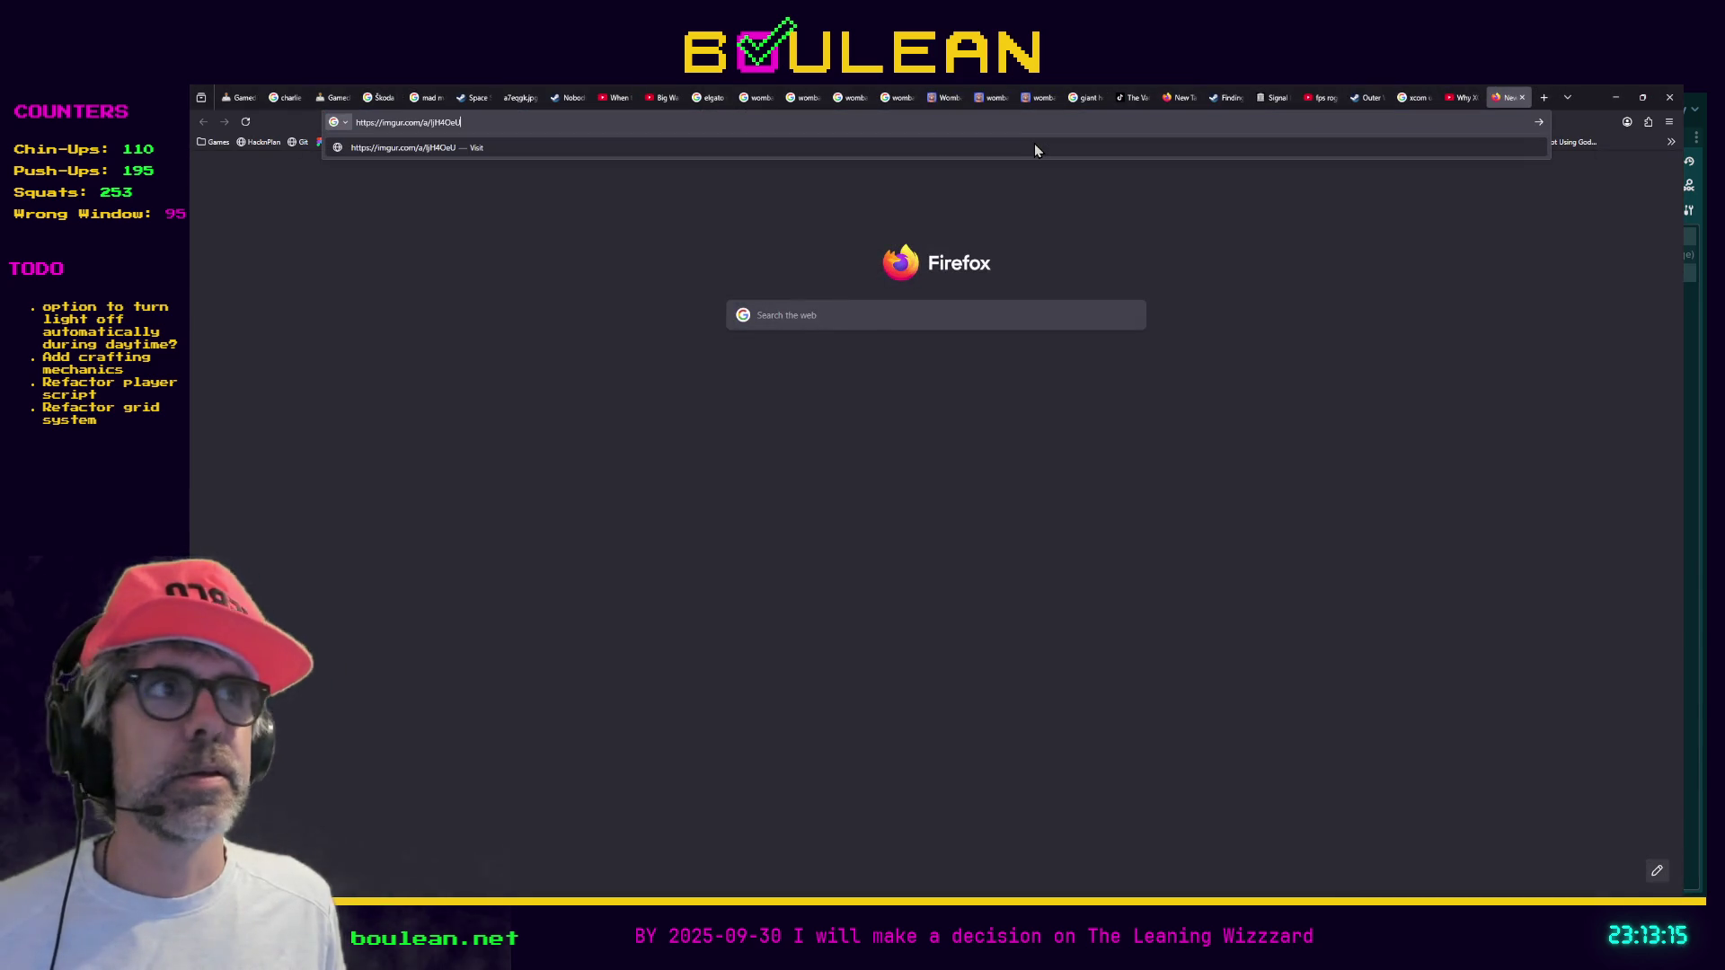
key("Return")
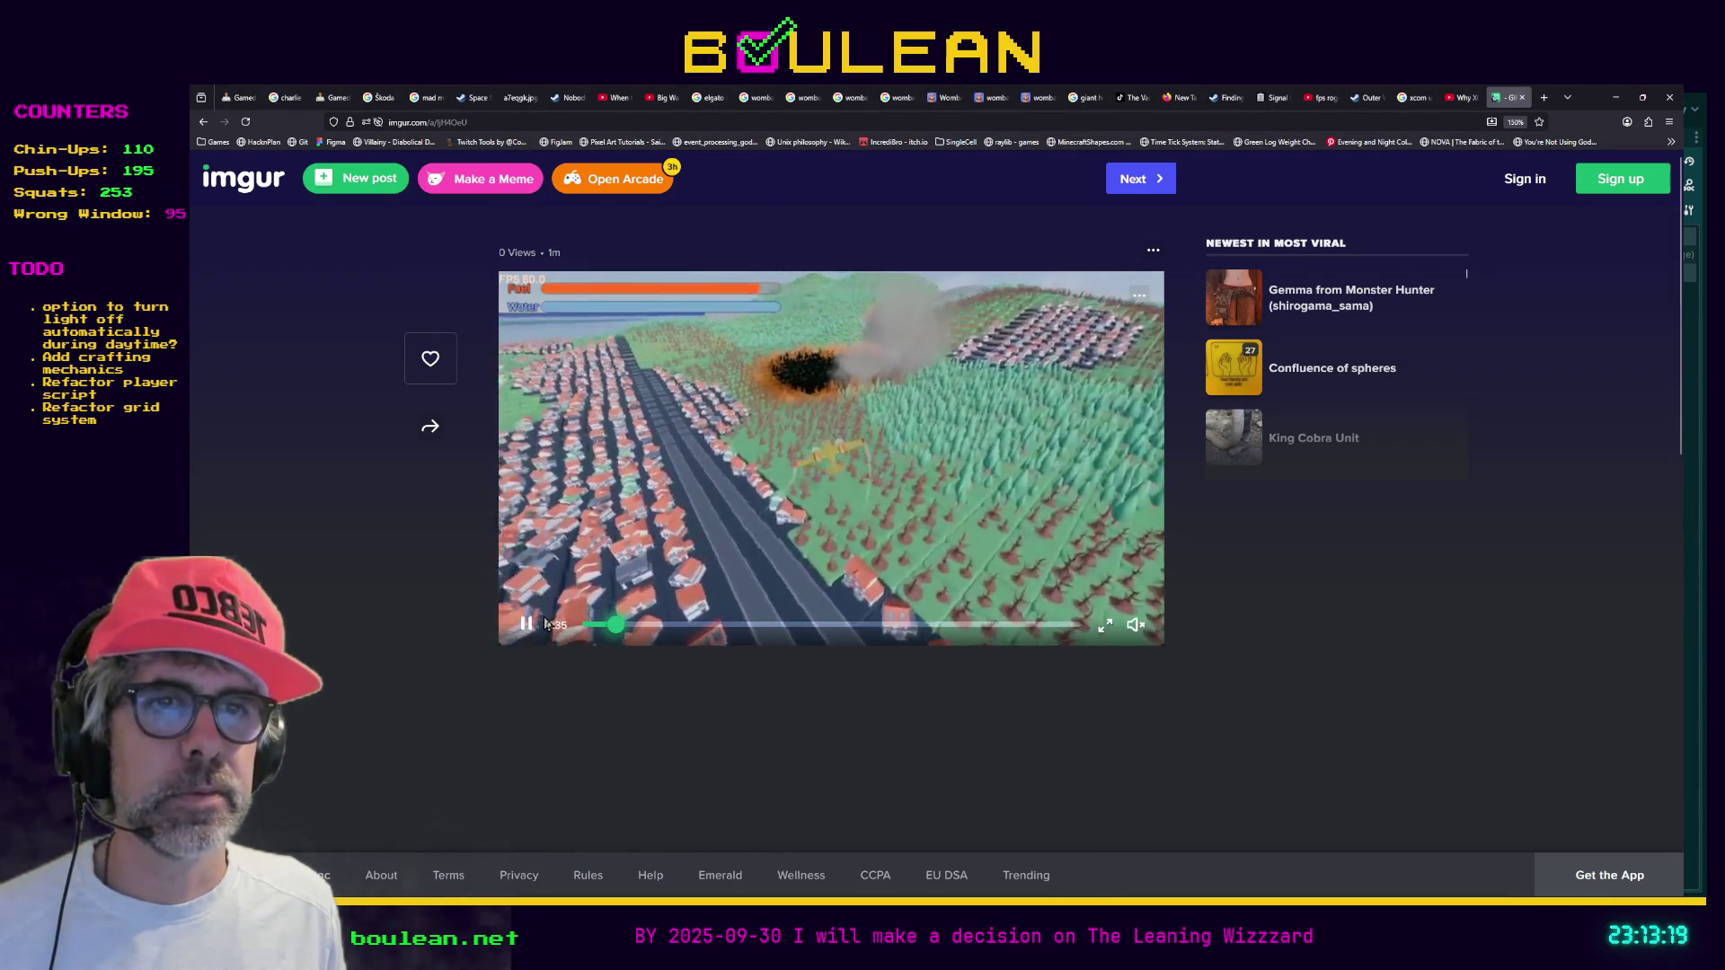
Rewind and replay the burning-forest plane clip full screen, adjusting its volume
left_click(526, 626)
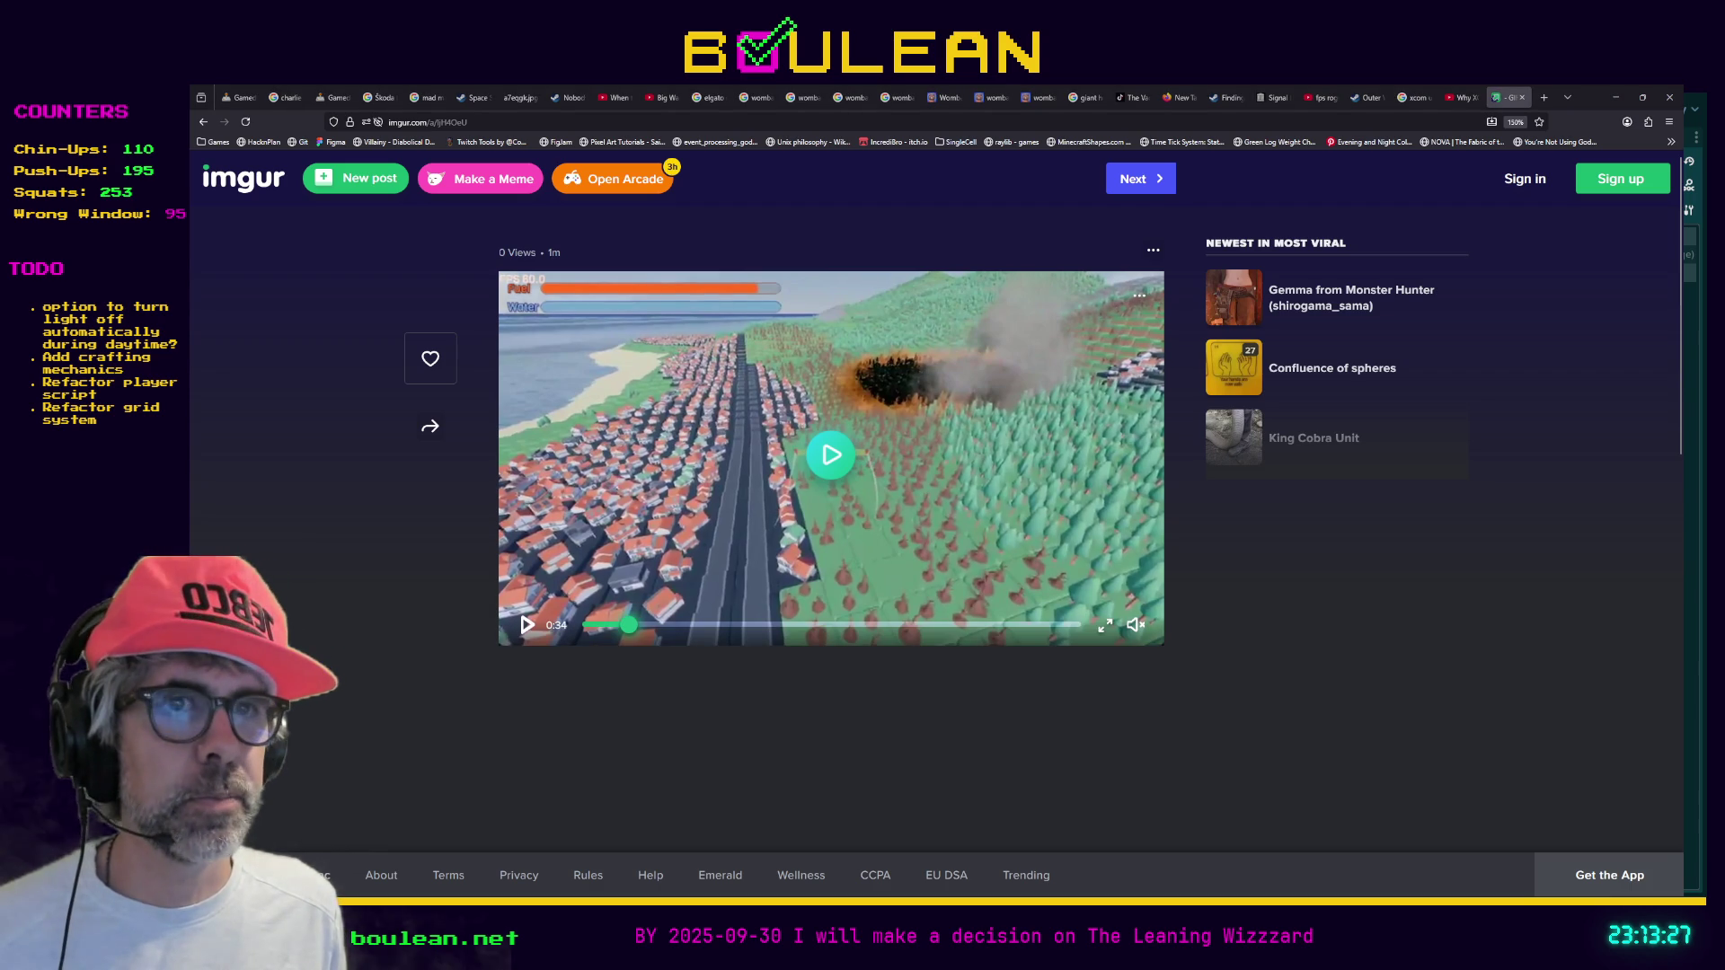
left_click(585, 625)
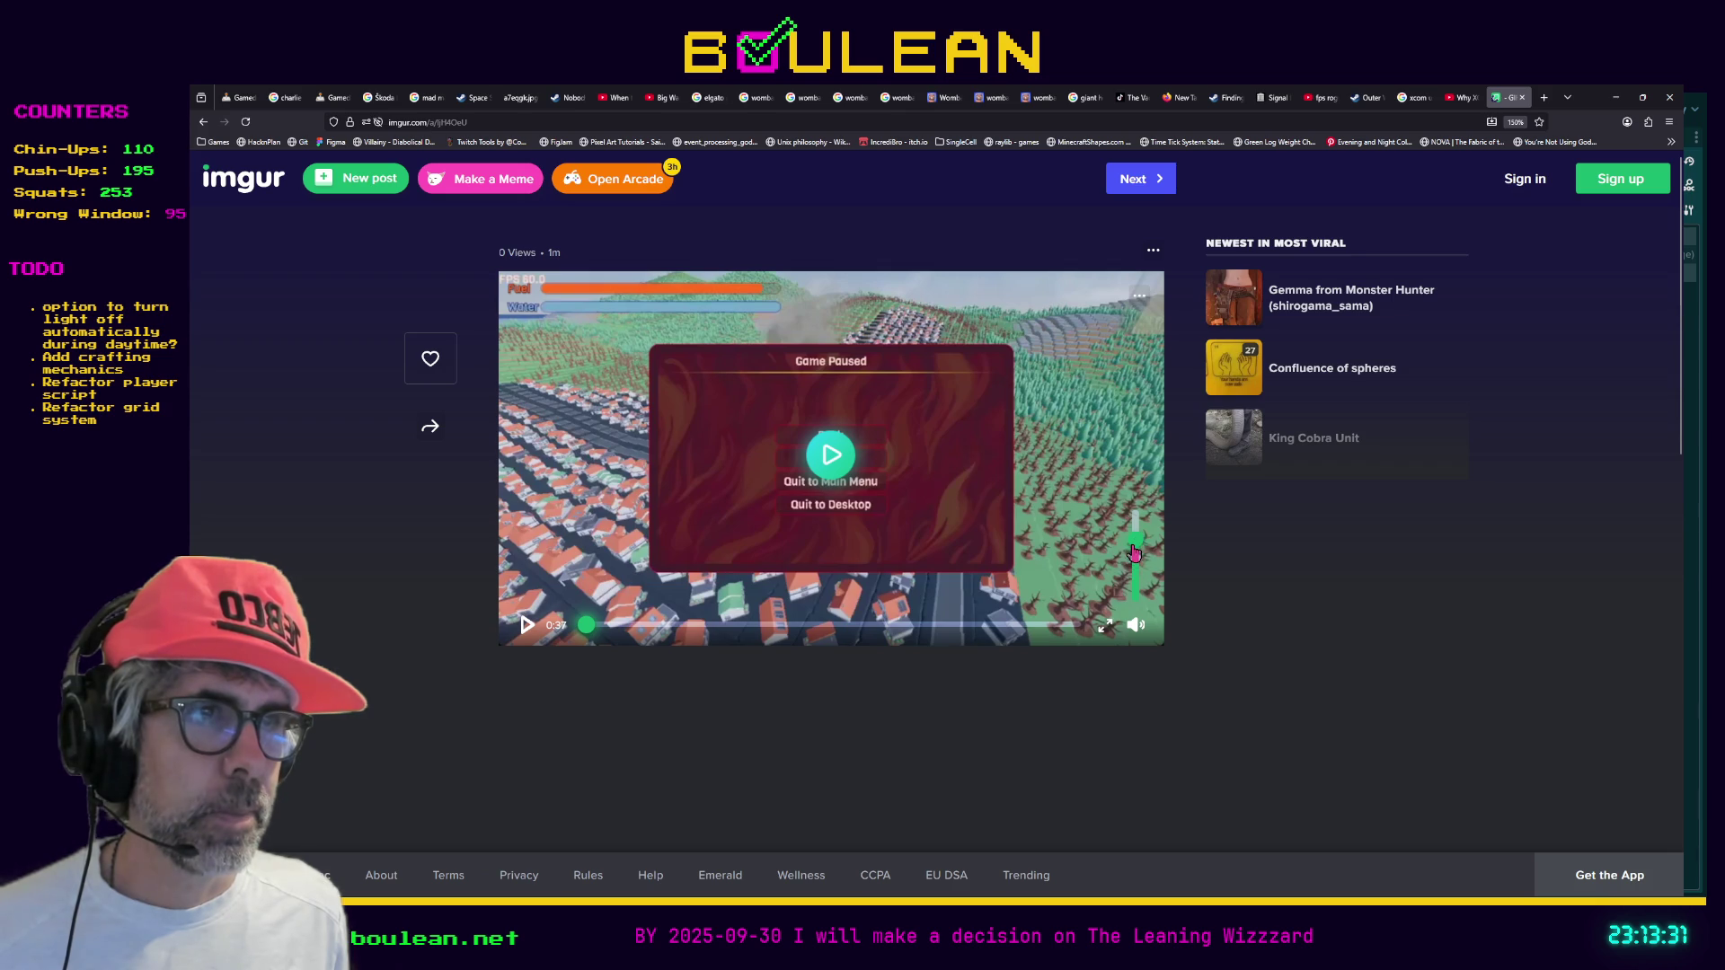
left_click(528, 626)
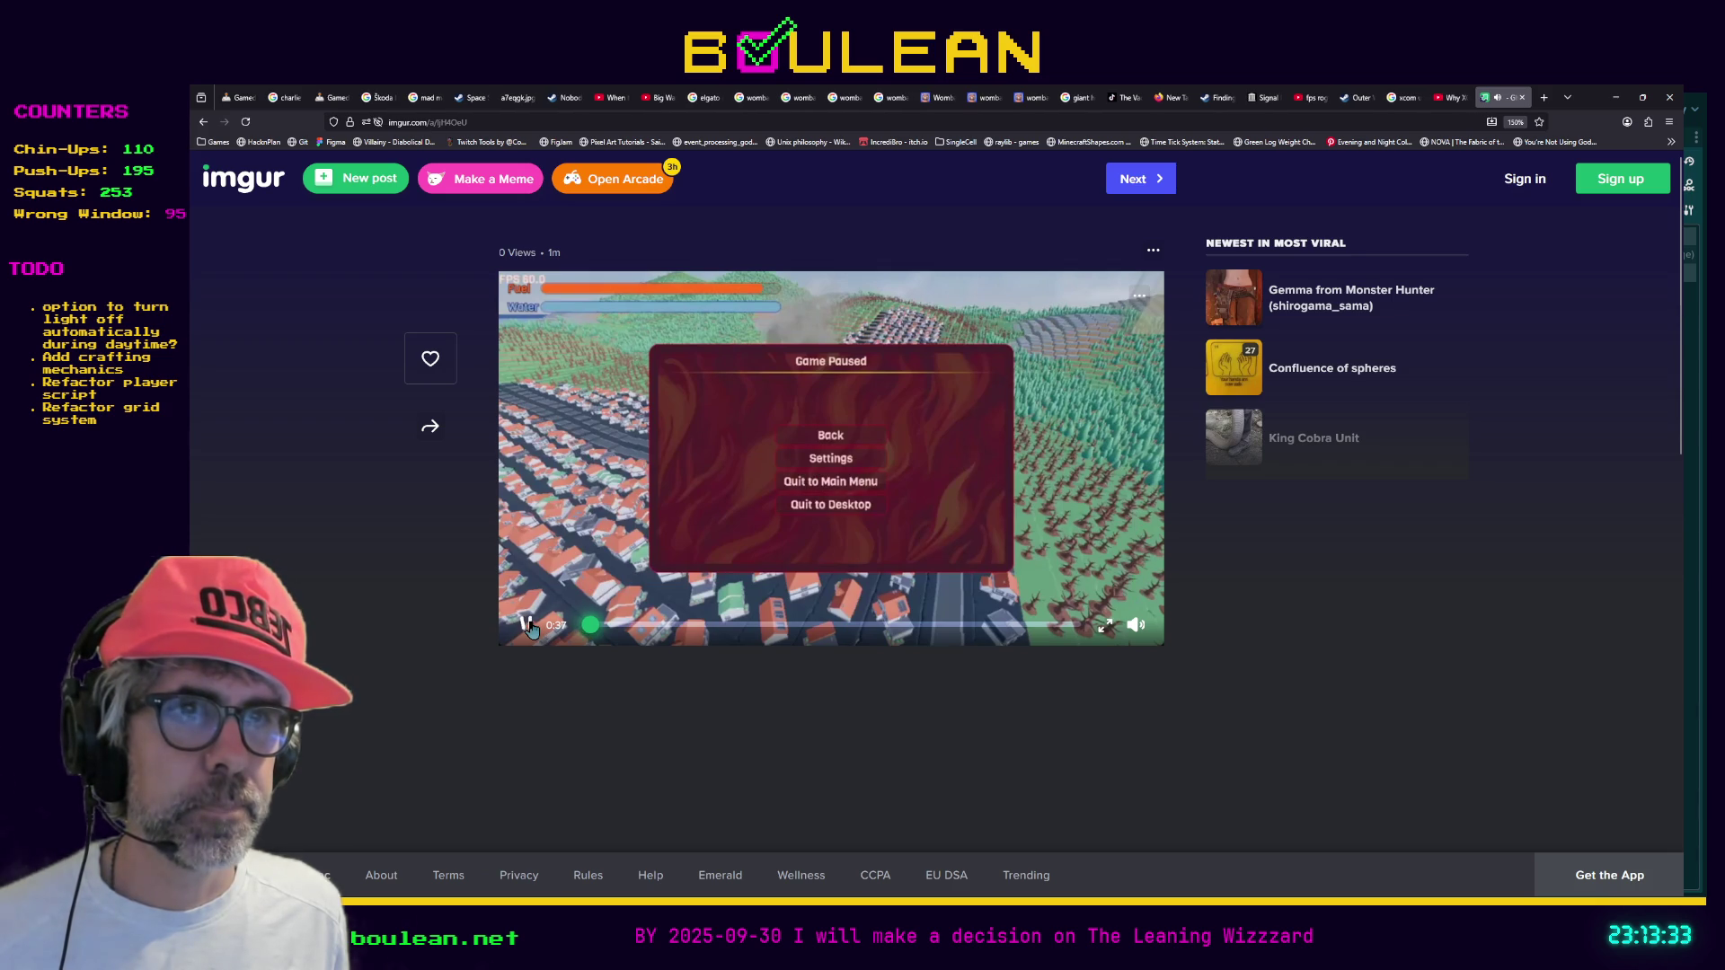
left_click(1107, 629)
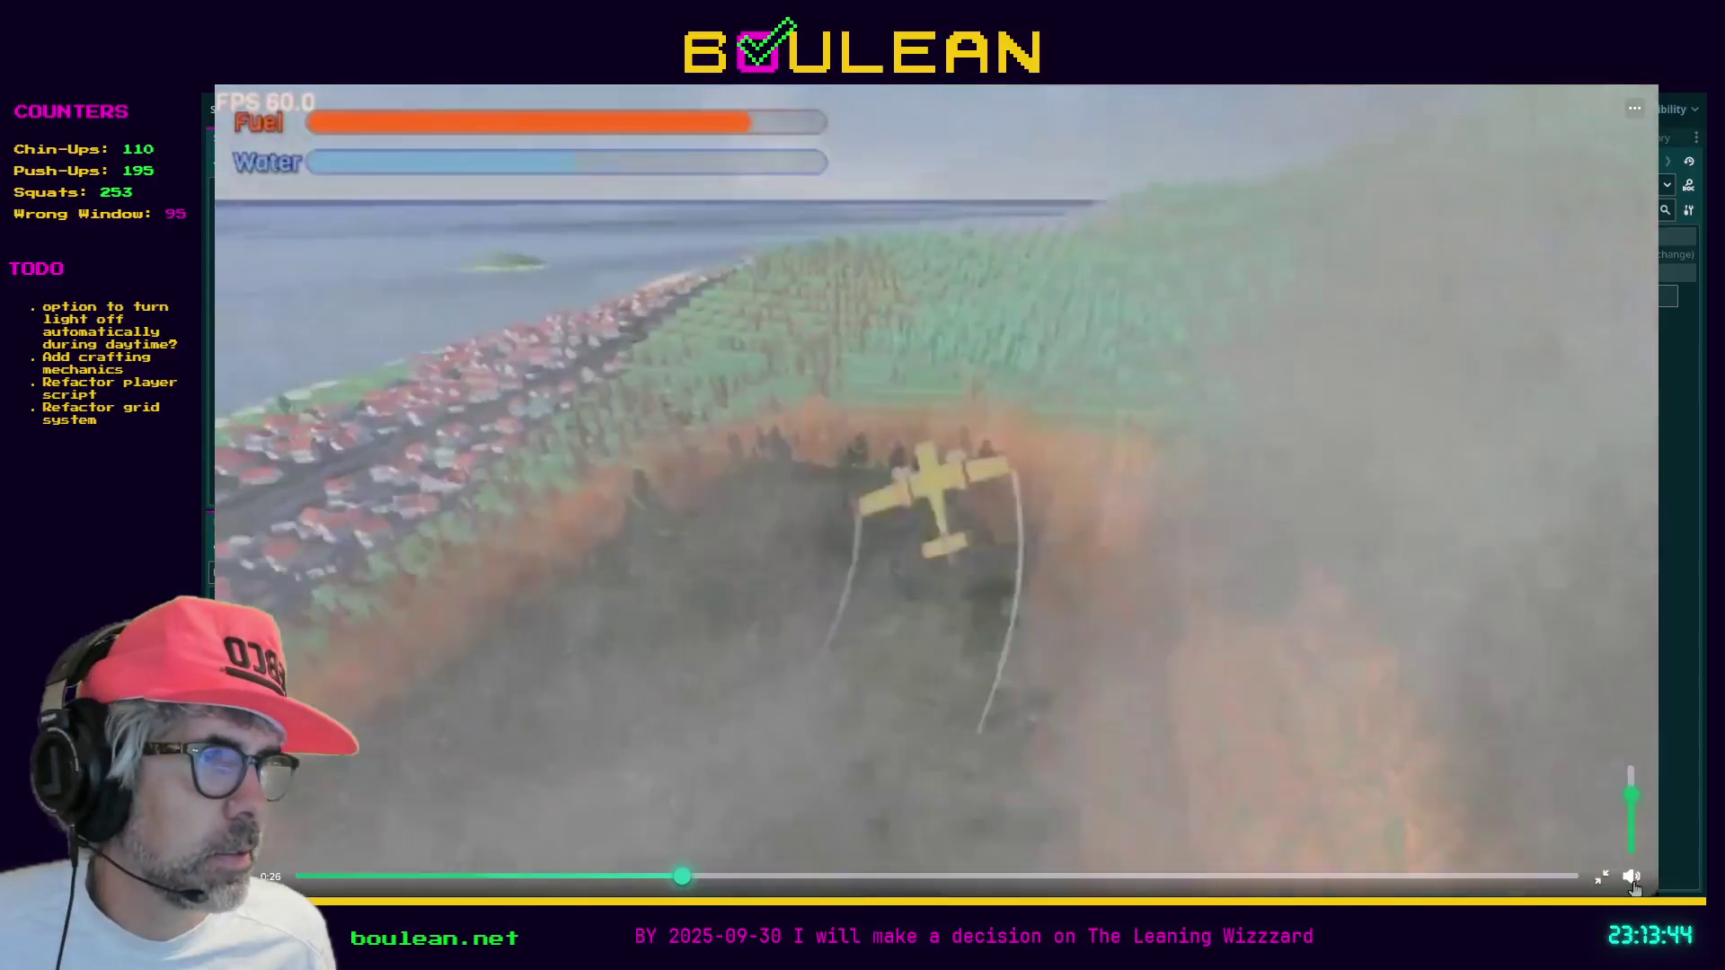
left_click(1626, 798)
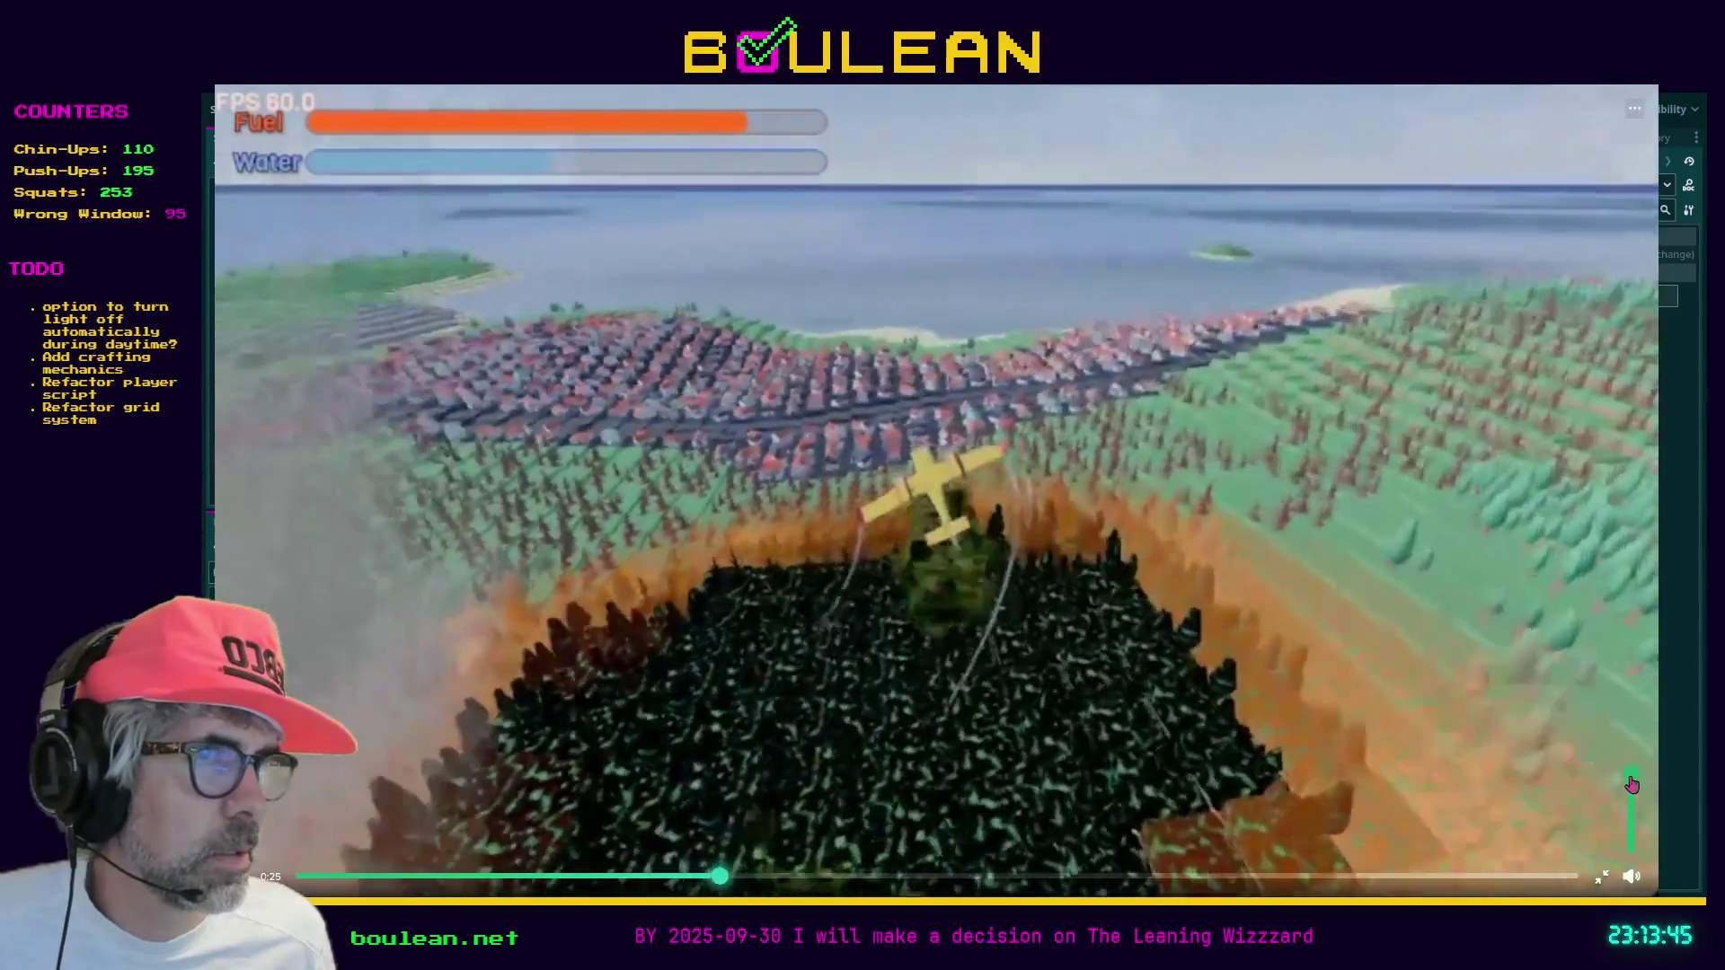